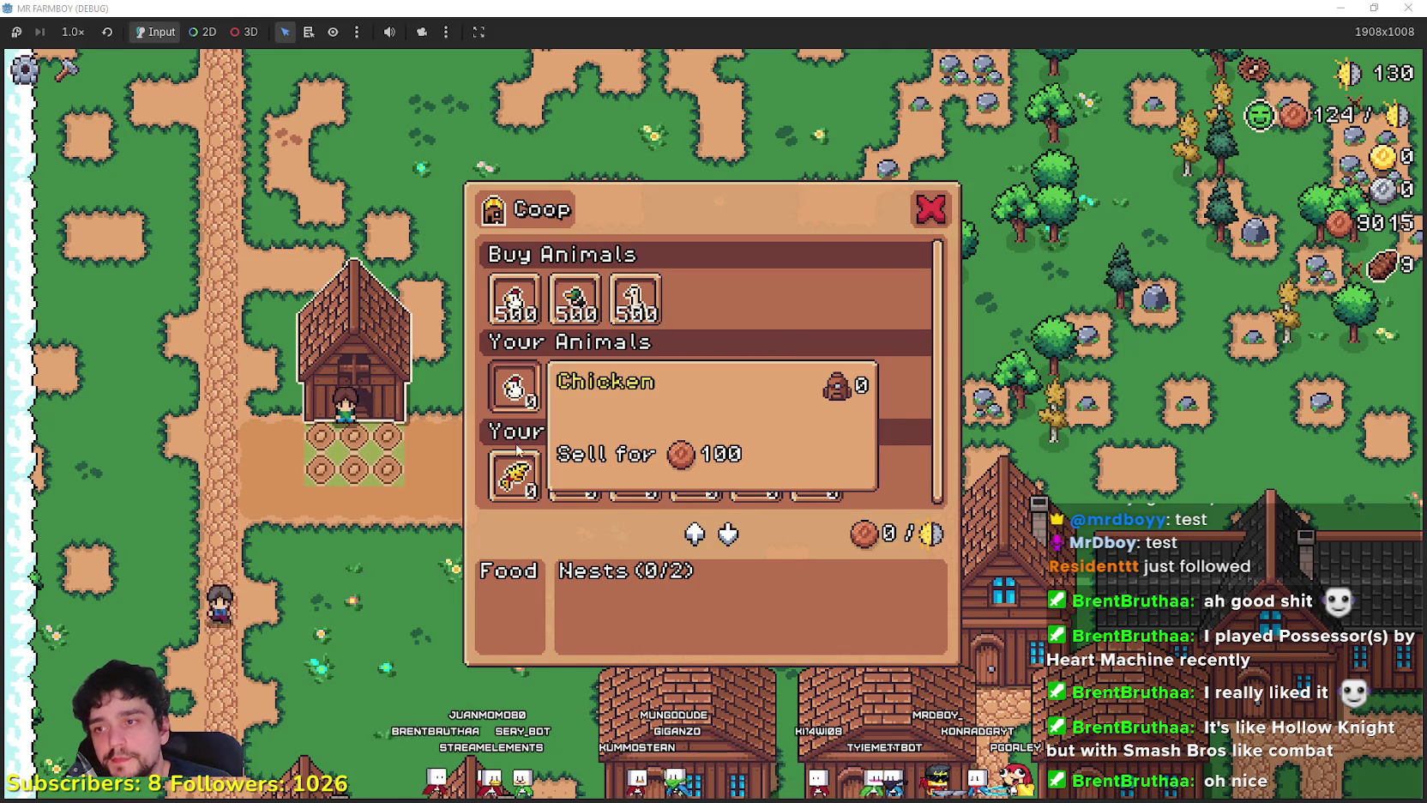
Check the chicken slot's sell price, then close the Coop panel to return to the farm map.
mouse_move(521, 398)
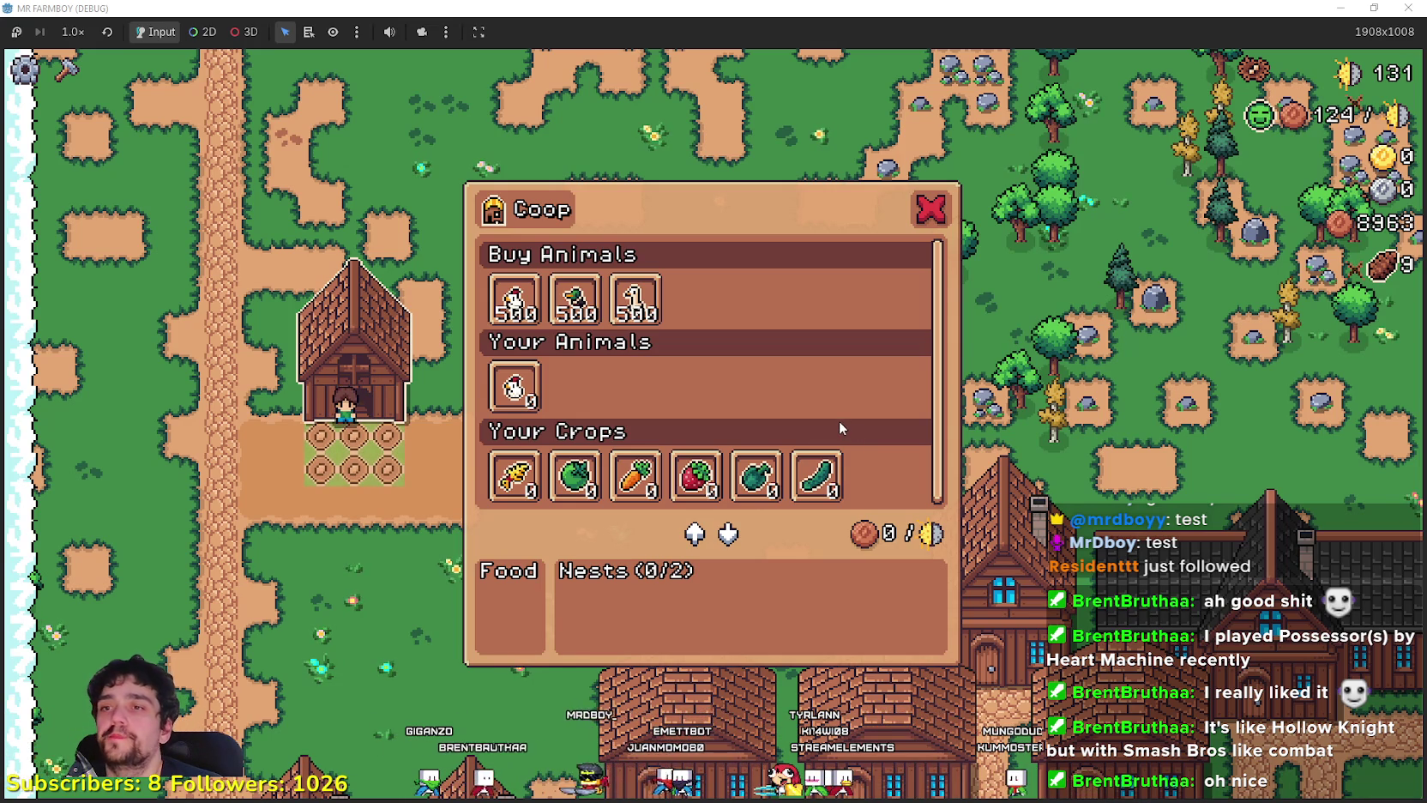
left_click(930, 209)
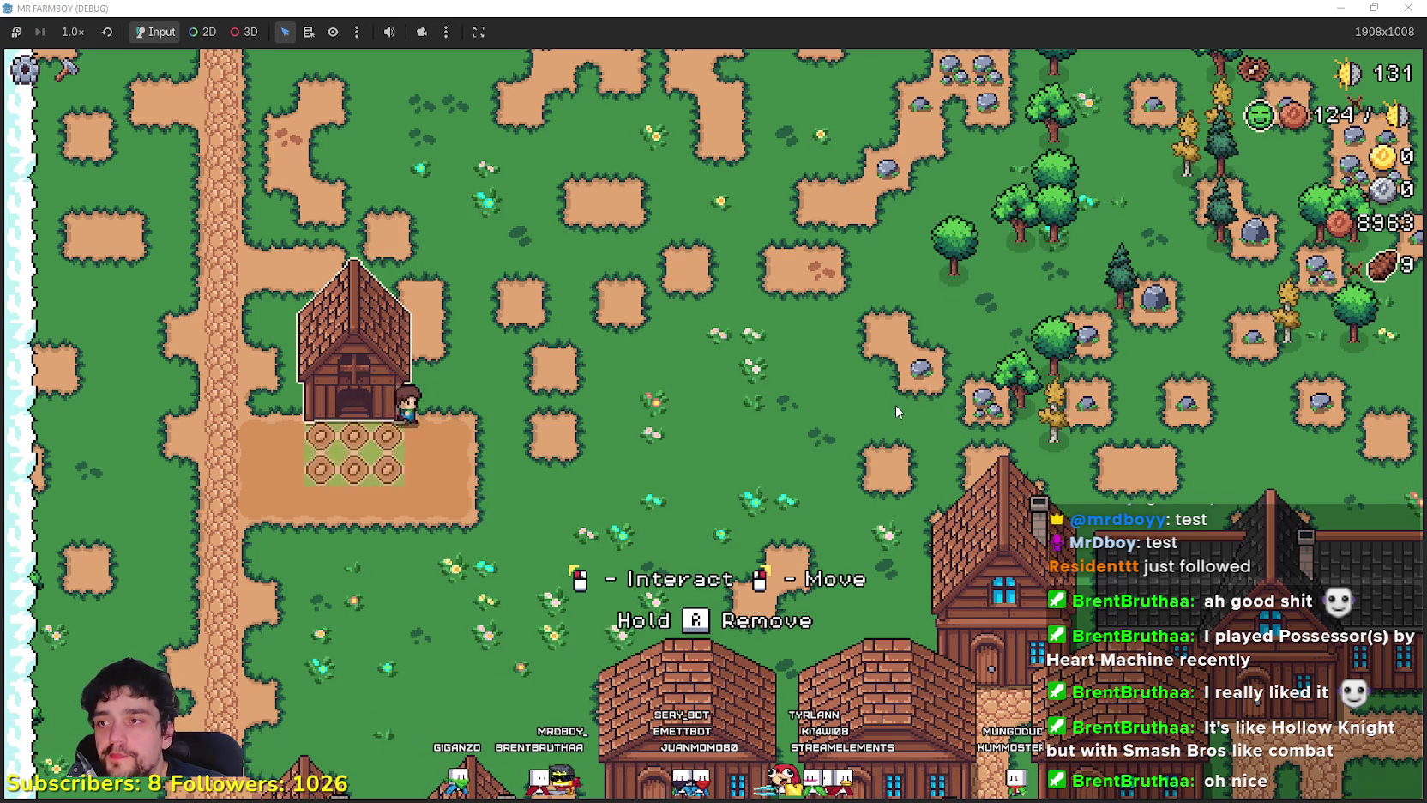
Walk the character away through the village and back up toward the coop.
key("s")
key("d")
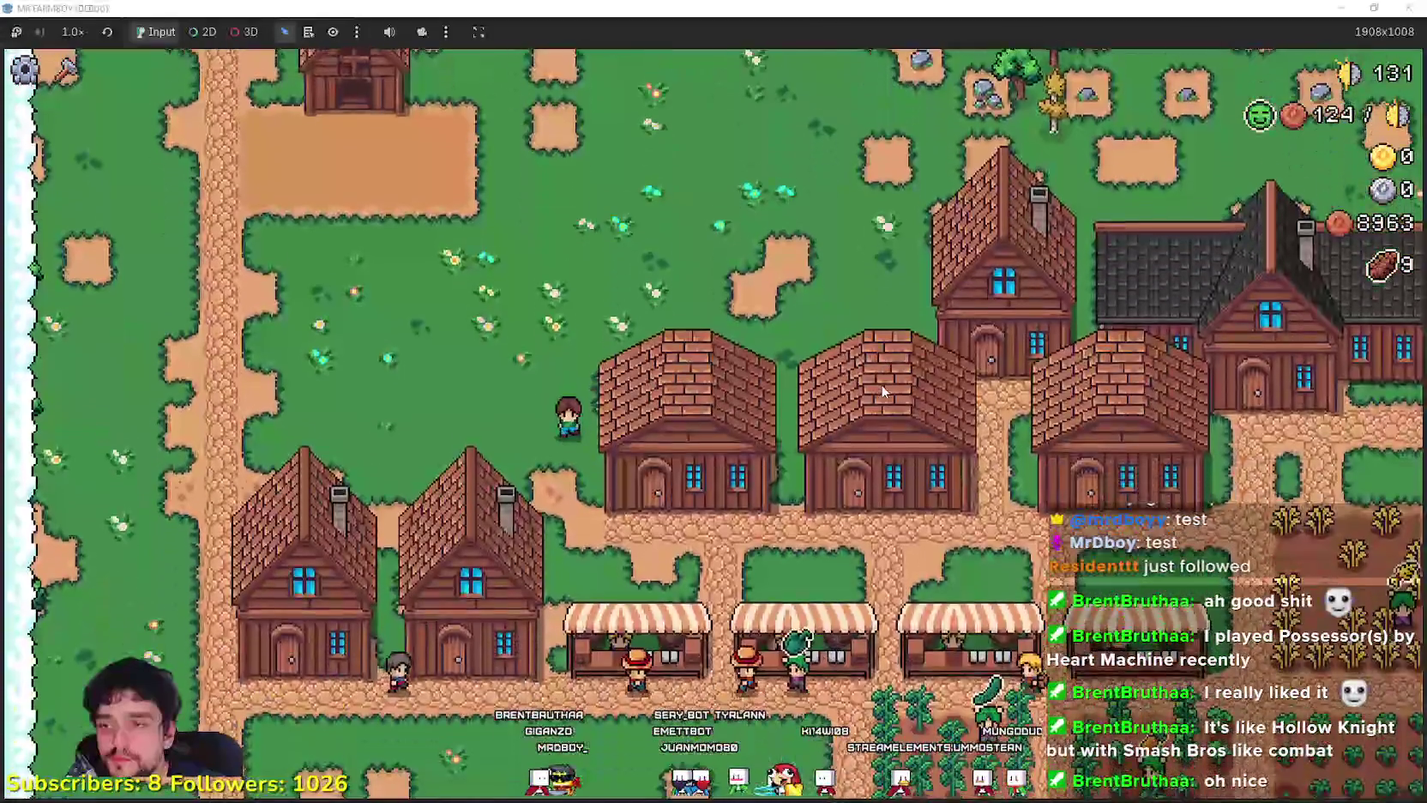
key("d")
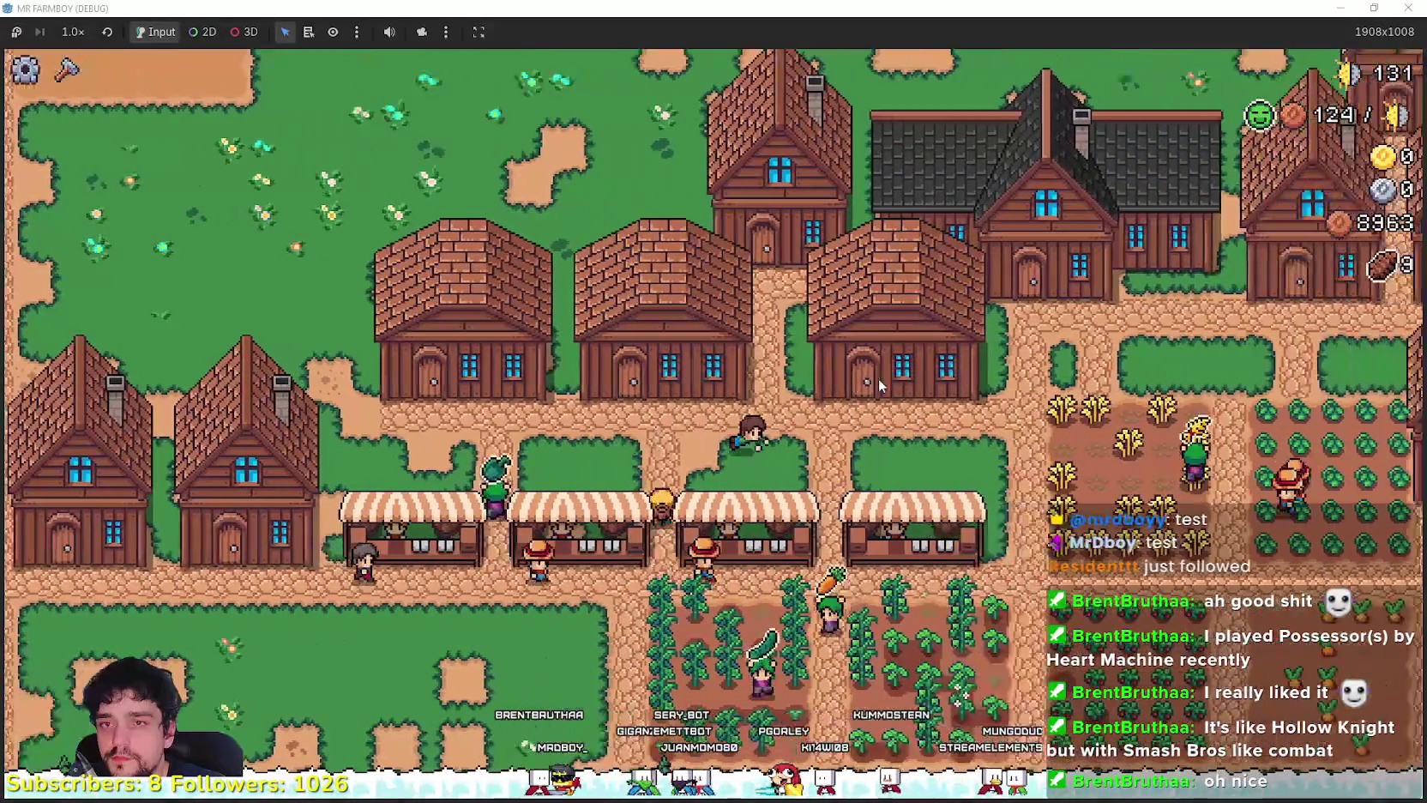
key("a")
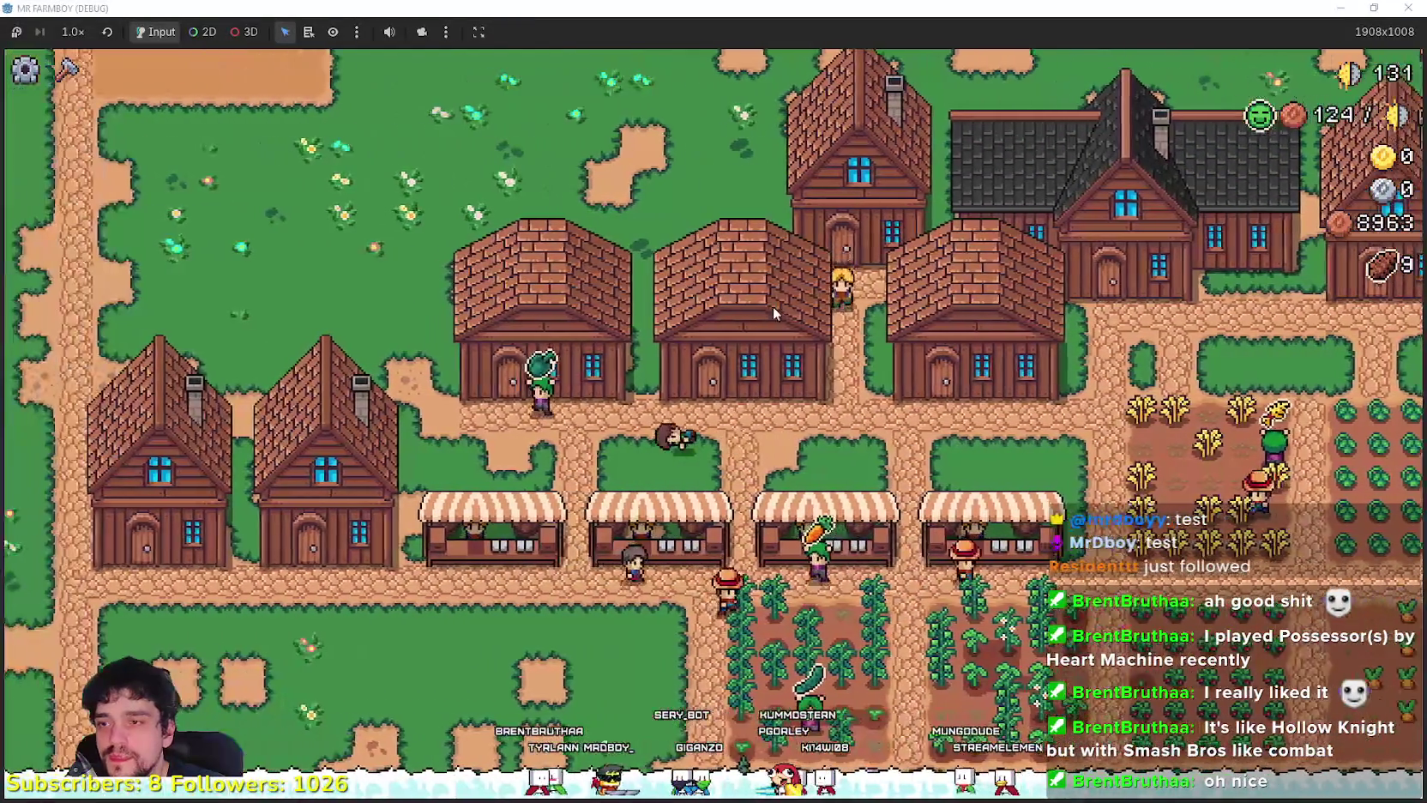
key("w")
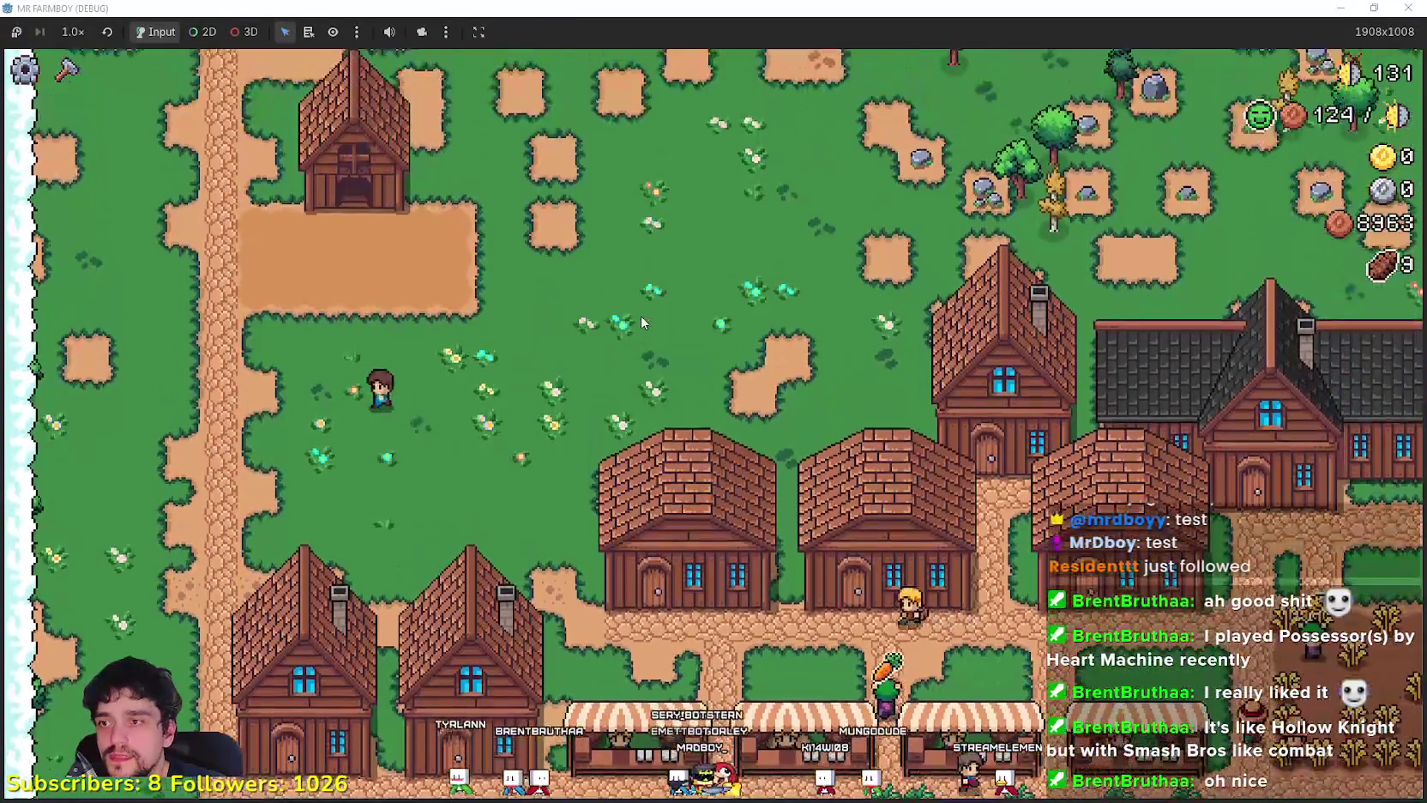
key("w")
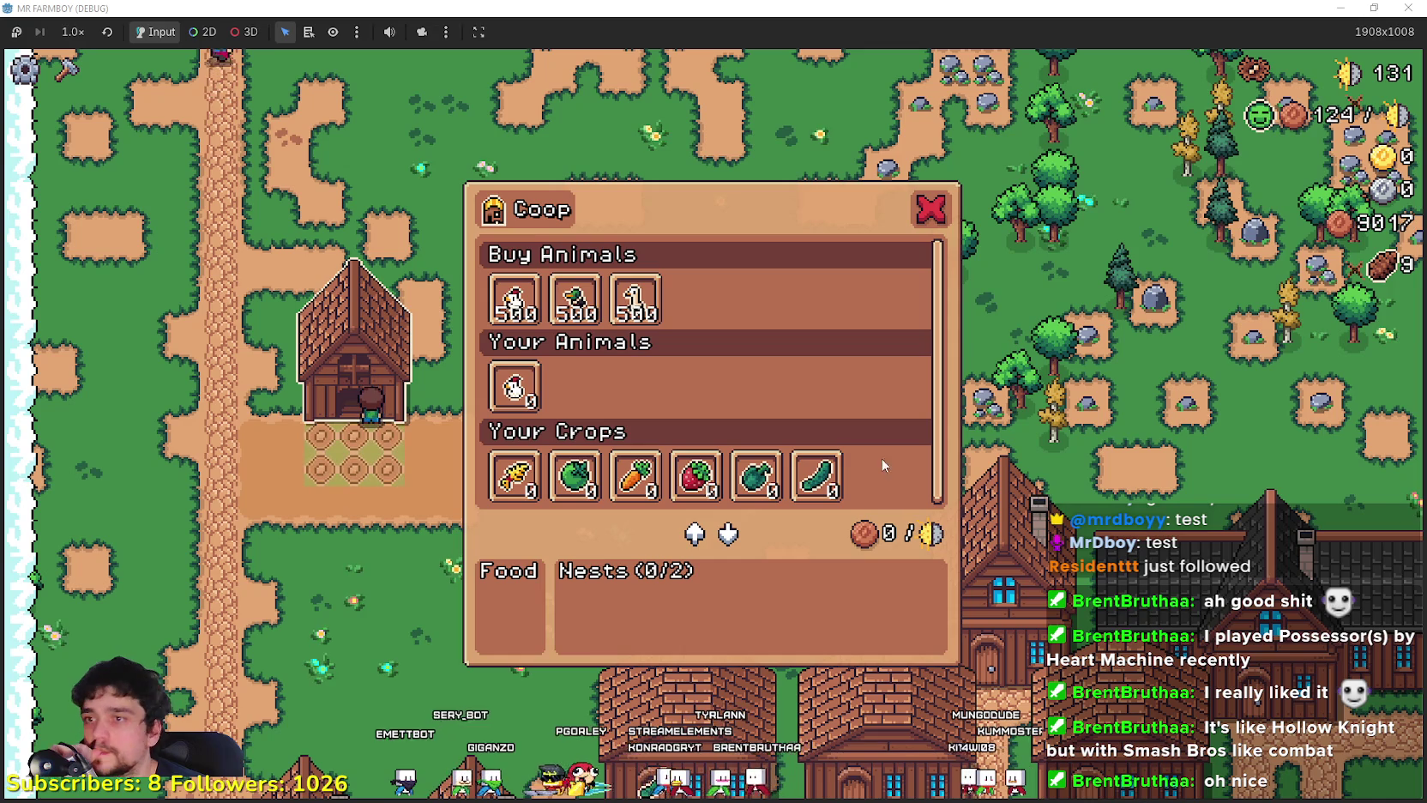
Look at the Green Tomato crop slot, then close the Coop panel and step into the meadow.
mouse_move(562, 488)
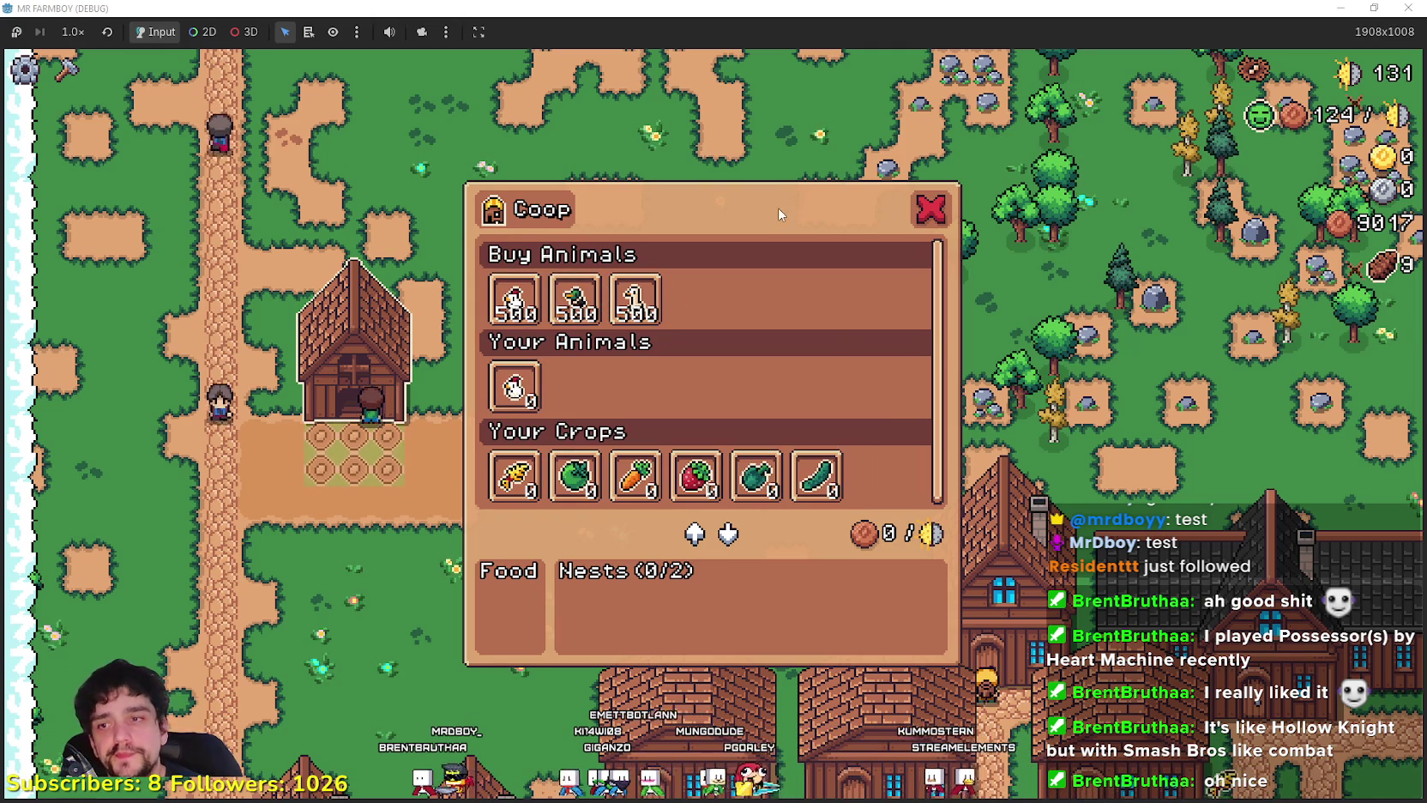
key("s")
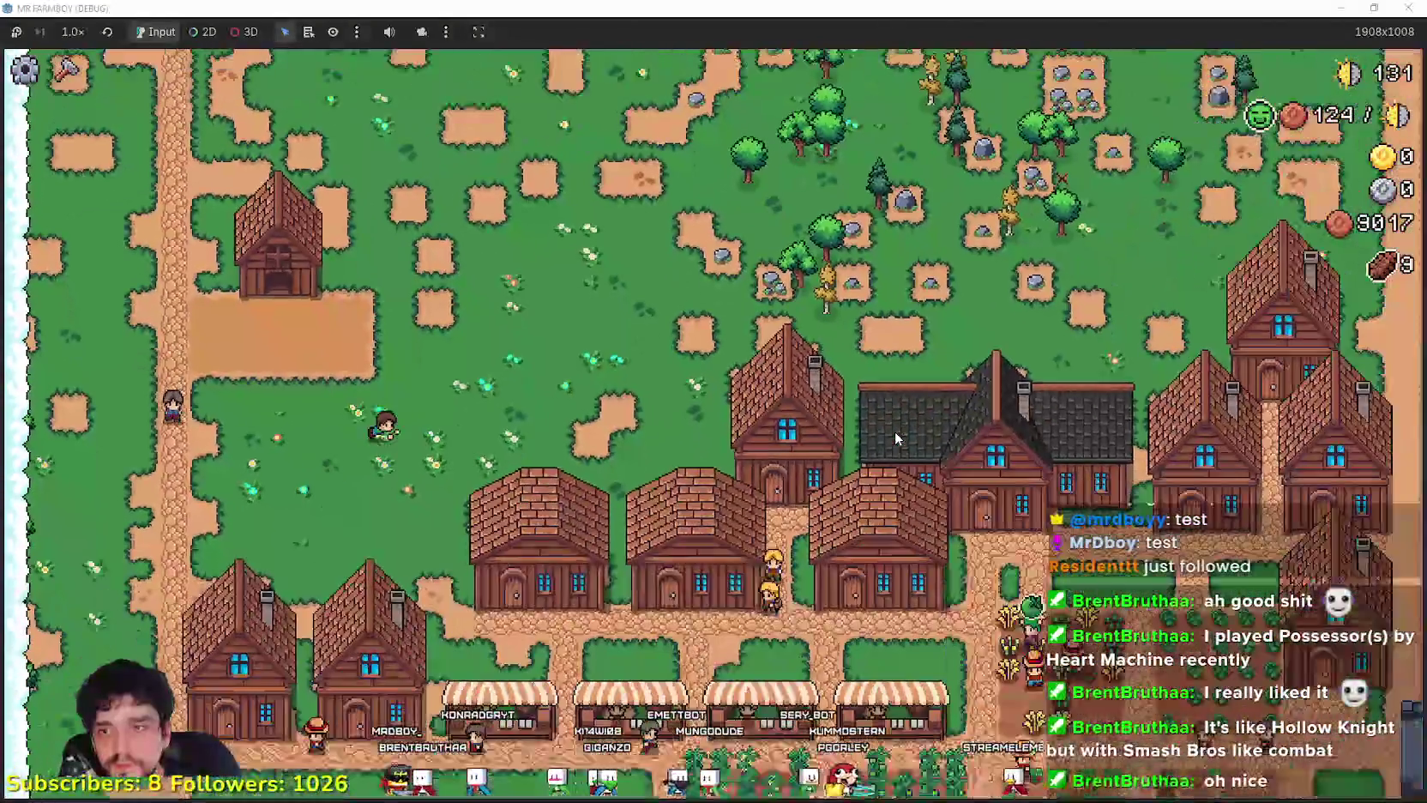
Open the empty House building panel, then close it again.
scroll(1127, 384, "up", 3)
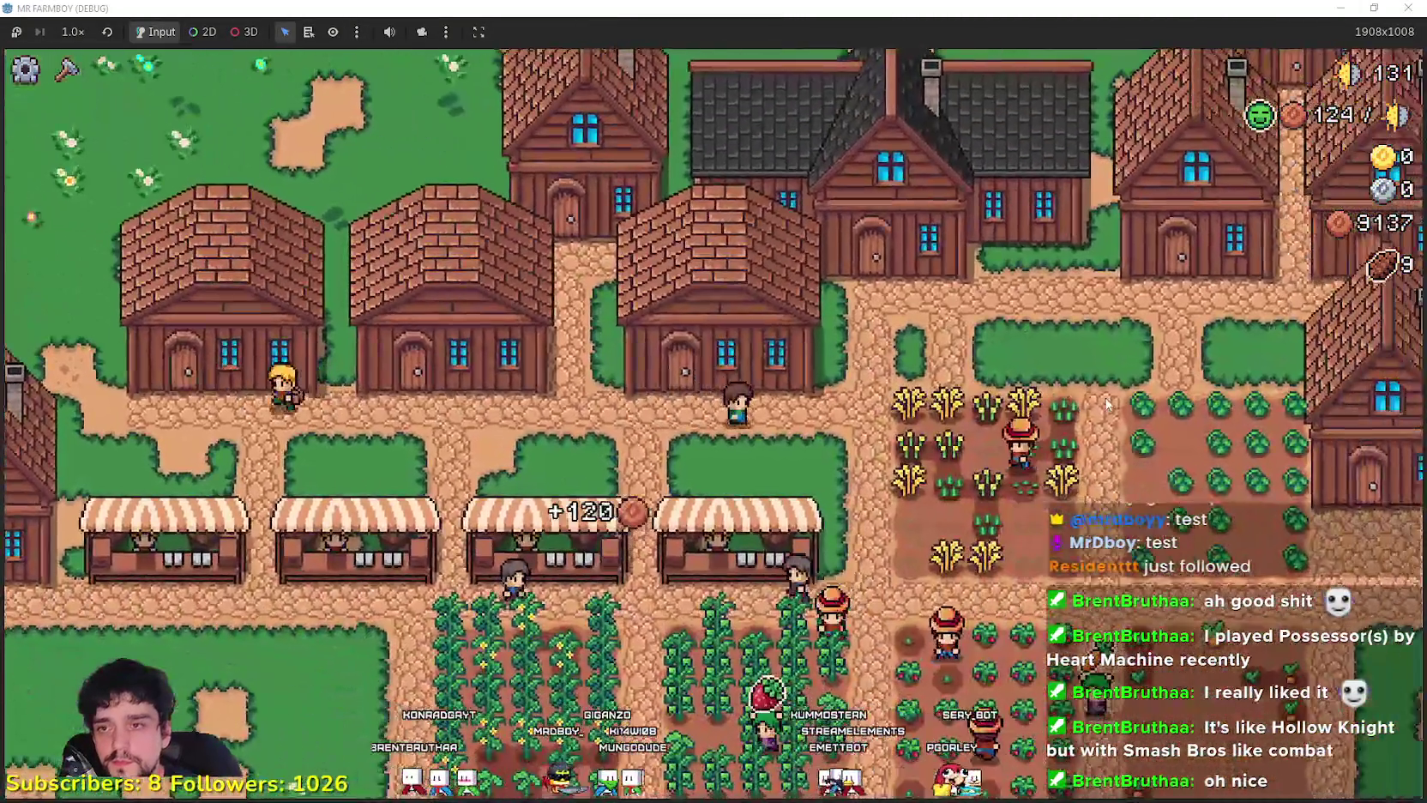
key("e")
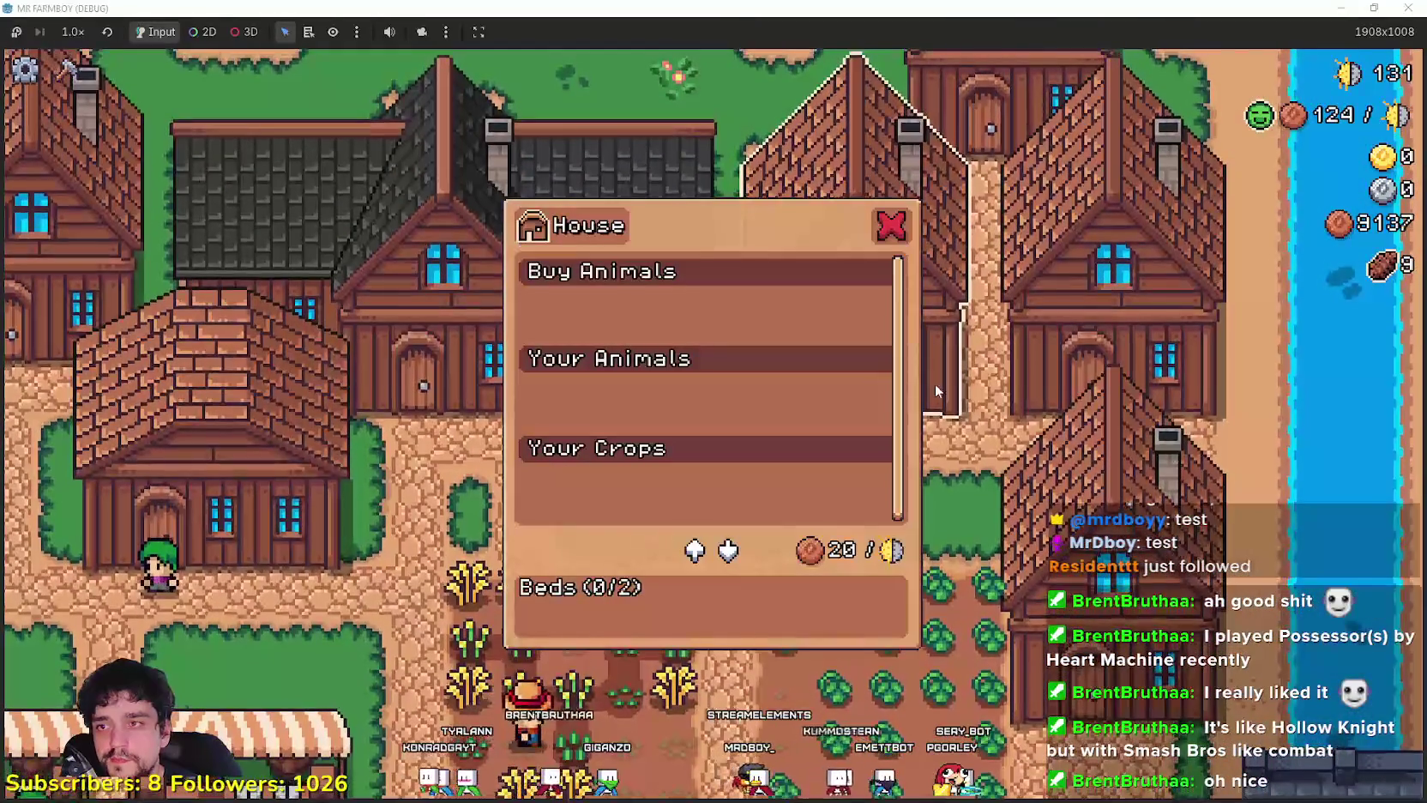
key("Escape")
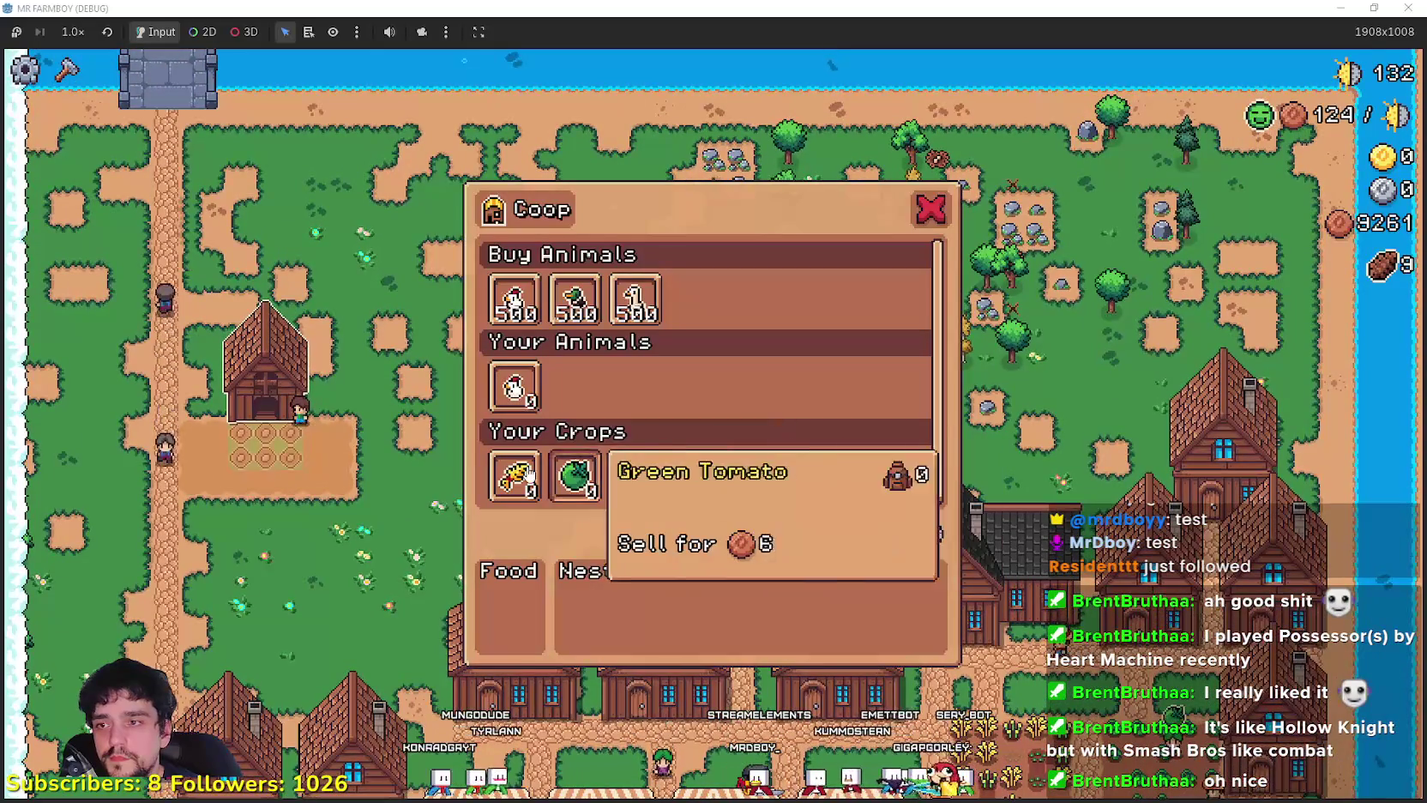
mouse_move(512, 475)
left_mouse_down()
mouse_move(506, 632)
mouse_move(513, 474)
mouse_move(508, 617)
mouse_move(635, 474)
mouse_move(510, 618)
mouse_move(680, 525)
left_mouse_up()
left_click_drag(756, 476, 502, 631)
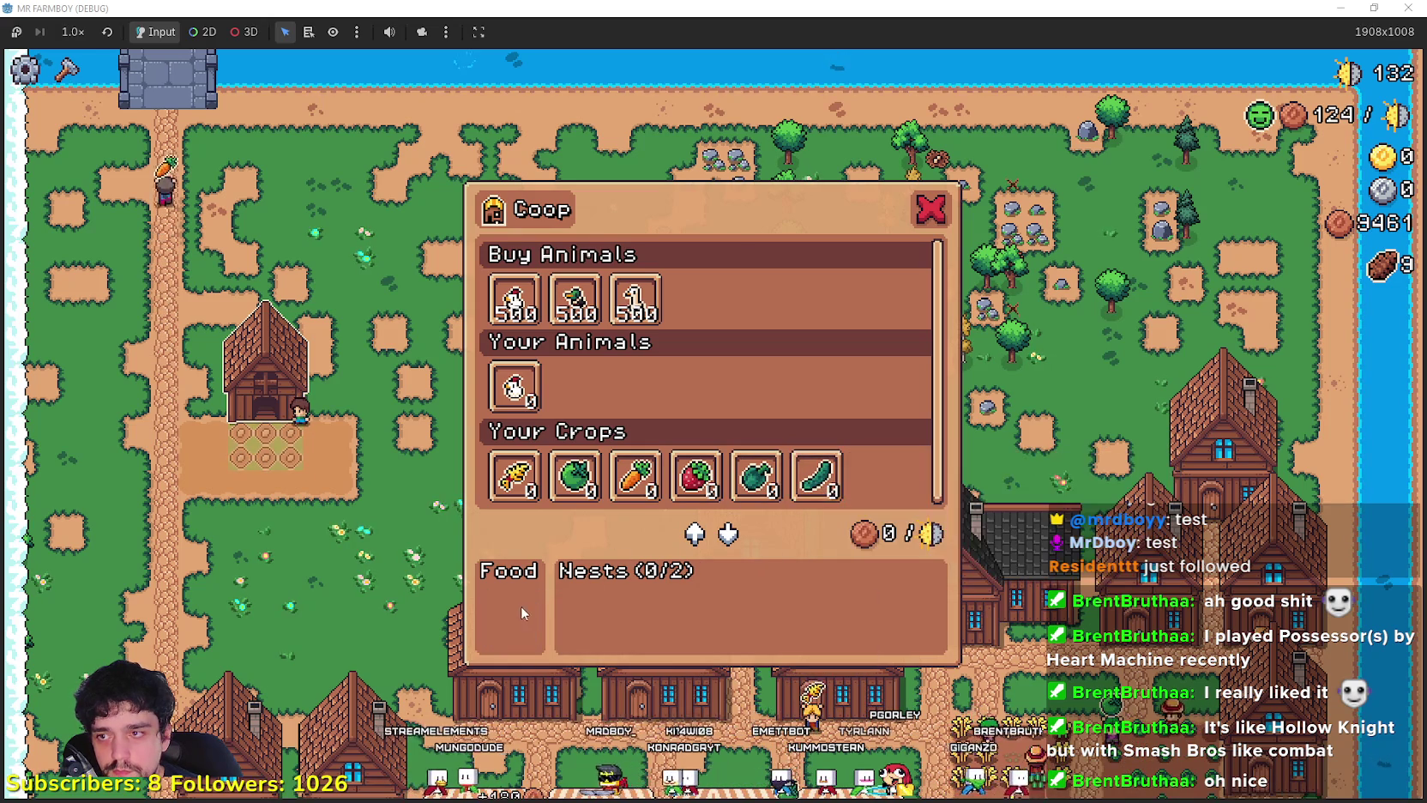
mouse_move(533, 400)
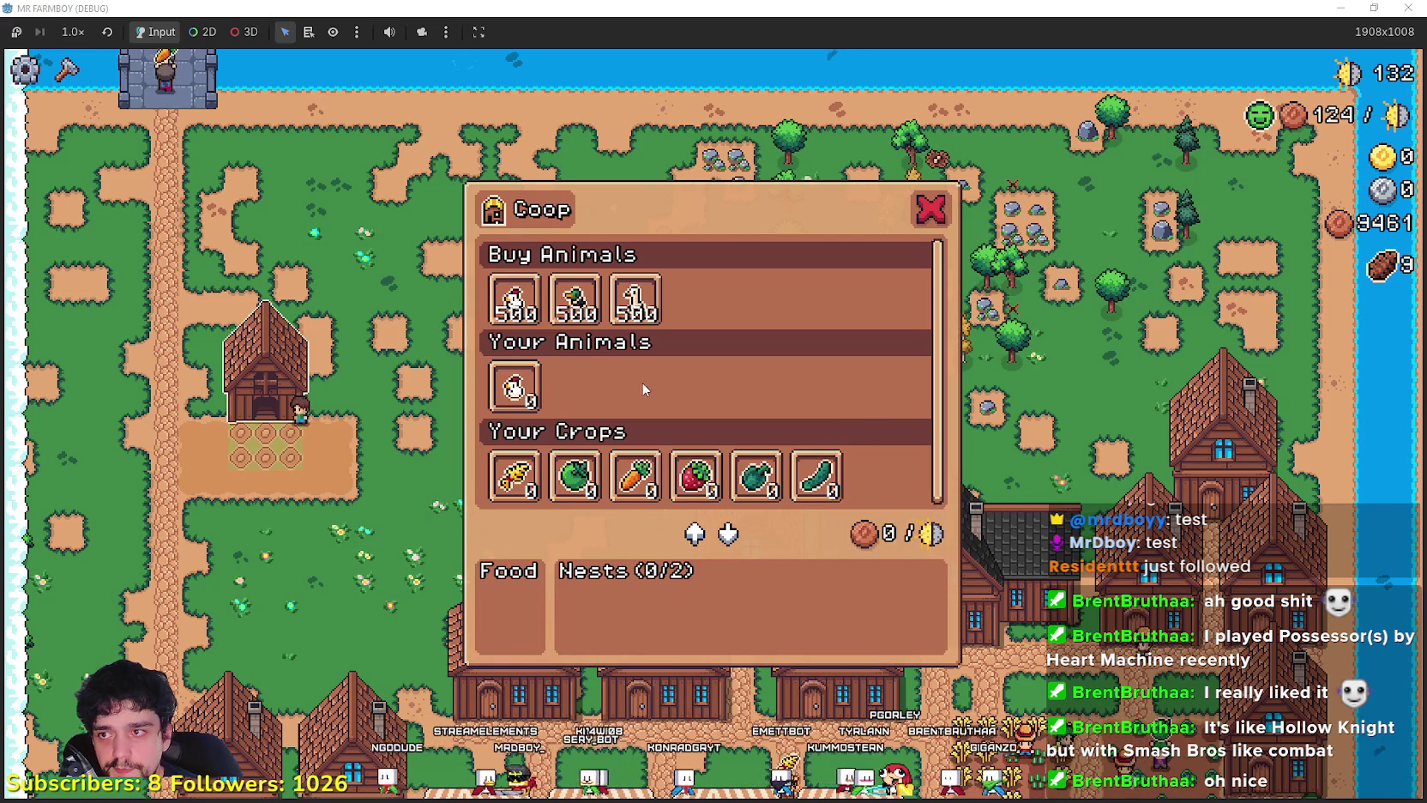
key("Escape")
key("e")
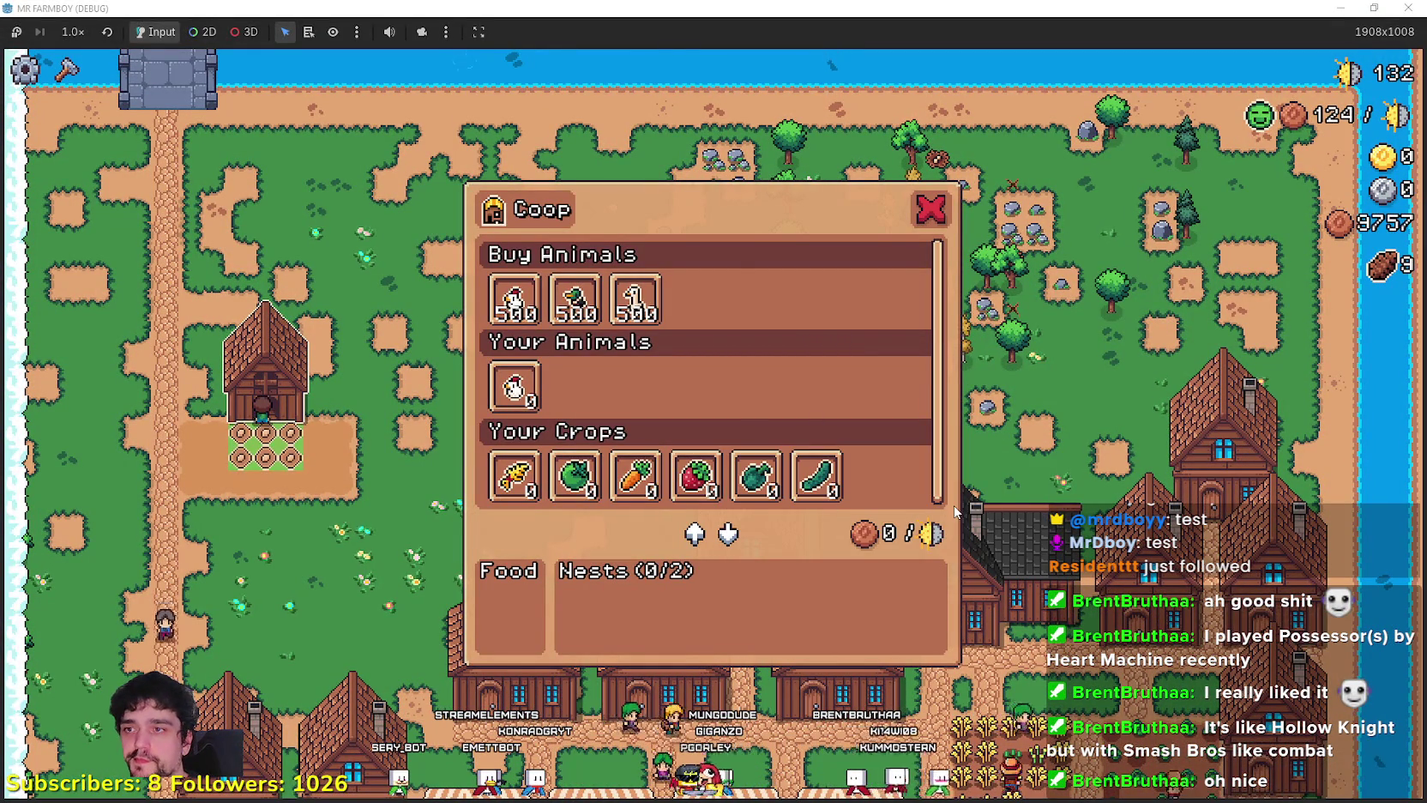
key("Escape")
key("e")
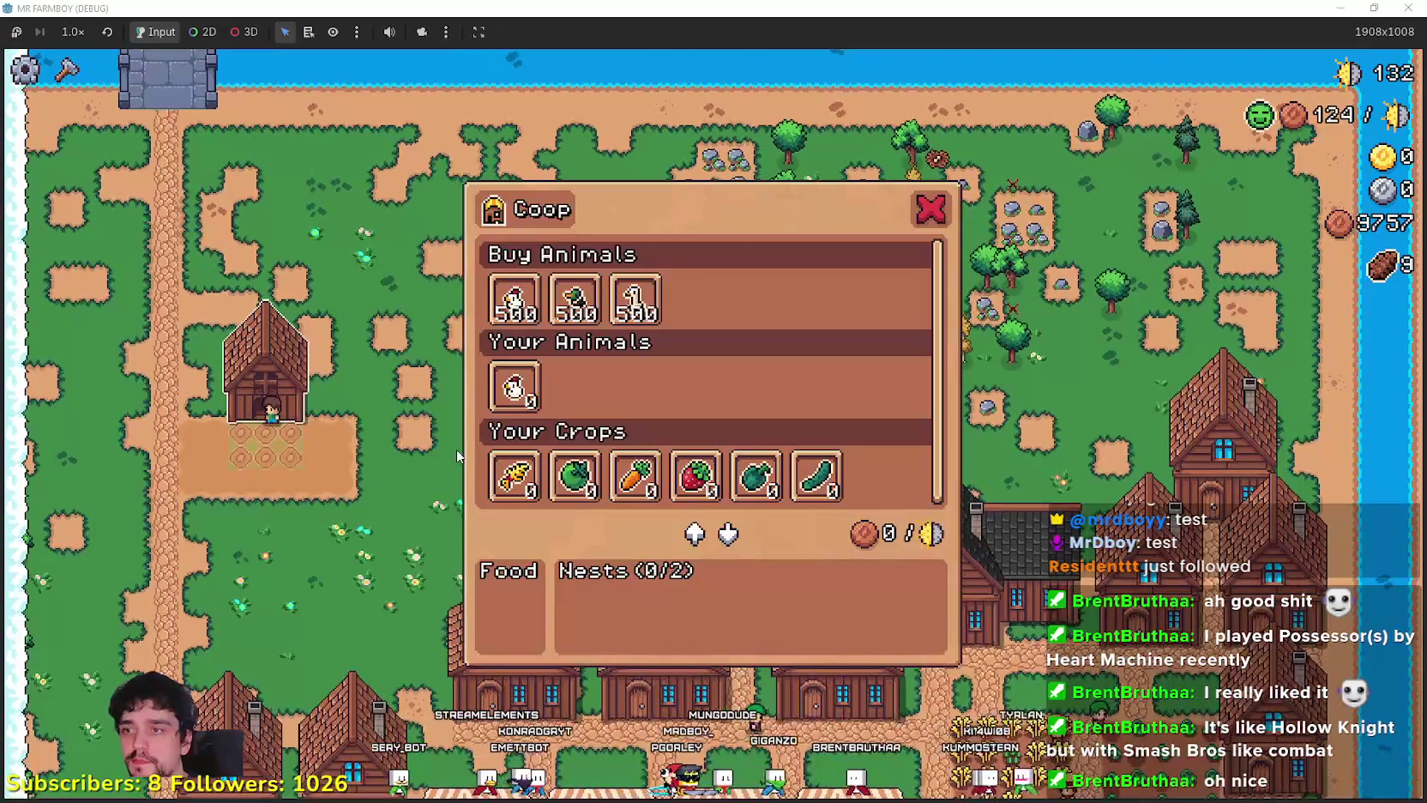
key("Escape")
key("e")
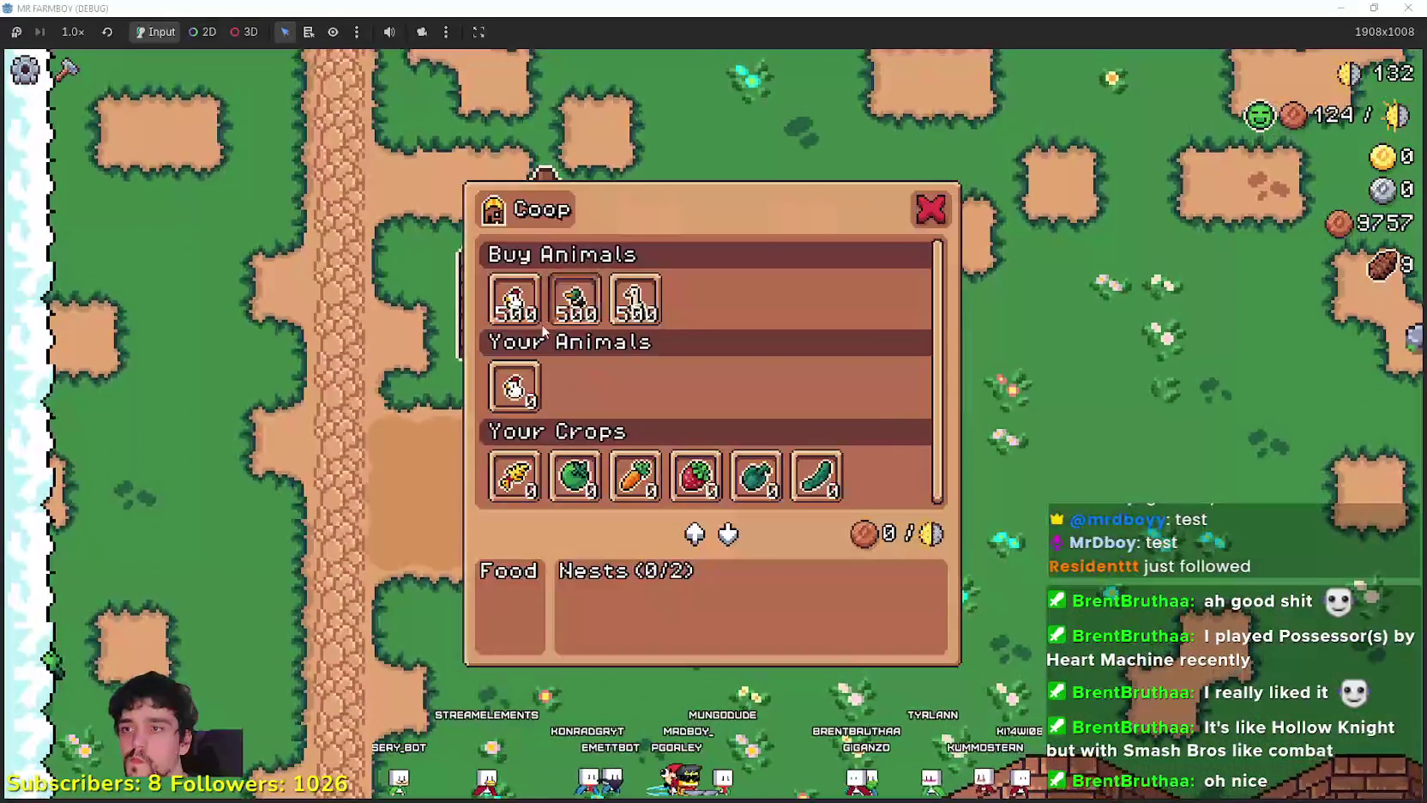
Close the Coop panel, walk to the warehouse, and view its empty Warehouse panel.
key("Escape")
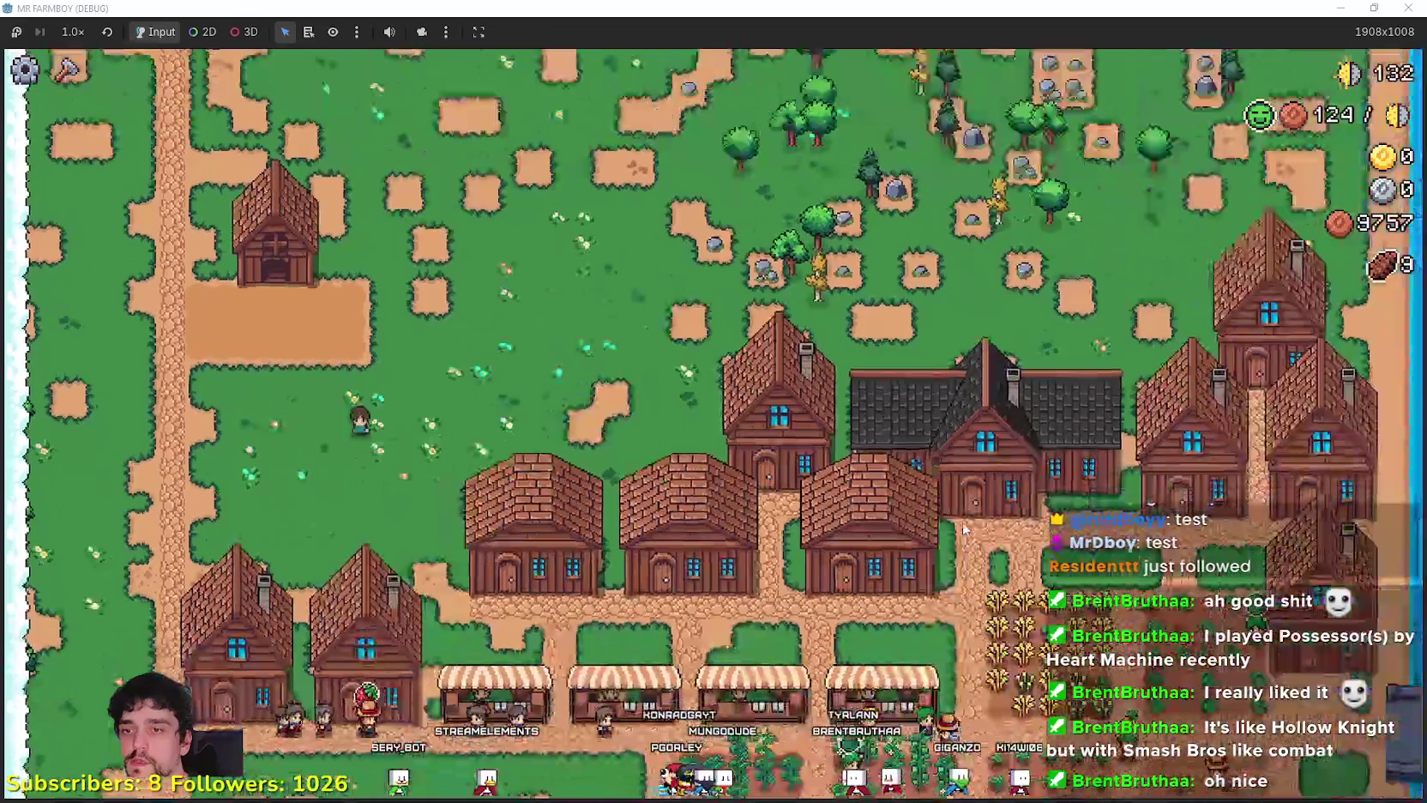
key("d")
key("s")
key("e")
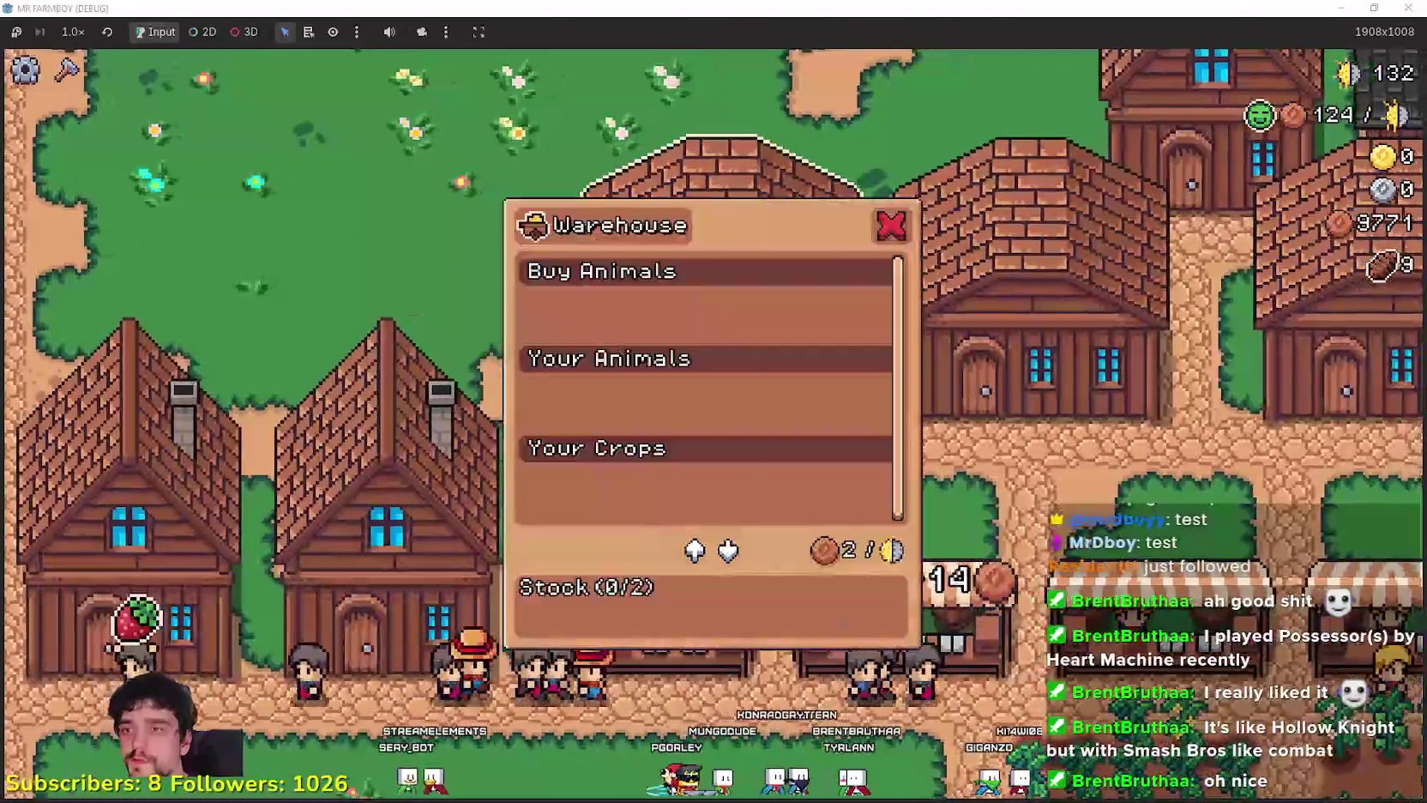
key("Escape")
Walk away from the warehouse and return to Godot with building_panel_endless.gd open.
key("w")
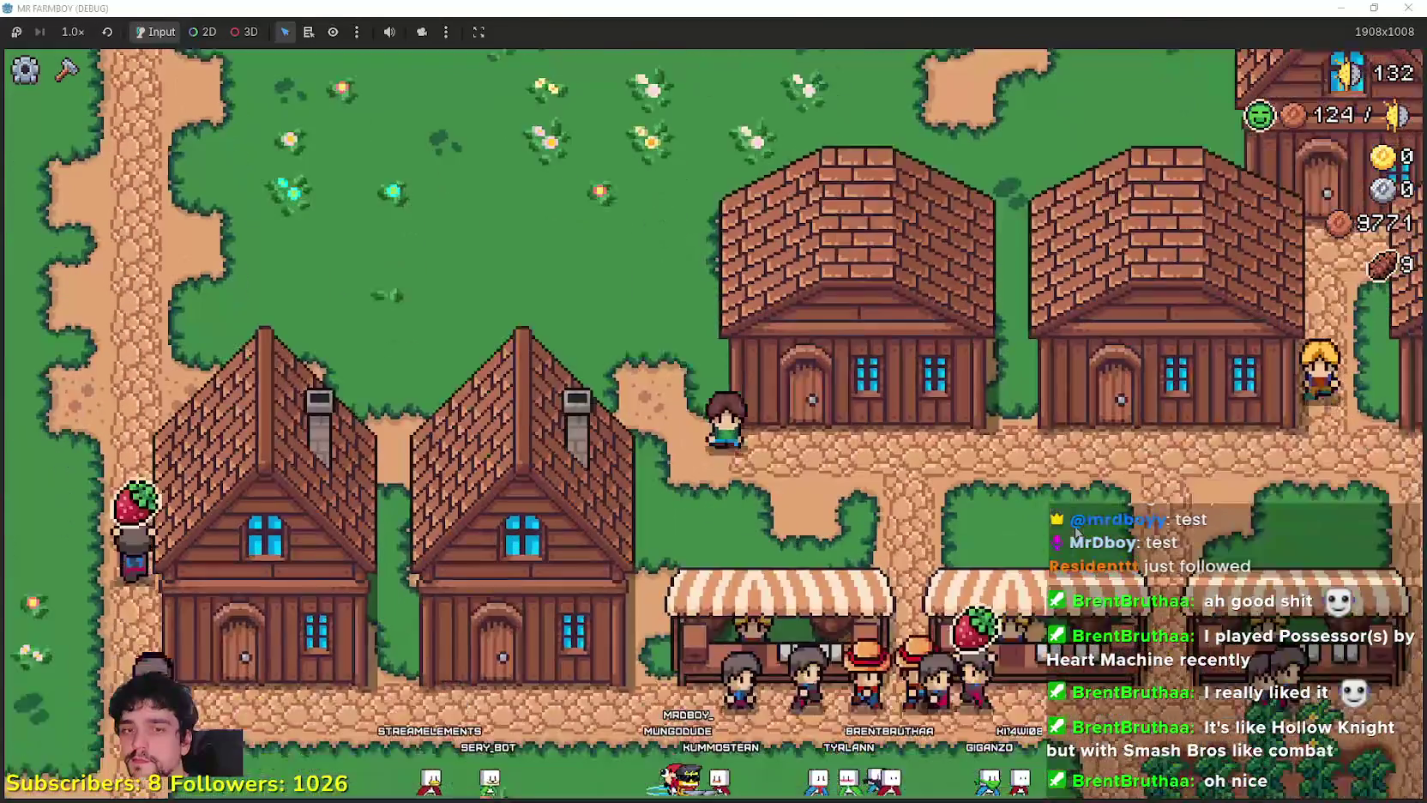
key("alt+Tab")
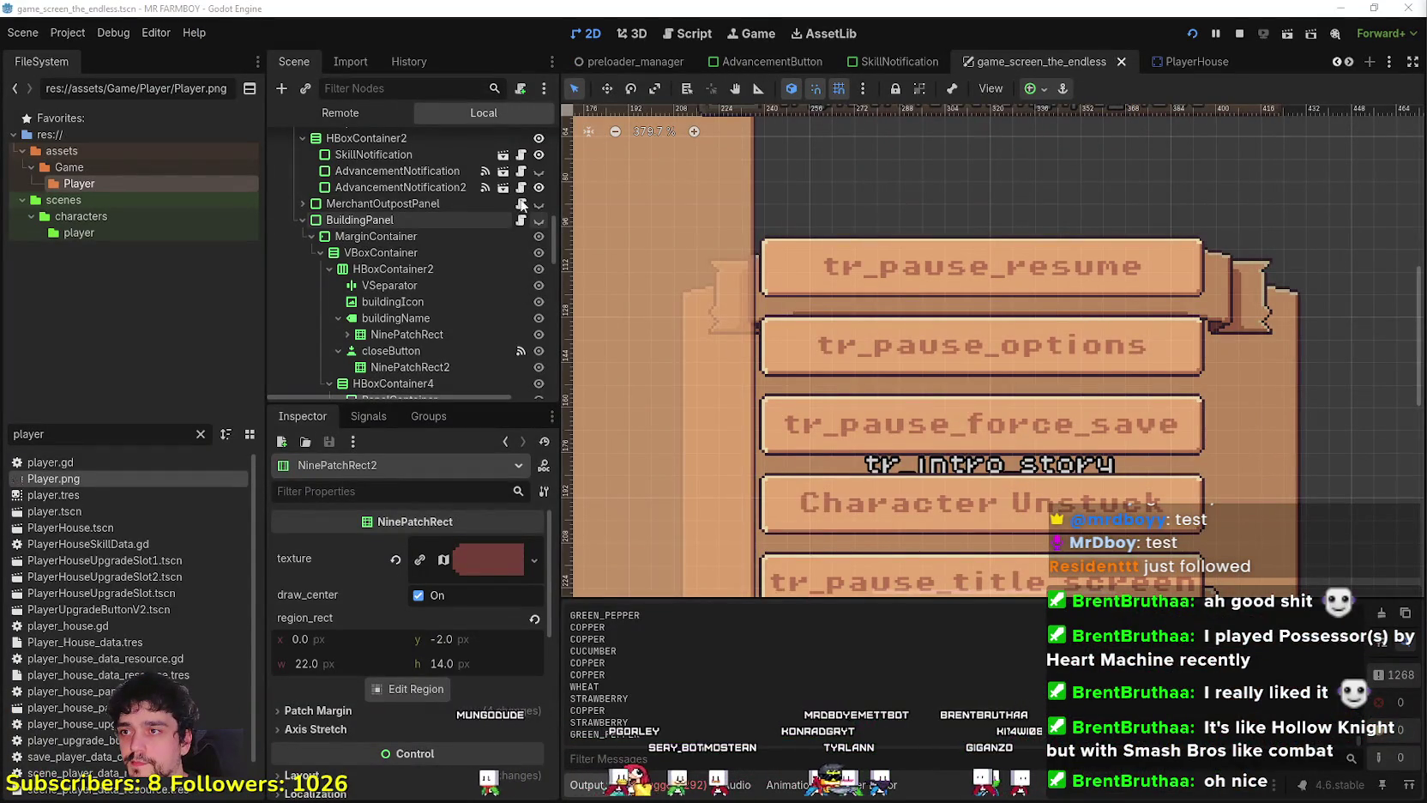
left_click(522, 219)
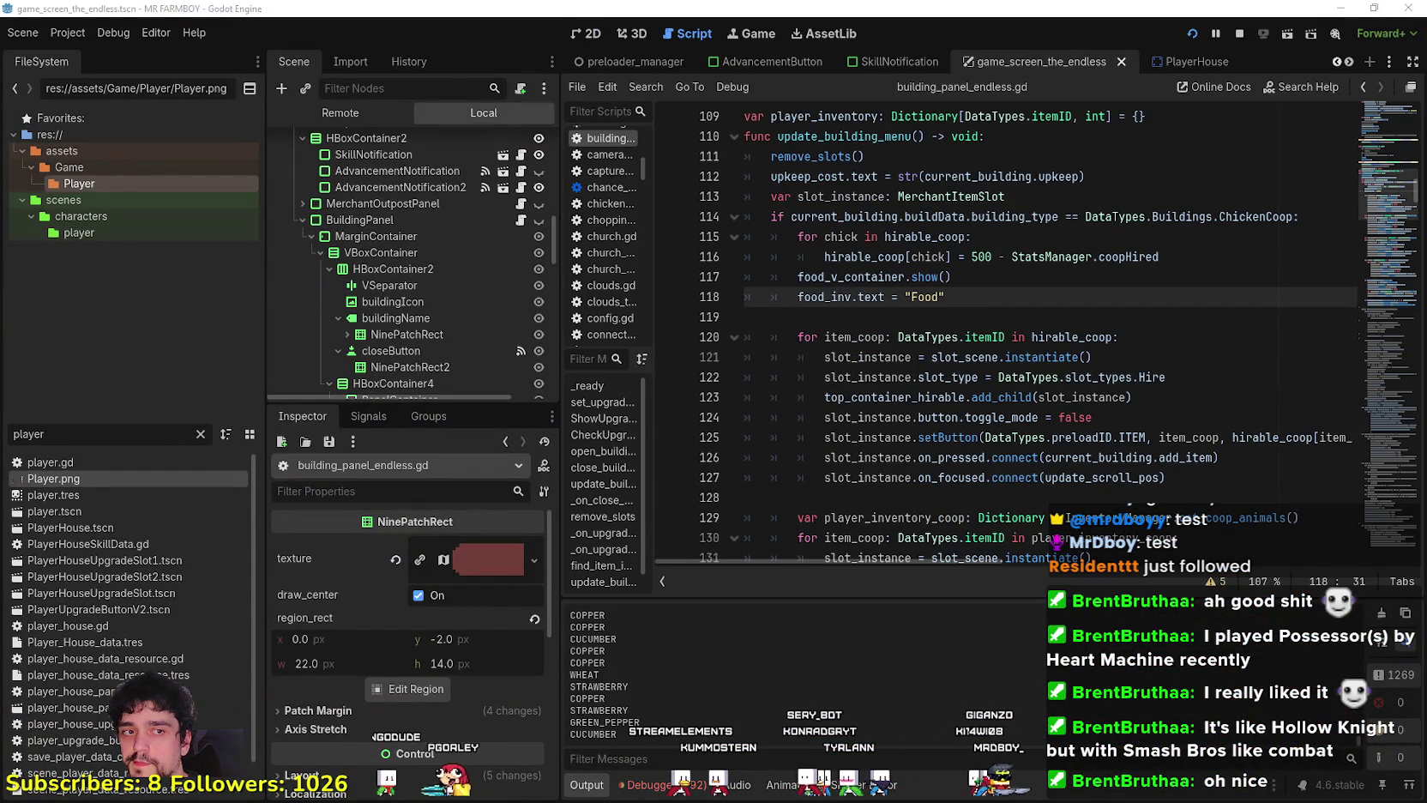
Select lines 117–118, including the food_v_container.show() call, in building_panel_endless.gd.
left_click(974, 274)
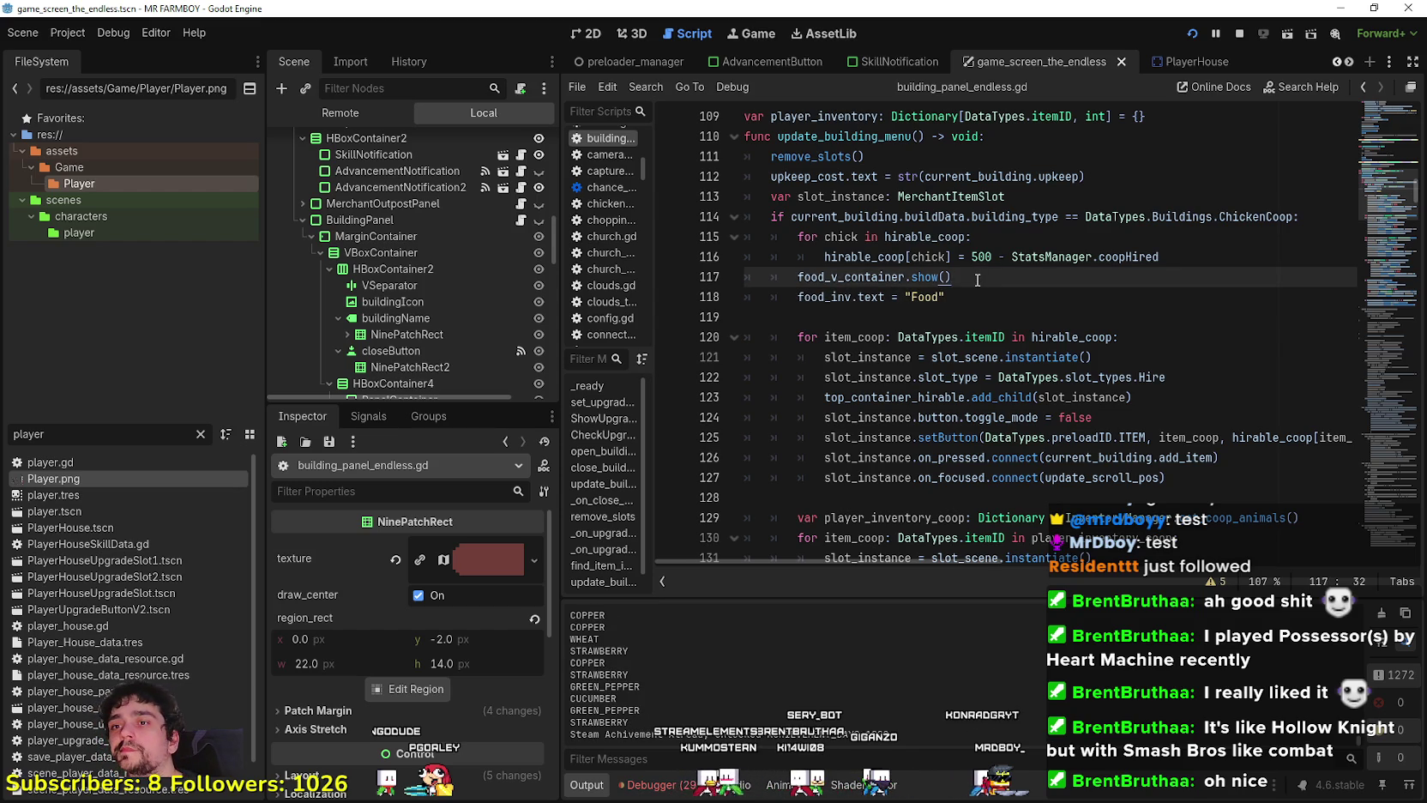
left_click_drag(952, 276, 783, 276)
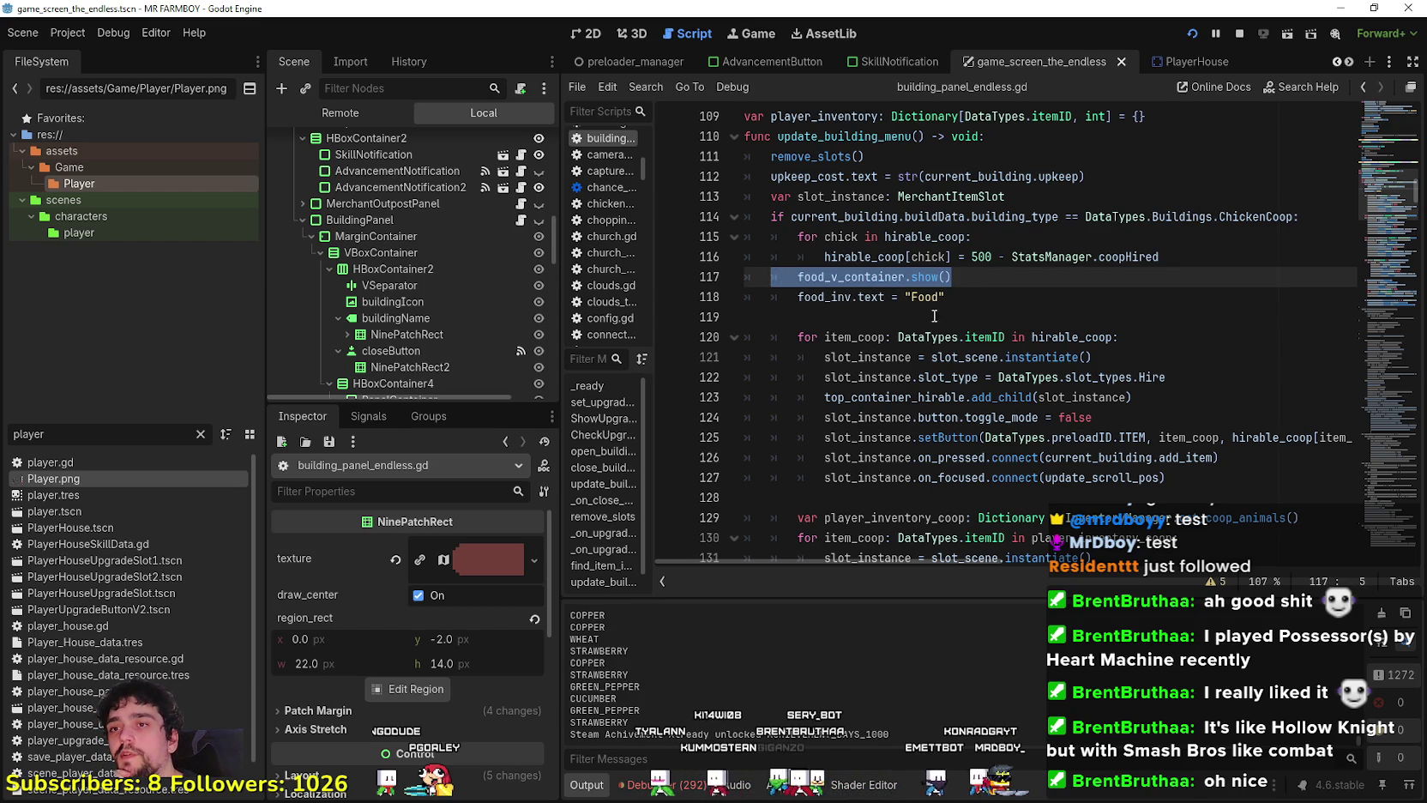
left_click_drag(945, 297, 633, 285)
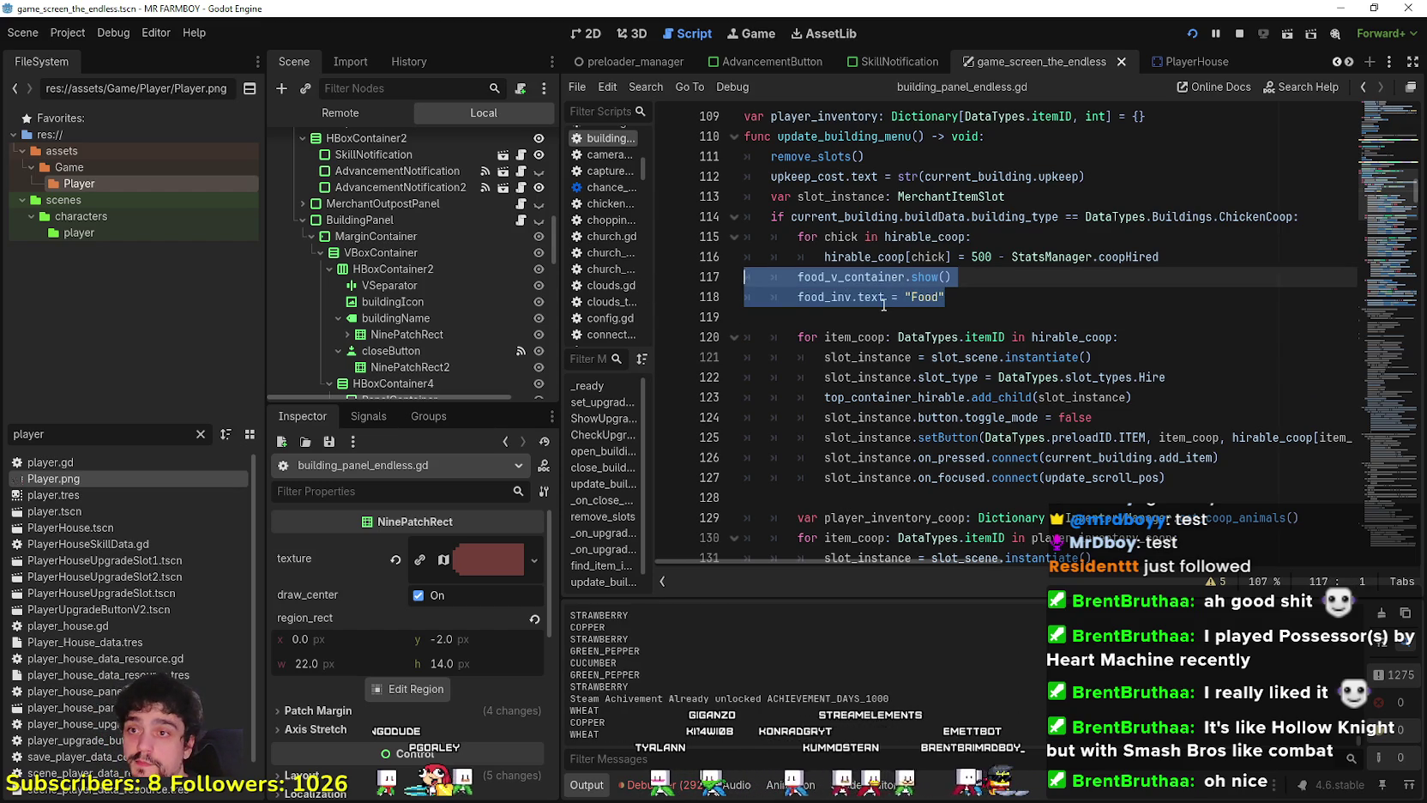
left_click(978, 281)
left_click(980, 297)
key("shift+Home")
key("shift+Home")
key("shift+Up")
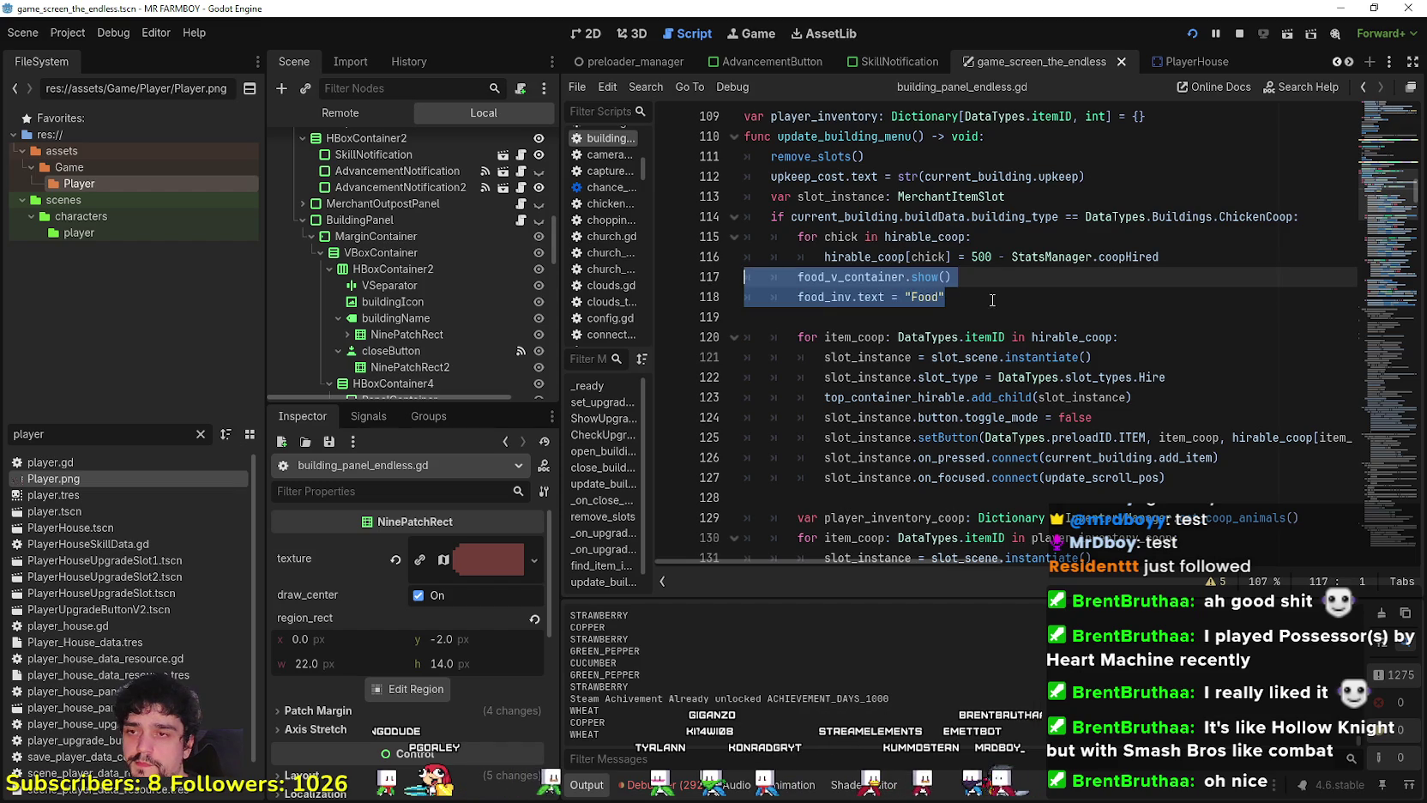
Insert a new empty line 113 after the upkeep_cost assignment.
scroll(1006, 295, "up", 1)
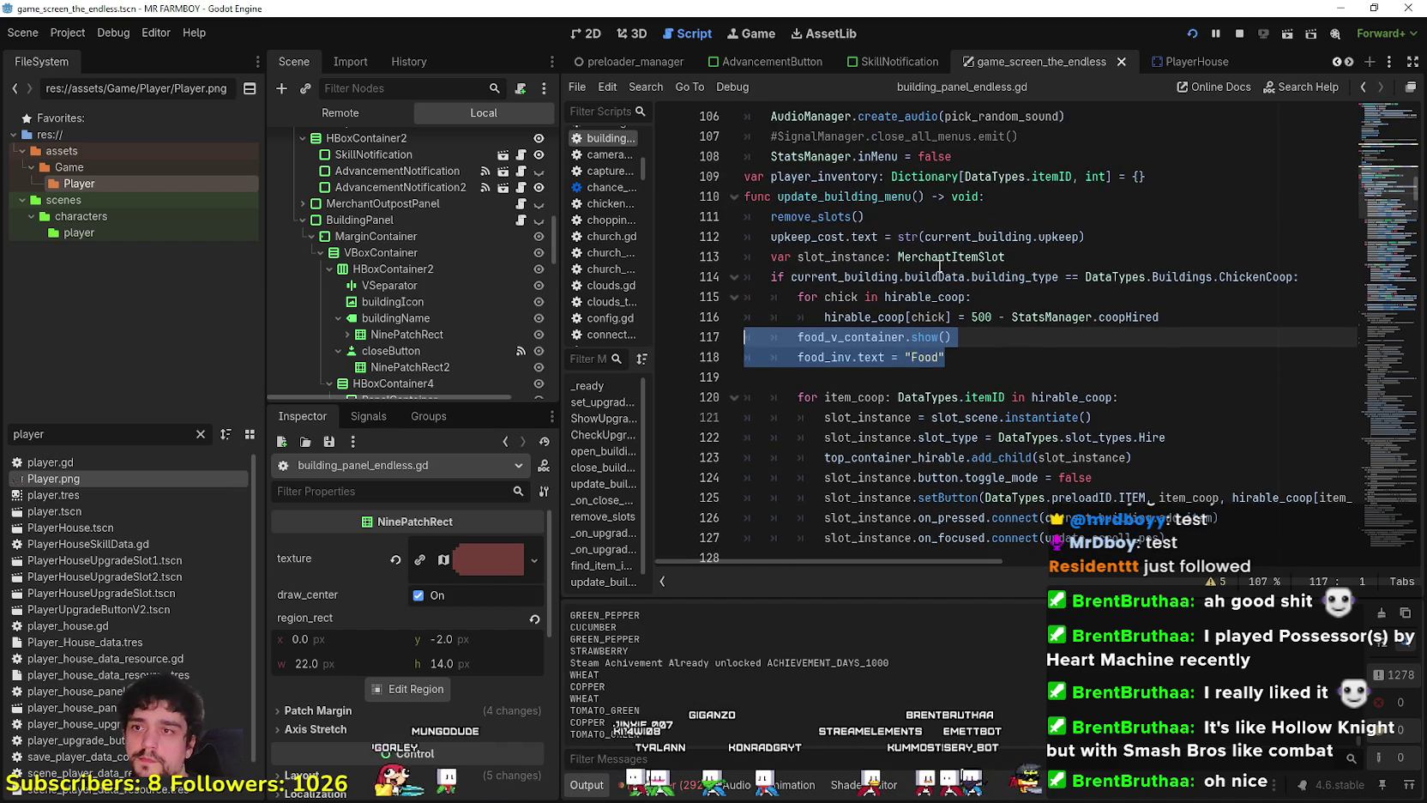
left_click(1131, 221)
left_click(1131, 234)
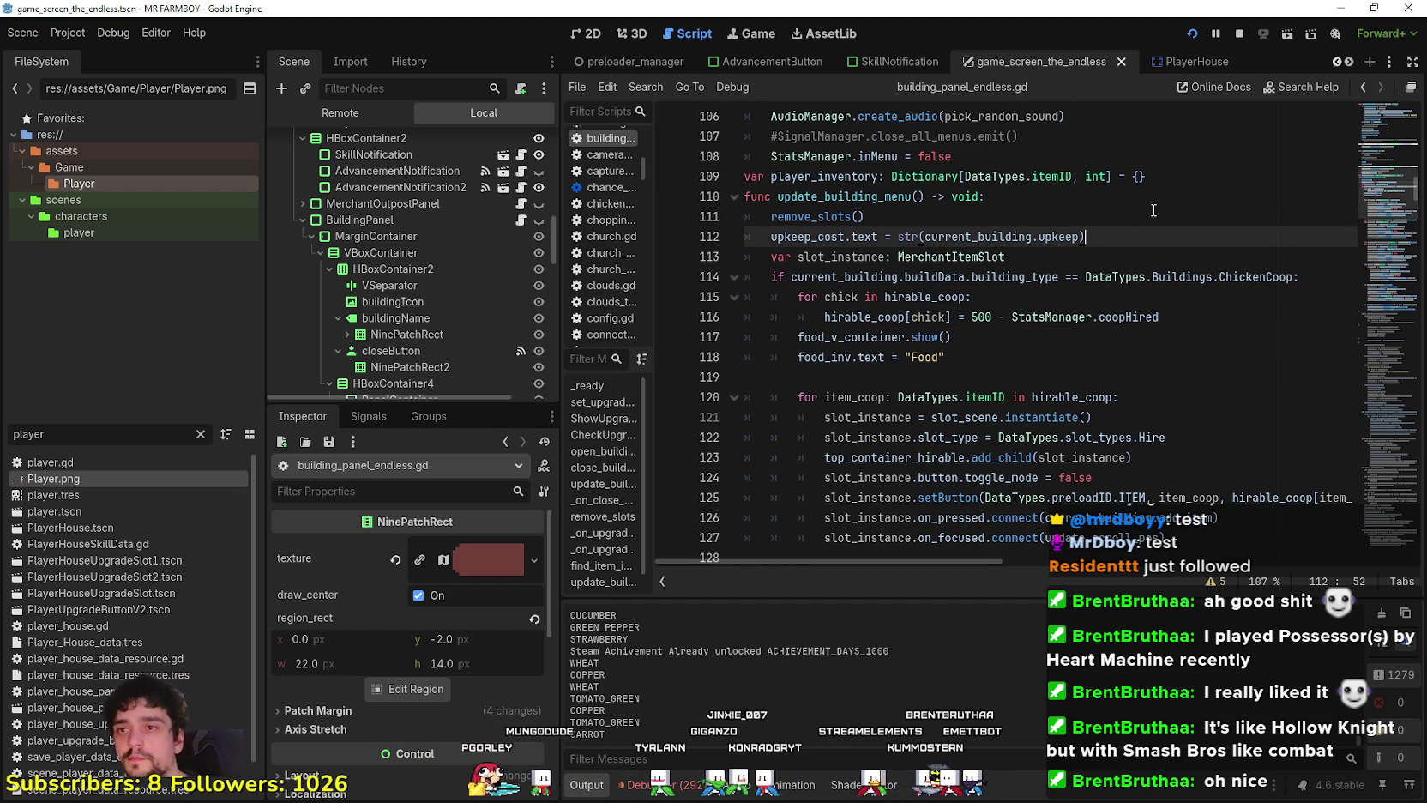
key("Return")
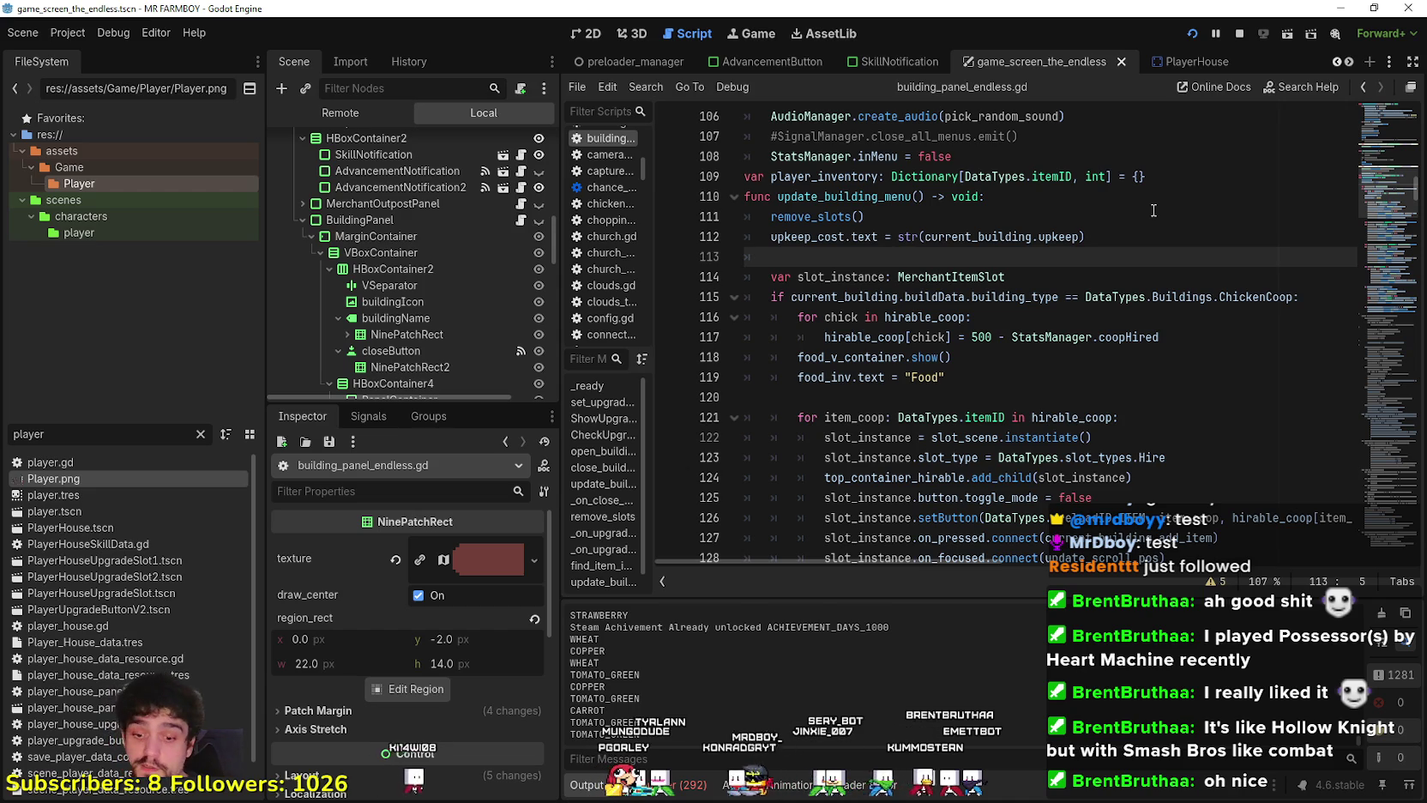
Add top_container_hirable.hide() and top_container_hirable_label.hide() on lines 113–114.
type("hi")
key("BackSpace")
key("BackSpace")
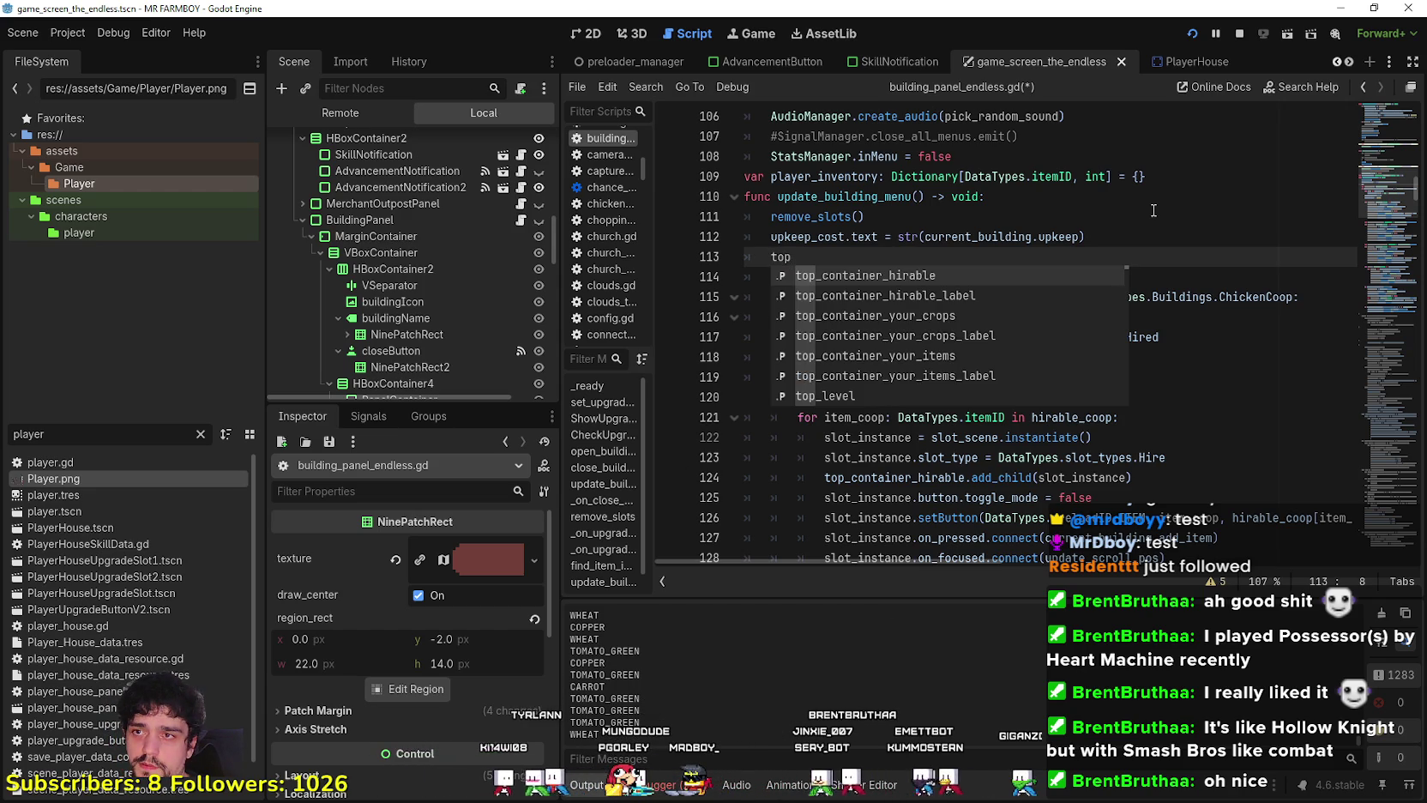
key("Return")
type("hirable.hide(")
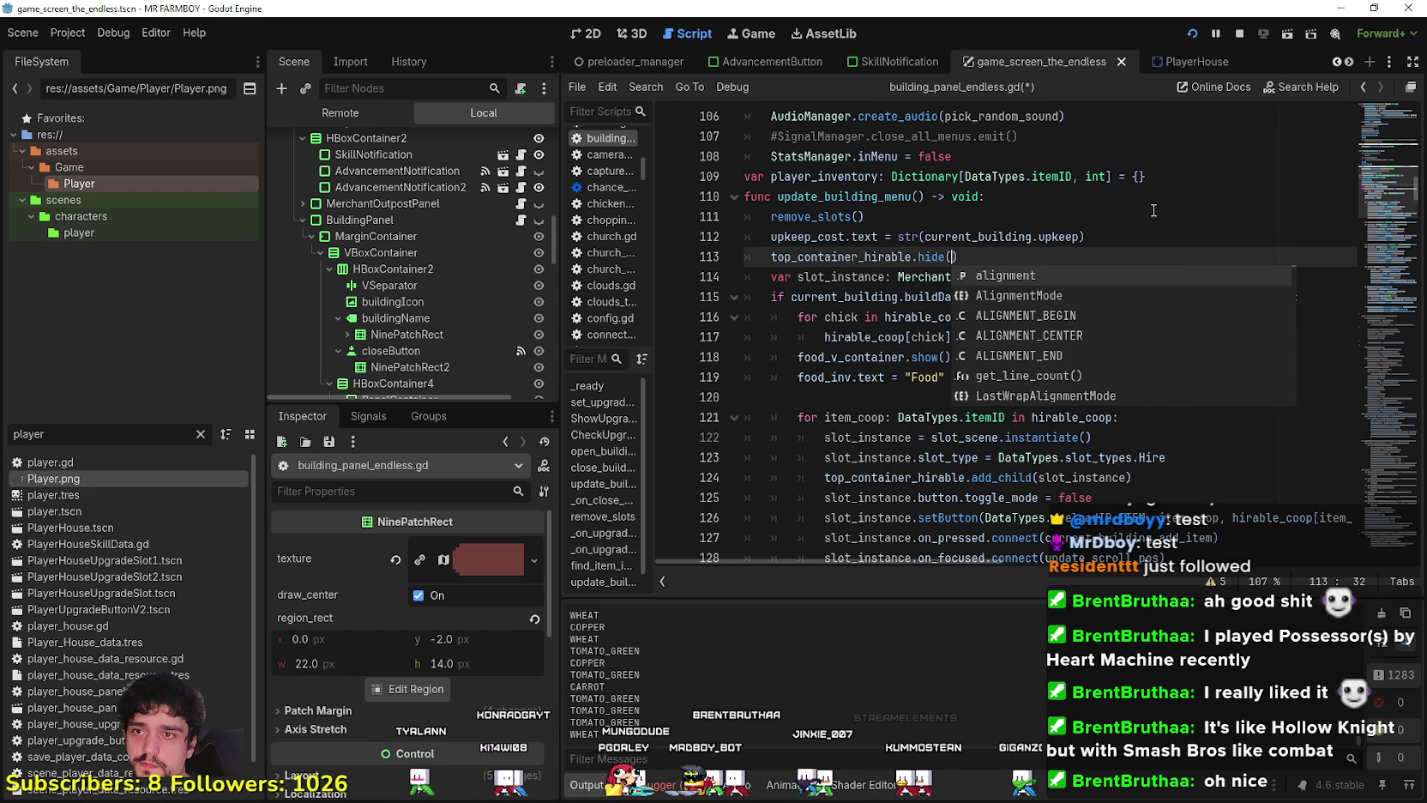
key("Return")
key("Return")
type("top")
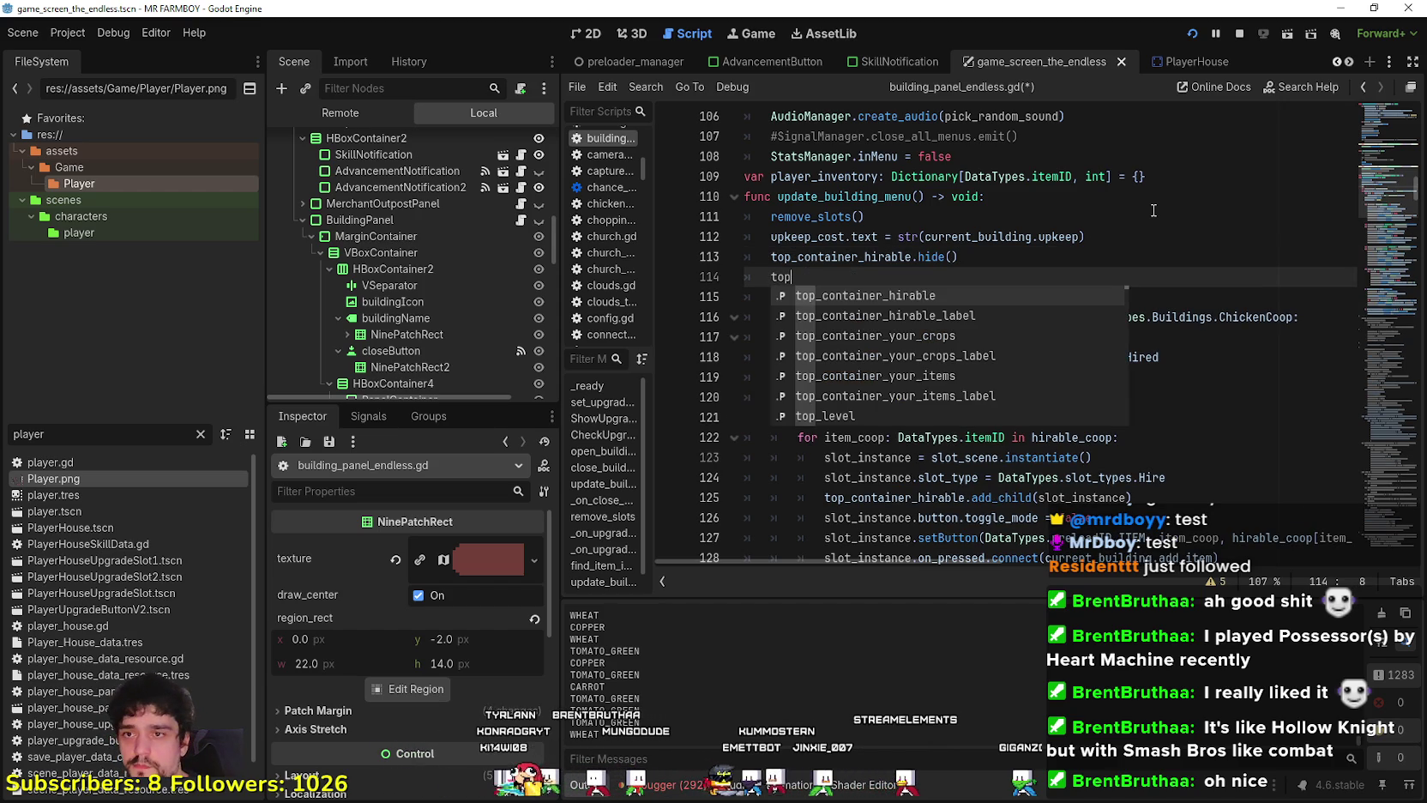
key("Down")
key("Return")
type("./")
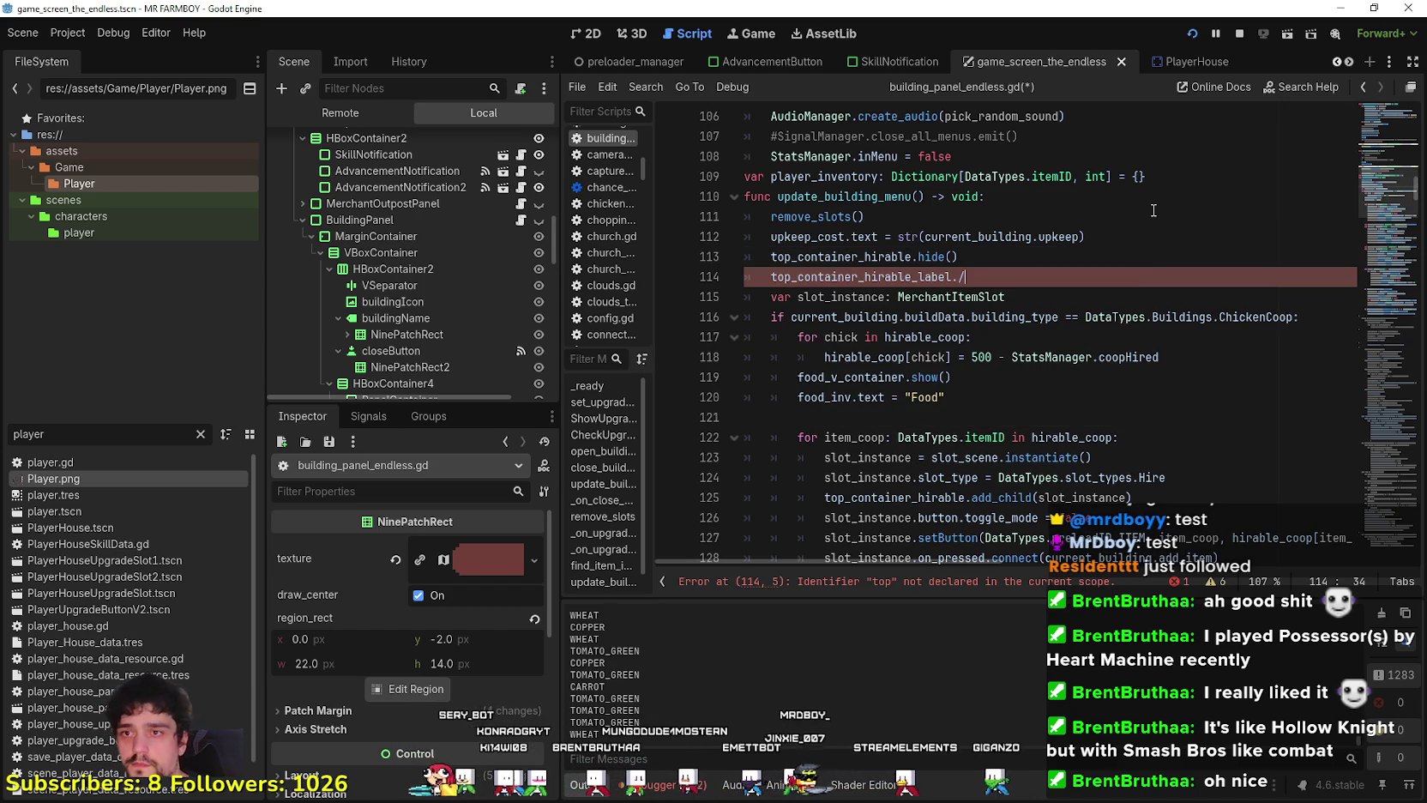
key("Return")
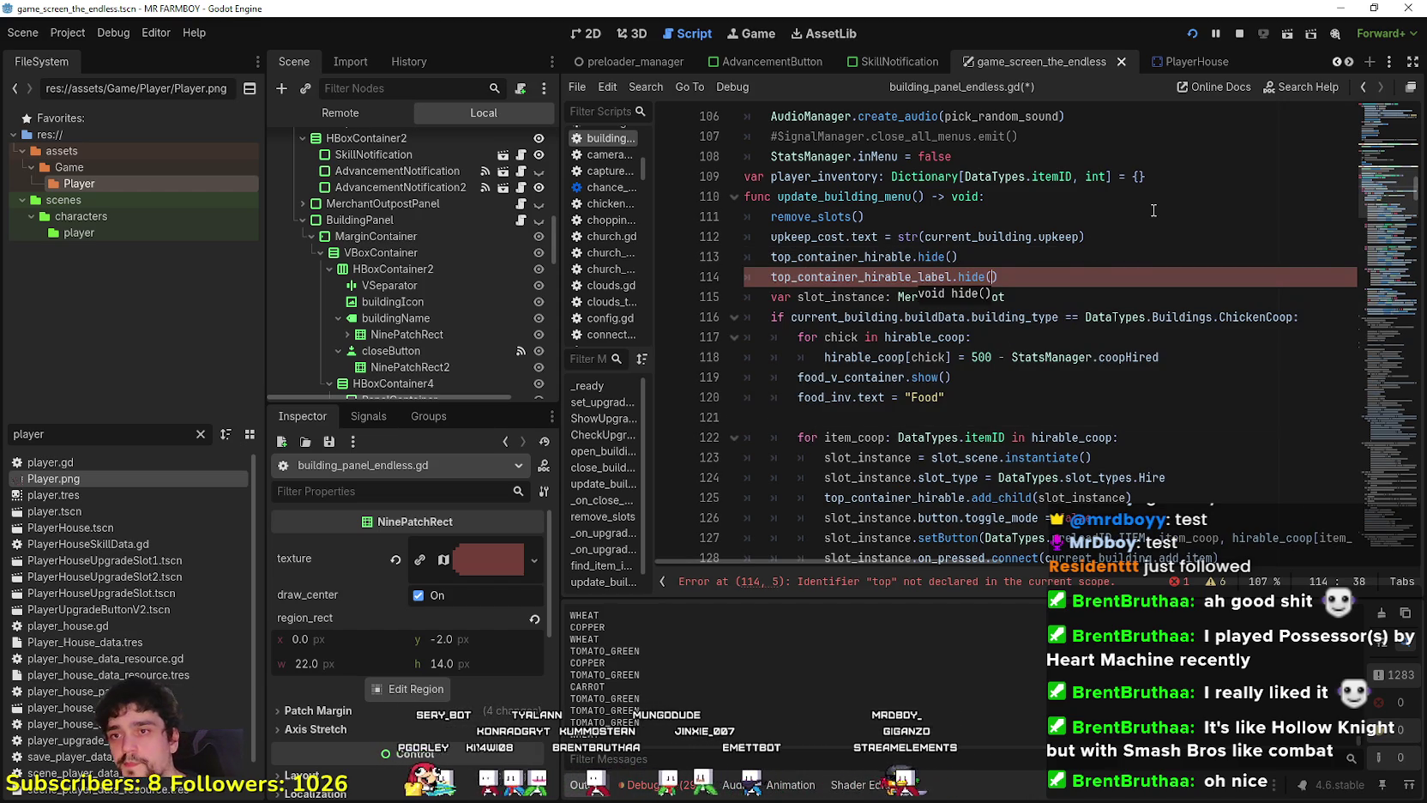
key("End")
key("Return")
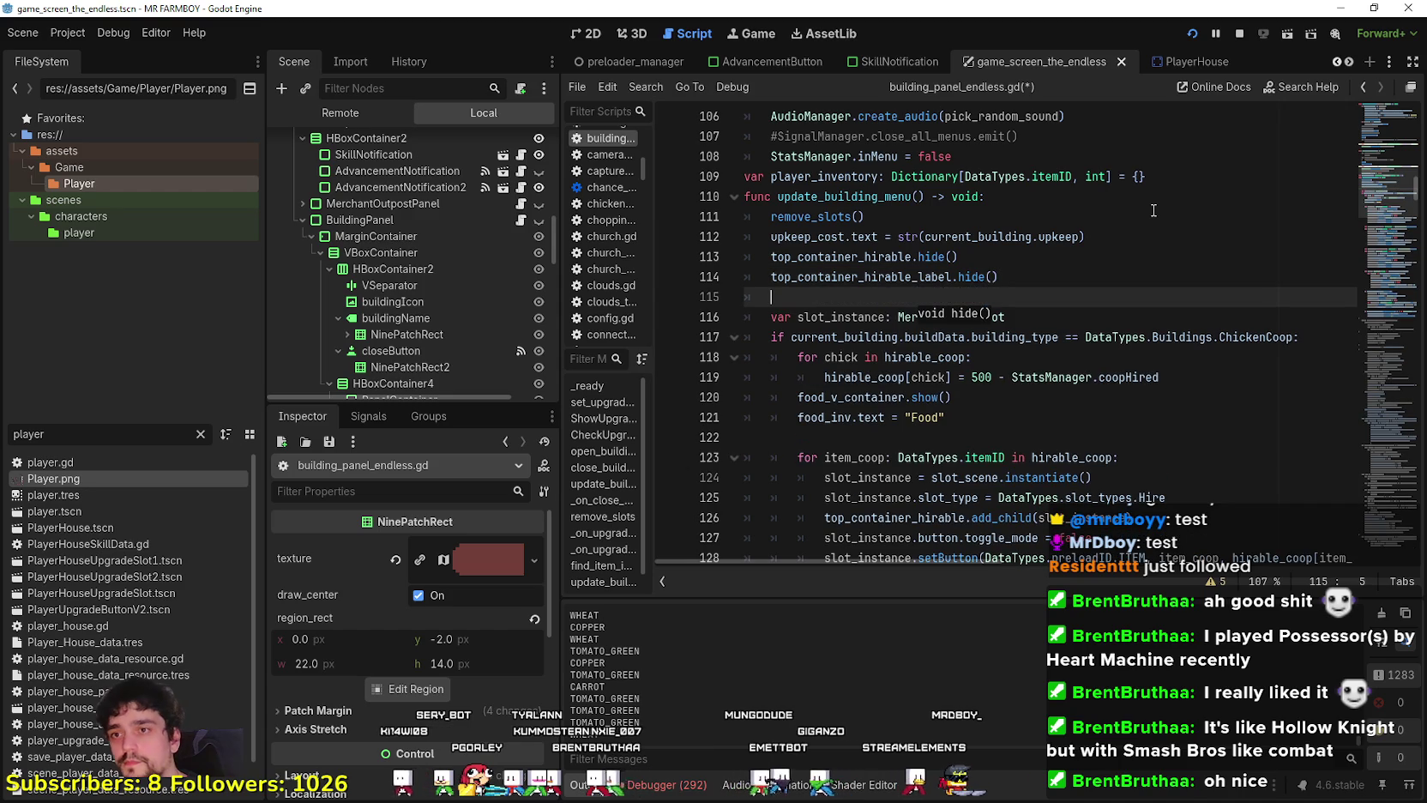
Add hide() calls for top_container_your_items and top_container_your_items_label on lines 115–116.
key("Down")
key("Down")
key("Down")
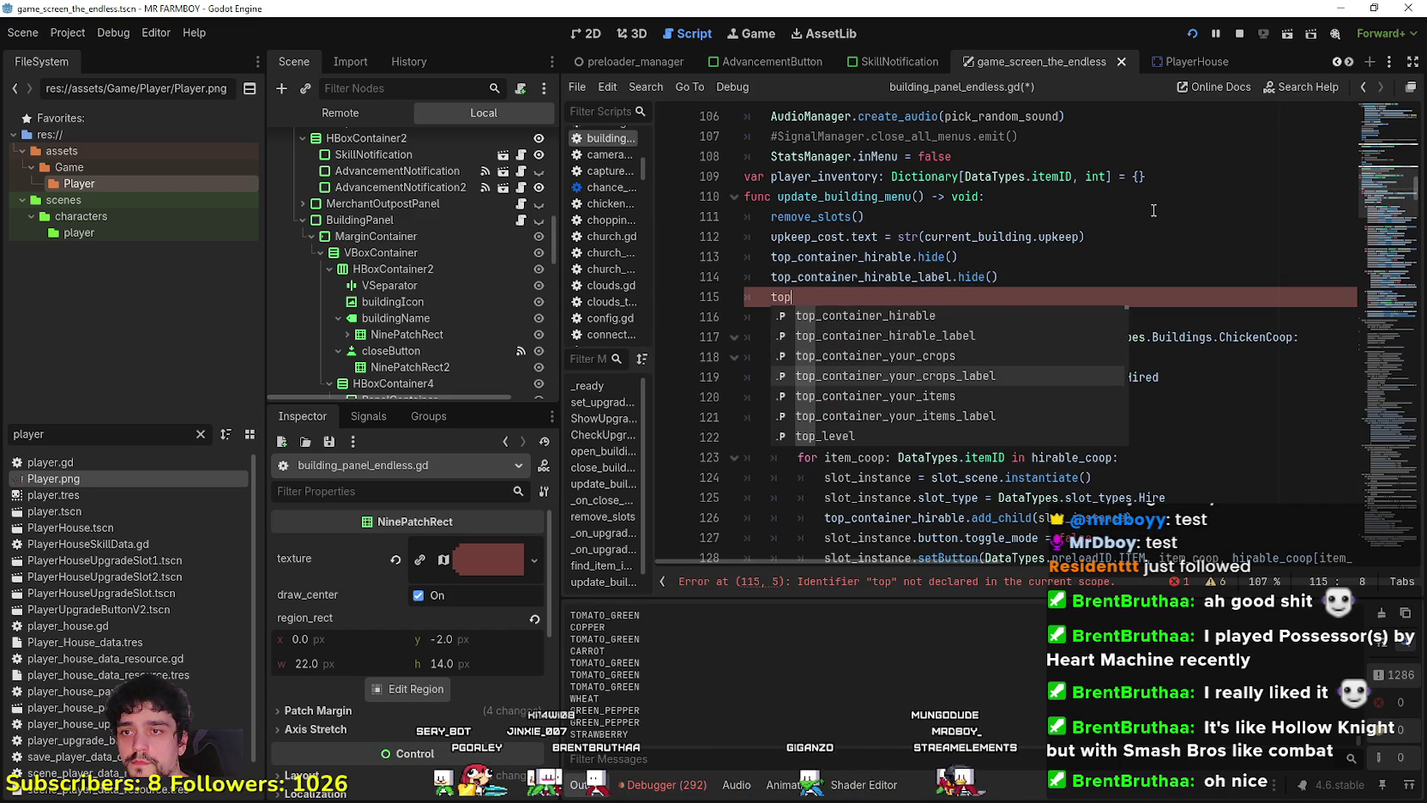
key("Down")
key("Return")
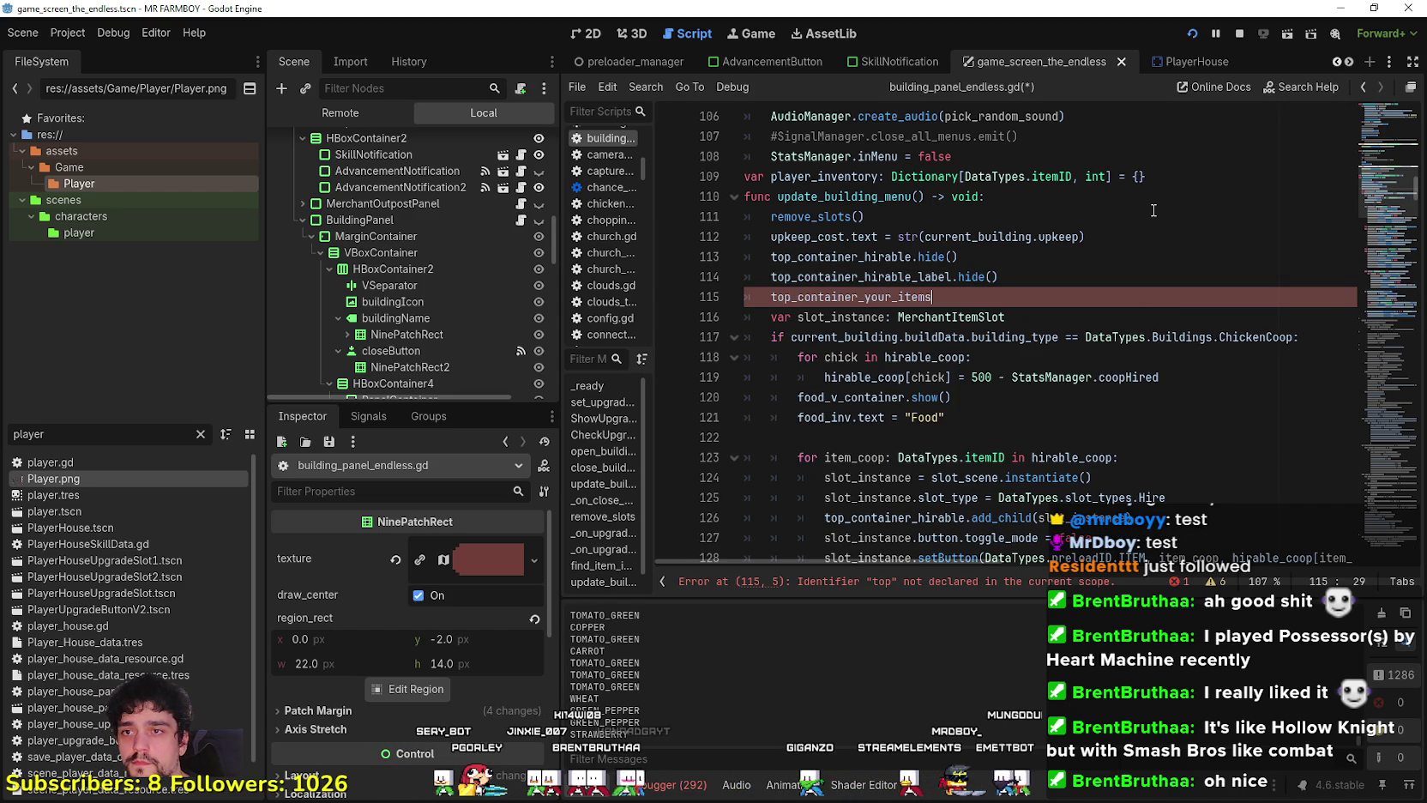
type("./.")
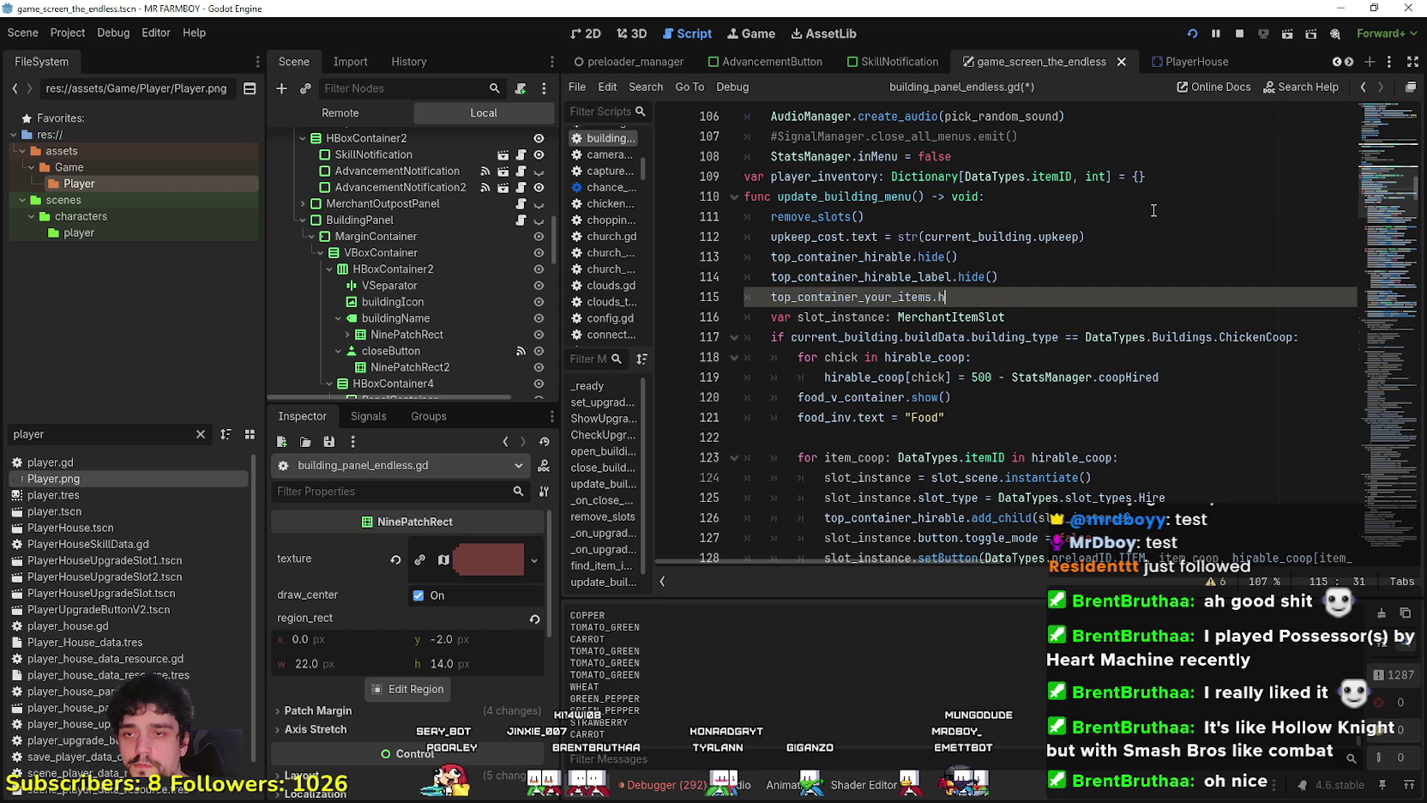
key("Return")
key("Return")
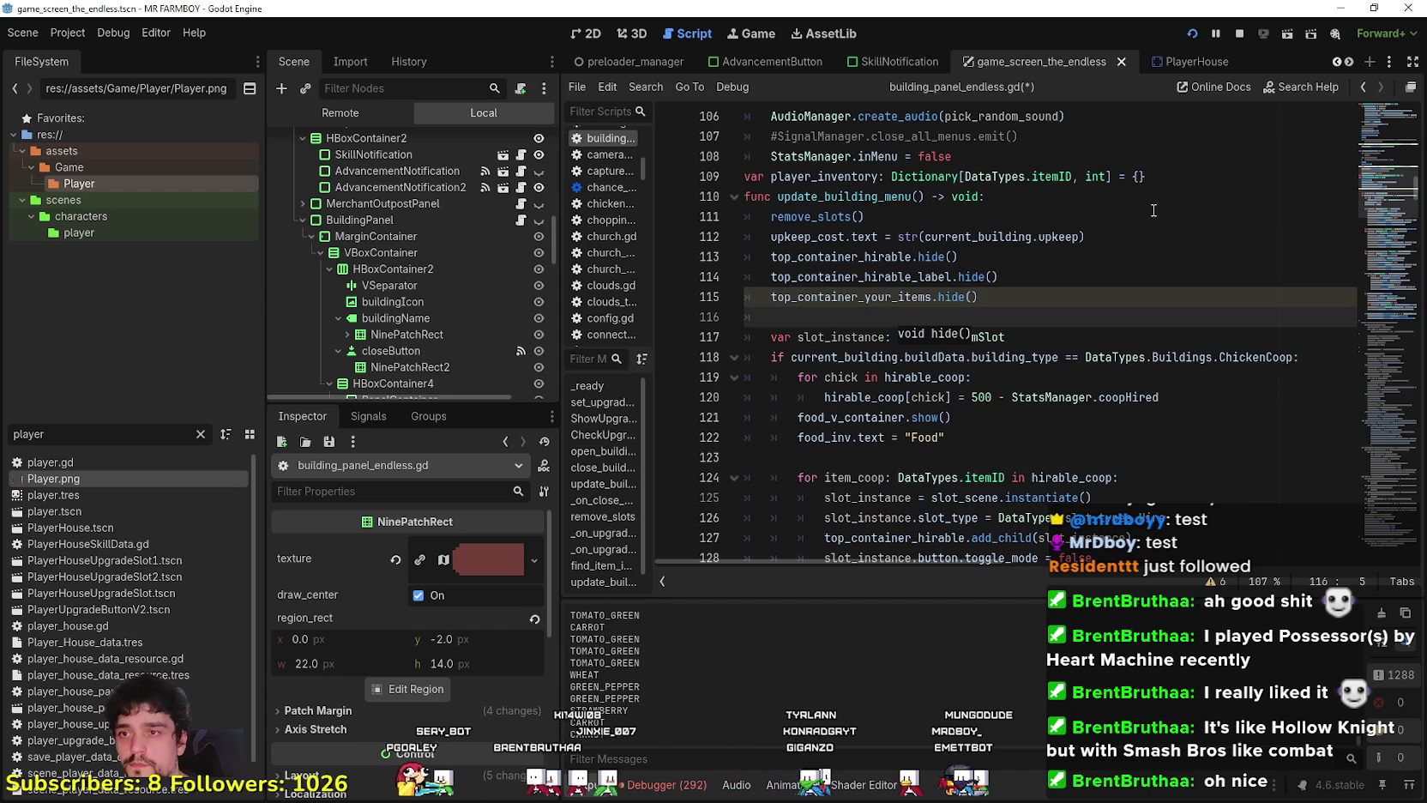
type("top_")
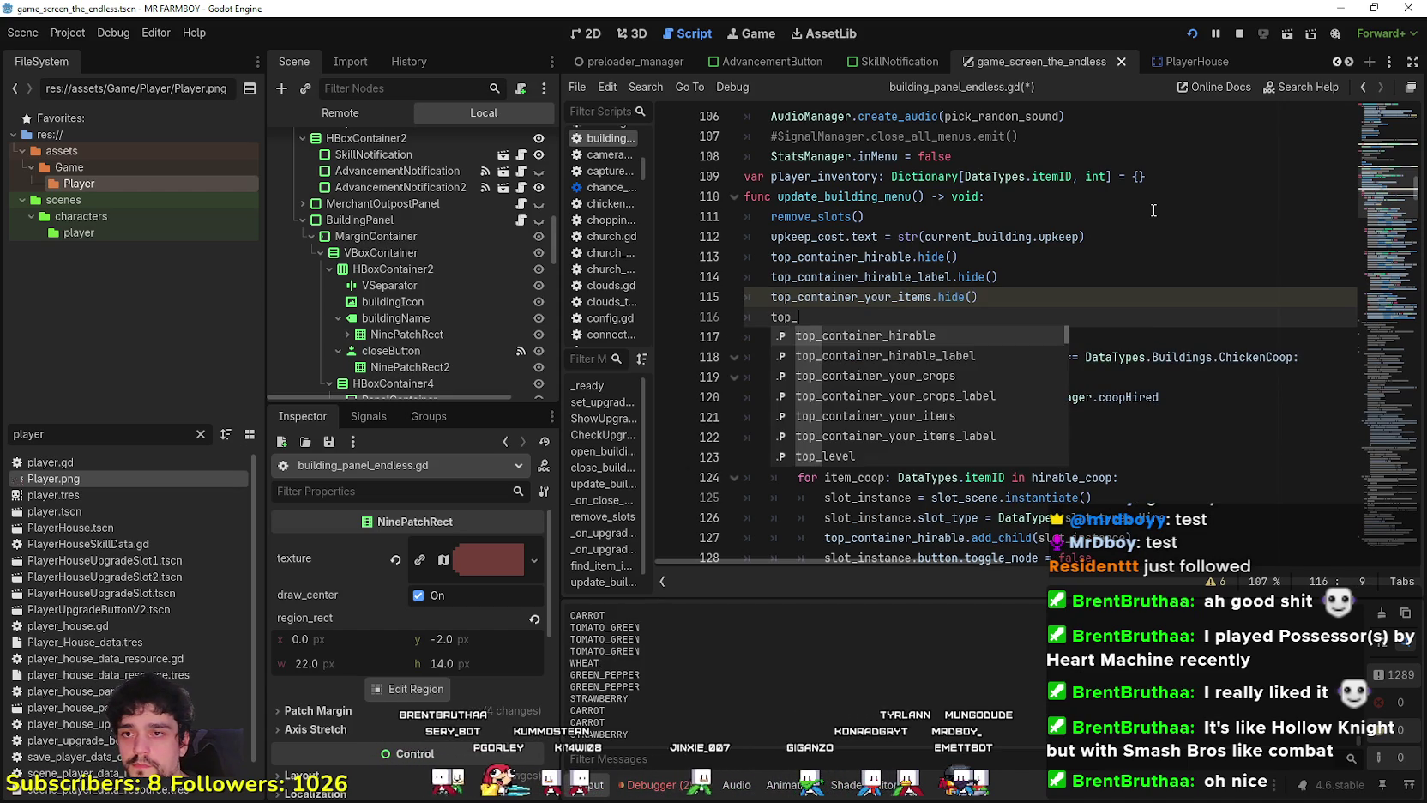
key("Down")
key("Down")
key("Down")
key("Down")
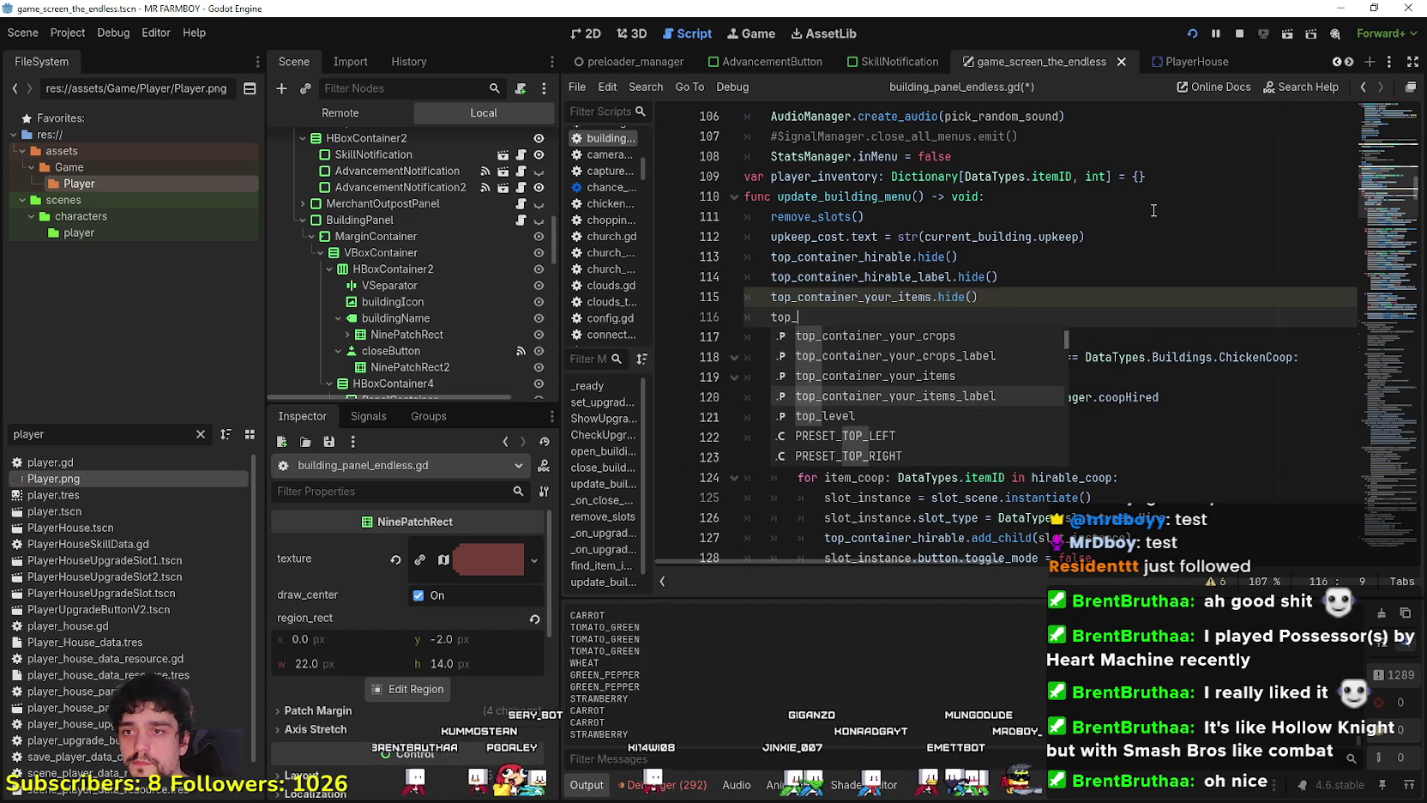
key("Return")
type(".hidfe(")
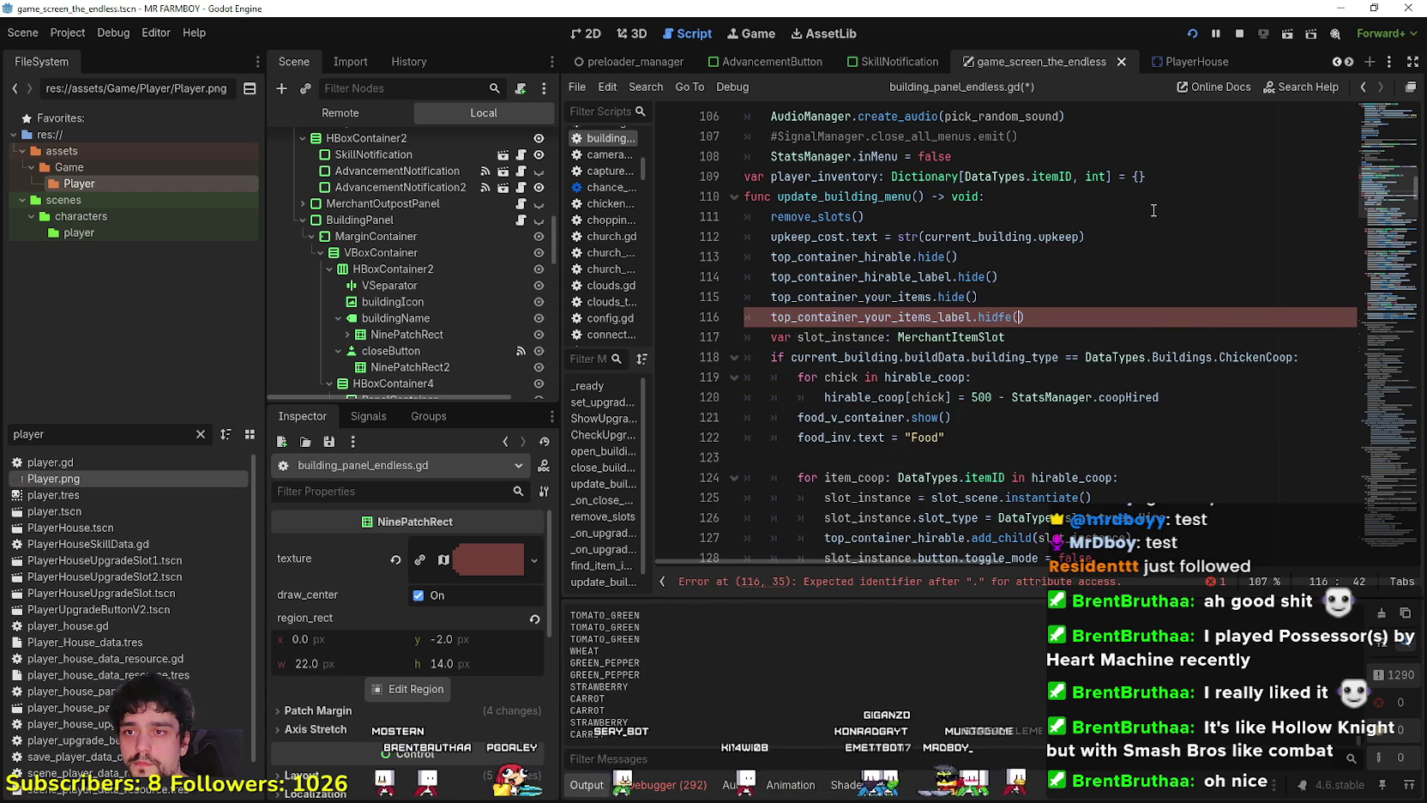
key("Return")
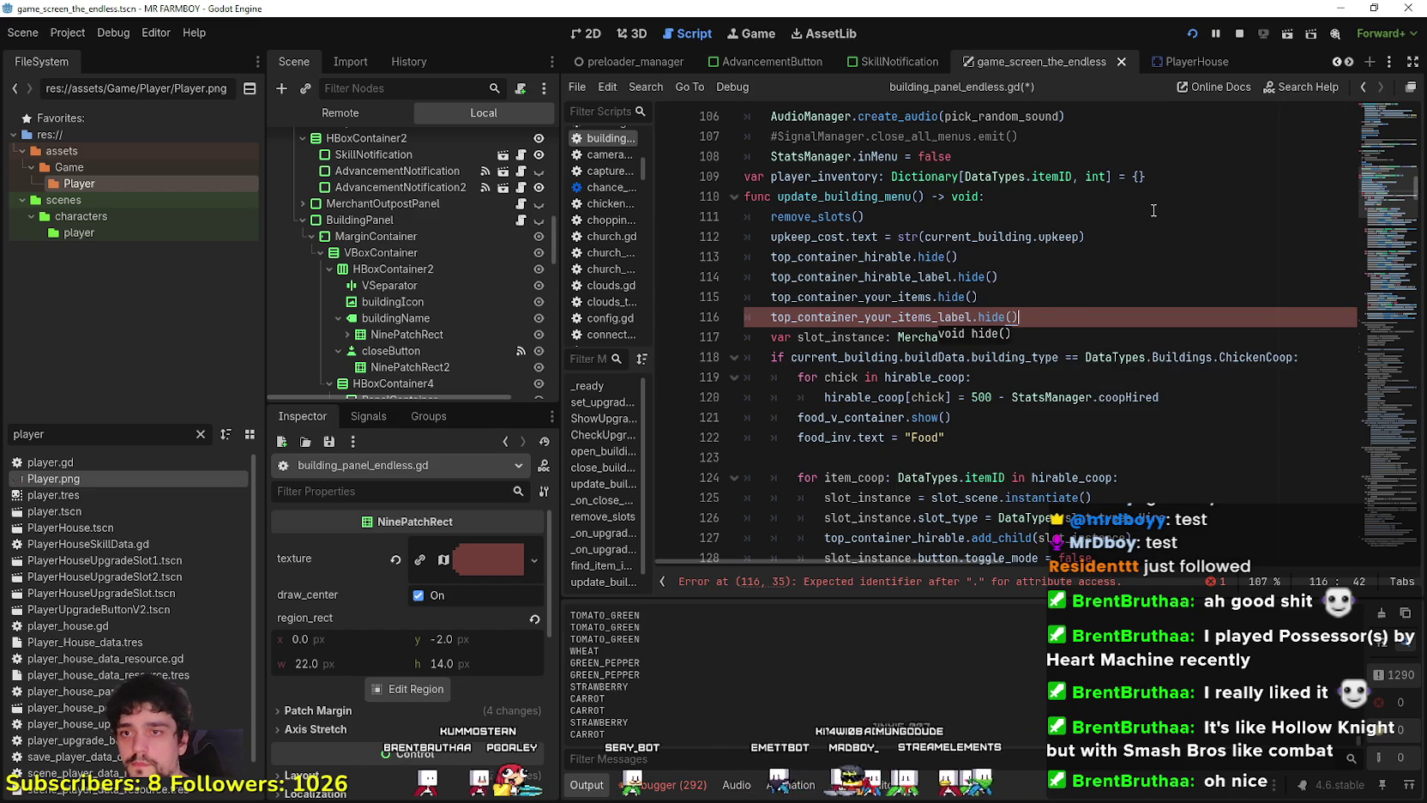
key("Return")
Add hide() calls for top_container_your_crops and its label, save, and select lines 113–118.
type(".")
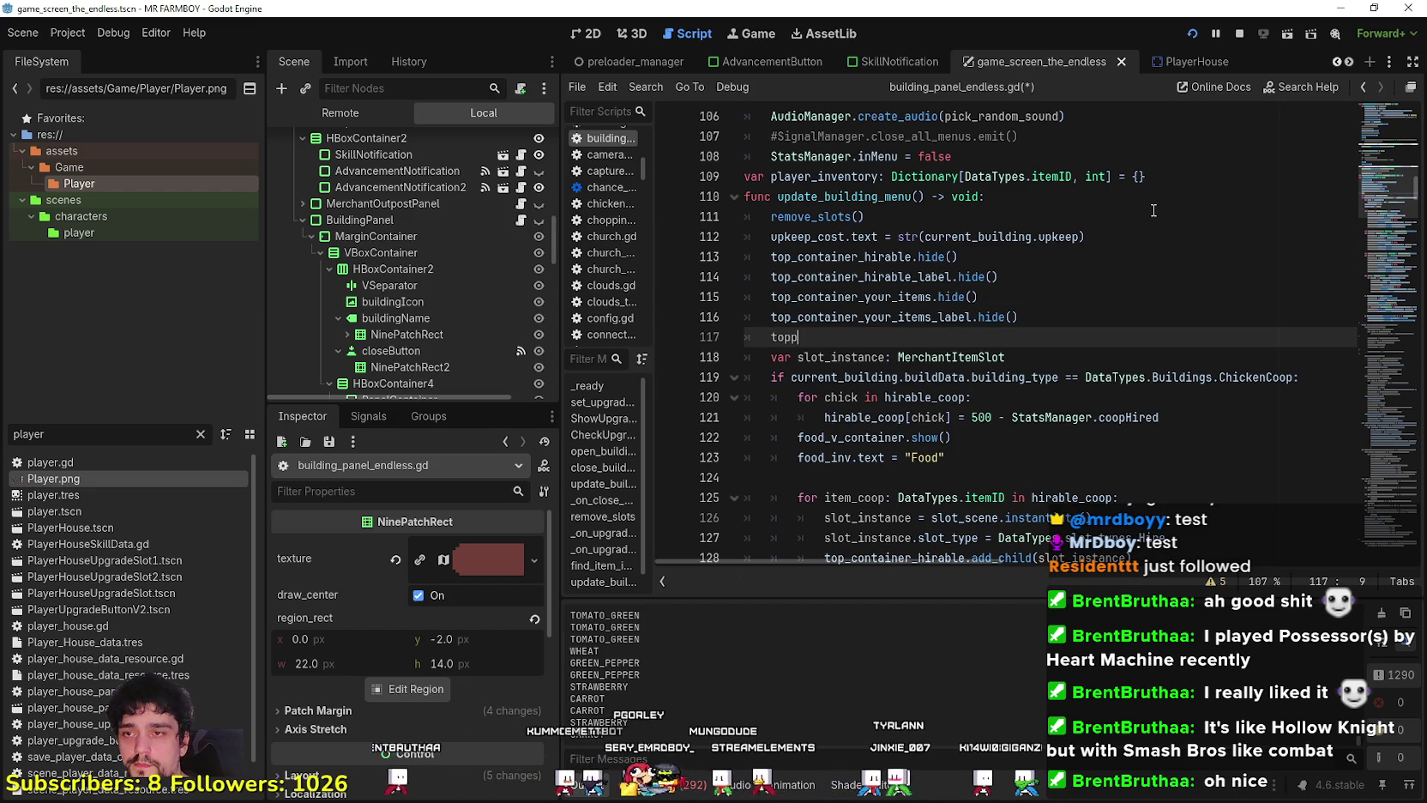
key("BackSpace")
key("Down")
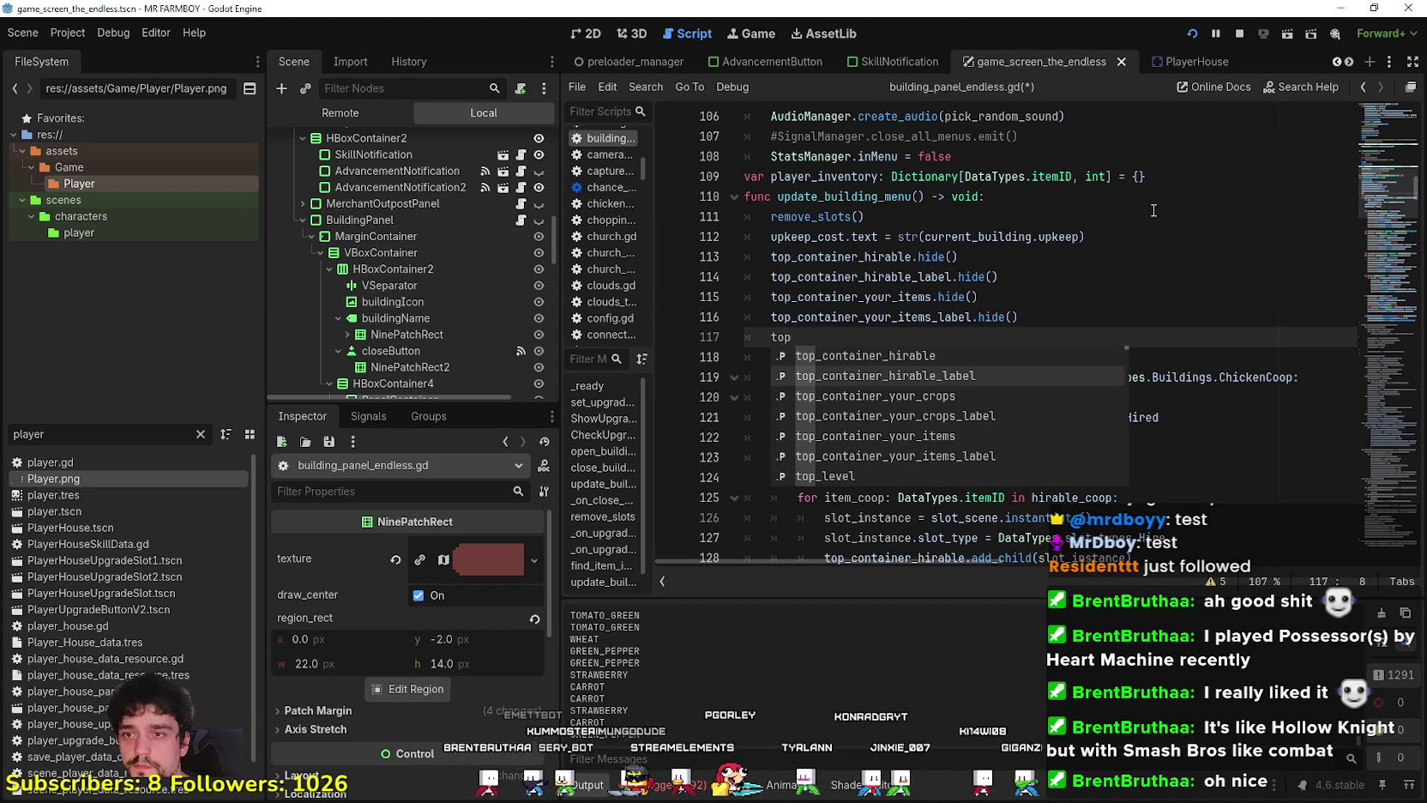
key("Down")
key("Down")
key("Down")
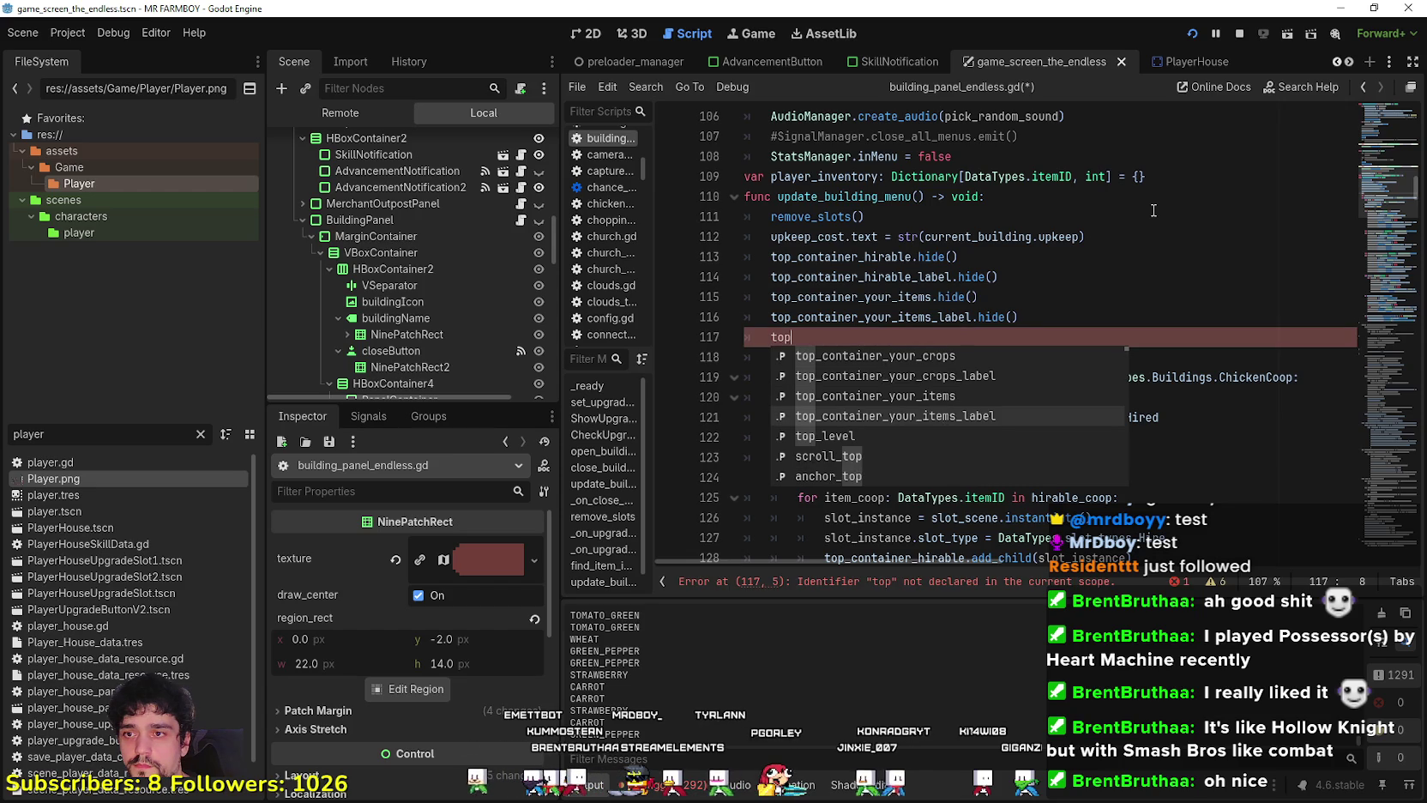
key("Up")
key("Up")
key("Up")
key("Return")
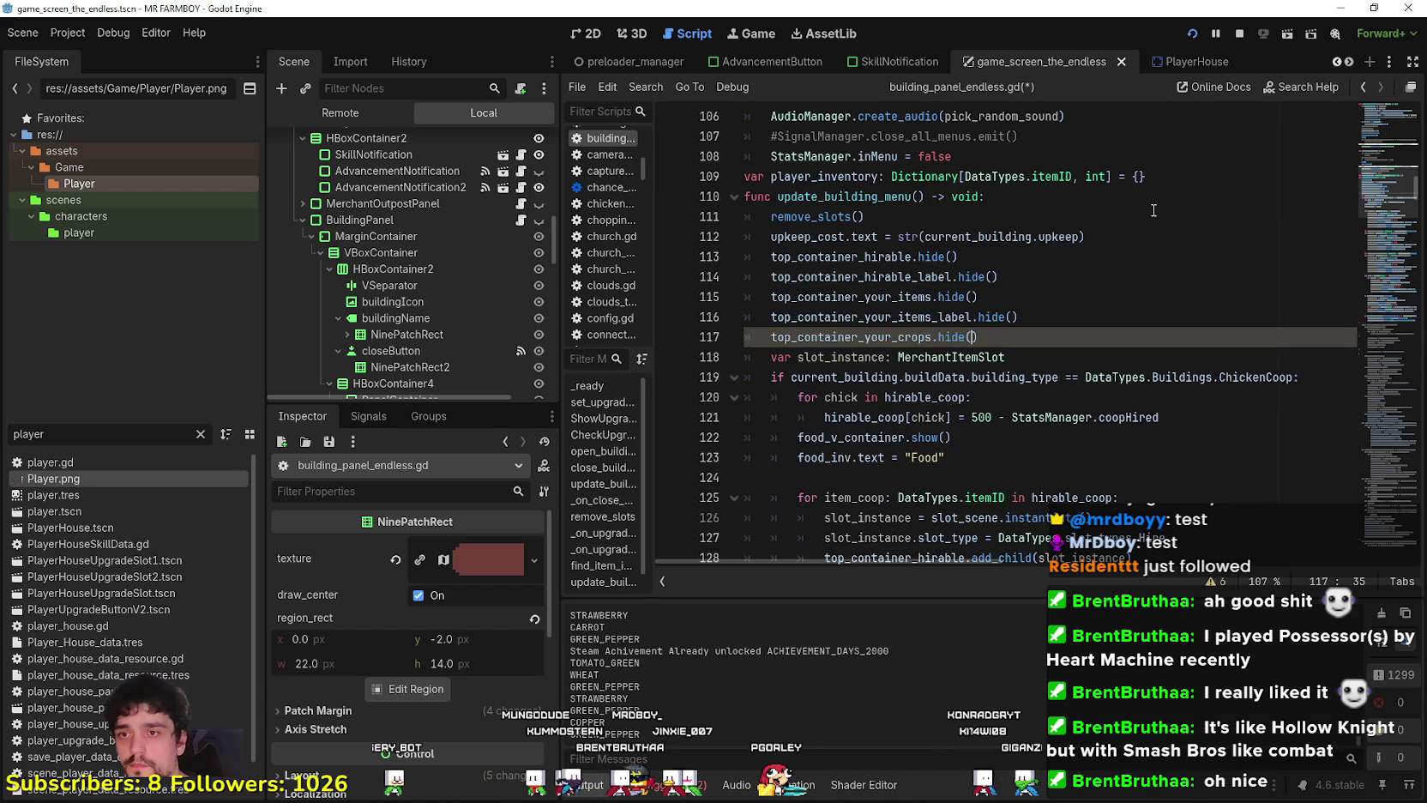
key("End")
key("Return")
type("Co")
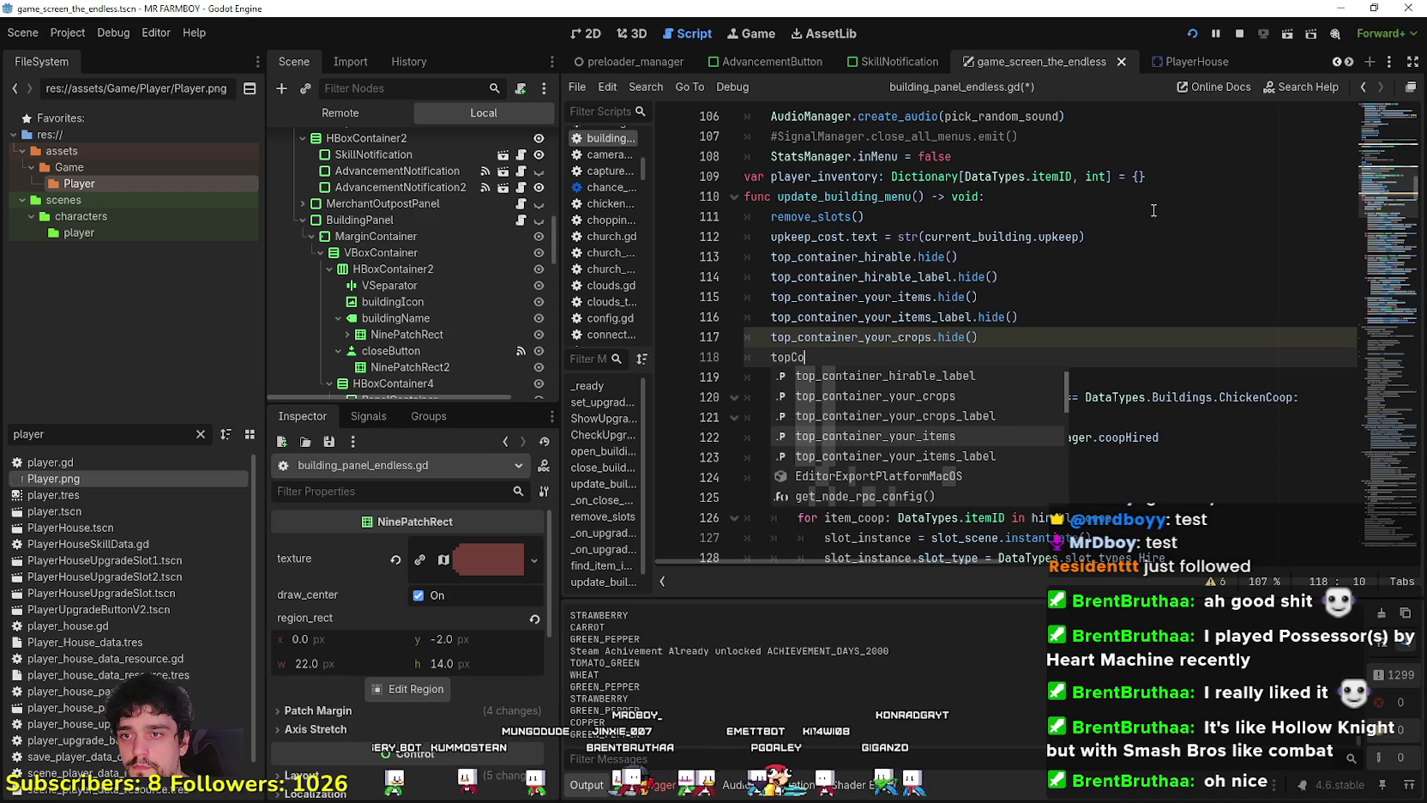
key("Up")
key("Return")
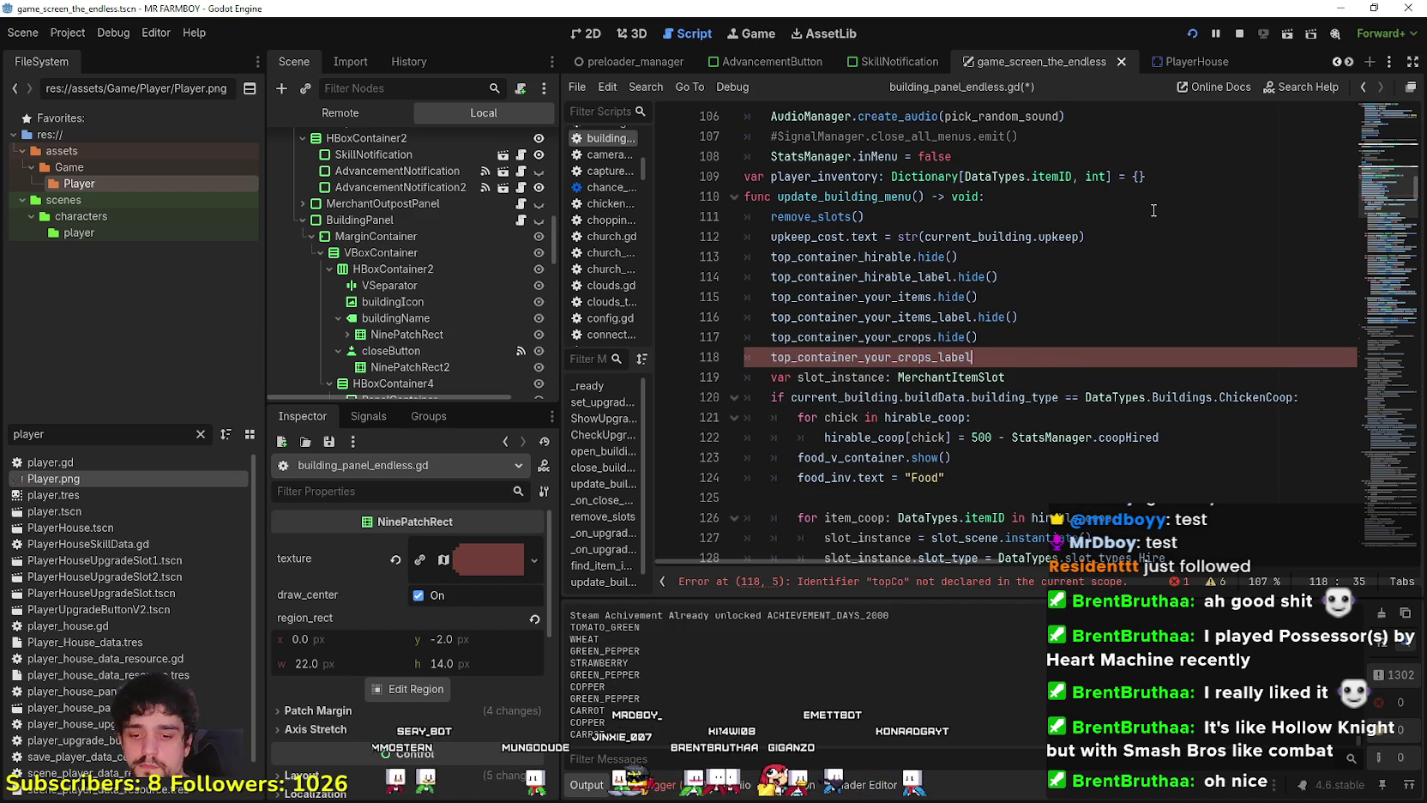
type(".hide()")
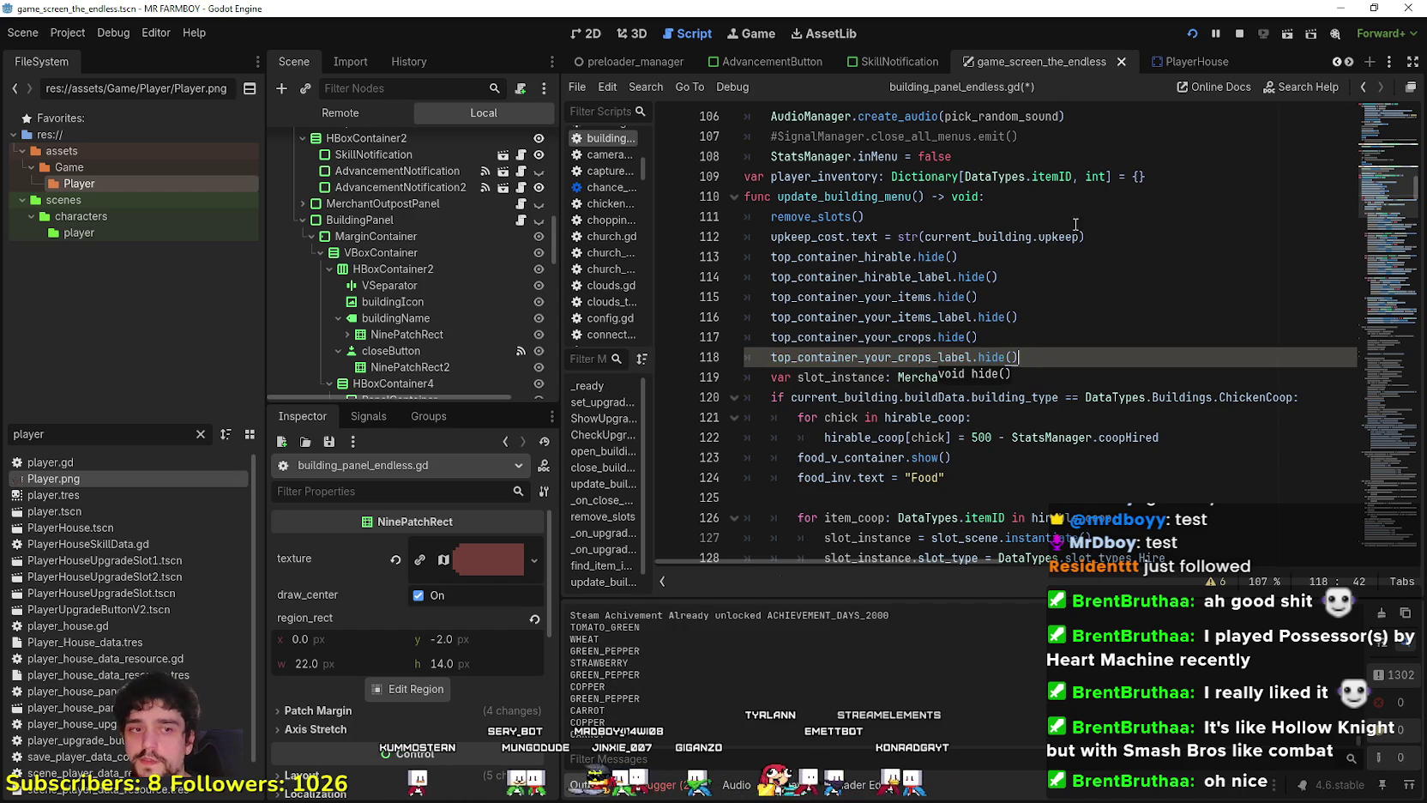
key("ctrl+s")
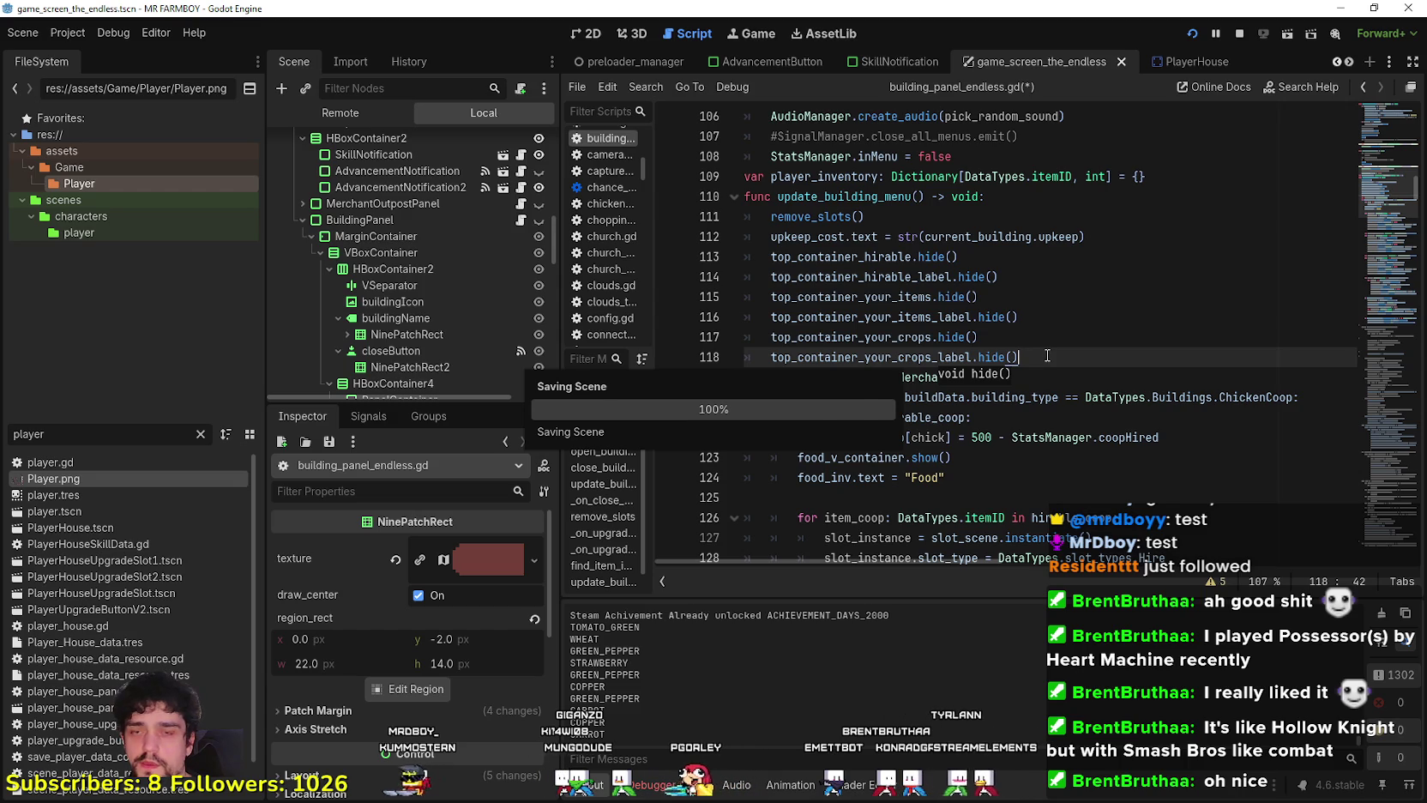
left_click_drag(1047, 355, 734, 258)
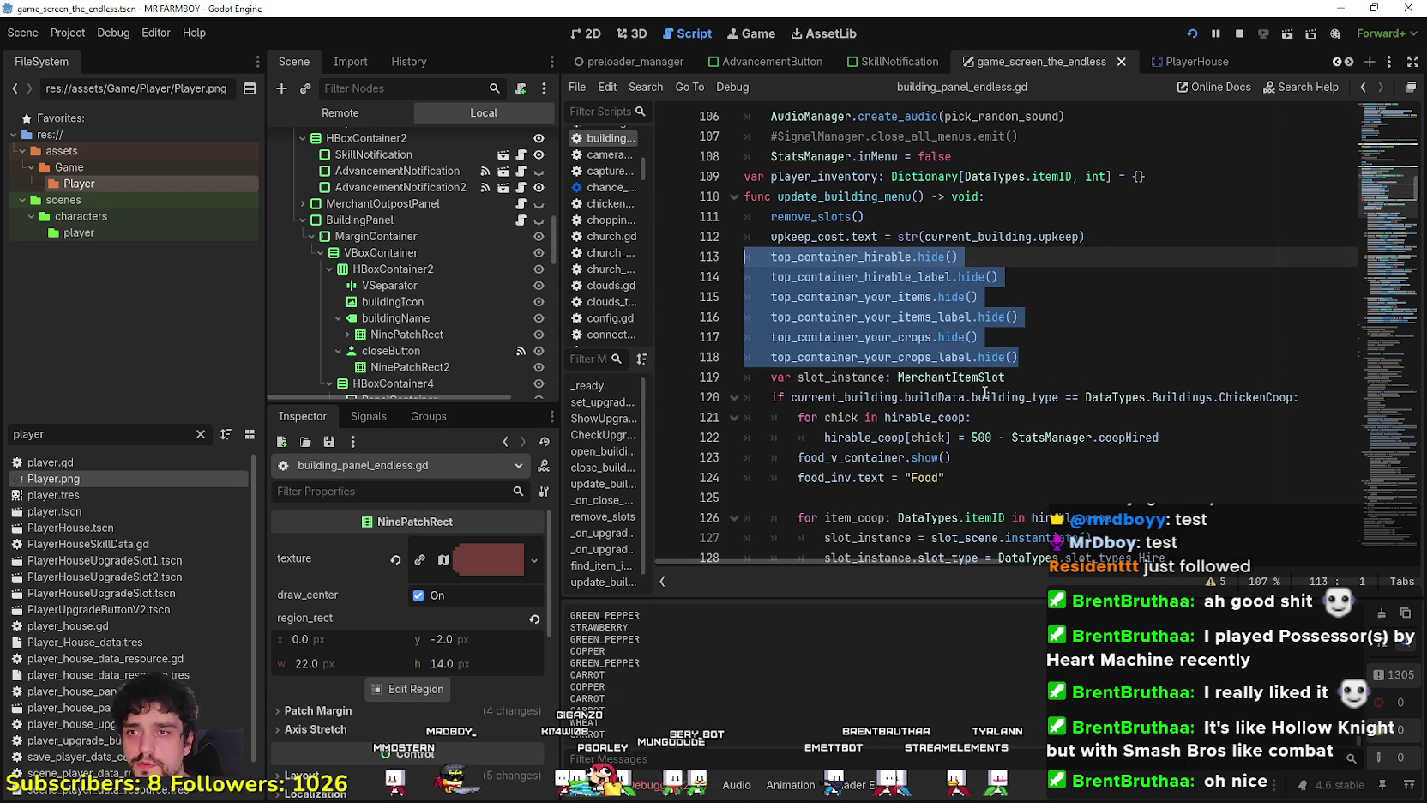
Briefly add a food_container line after the hide calls, remove it again, and save.
scroll(995, 400, "down", 2)
left_click(995, 334)
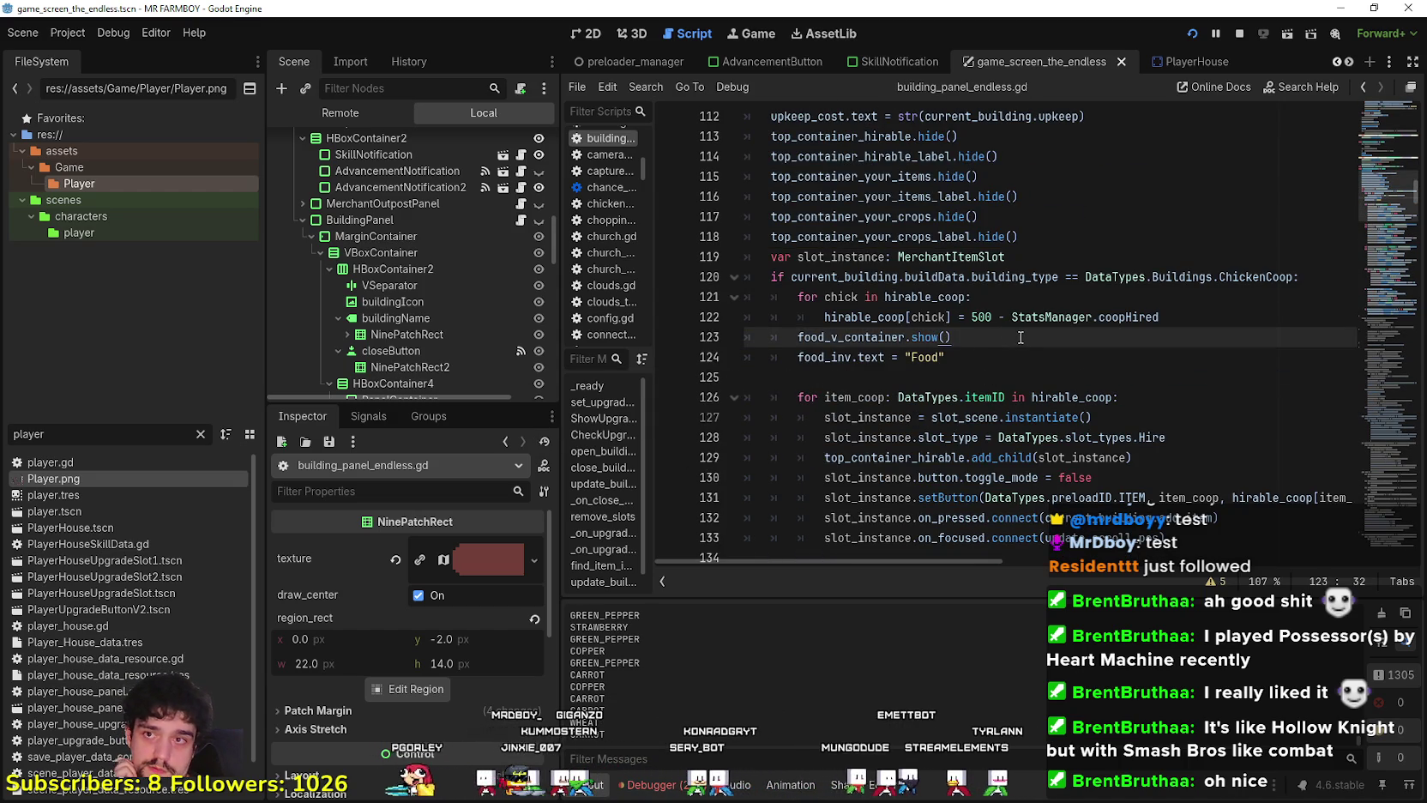
scroll(1021, 337, "up", 2)
scroll(1026, 331, "down", 1)
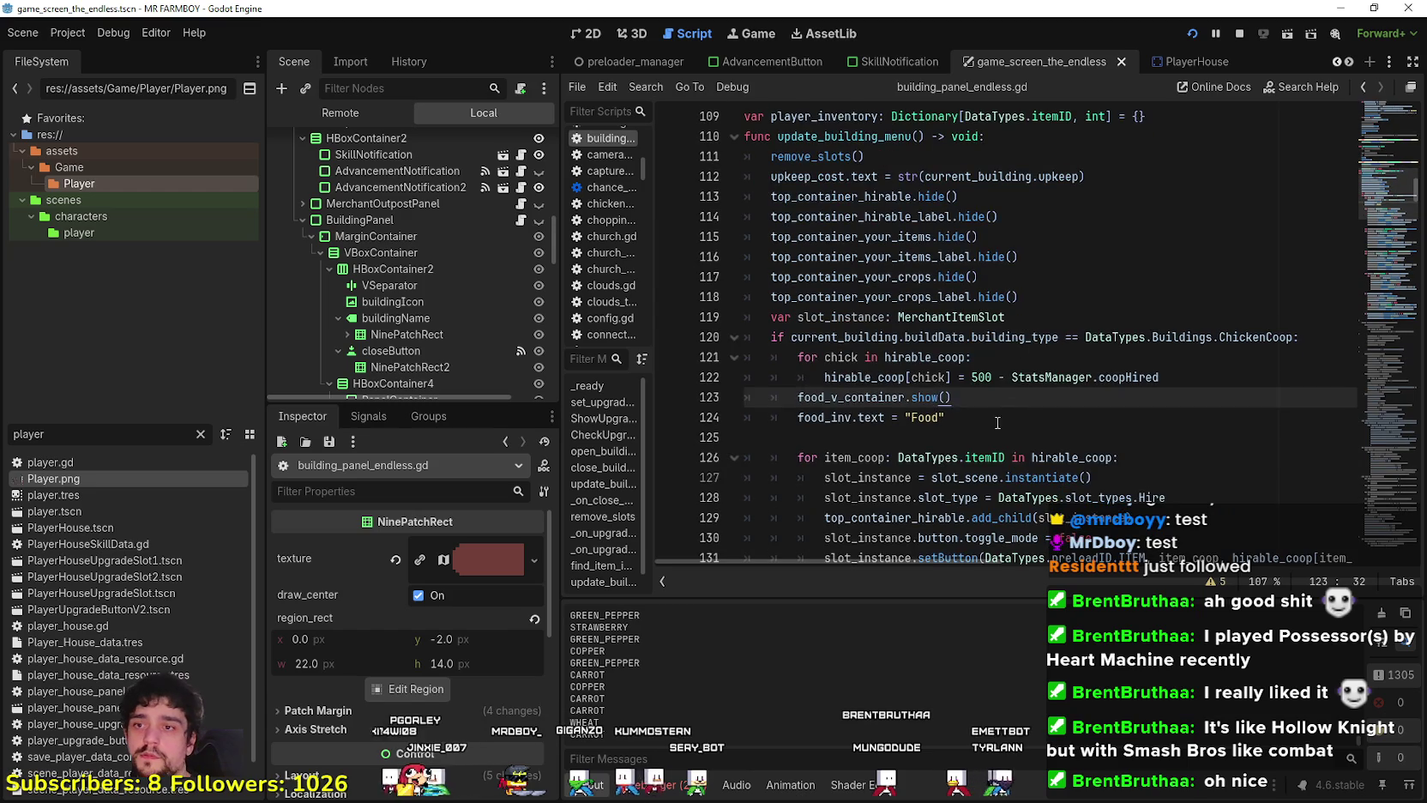
left_click(1146, 378)
scroll(1201, 369, "down", 2)
scroll(1158, 334, "up", 2)
left_click(1107, 293)
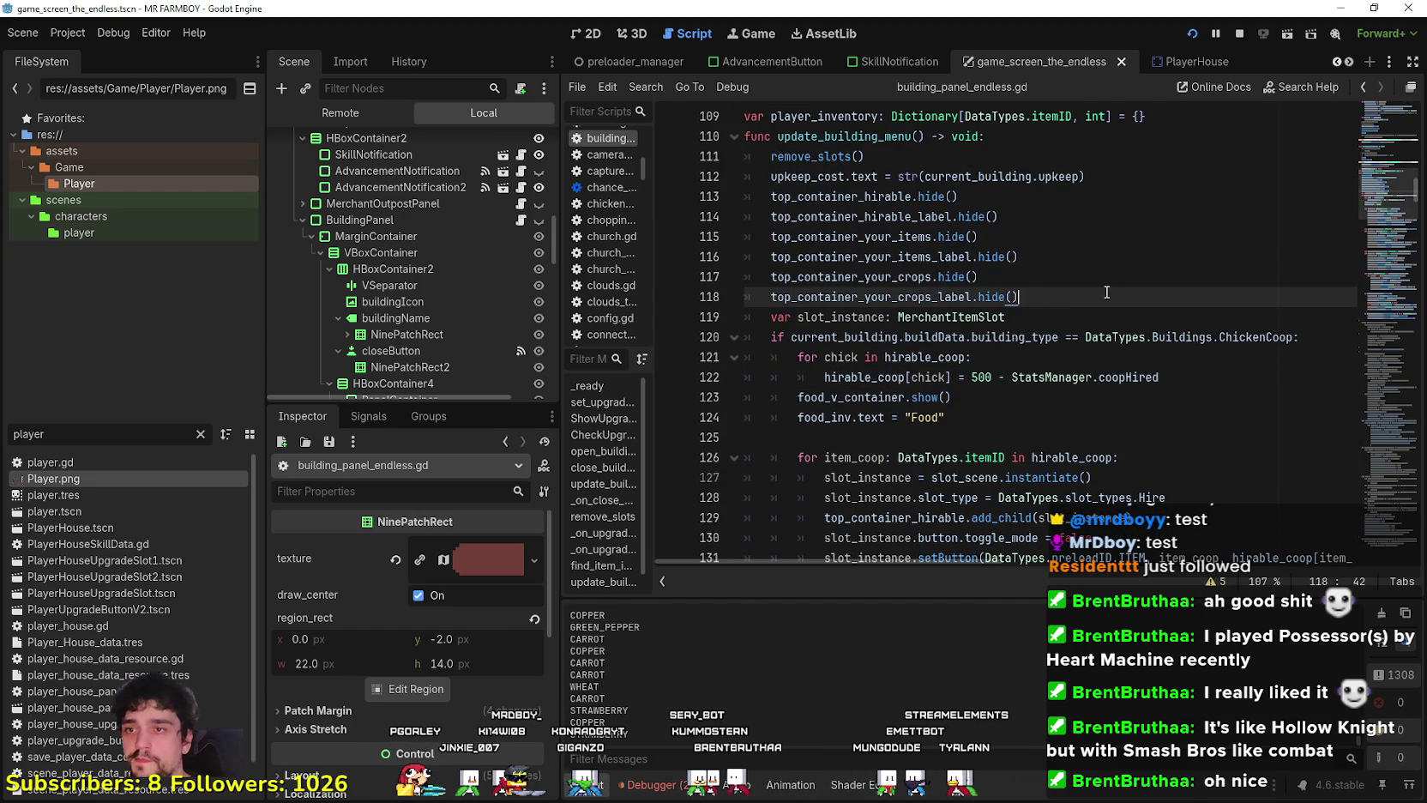
key("Return")
type("food")
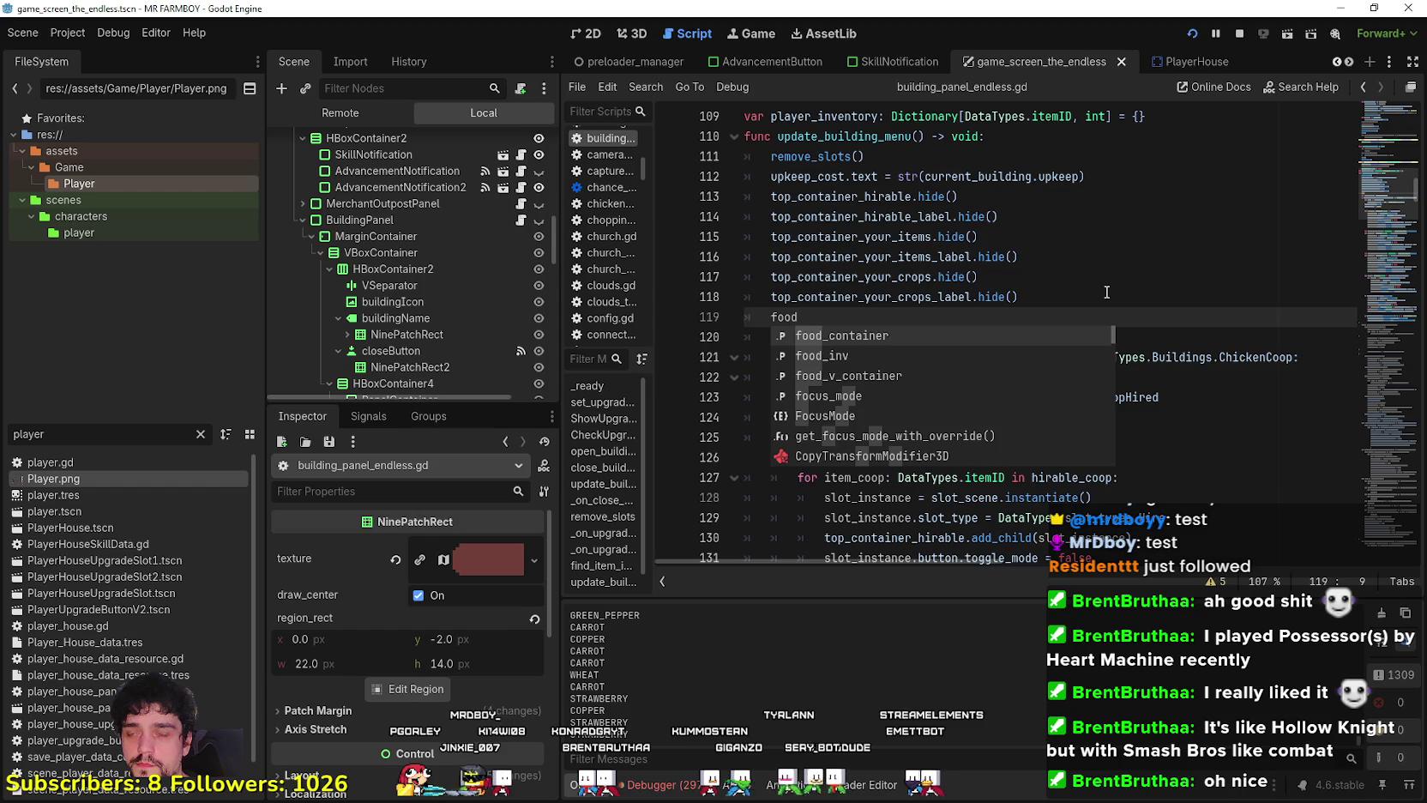
key("Return")
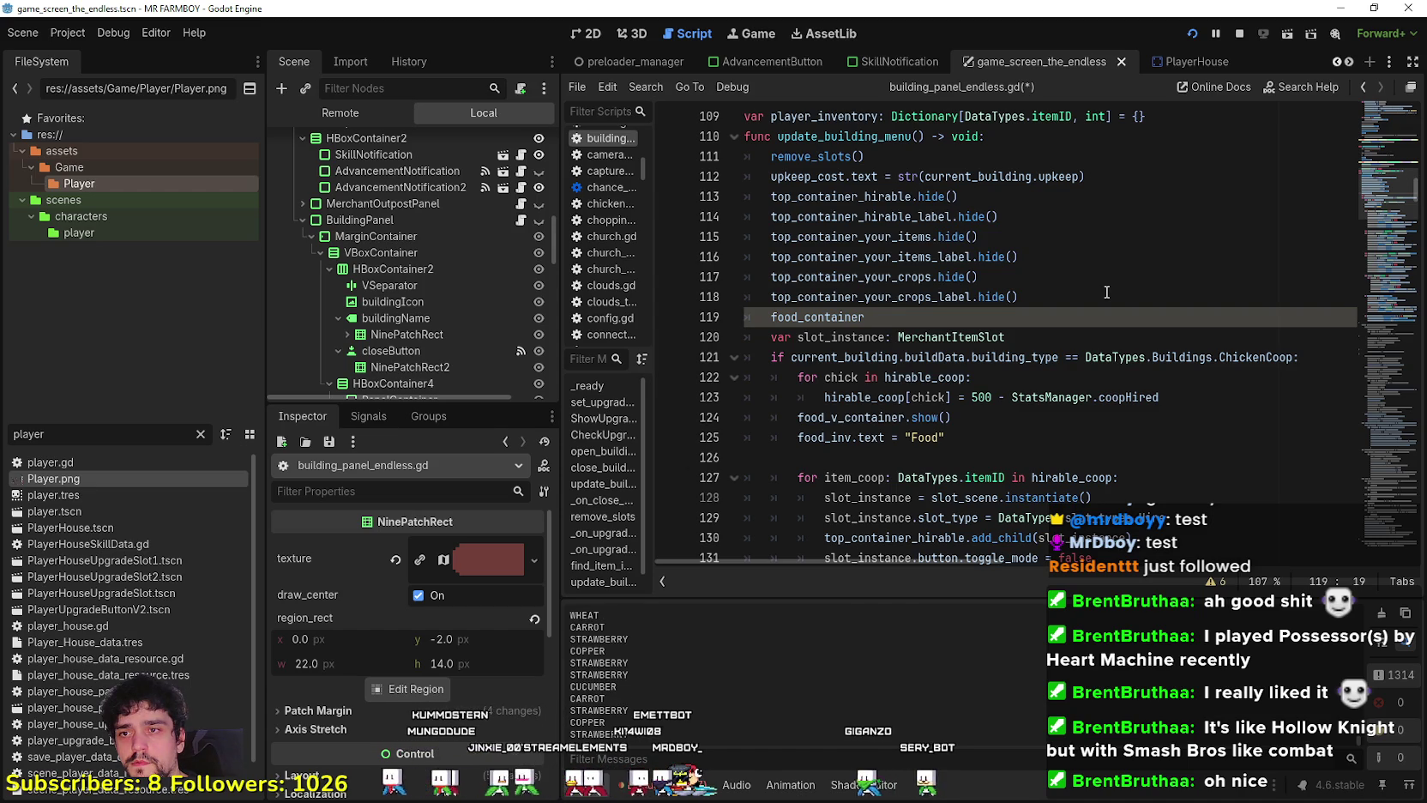
key("BackSpace")
key("BackSpace")
key("BackSpace")
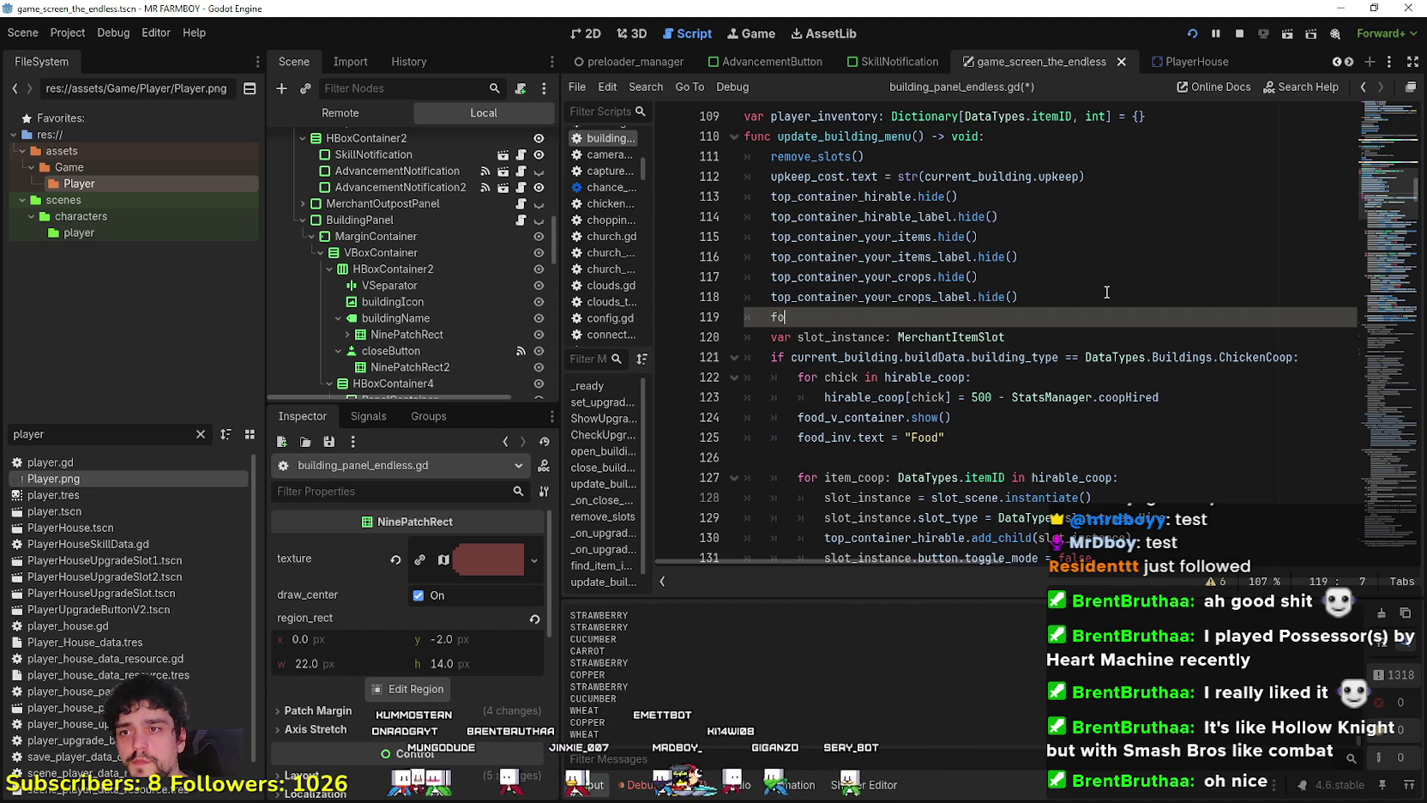
key("BackSpace")
key("ctrl+s")
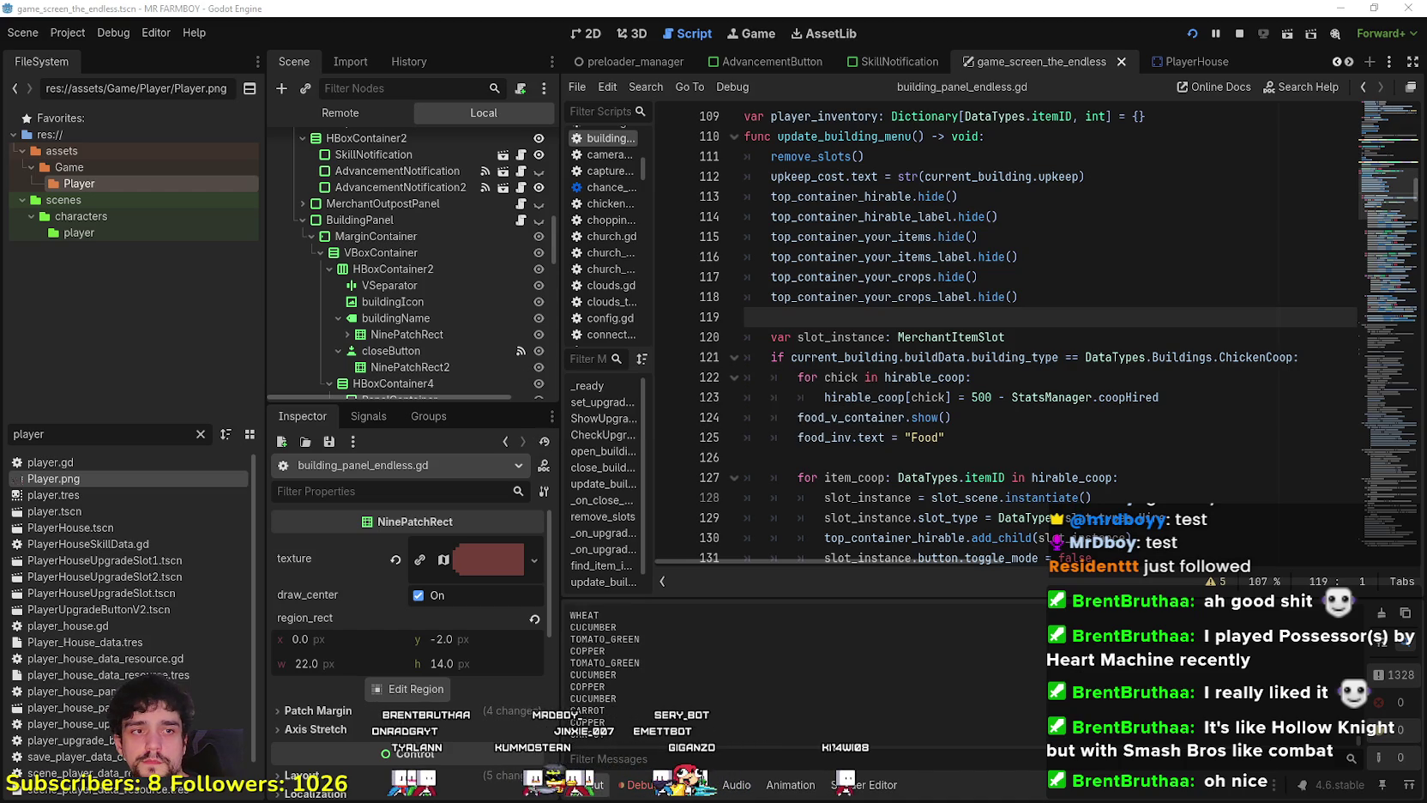
Select the six hide() lines 113–118 and move the caret to the ChickenCoop if line.
left_click(995, 397)
left_click(996, 465)
left_click(1052, 320)
left_click(1061, 297)
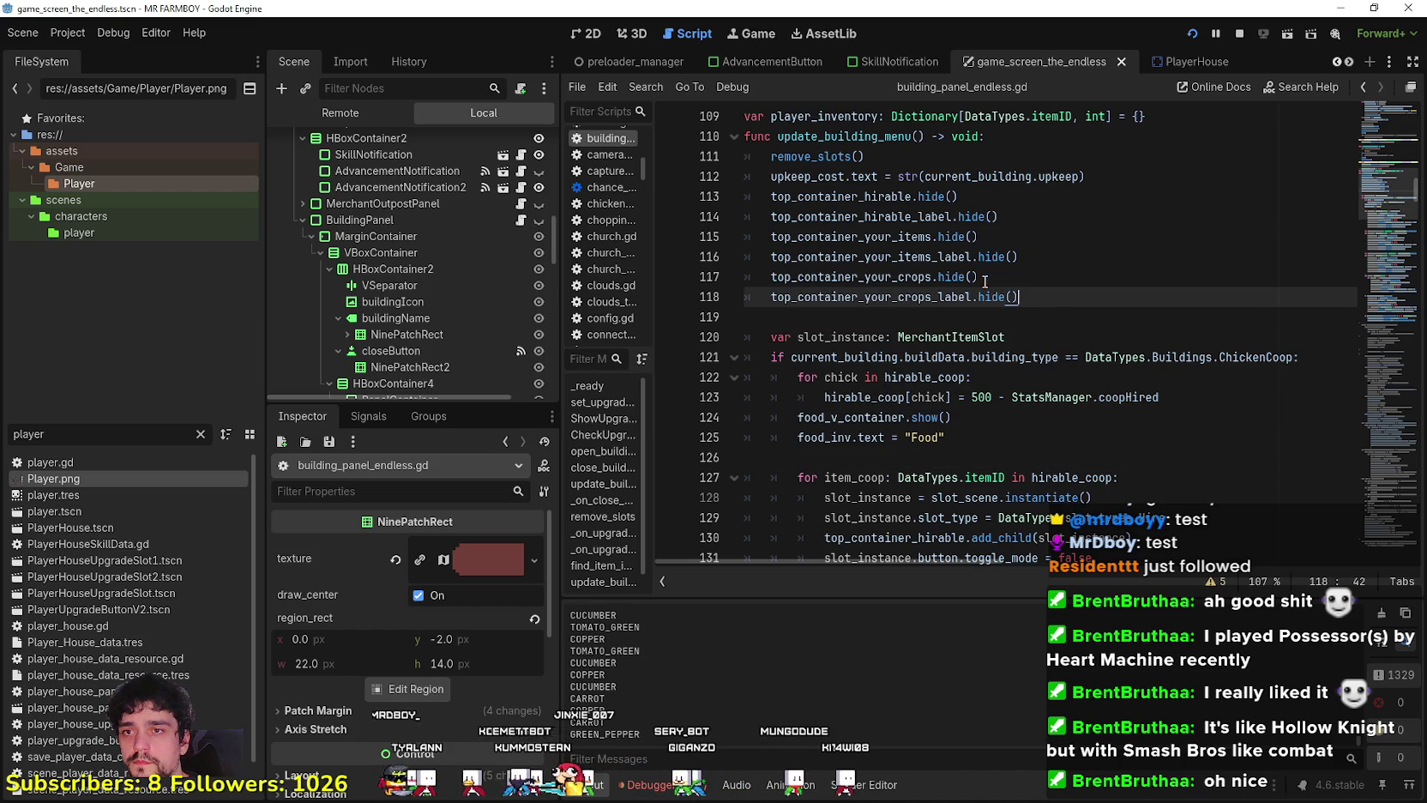
left_click_drag(1027, 292, 718, 196)
key("ctrl+c")
left_click(1063, 301)
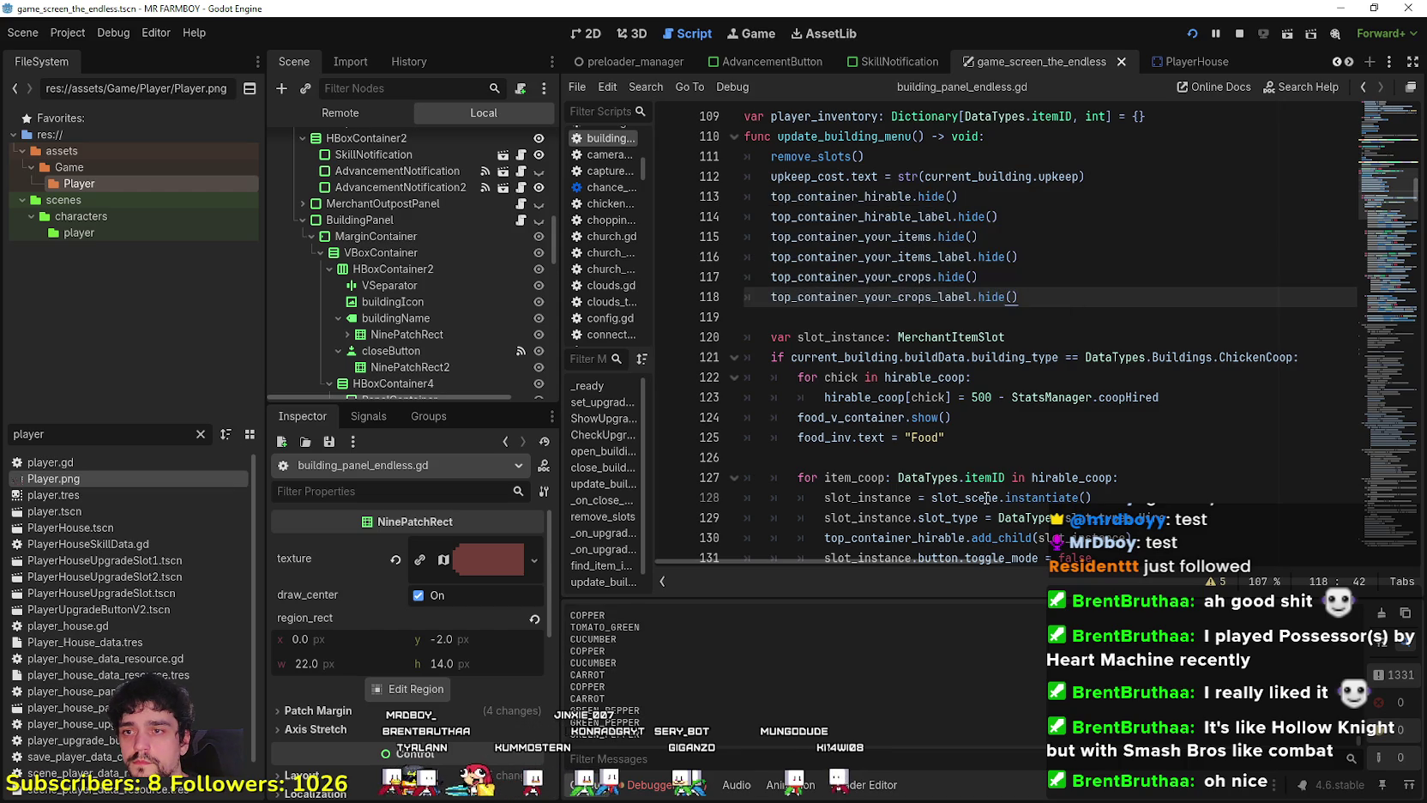
left_click(986, 477)
left_click(1029, 418)
left_click(1193, 382)
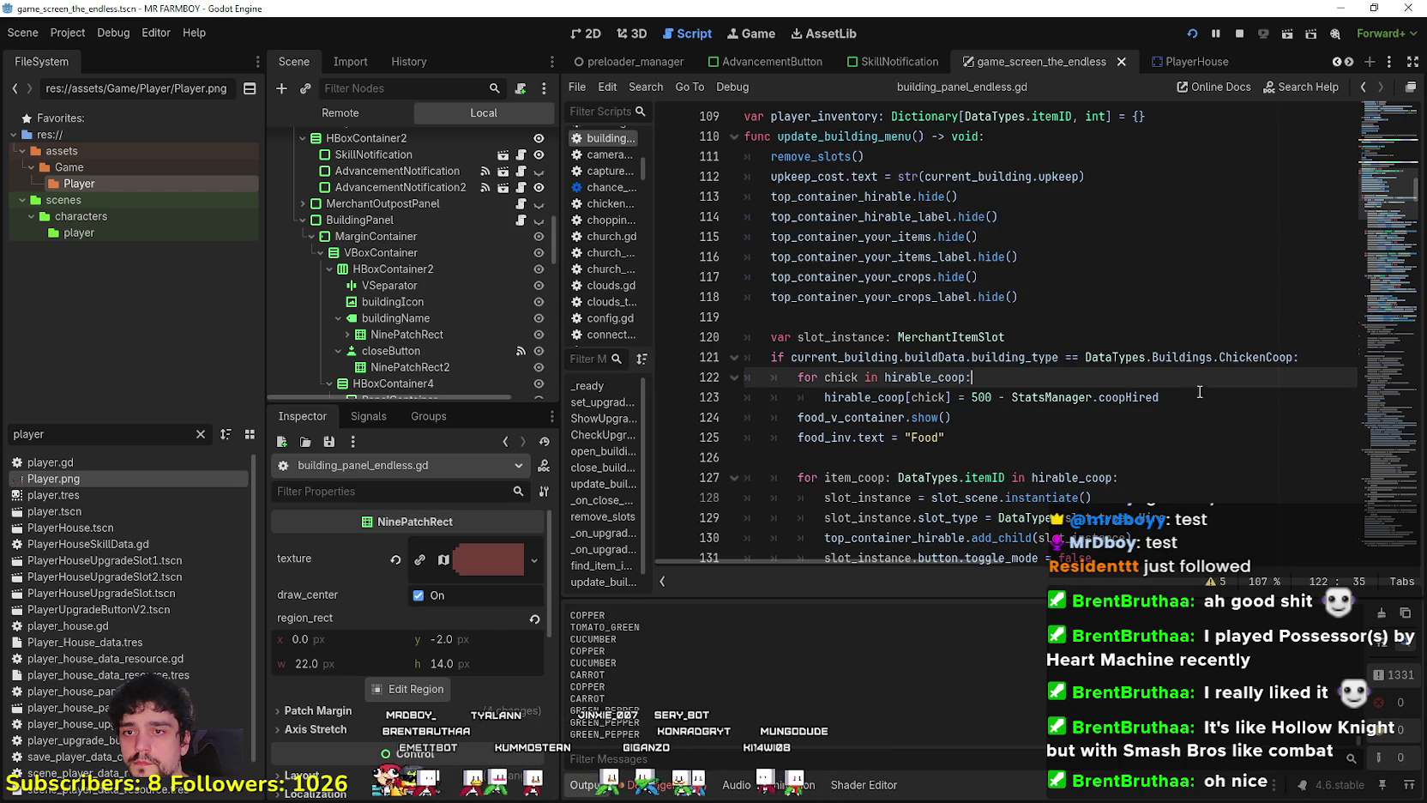
key("Up")
key("End")
Paste the copied hide() lines into the ChickenCoop branch and indent them.
key("Return")
key("shift+Home")
key("ctrl+v")
left_click_drag(1020, 478, 724, 378)
key("Tab")
Change hide to show on the hirable container, hirable label and your_items lines.
double_click(962, 378)
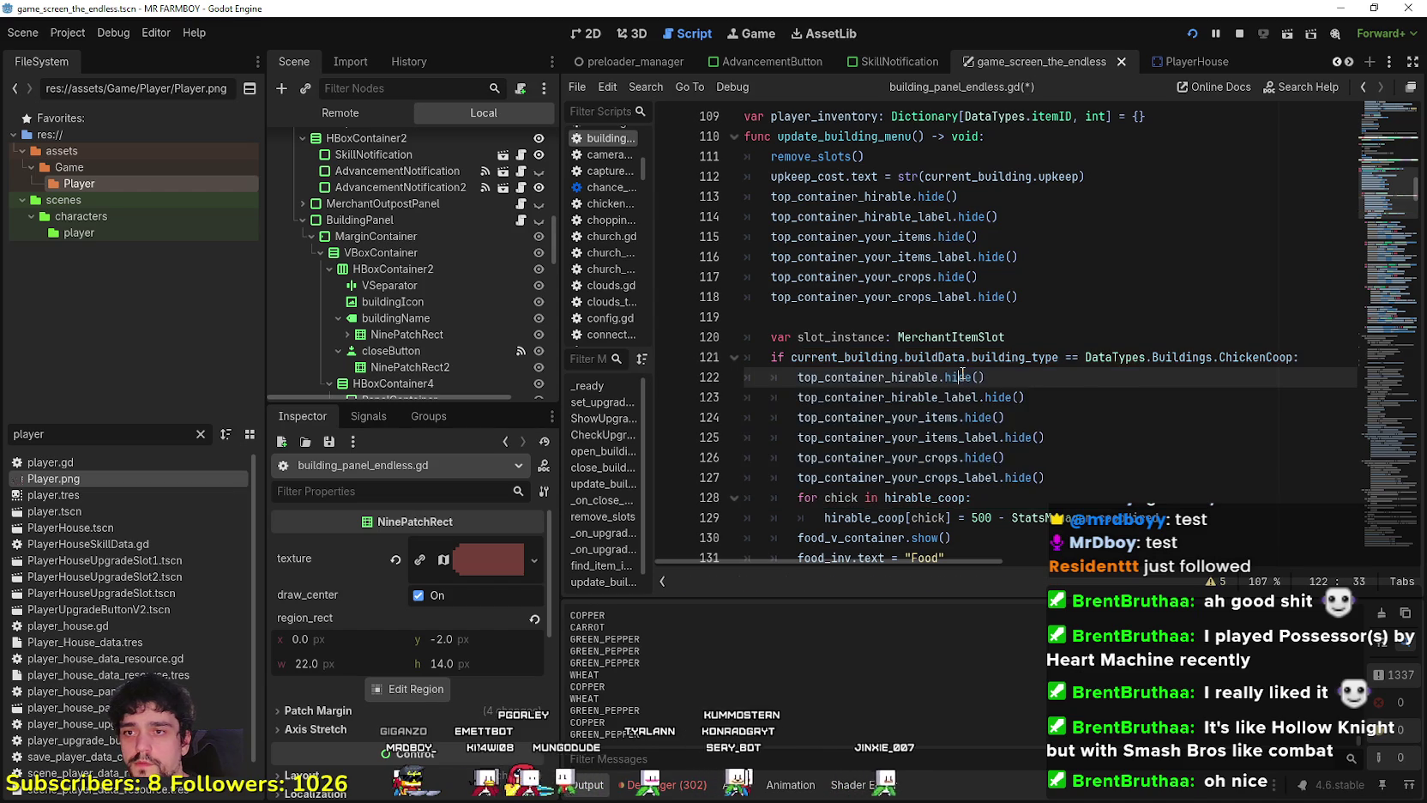
type("show(")
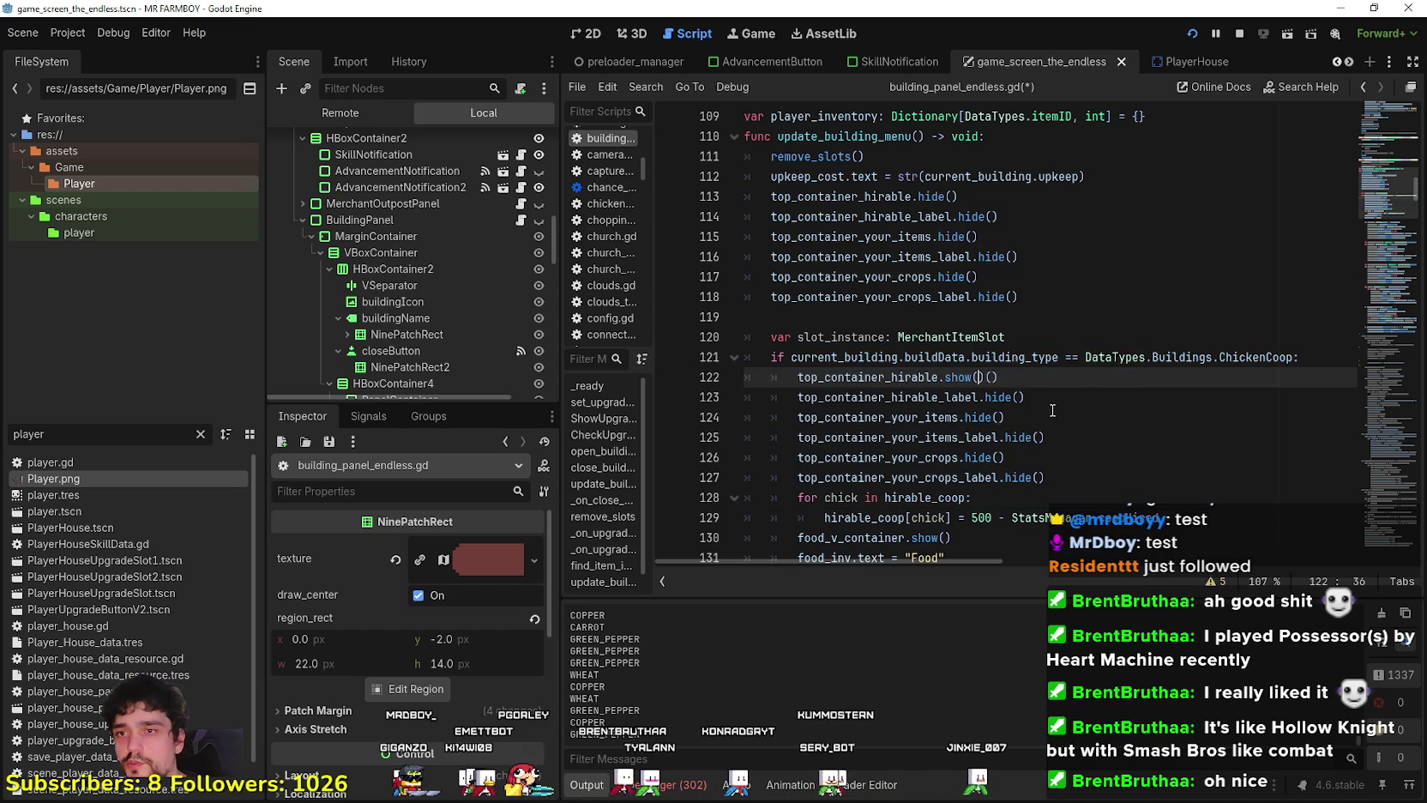
key("Delete")
key("Delete")
left_click(1038, 415)
left_click(1009, 402)
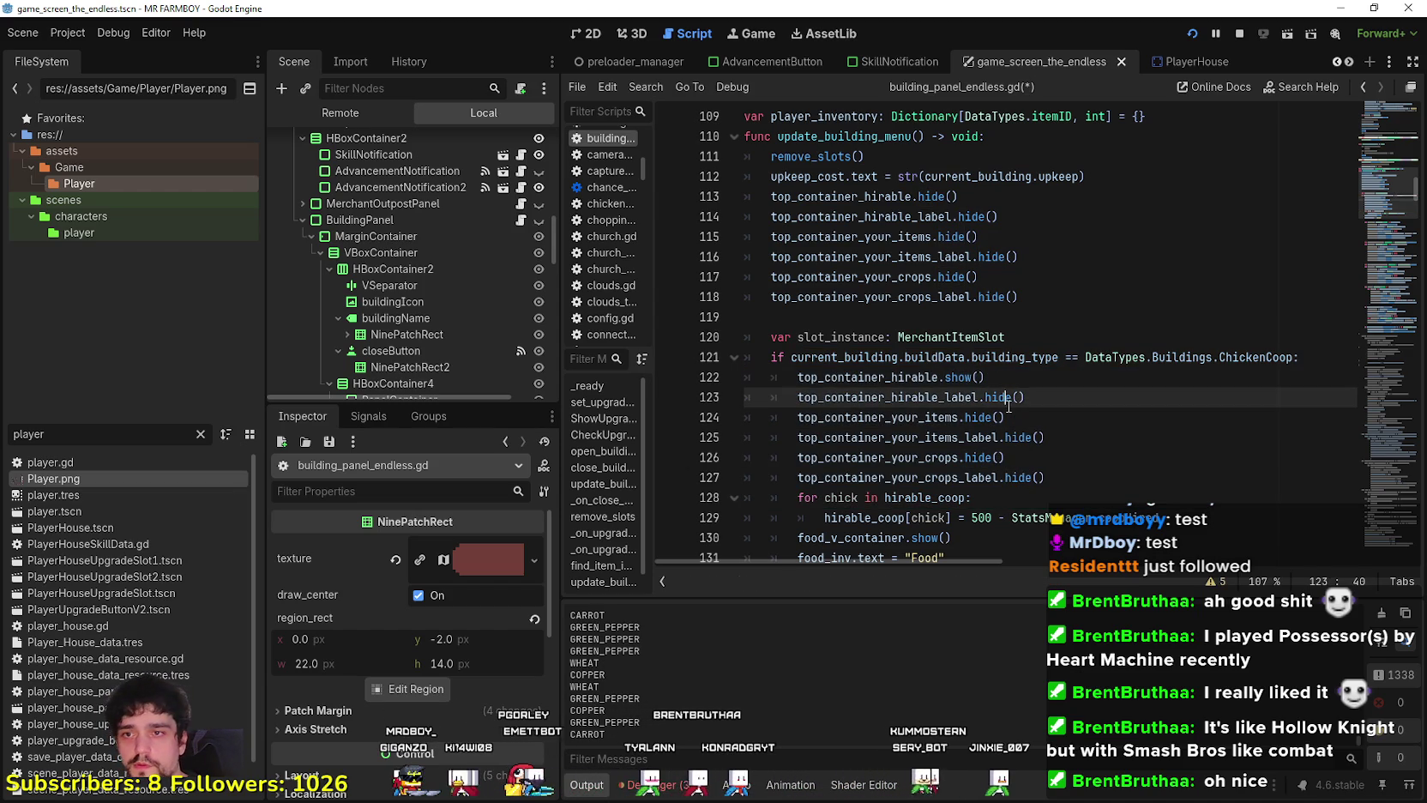
double_click(1008, 402)
type("show(")
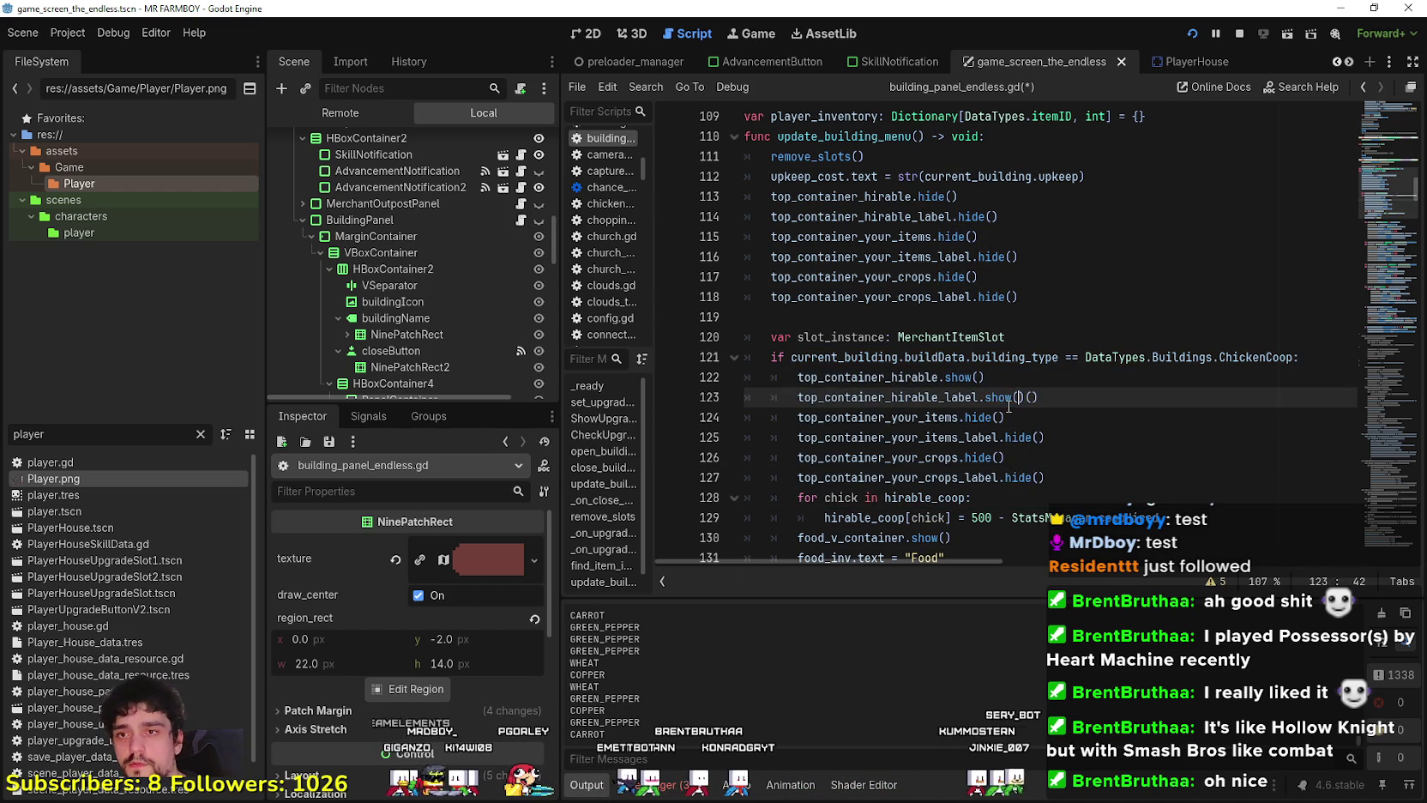
key("BackSpace")
key("BackSpace")
left_click(1080, 439)
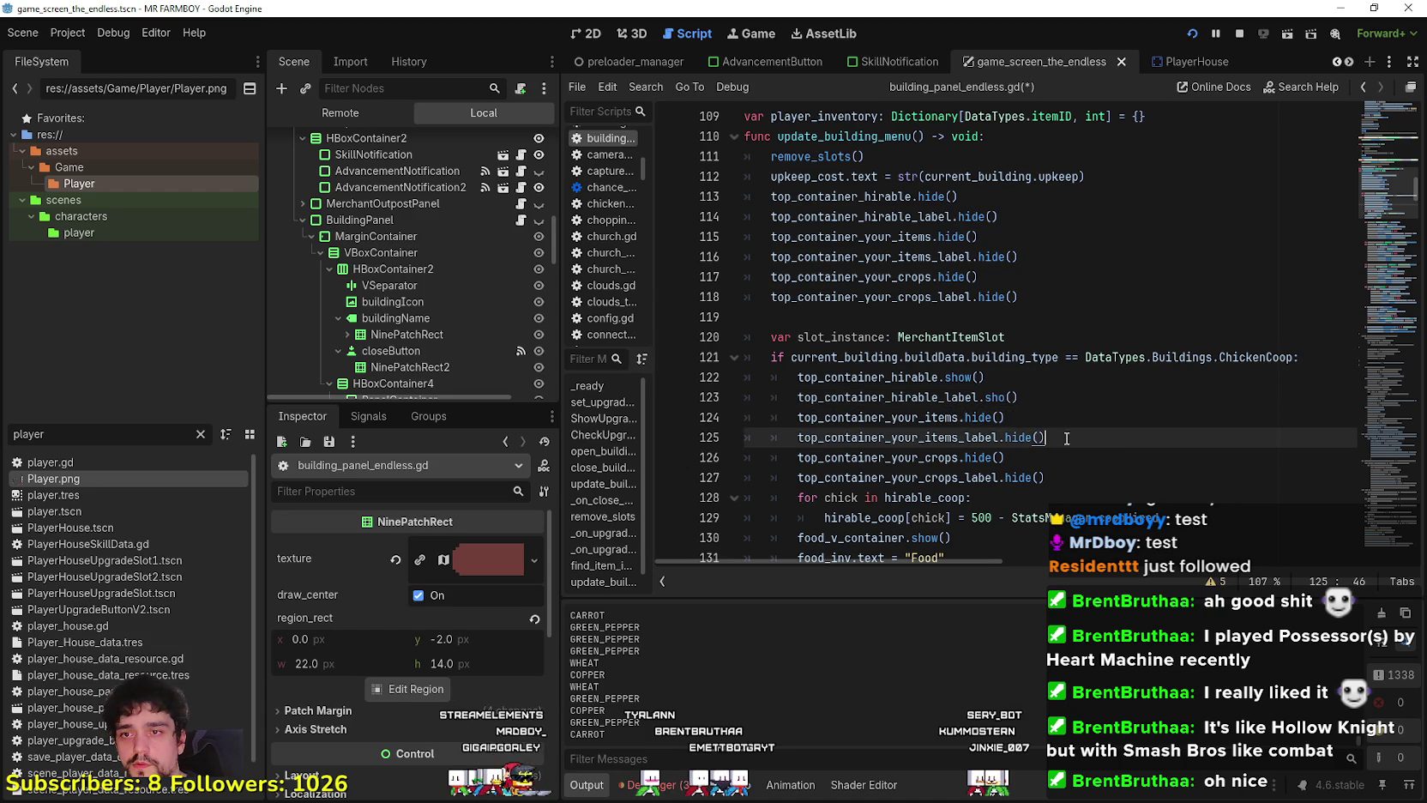
double_click(982, 419)
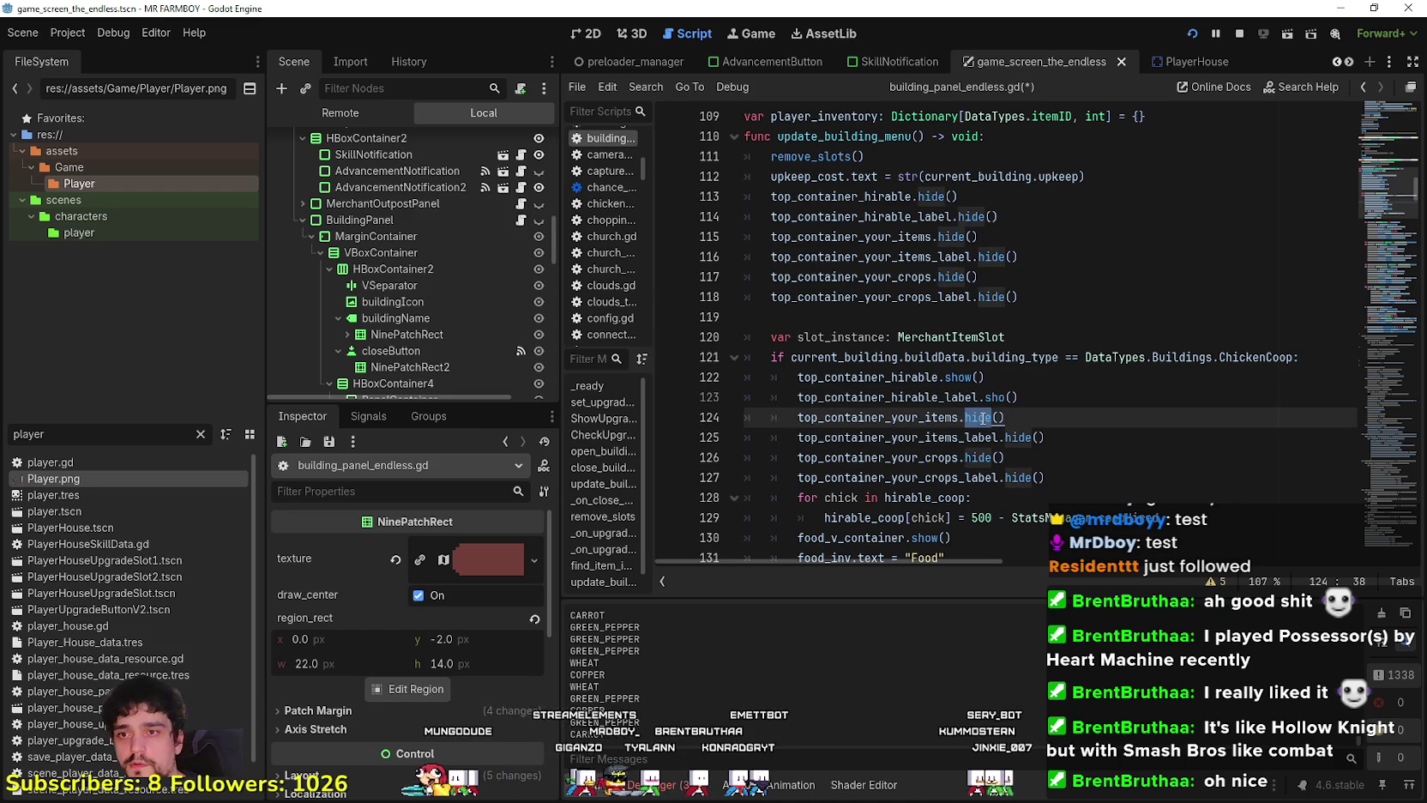
type("show")
key("Return")
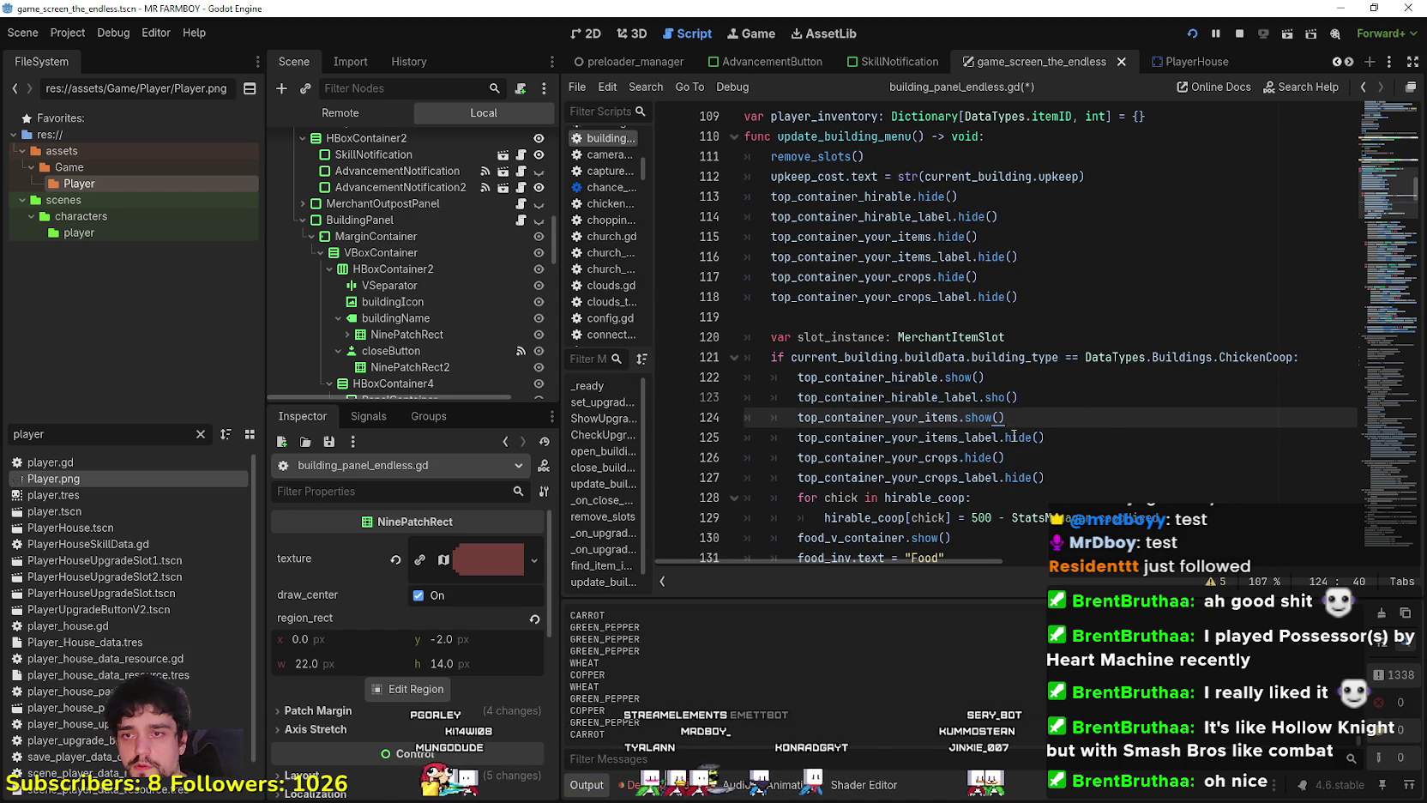
Change the your_items_label, your_crops and your_crops_label calls to show, then save.
double_click(1014, 437)
type("show")
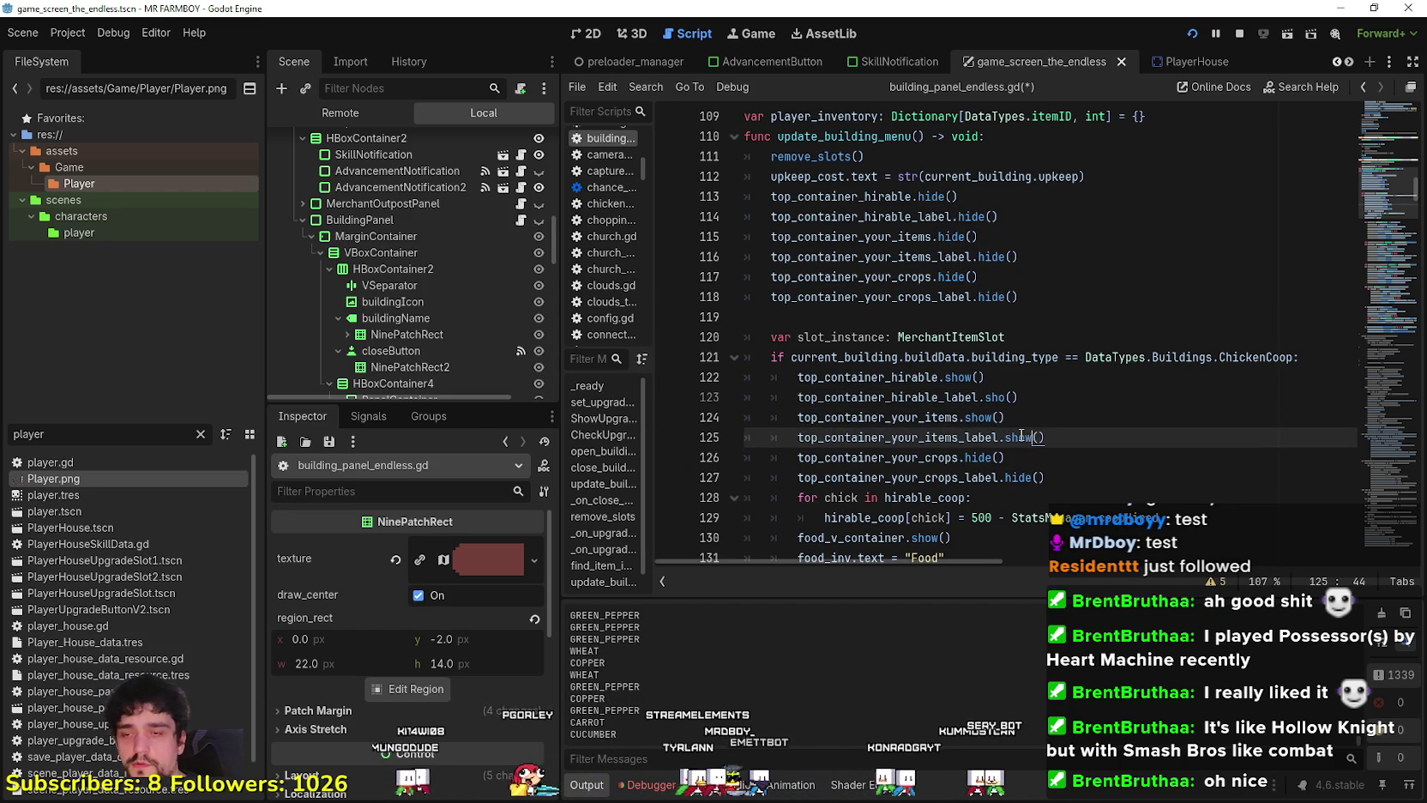
left_click(957, 418)
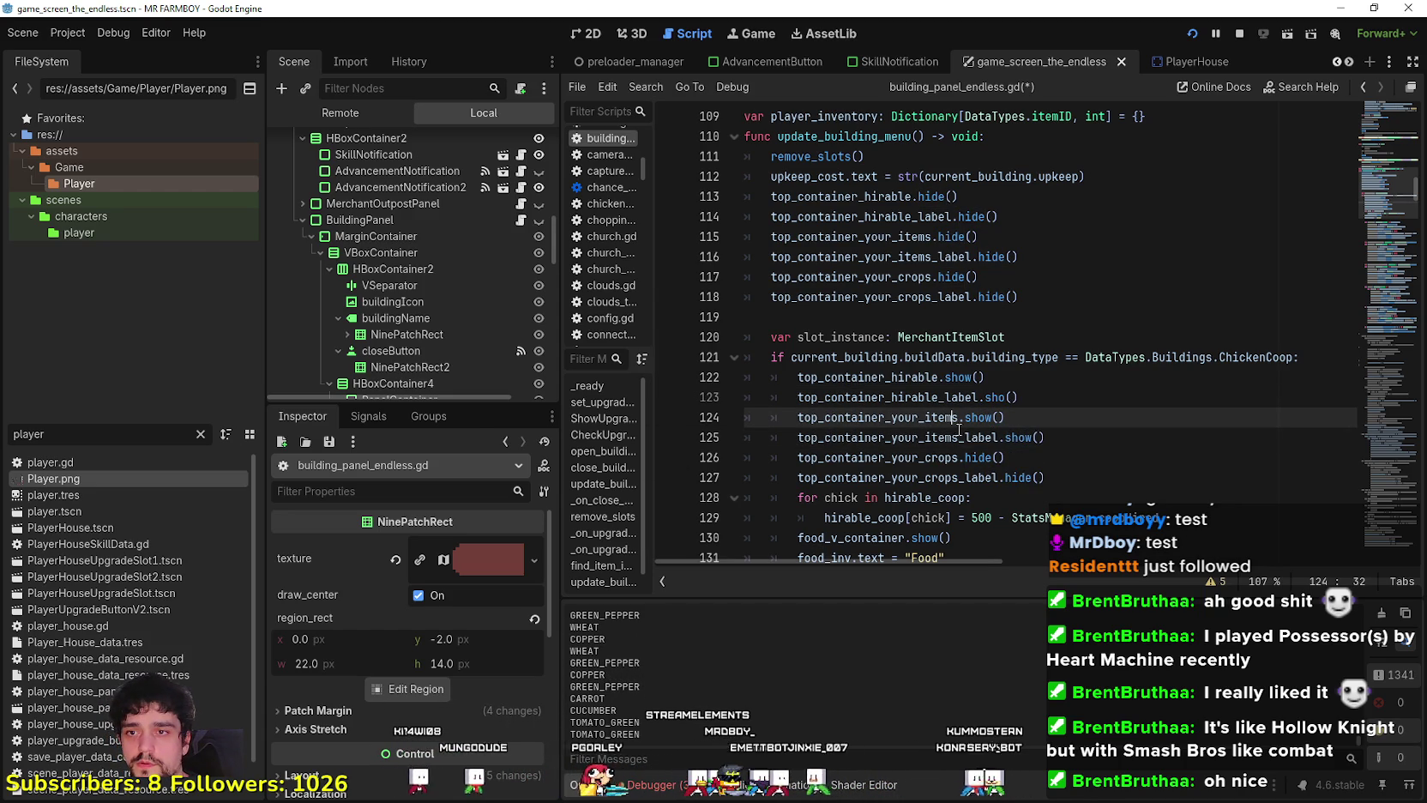
double_click(977, 458)
type("sh")
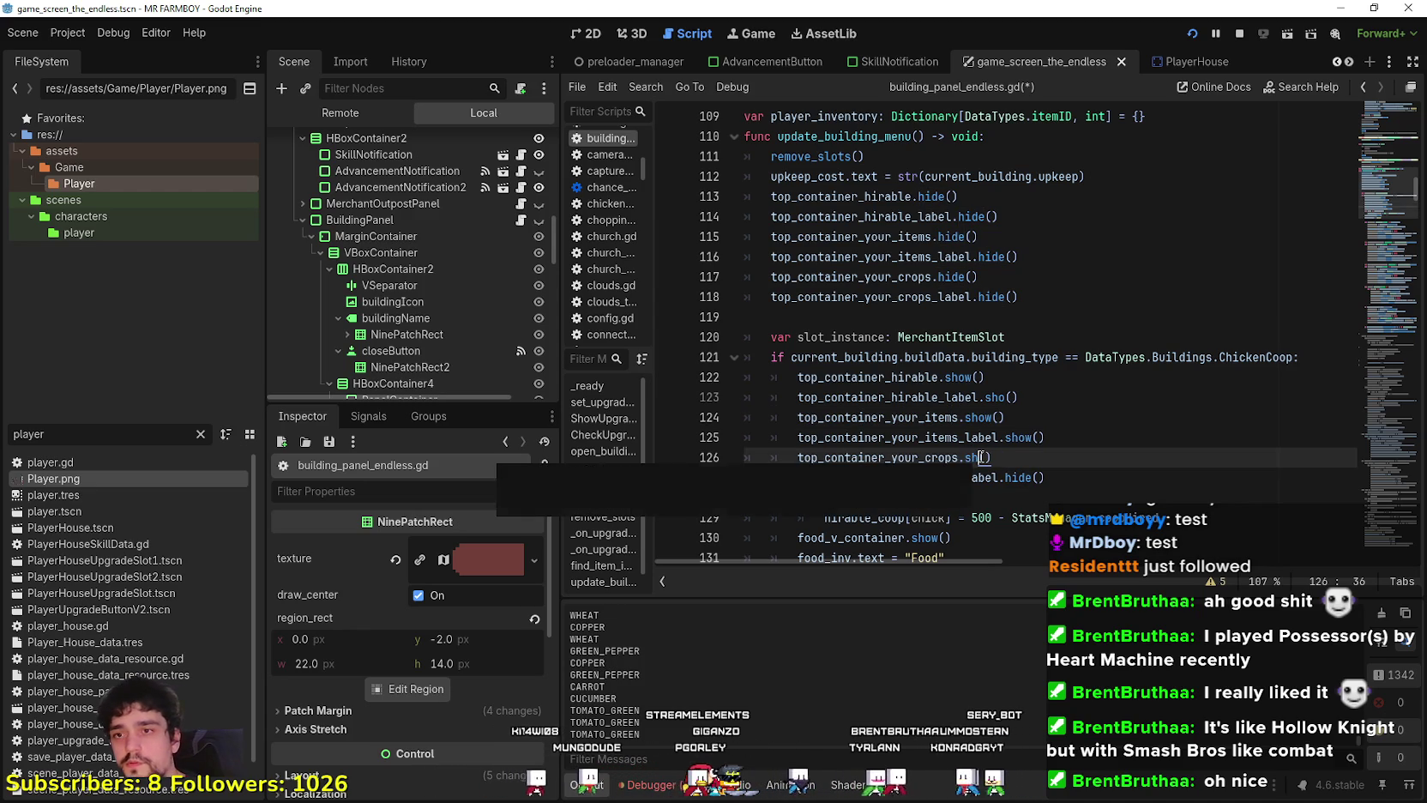
type("ow")
left_click(946, 418)
left_click(1030, 478)
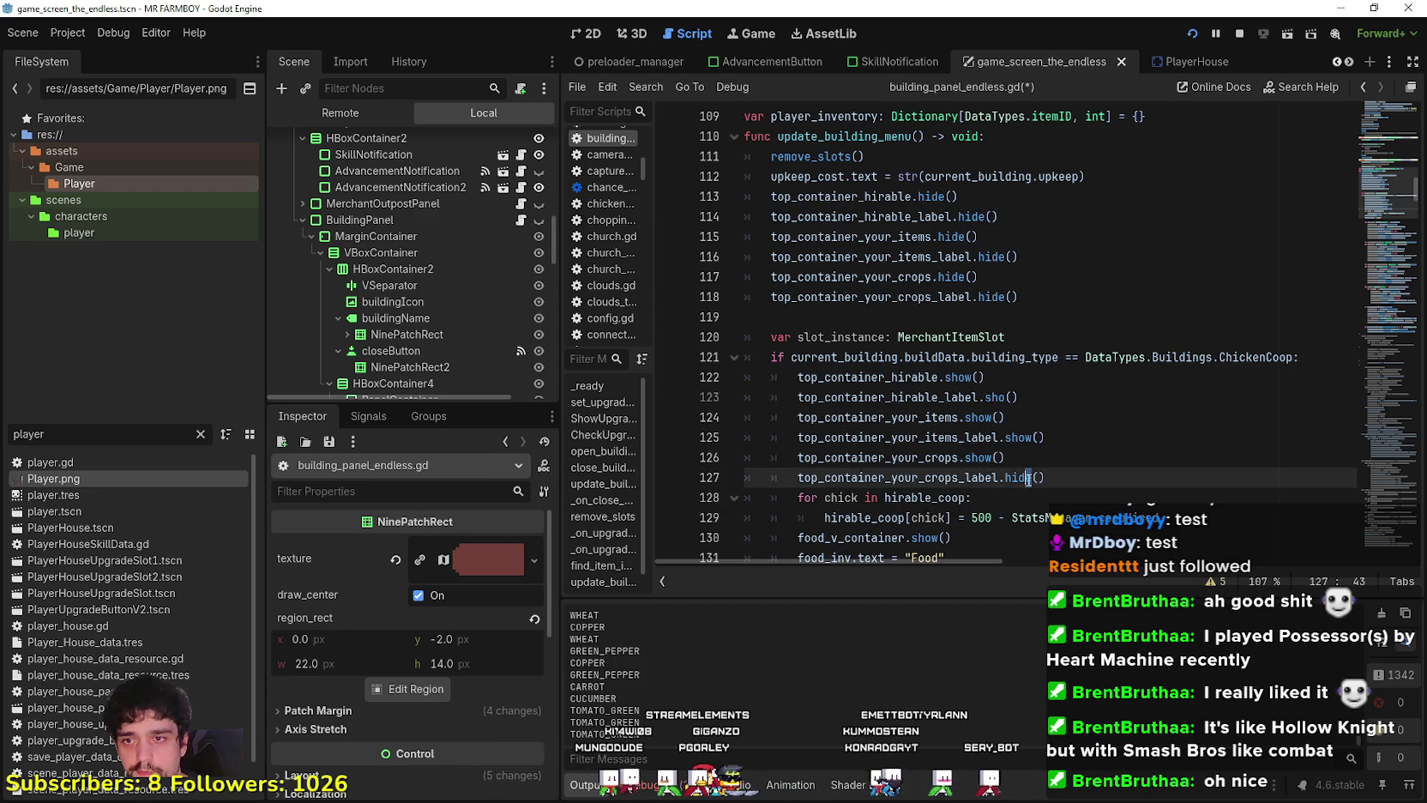
double_click(1014, 478)
type("show")
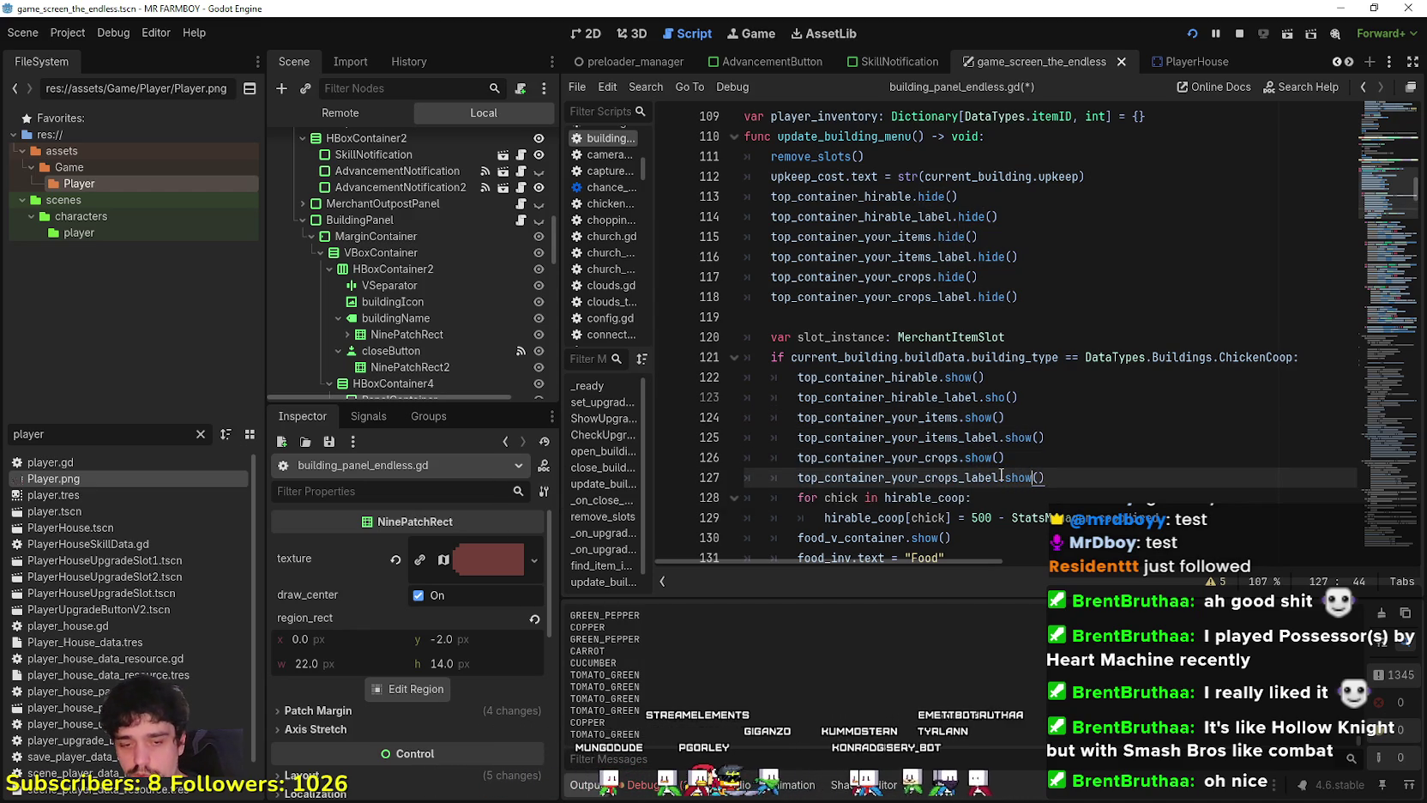
left_click(931, 437)
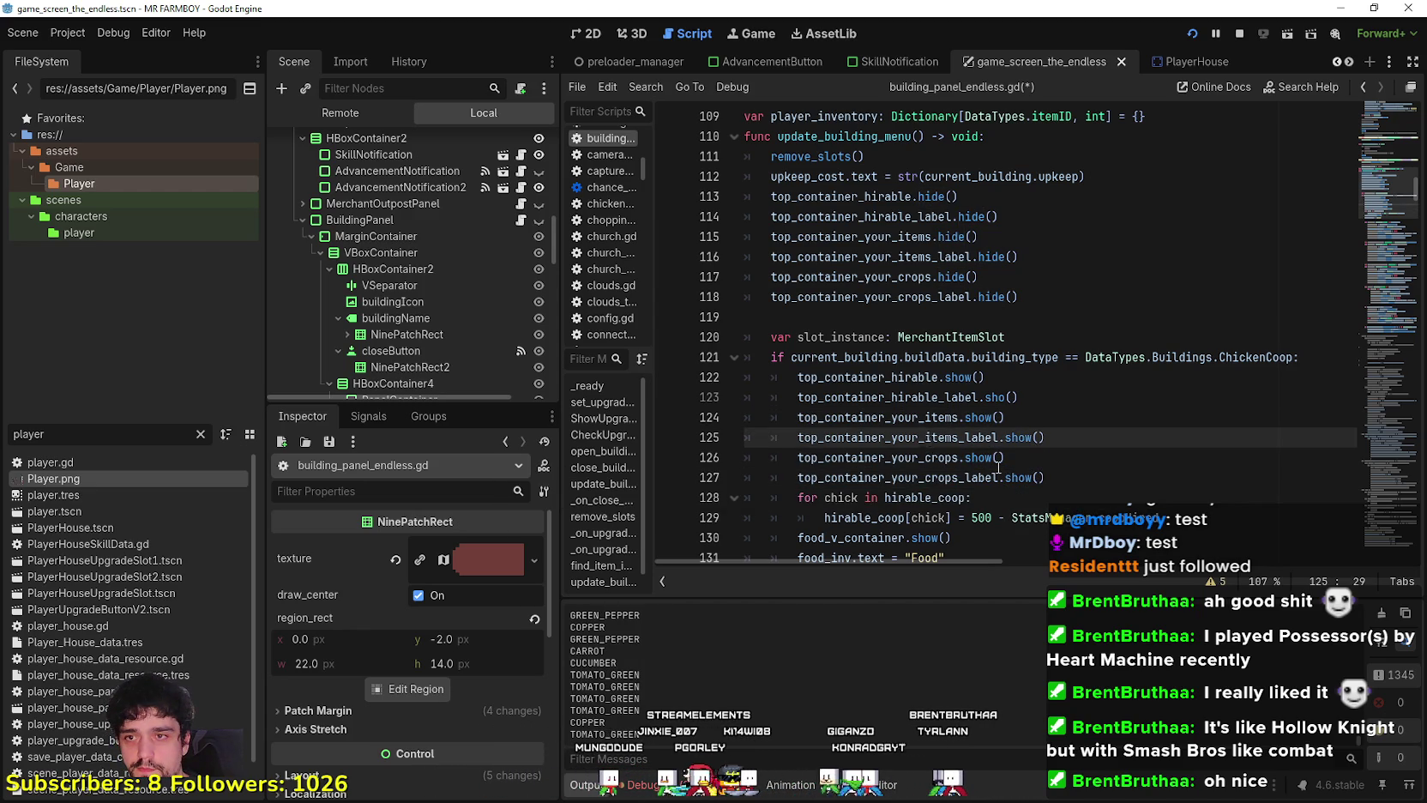
left_click(1074, 469)
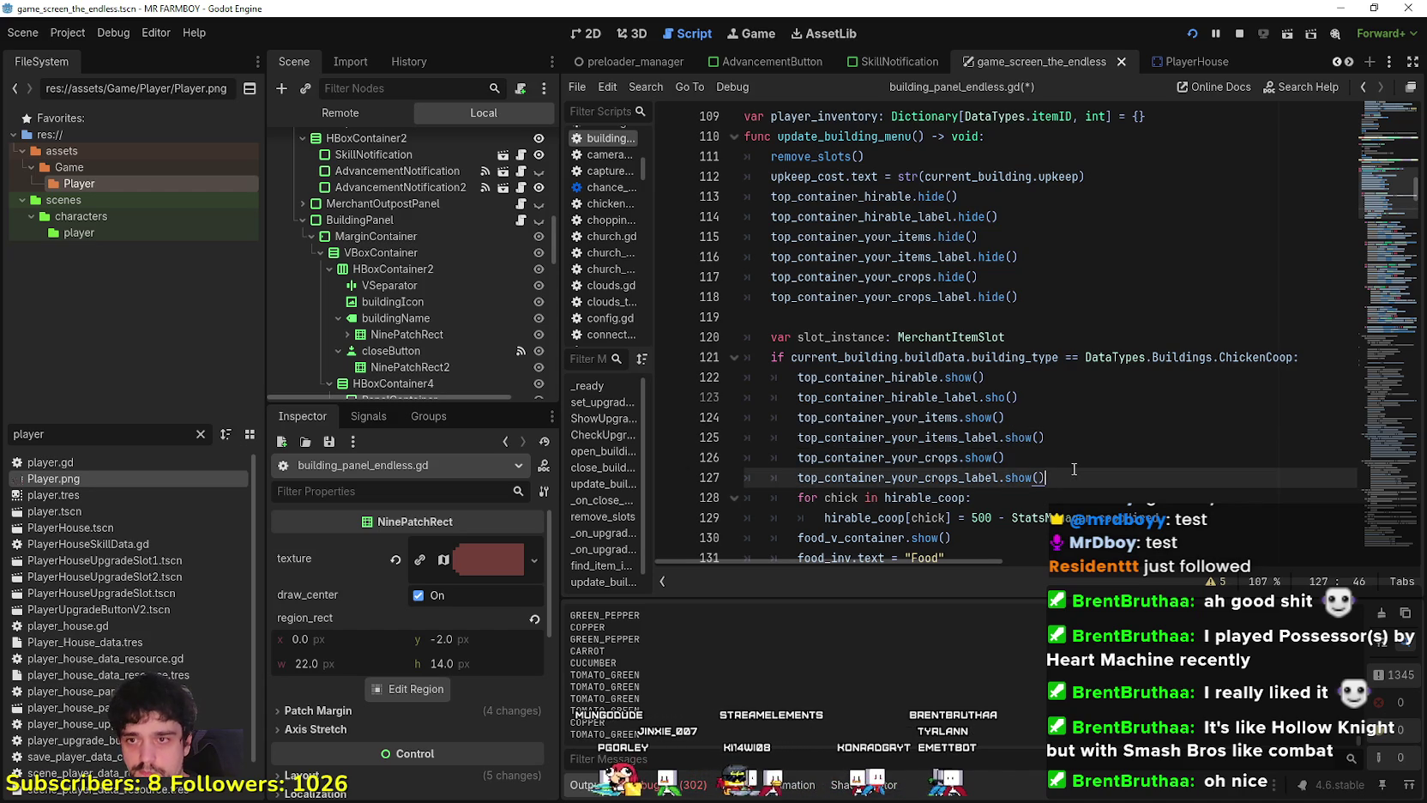
key("ctrl+s")
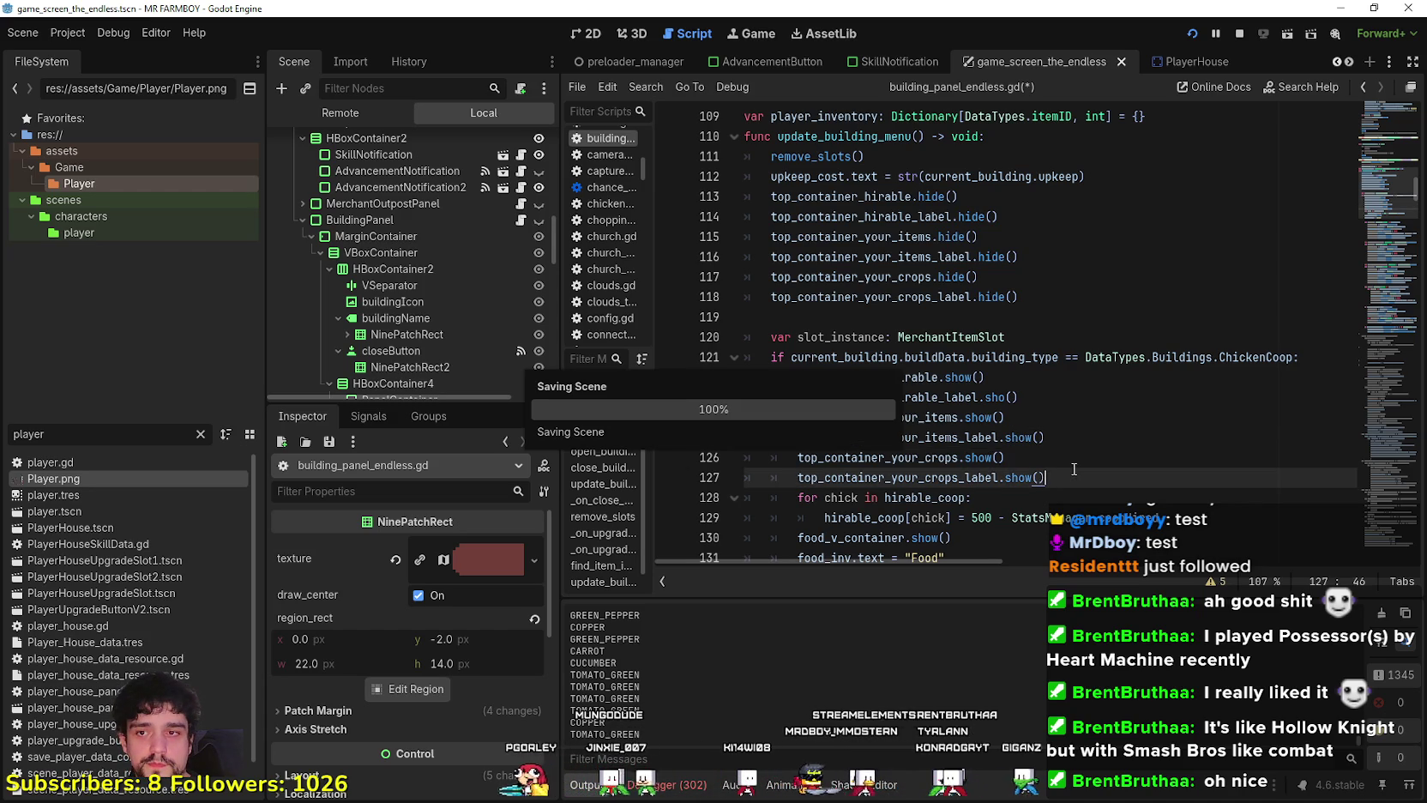
scroll(1073, 469, "down", 3)
left_click(950, 396)
scroll(949, 394, "up", 4)
scroll(950, 393, "down", 10)
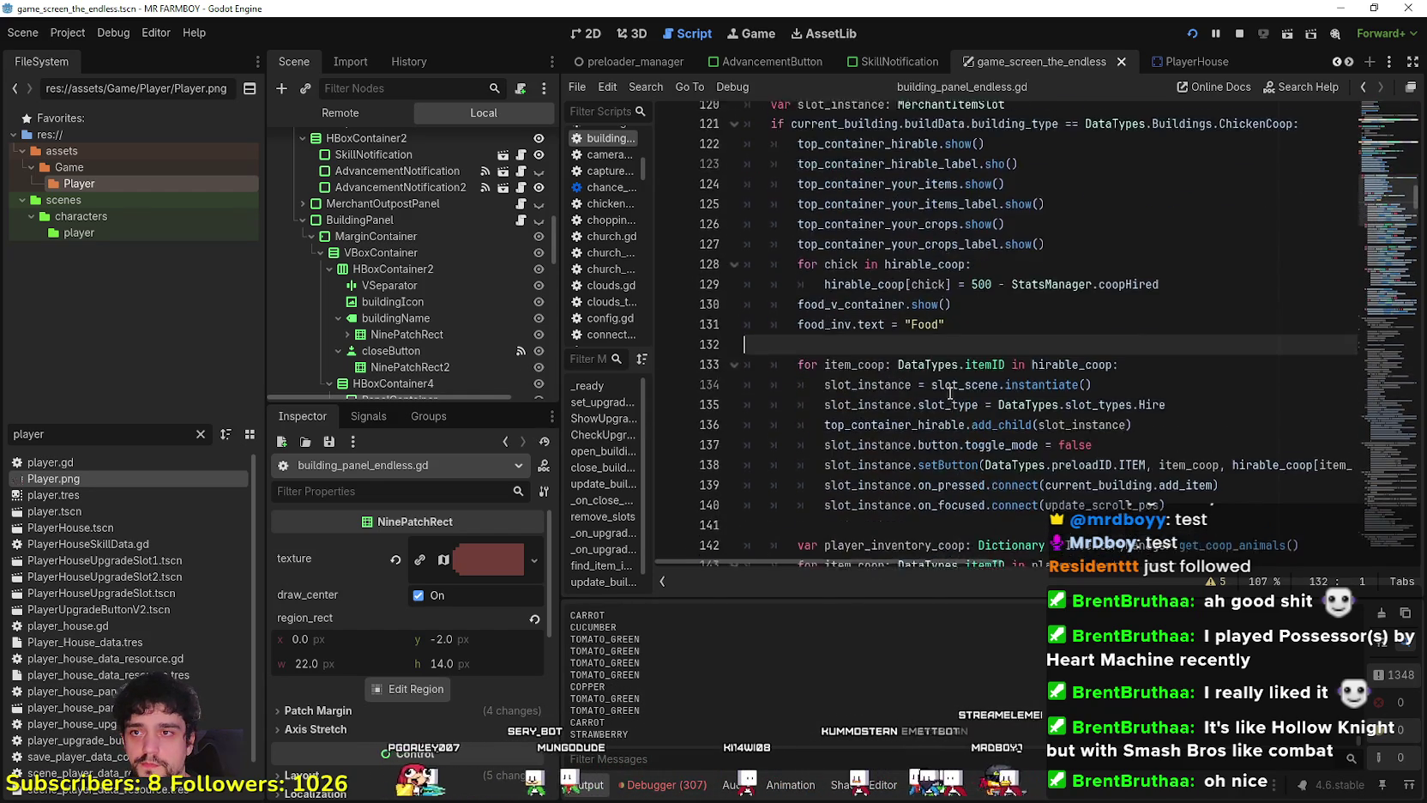
scroll(950, 394, "down", 8)
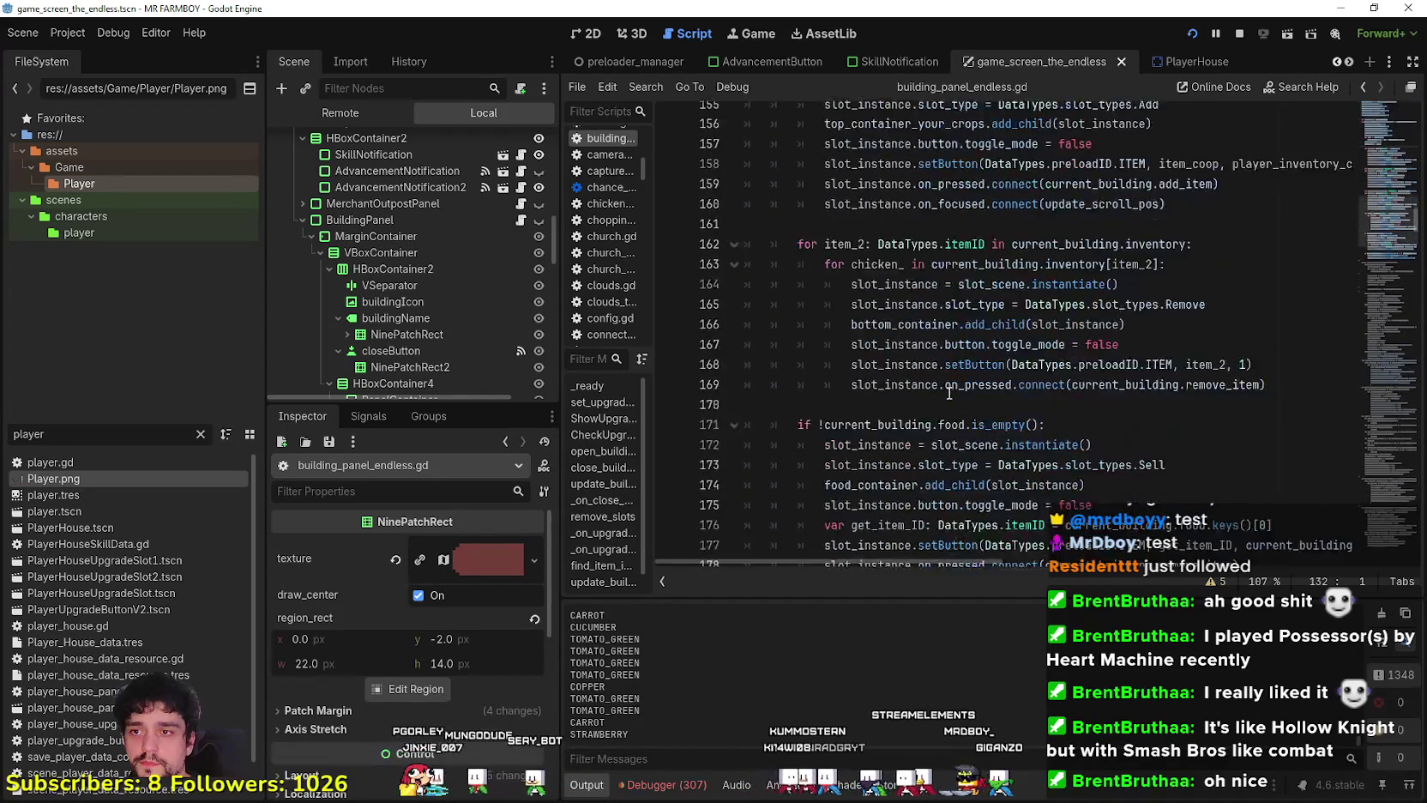
scroll(935, 399, "up", 6)
scroll(931, 400, "up", 8)
left_click(966, 317)
scroll(1044, 290, "up", 1)
left_click(1079, 291)
scroll(1064, 274, "up", 2)
left_click(1041, 248)
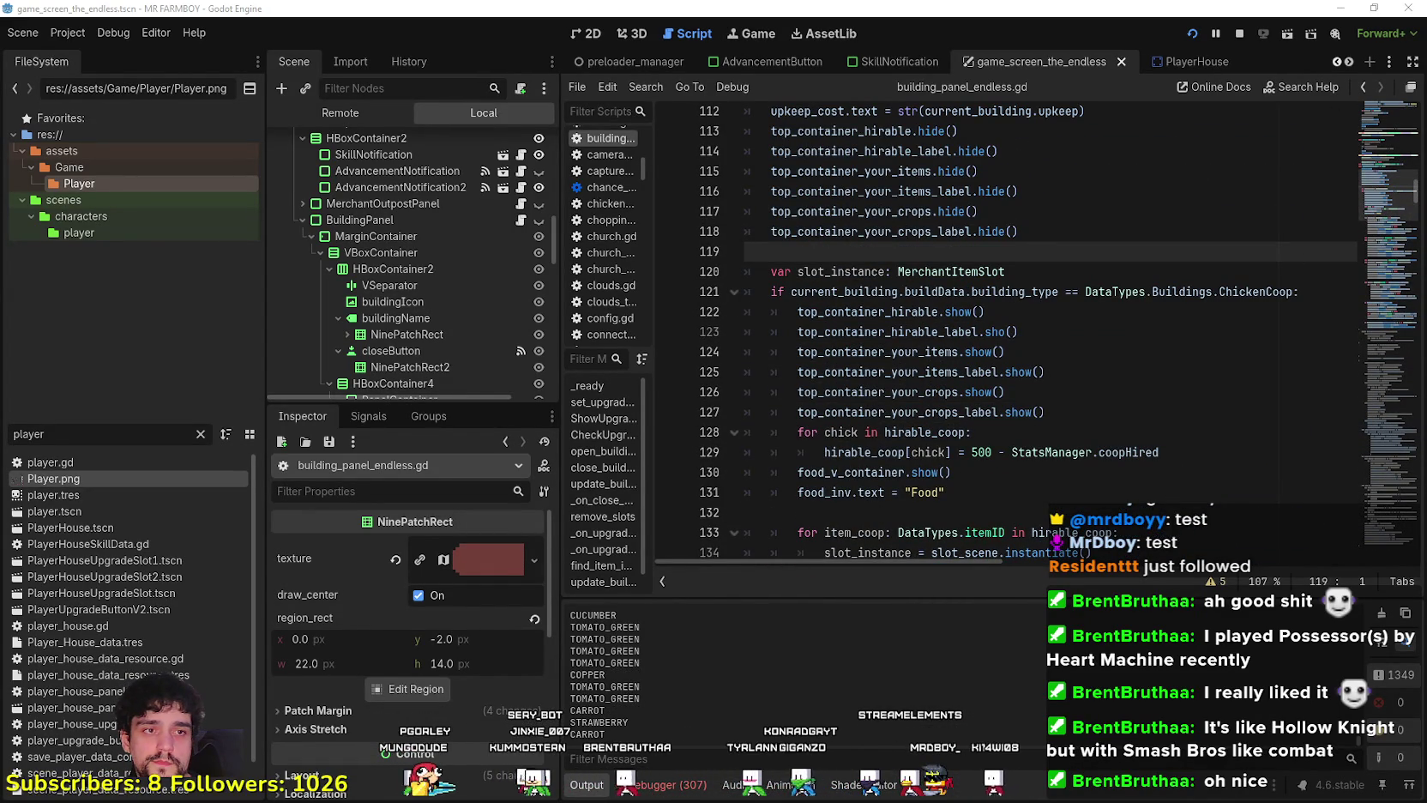
left_click(991, 312)
scroll(1072, 292, "down", 11)
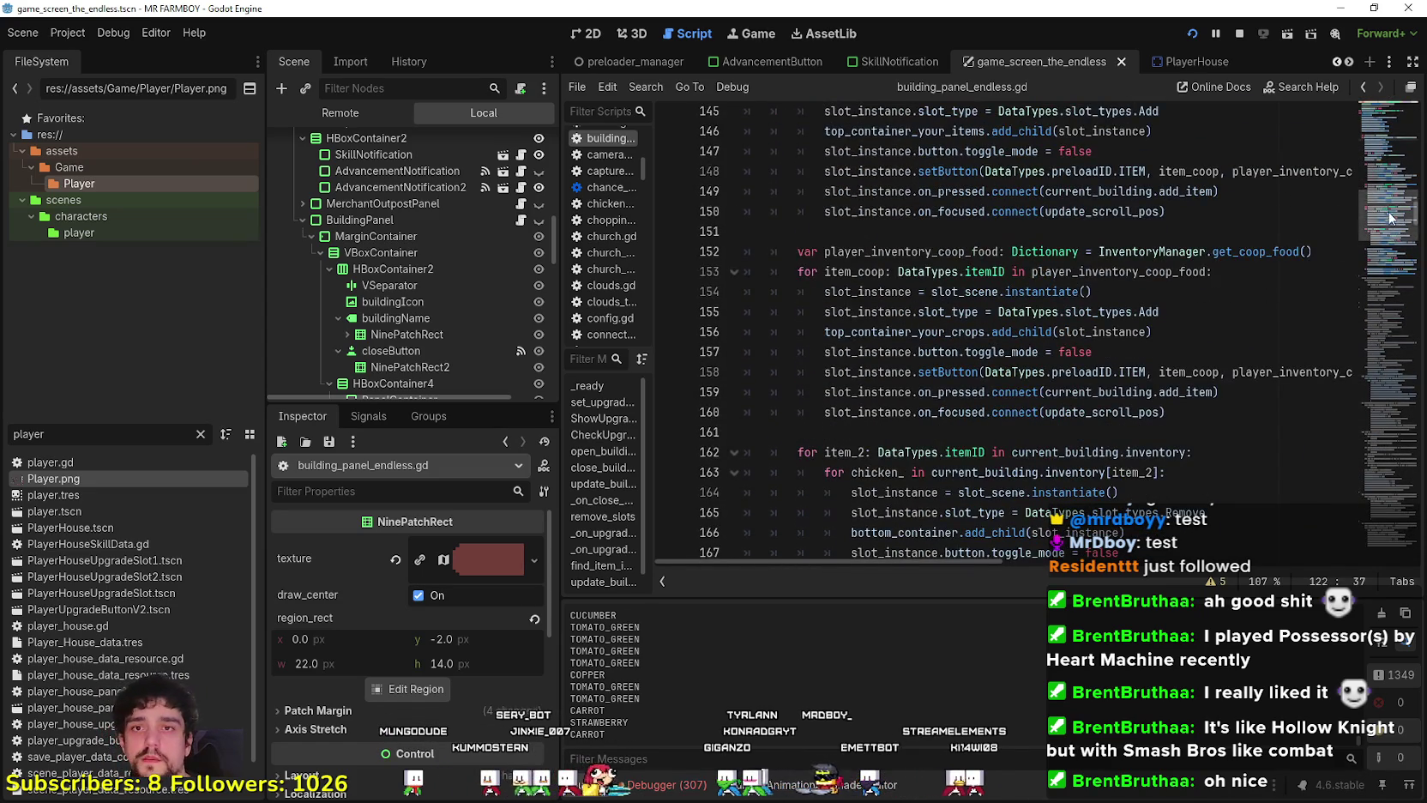
scroll(1381, 228, "down", 9)
scroll(1376, 240, "down", 15)
scroll(1376, 249, "up", 7)
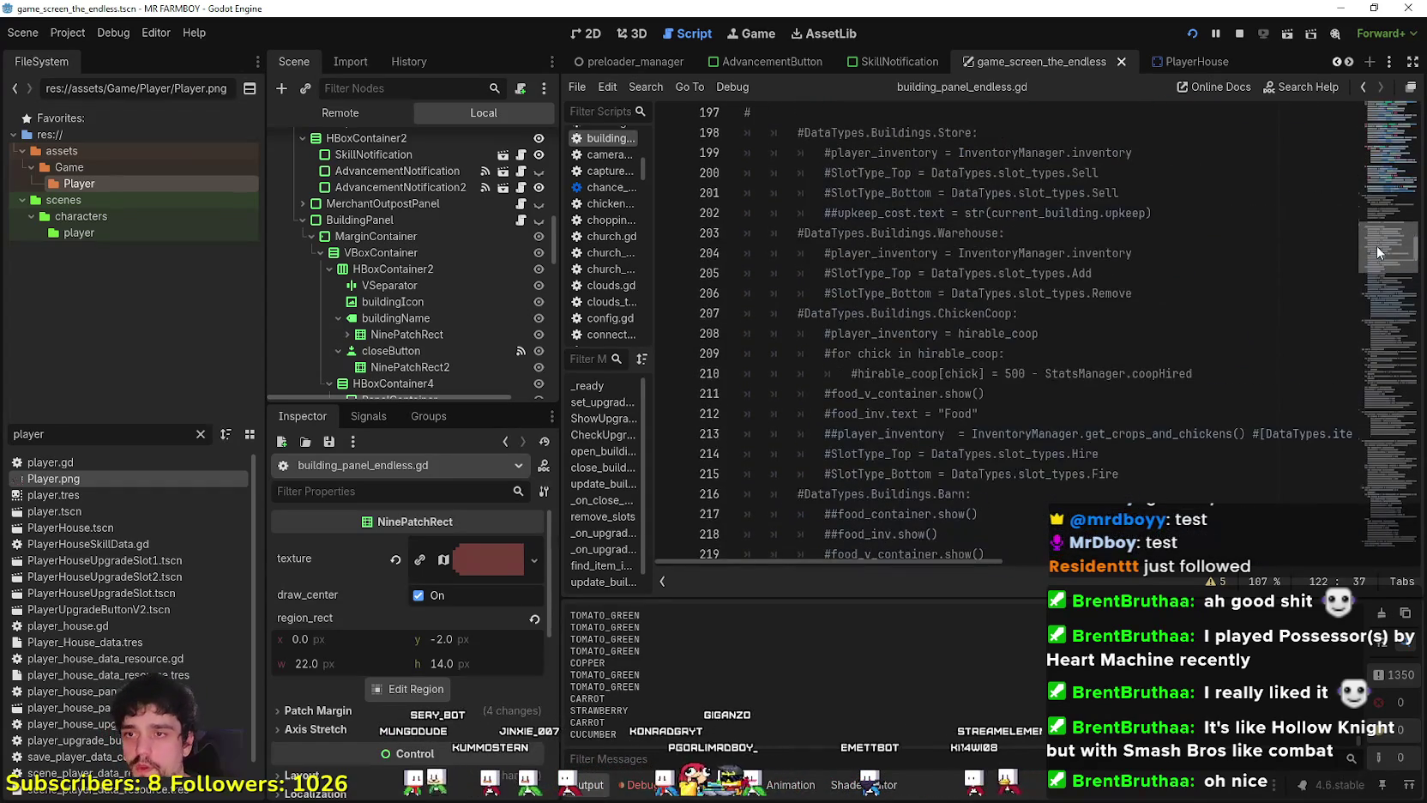
scroll(1379, 243, "up", 3)
scroll(1380, 241, "up", 2)
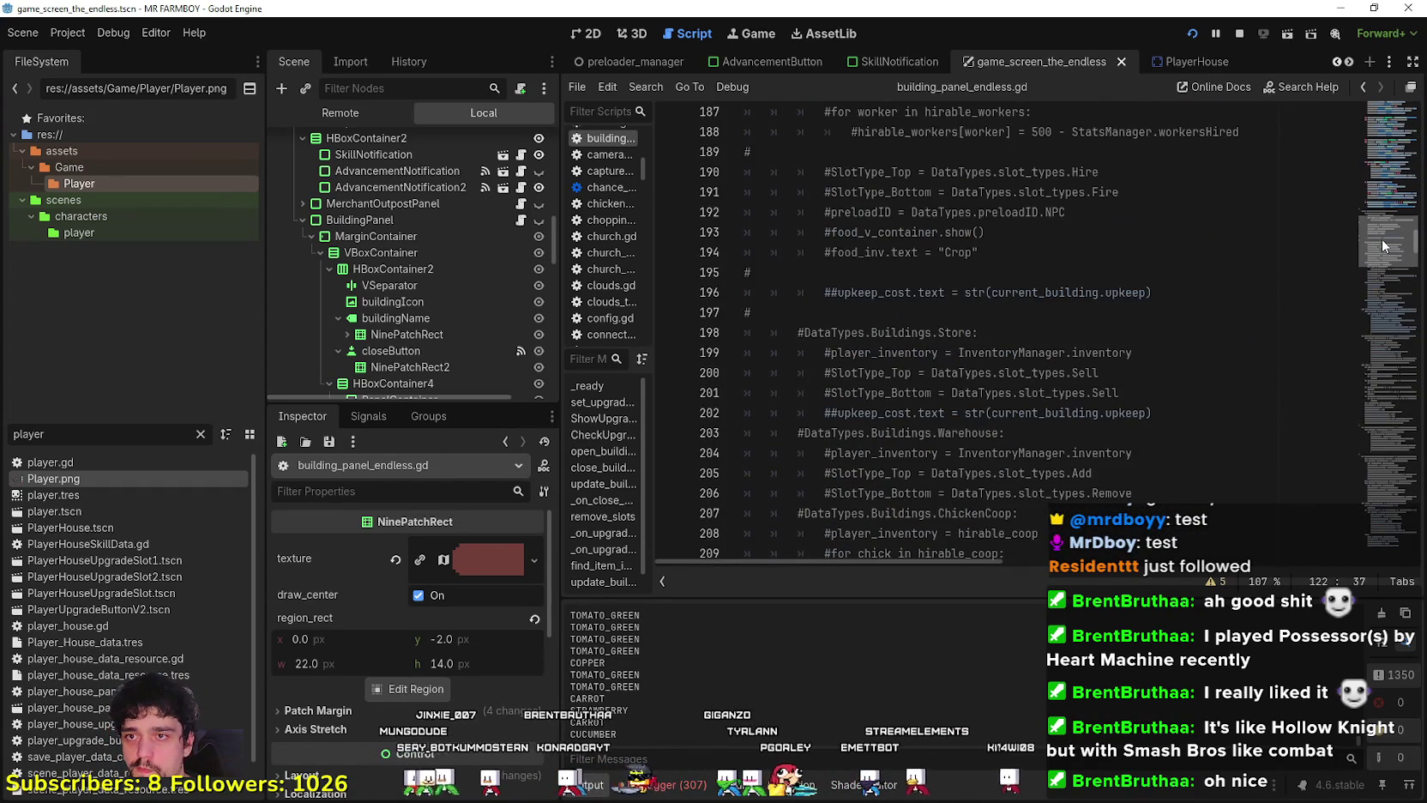
scroll(1381, 238, "down", 3)
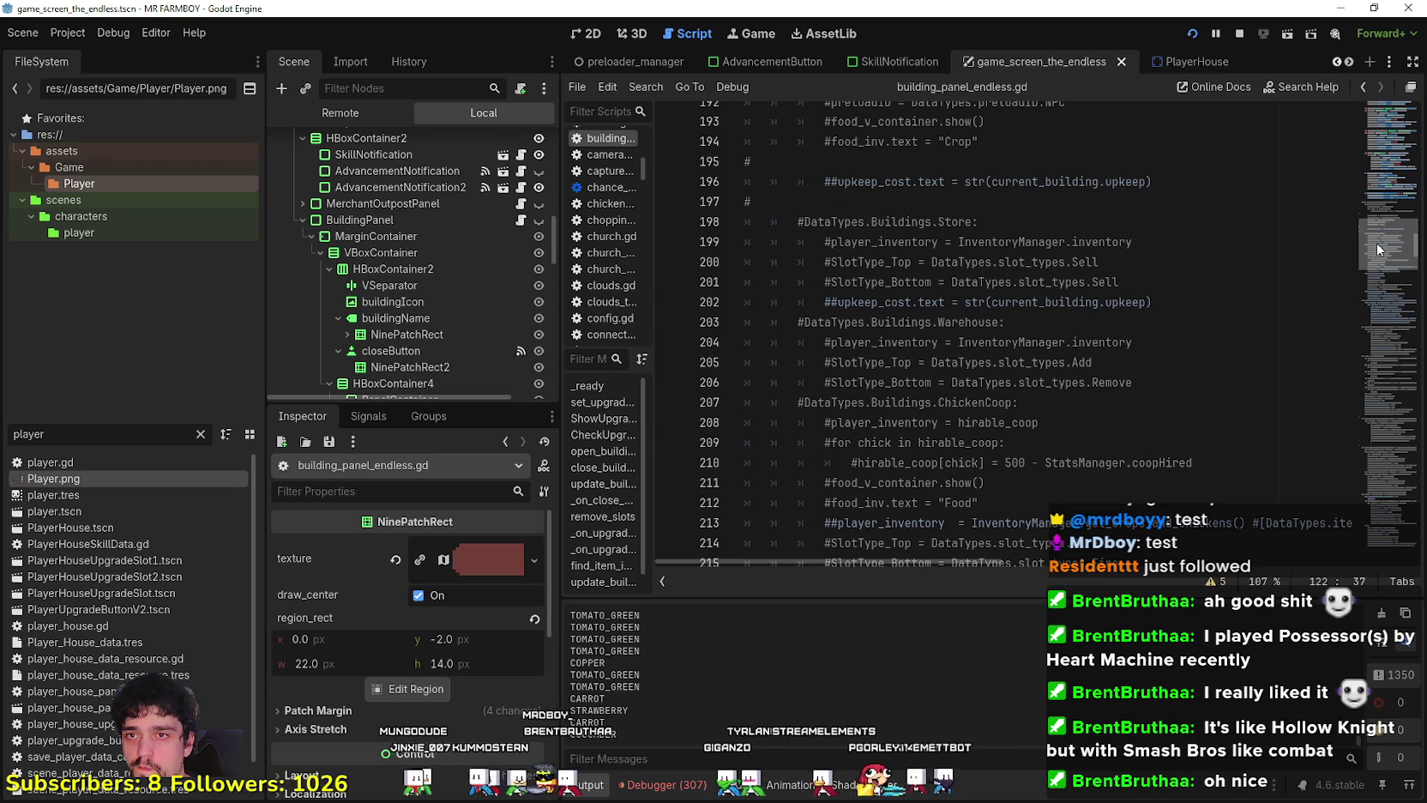
left_click(1145, 362)
left_click(1145, 383)
left_click(1135, 342)
key("ctrl+shift+Left")
key("ctrl+shift+Left")
key("ctrl+shift+Left")
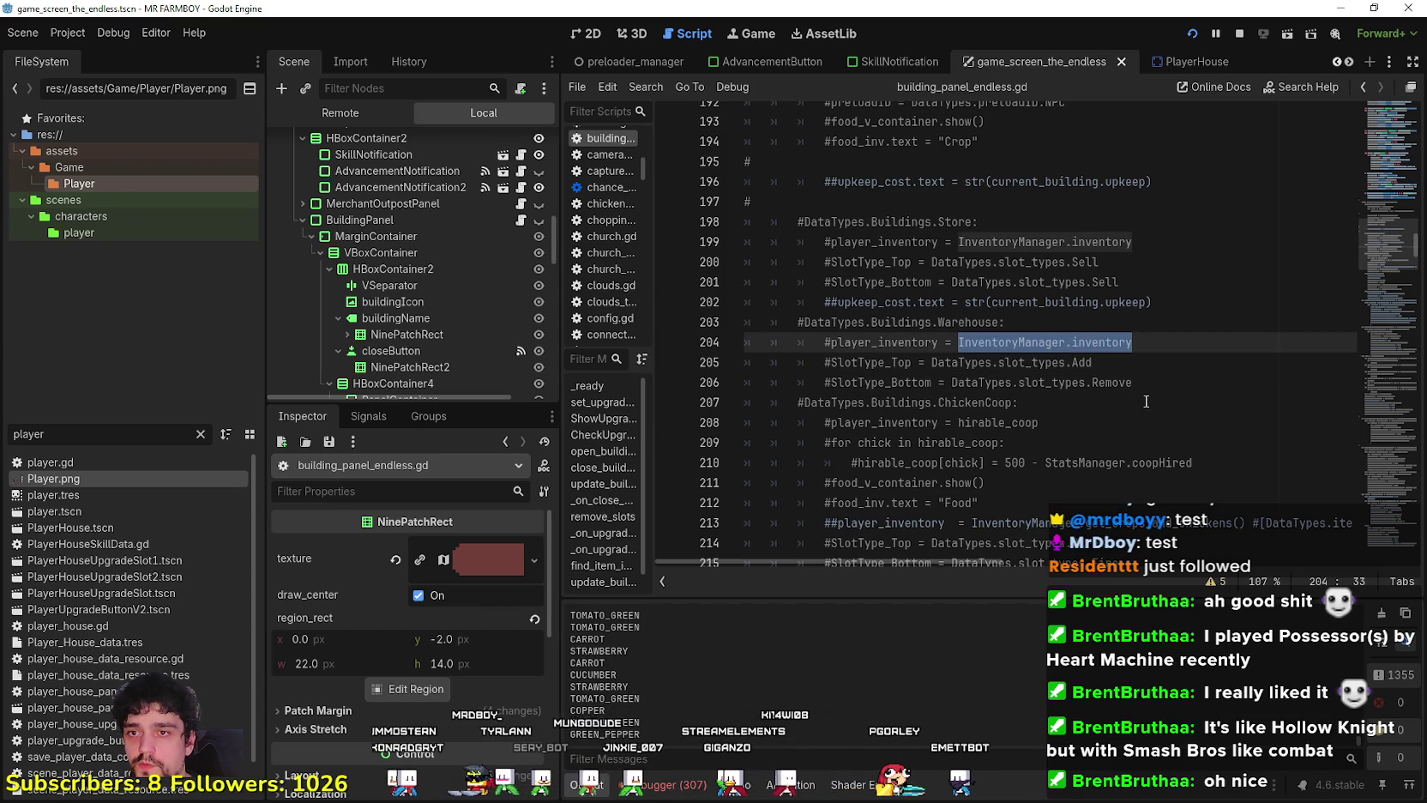
left_click_drag(1143, 391, 771, 342)
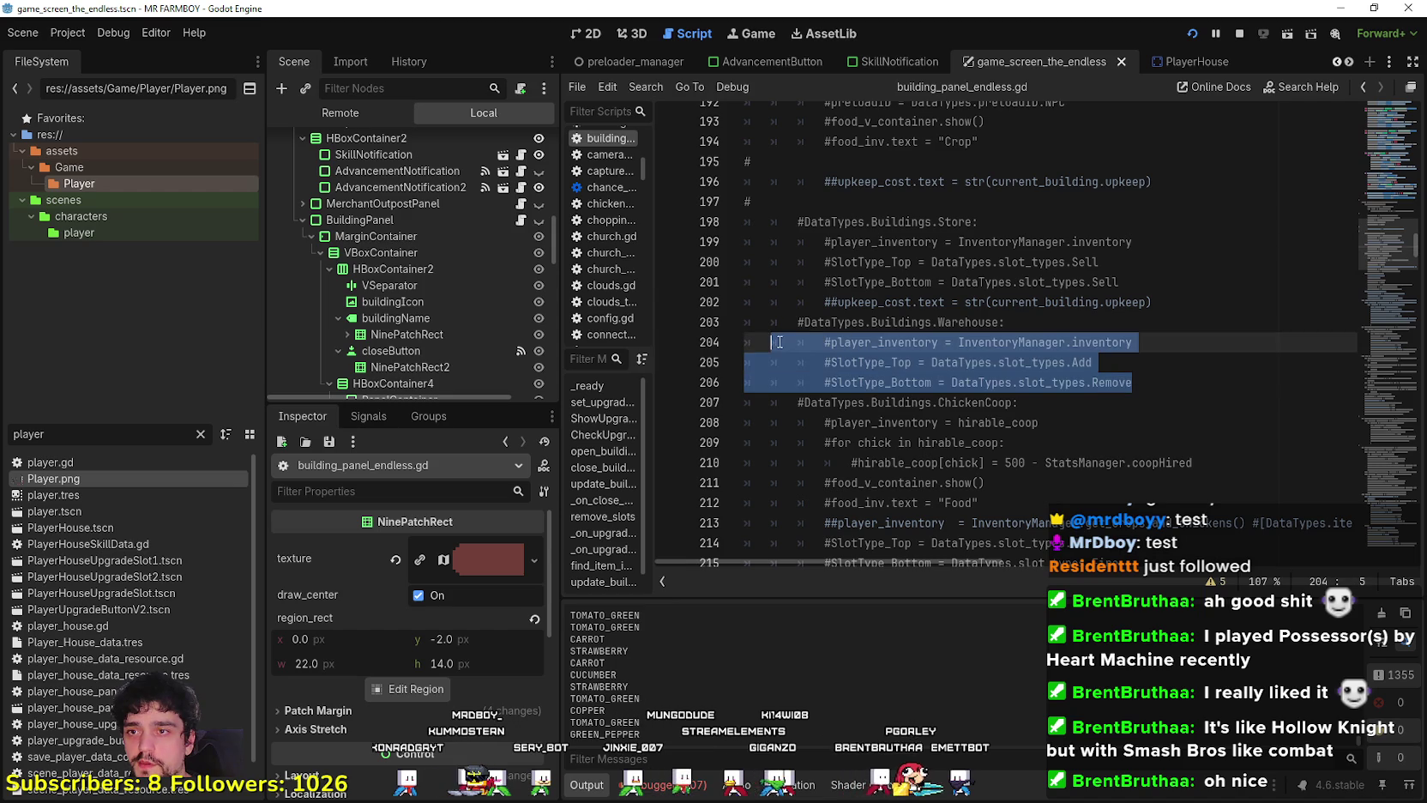
scroll(928, 417, "up", 5)
scroll(928, 417, "up", 20)
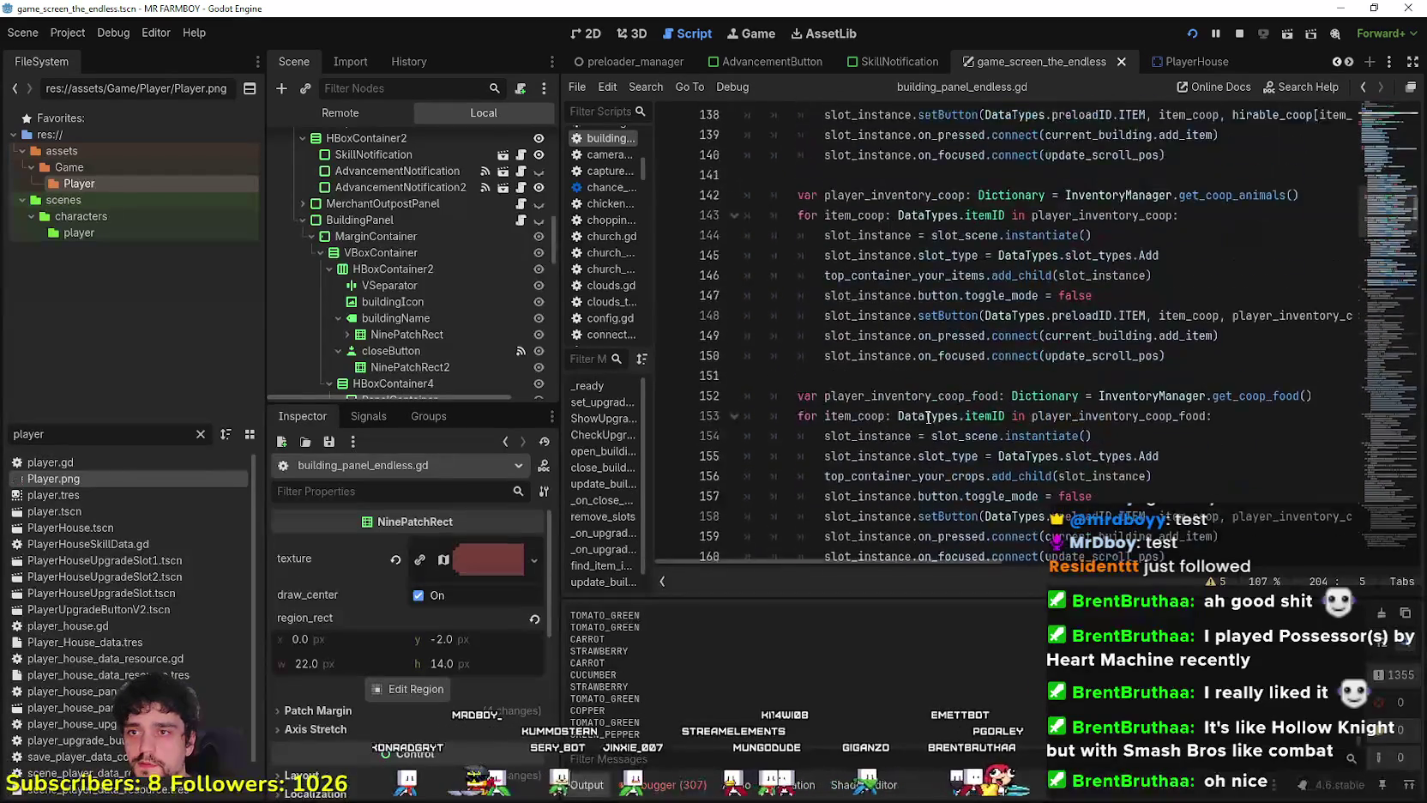
Duplicate the ChickenCoop if line above it and turn the original into an elif.
scroll(927, 412, "down", 5)
scroll(982, 390, "up", 4)
left_click_drag(1301, 271, 784, 272)
left_click(1070, 254)
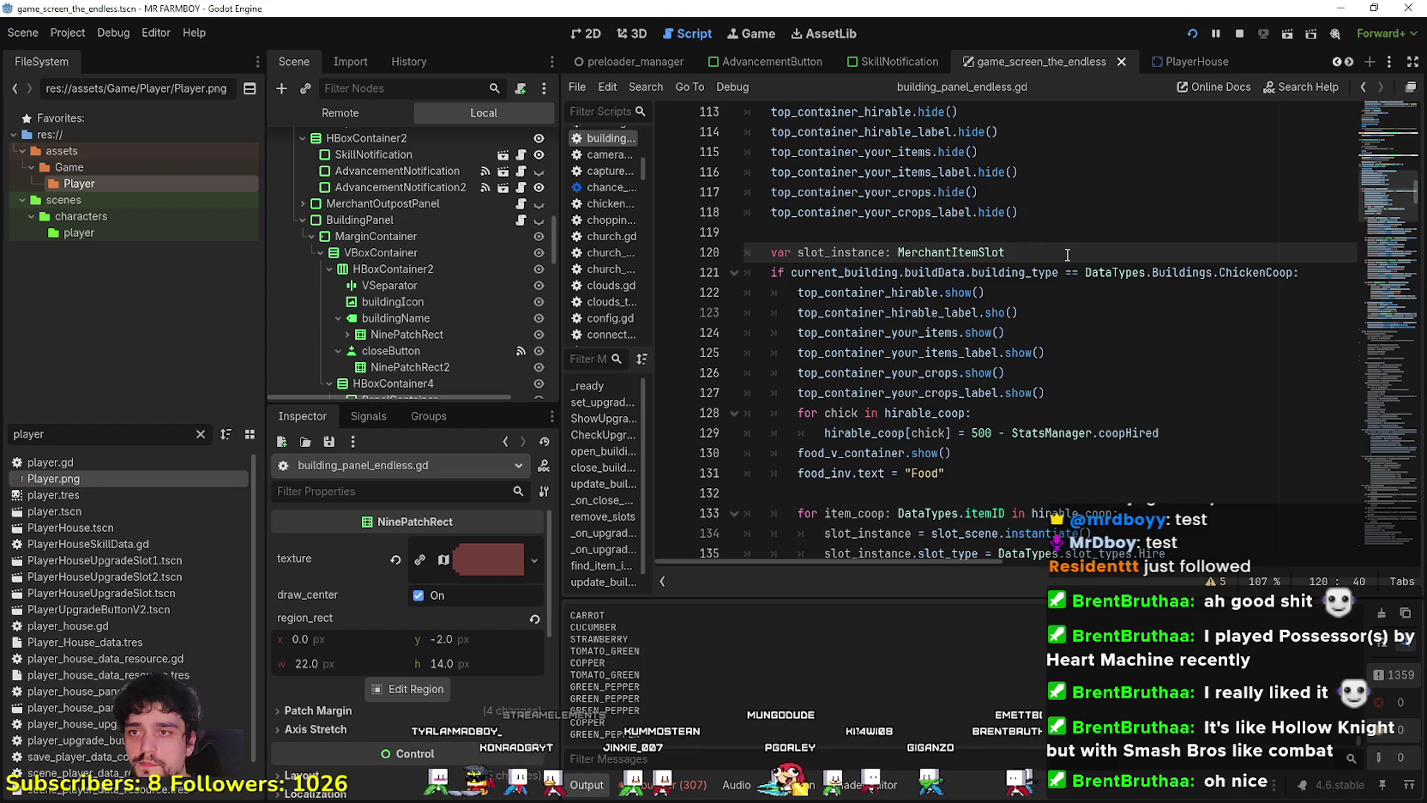
key("Return")
type("if current_building.buildData.building_type == DataTypes.Buildings.ChickenCoop:")
key("Return")
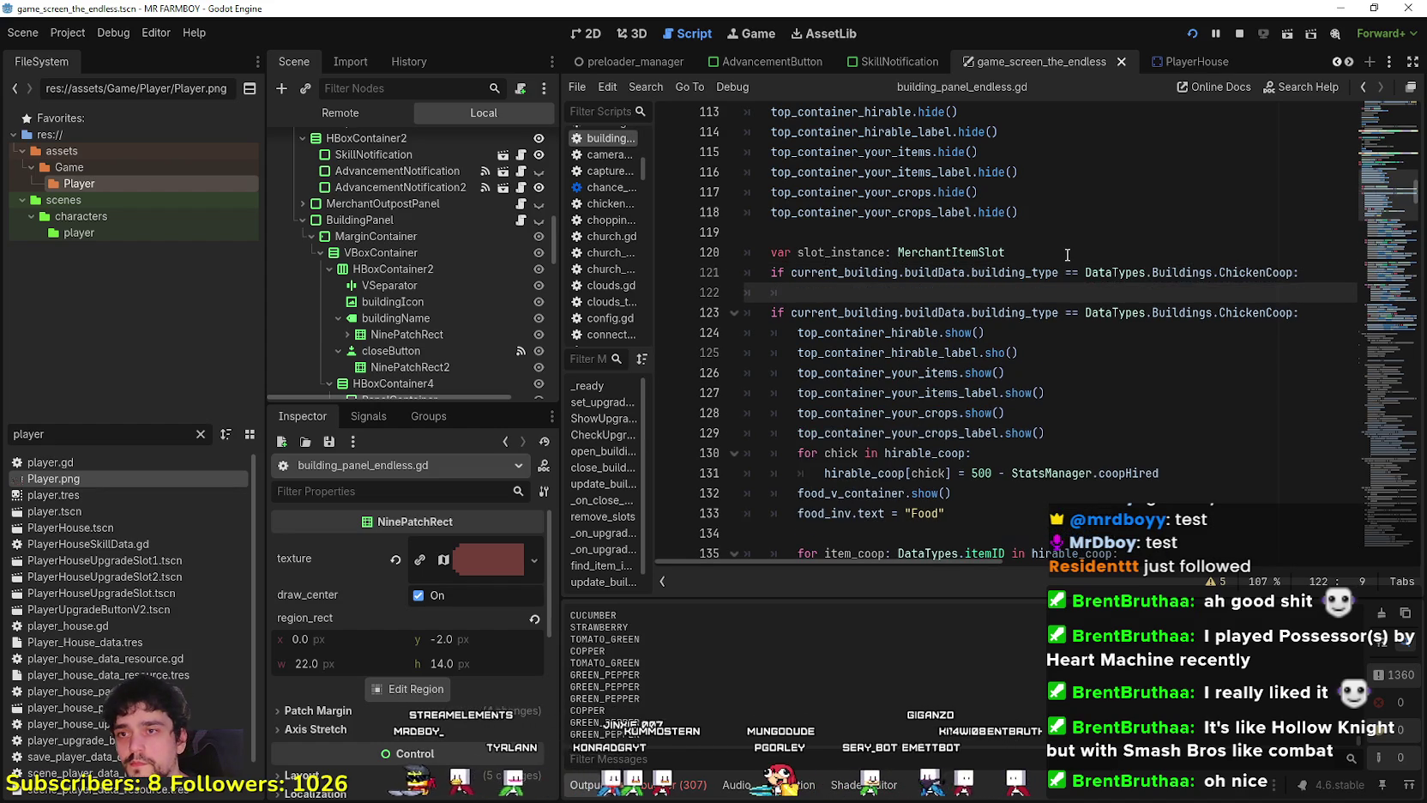
double_click(781, 314)
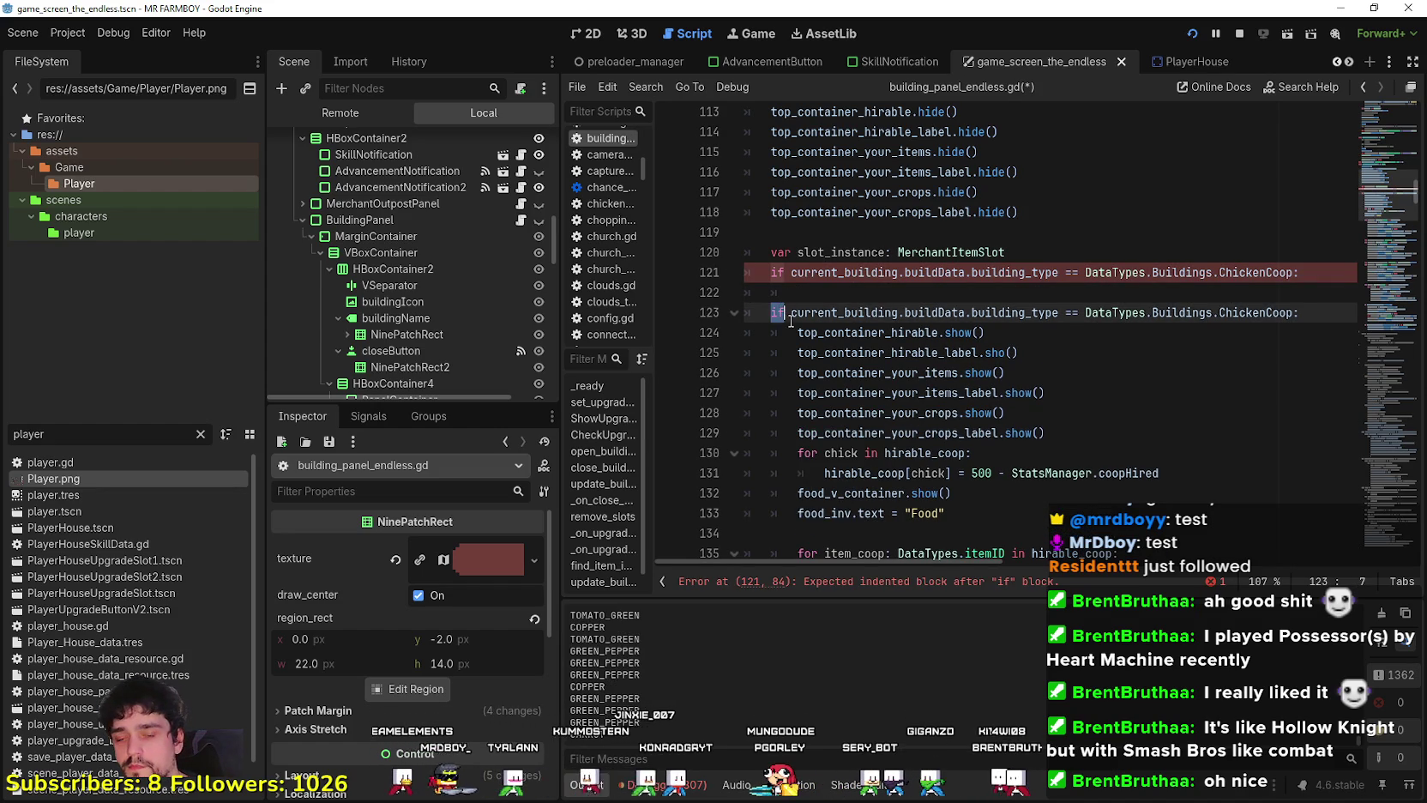
type("elif")
key("Delete")
left_click(841, 296)
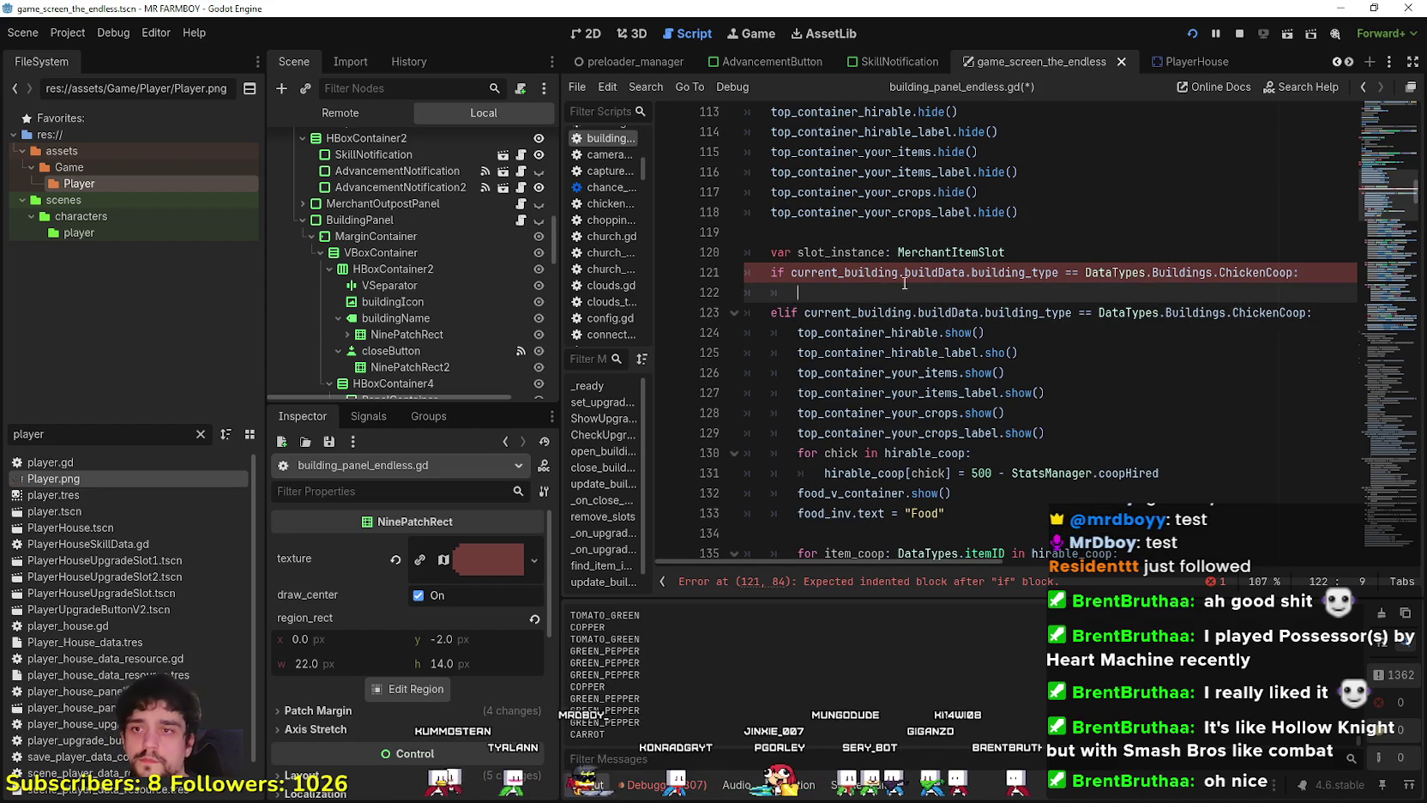
Change the new branch's condition from ChickenCoop to Warehouse.
double_click(1243, 264)
type("Ware")
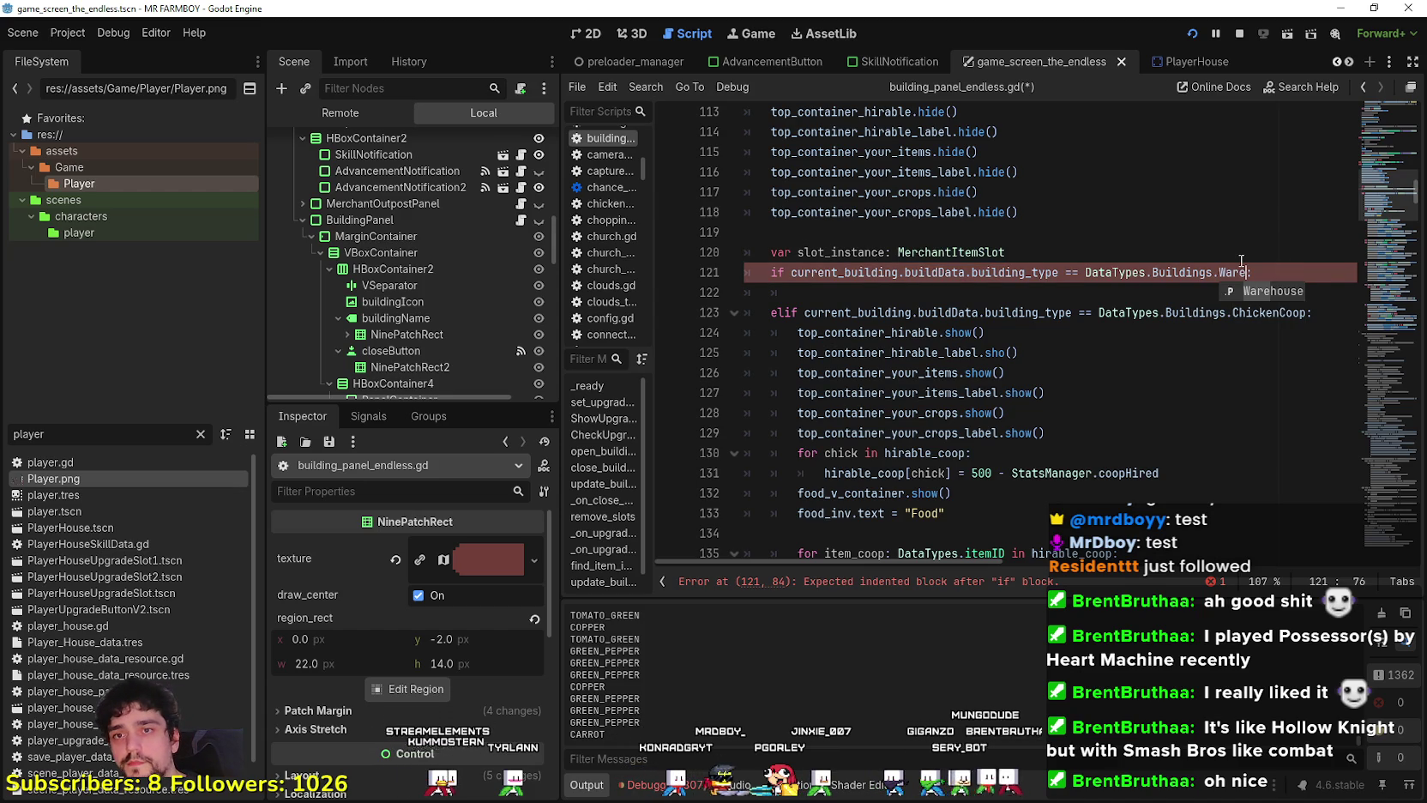
key("Return")
left_click(1055, 291)
scroll(1037, 346, "down", 3)
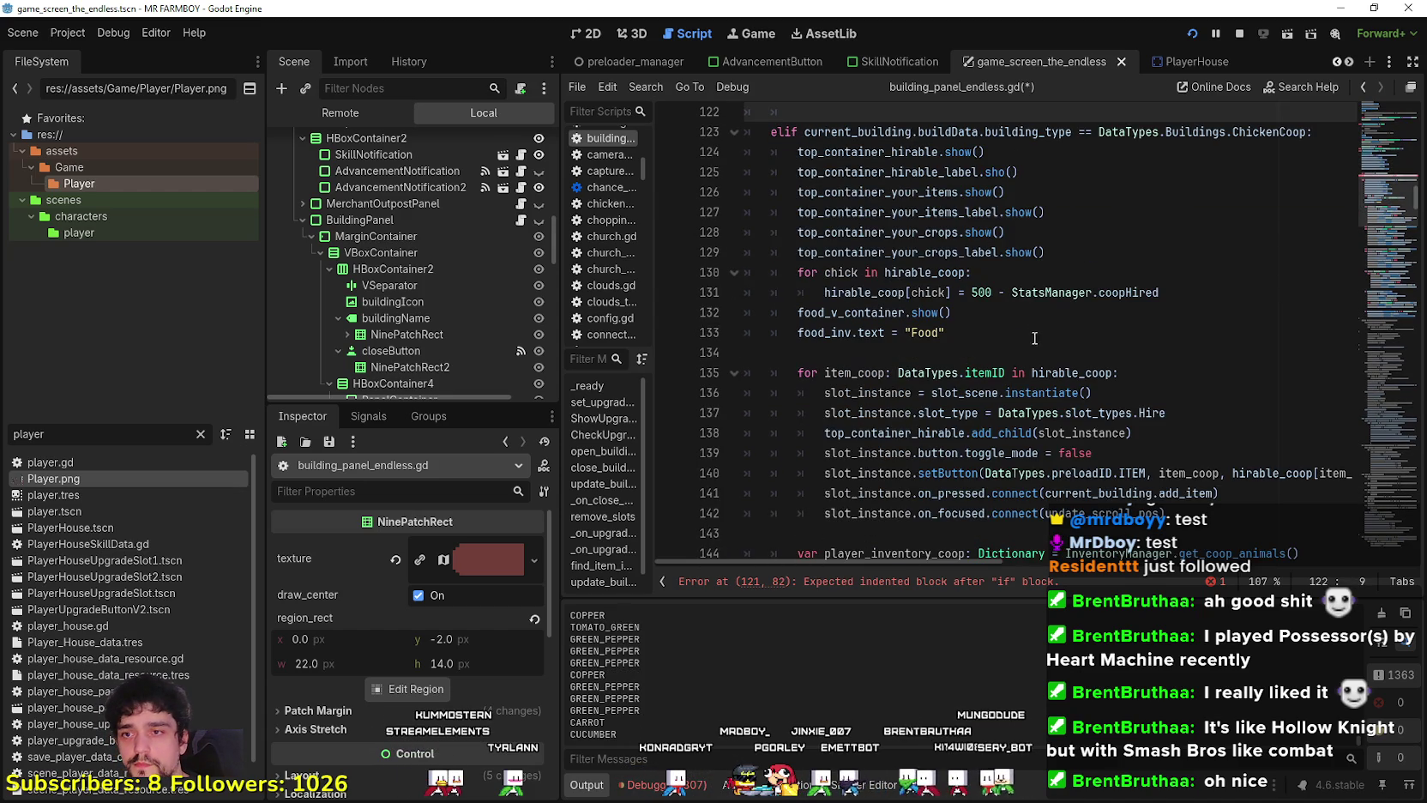
left_click(1100, 372)
scroll(1147, 378, "down", 1)
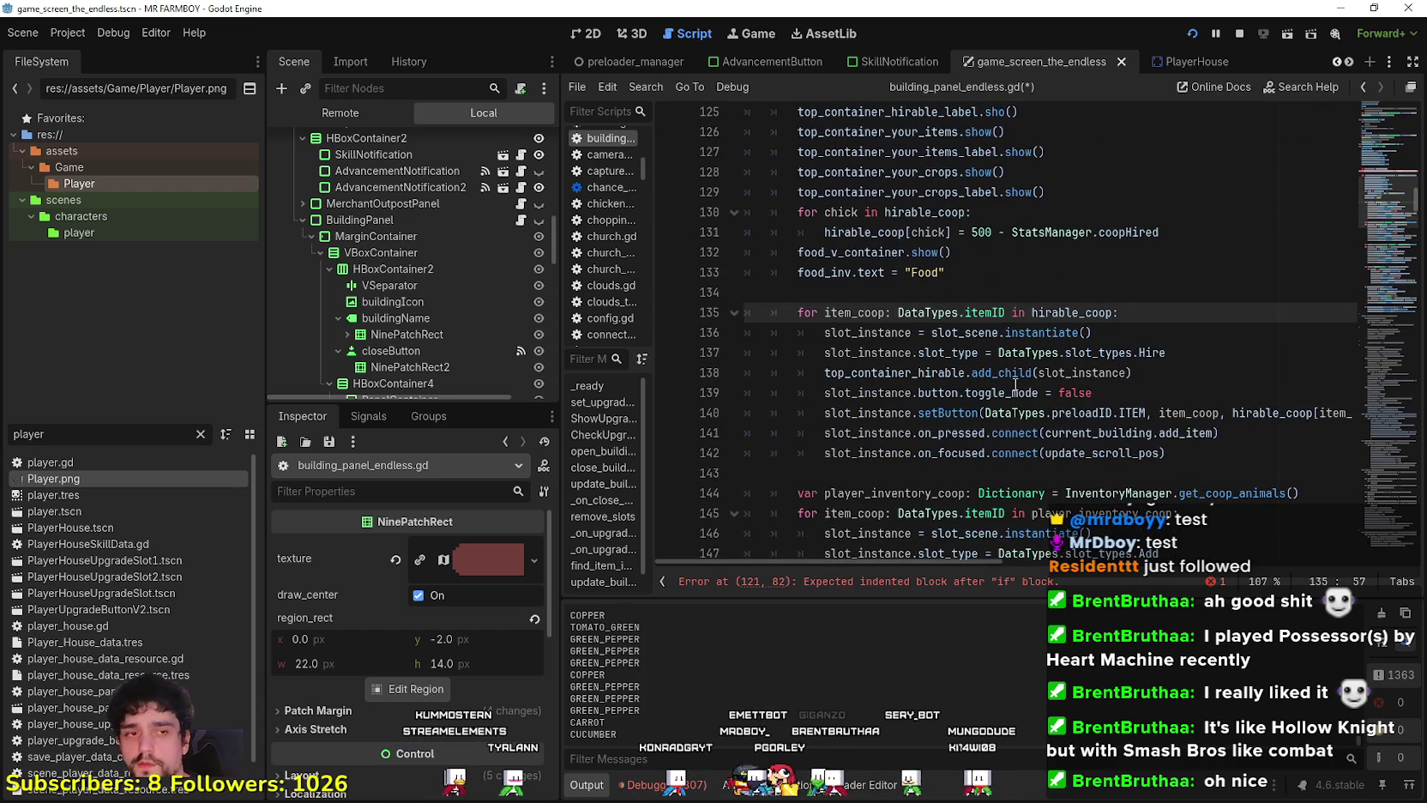
scroll(1128, 404, "up", 2)
scroll(1123, 419, "down", 2)
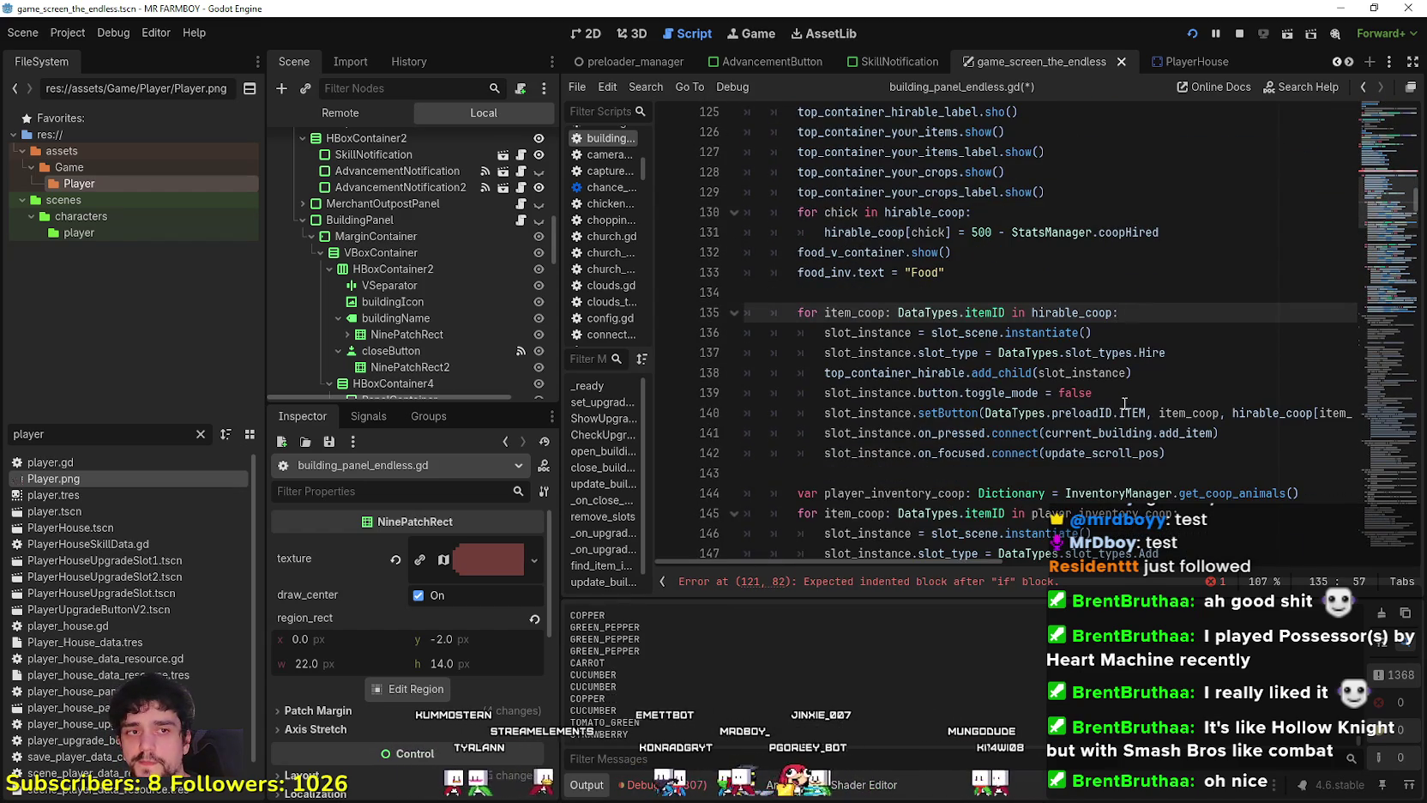
scroll(1103, 361, "down", 1)
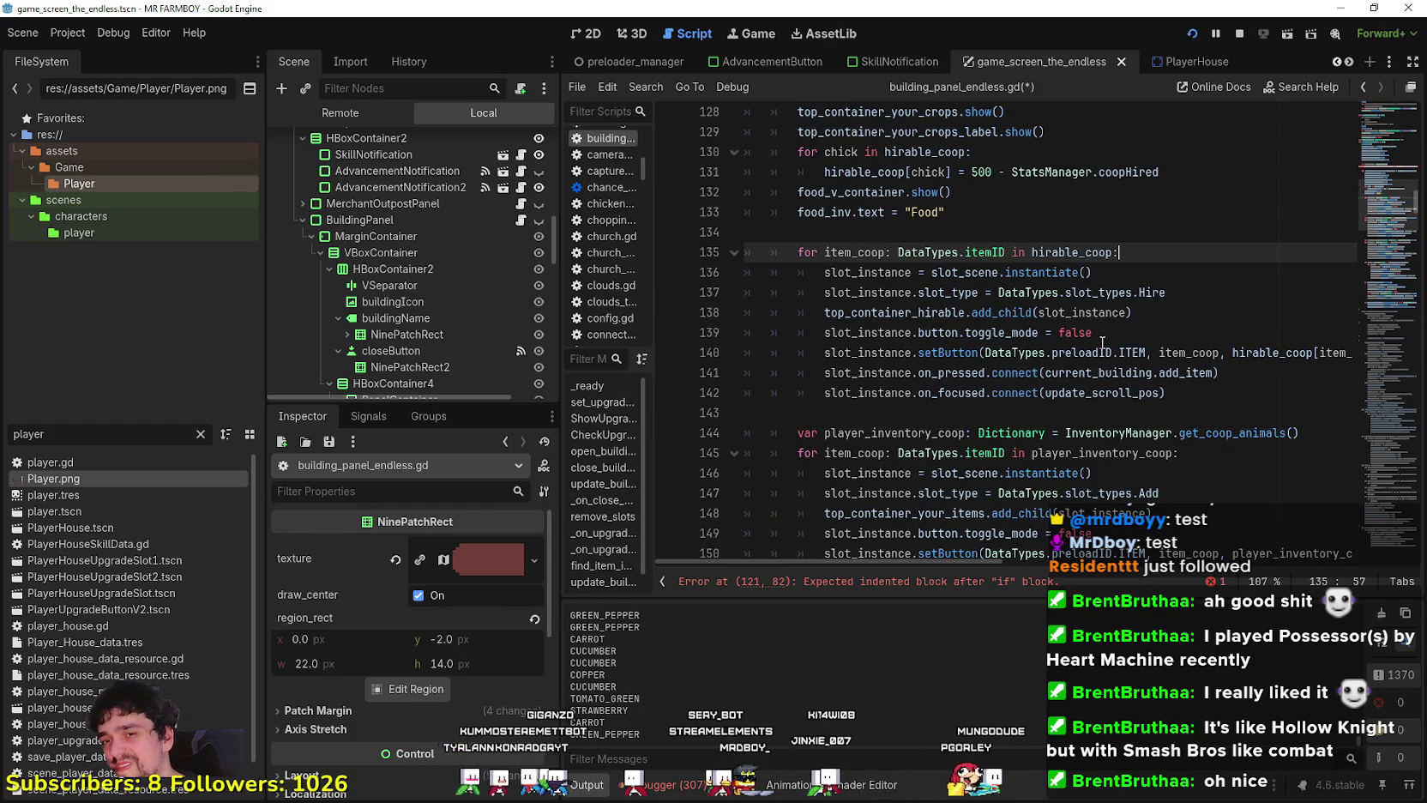
scroll(1103, 342, "up", 2)
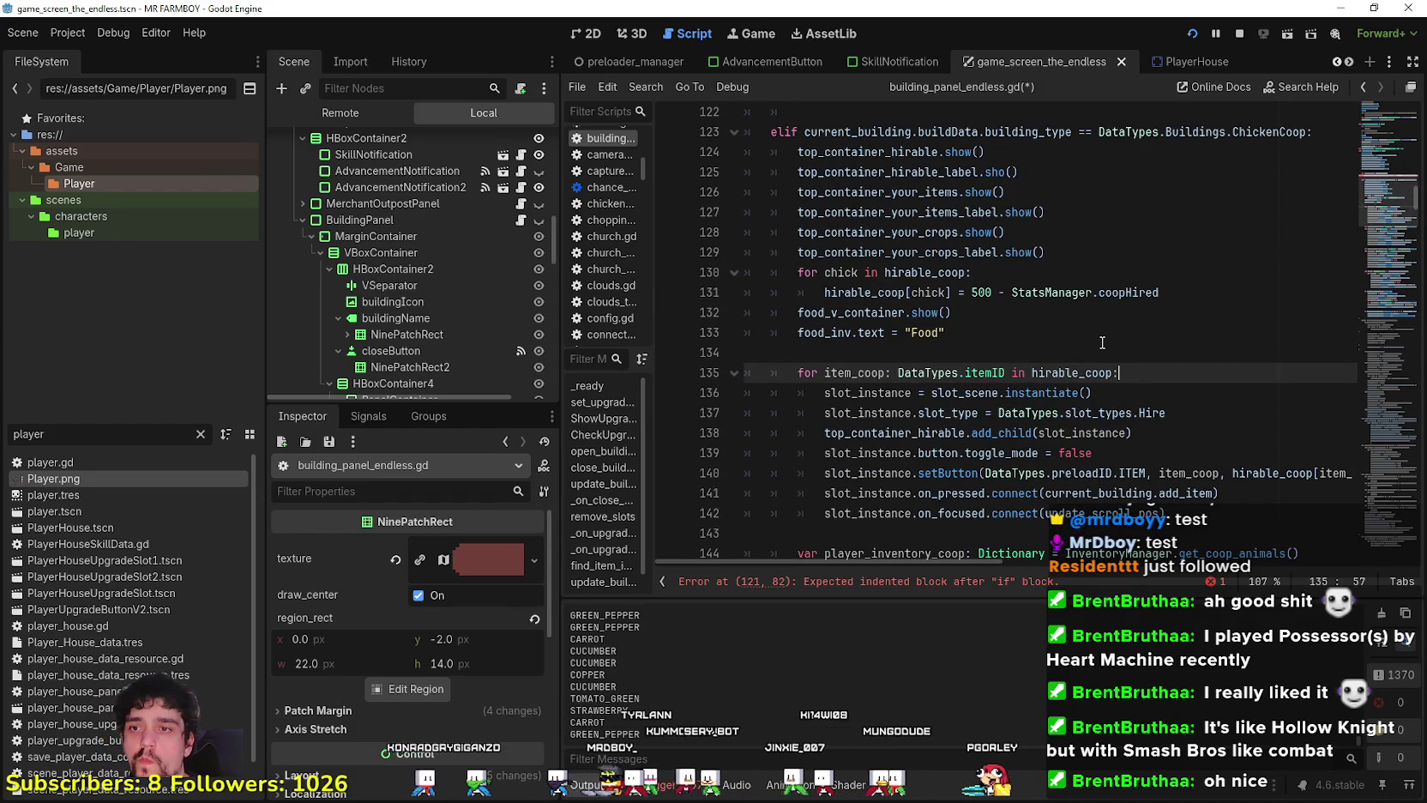
left_click(1070, 339)
scroll(1064, 352, "up", 4)
left_click(985, 350)
scroll(1000, 352, "down", 2)
scroll(1000, 353, "up", 3)
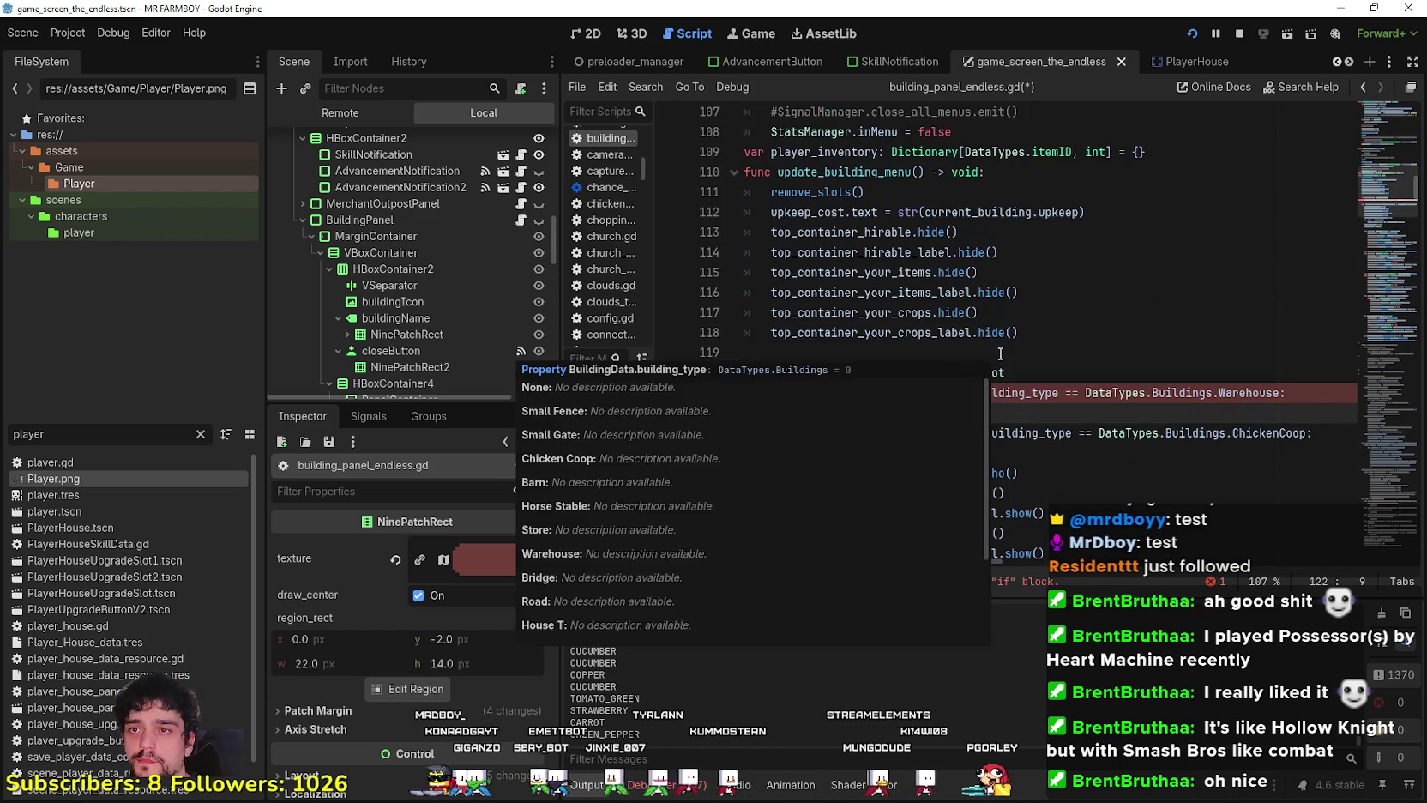
left_click(1061, 326)
left_click(1115, 233)
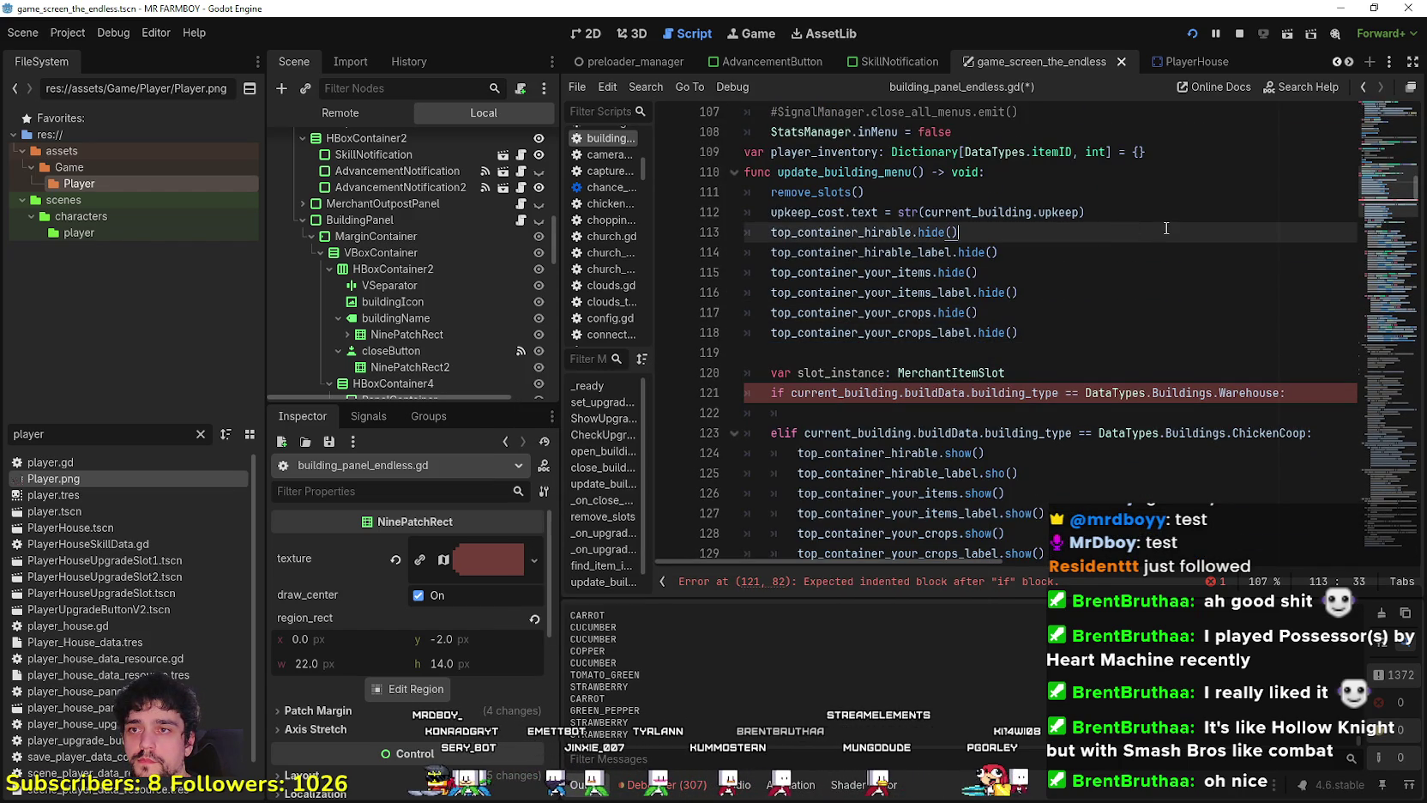
left_click(1166, 222)
Add a building_your_inv.hide() line after the upkeep cost line.
key("Return")
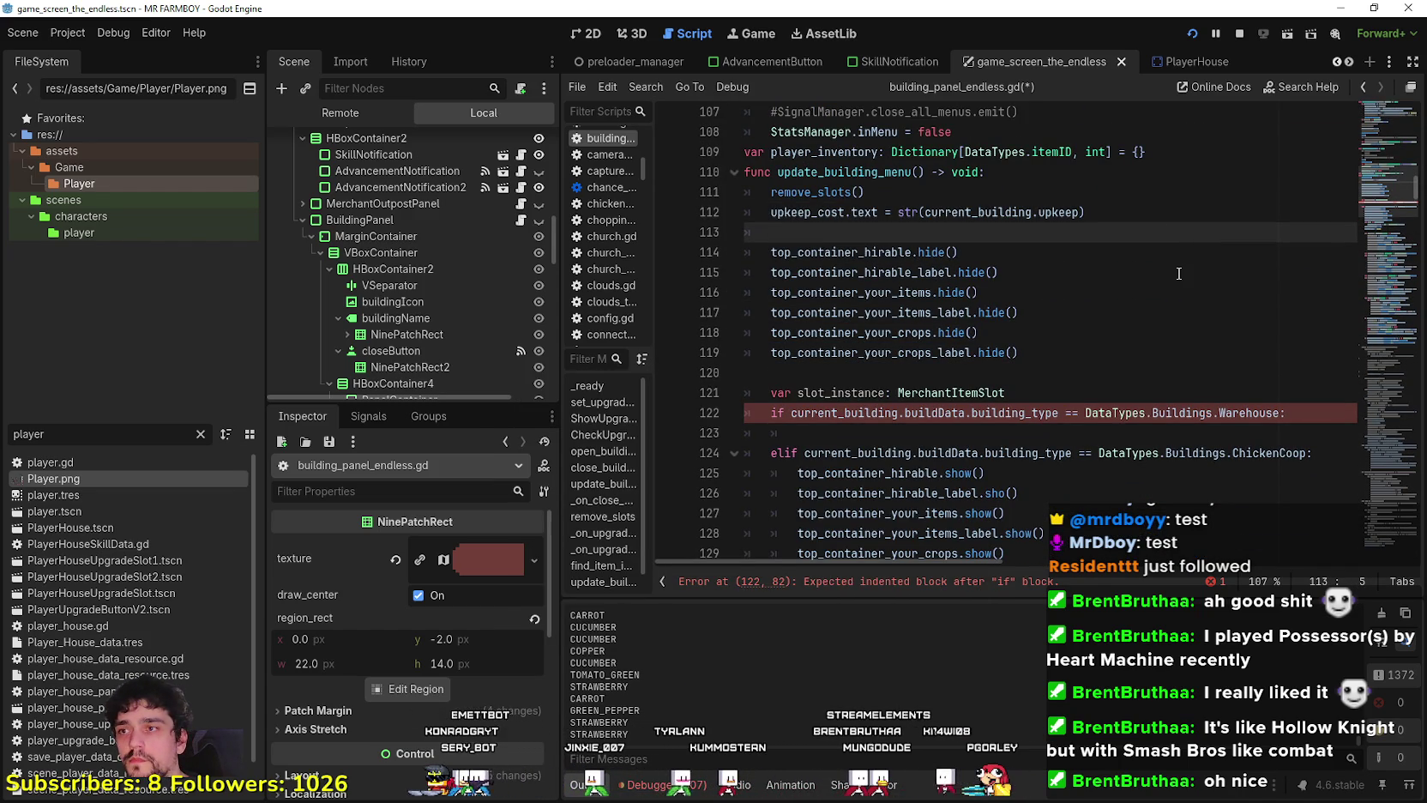
type("youilding_your_inv.hide")
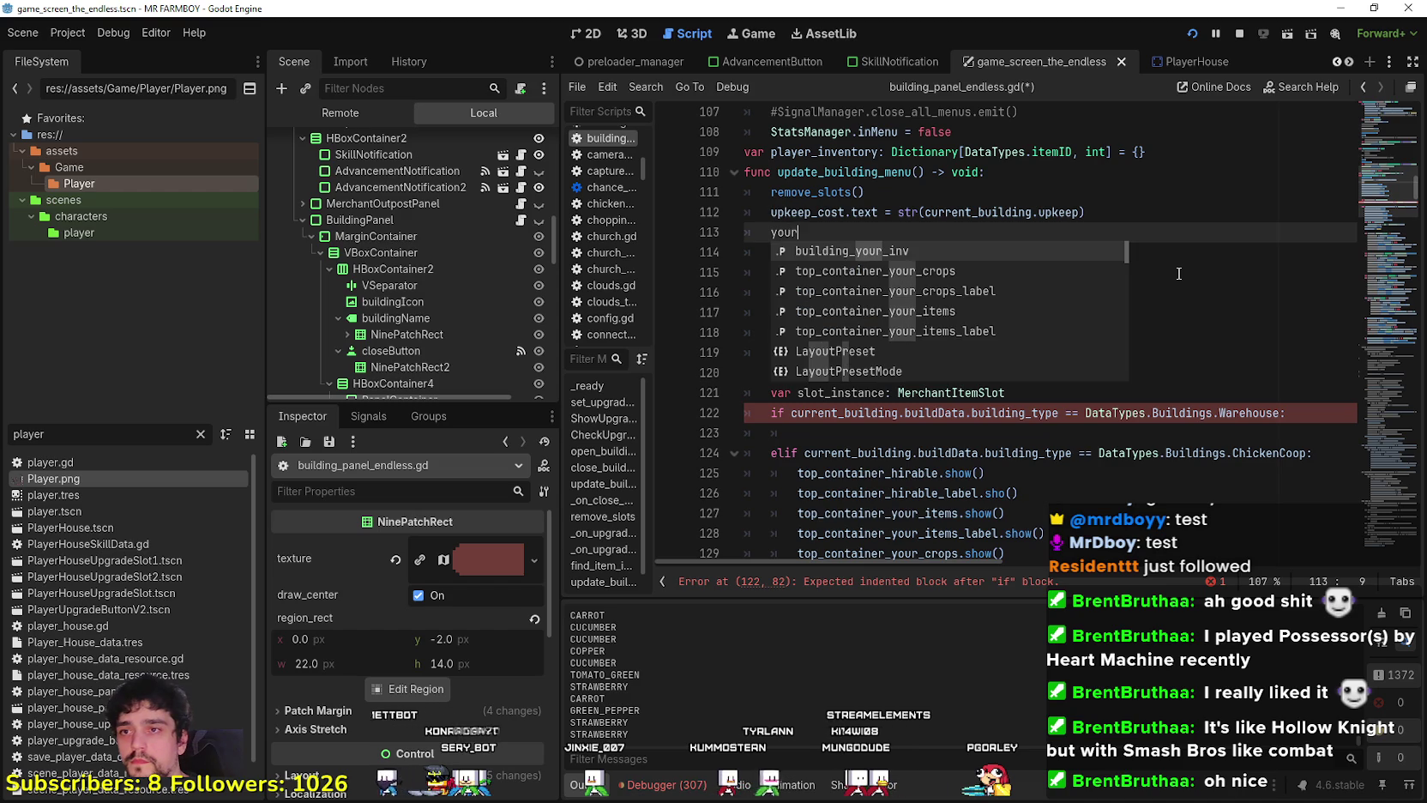
key("Return")
type("hide")
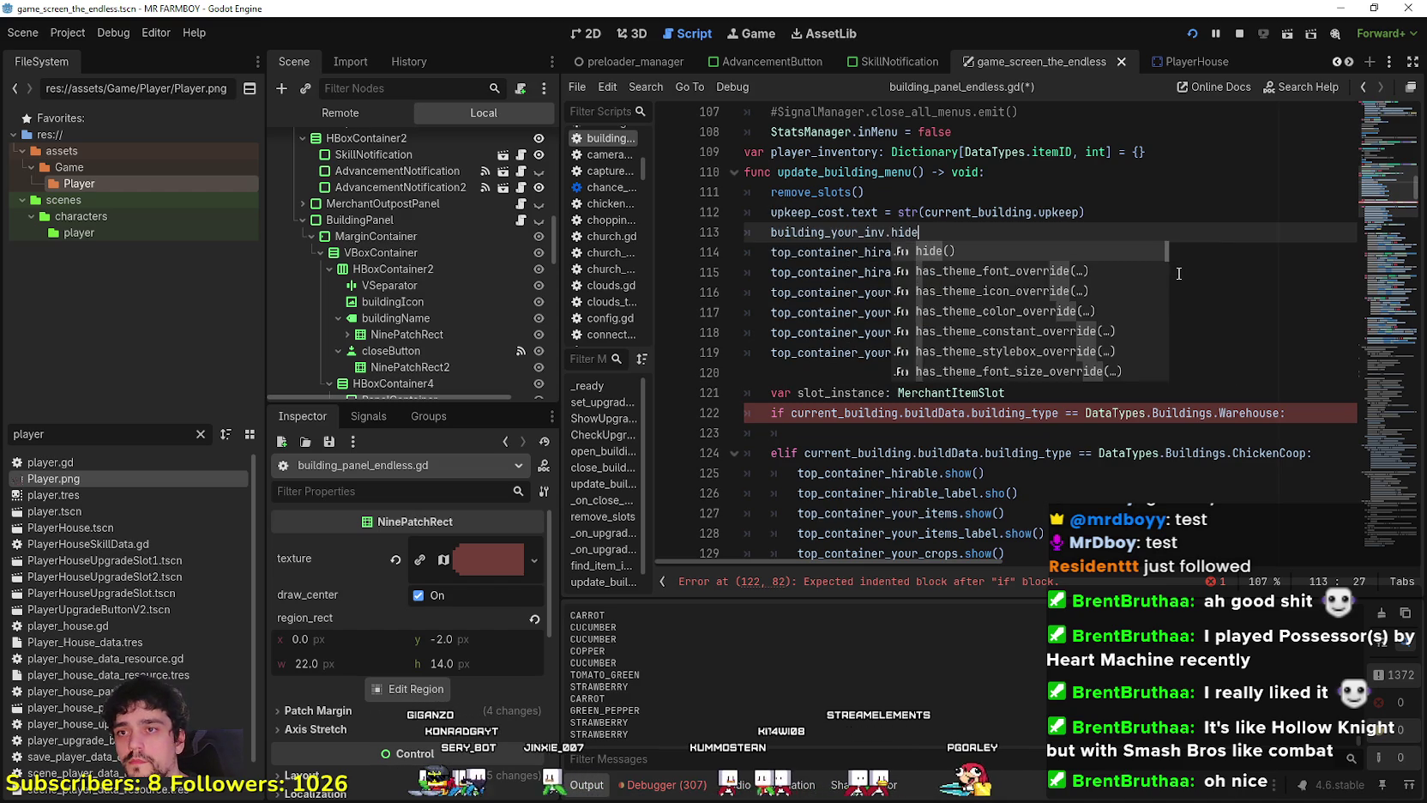
key("Return")
Copy that line under the Warehouse check and change it to building_your_inv.show().
left_click_drag(956, 231, 767, 230)
left_click(826, 441)
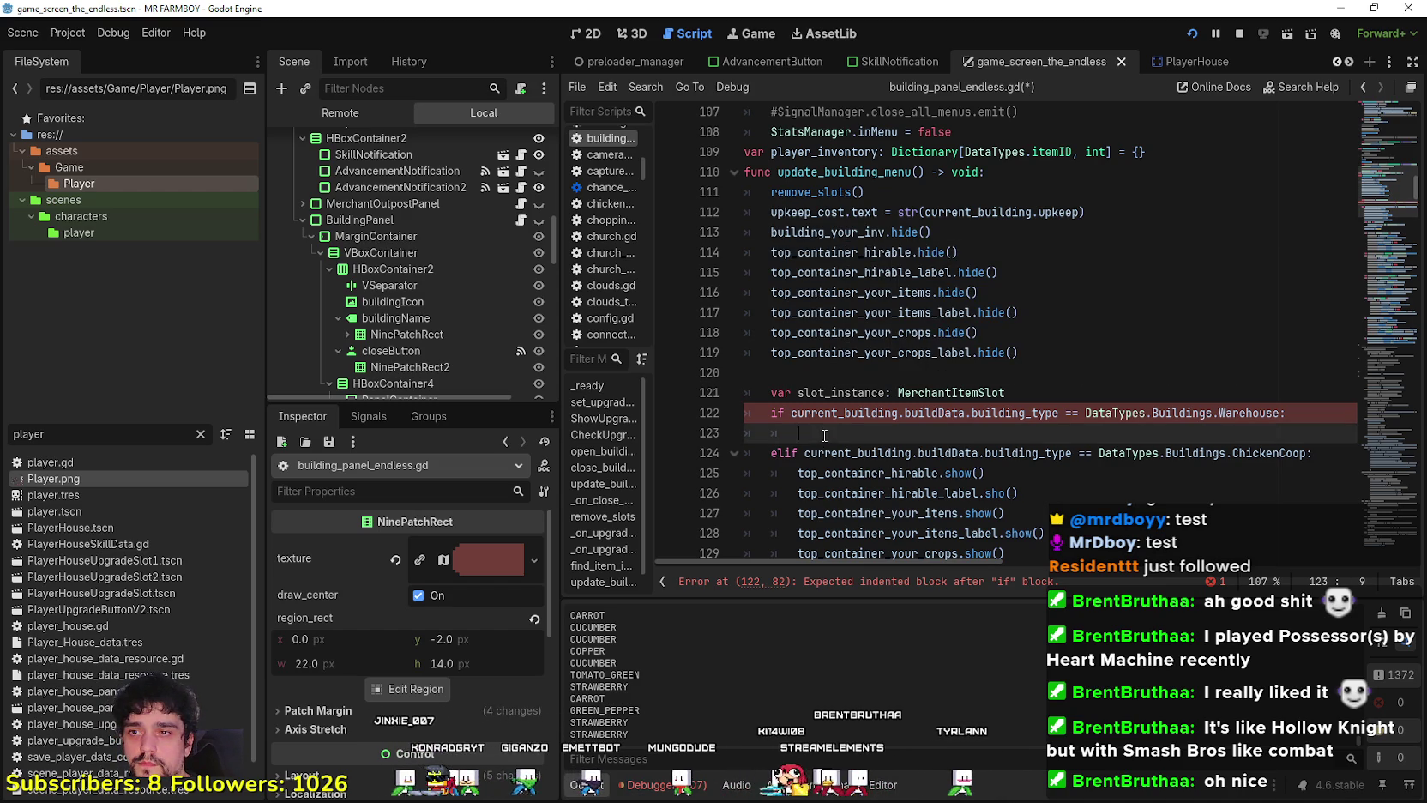
left_click_drag(772, 232, 959, 233)
key("ctrl+c")
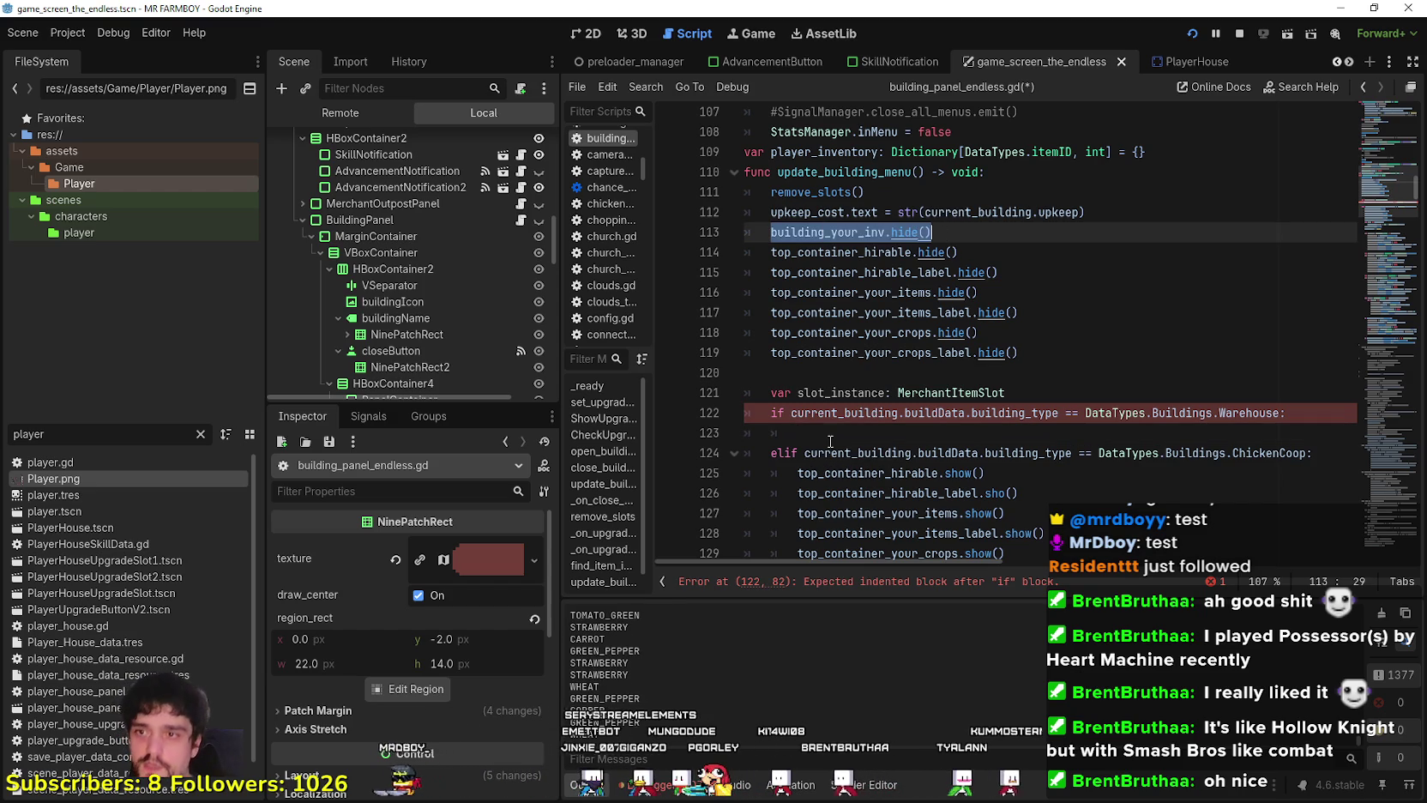
left_click(836, 434)
key("ctrl+v")
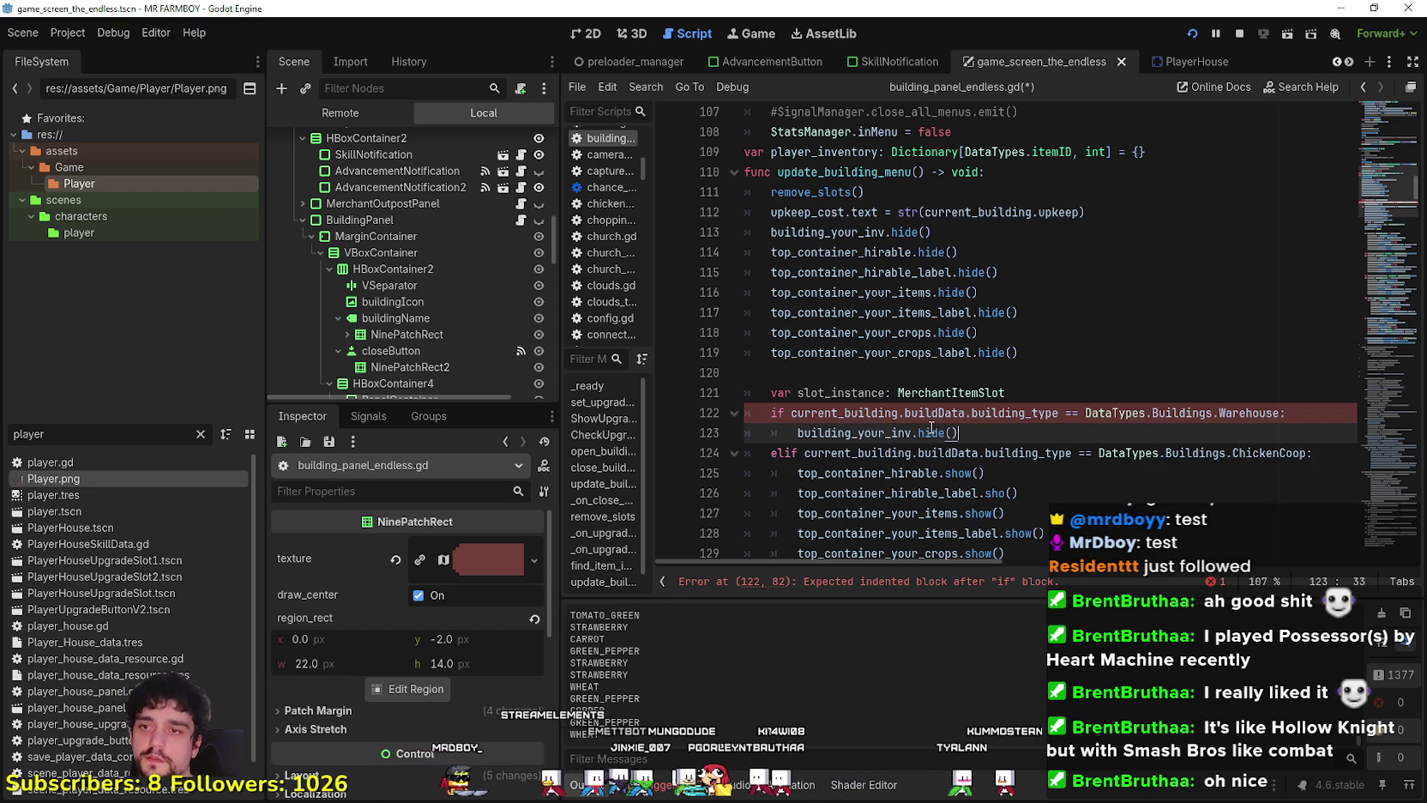
double_click(932, 429)
type("show")
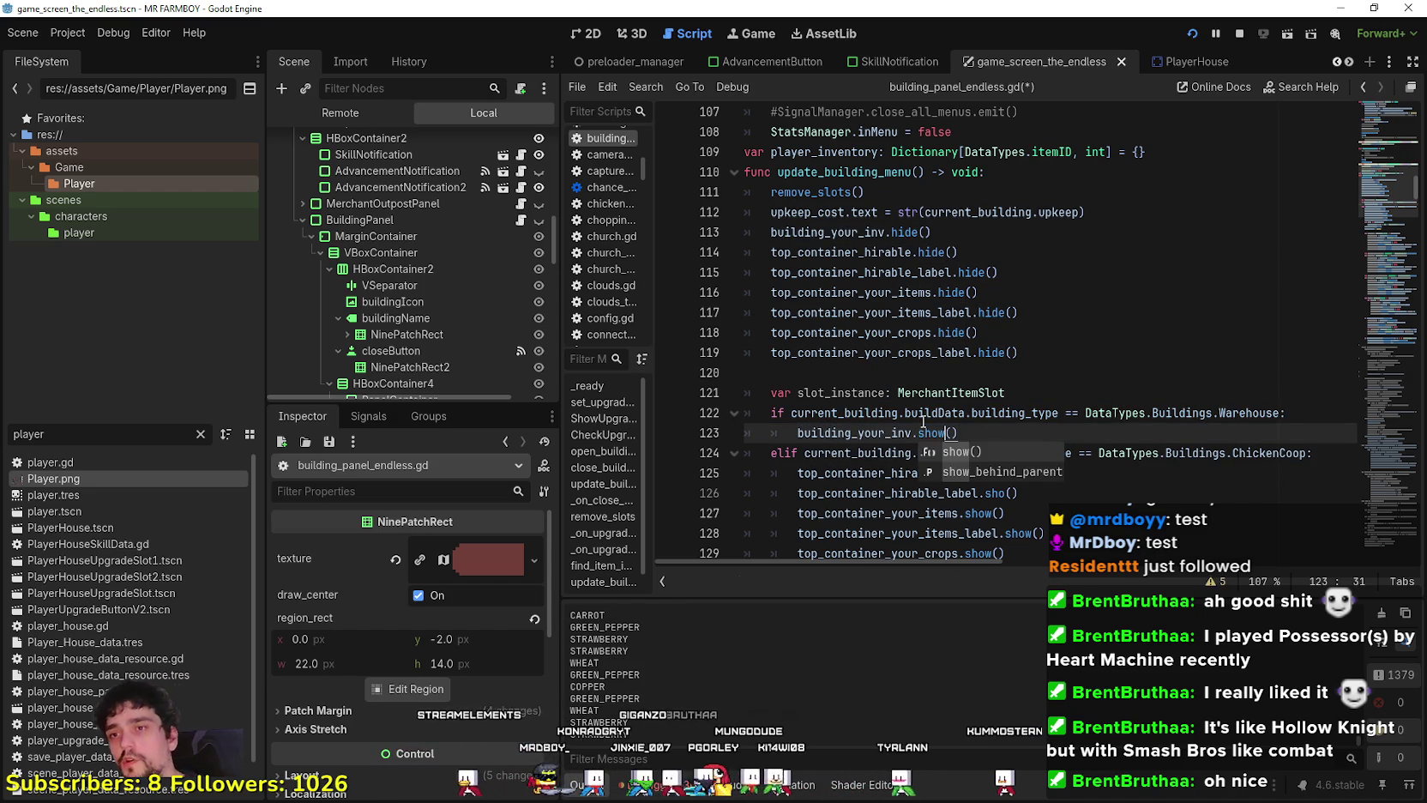
key("Escape")
left_click(970, 431)
key("Return")
scroll(976, 435, "down", 3)
Paste the hirable_coop slot-creation for loop into the Warehouse branch before the elif.
scroll(976, 435, "down", 8)
scroll(960, 420, "up", 9)
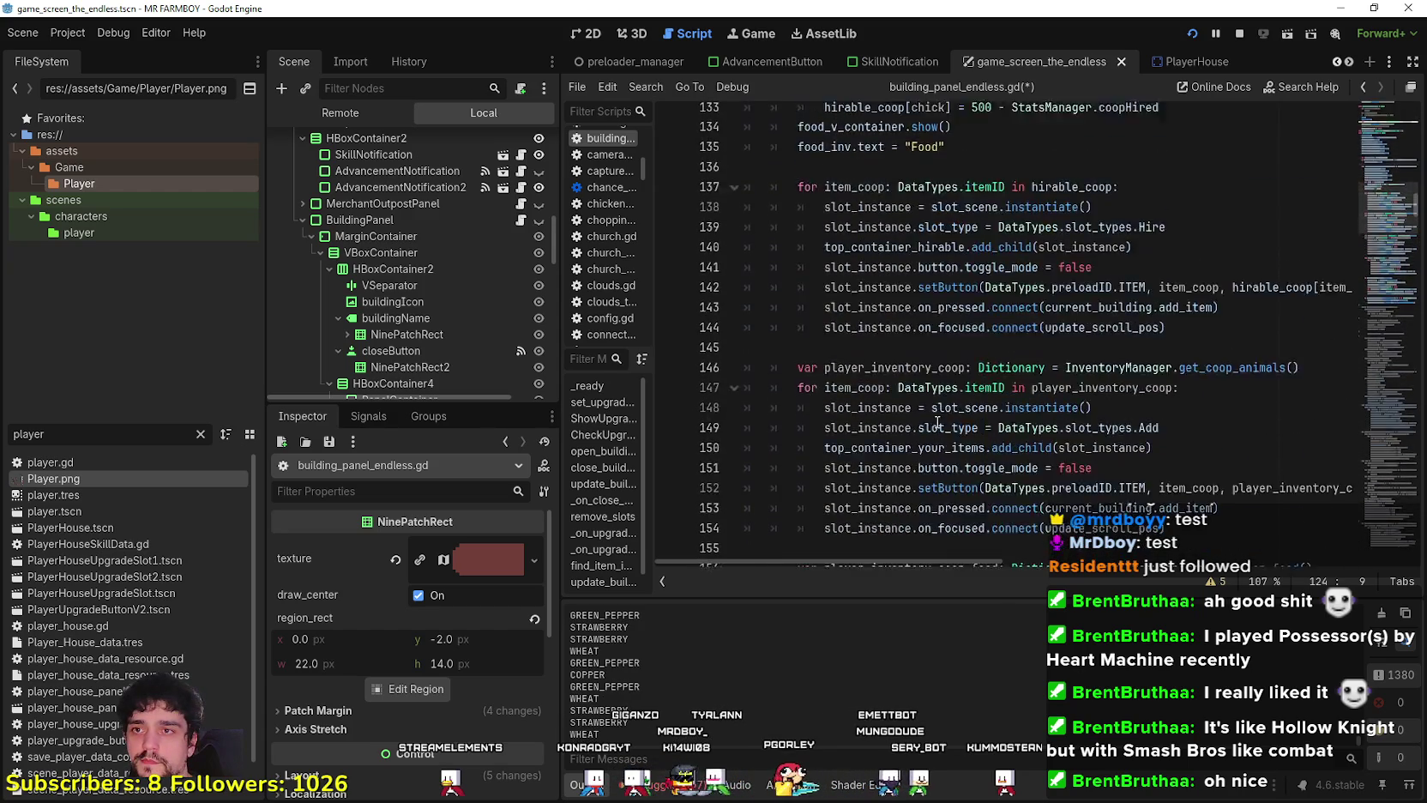
scroll(955, 461, "down", 5)
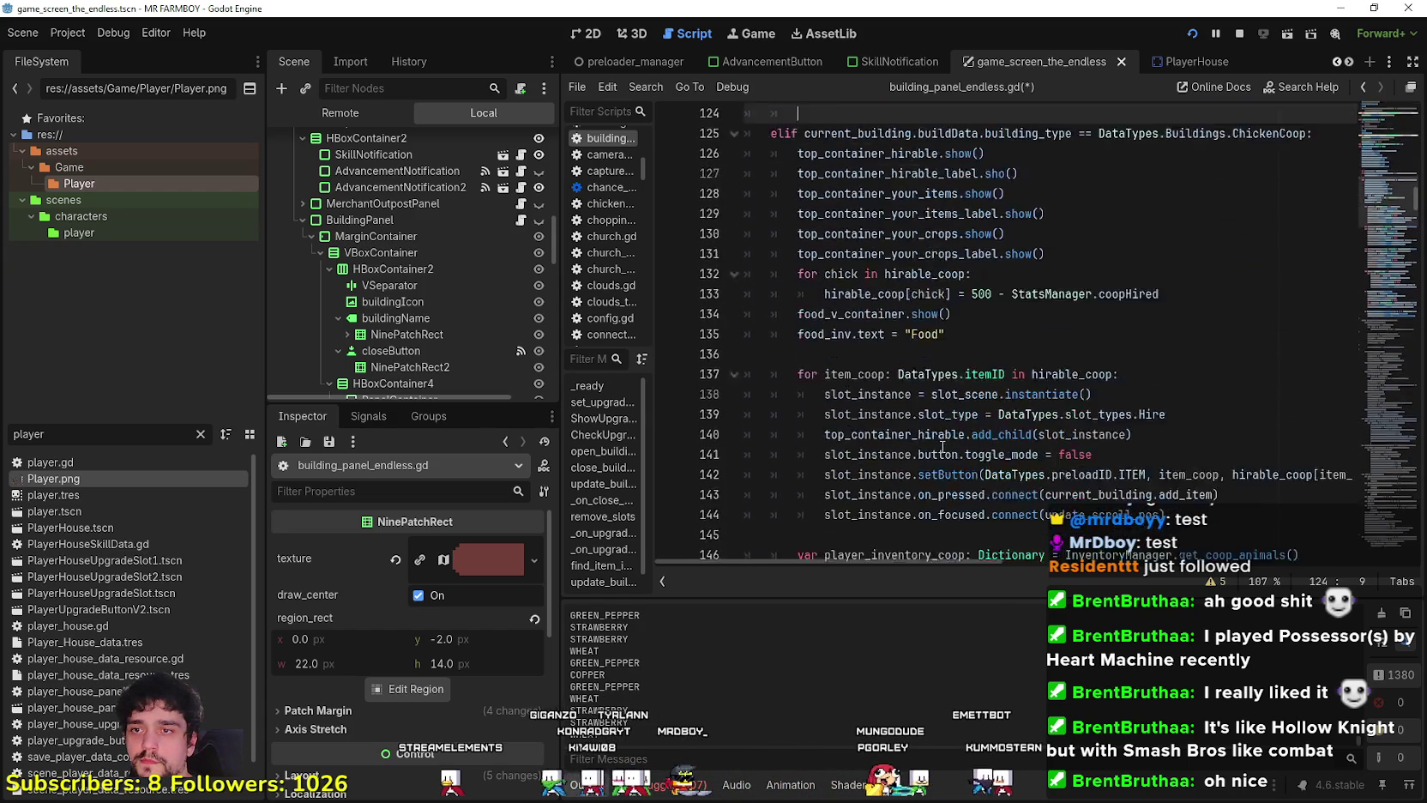
left_click(1221, 427)
mouse_move(1221, 423)
left_mouse_down()
mouse_move(747, 318)
mouse_move(740, 288)
left_mouse_up()
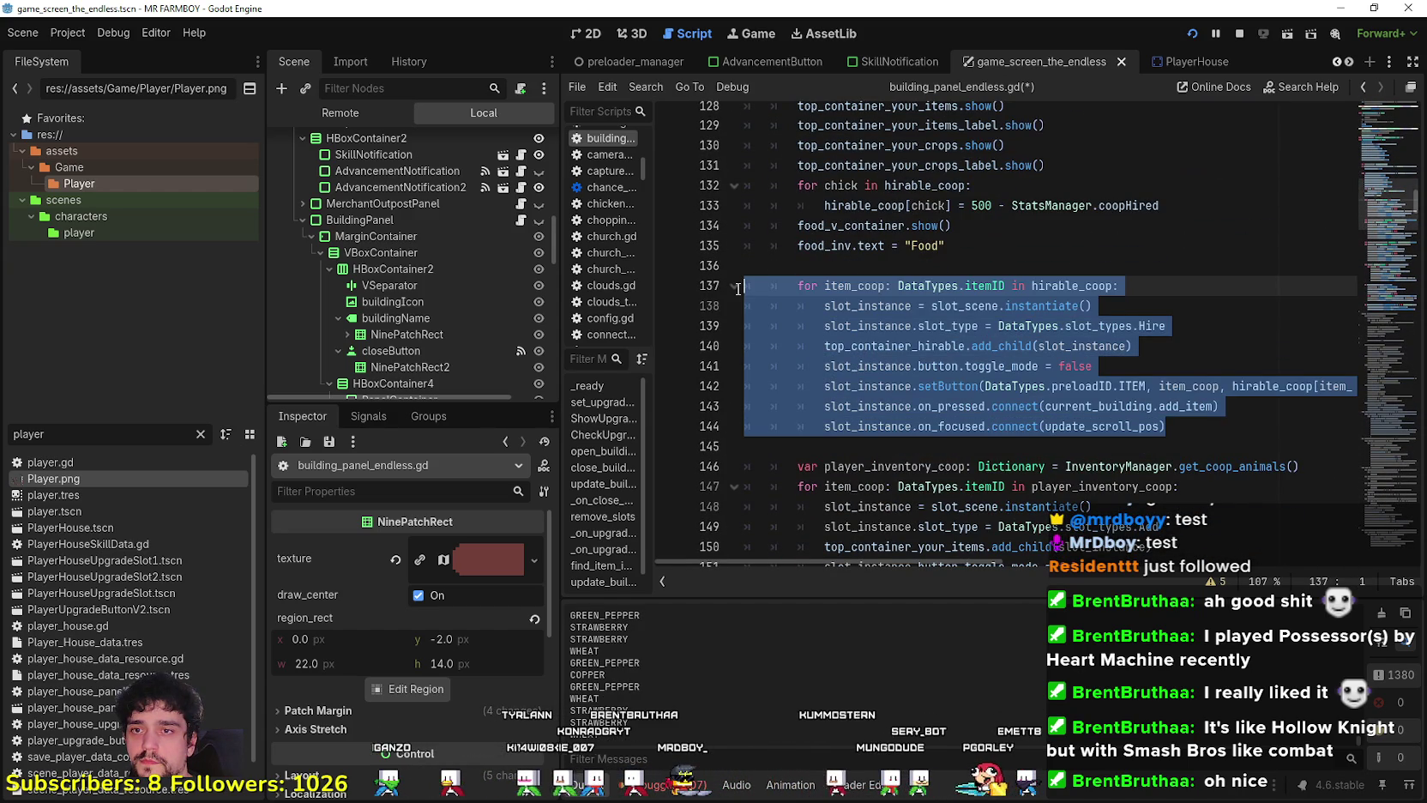
scroll(954, 362, "up", 1)
scroll(955, 362, "up", 5)
left_click_drag(798, 327, 748, 339)
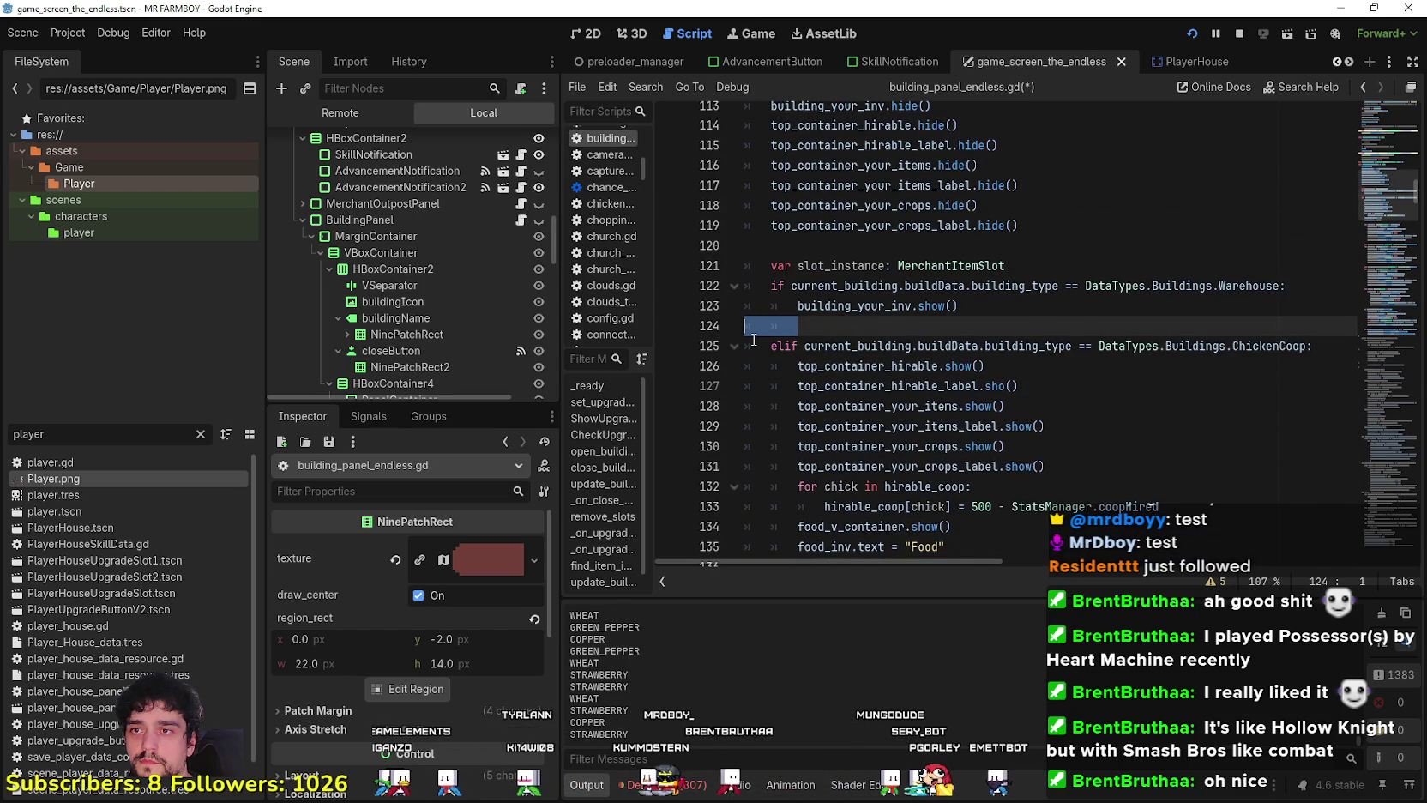
key("ctrl+v")
key("Return")
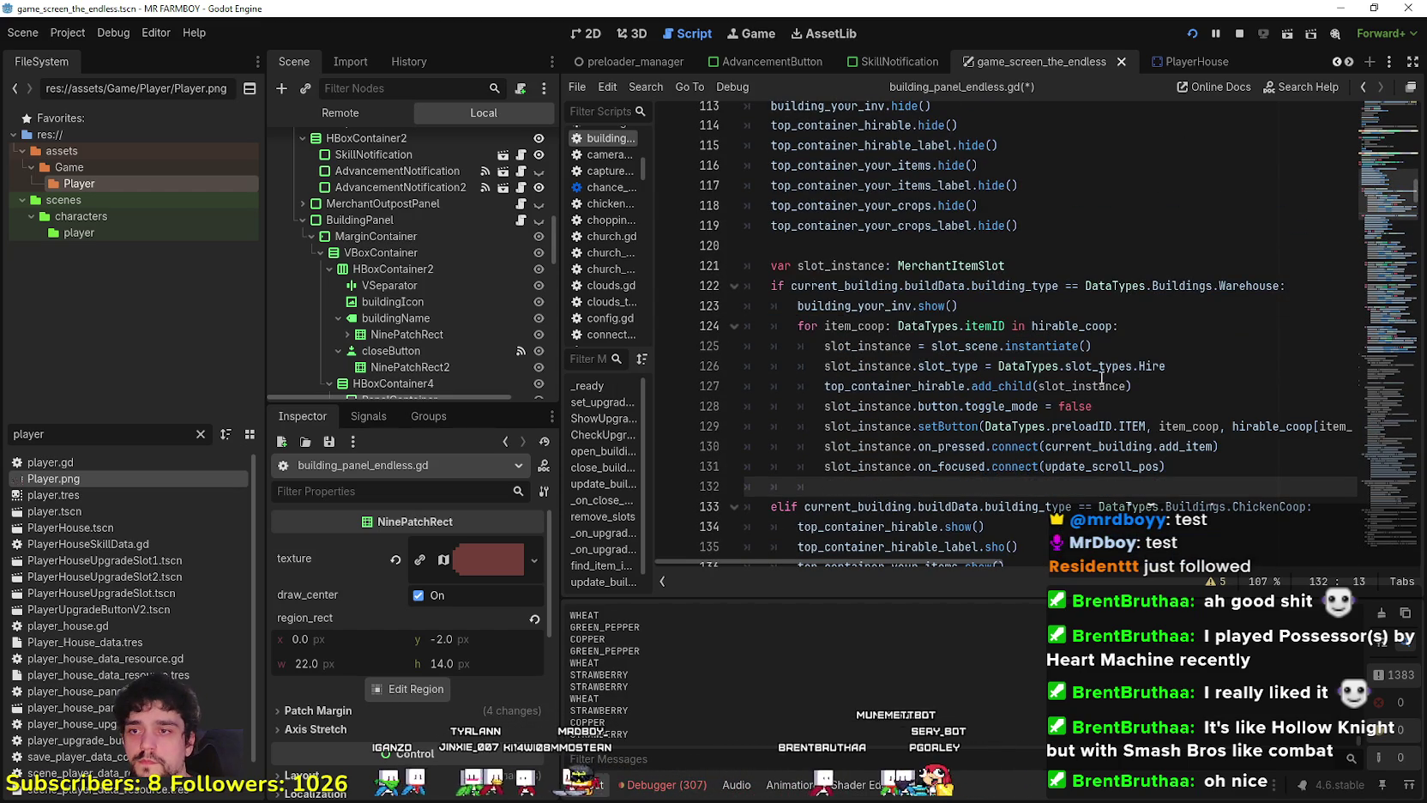
key("BackSpace")
key("BackSpace")
key("BackSpace")
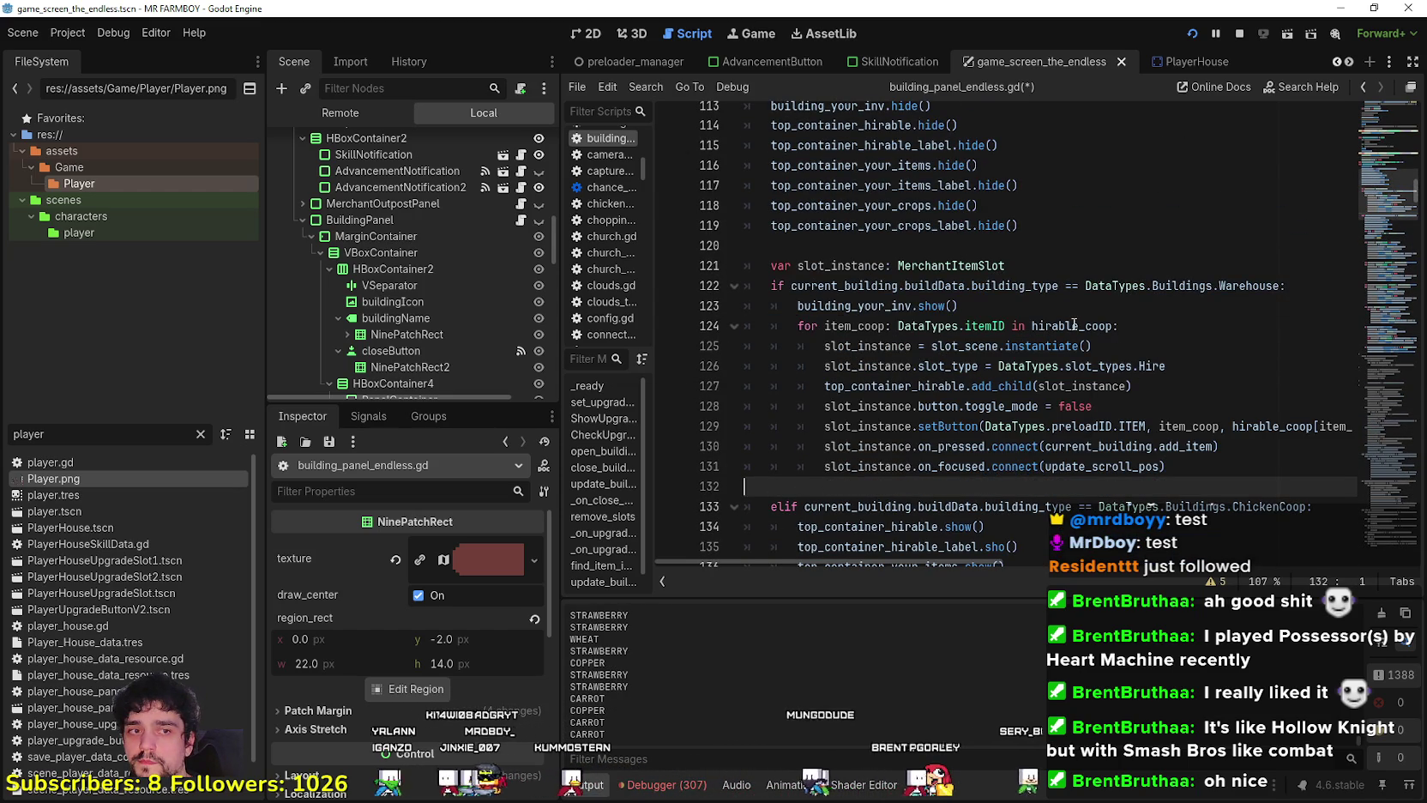
Replace hirable_coop with player_inventory in the pasted loop header.
double_click(1073, 326)
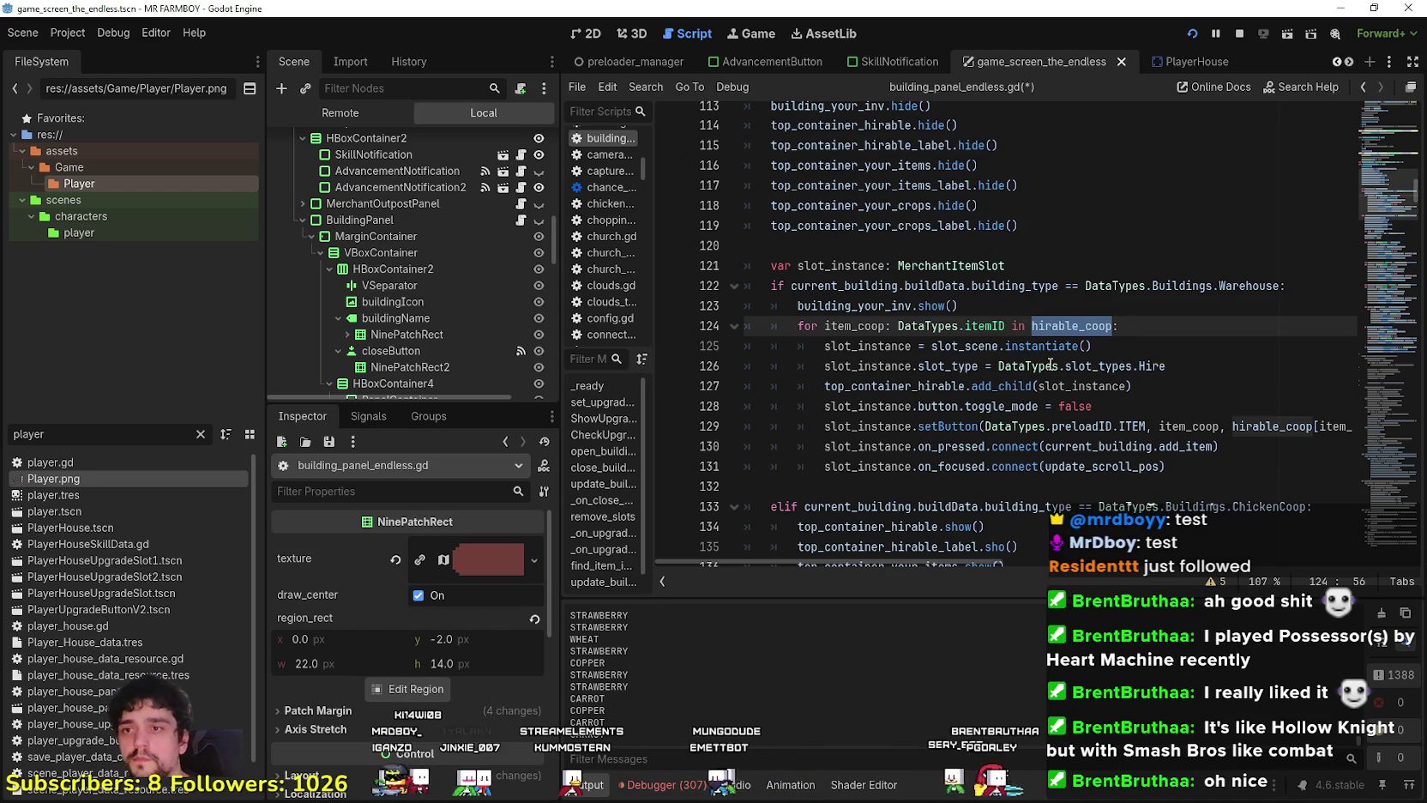
type("Y")
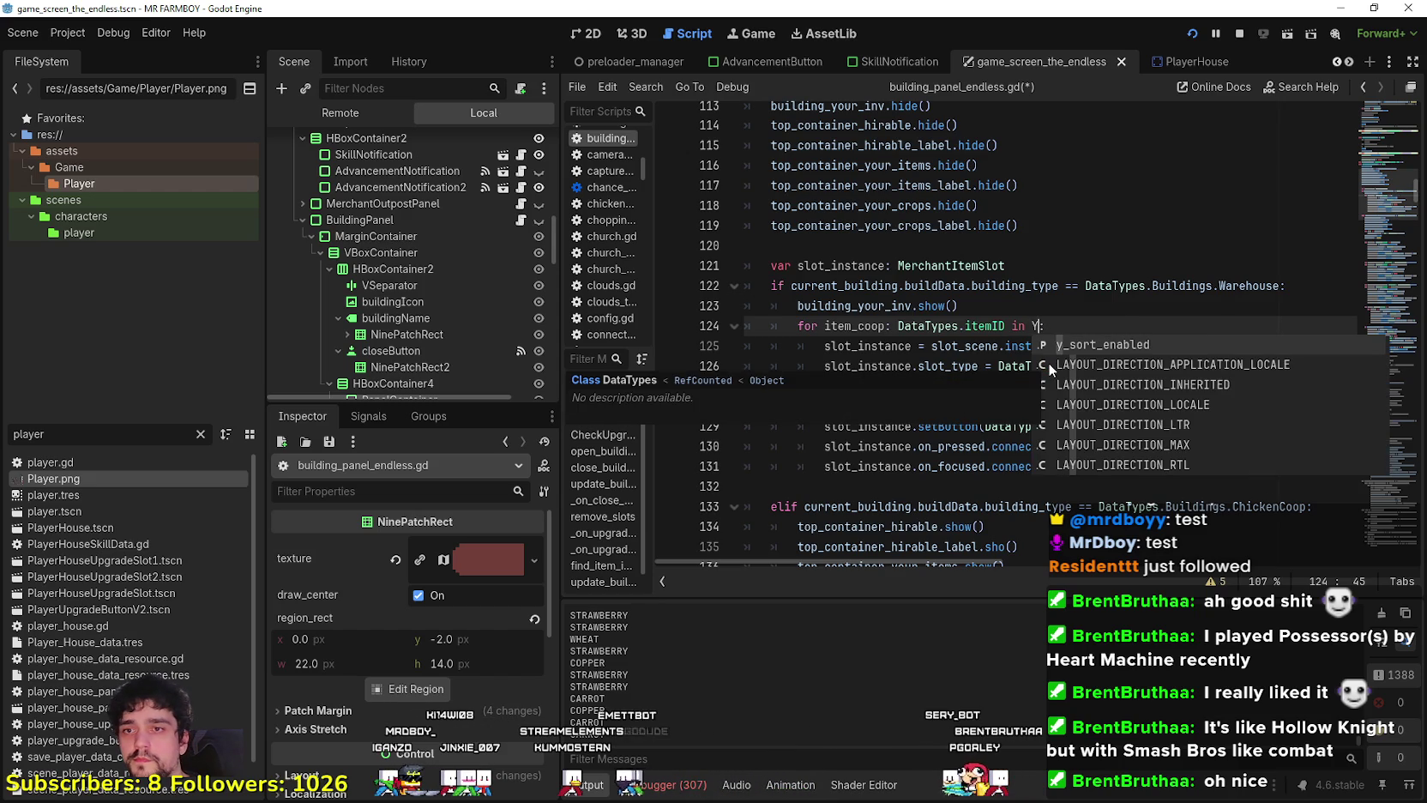
key("BackSpace")
type("player")
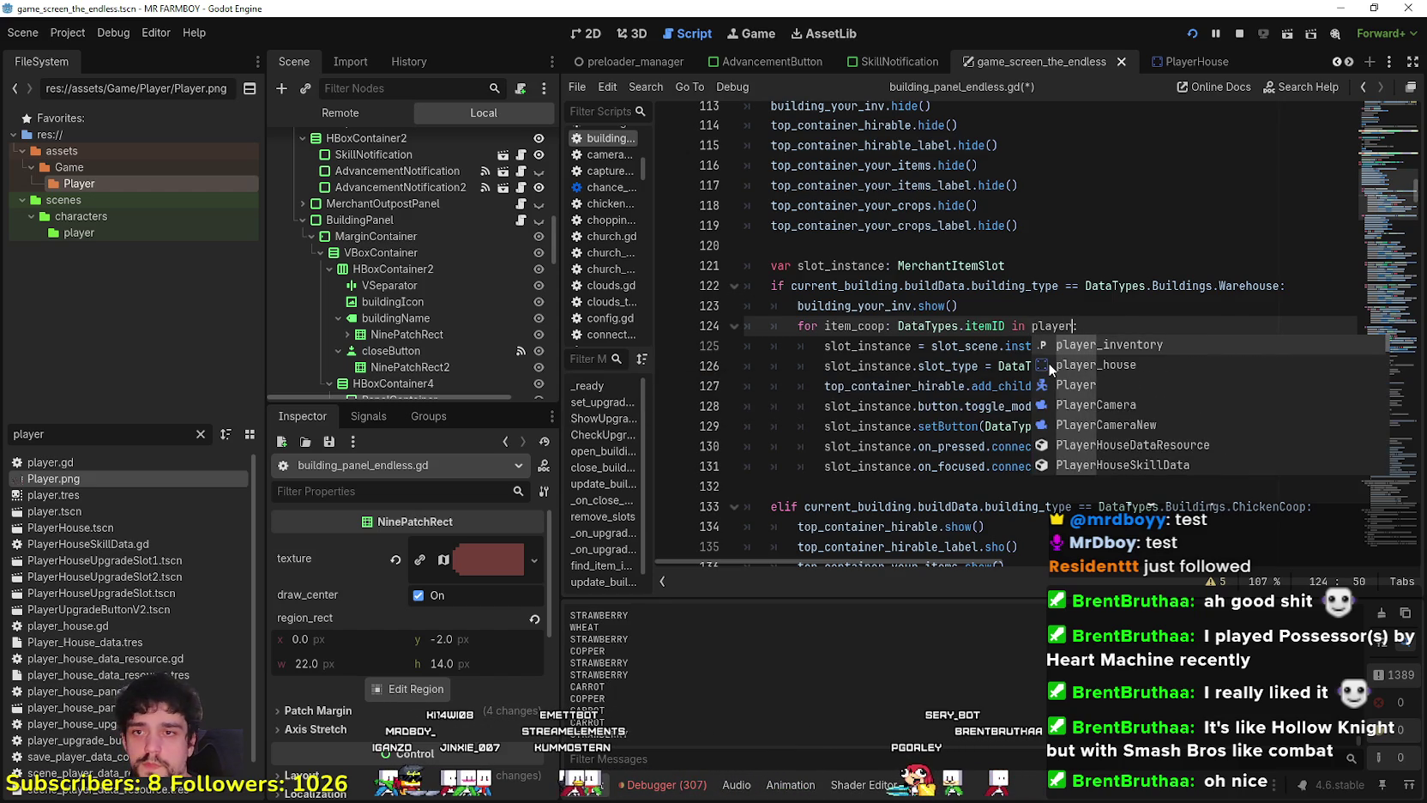
key("Return")
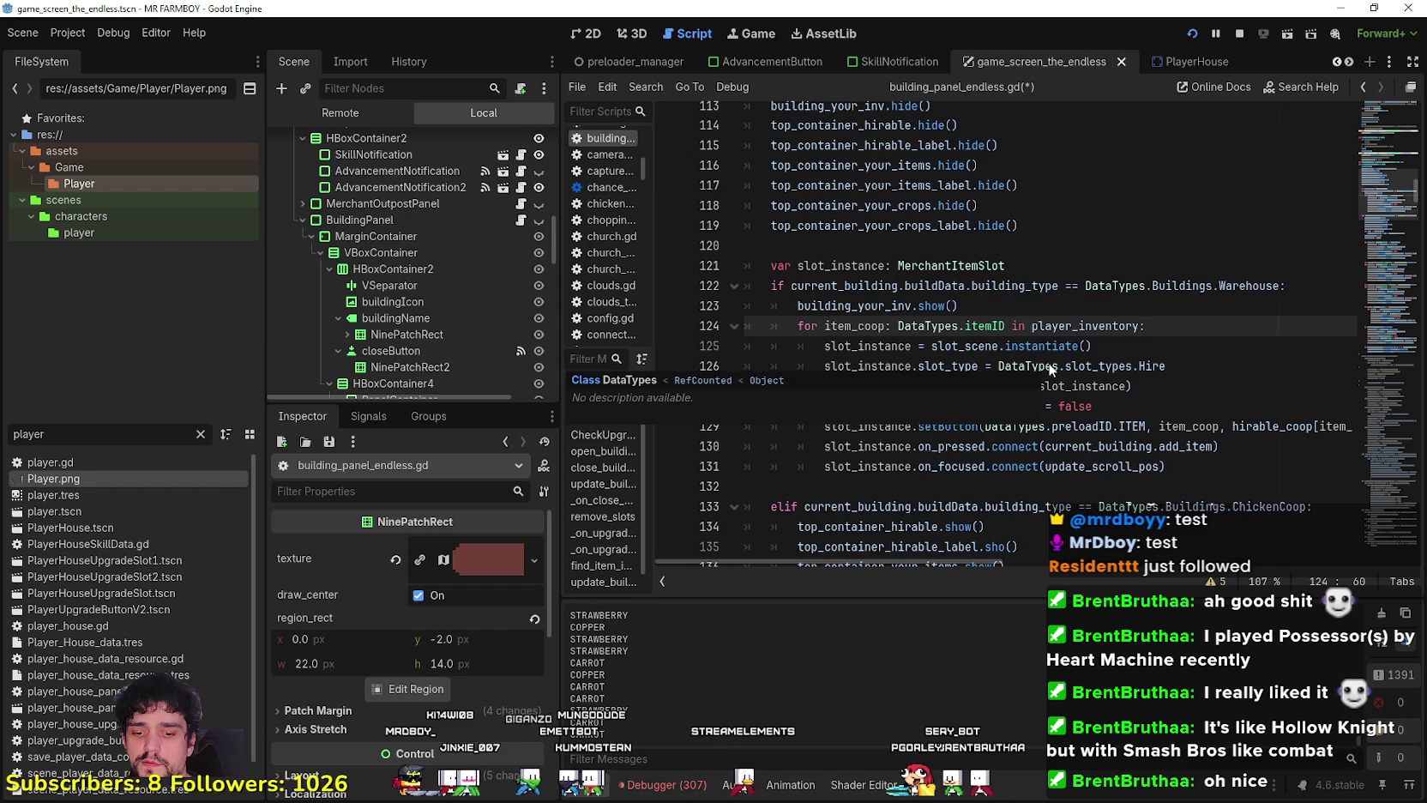
Make the Warehouse loop iterate InventoryManager.inventory instead of player_inventory.
scroll(1049, 369, "down", 10)
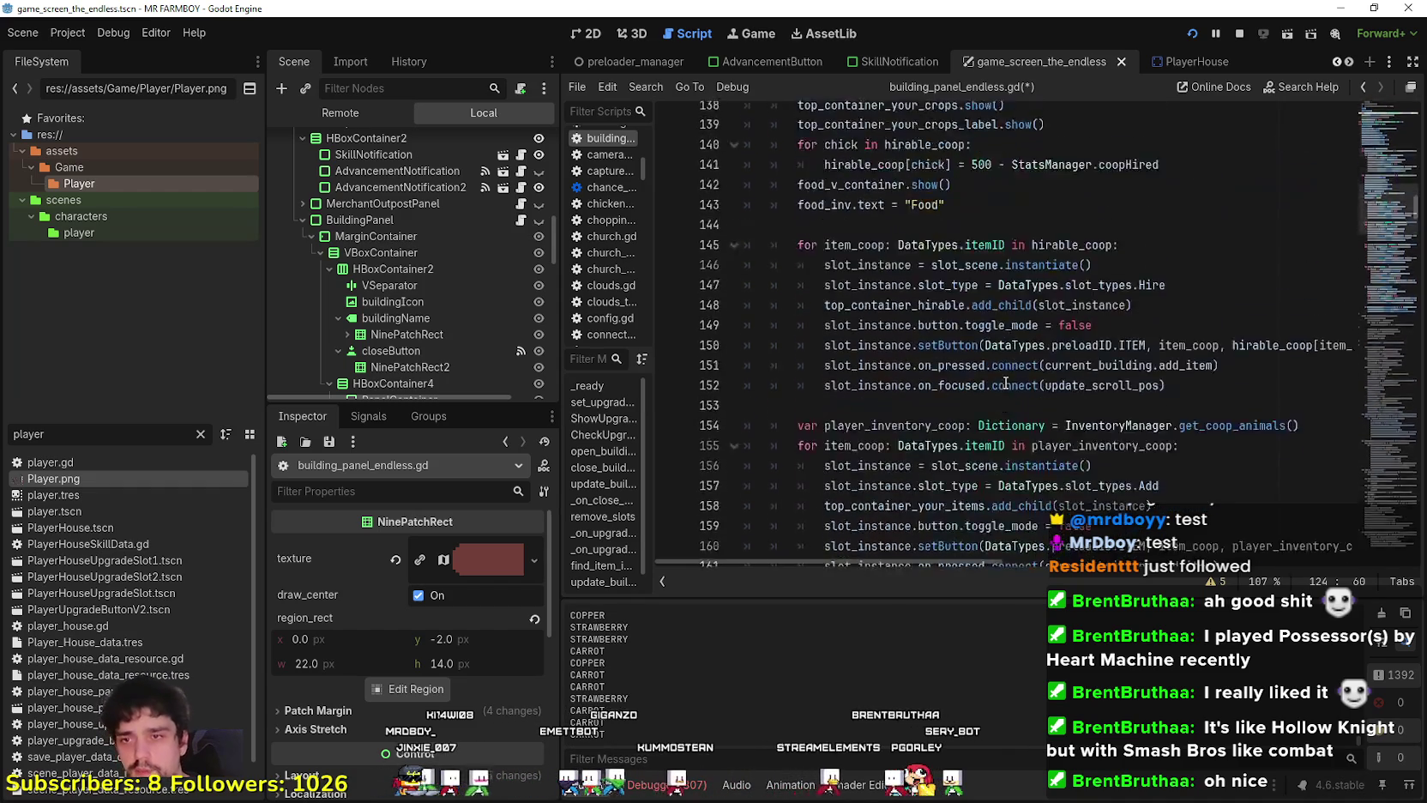
scroll(1002, 387, "down", 12)
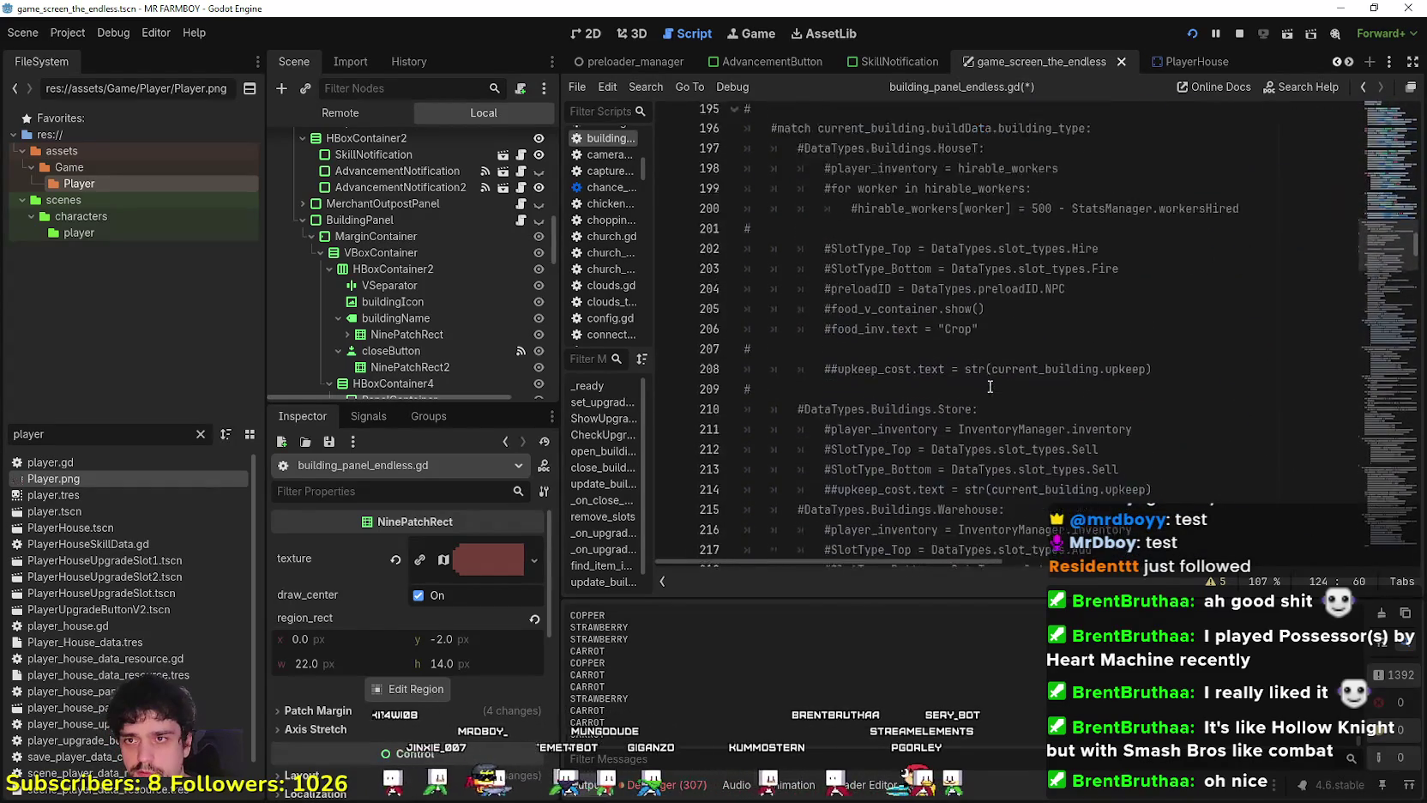
scroll(966, 303, "down", 2)
left_click_drag(1102, 386, 989, 387)
key("ctrl+c")
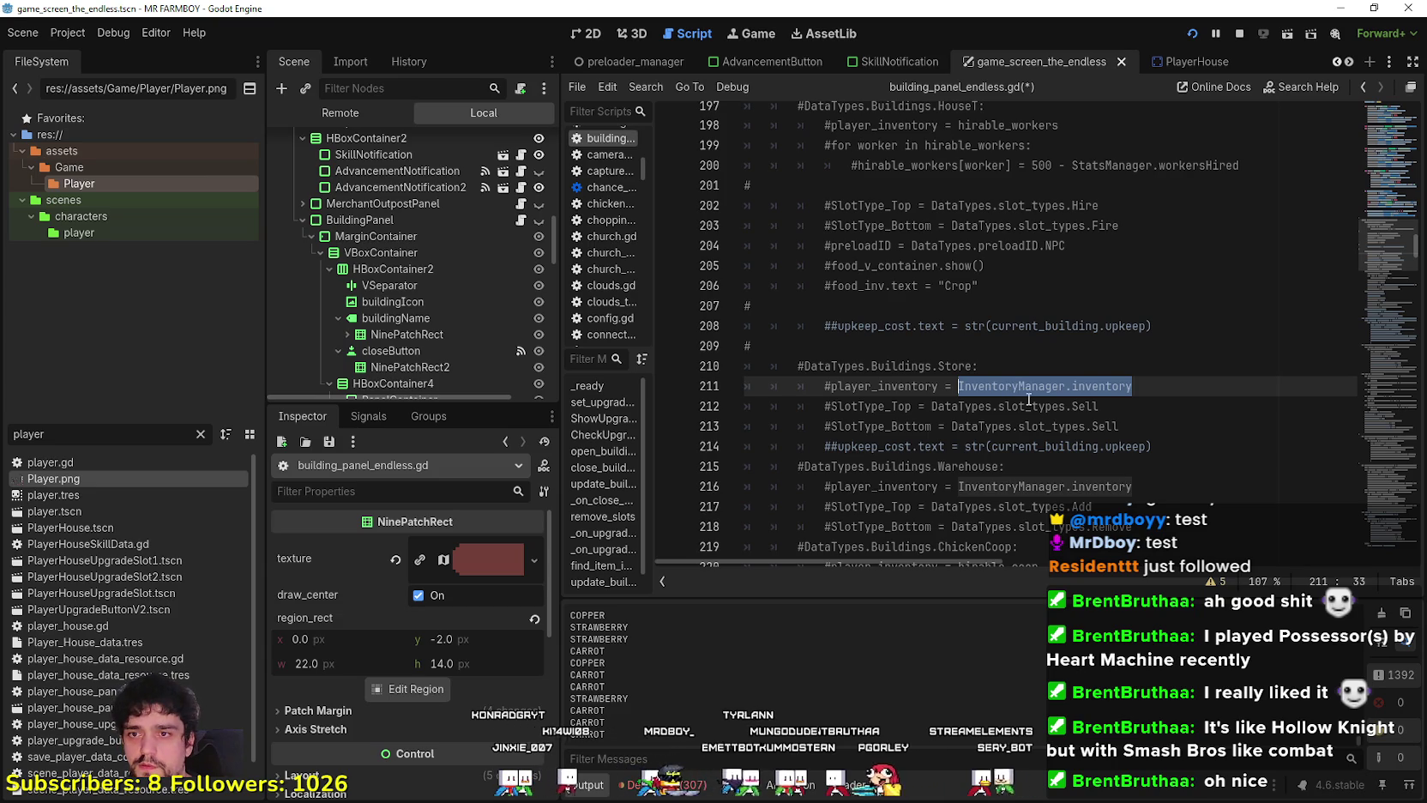
scroll(1035, 386, "up", 14)
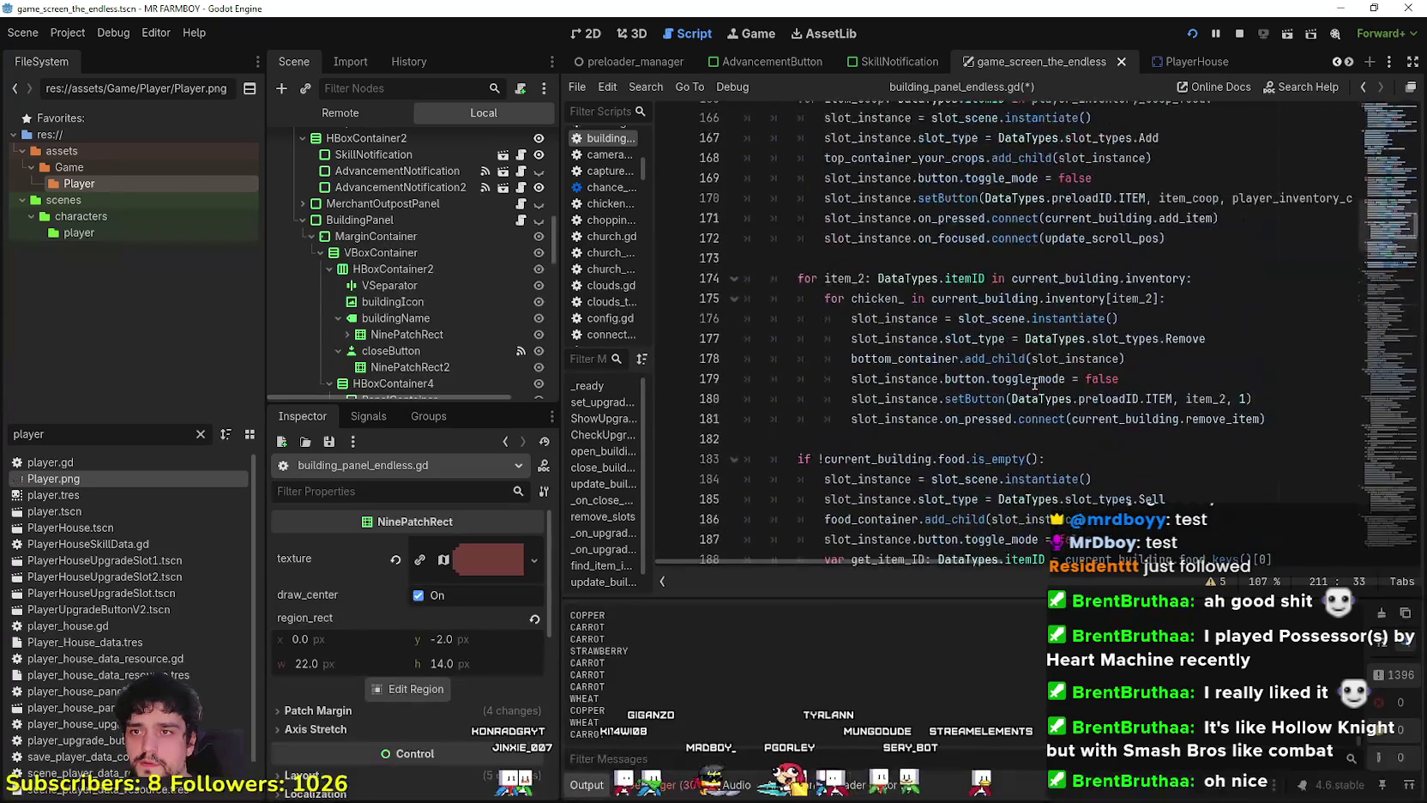
scroll(1029, 383, "up", 7)
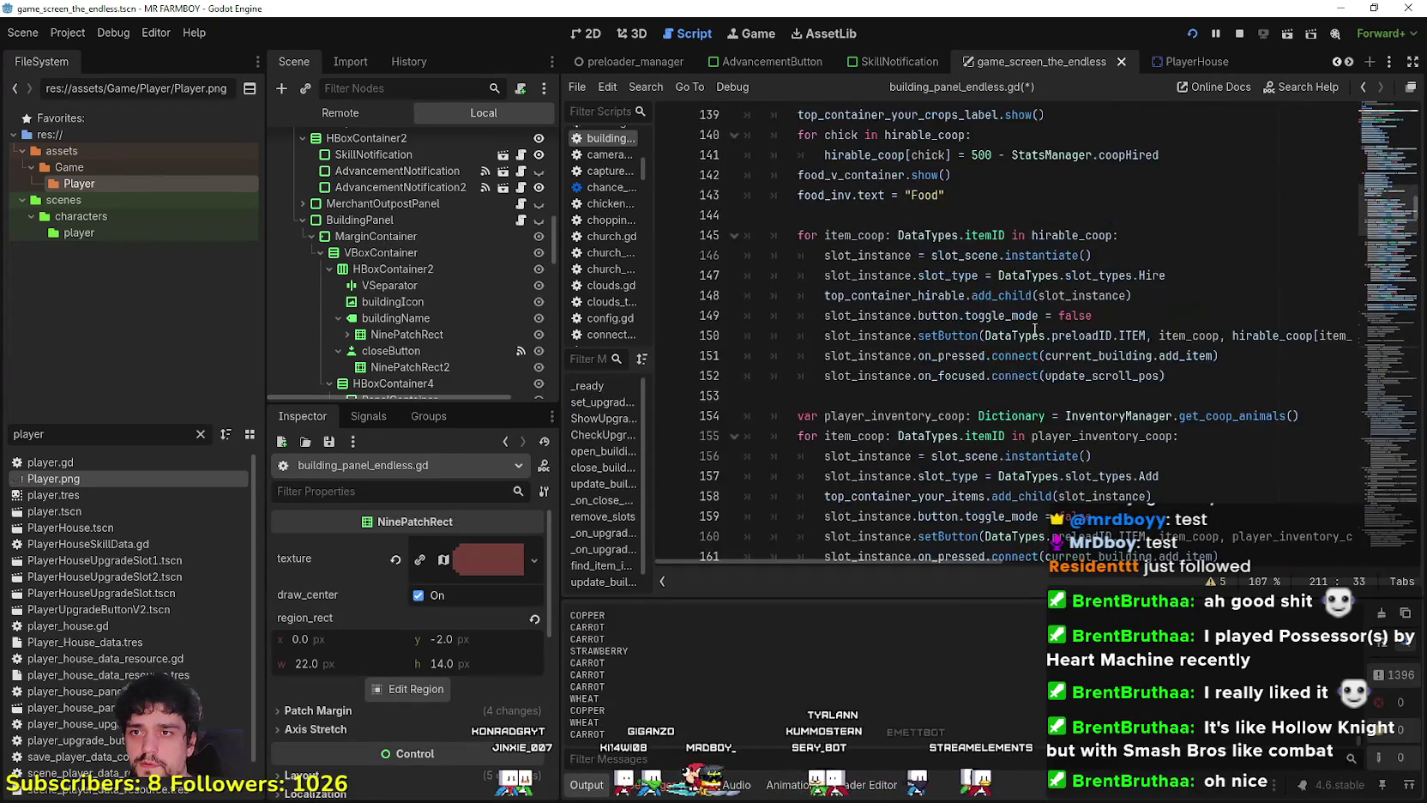
scroll(1045, 343, "up", 3)
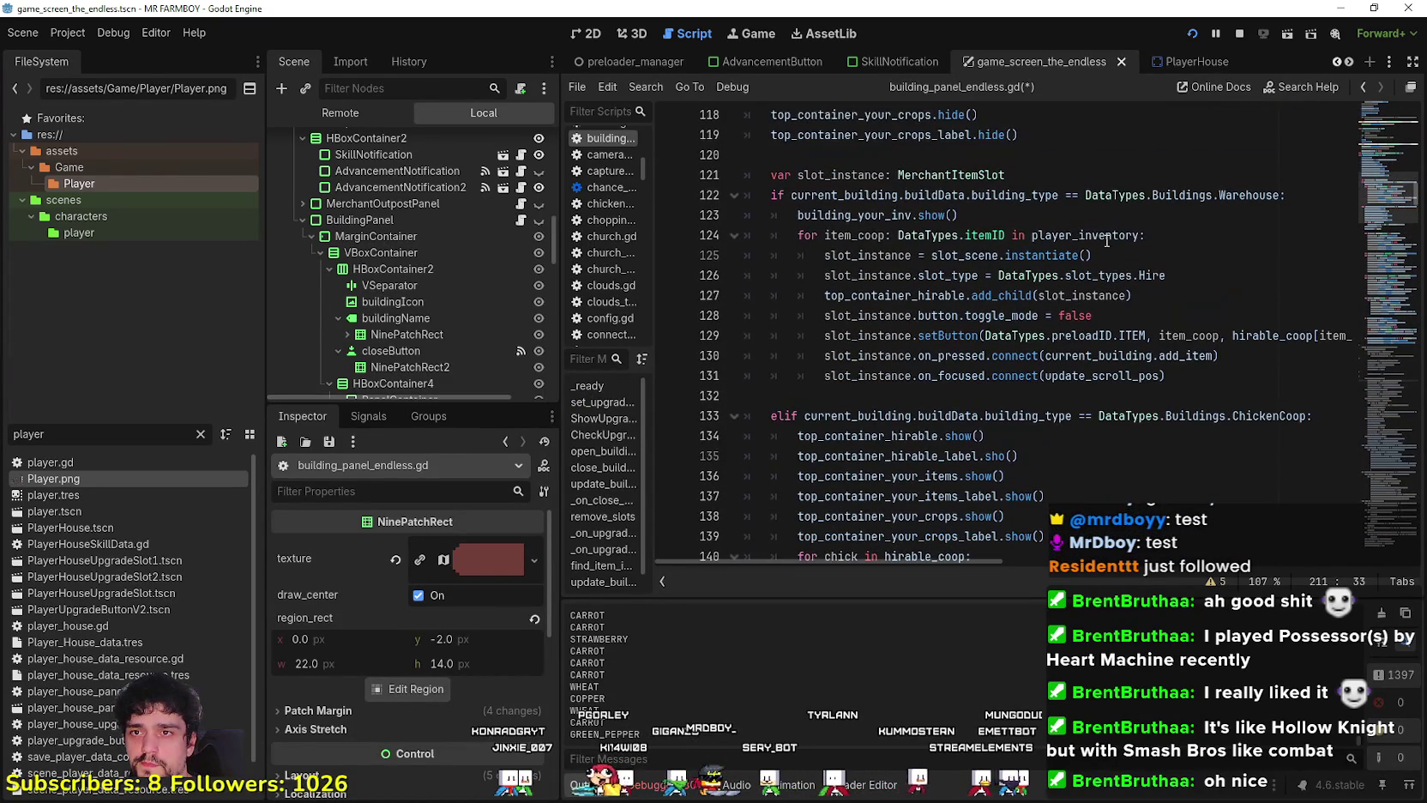
double_click(1090, 237)
key("ctrl+v")
Change the slot type on line 126 from Hire to Add.
left_click(1116, 257)
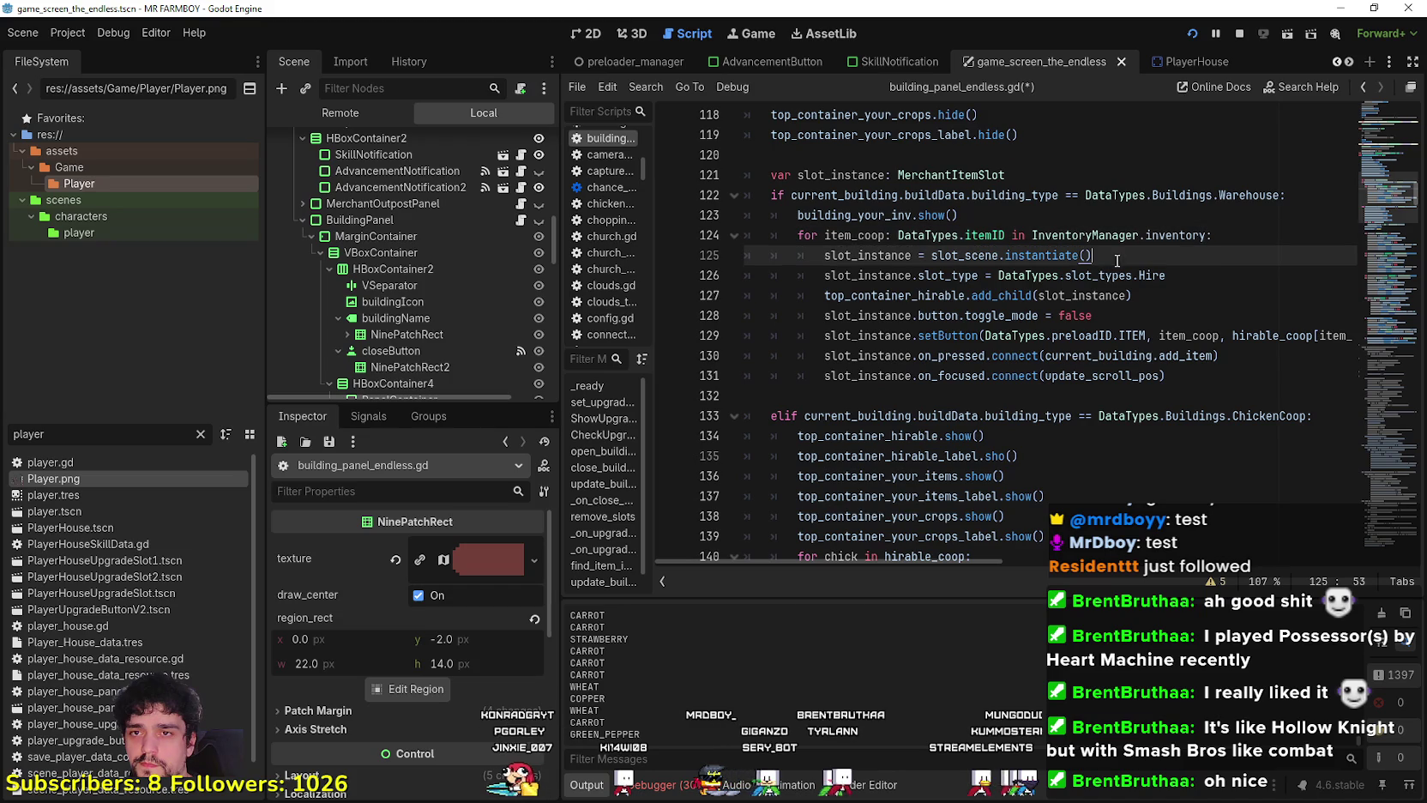
left_click(1186, 273)
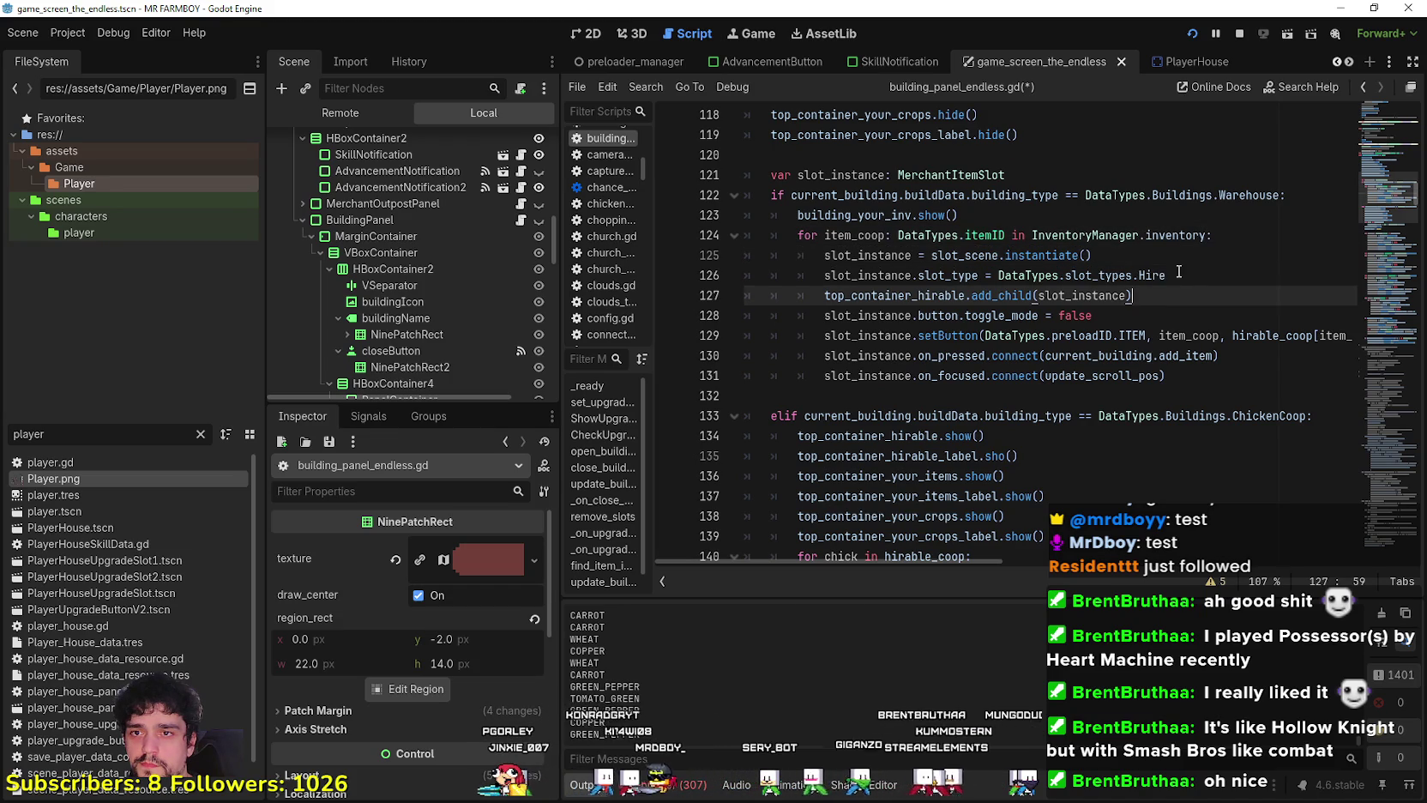
double_click(1178, 273)
type("a")
key("Return")
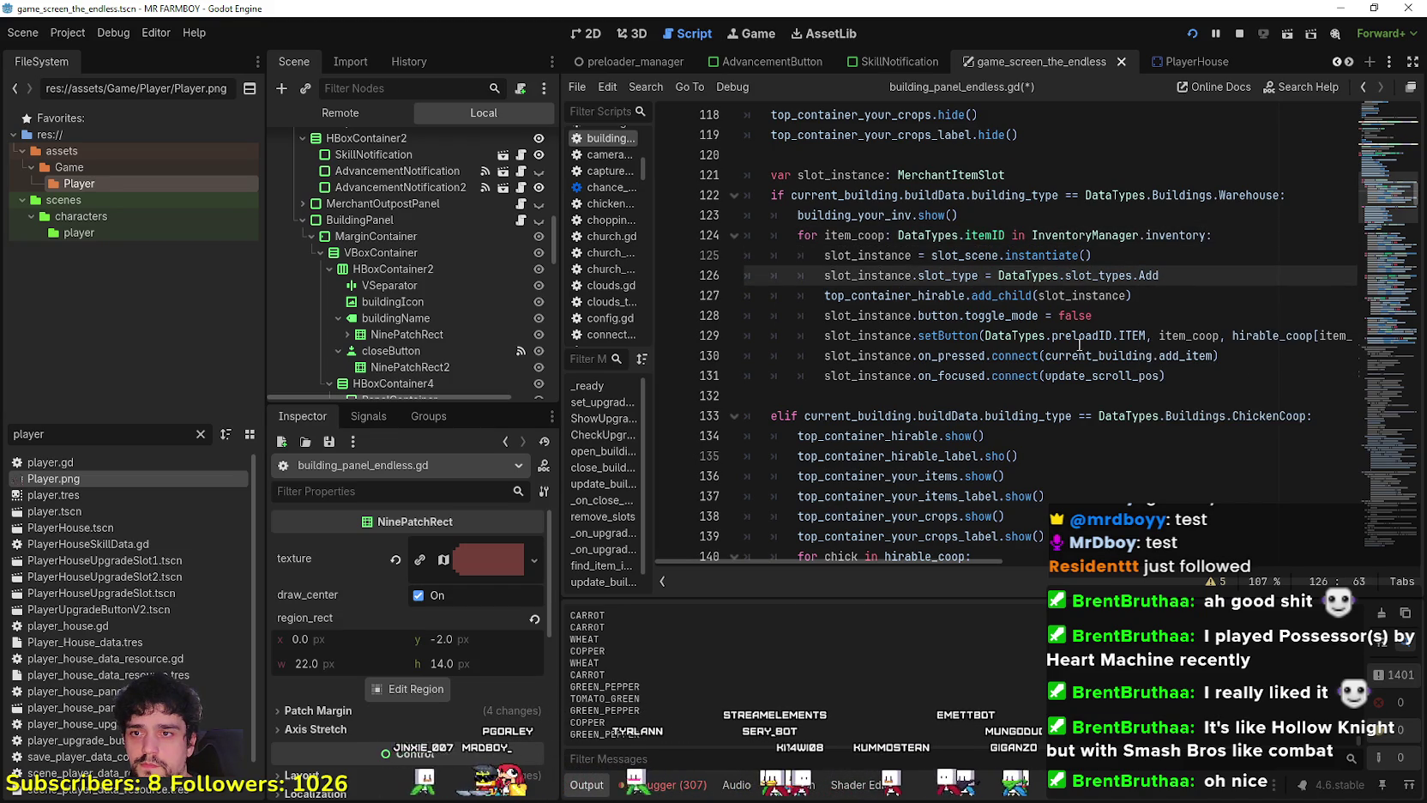
Rename the loop variable item_coop to item_ in the header and setButton call.
left_click(1052, 395)
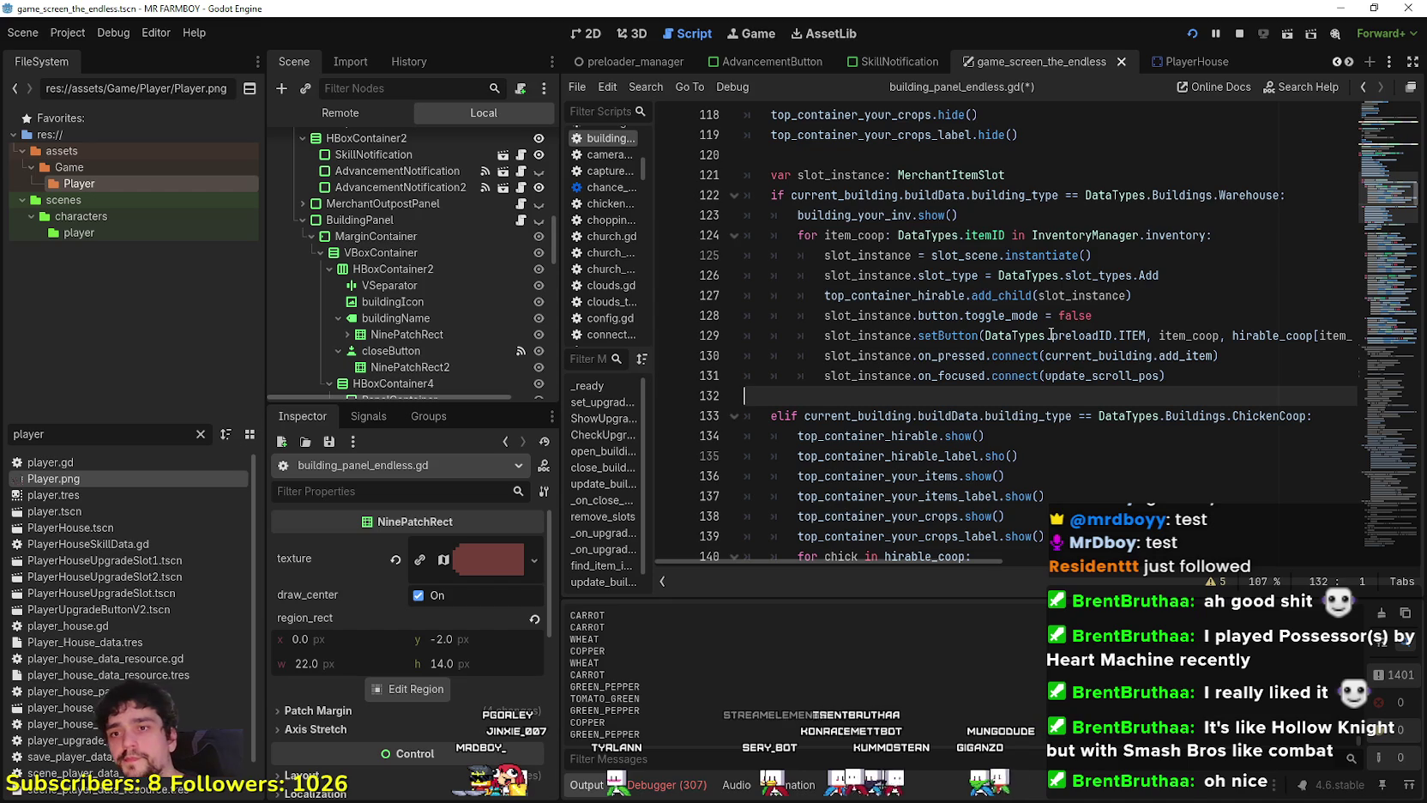
mouse_move(1052, 335)
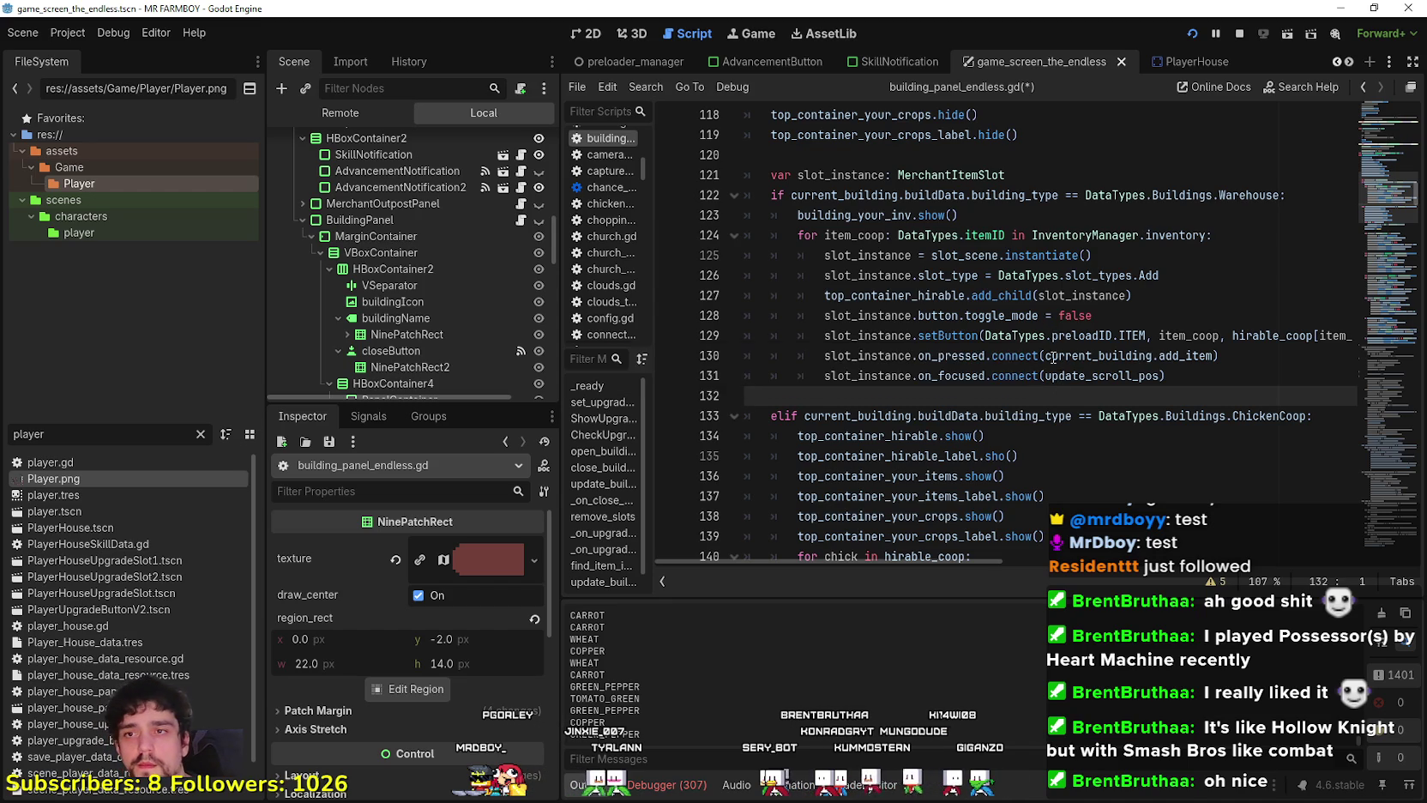
left_click(887, 235)
type("_")
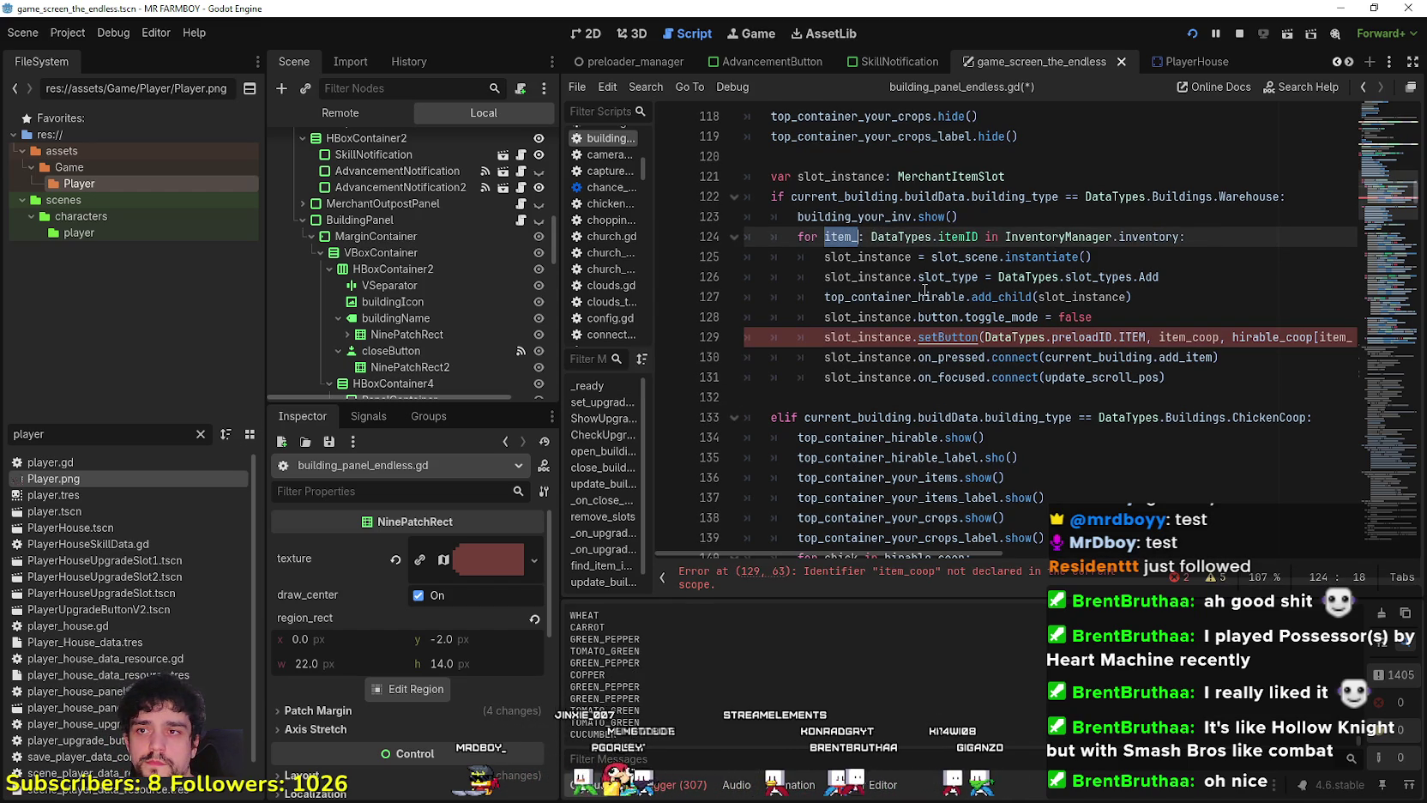
double_click(1178, 337)
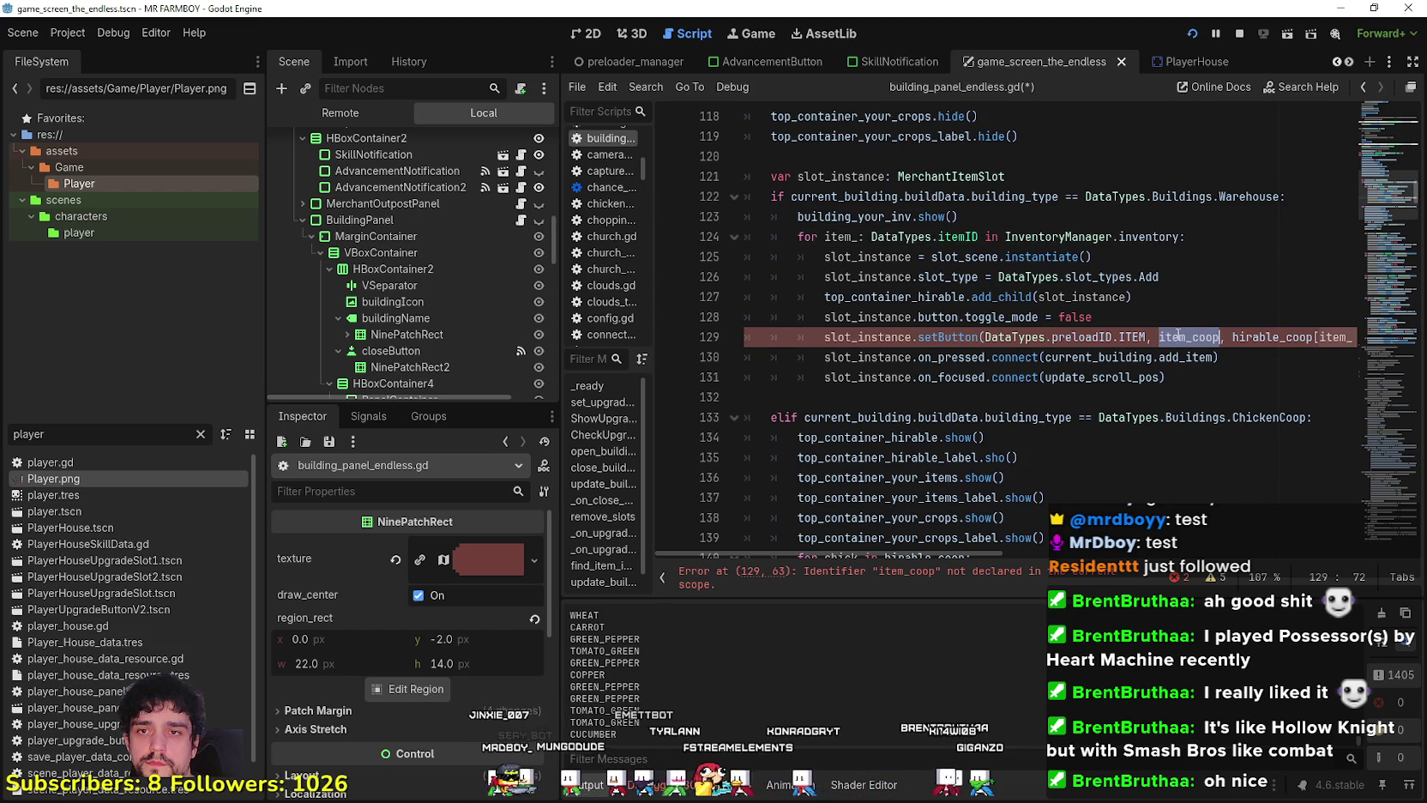
type("item_")
left_click(1277, 337)
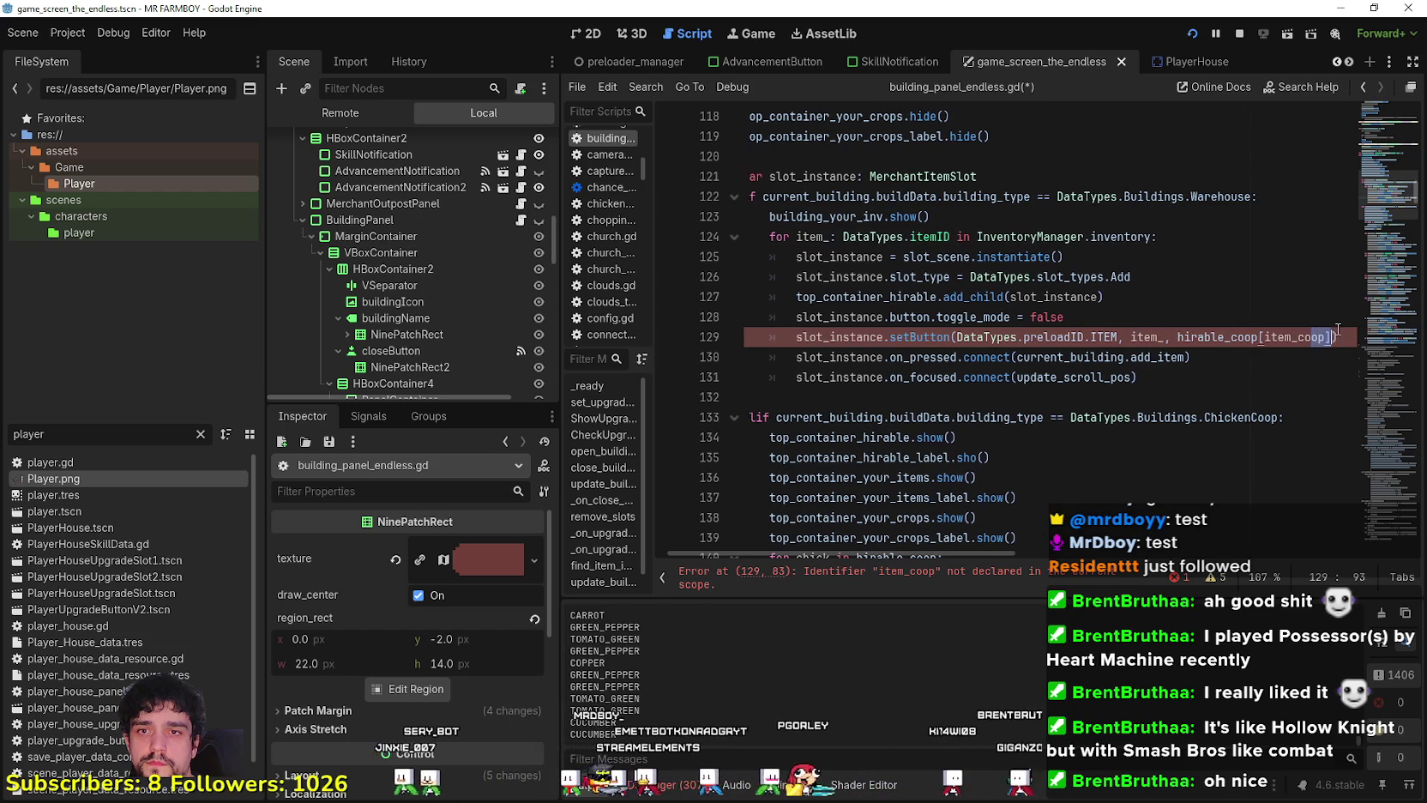
double_click(1277, 337)
type("item_")
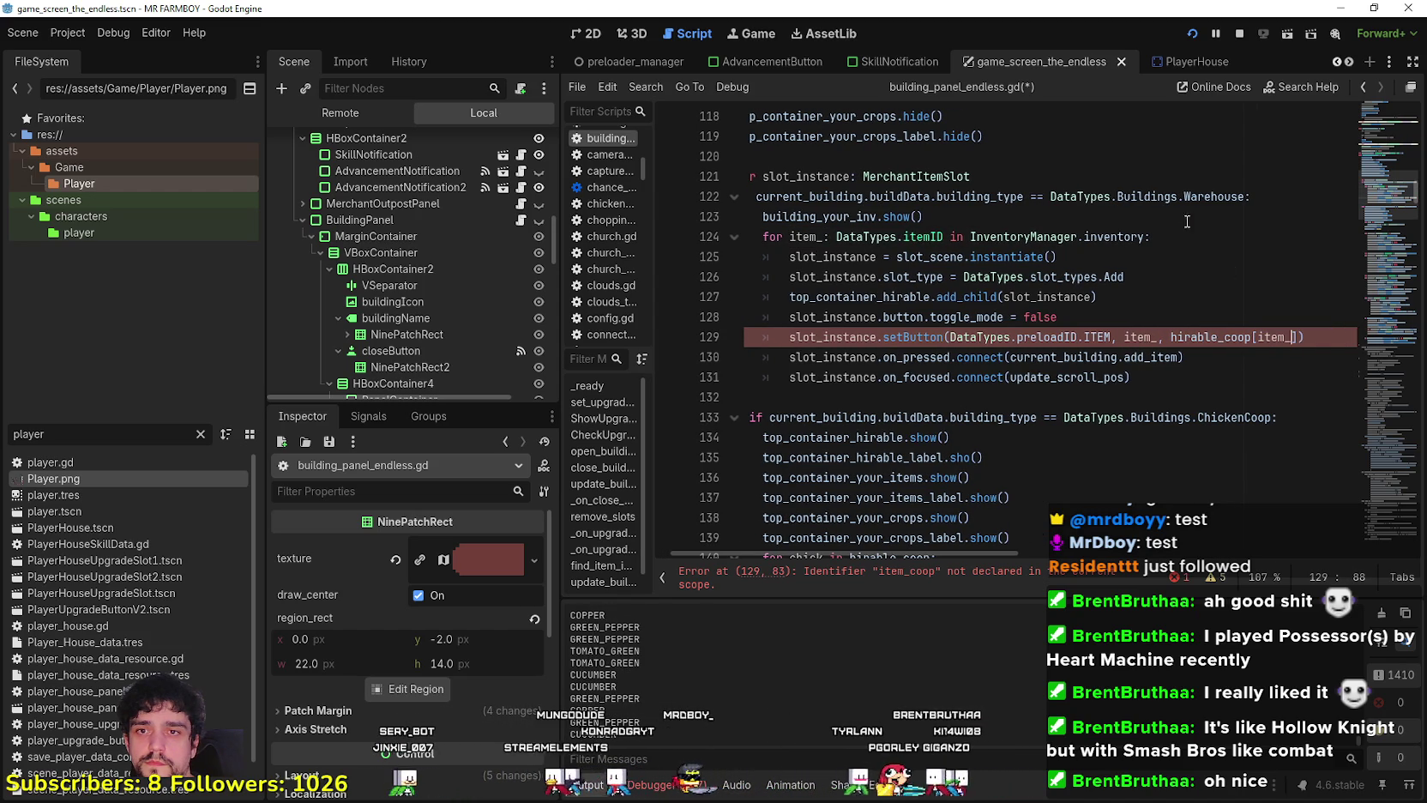
Replace hirable_coop on line 129 with InventoryManager.inventory and save the script.
left_click_drag(1144, 237, 971, 237)
key("ctrl+c")
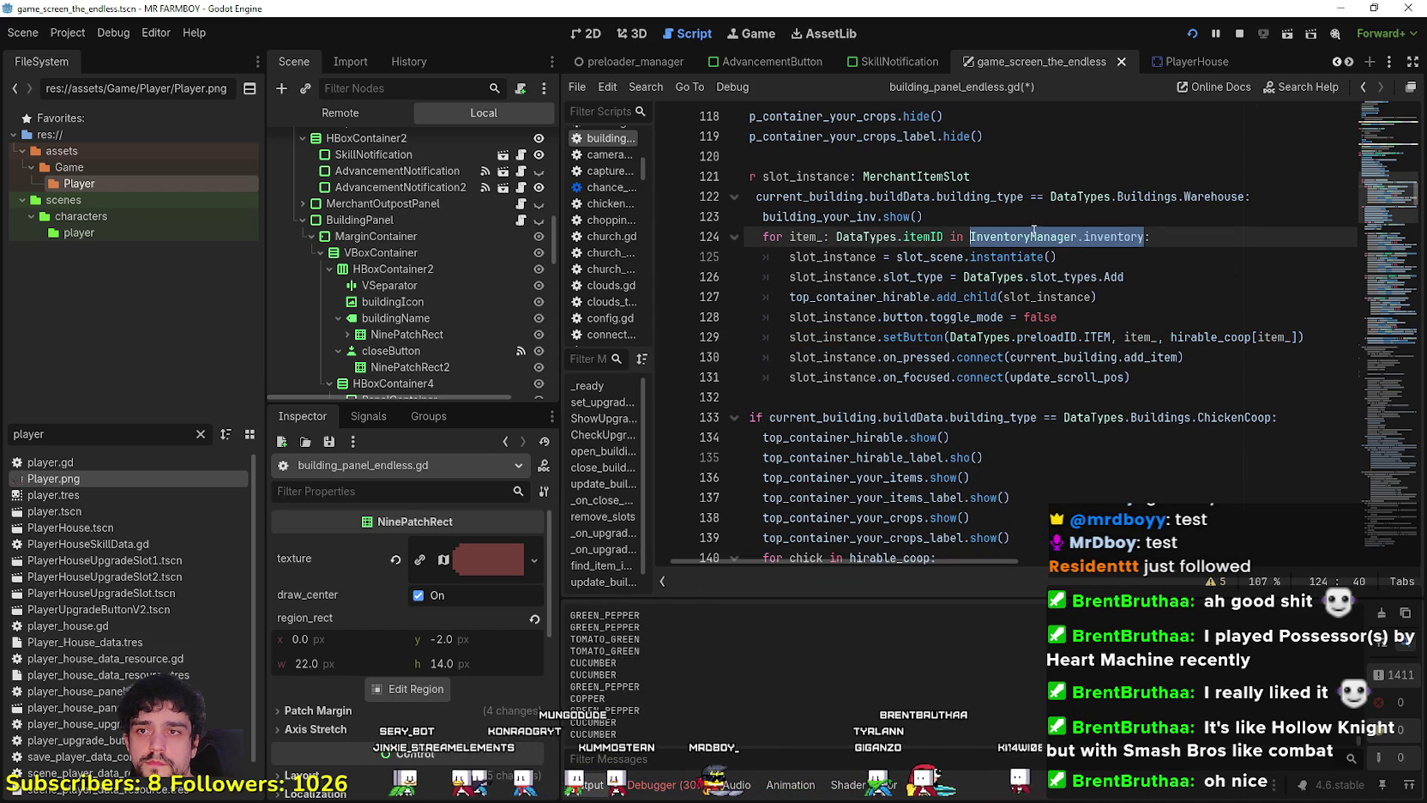
double_click(1180, 337)
key("ctrl+v")
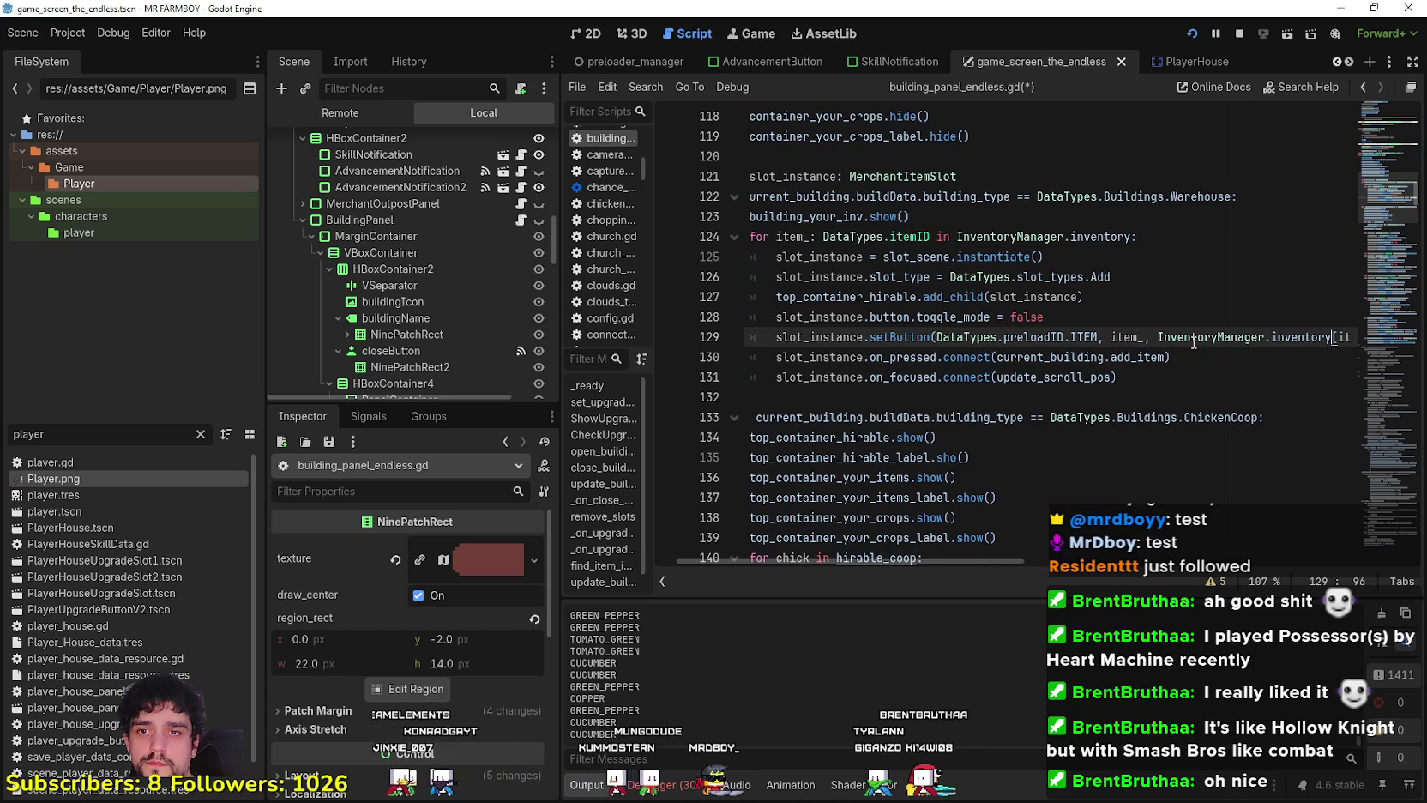
left_click(1231, 359)
left_click(1181, 377)
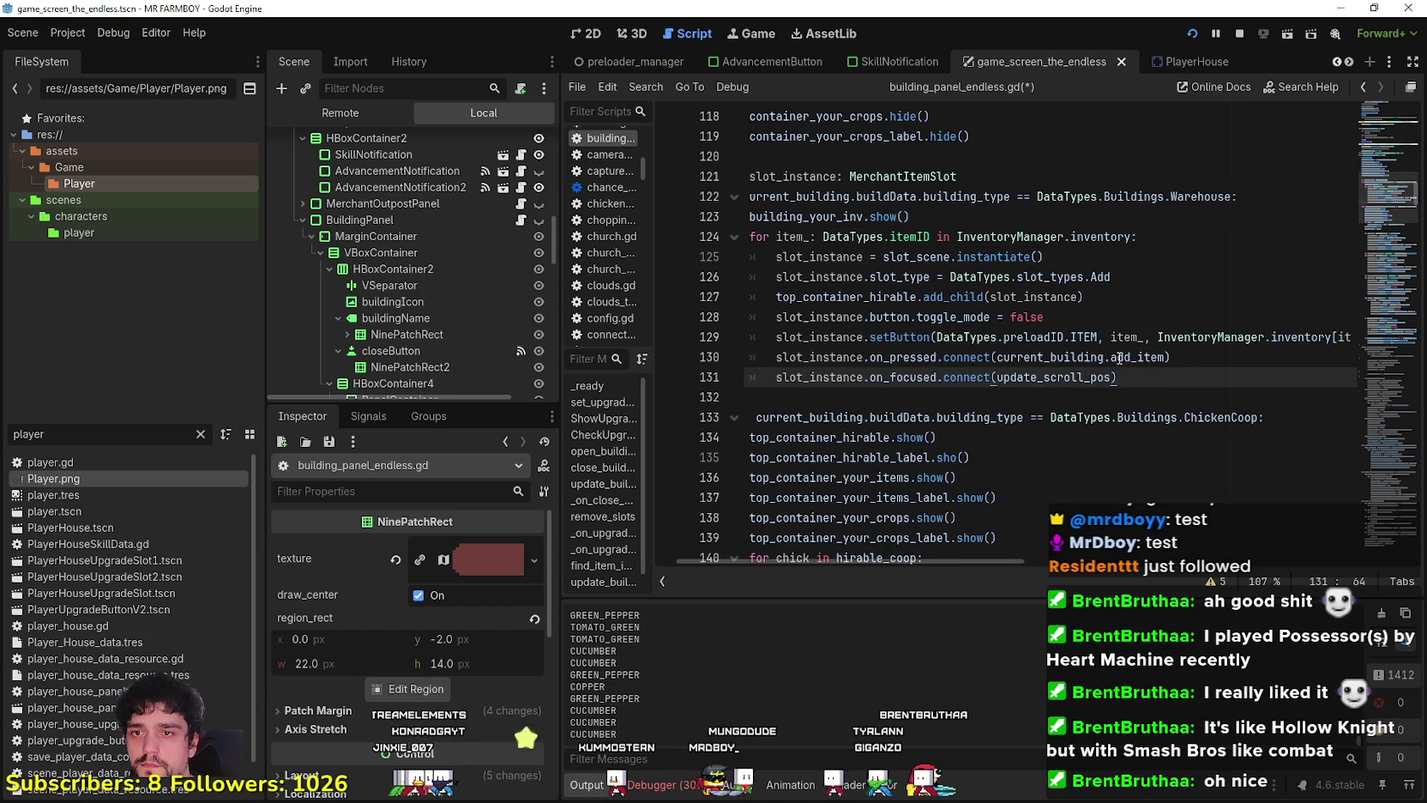
key("ctrl+s")
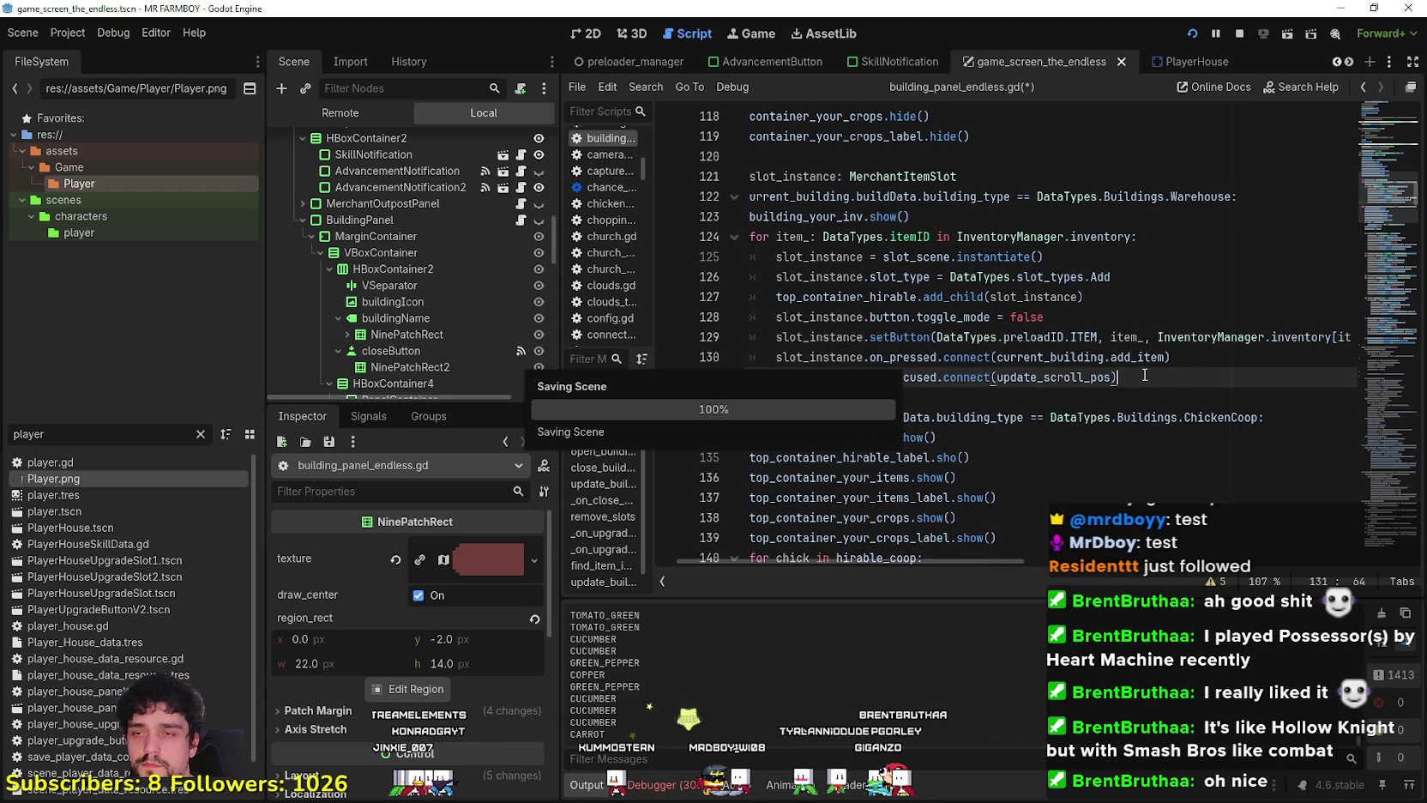
Change top_container_hirable to top_container_your_items on line 127 and save.
left_click(862, 297)
double_click(862, 296)
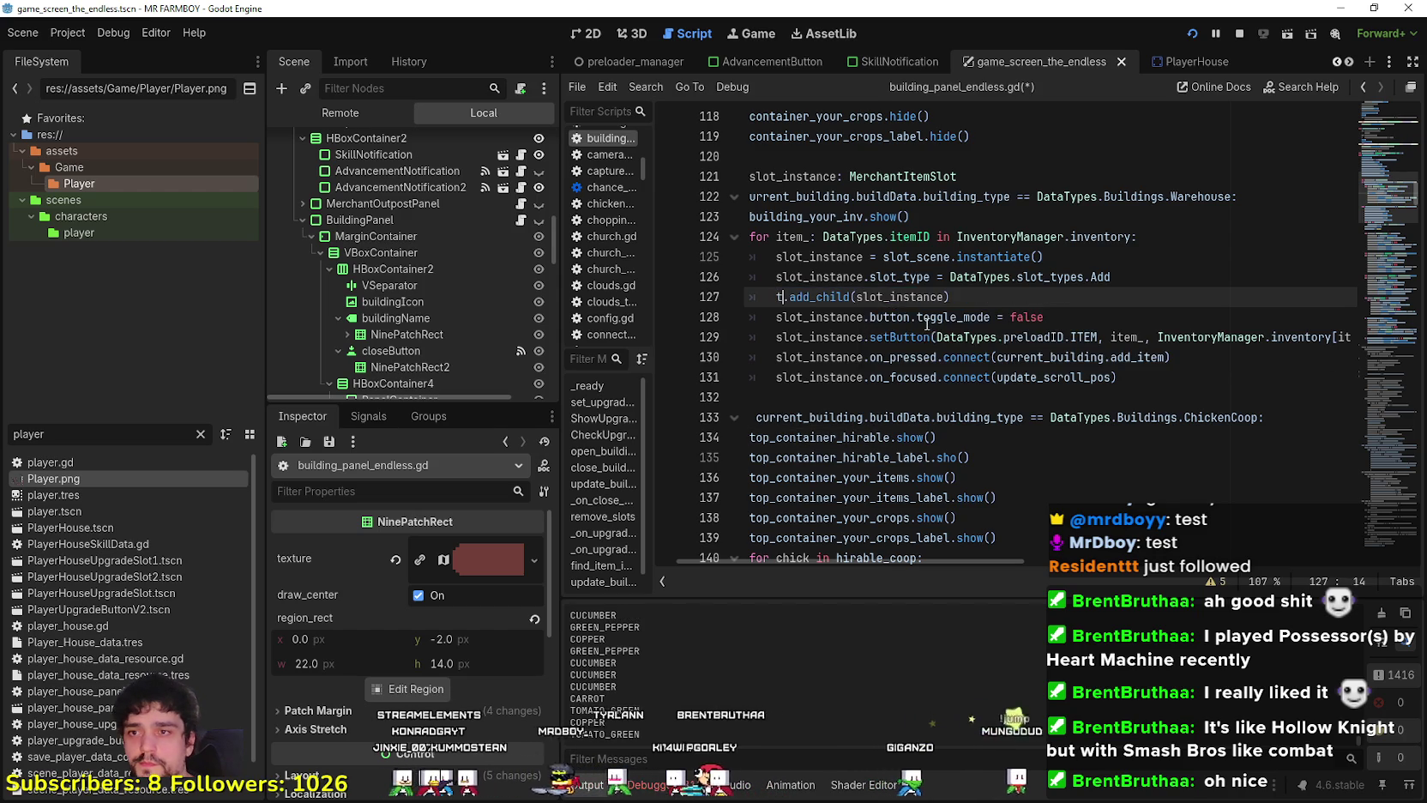
type("top")
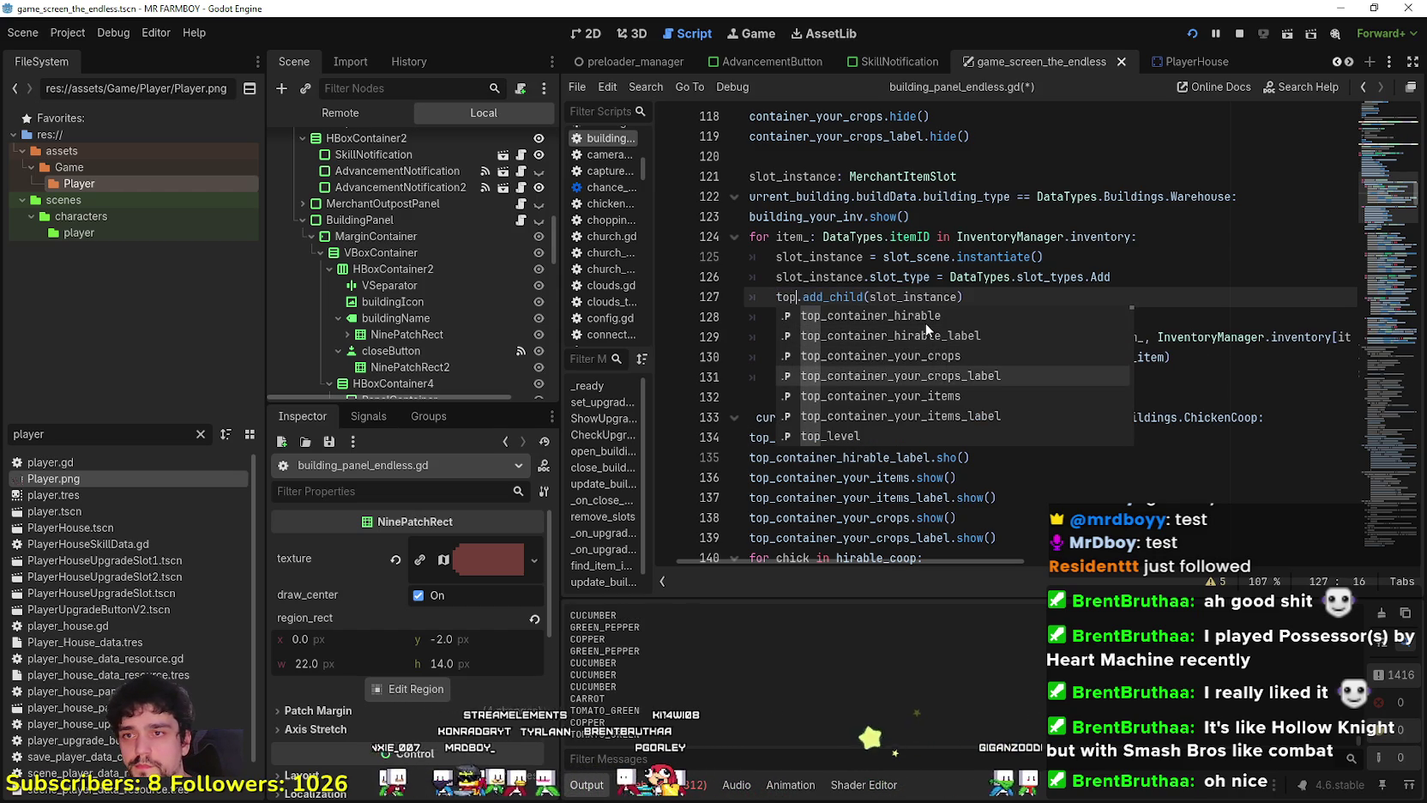
key("Return")
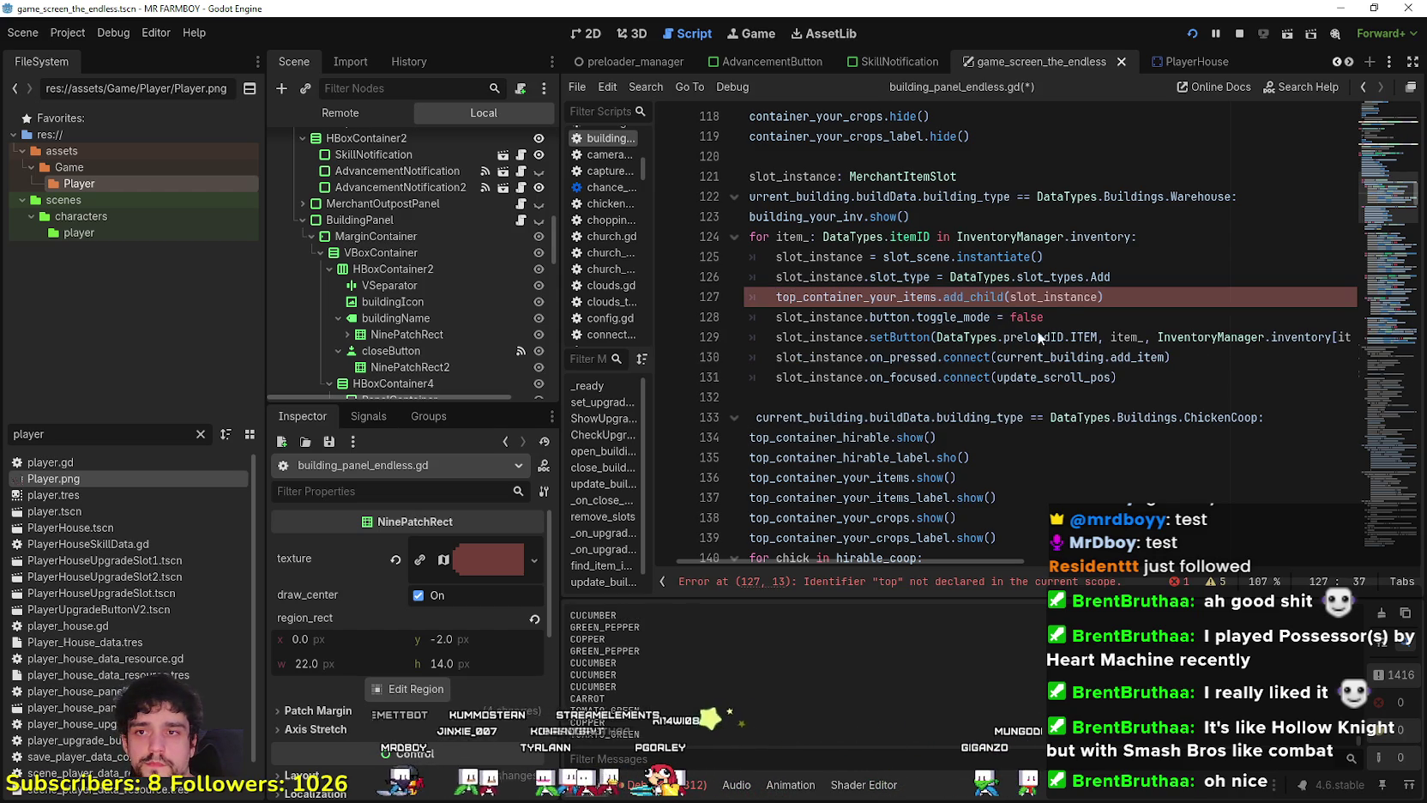
left_click(1055, 316)
key("ctrl+s")
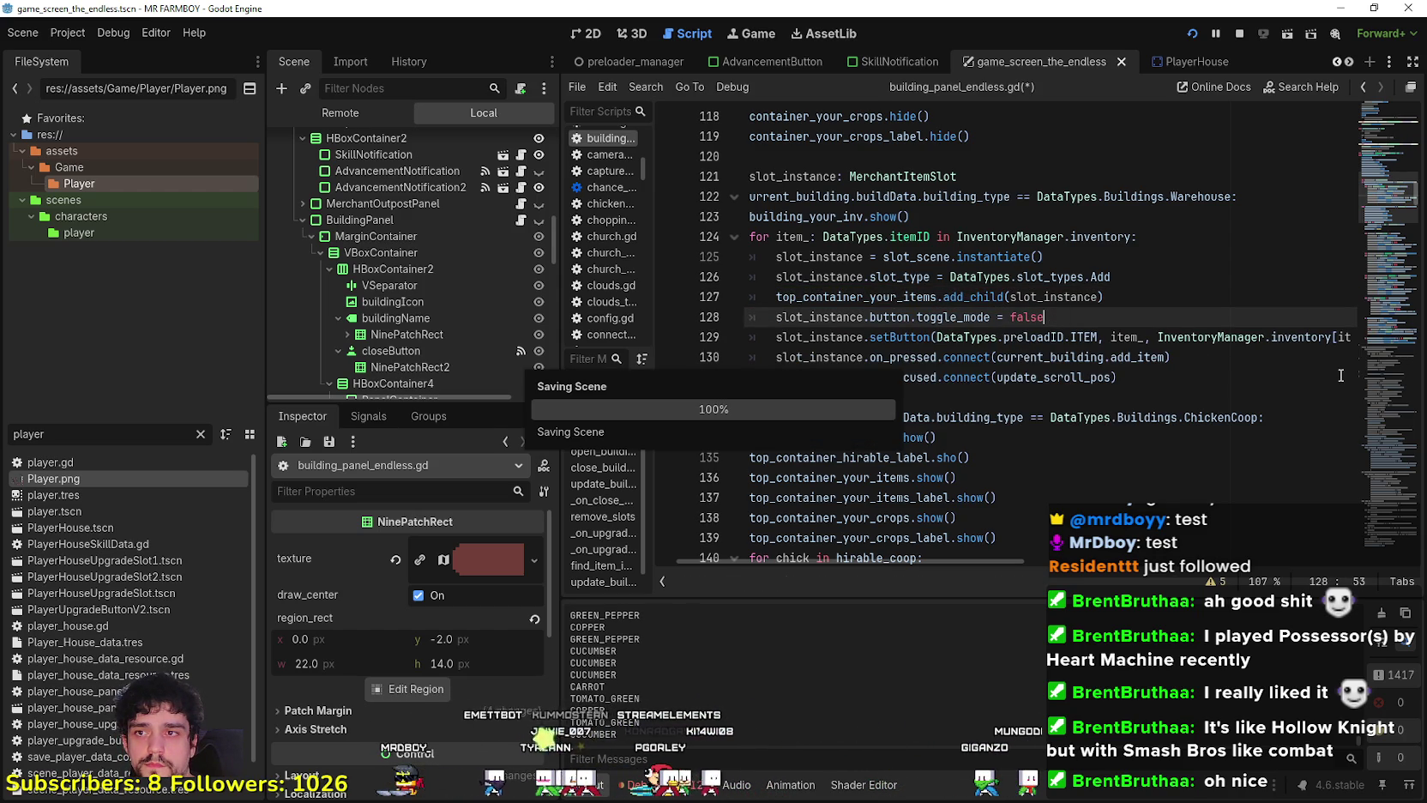
left_click(1150, 381)
scroll(1115, 403, "down", 7)
scroll(1079, 420, "down", 2)
scroll(826, 363, "down", 3)
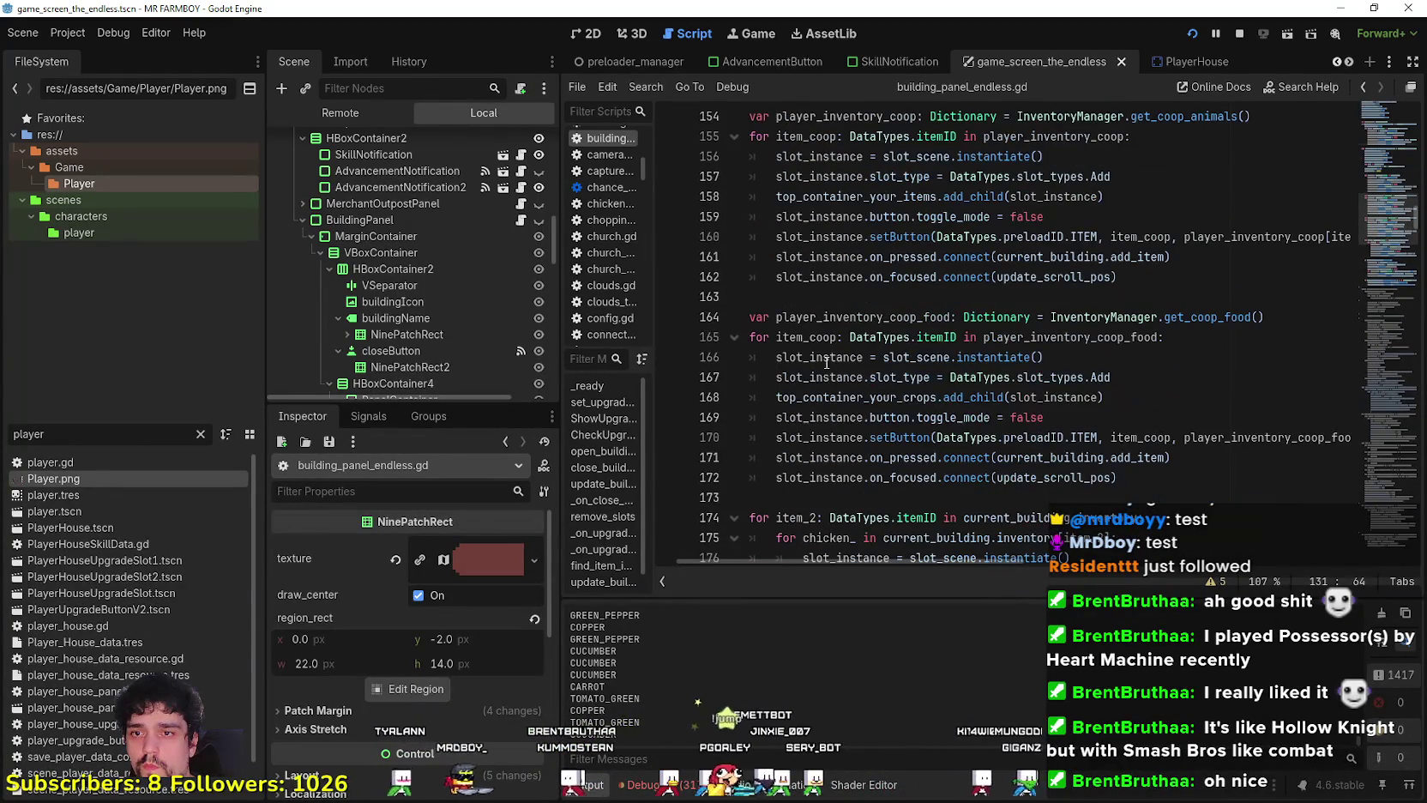
scroll(826, 363, "down", 7)
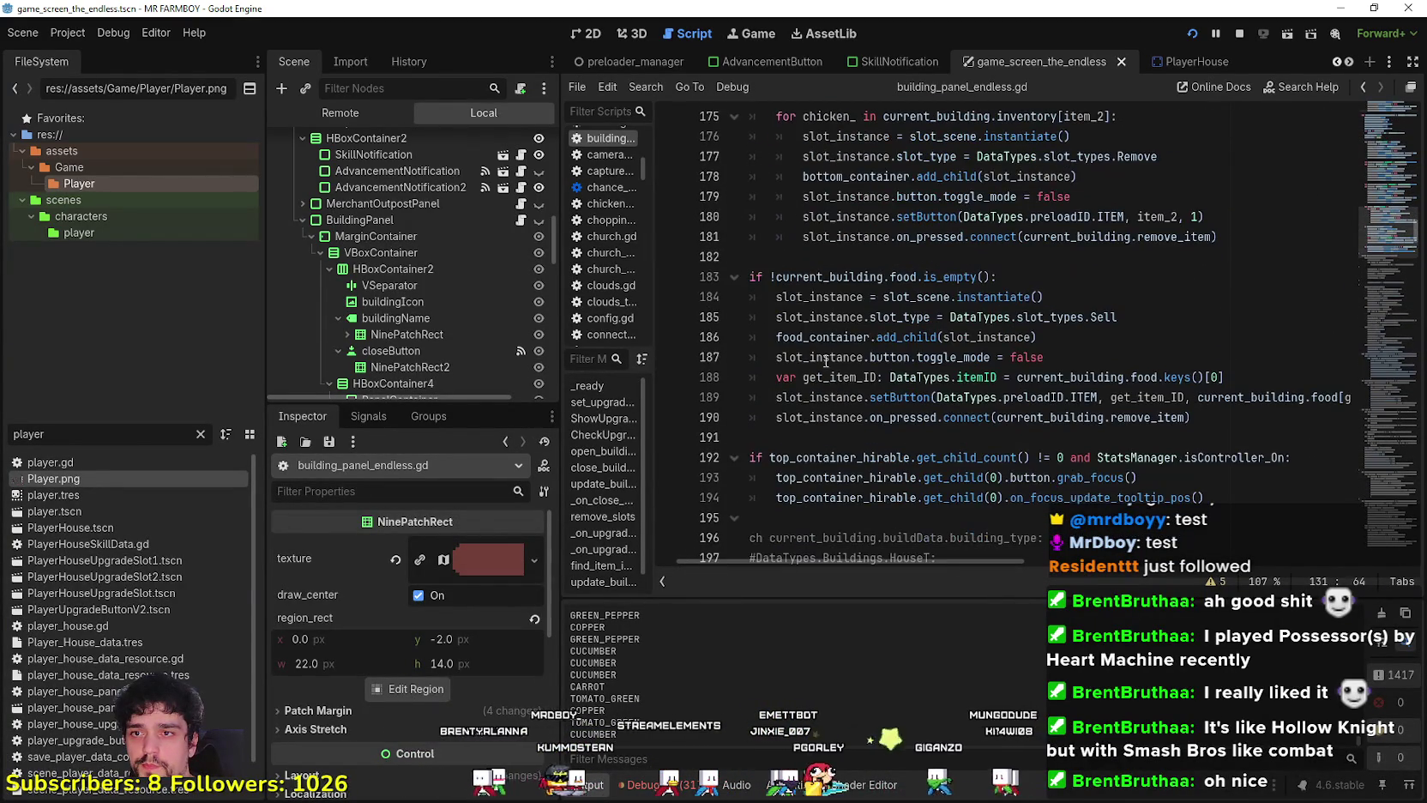
scroll(986, 397, "up", 3)
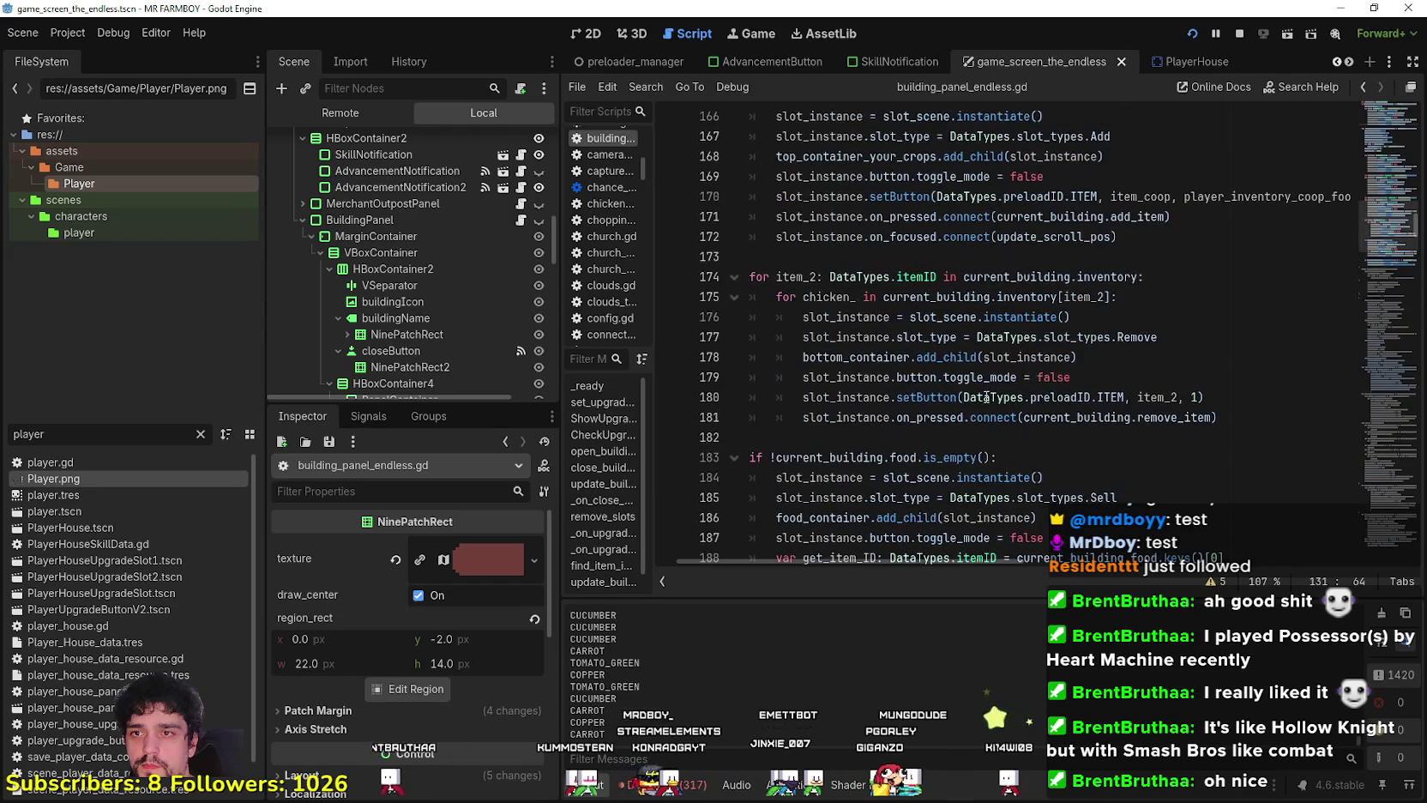
scroll(1134, 397, "down", 1)
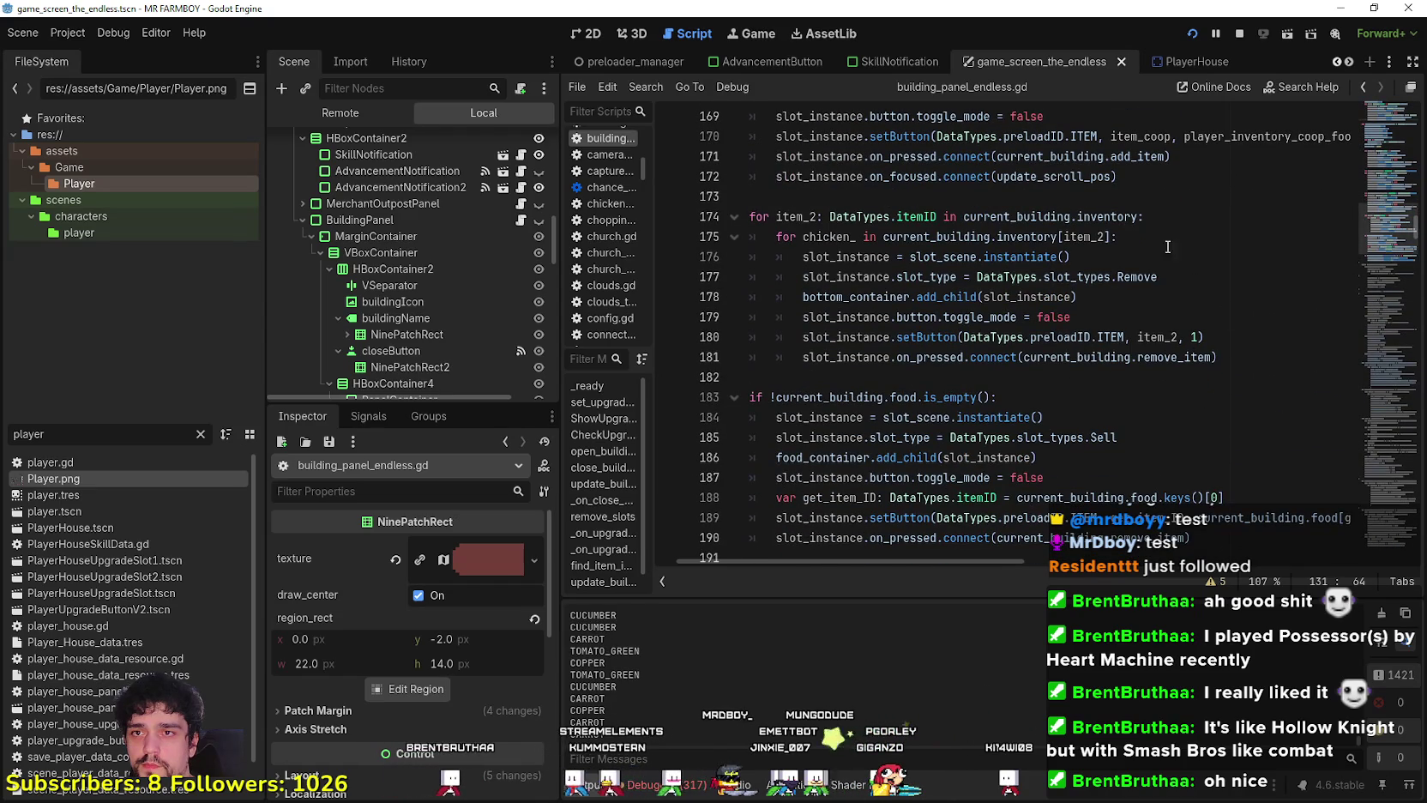
double_click(1115, 221)
mouse_move(1170, 377)
left_mouse_down()
mouse_move(1216, 356)
mouse_move(1201, 364)
mouse_move(915, 248)
mouse_move(778, 222)
left_mouse_up()
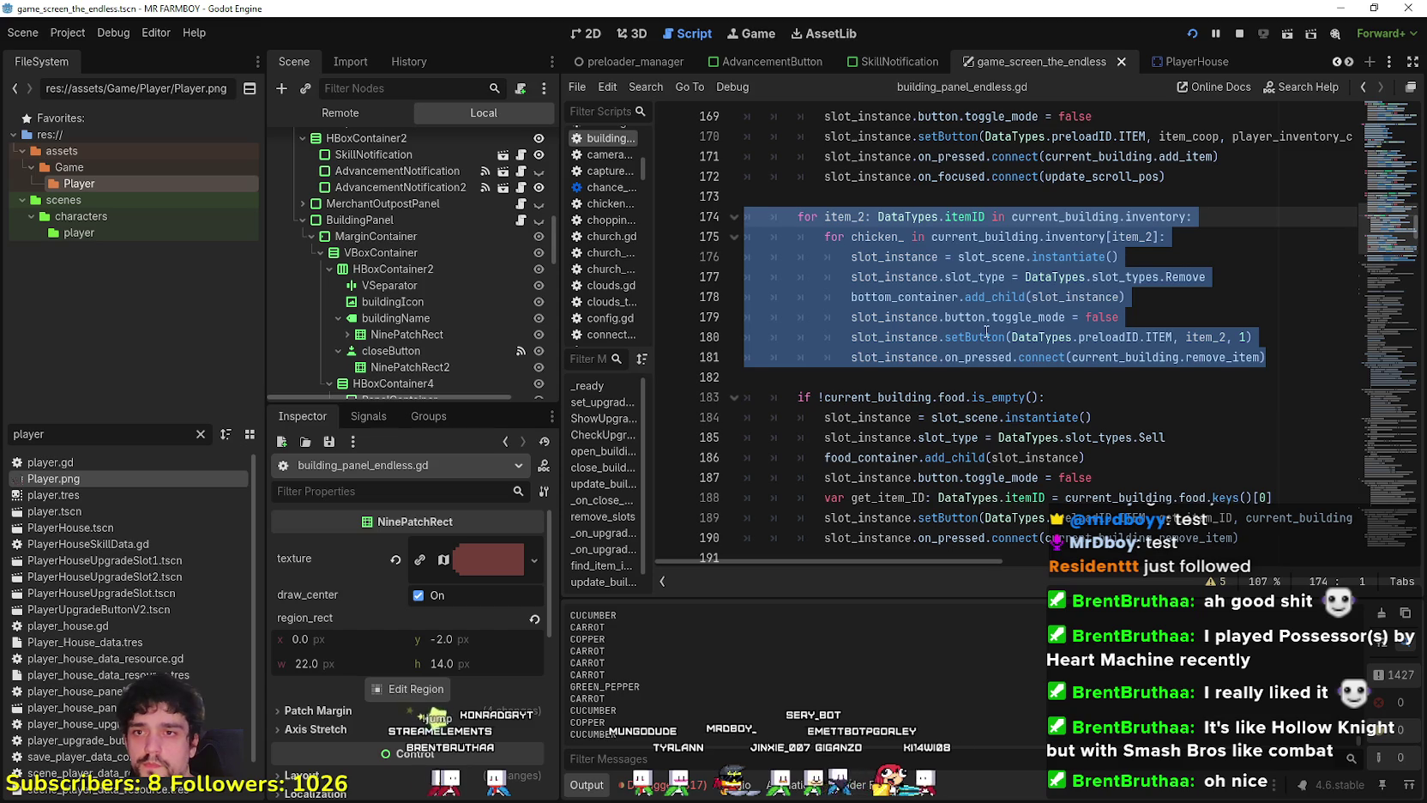
right_click(963, 306)
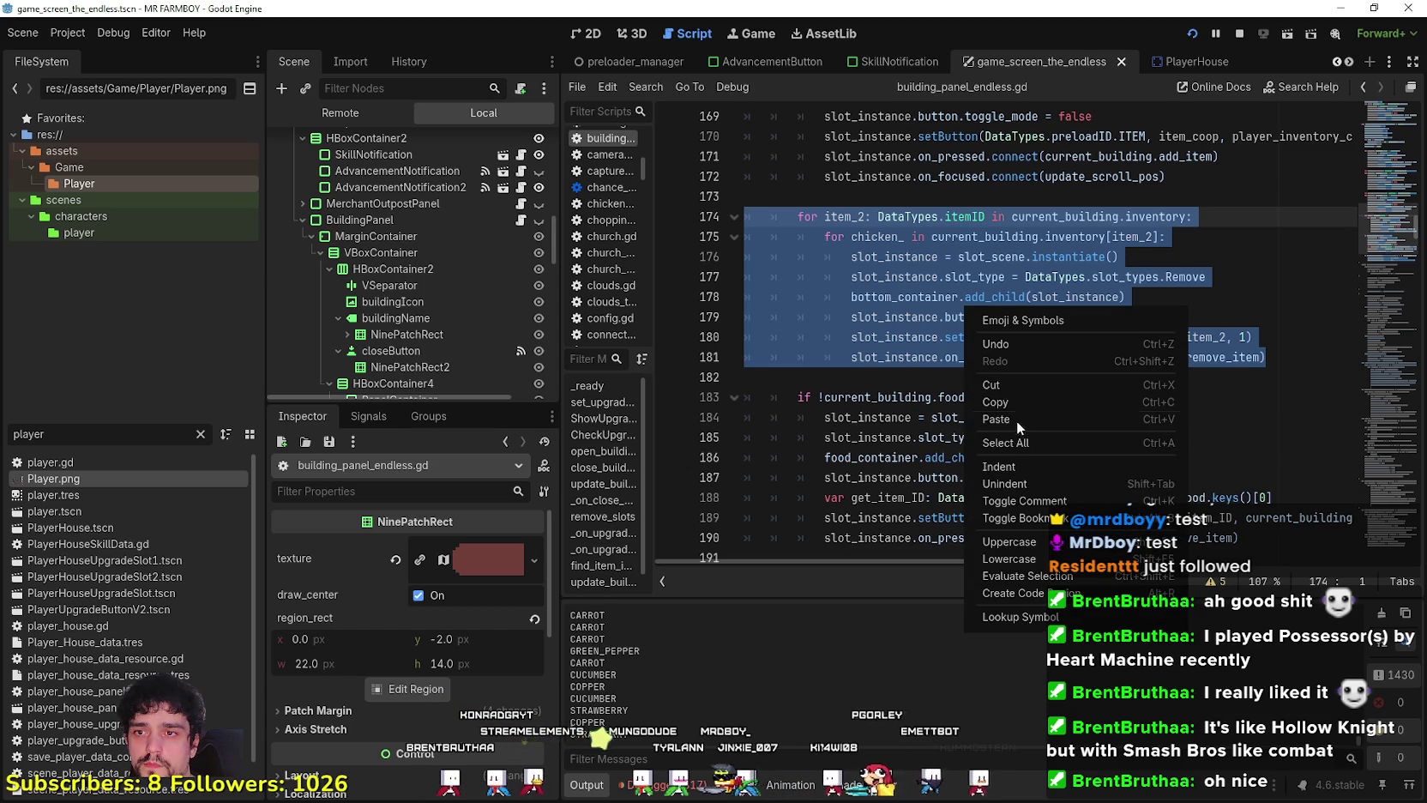
scroll(851, 331, "up", 1)
scroll(851, 331, "up", 15)
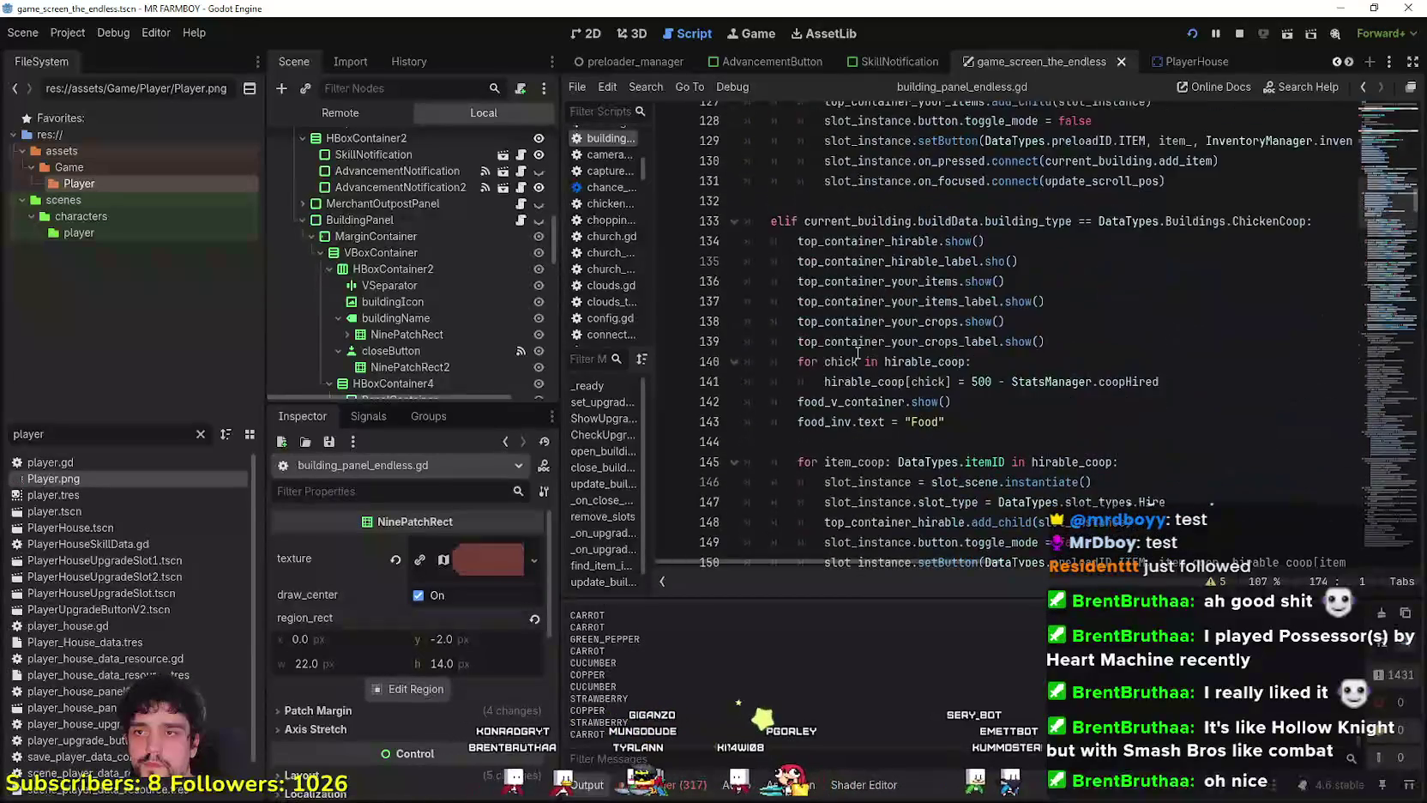
left_click(855, 415)
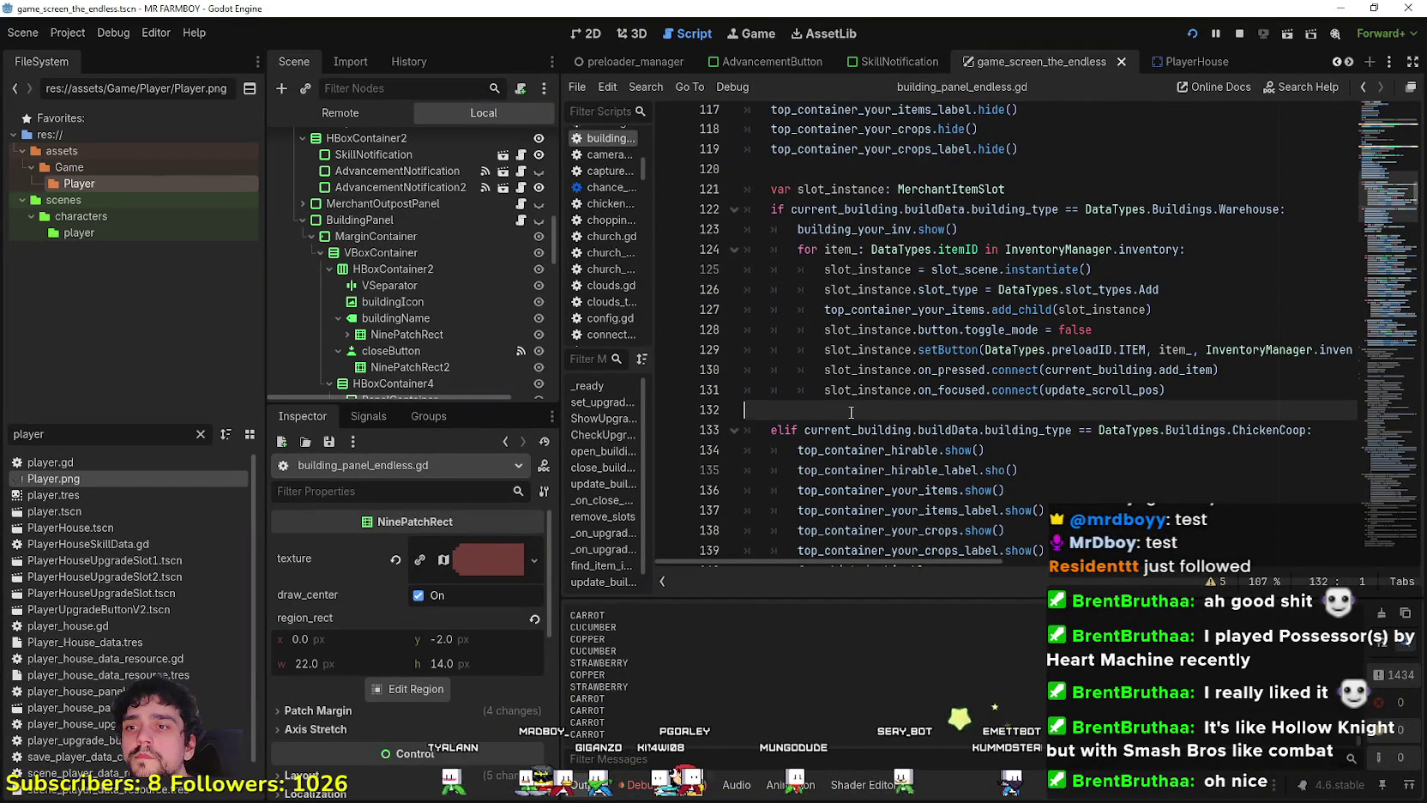
Paste the item_2 removal loop into the Warehouse branch, with blank lines around it.
key("ctrl+v")
left_click(1126, 383)
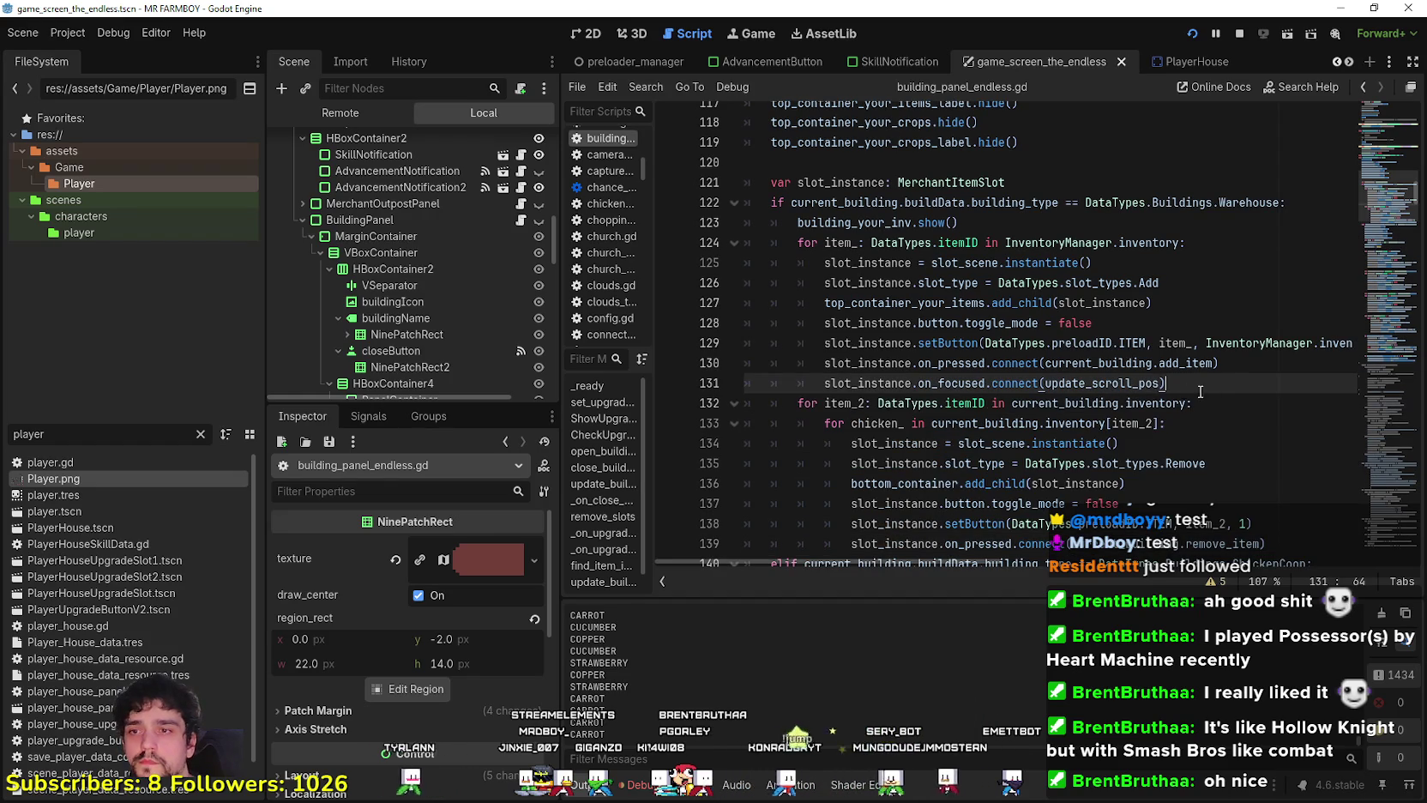
key("Return")
scroll(1162, 503, "down", 1)
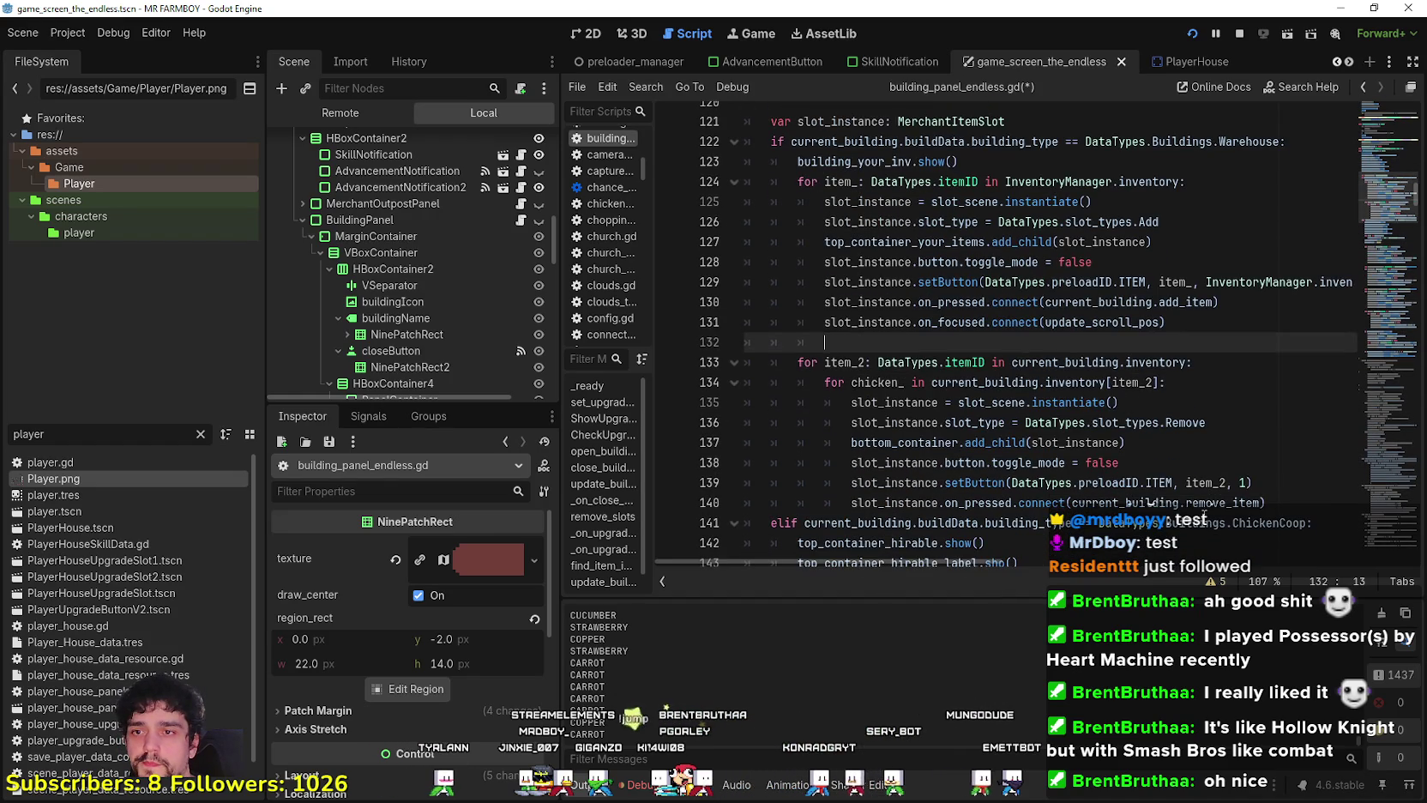
left_click(1280, 503)
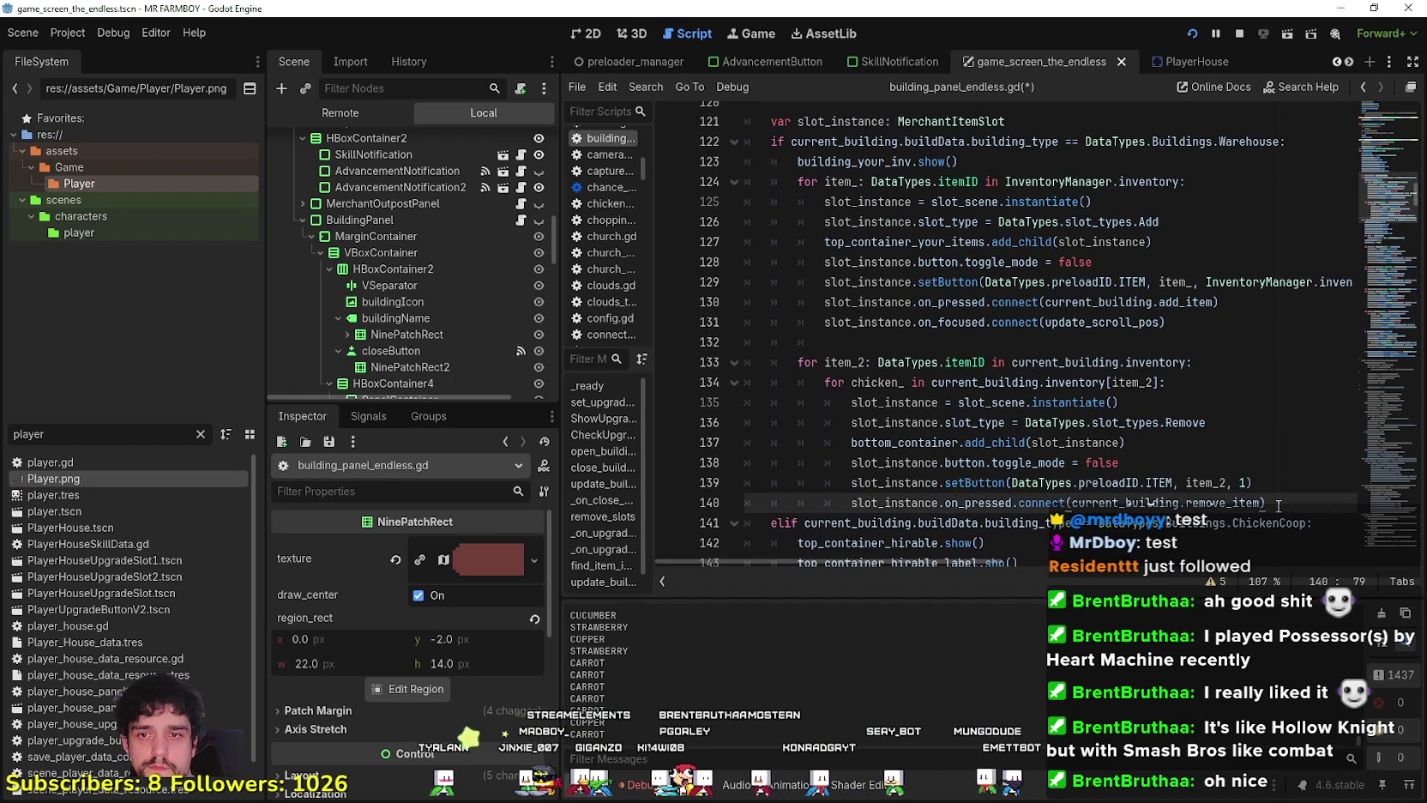
key("Return")
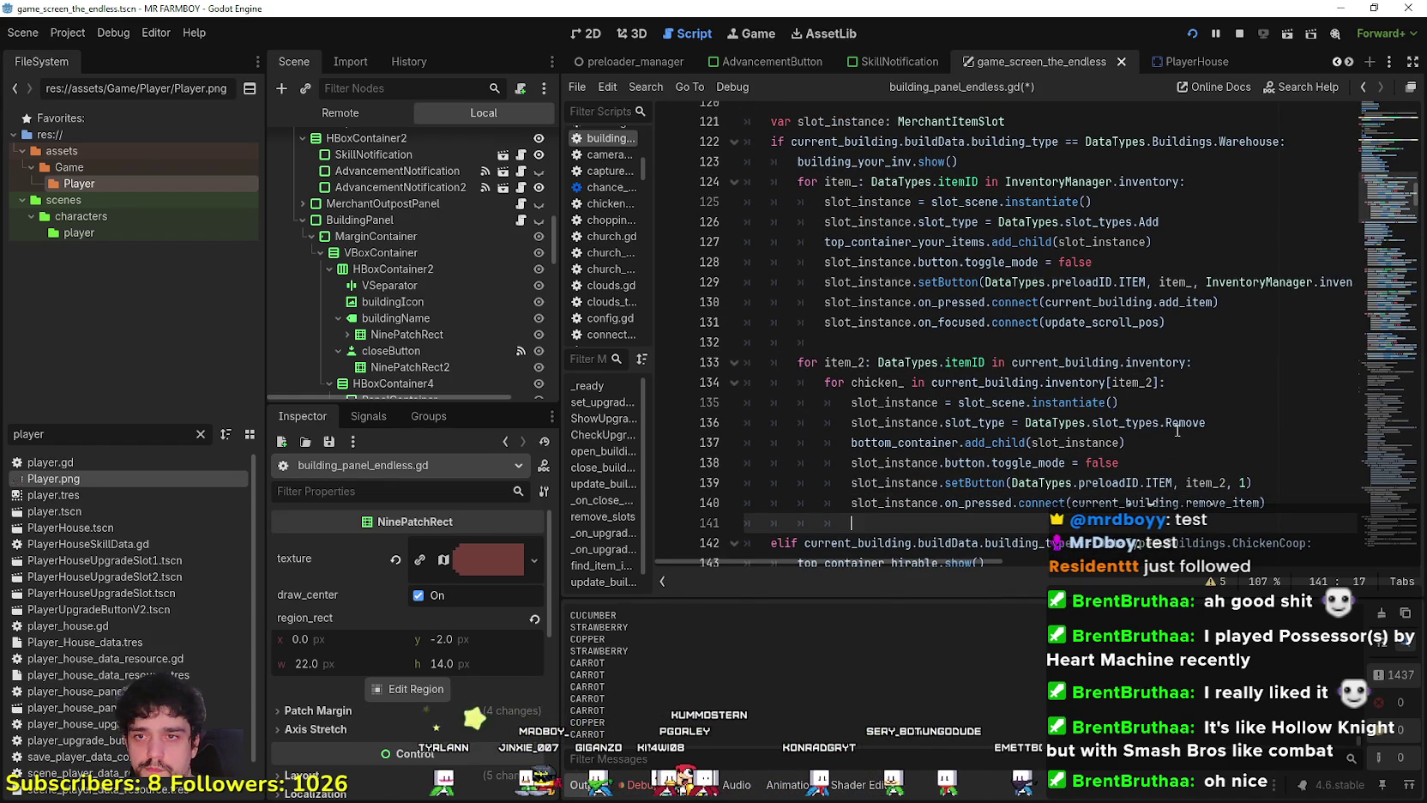
Review the Remove slot type and current_building inner loop, then save the script.
double_click(1187, 424)
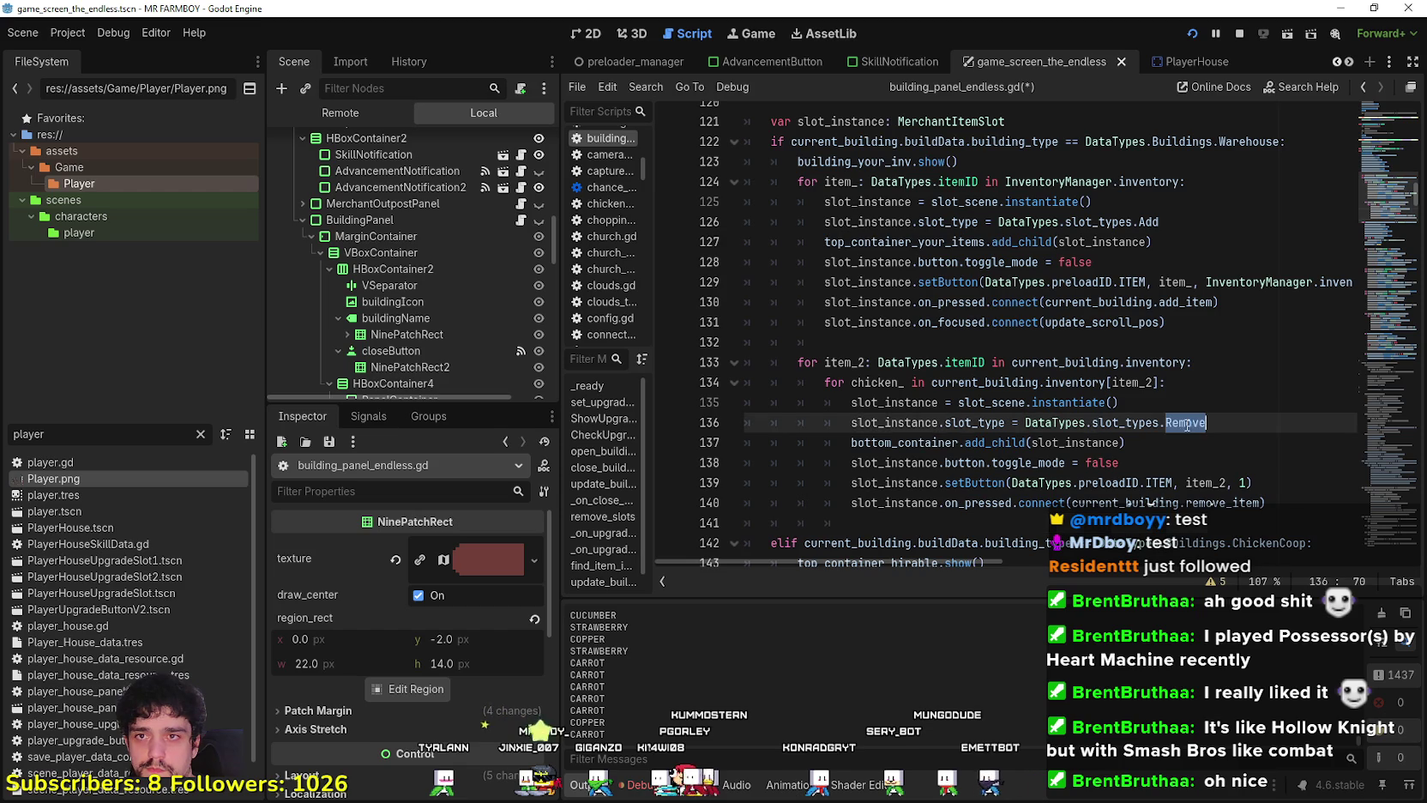
double_click(1014, 384)
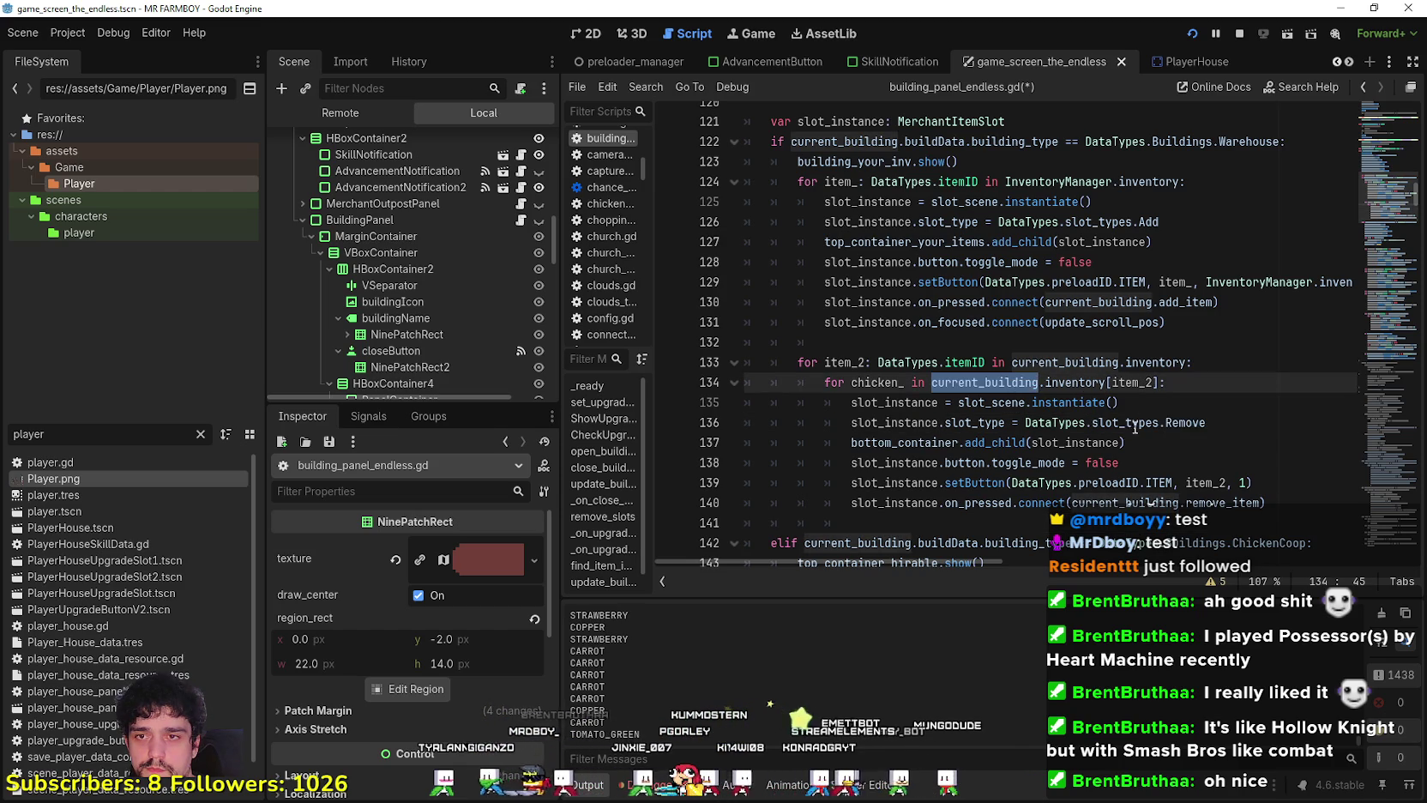
left_click(1107, 443)
left_click(1201, 465)
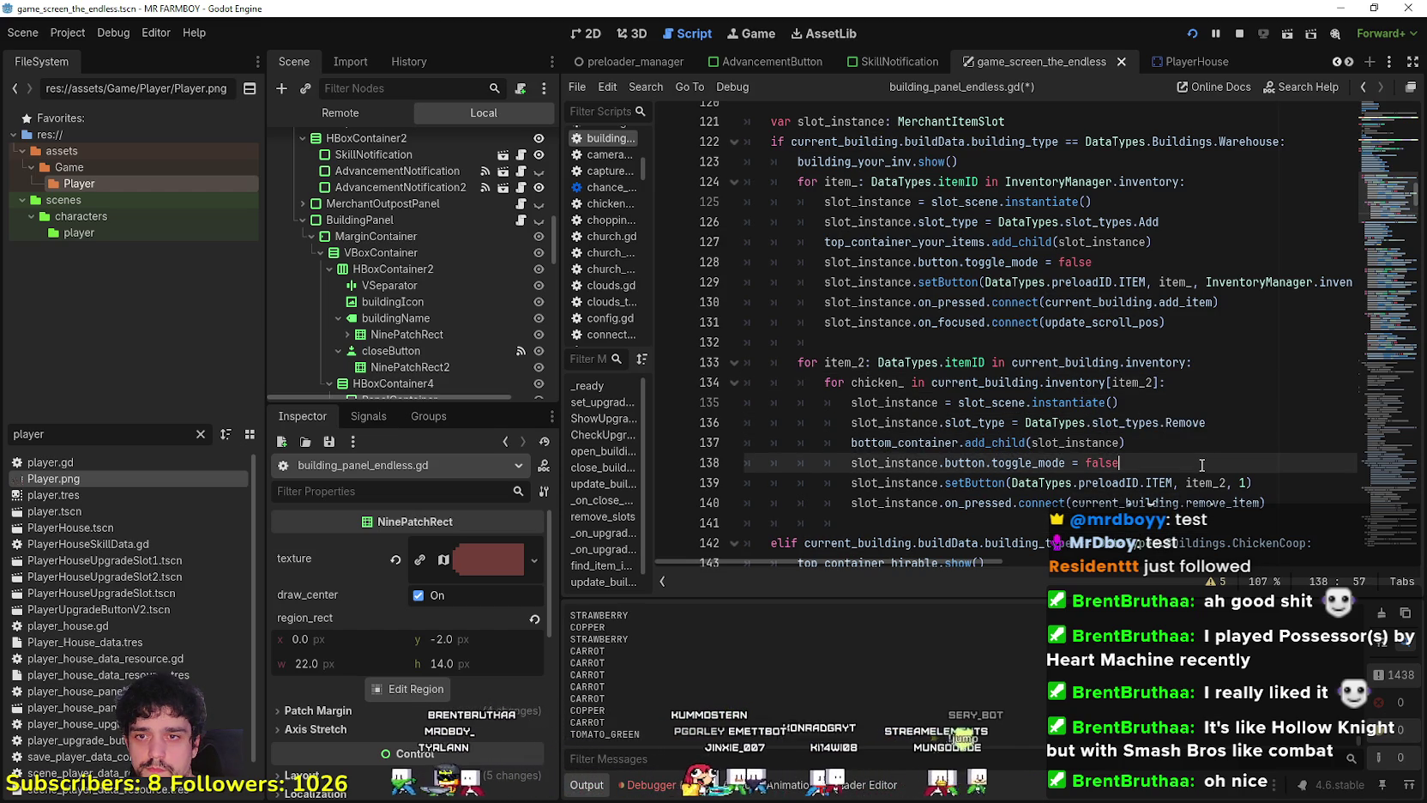
key("ctrl+s")
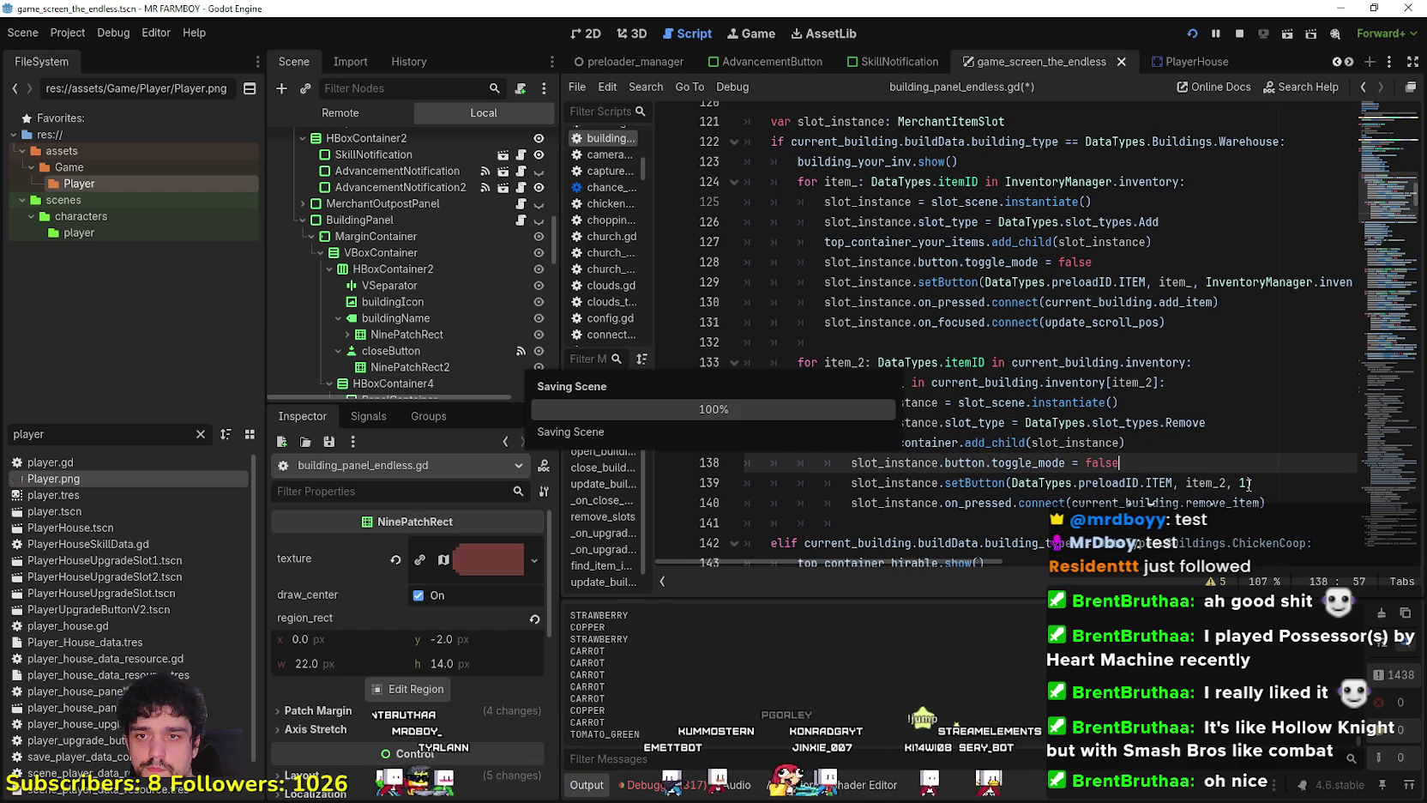
Replace the 1 in line 139's setButton with current_building.inventory[item_2].
left_click_drag(1186, 362, 1013, 362)
key("ctrl+c")
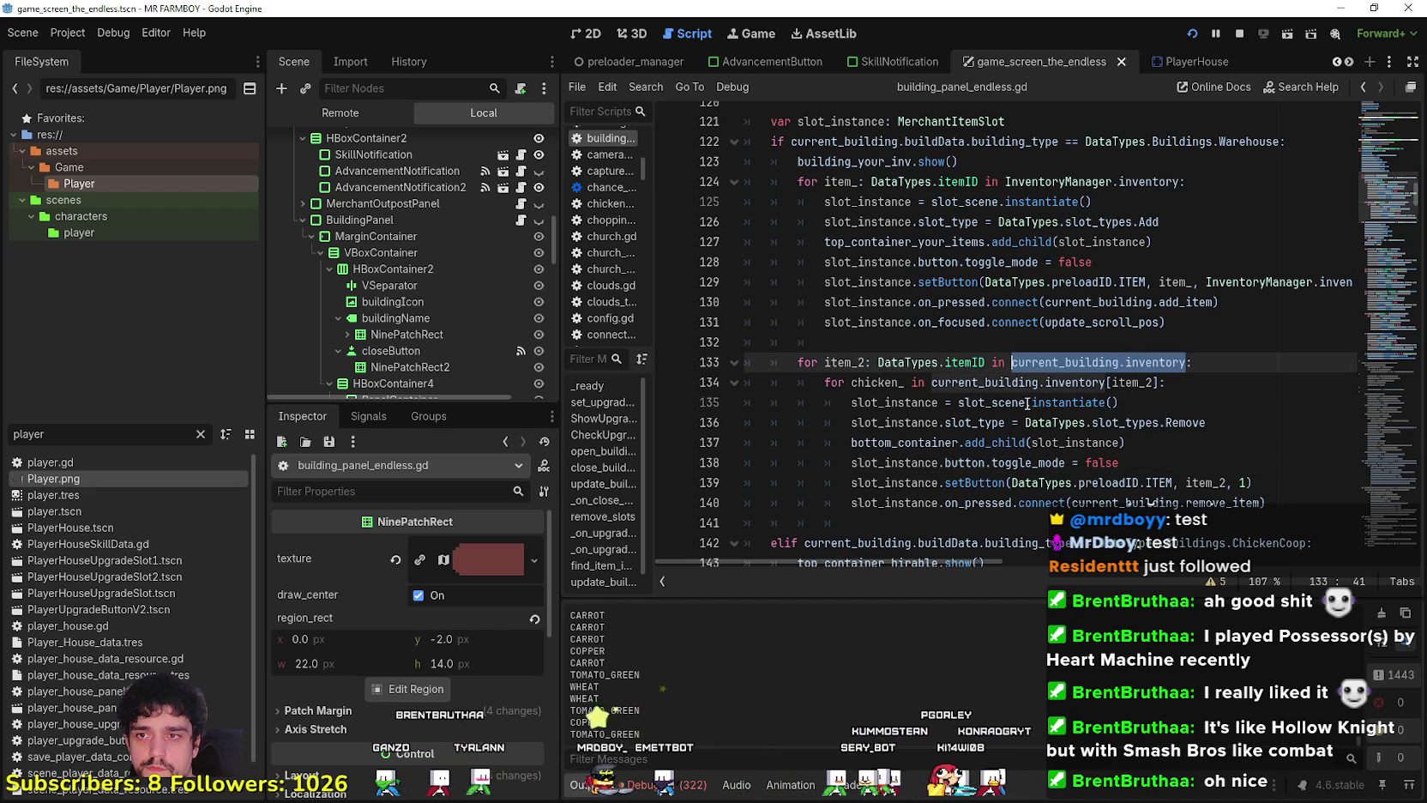
double_click(1100, 384)
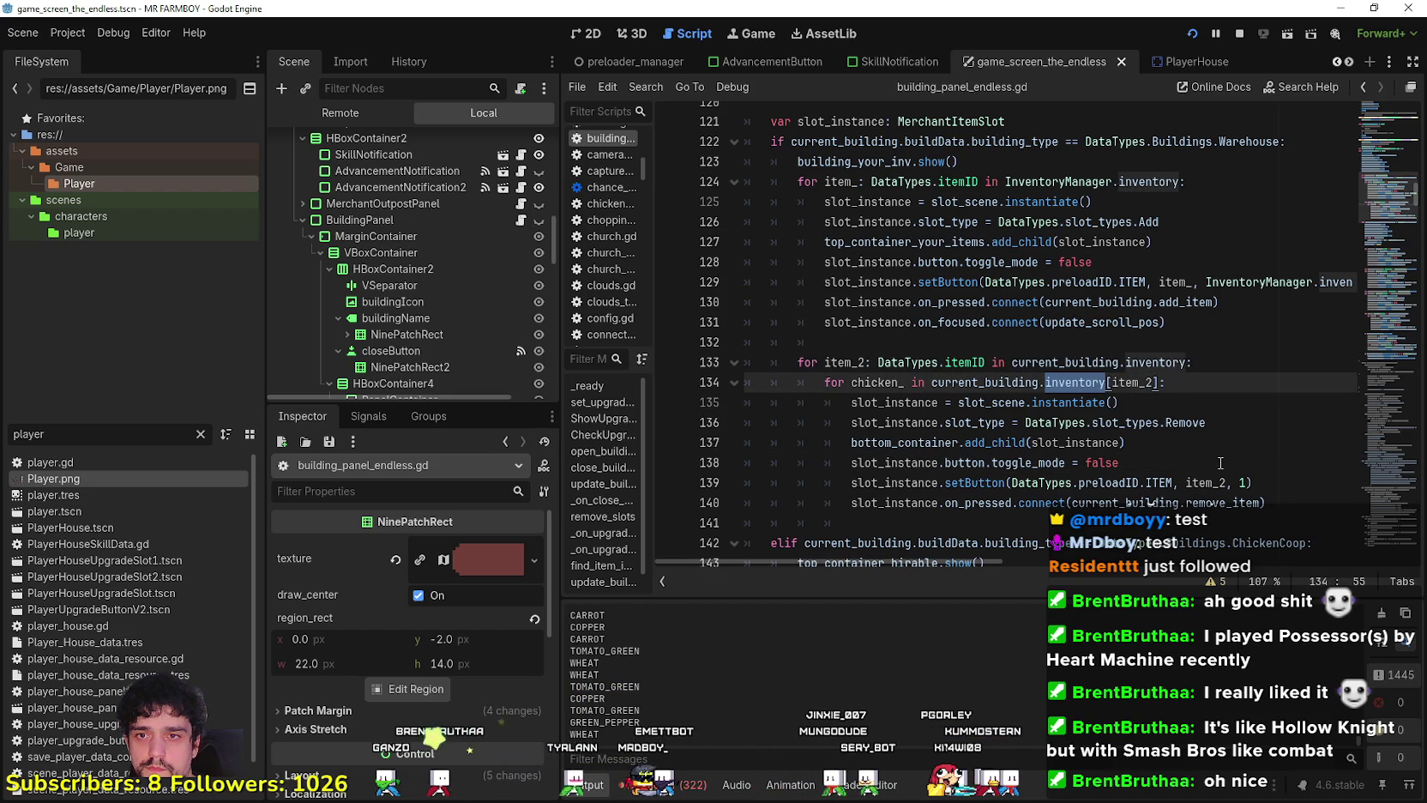
double_click(1243, 483)
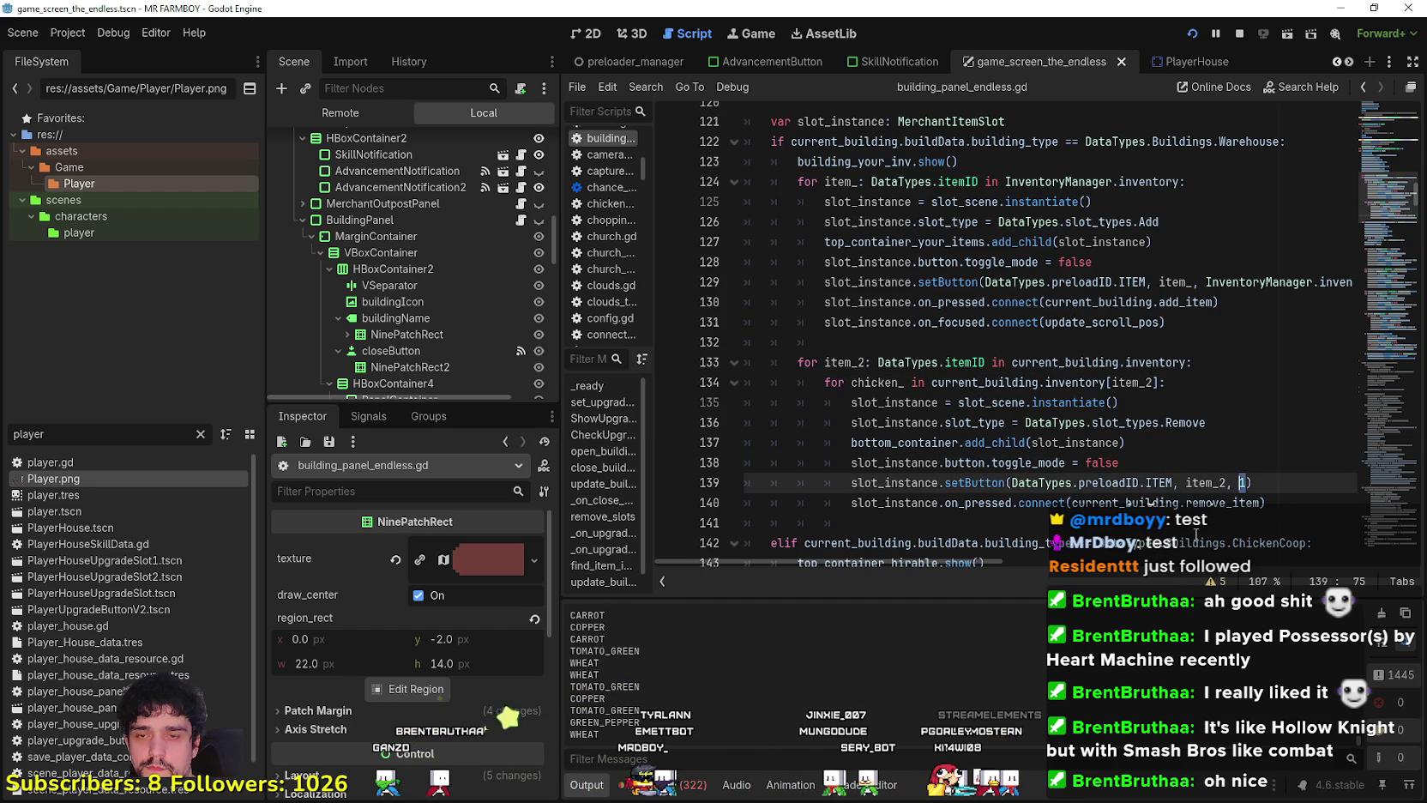
key("ctrl+v")
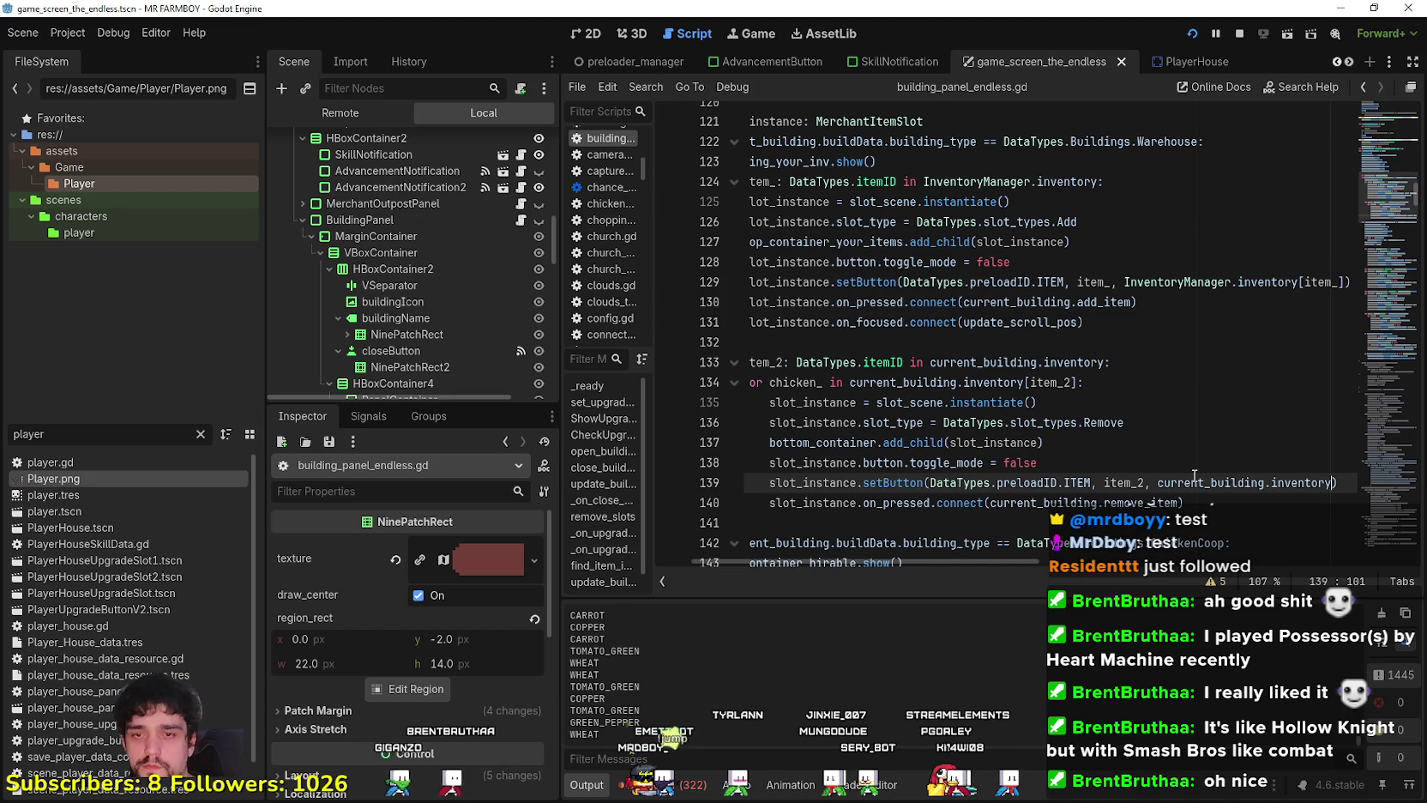
type("[item")
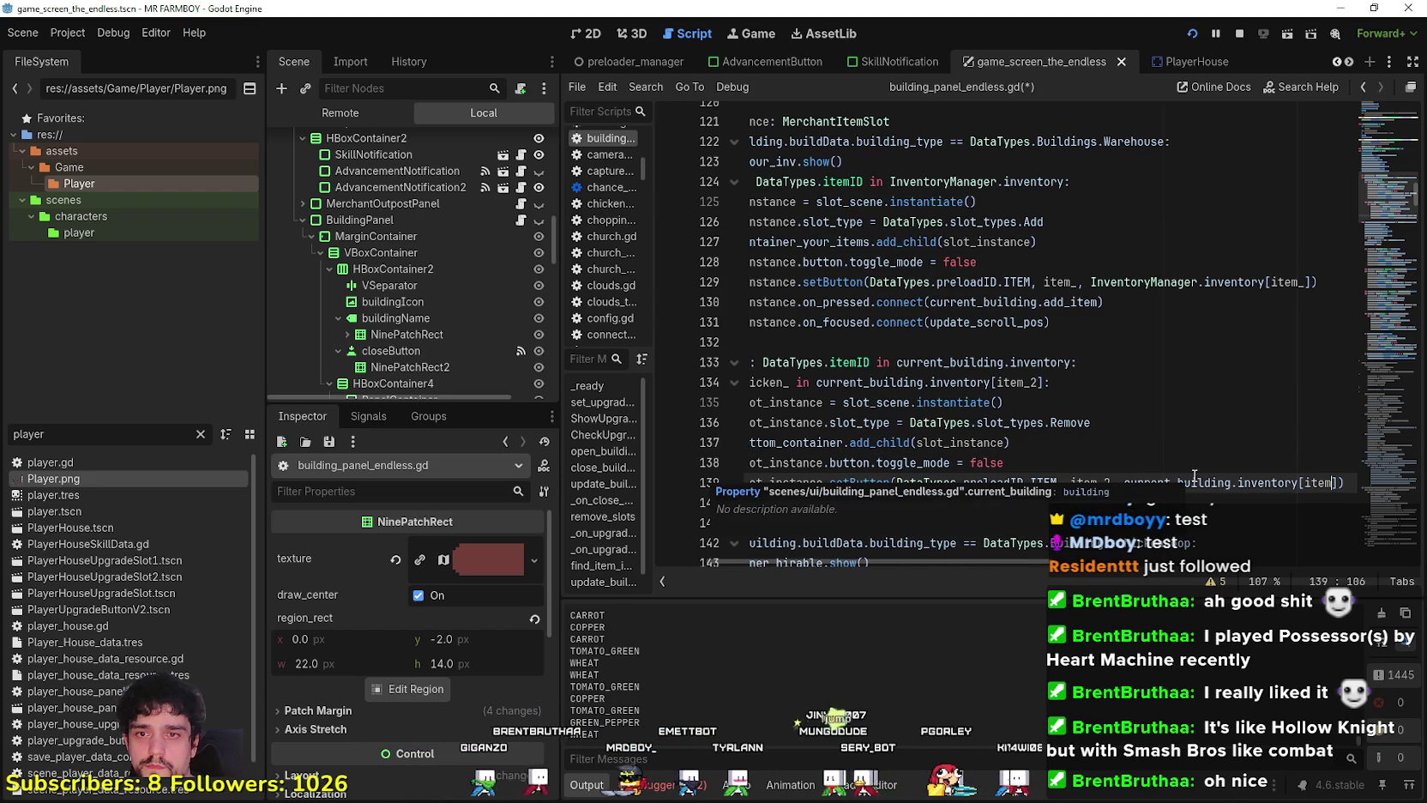
key("Return")
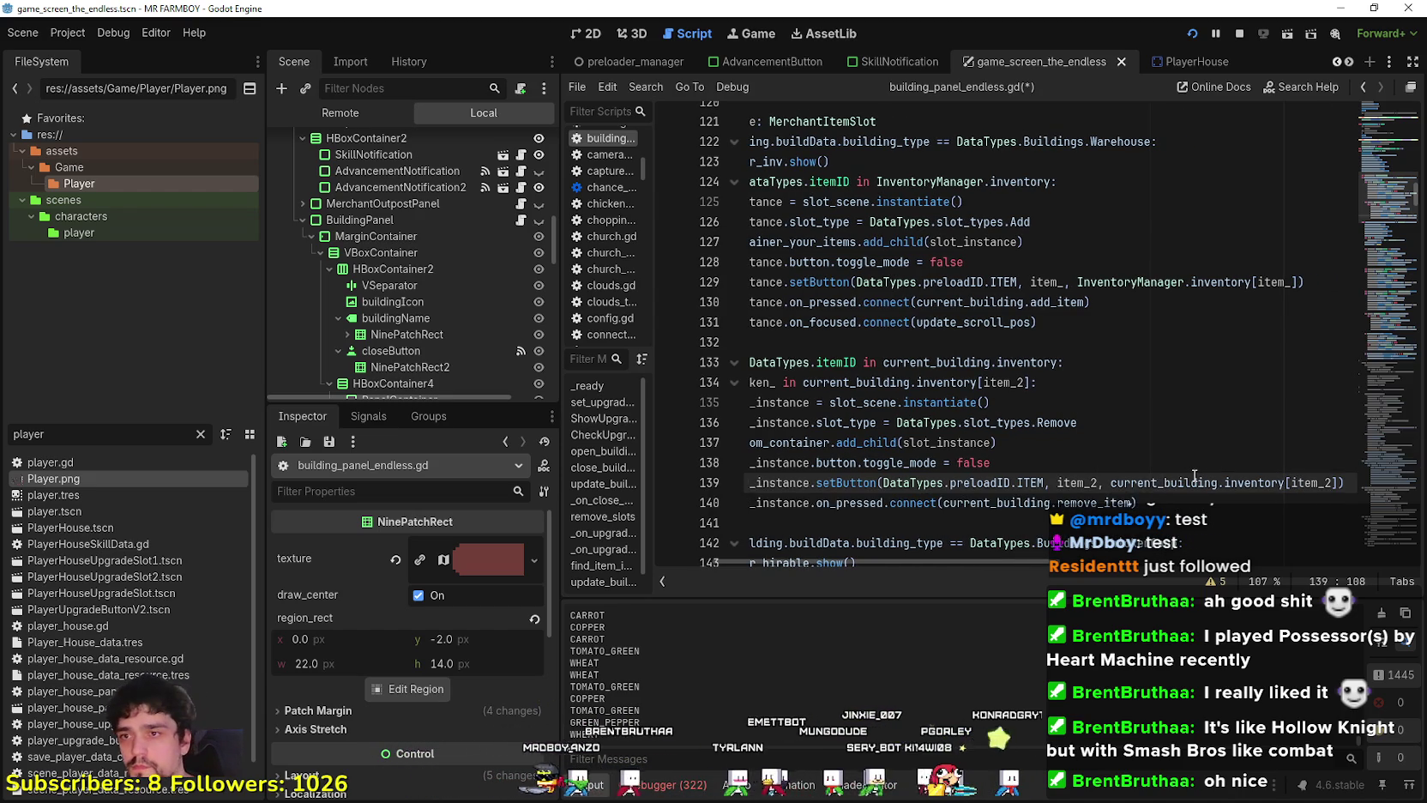
Inspect the inner loop on lines 134–137 and its chicken_ and item_2 references.
left_click(1080, 422)
key("Up")
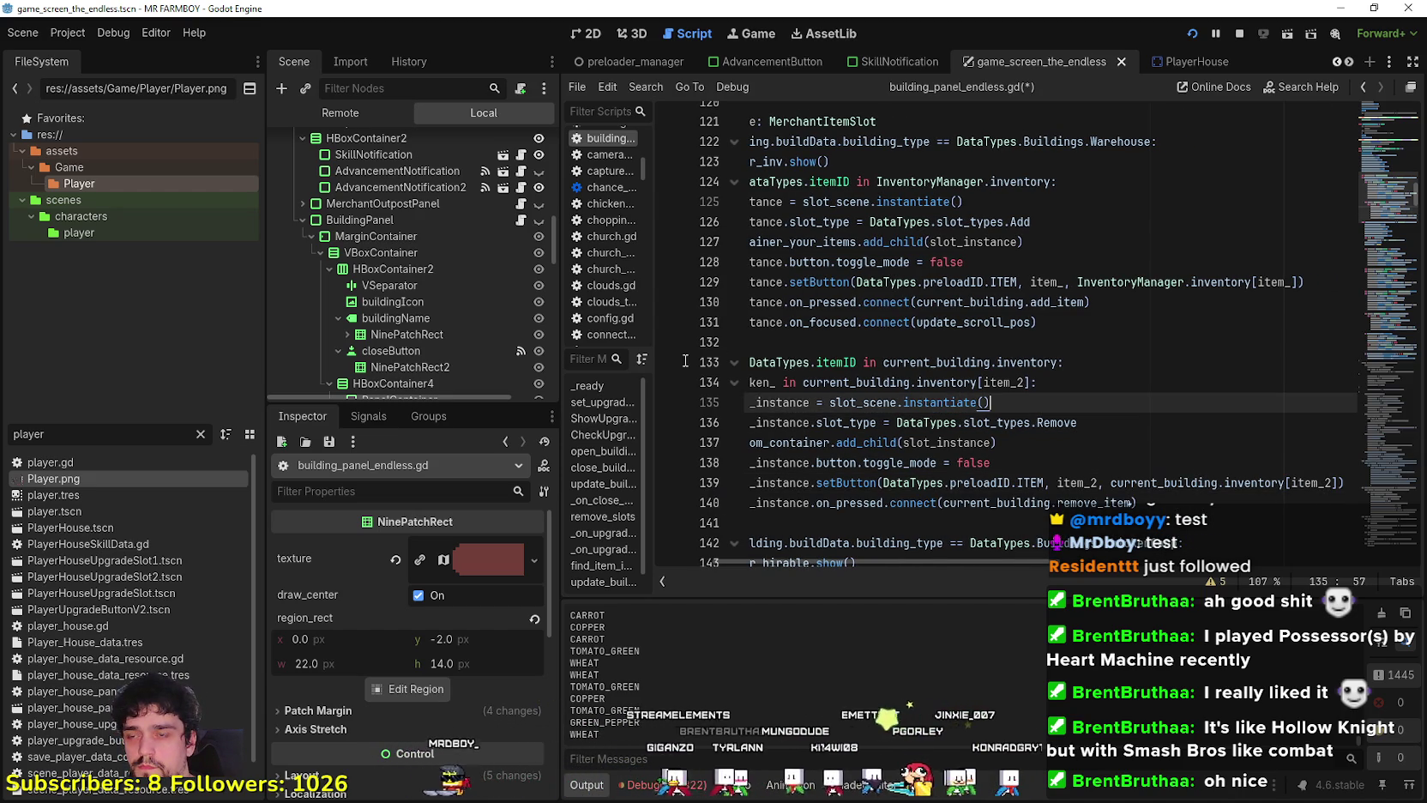
mouse_move(998, 443)
left_mouse_down()
mouse_move(737, 422)
mouse_move(730, 383)
left_mouse_up()
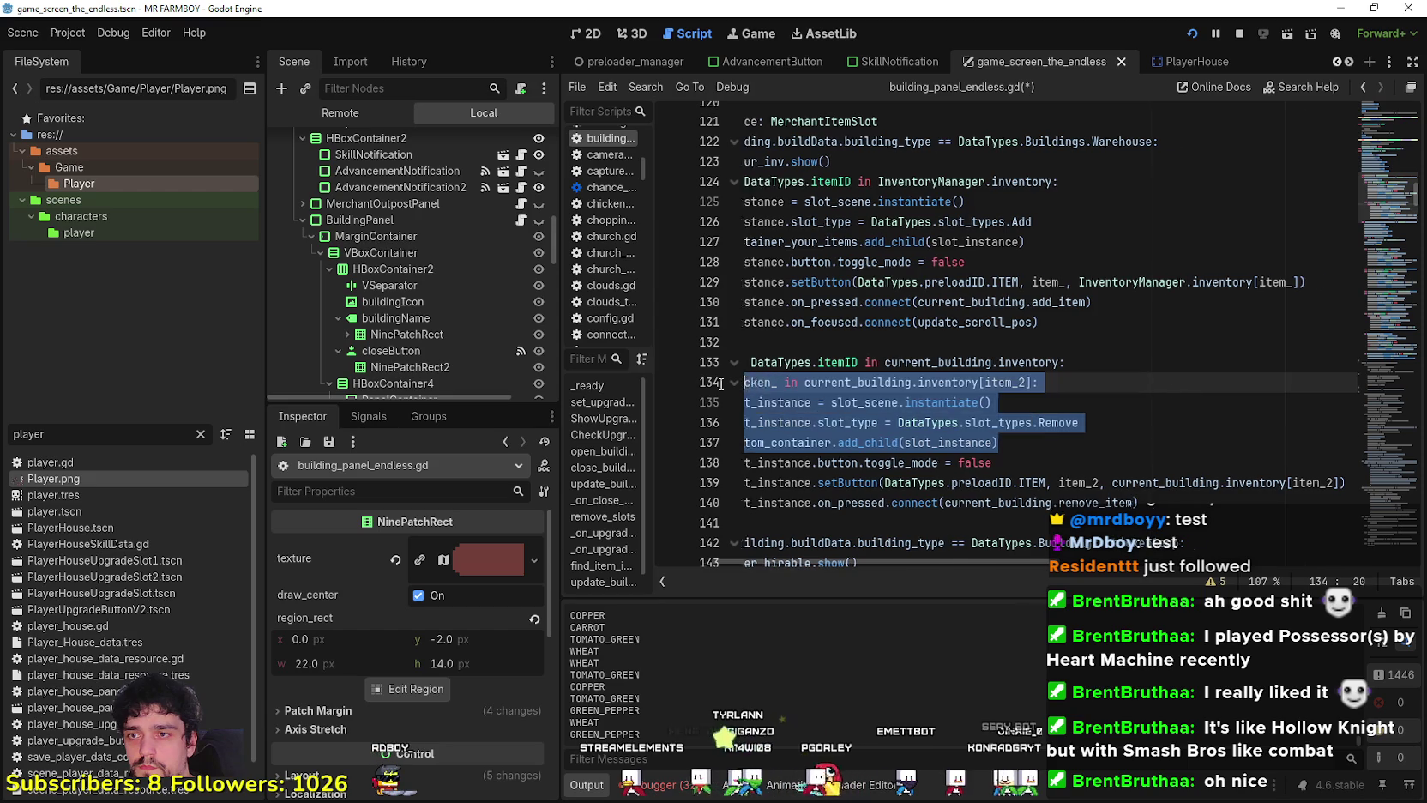
double_click(882, 383)
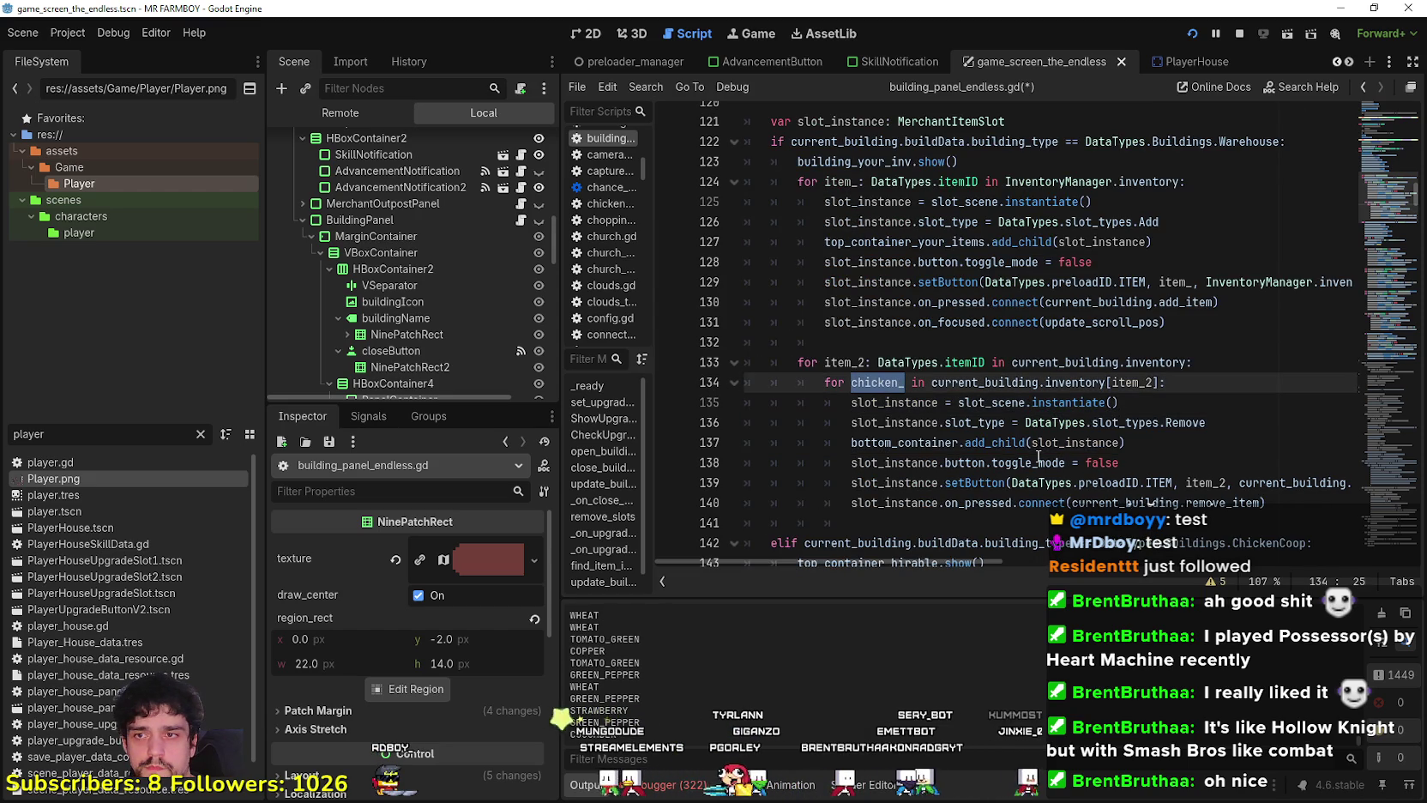
mouse_move(1038, 457)
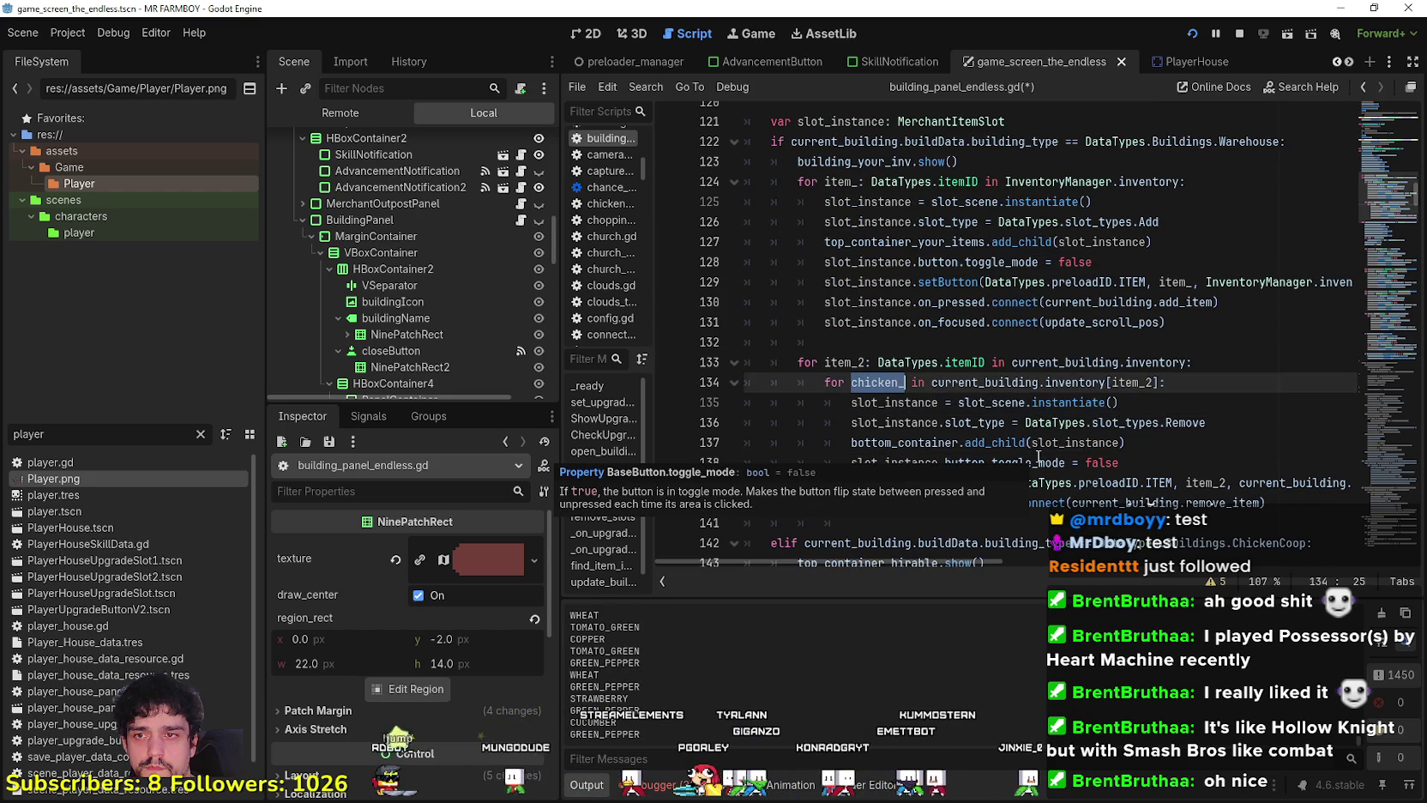
double_click(1141, 383)
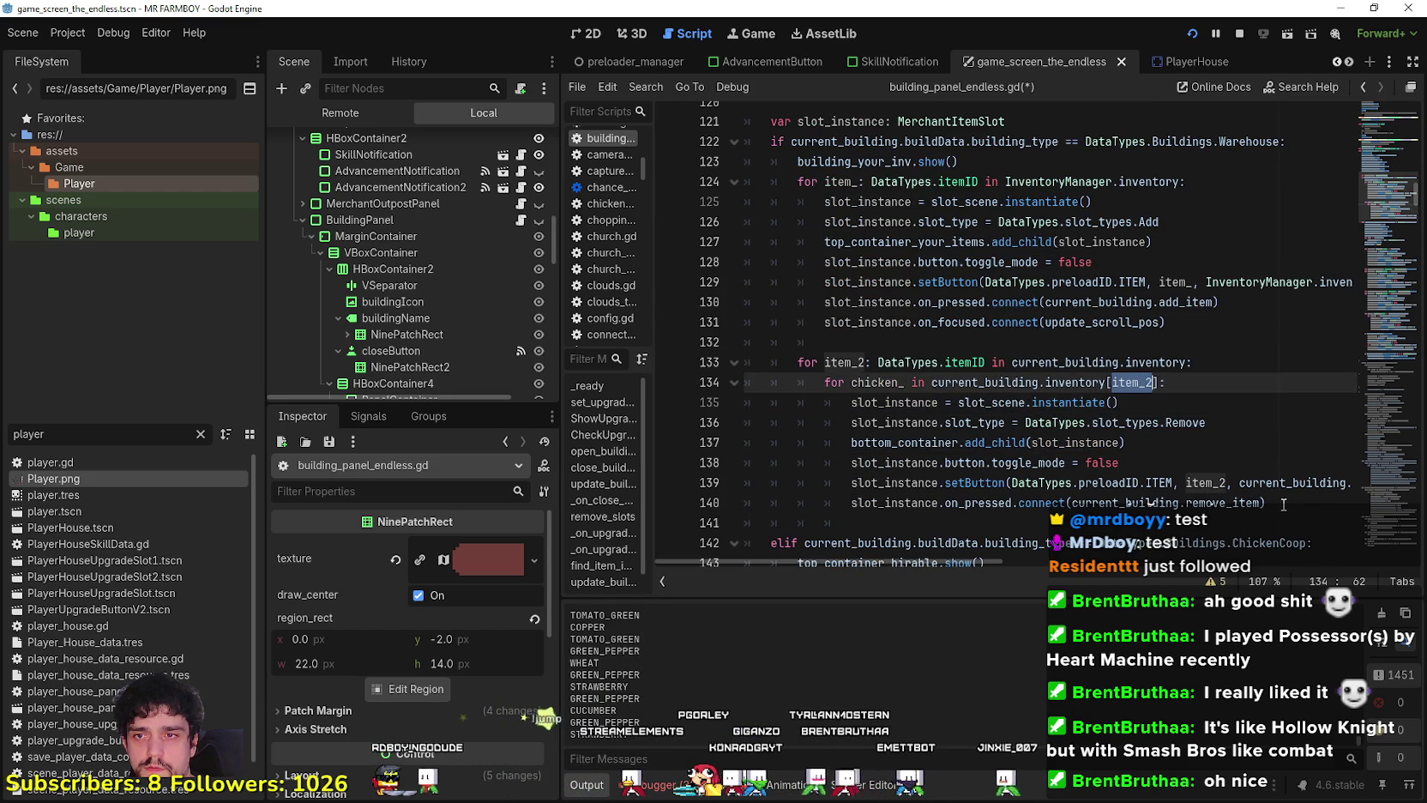
scroll(1128, 412, "down", 1)
scroll(1193, 364, "up", 1)
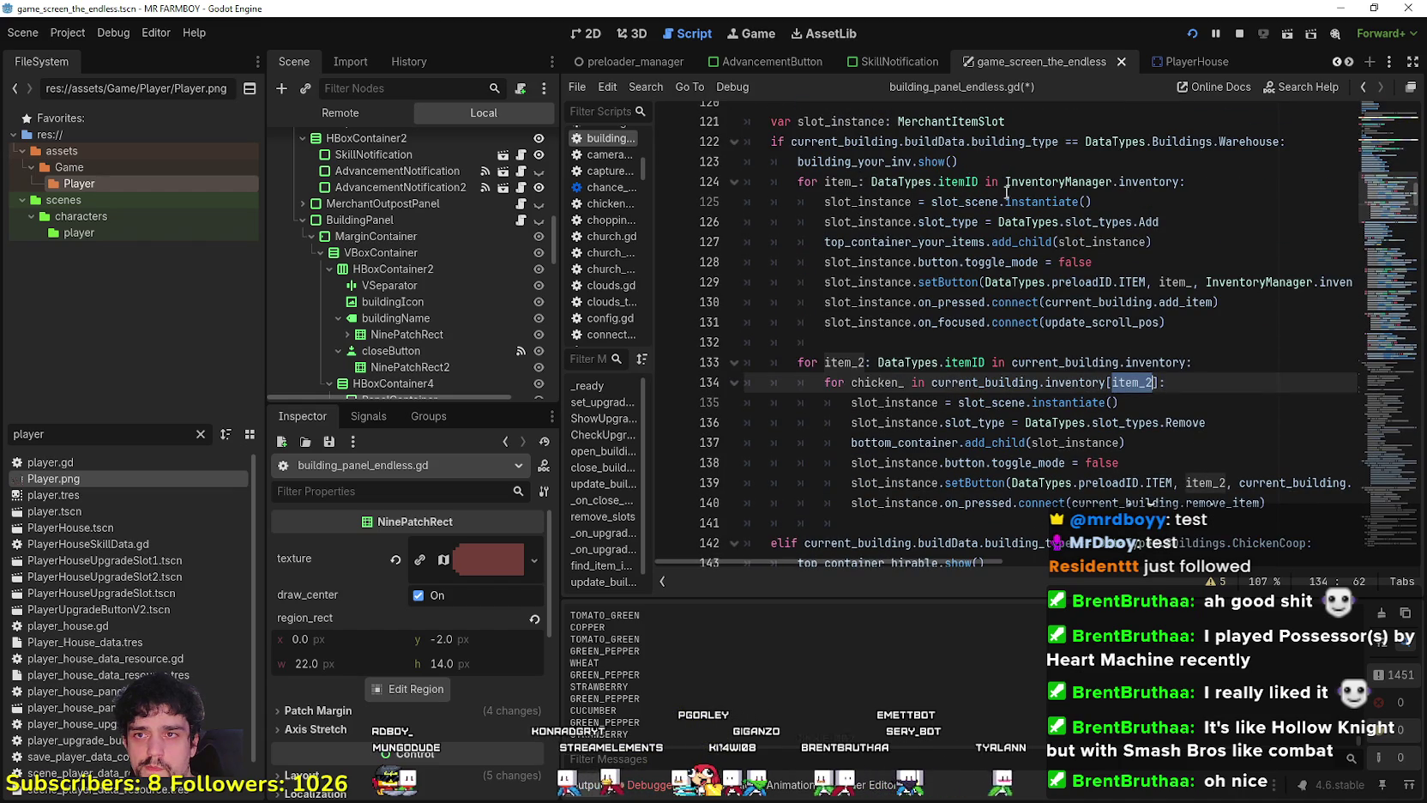
Delete the [item_2] index from line 134's inner loop and save the script.
left_click(1119, 377)
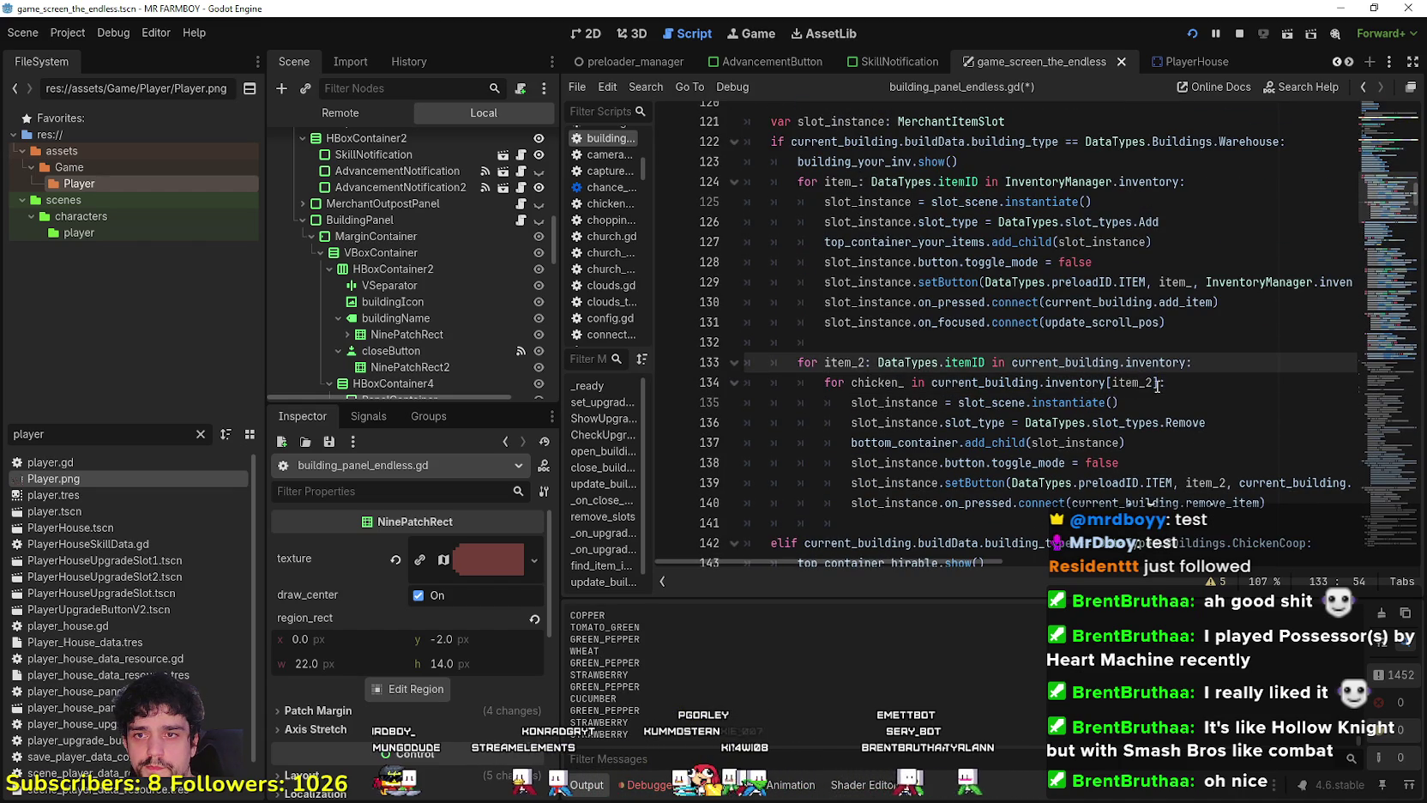
left_click_drag(1157, 383, 1140, 386)
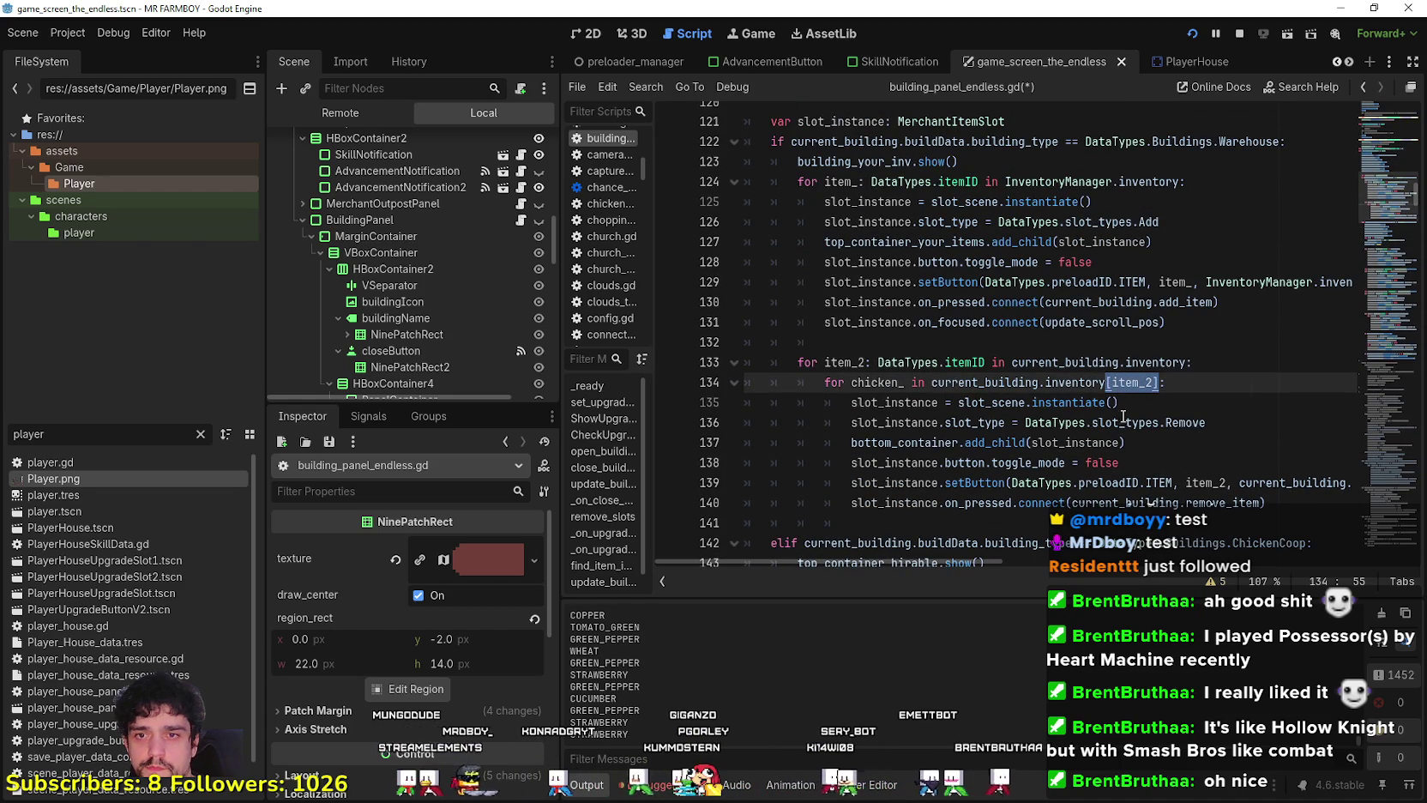
key("BackSpace")
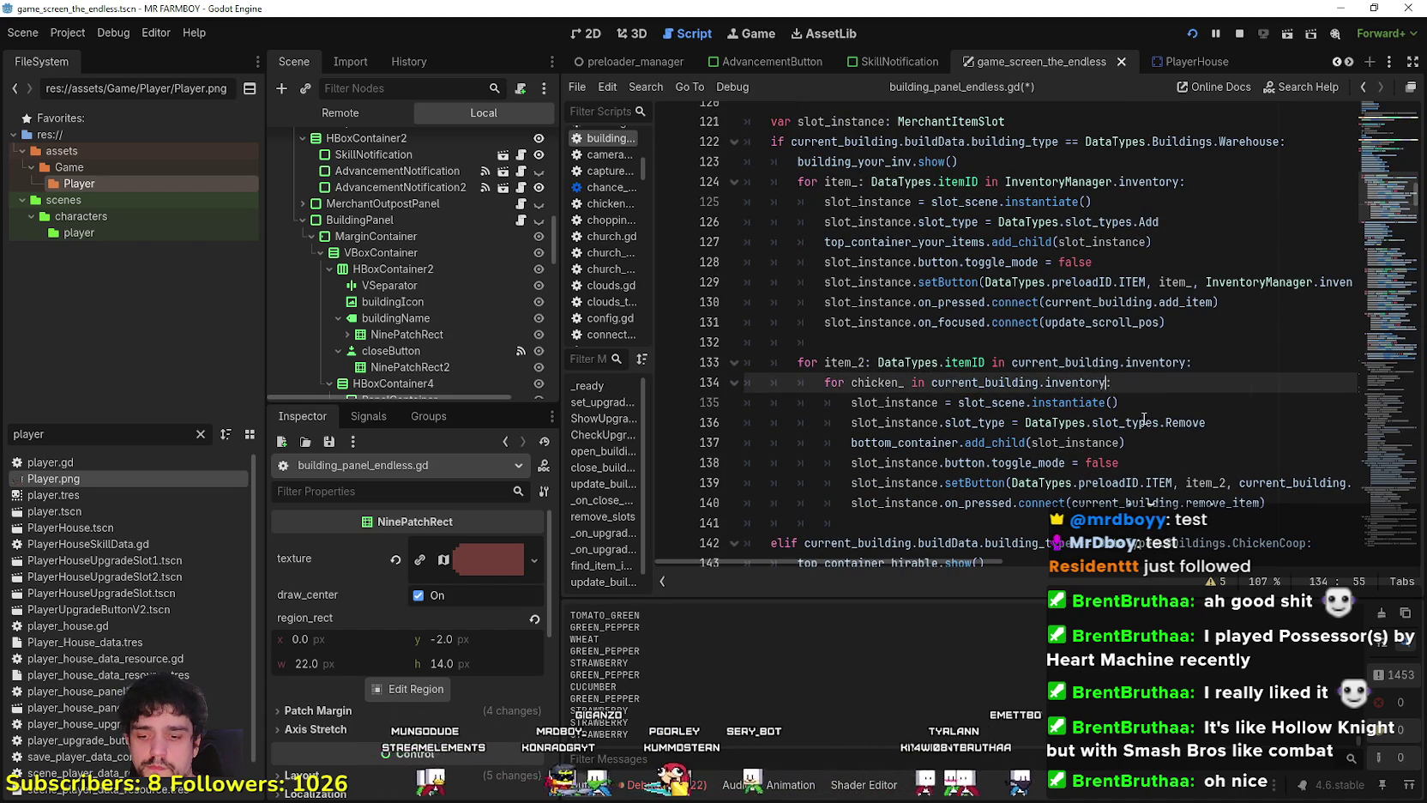
left_click(1006, 403)
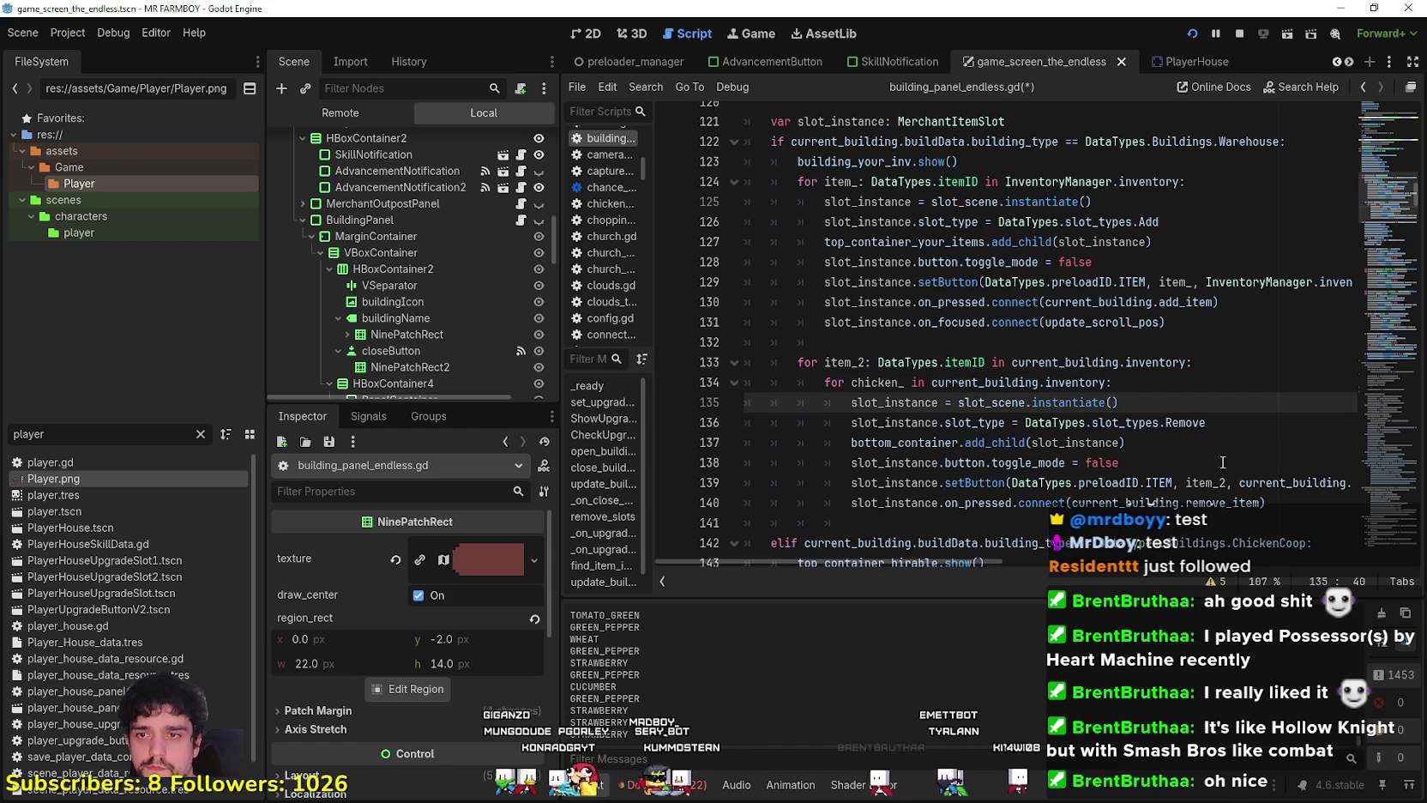
scroll(1192, 433, "down", 1)
left_click(1175, 421)
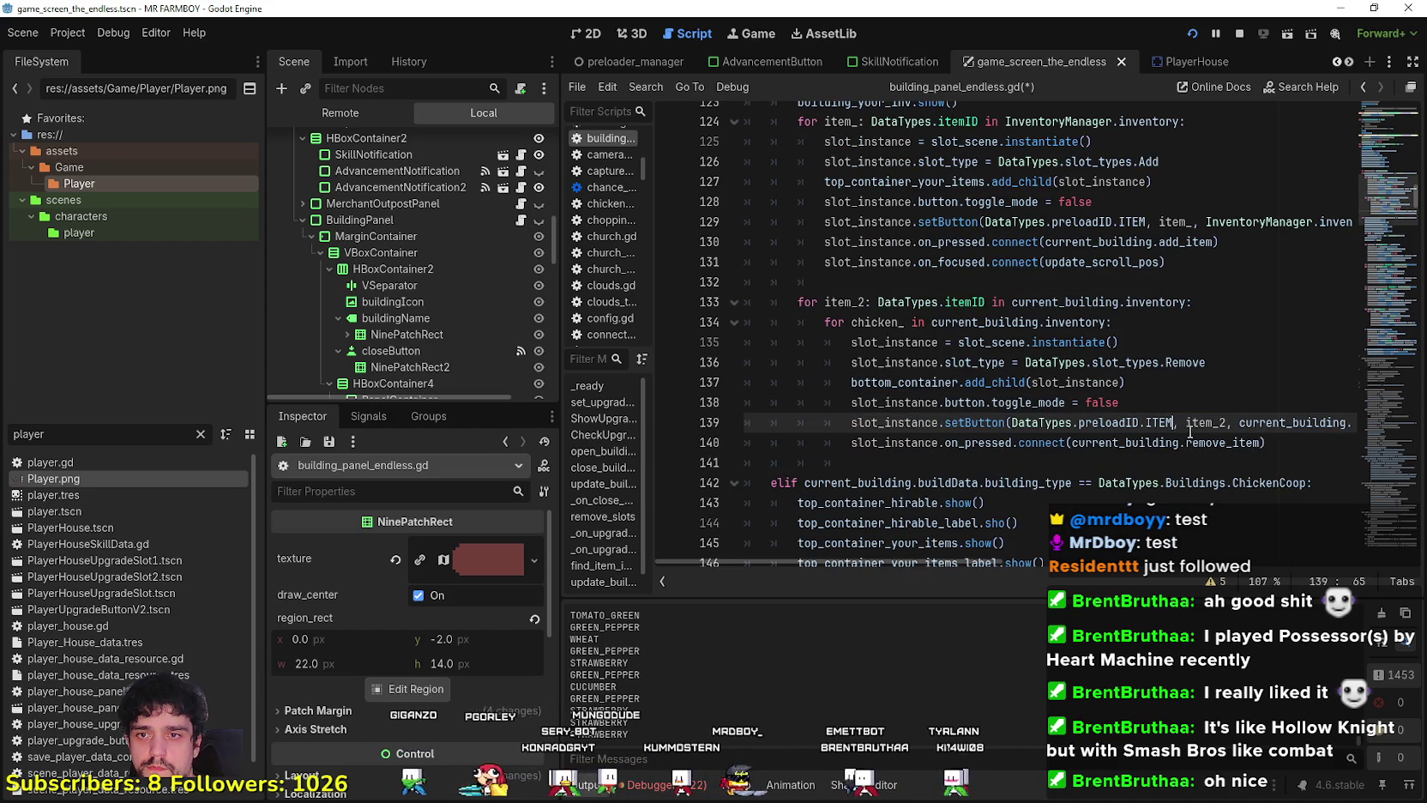
key("ctrl+s")
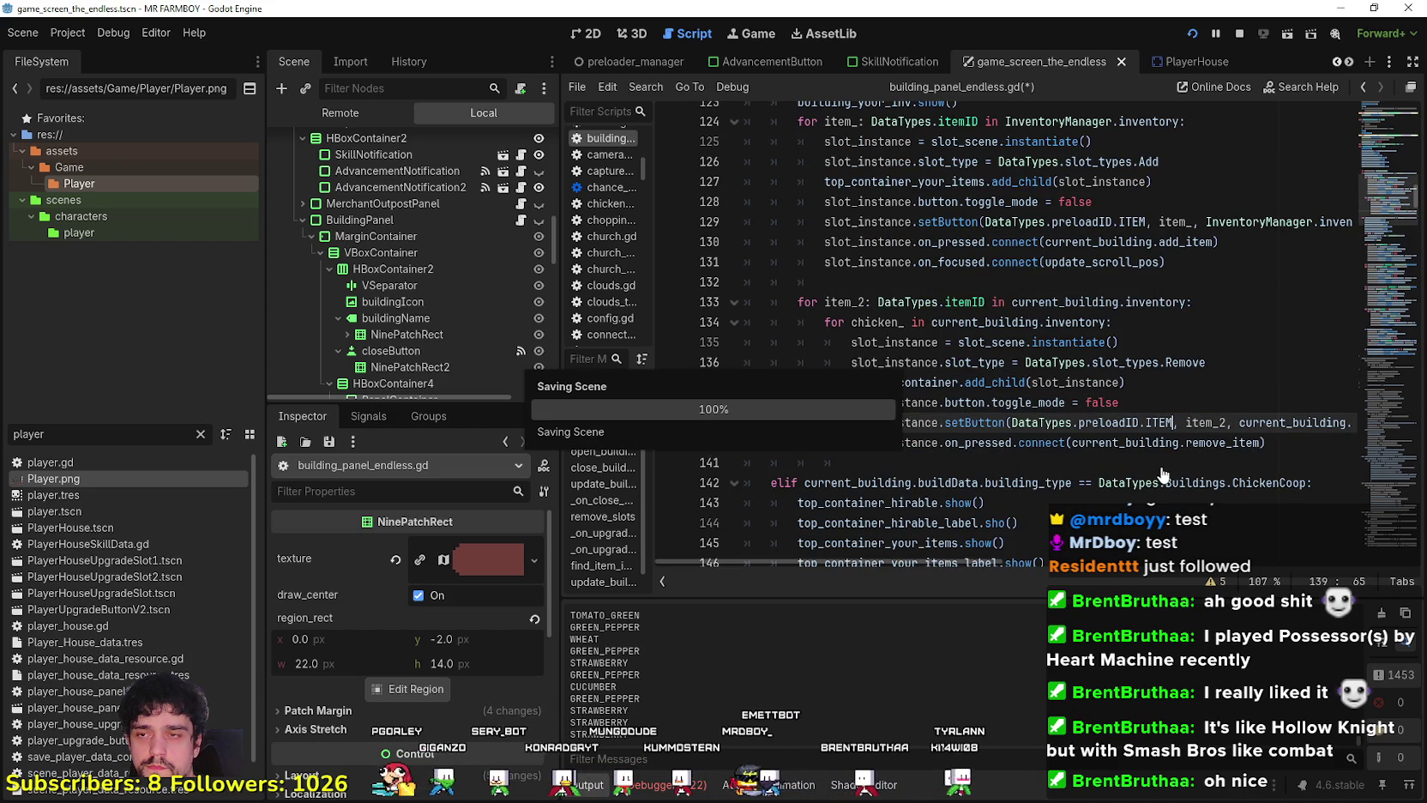
Paste the two top_container_your_items hide lines into the Warehouse branch, indented.
scroll(931, 260, "up", 3)
left_click(983, 283)
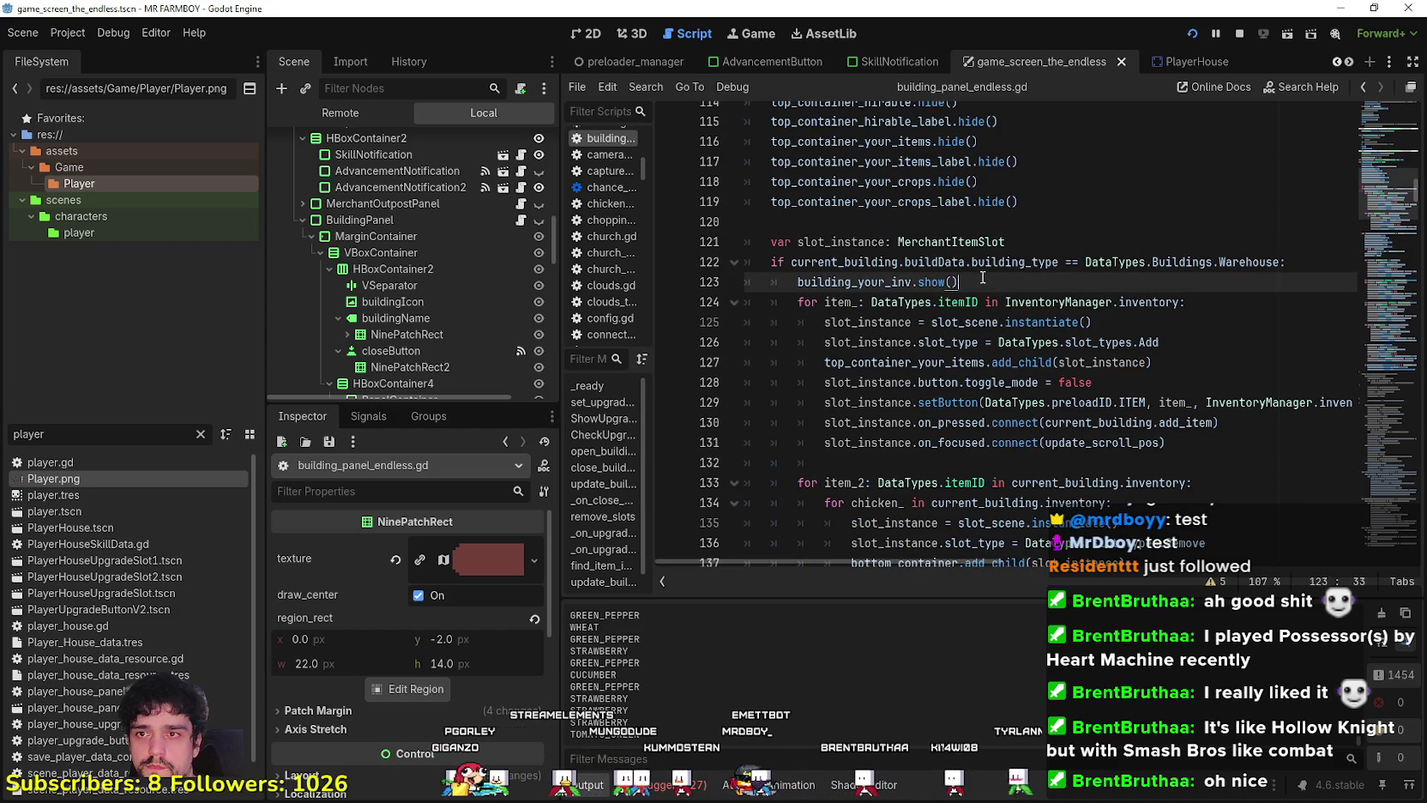
key("Return")
scroll(1025, 258, "up", 1)
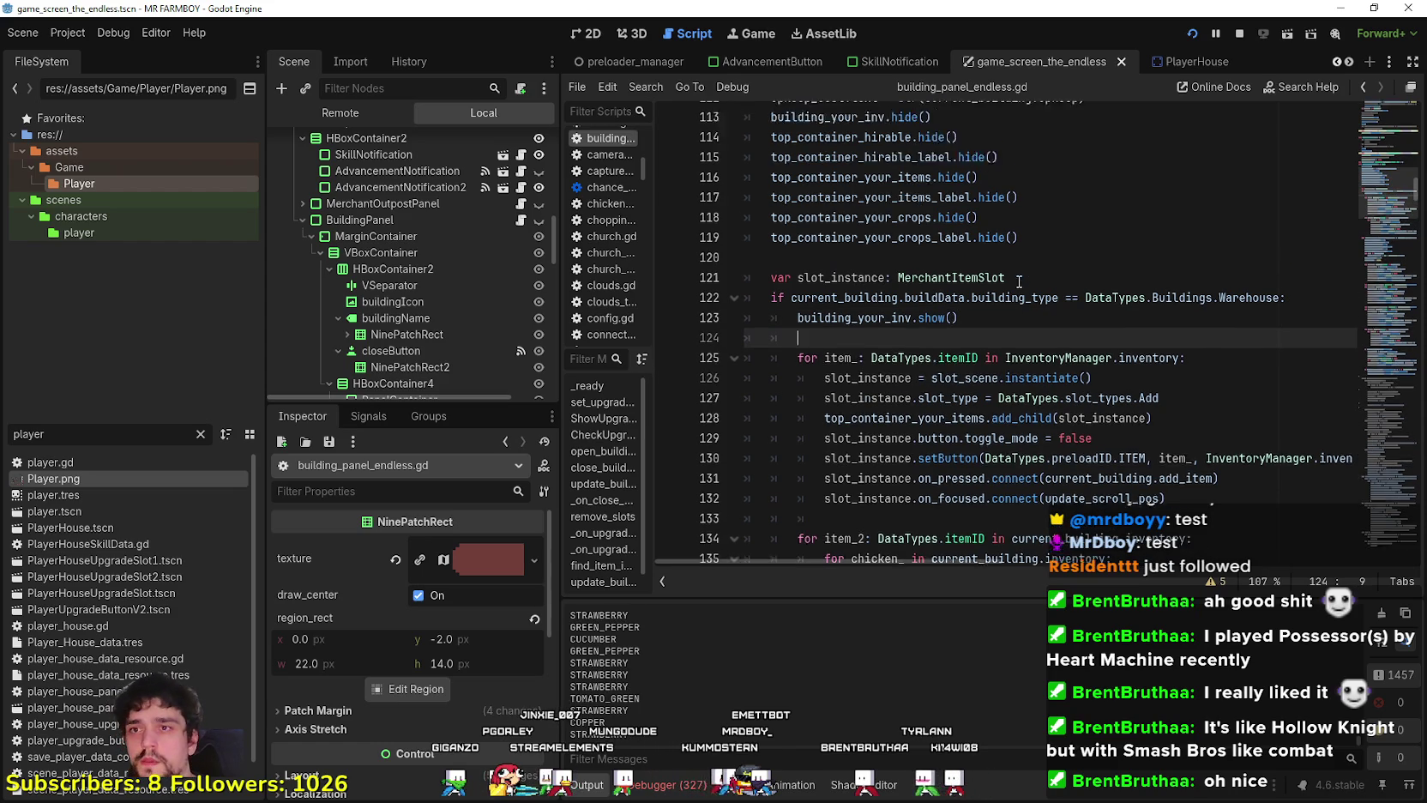
mouse_move(1039, 221)
left_mouse_down()
mouse_move(772, 202)
mouse_move(755, 183)
mouse_move(746, 218)
mouse_move(741, 204)
left_mouse_up()
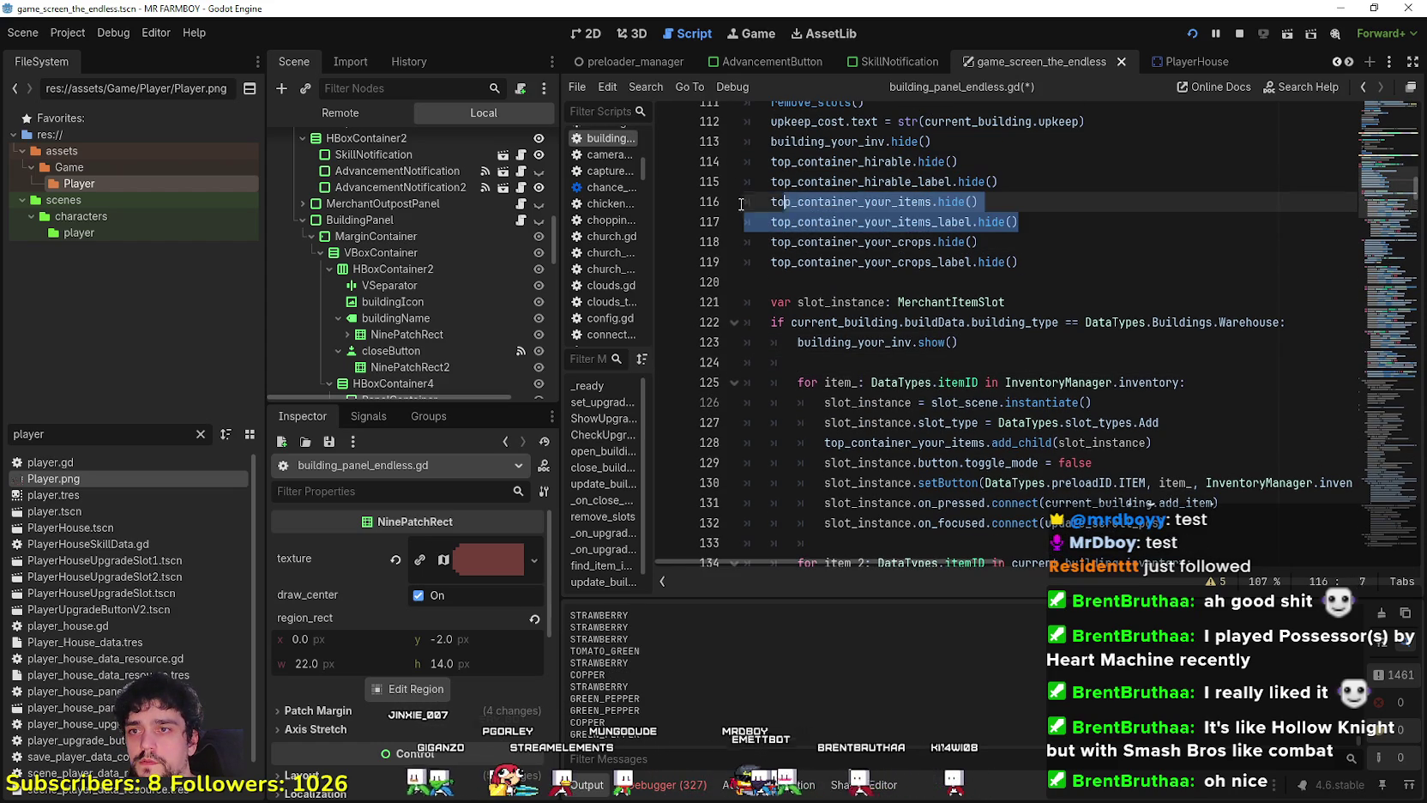
left_click(849, 363)
type("top_container_your_items.hide() \ttop_container_your_items_label.hide()")
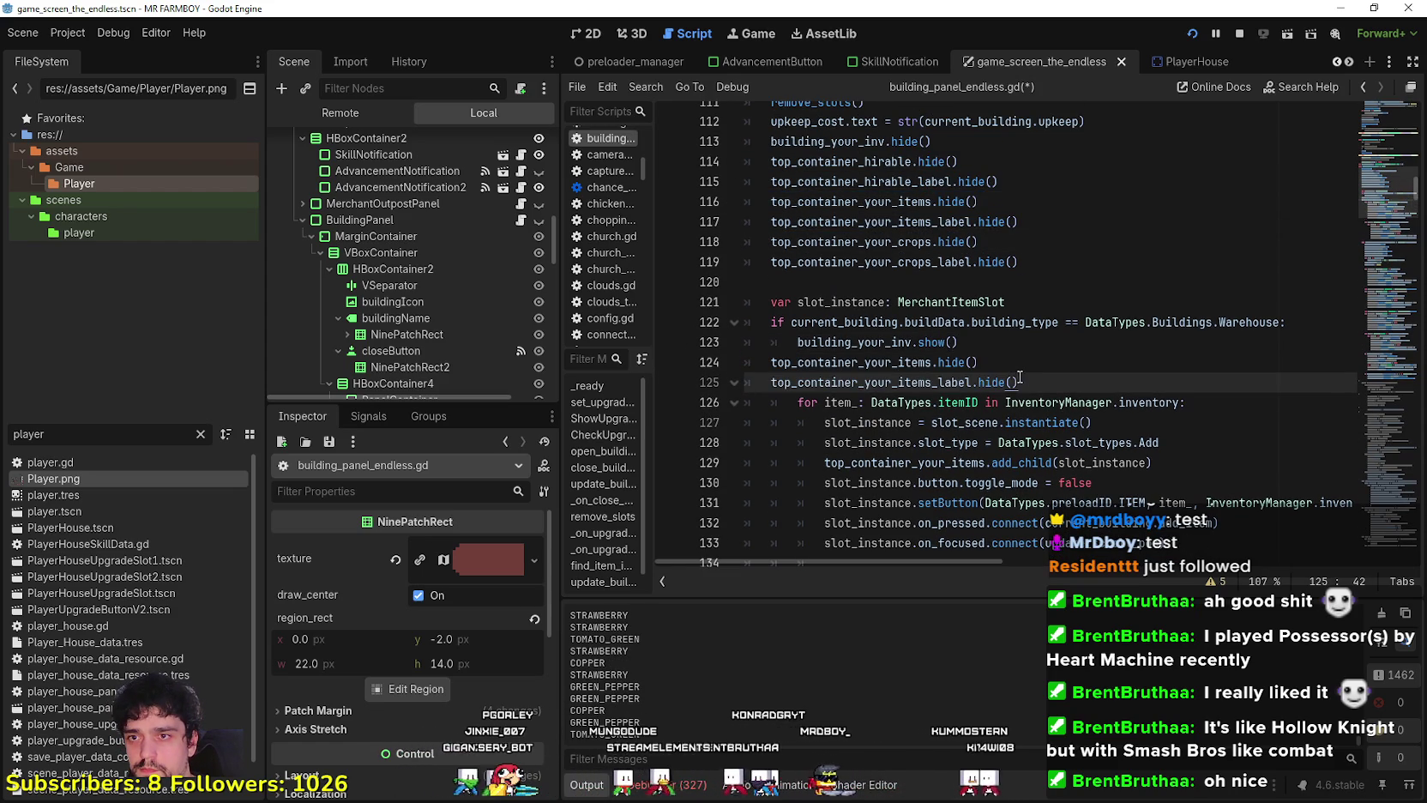
key("shift+Up")
key("shift+Home")
key("Tab")
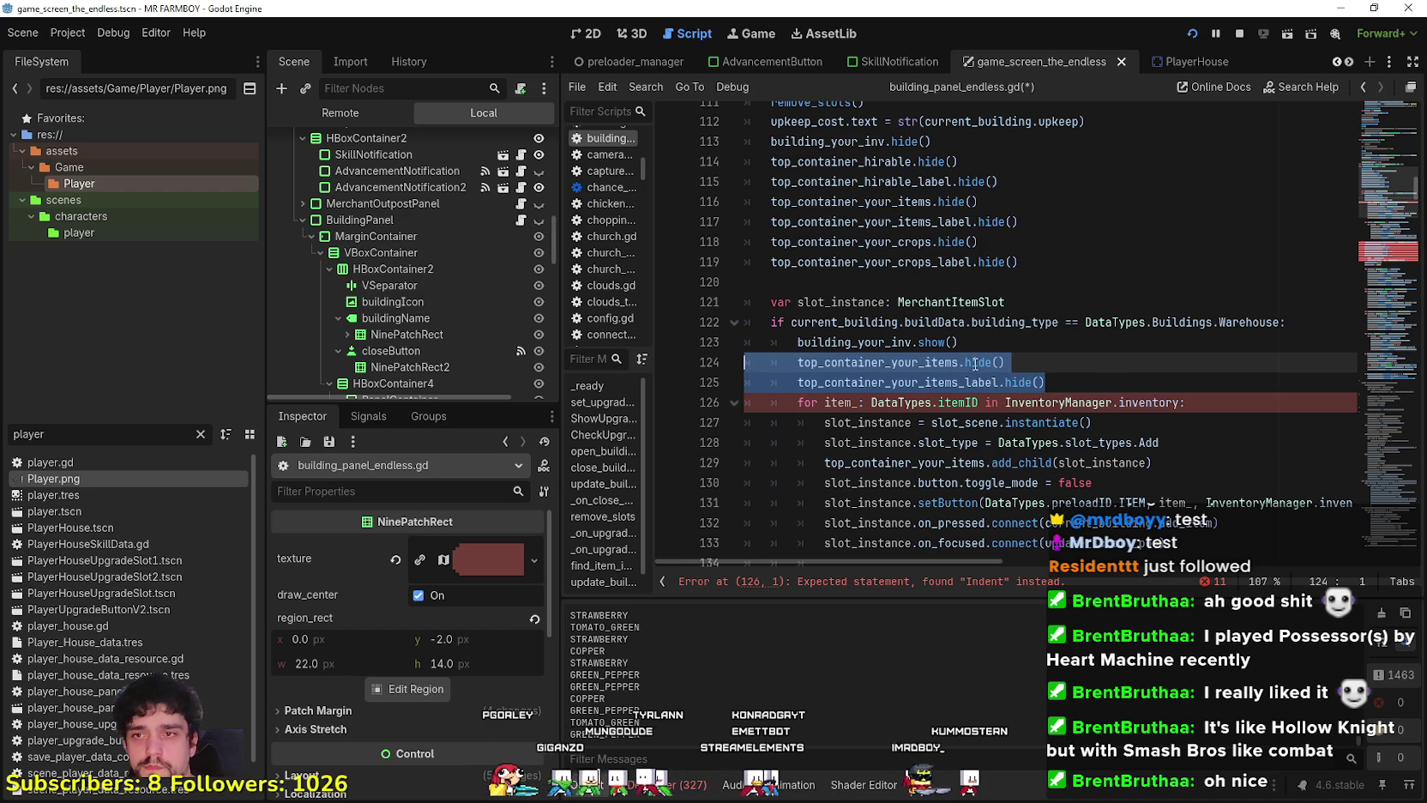
Change both pasted lines on 124 and 125 from hide() to show().
double_click(987, 363)
type("show")
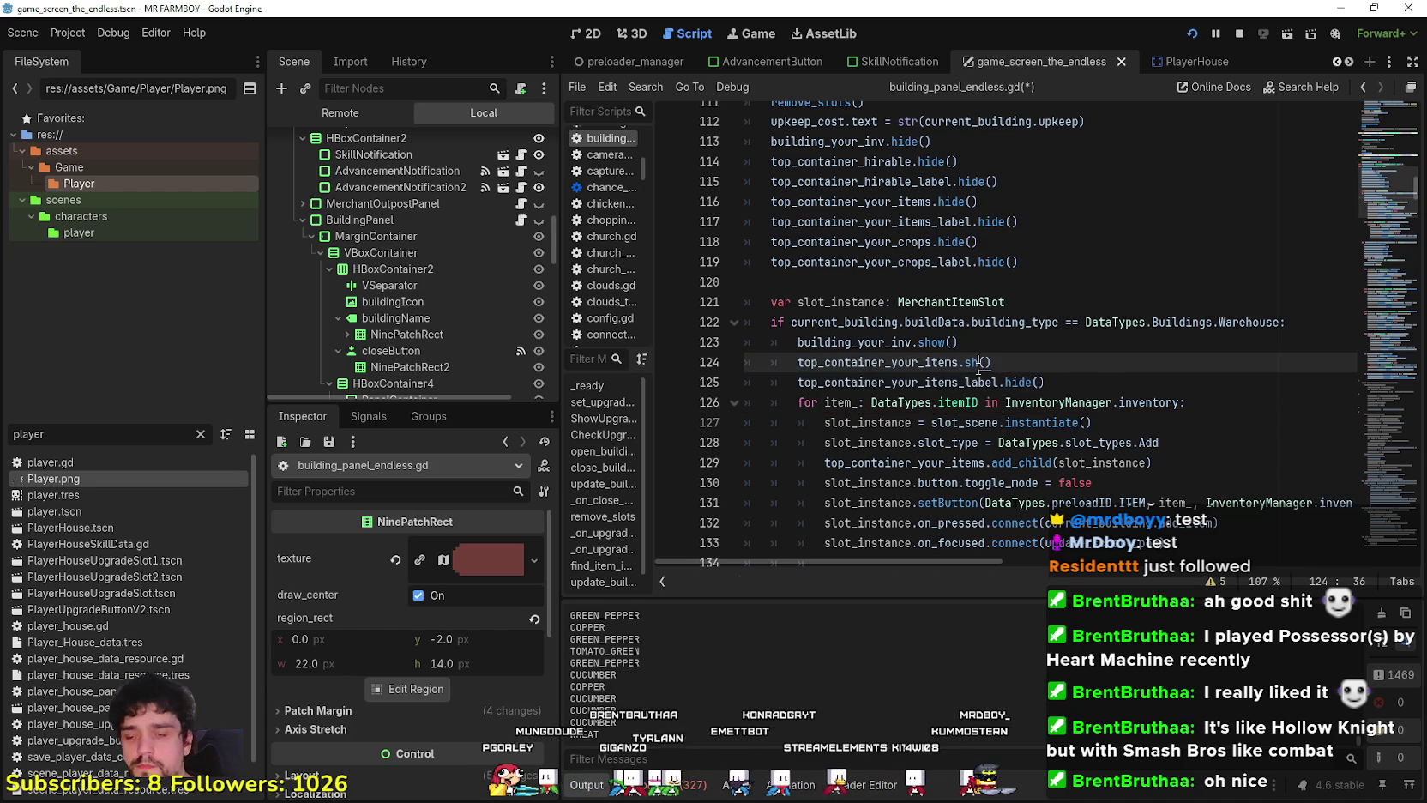
key("End")
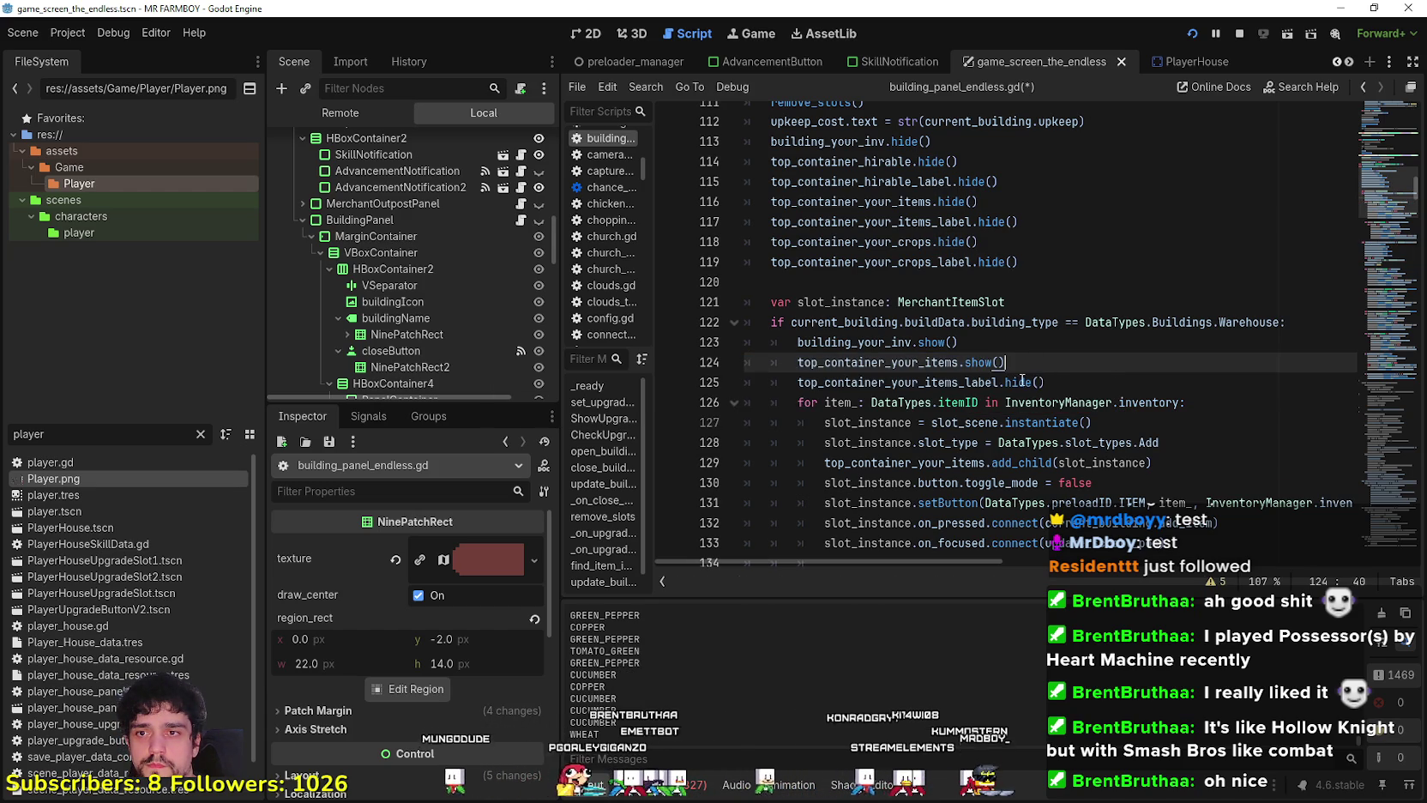
double_click(1020, 382)
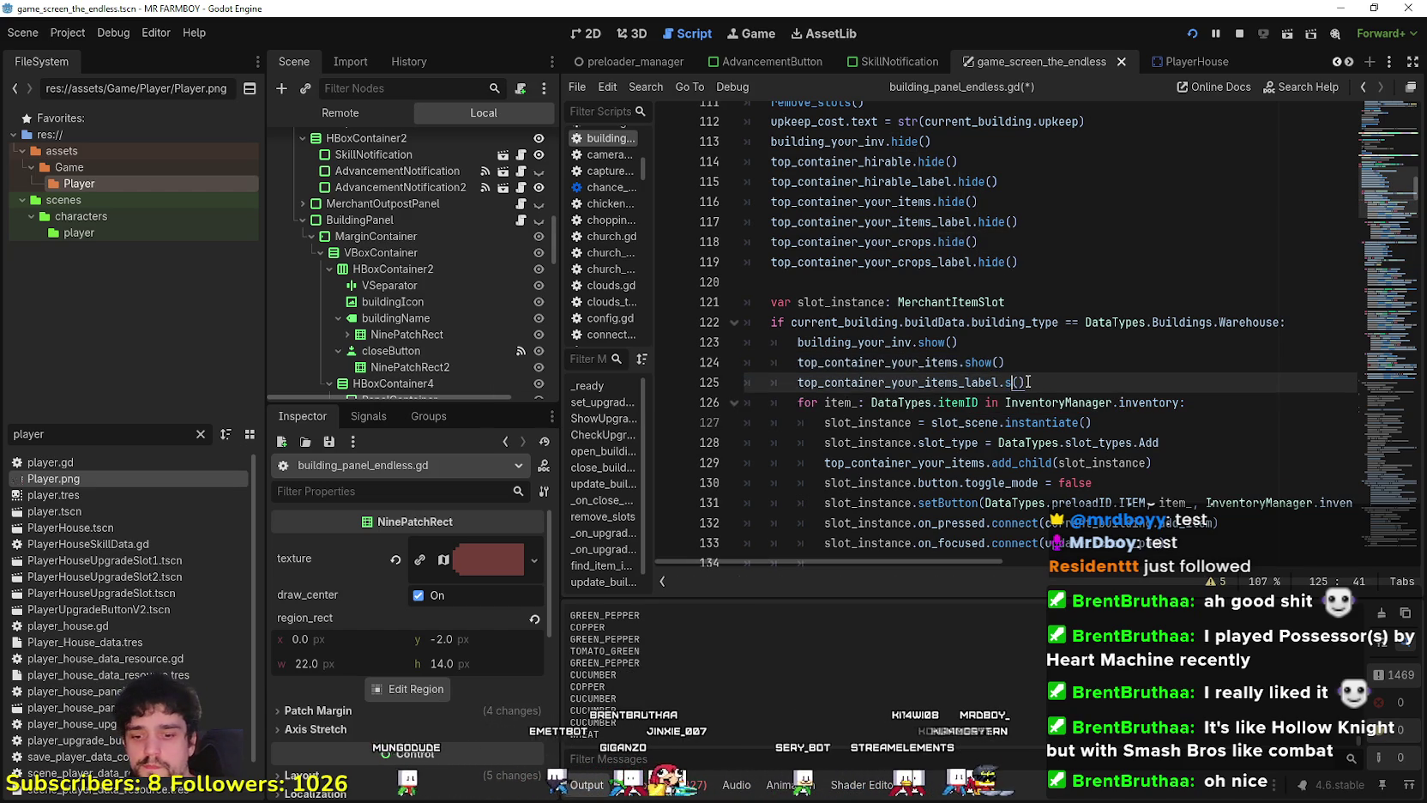
type("show")
left_click(1038, 362)
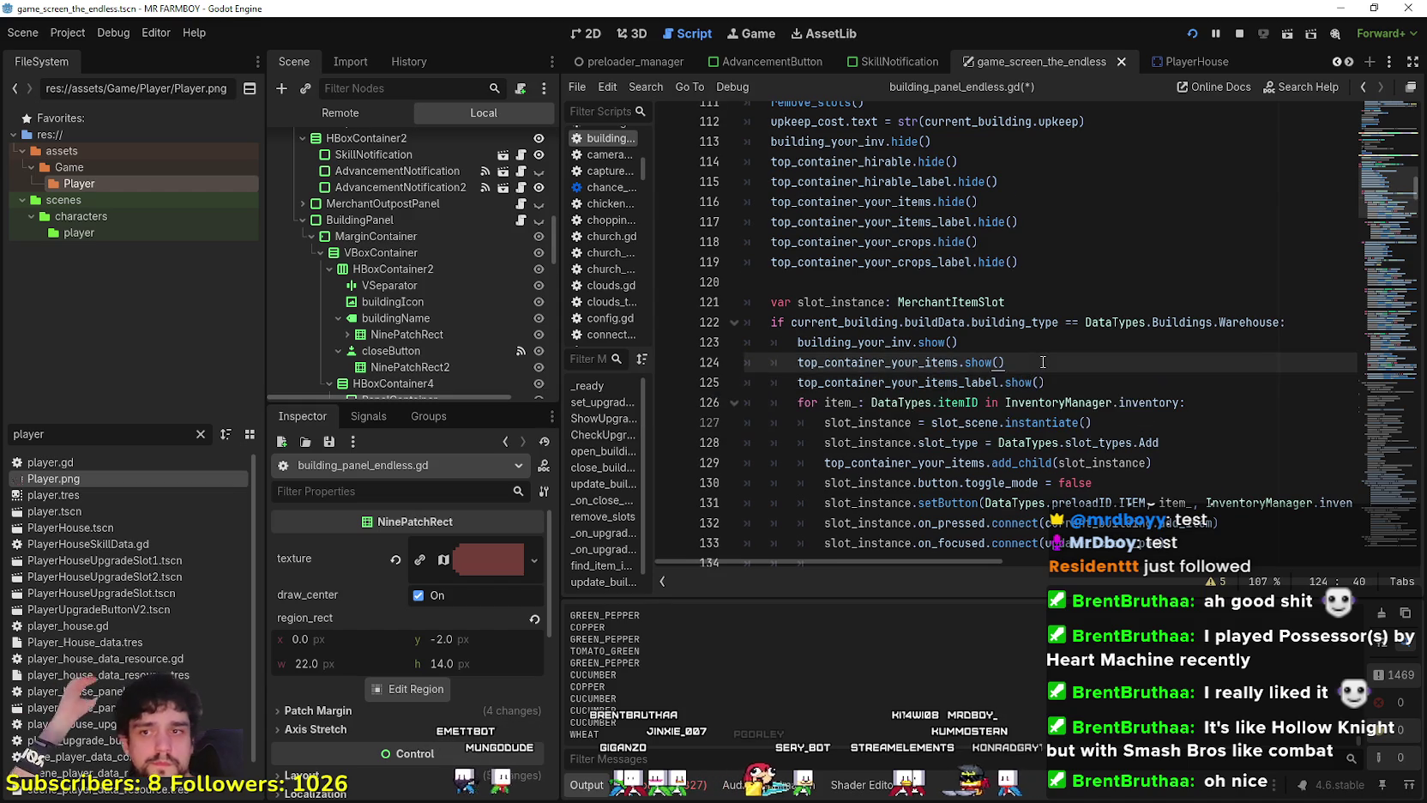
scroll(1038, 361, "down", 3)
scroll(1038, 362, "down", 20)
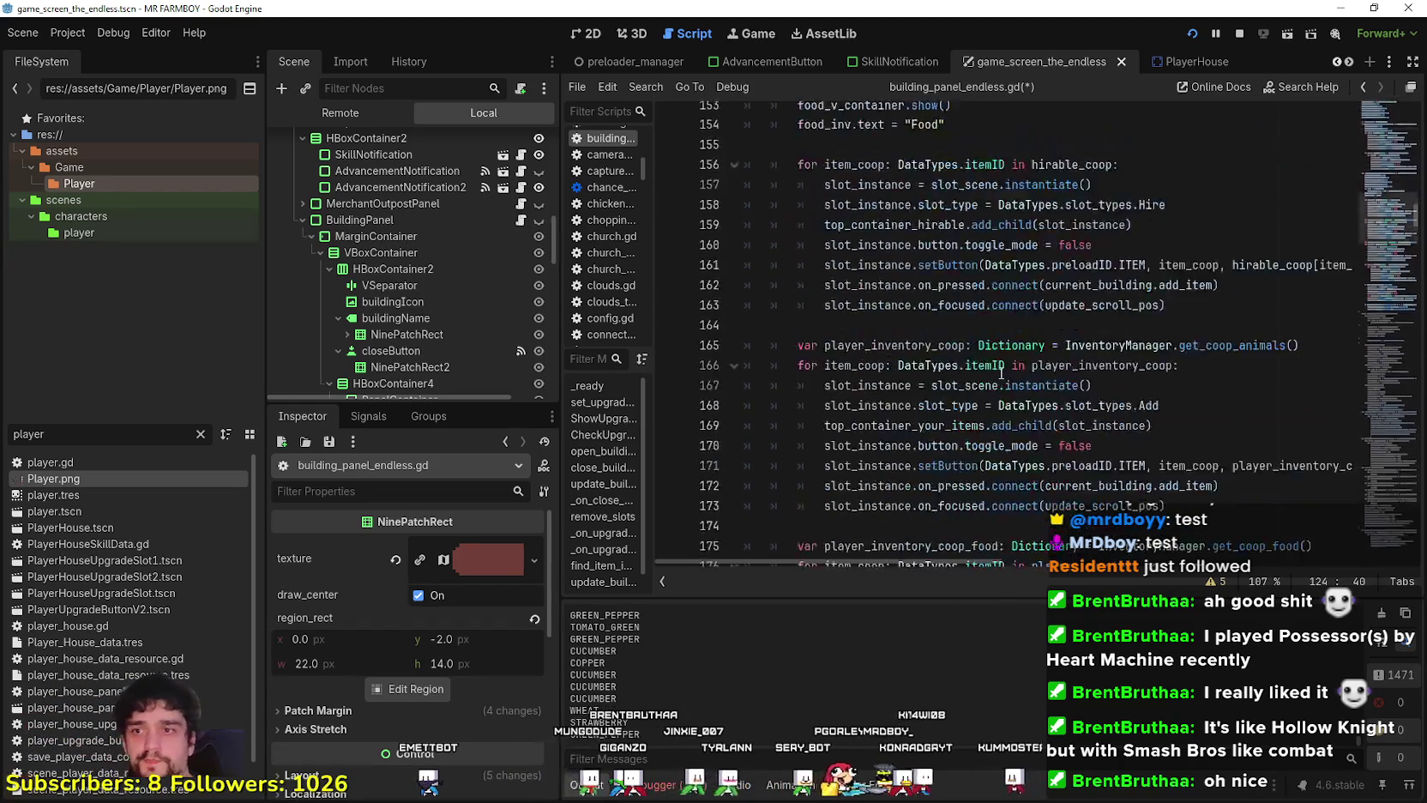
Copy the controller-focus grab_focus block from lines 203–205.
scroll(967, 382, "down", 6)
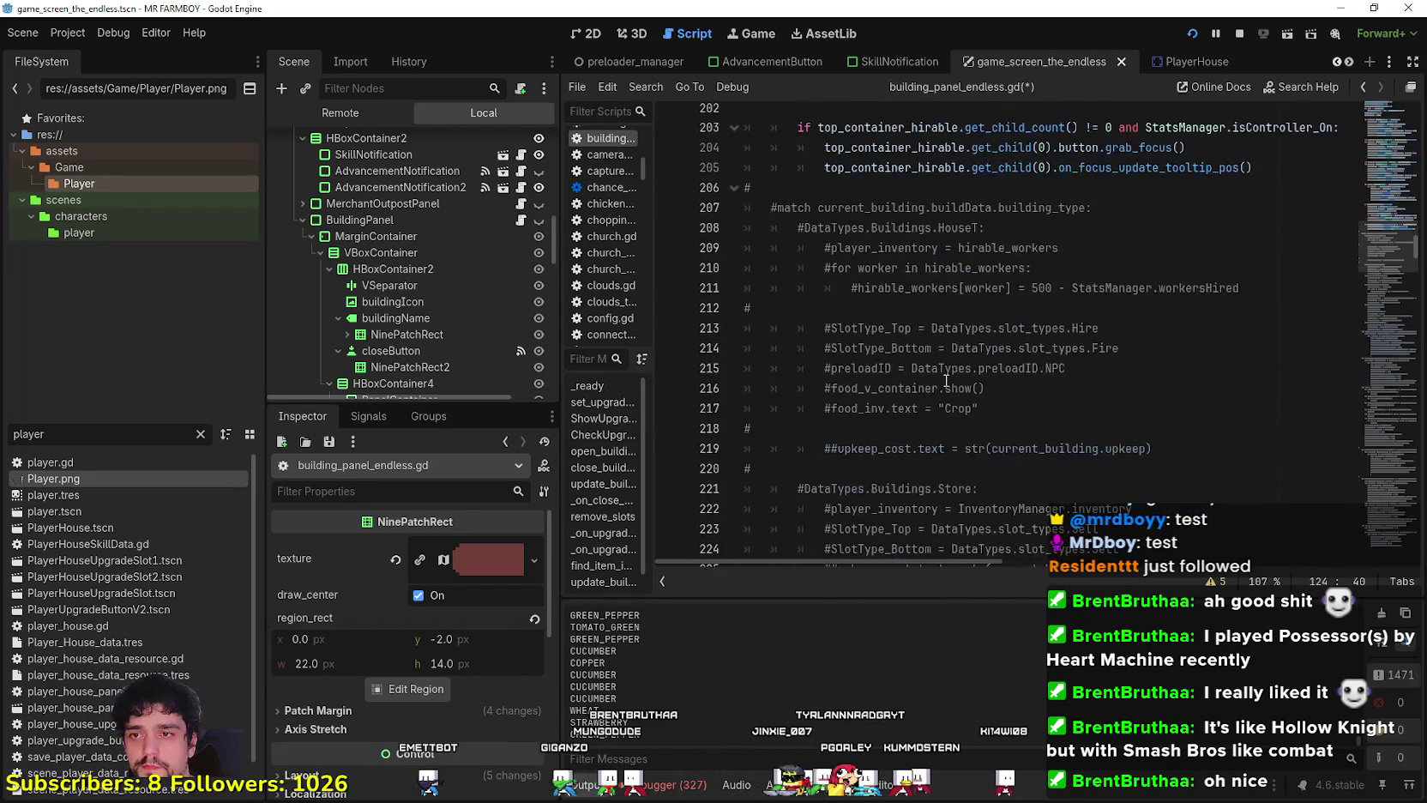
scroll(1243, 446, "up", 5)
mouse_move(1252, 469)
left_mouse_down()
mouse_move(772, 457)
mouse_move(712, 427)
left_mouse_up()
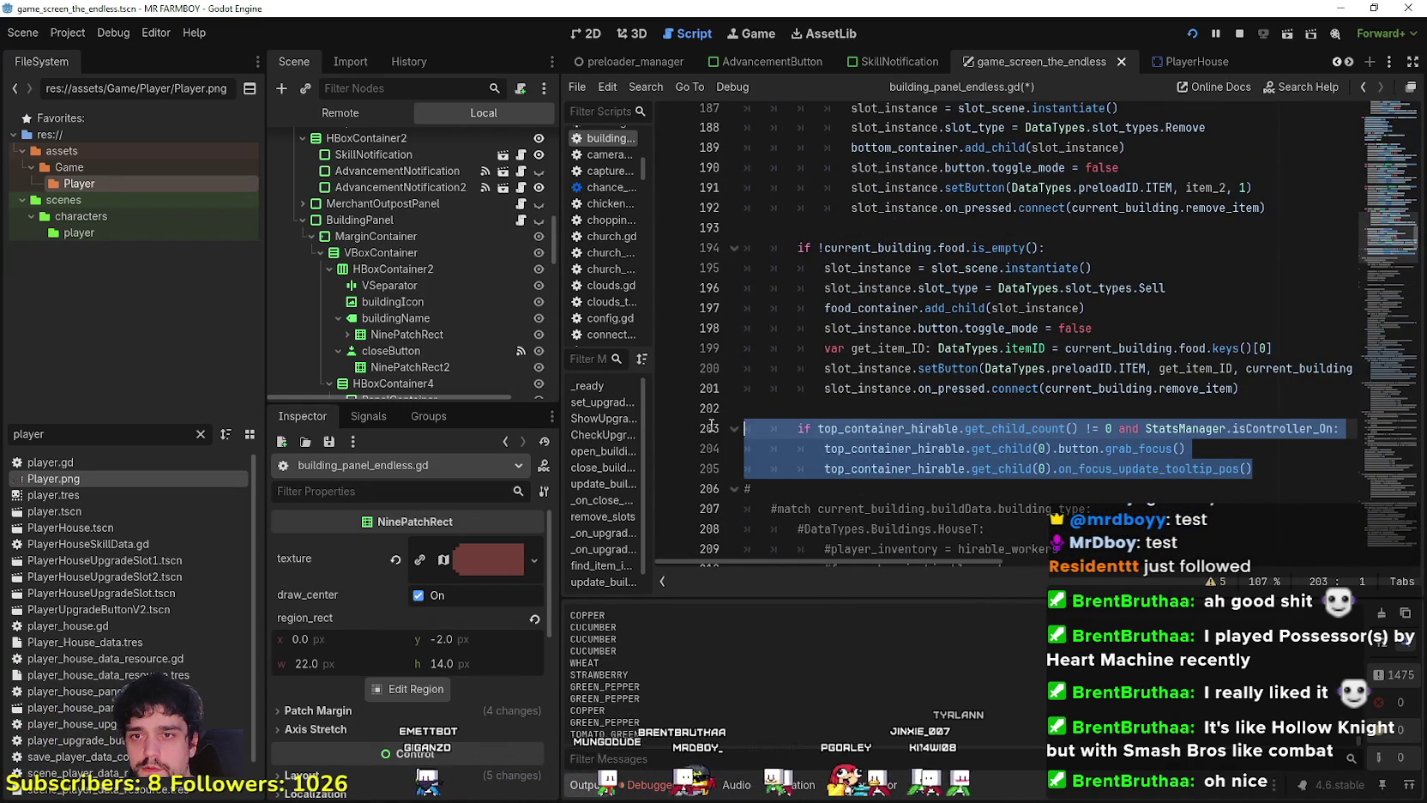
right_click(826, 459)
left_click(859, 548)
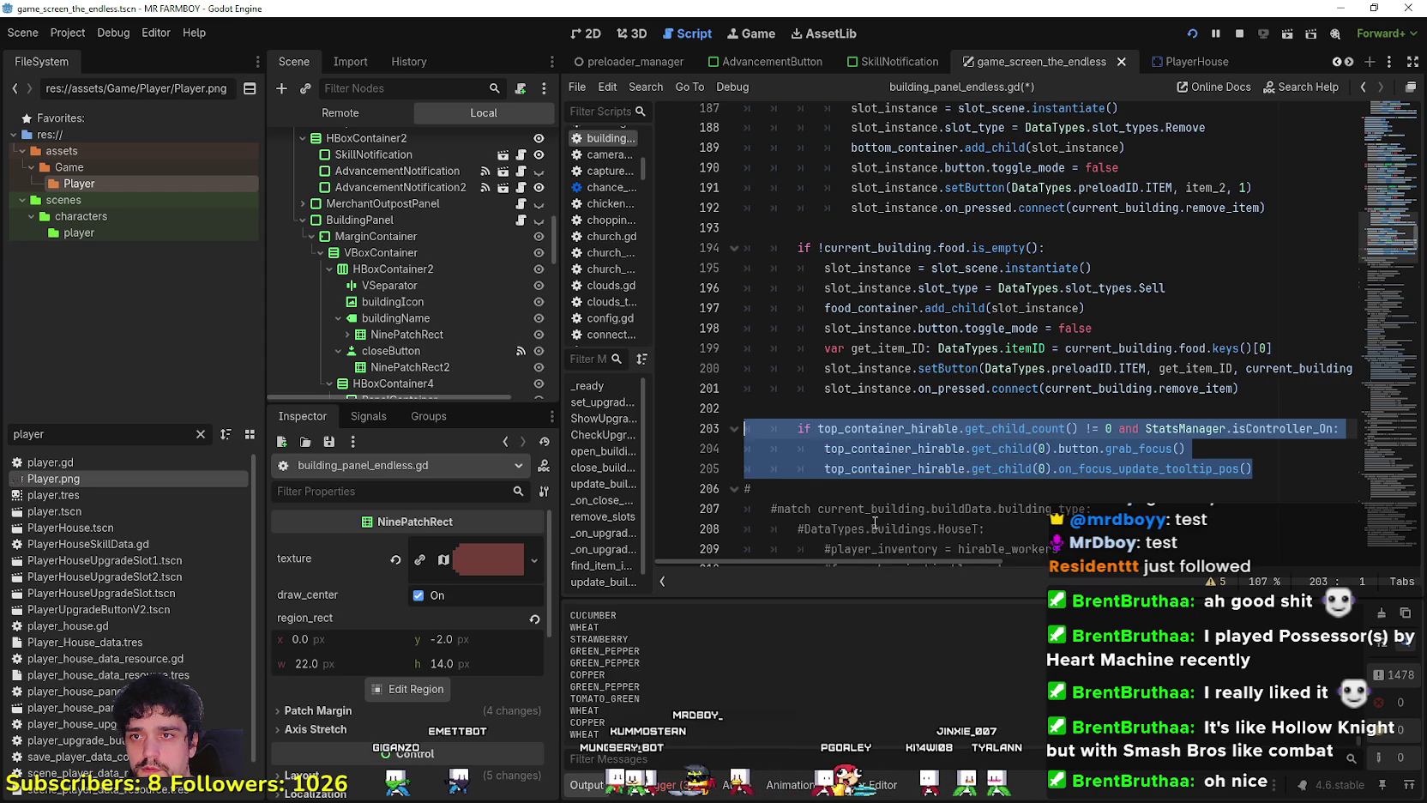
Paste the focus block into the Warehouse branch after line 142, with blank lines around it.
scroll(874, 527, "up", 14)
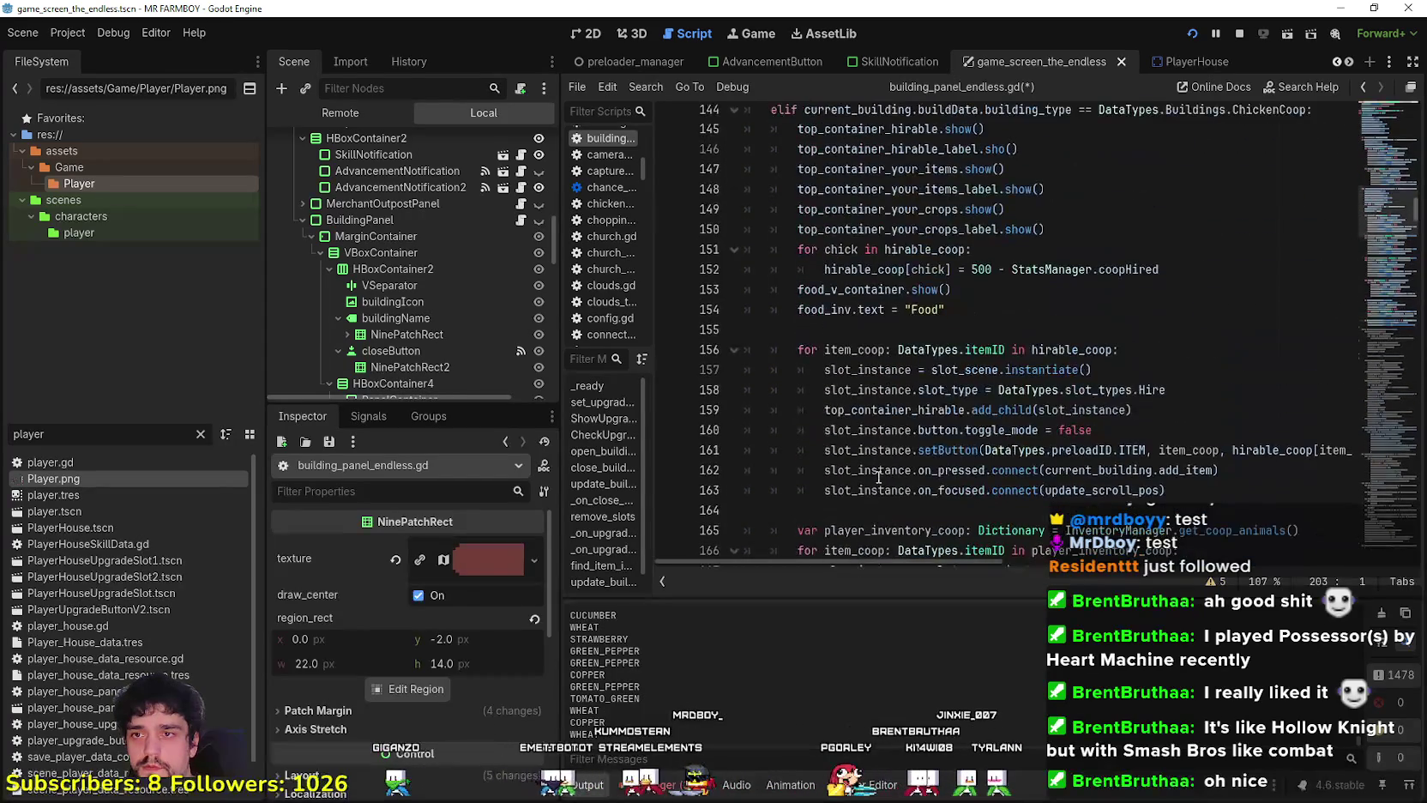
scroll(940, 334, "up", 5)
left_click(886, 388)
scroll(832, 497, "up", 2)
left_click_drag(845, 509, 715, 504)
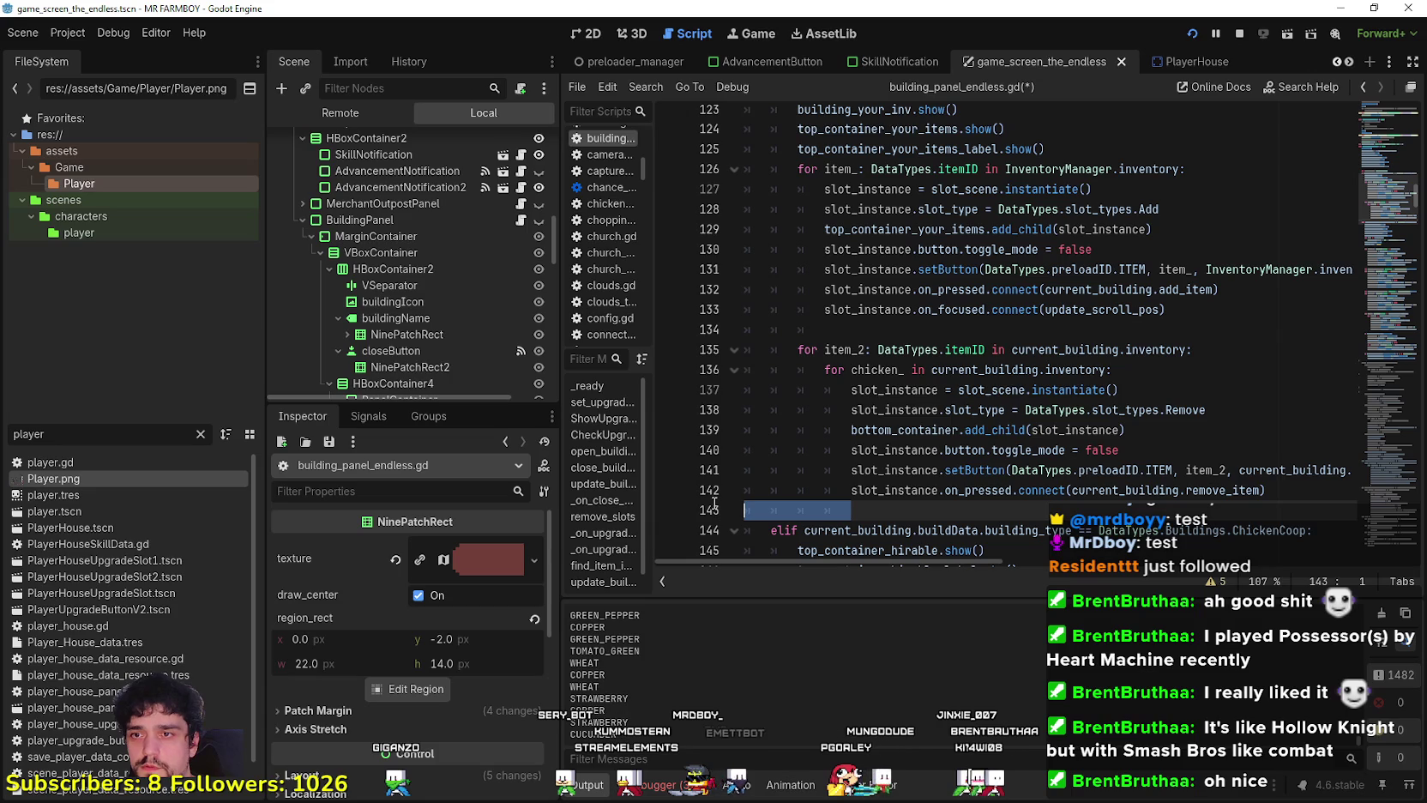
key("ctrl+v")
scroll(1030, 386, "down", 2)
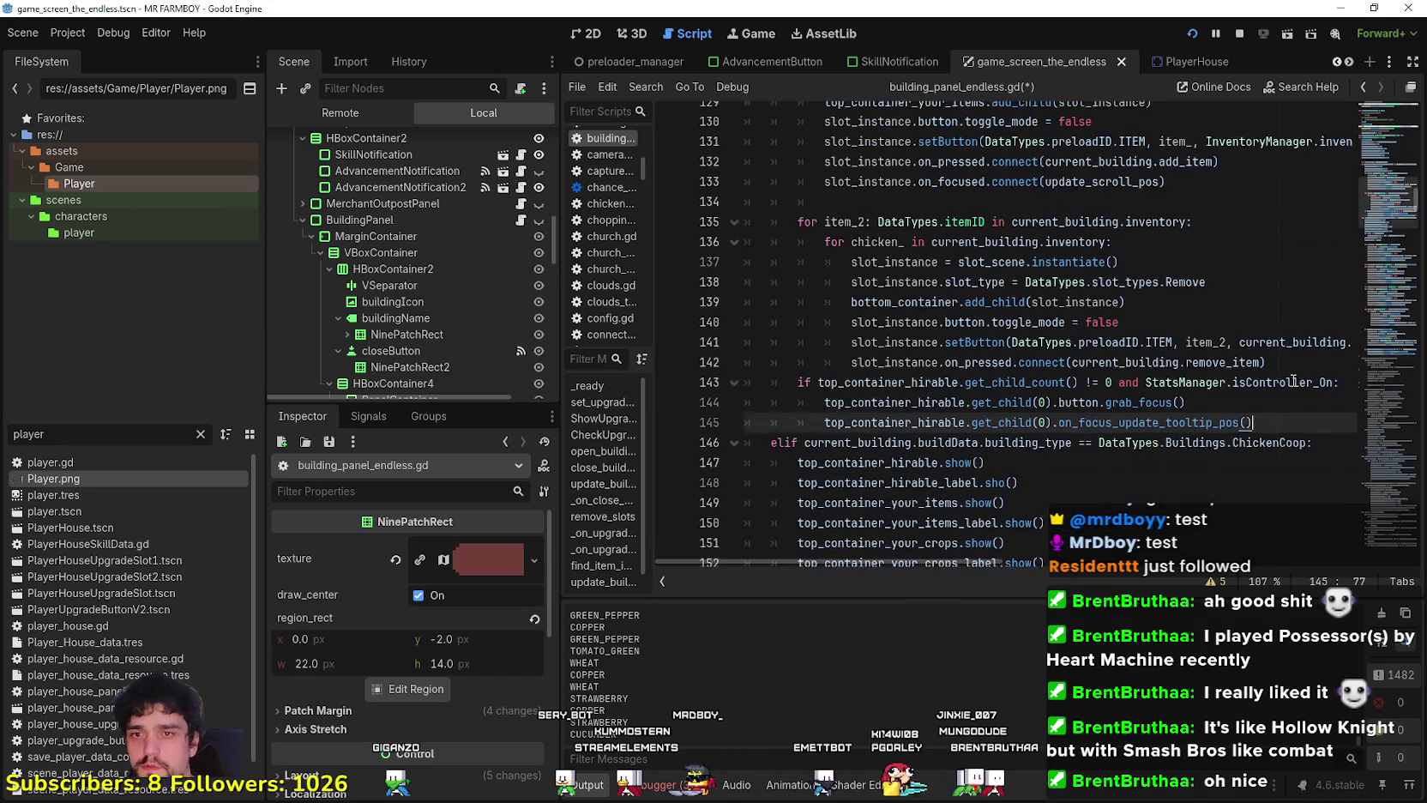
left_click(1295, 359)
key("Return")
left_click(1266, 441)
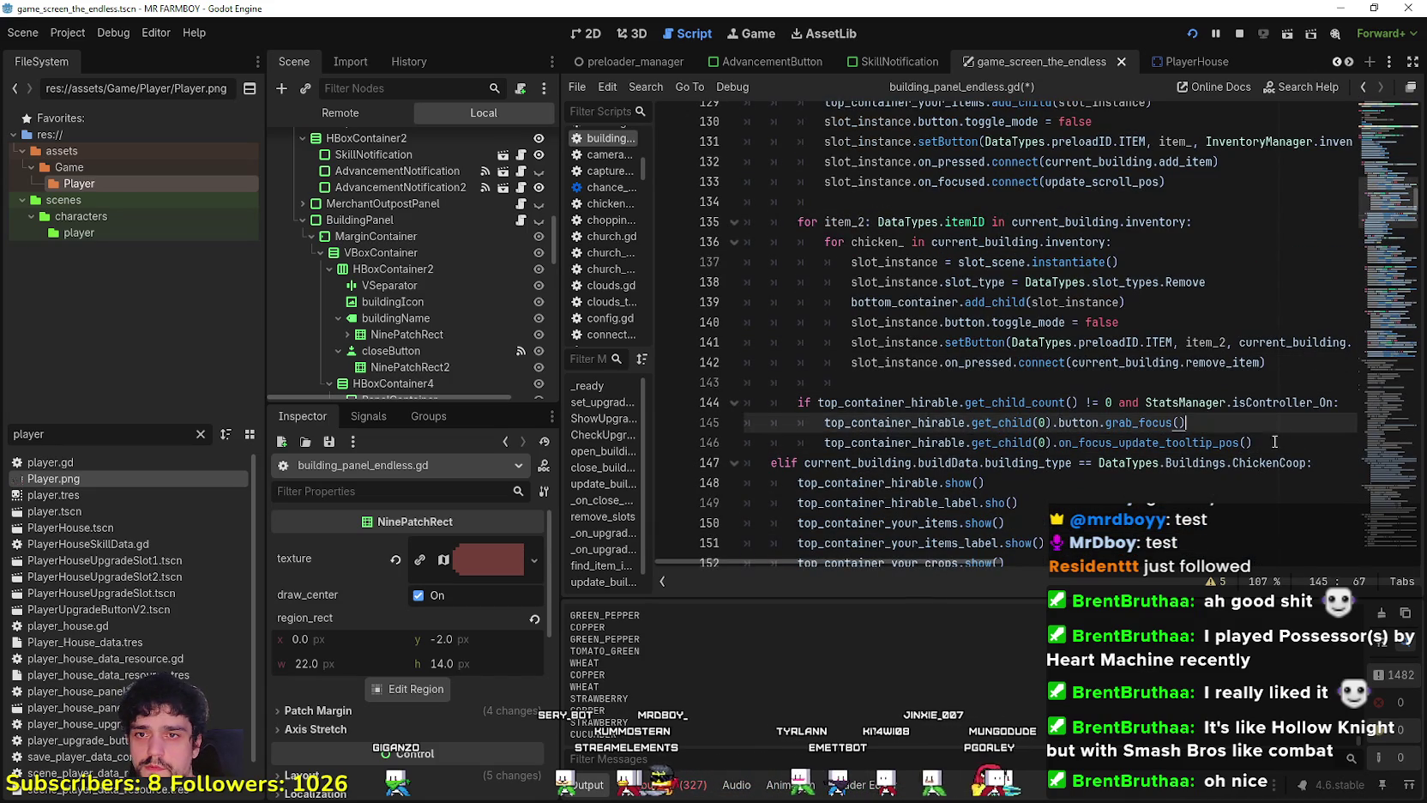
key("Return")
Replace top_container_hirable with top_container_your_items on lines 144–146.
double_click(905, 302)
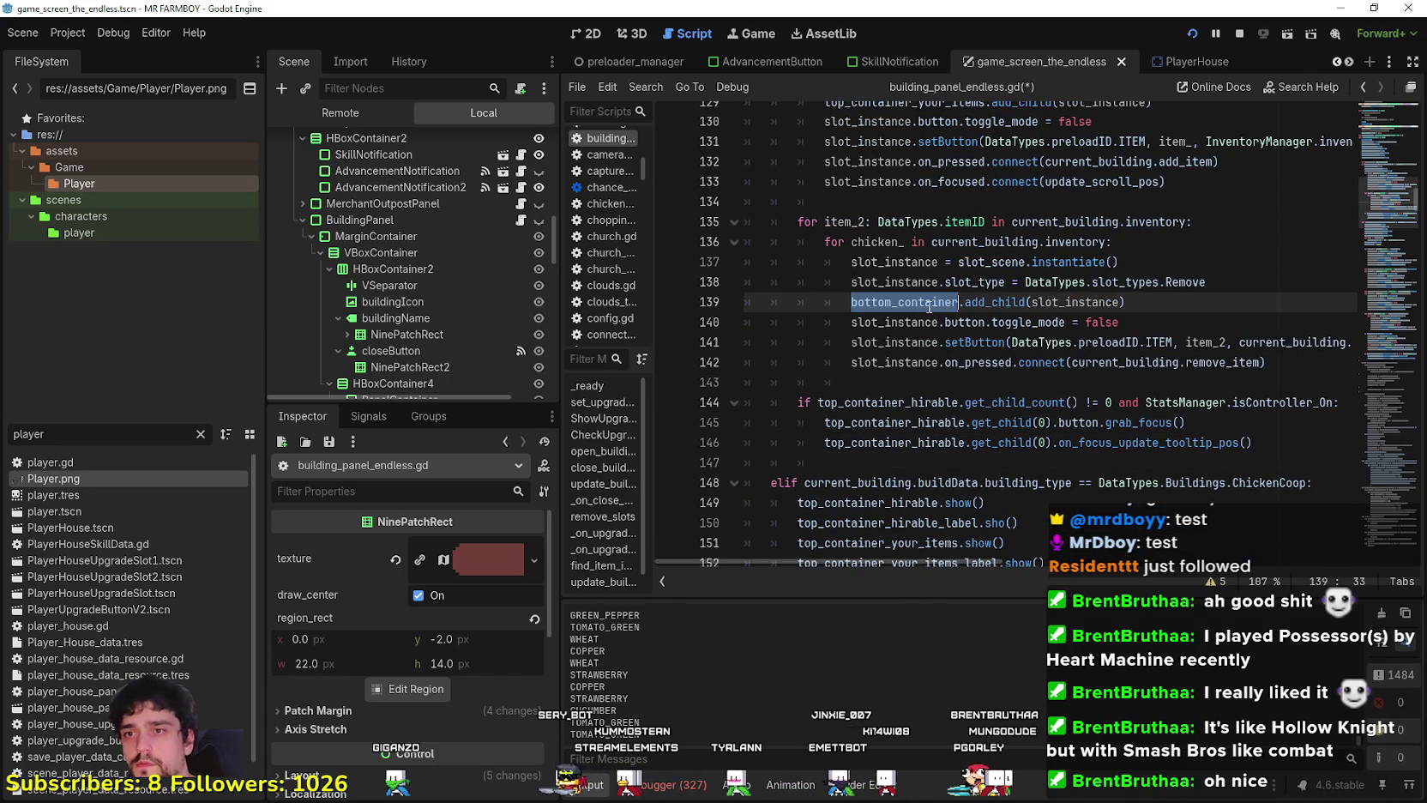
double_click(1005, 241)
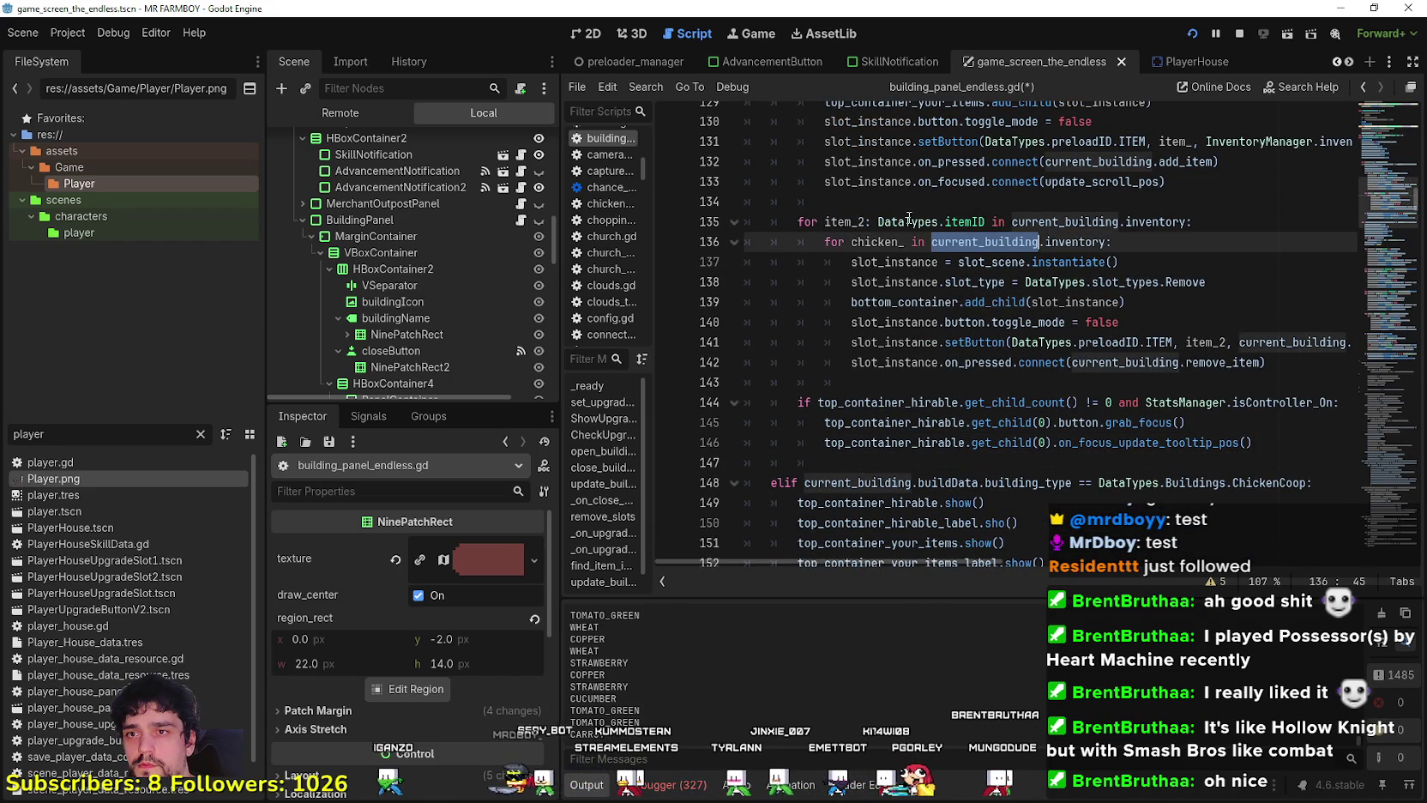
double_click(903, 300)
scroll(907, 360, "up", 2)
double_click(892, 222)
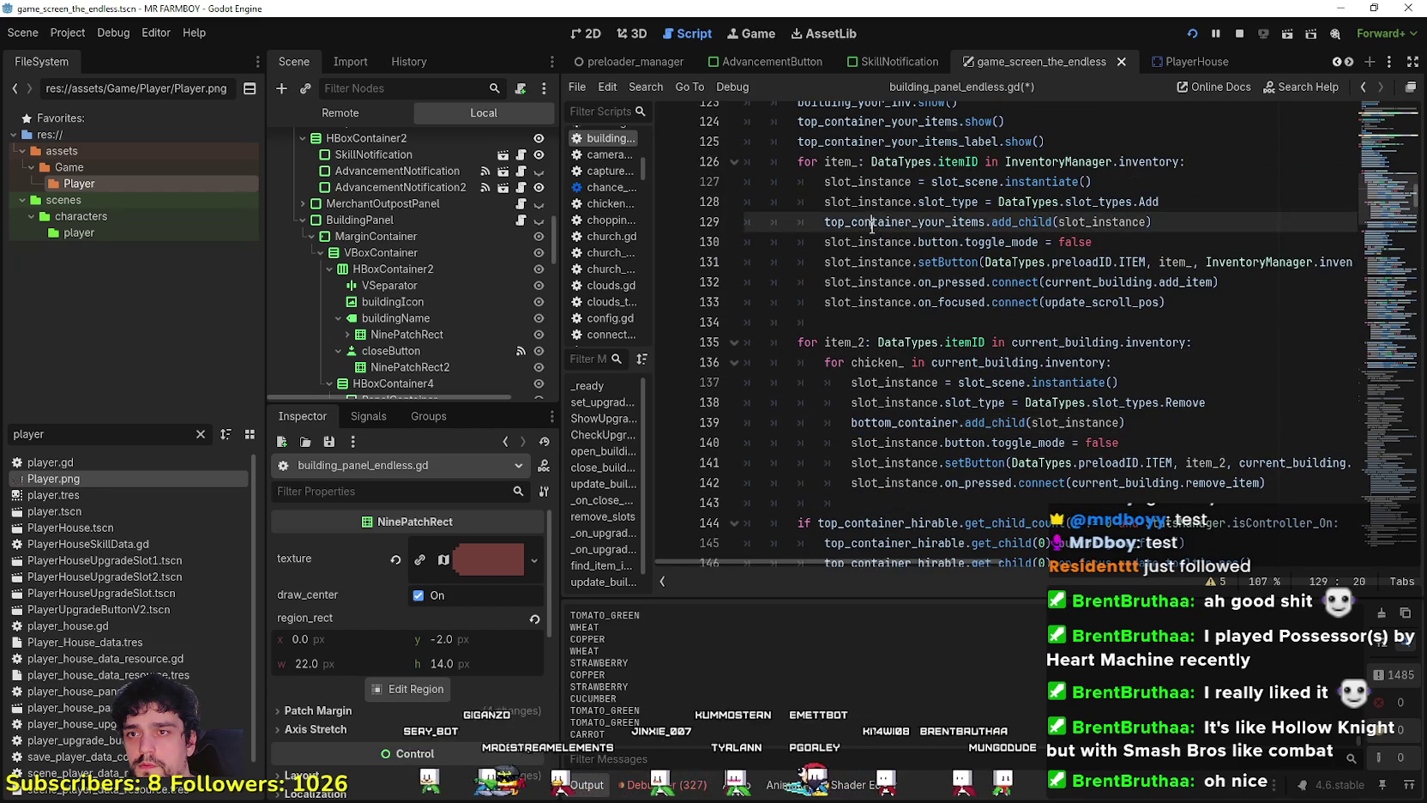
right_click(880, 230)
left_click(916, 323)
scroll(869, 283, "down", 4)
double_click(869, 281)
key("ctrl+v")
double_click(885, 302)
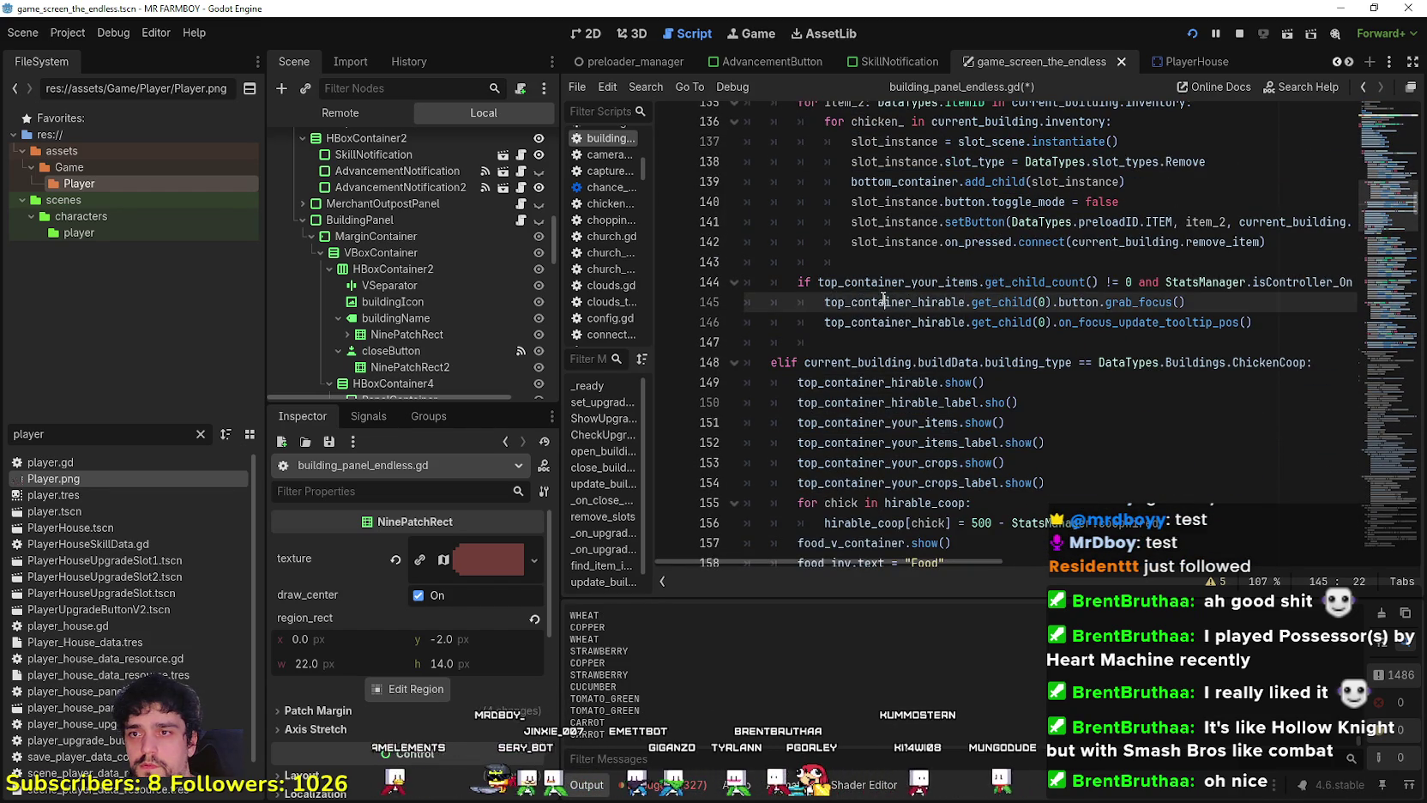
key("ctrl+v")
double_click(888, 322)
key("ctrl+v")
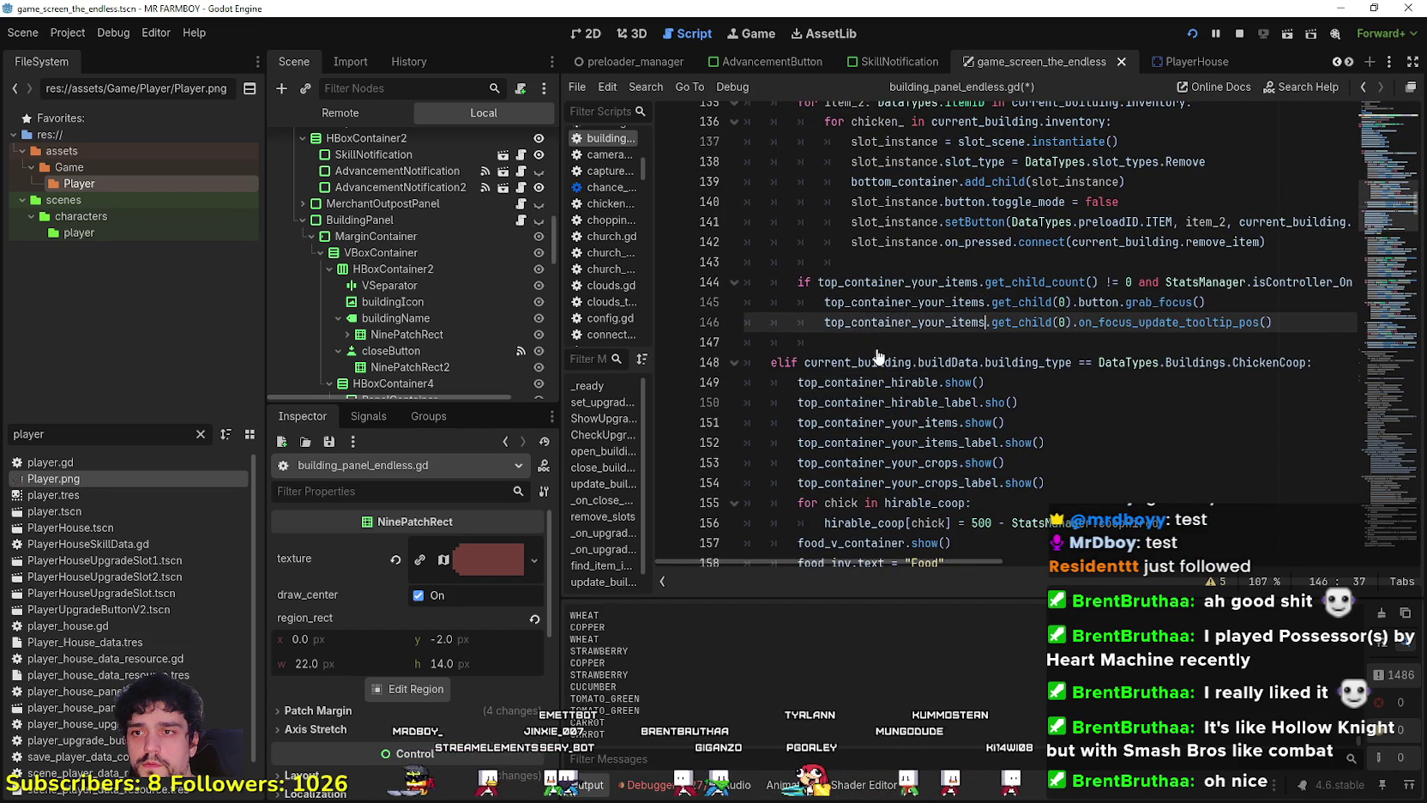
Save the script, launch the game, and close the empty Warehouse panel.
left_click(881, 343)
key("ctrl+s")
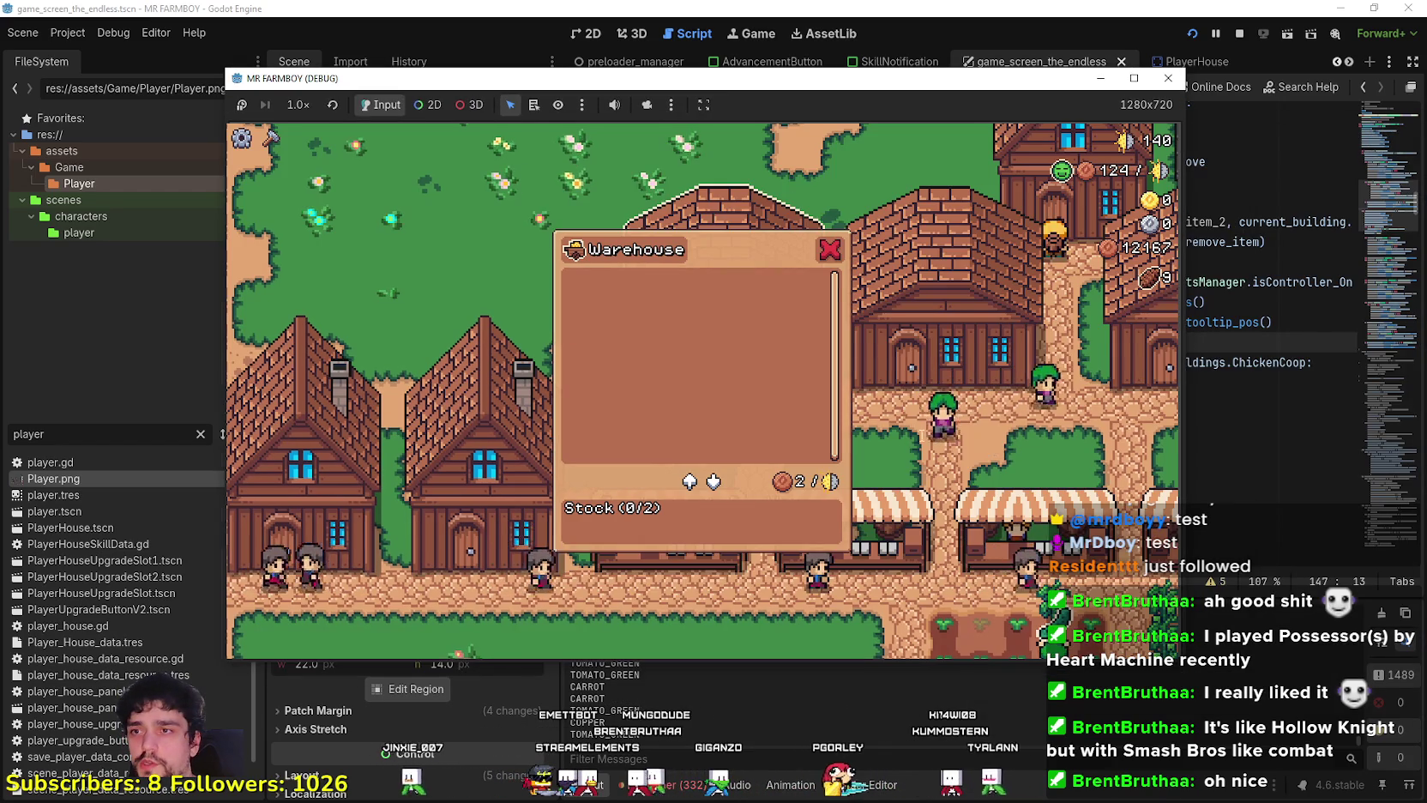
left_click(910, 383)
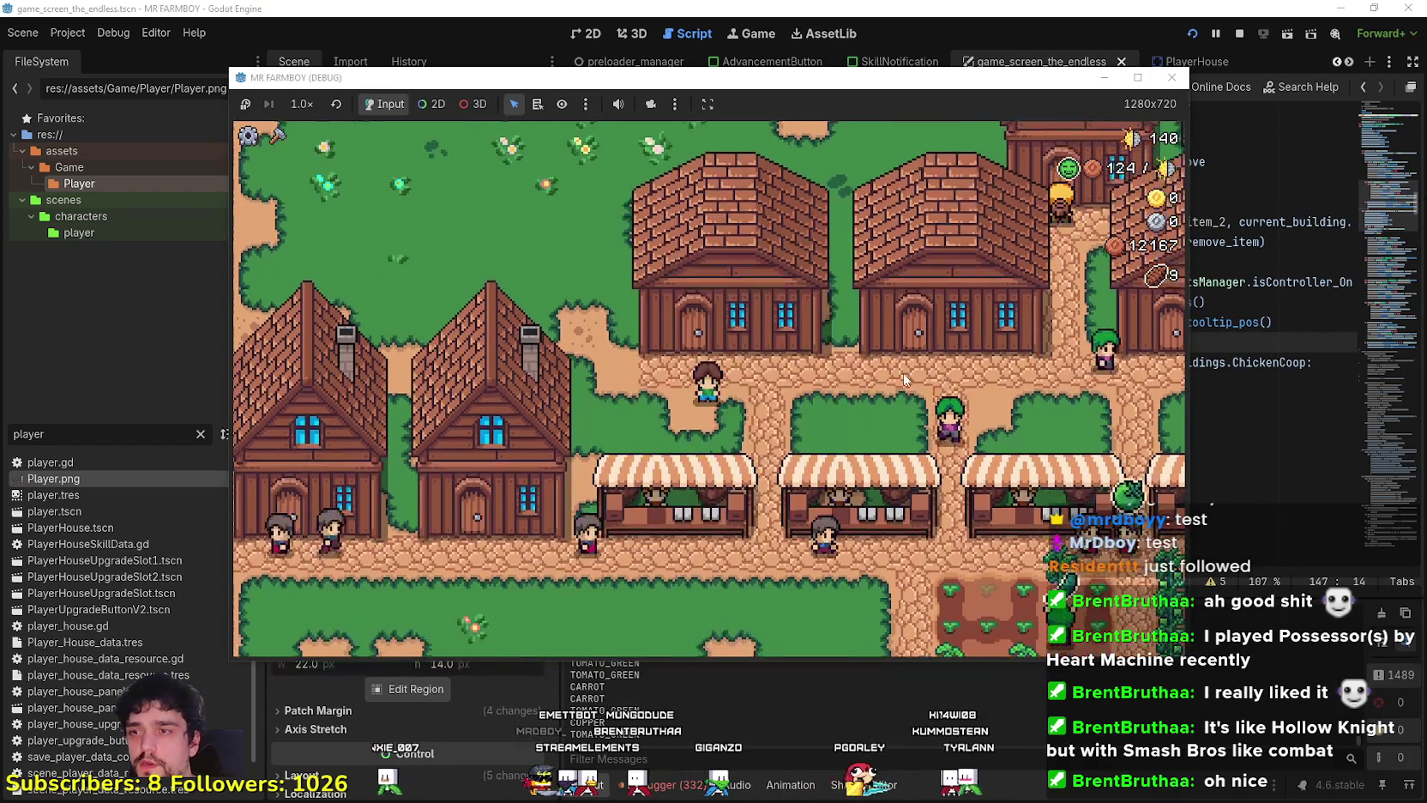
Reopen the Warehouse panel, inspect the Stone and Cucumber slots, then return to the script editor.
left_click(919, 399)
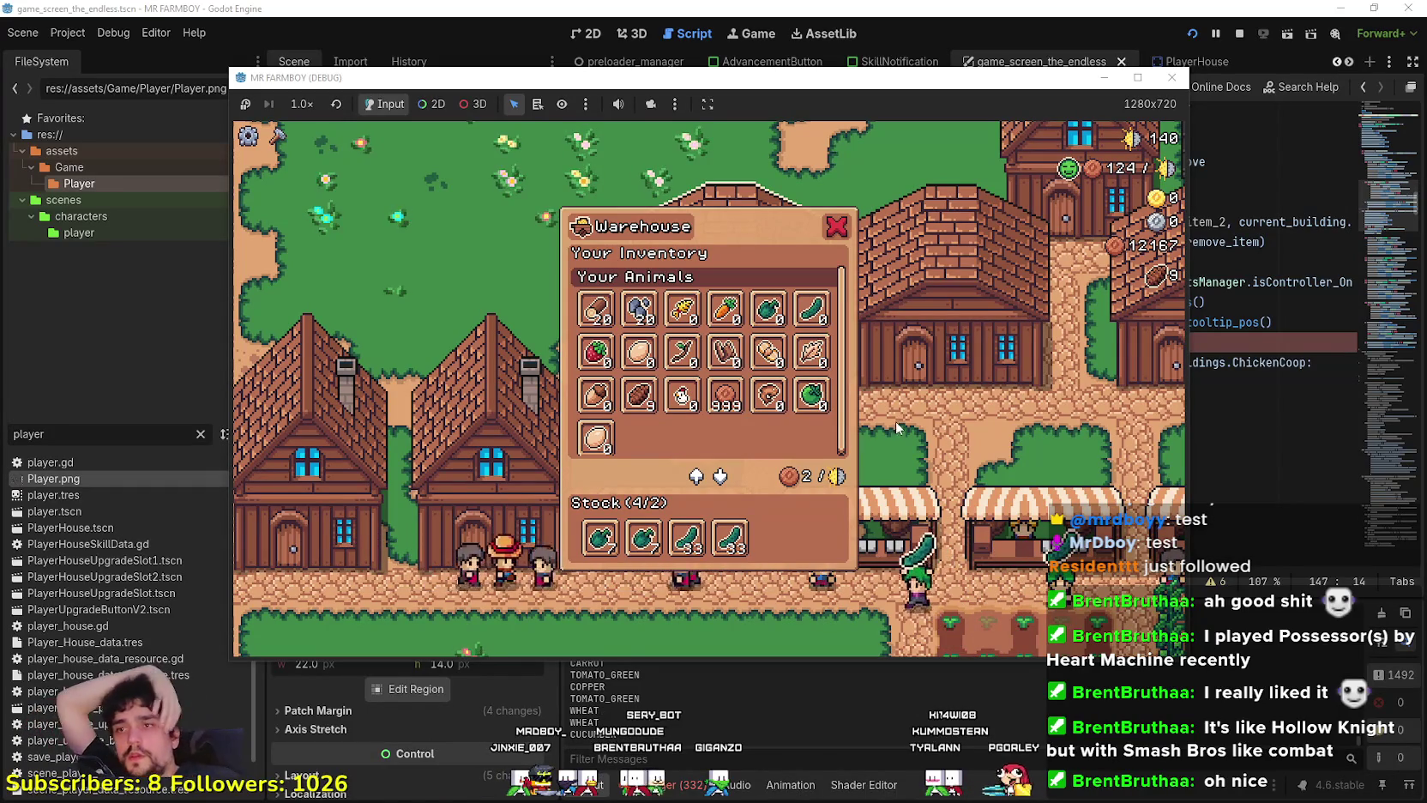
mouse_move(639, 308)
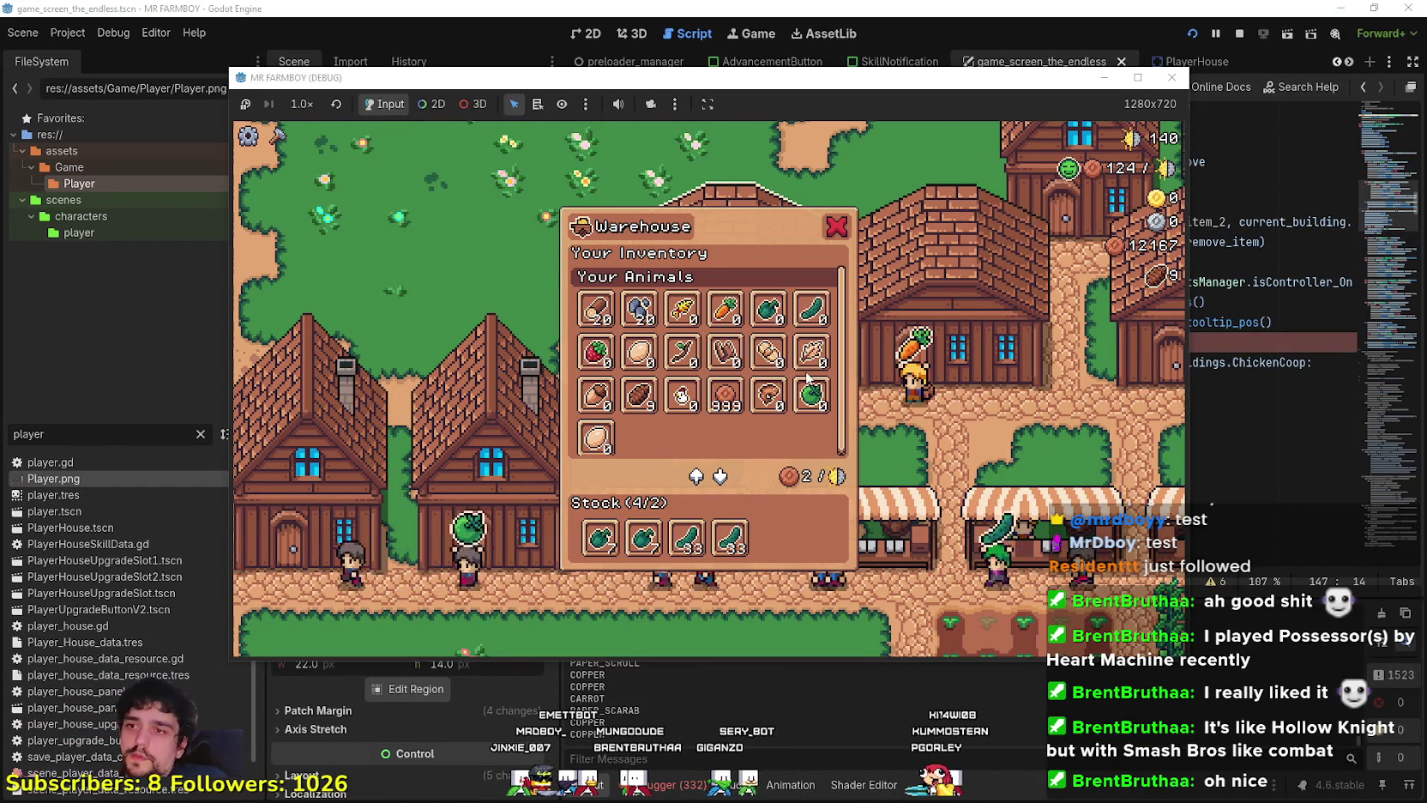
mouse_move(831, 315)
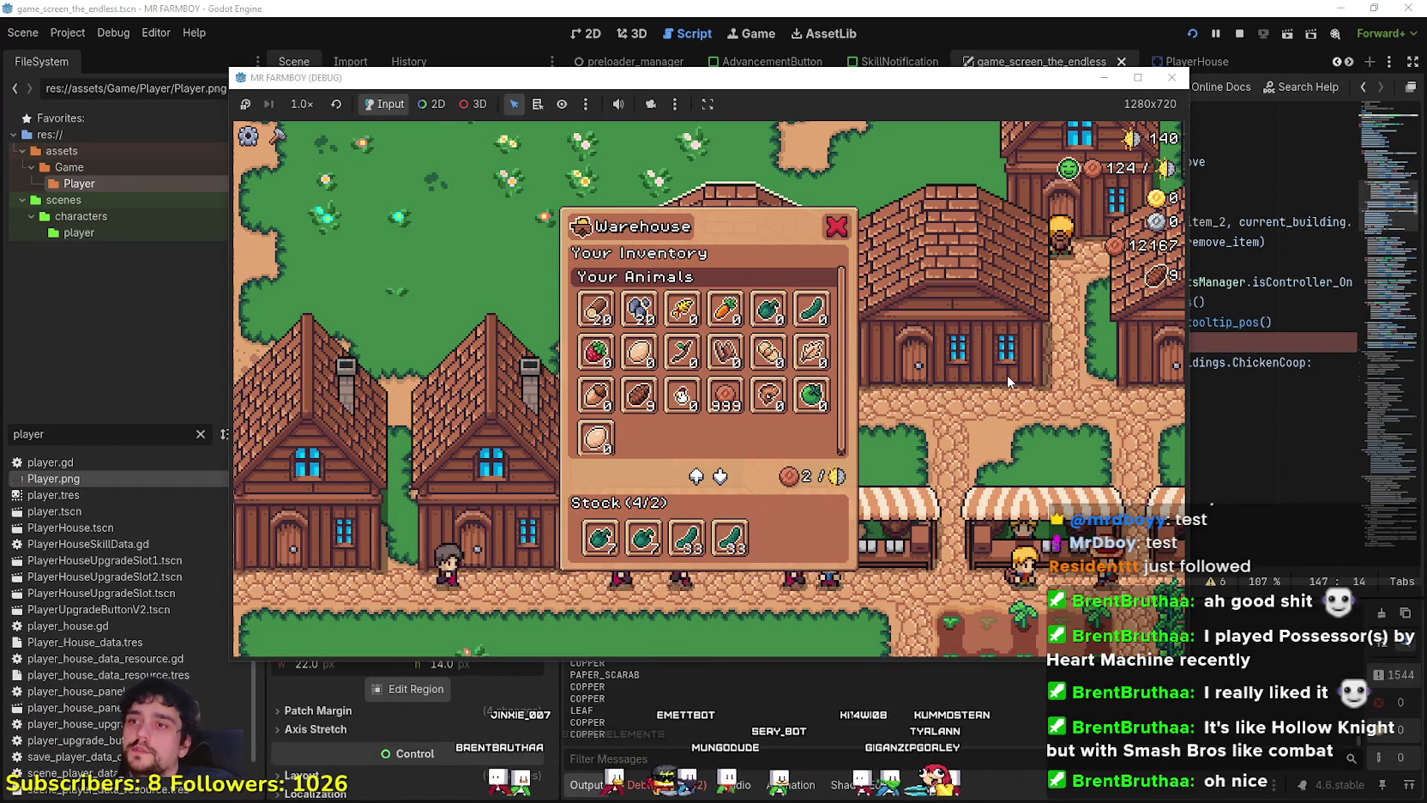
left_click_drag(795, 72, 825, 115)
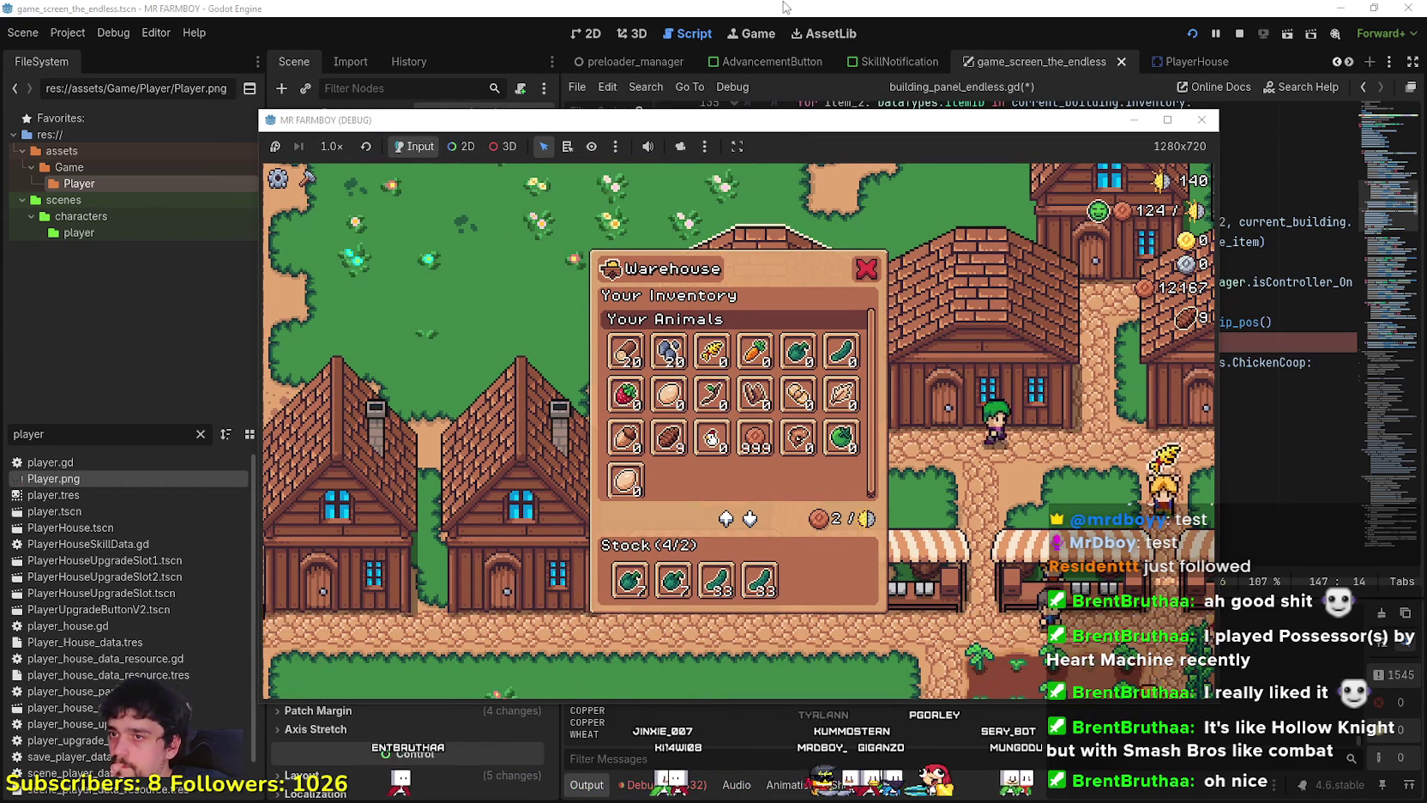
left_click(783, 7)
Remove the stray 's' on line 147.
left_click(849, 336)
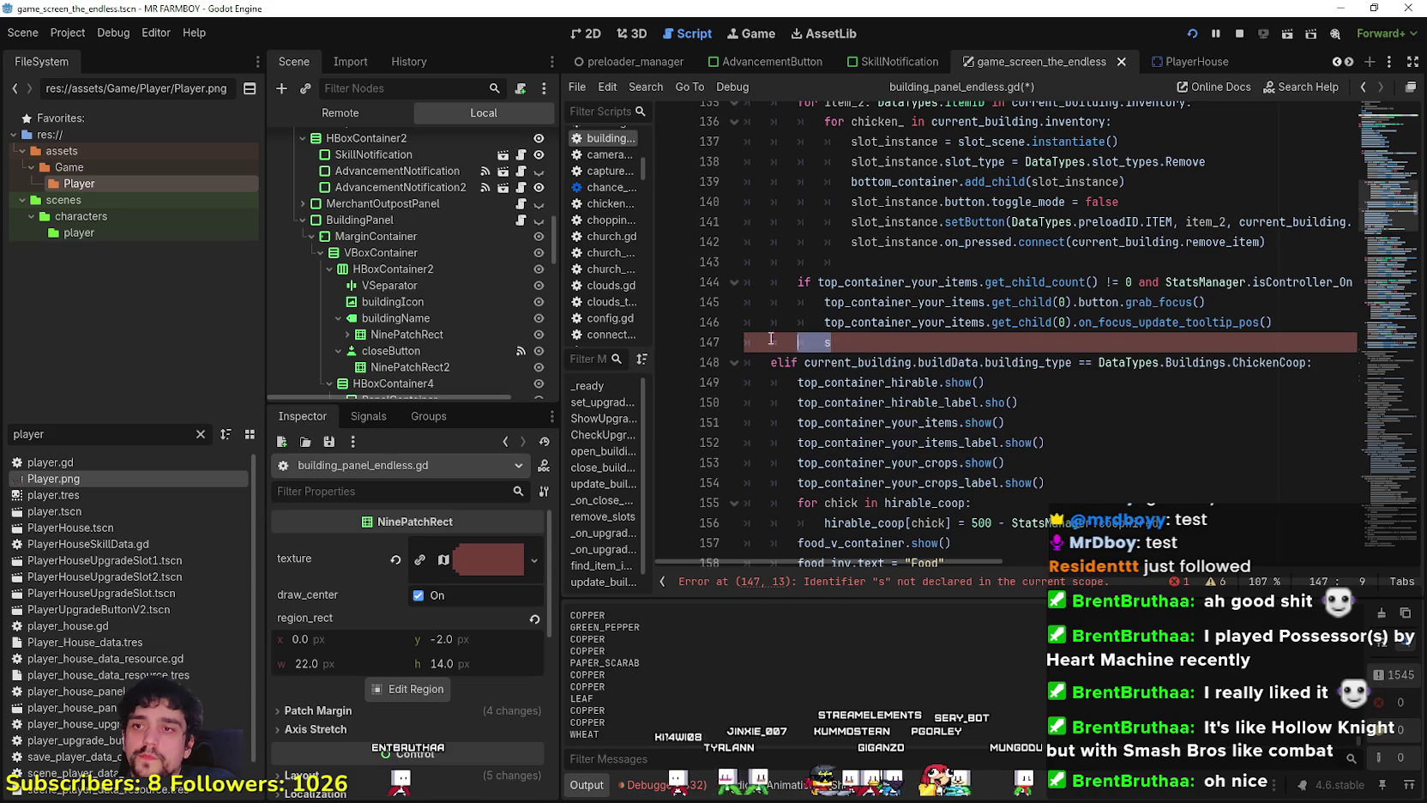
key("BackSpace")
key("BackSpace")
key("BackSpace")
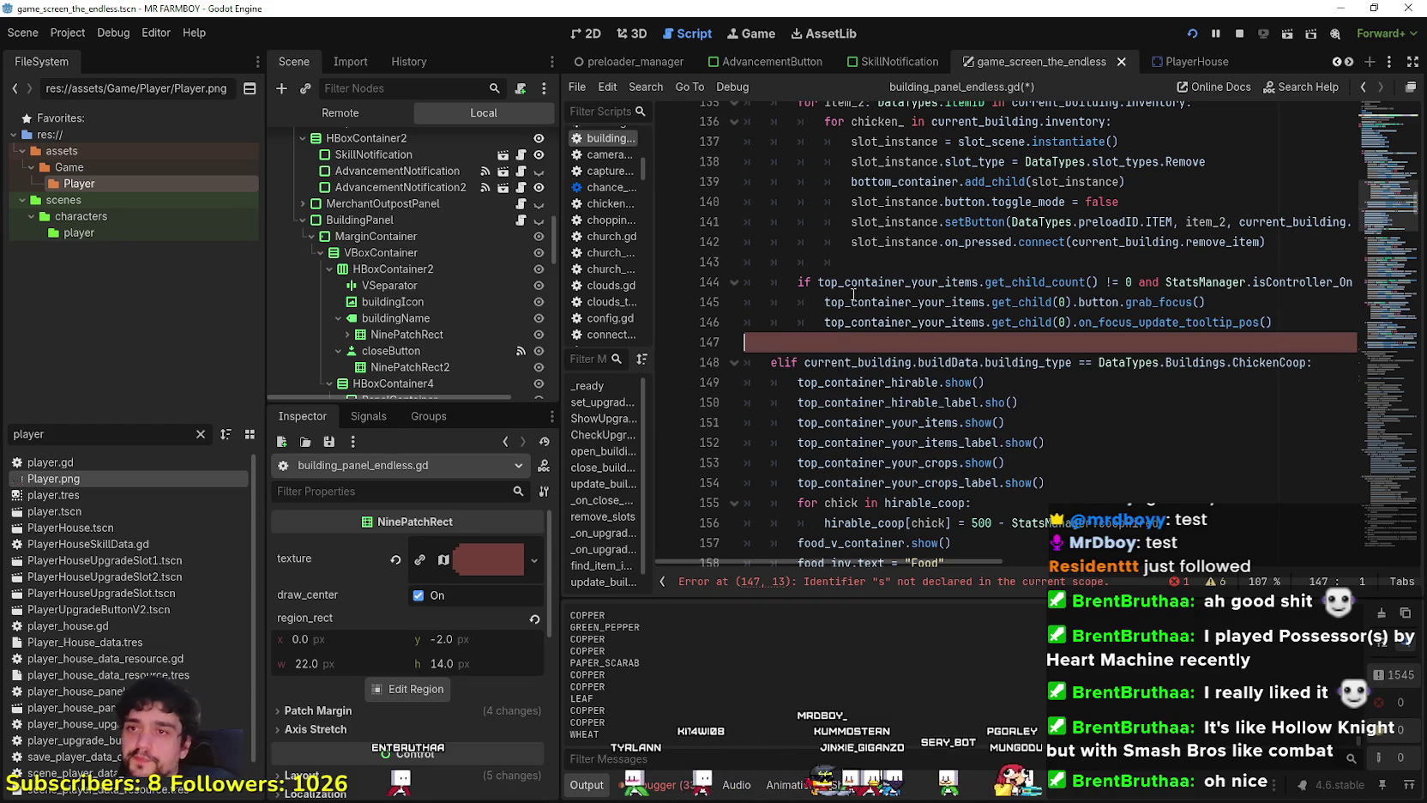
scroll(809, 269, "up", 5)
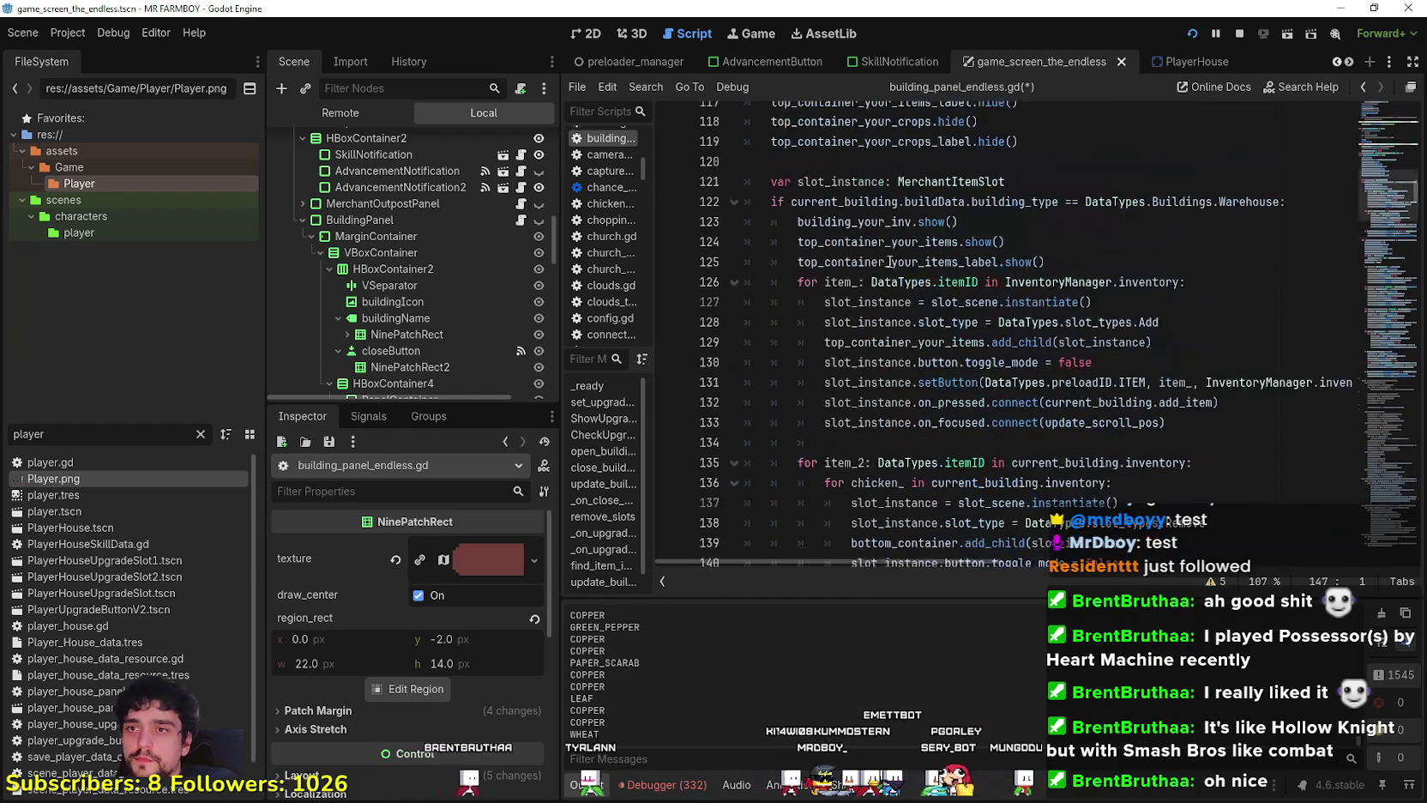
Comment out top_container_your_items_label.show() on line 125, save and run the game.
left_click(790, 241)
left_click(858, 261)
key("ctrl+k")
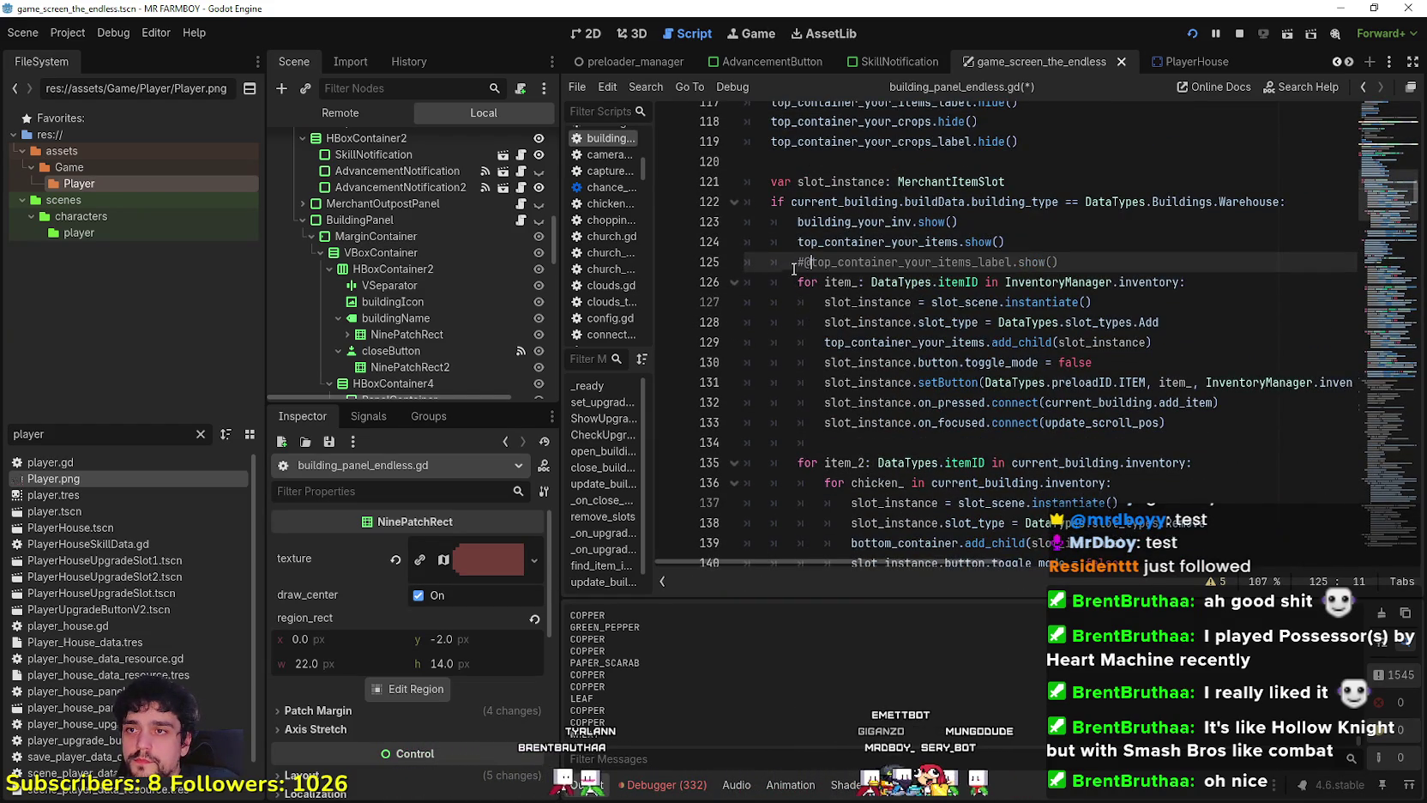
key("BackSpace")
key("ctrl+s")
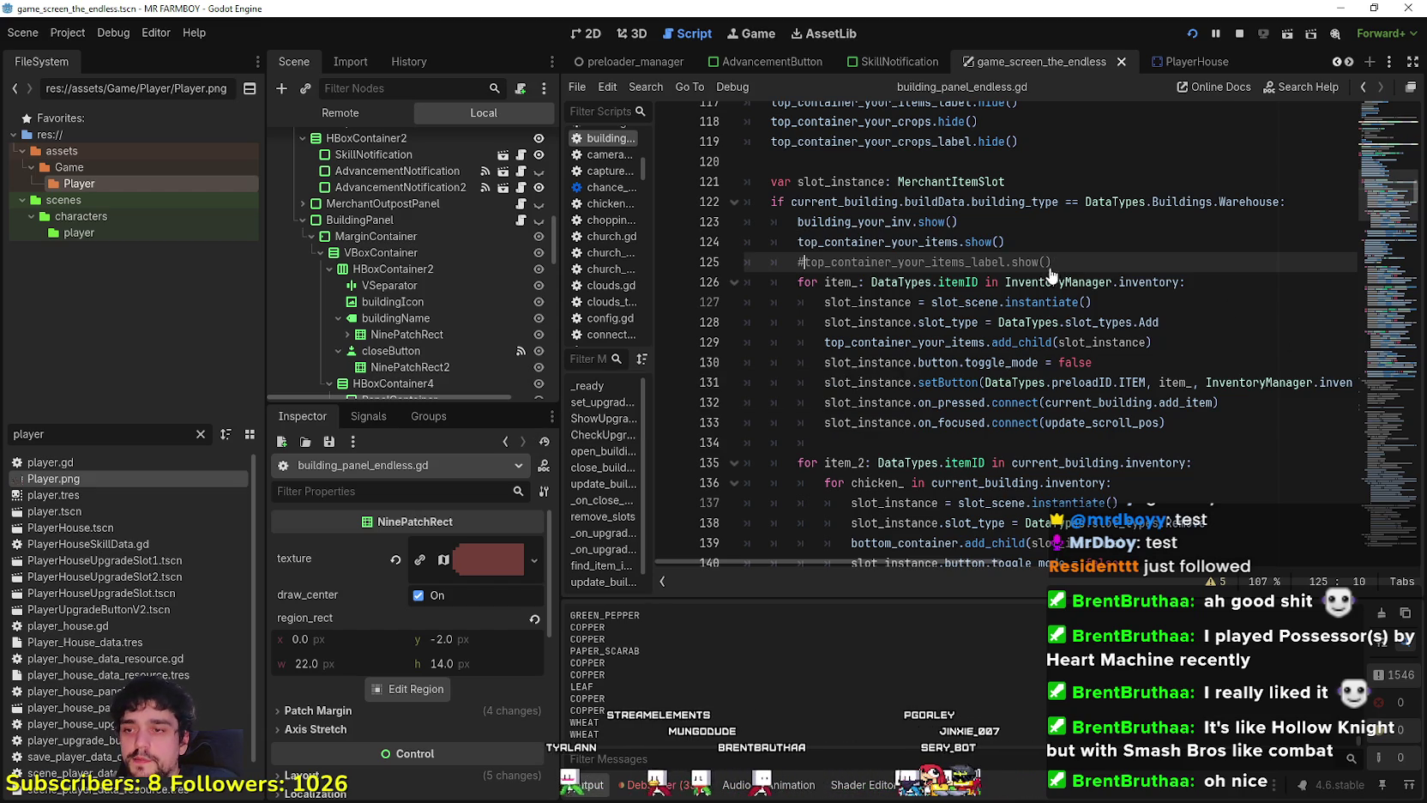
key("alt+Tab")
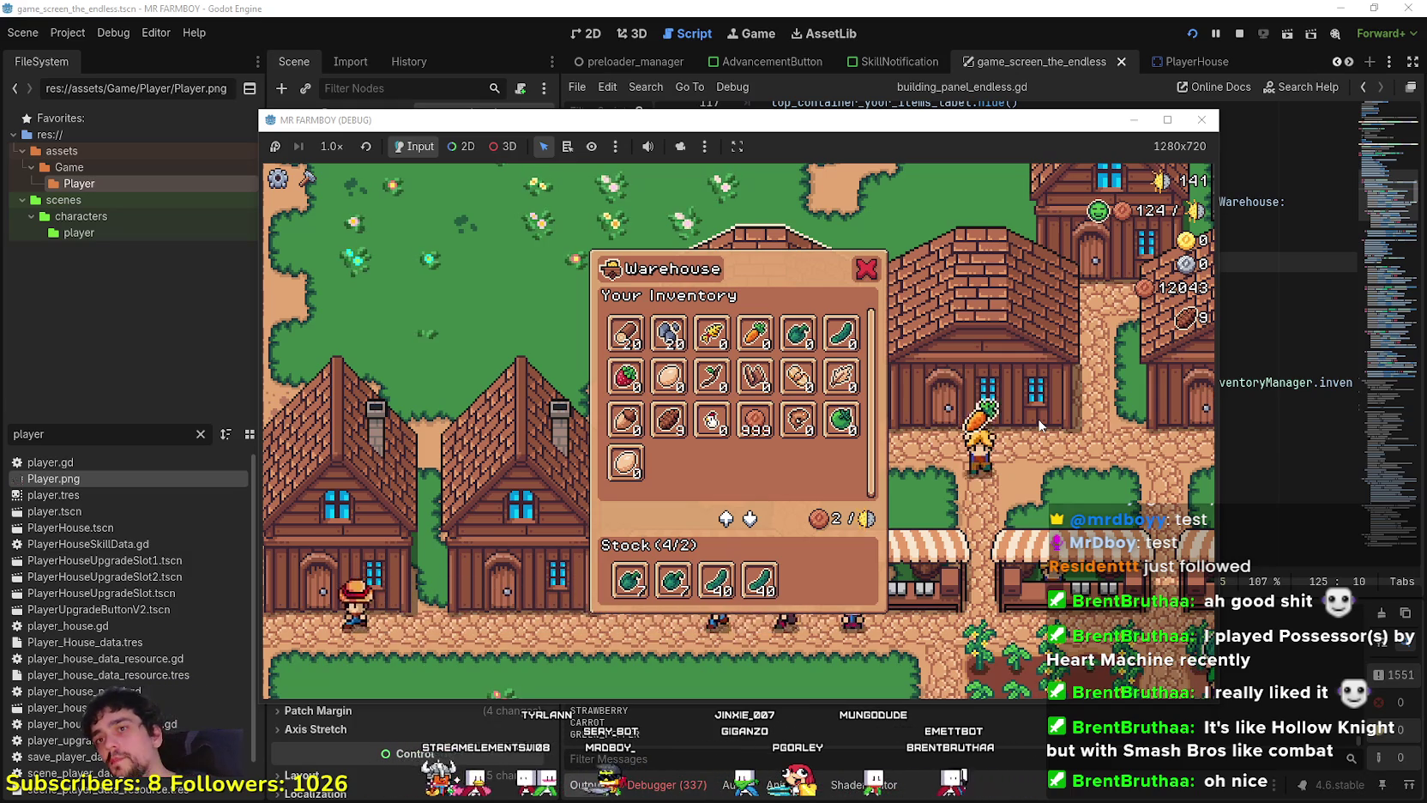
Stop the running game with F8 after checking the Warehouse panel.
key("F8")
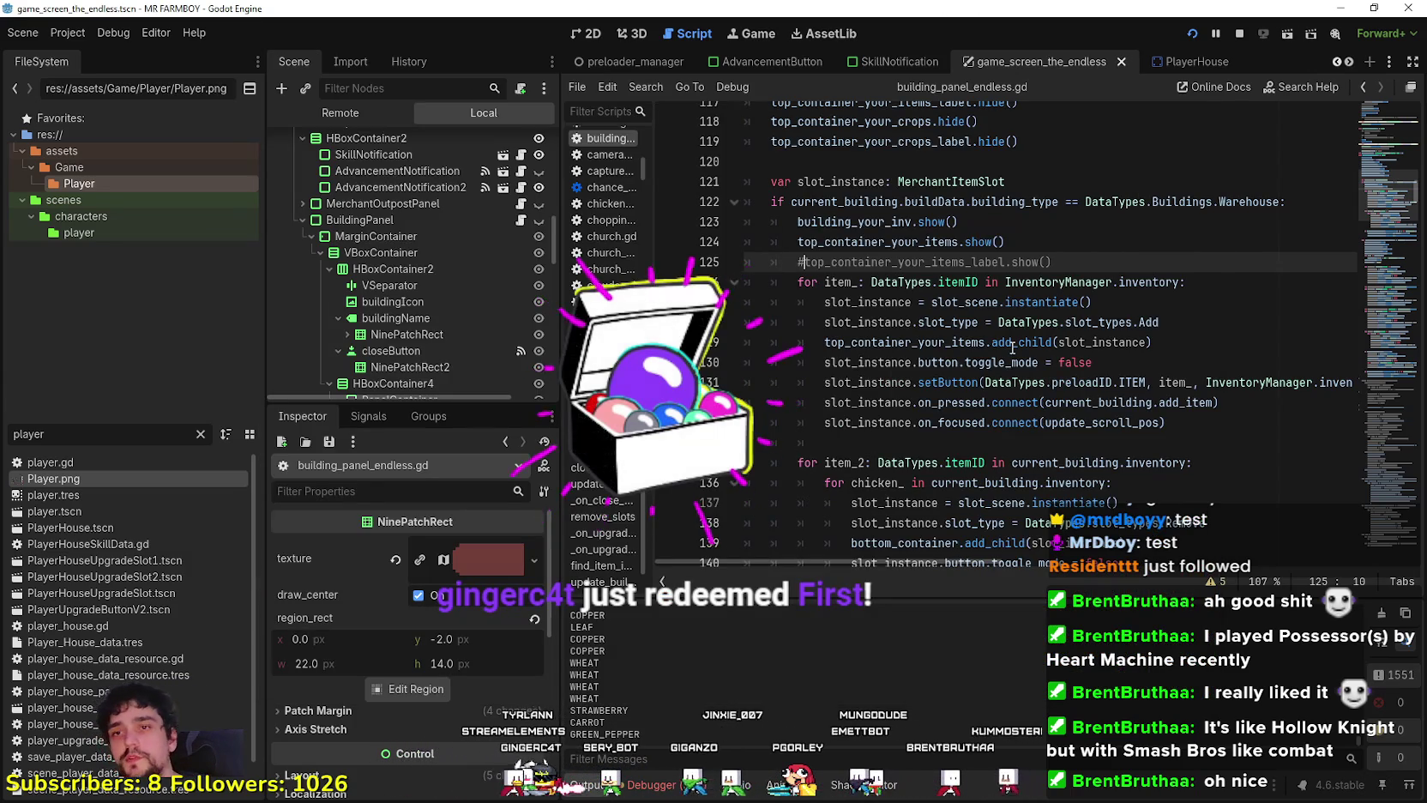
Copy the InventoryManager.get_coop_animals() call from line 169.
double_click(1149, 282)
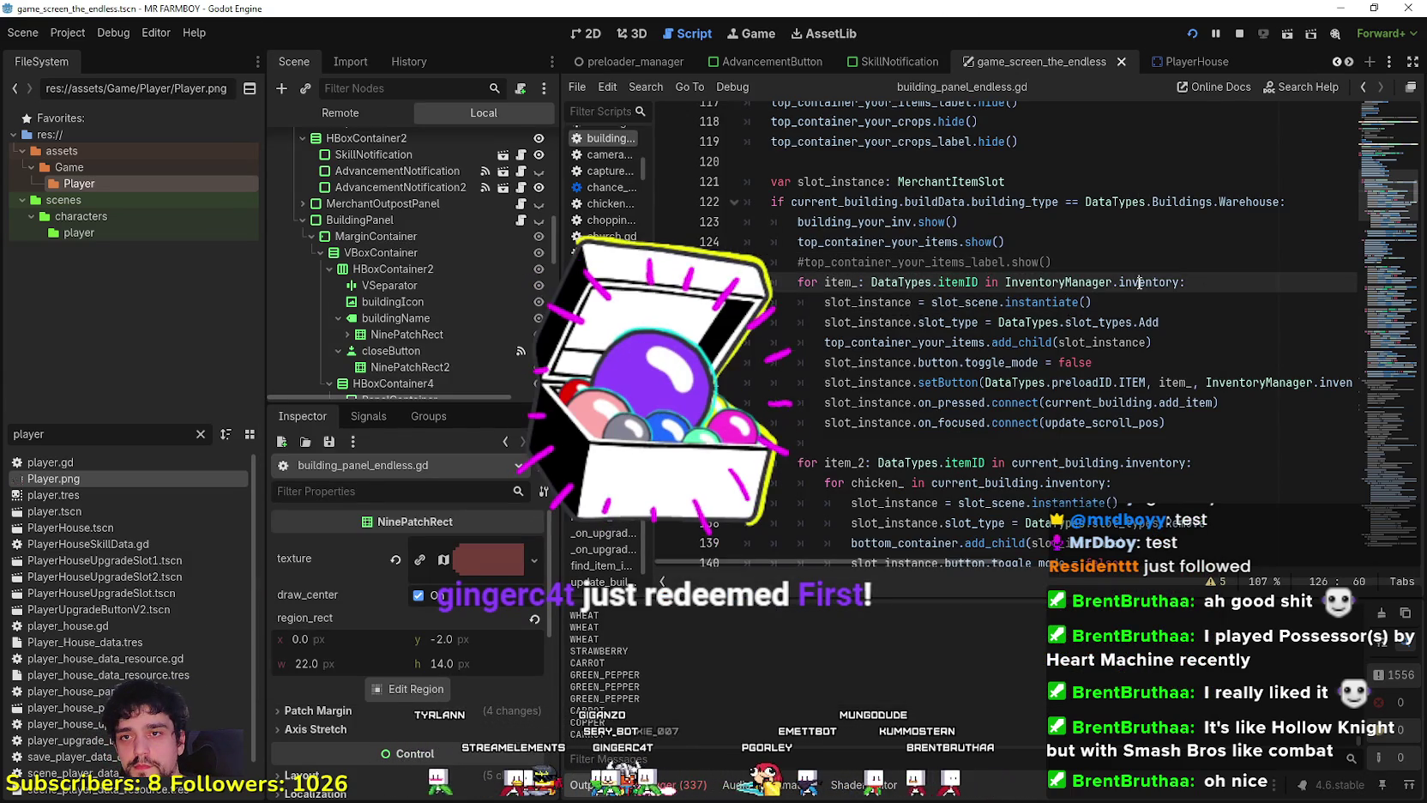
scroll(1196, 375, "down", 9)
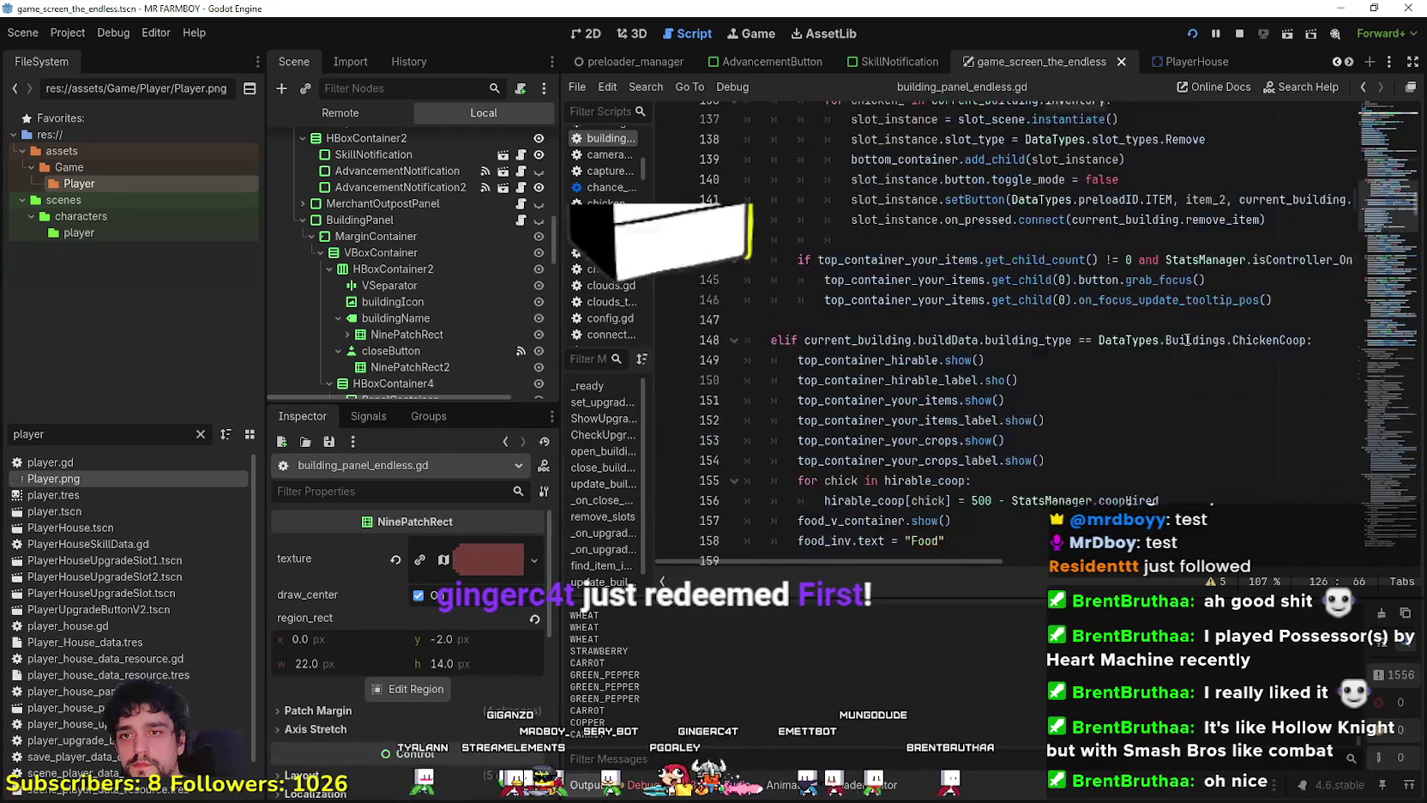
scroll(1180, 330, "down", 4)
double_click(1289, 340)
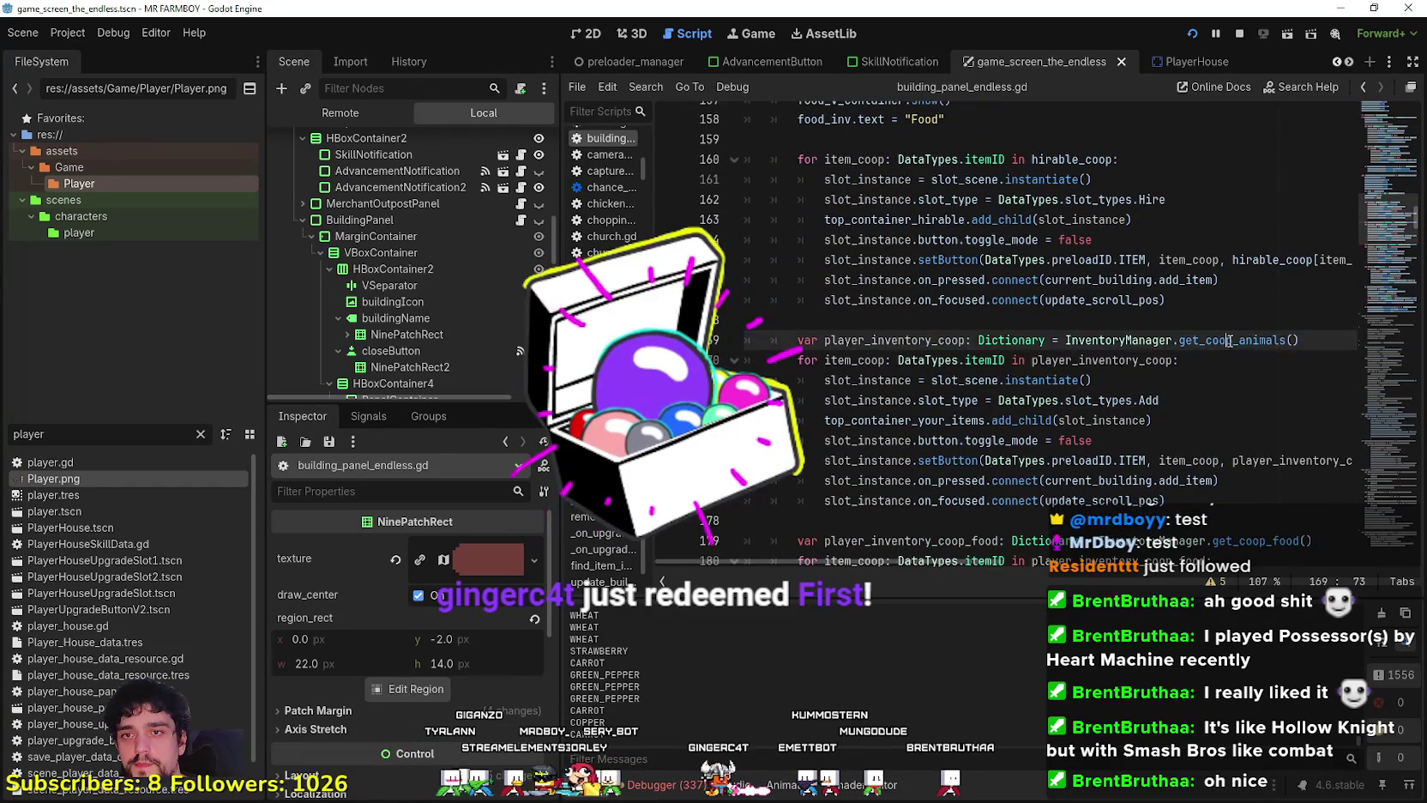
left_click_drag(1299, 340, 1065, 341)
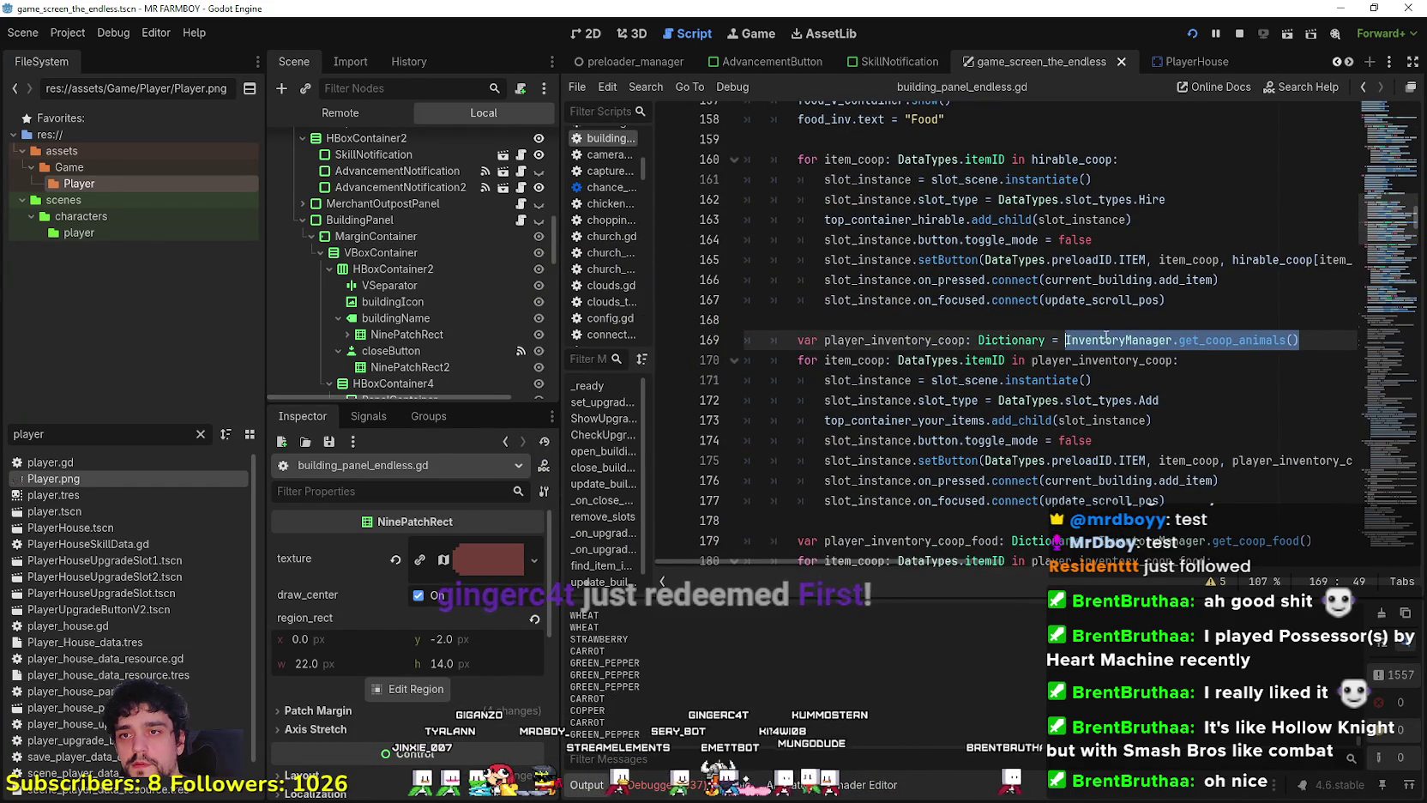
left_click(1331, 333)
mouse_move(1327, 336)
left_mouse_down()
mouse_move(841, 359)
mouse_move(800, 340)
mouse_move(1068, 335)
left_mouse_up()
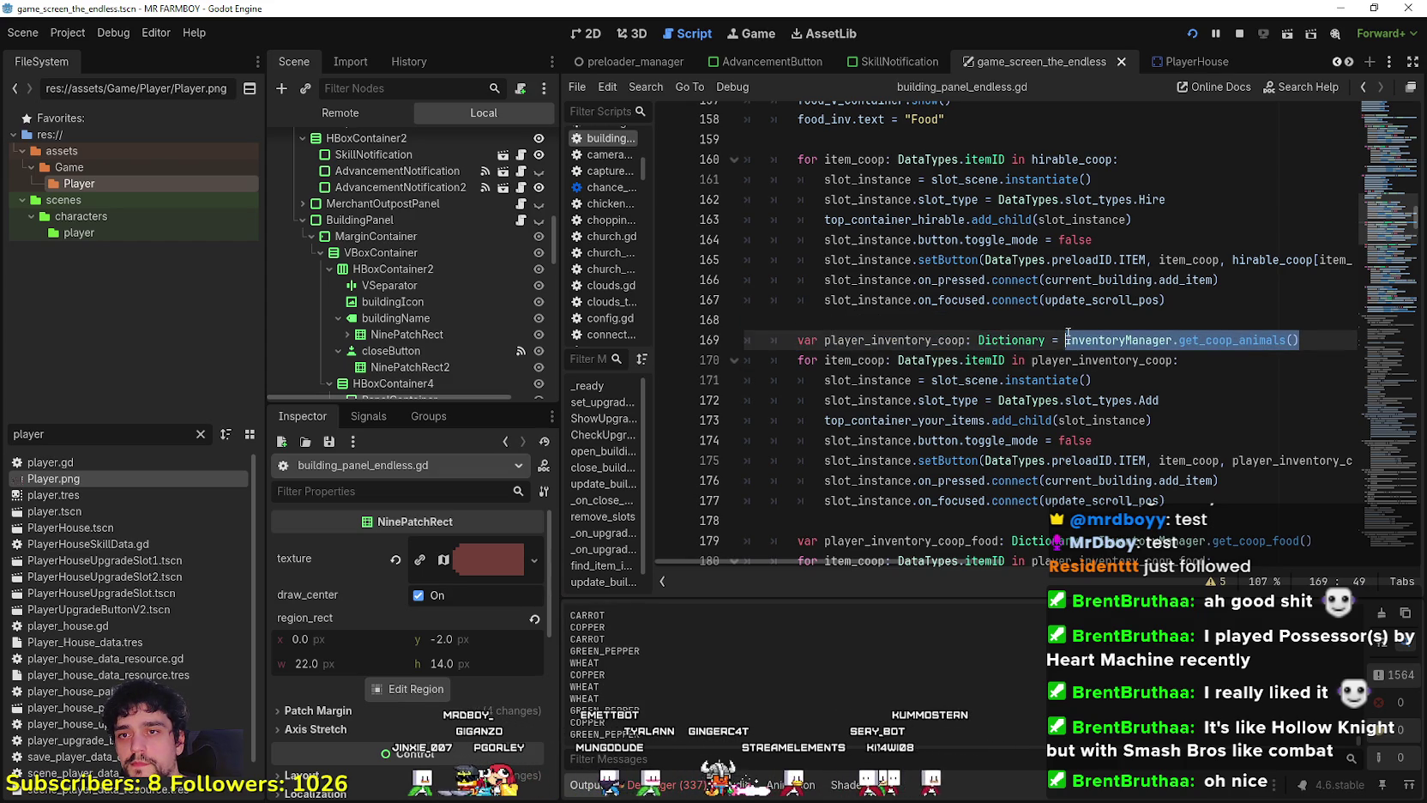
Switch to the YouTube Music browser window and confirm continuing playback.
scroll(1182, 386, "up", 12)
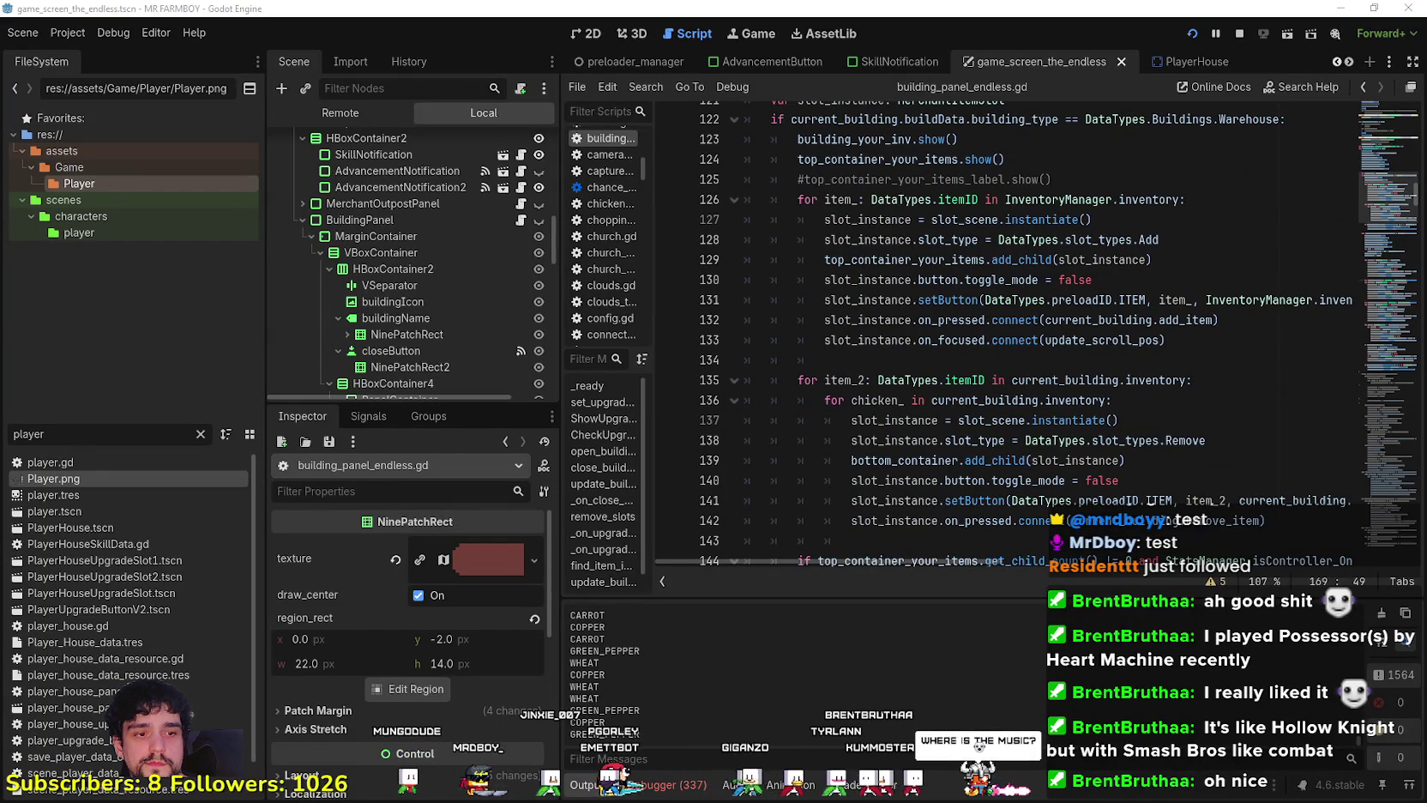
key("alt+Tab")
left_click(885, 443)
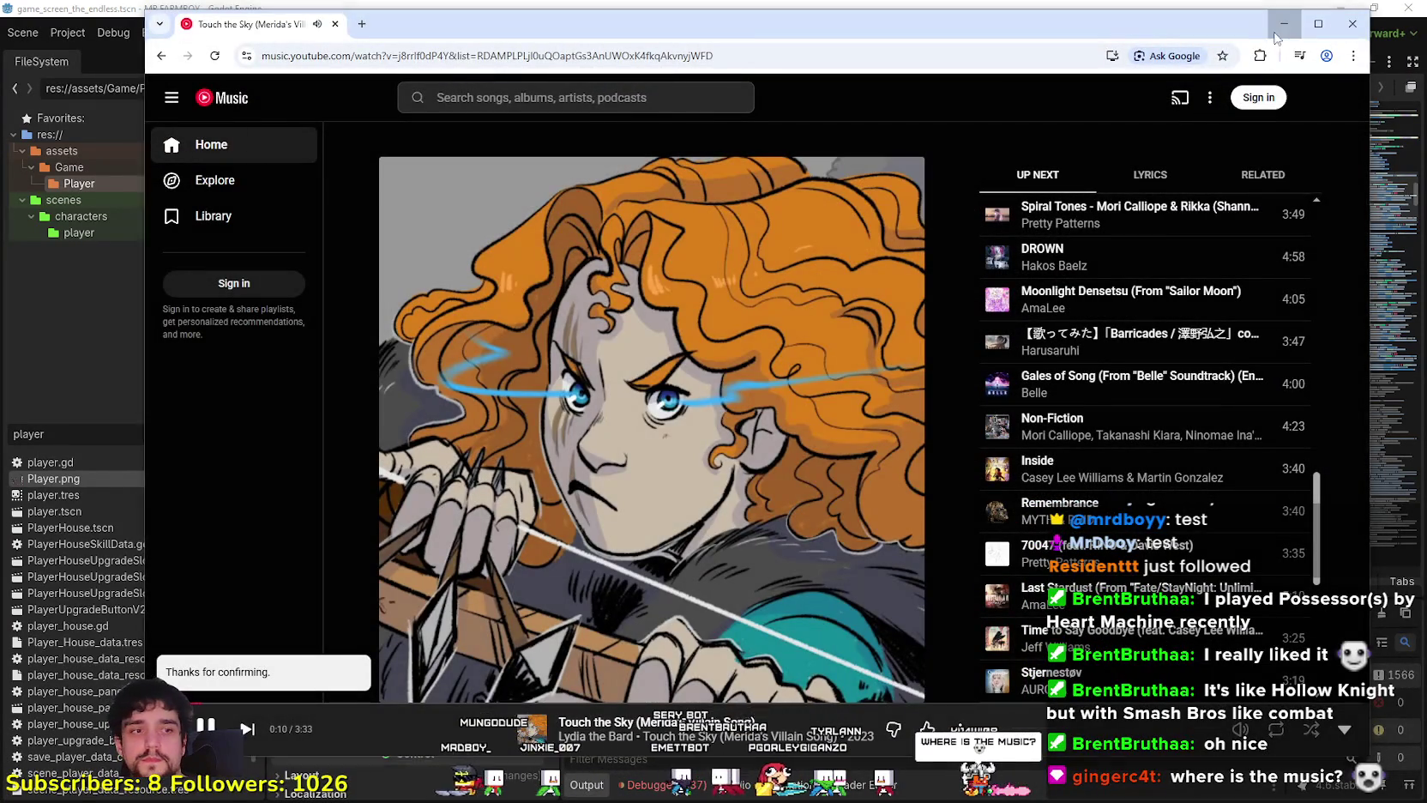
Replace inventory in the line 126 Warehouse loop with the copied get_coop_animals() call.
left_click(1285, 23)
scroll(1172, 262, "up", 1)
left_click(1172, 262)
double_click(1171, 262)
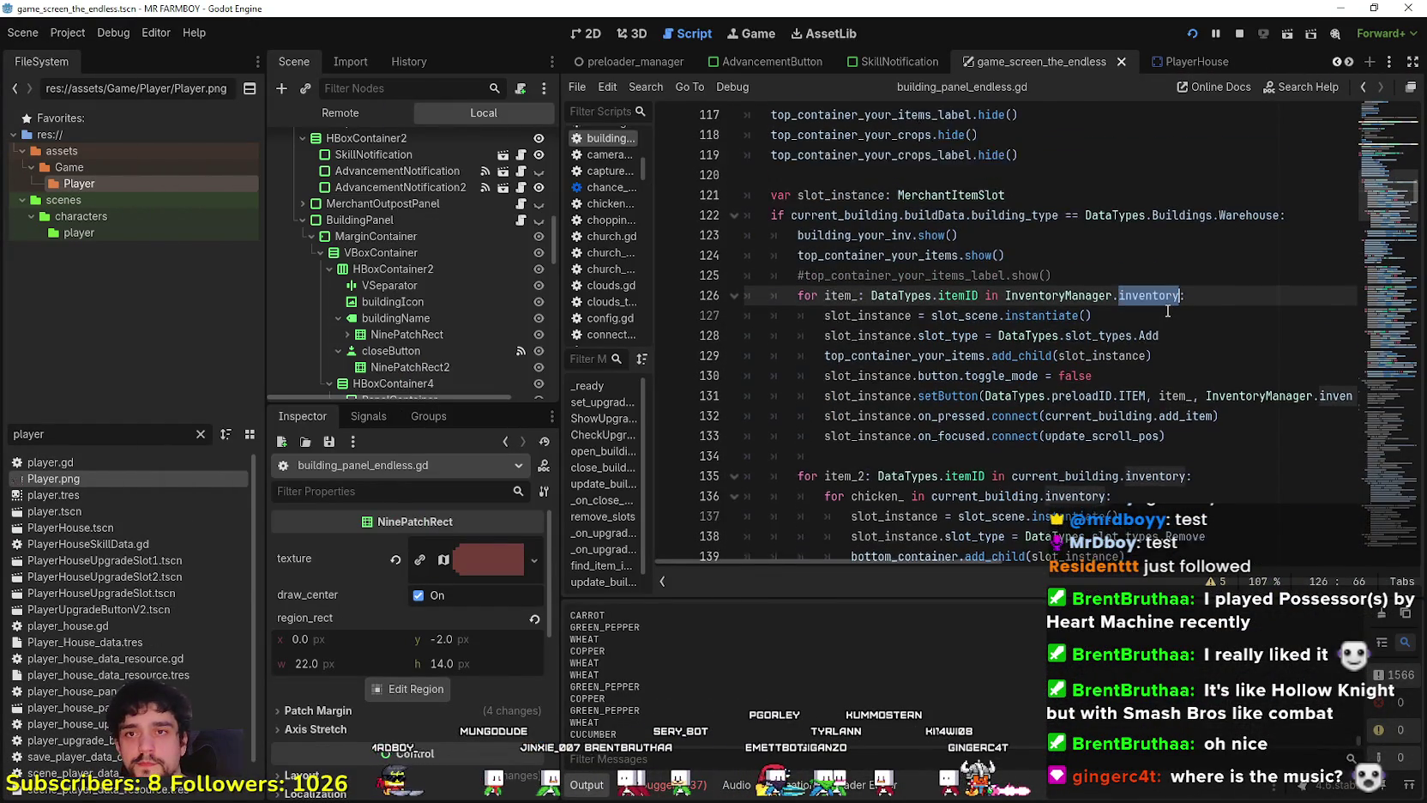
scroll(1168, 301, "up", 2)
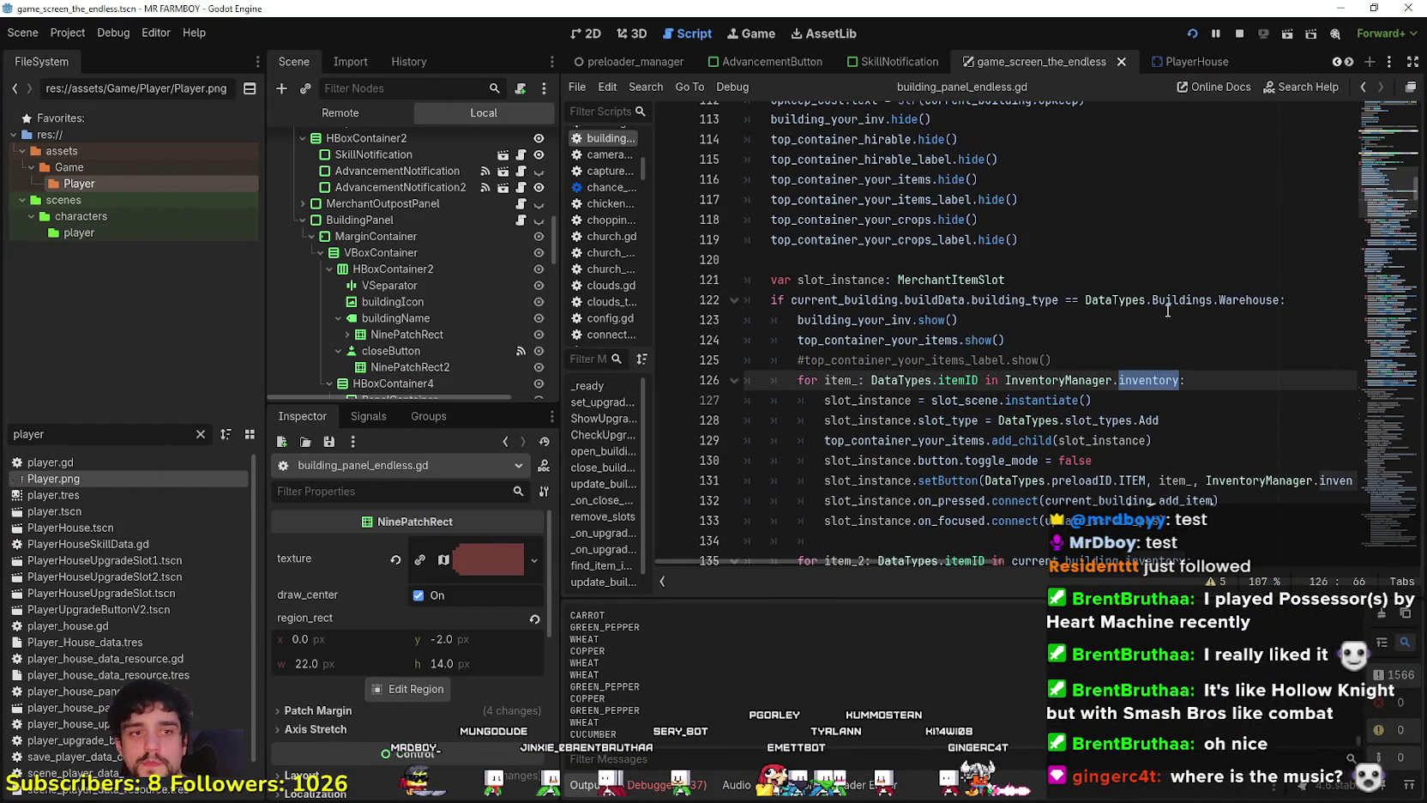
left_click(1115, 319)
scroll(1155, 447, "up", 1)
double_click(1153, 444)
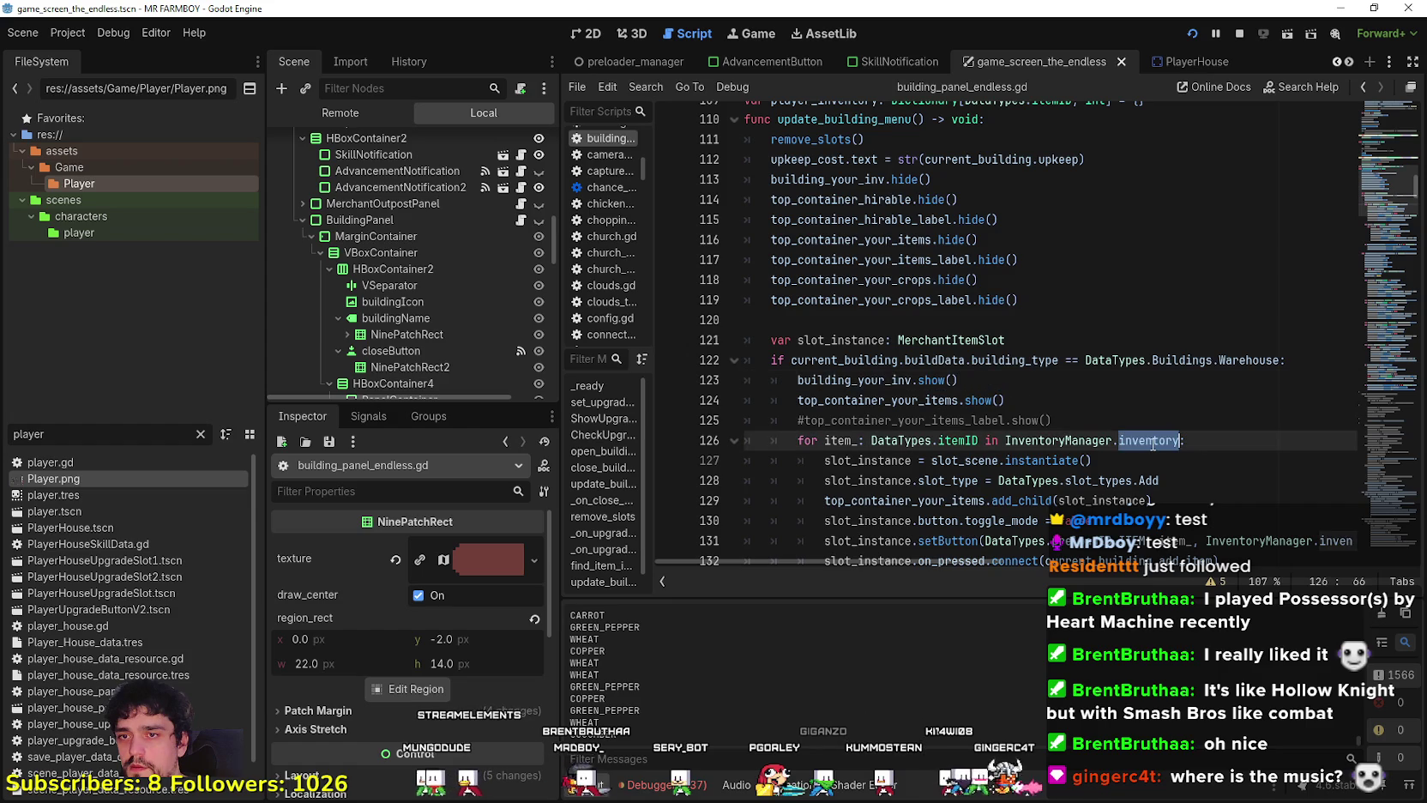
type("InventoryManager.get_coop_animals()")
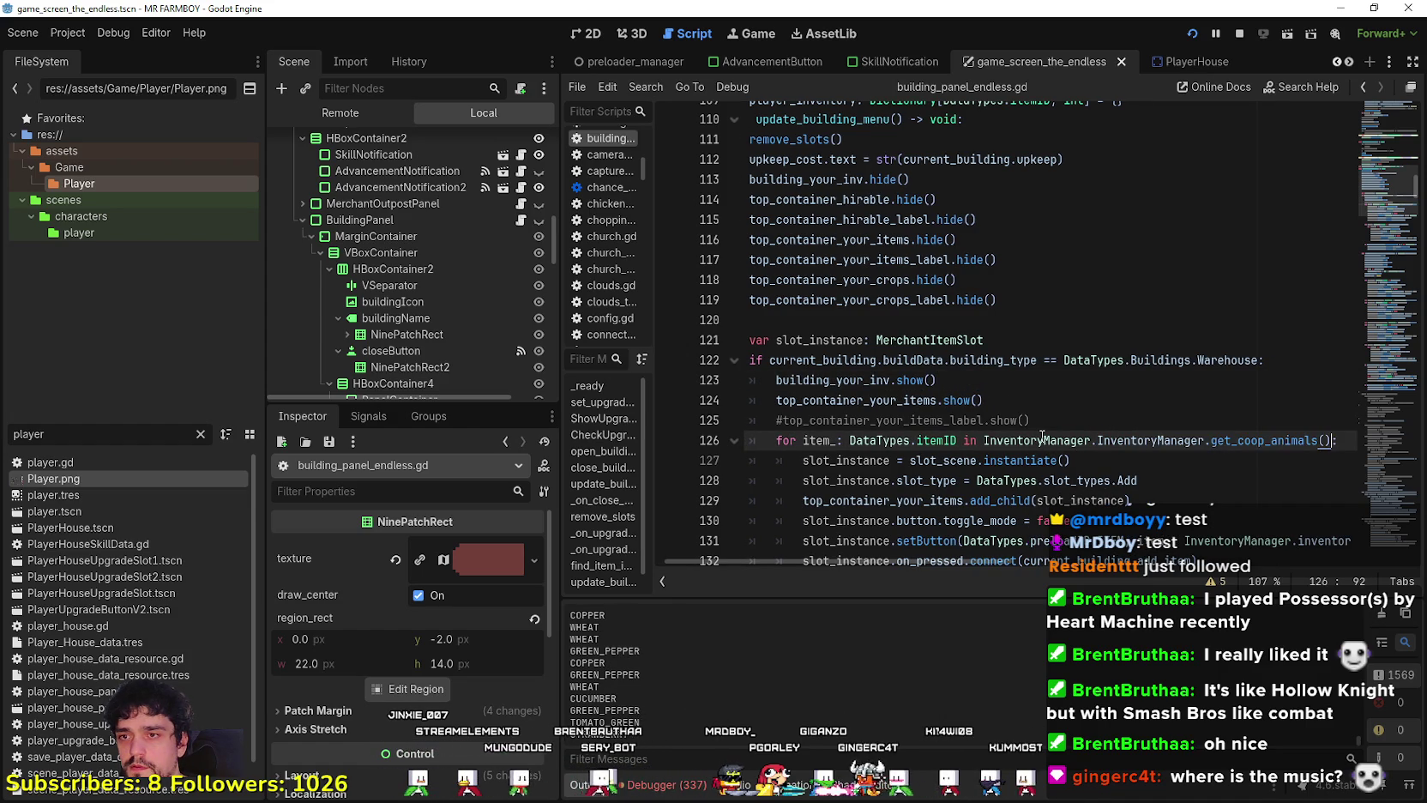
key("ctrl+z")
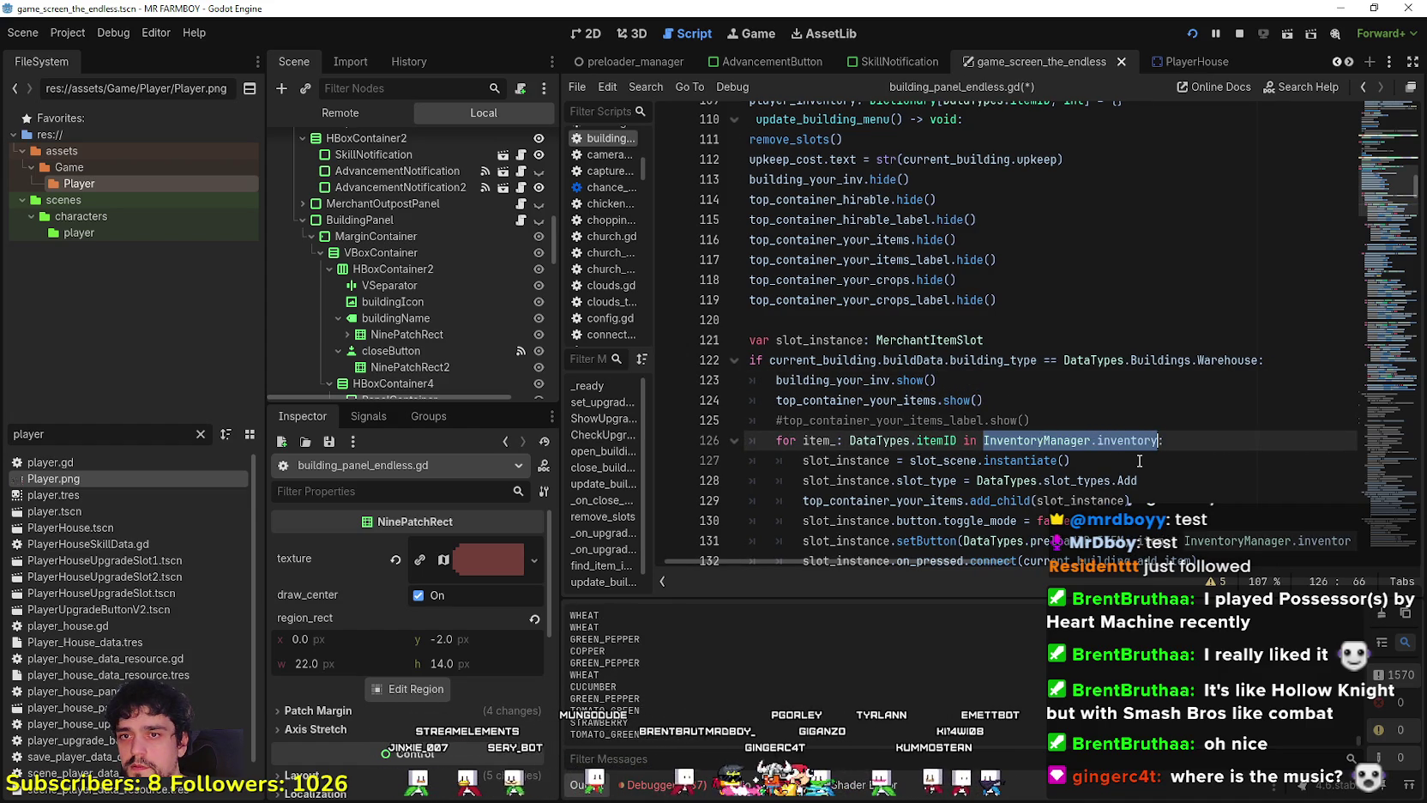
key("ctrl+z")
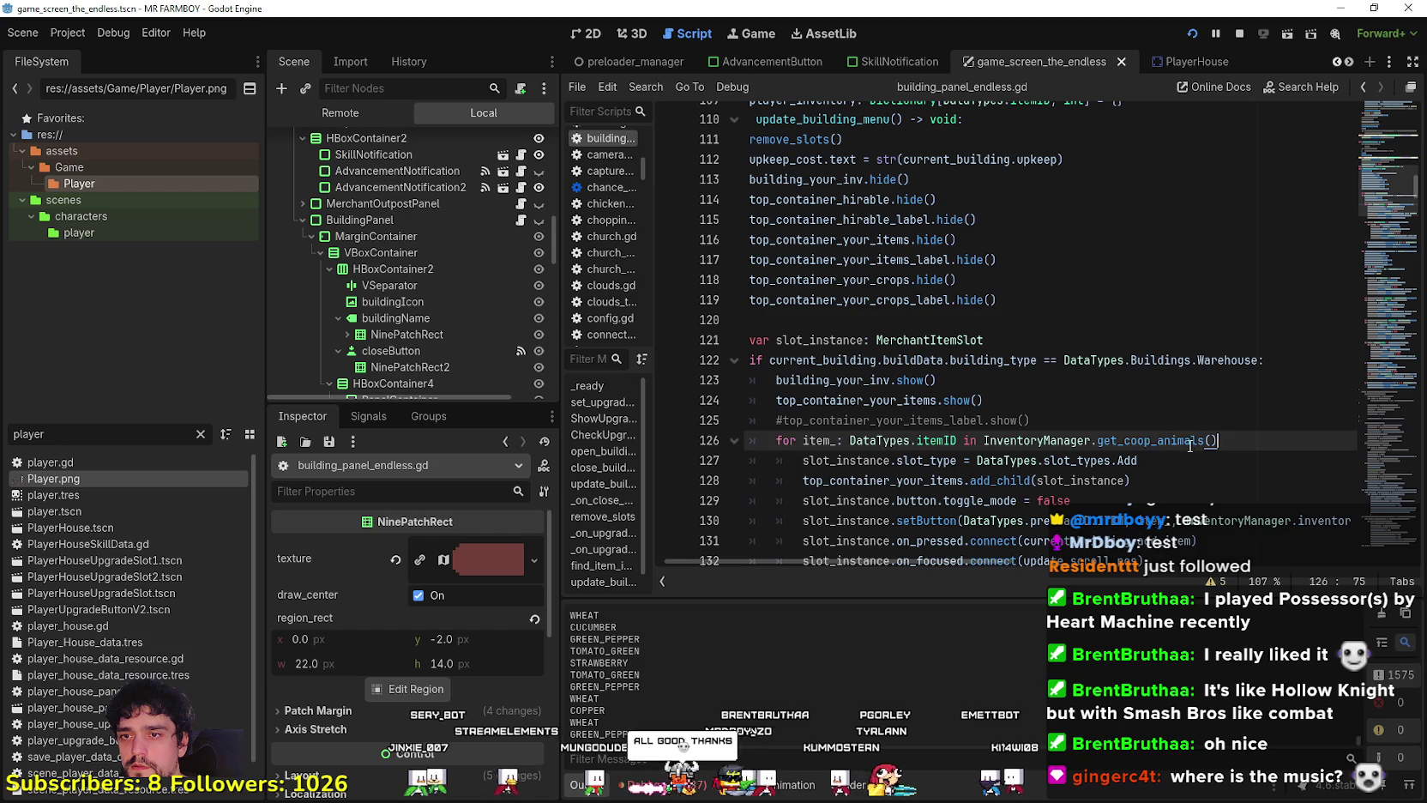
Add the missing ':' after the get_coop_animals() call on line 126.
double_click(1177, 442)
mouse_move(1165, 438)
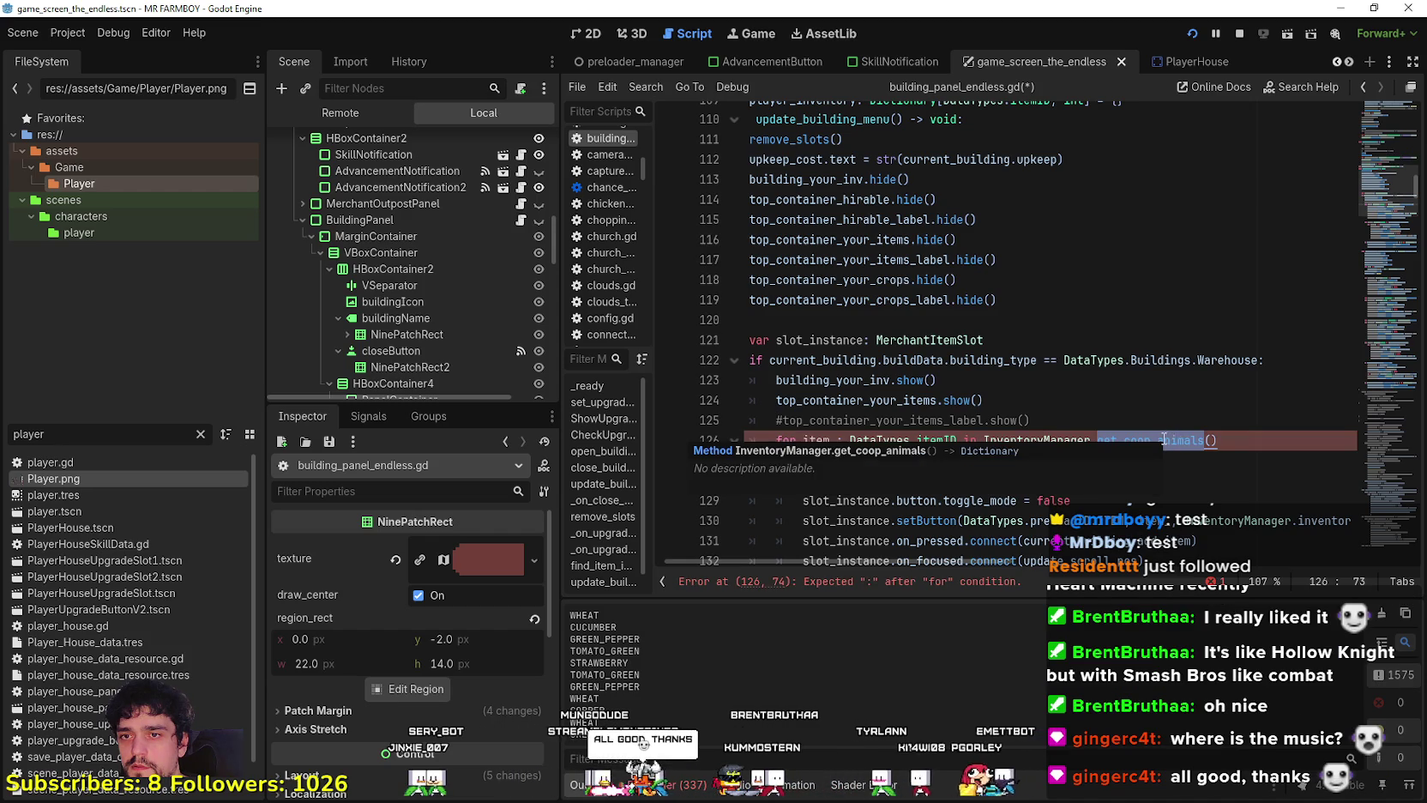
type(":")
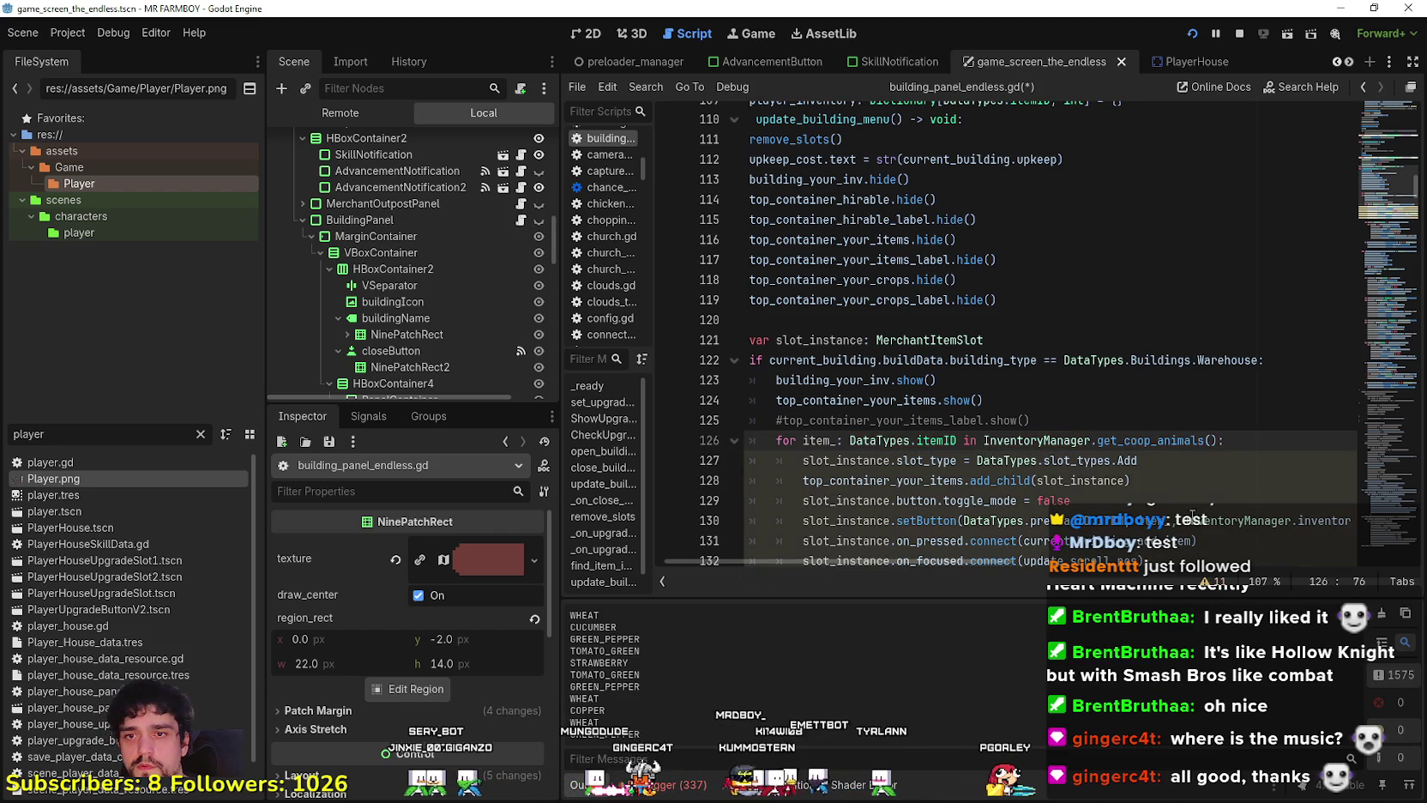
scroll(1201, 429, "down", 3)
left_click(1192, 397)
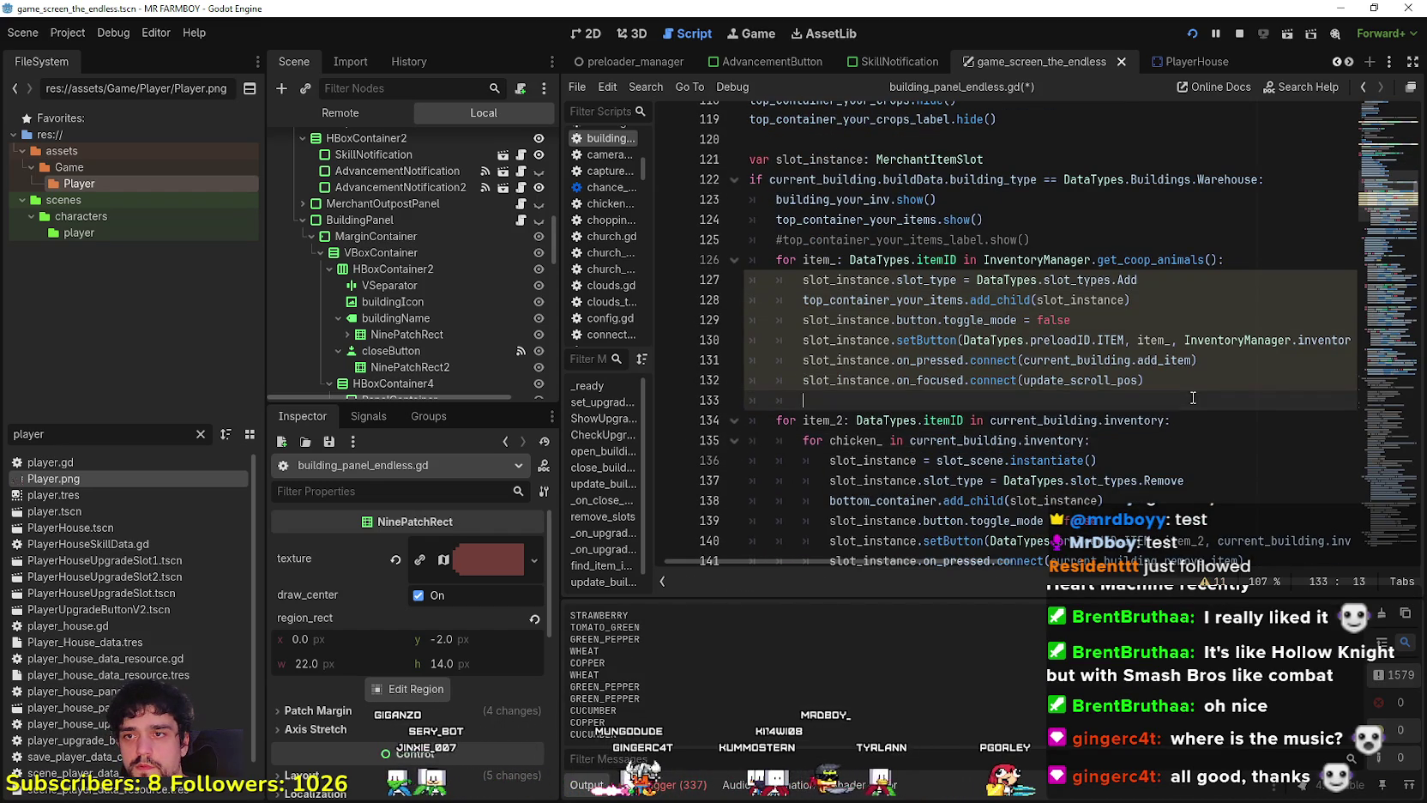
Inspect the loop's get_coop_animals() call and slot_instance uses on lines 126–133.
mouse_move(1012, 259)
left_mouse_down()
mouse_move(1239, 273)
mouse_move(1232, 260)
left_mouse_up()
left_click(1115, 266)
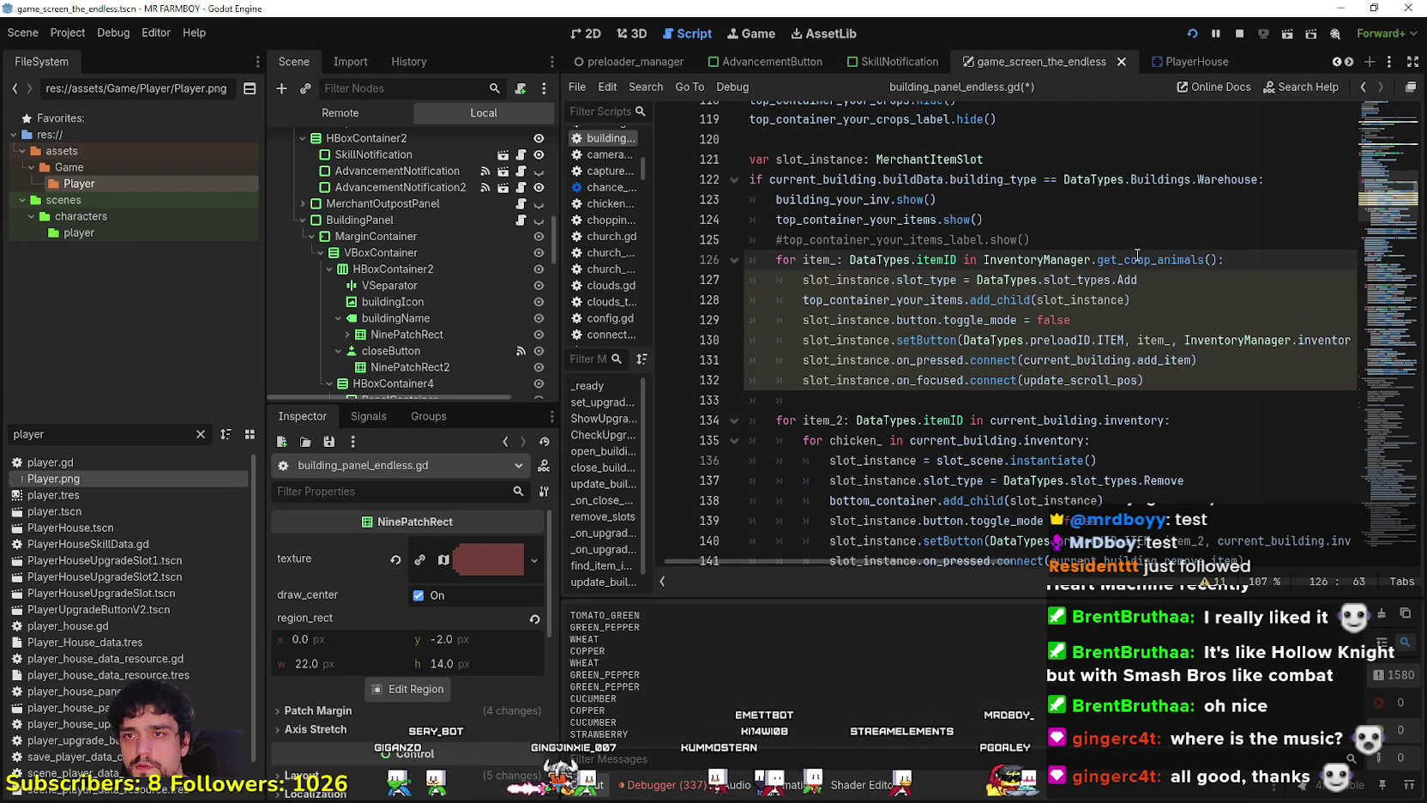
mouse_move(1138, 254)
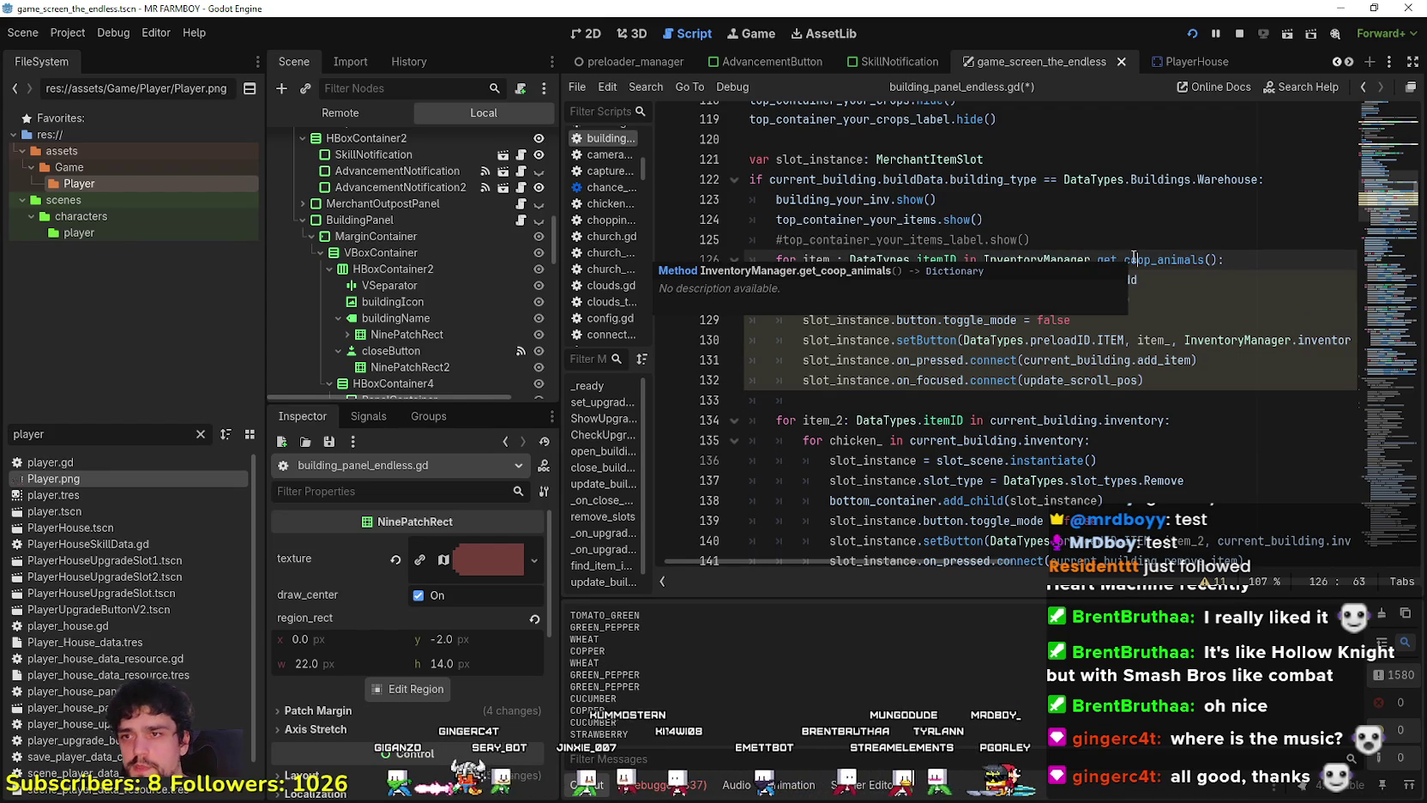
left_click(1175, 380)
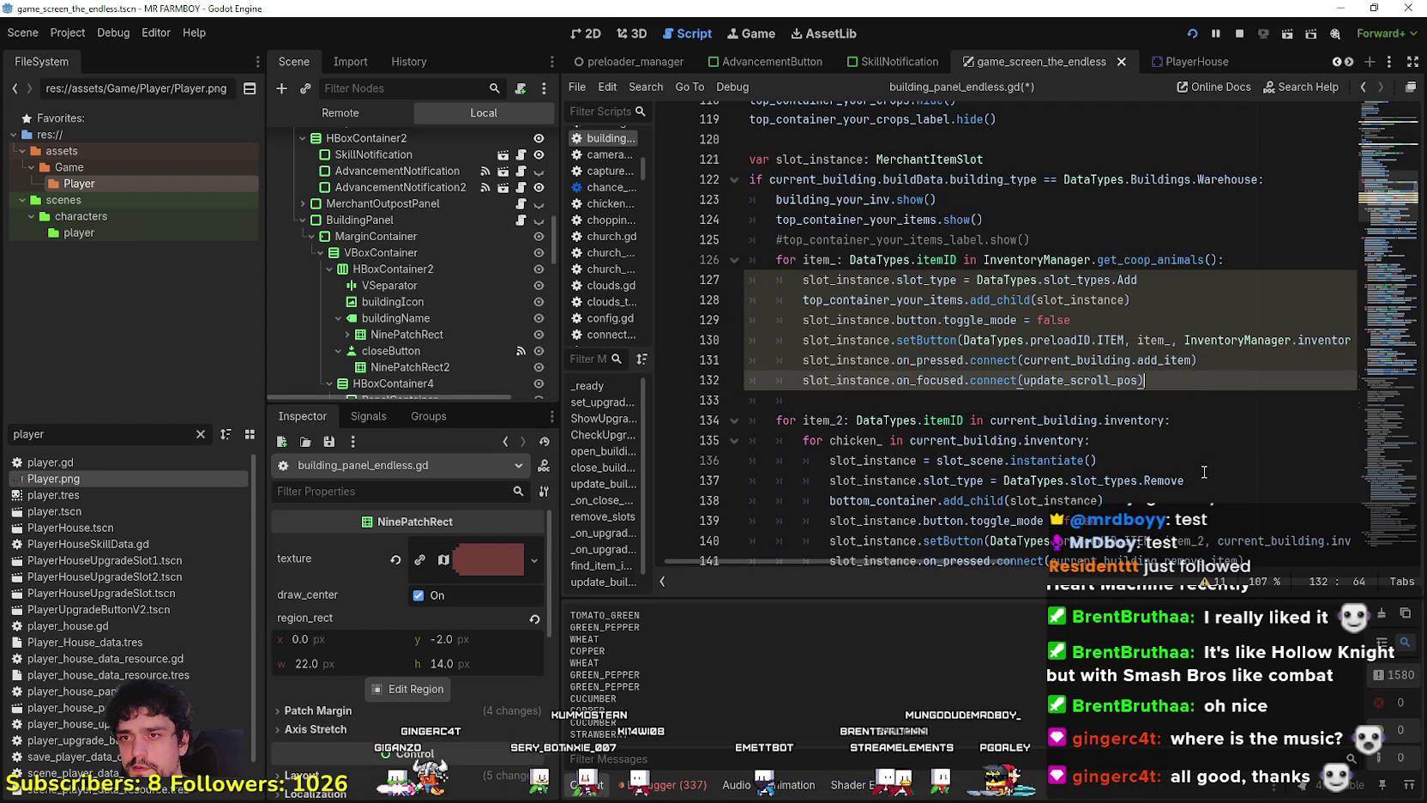
left_click(832, 396)
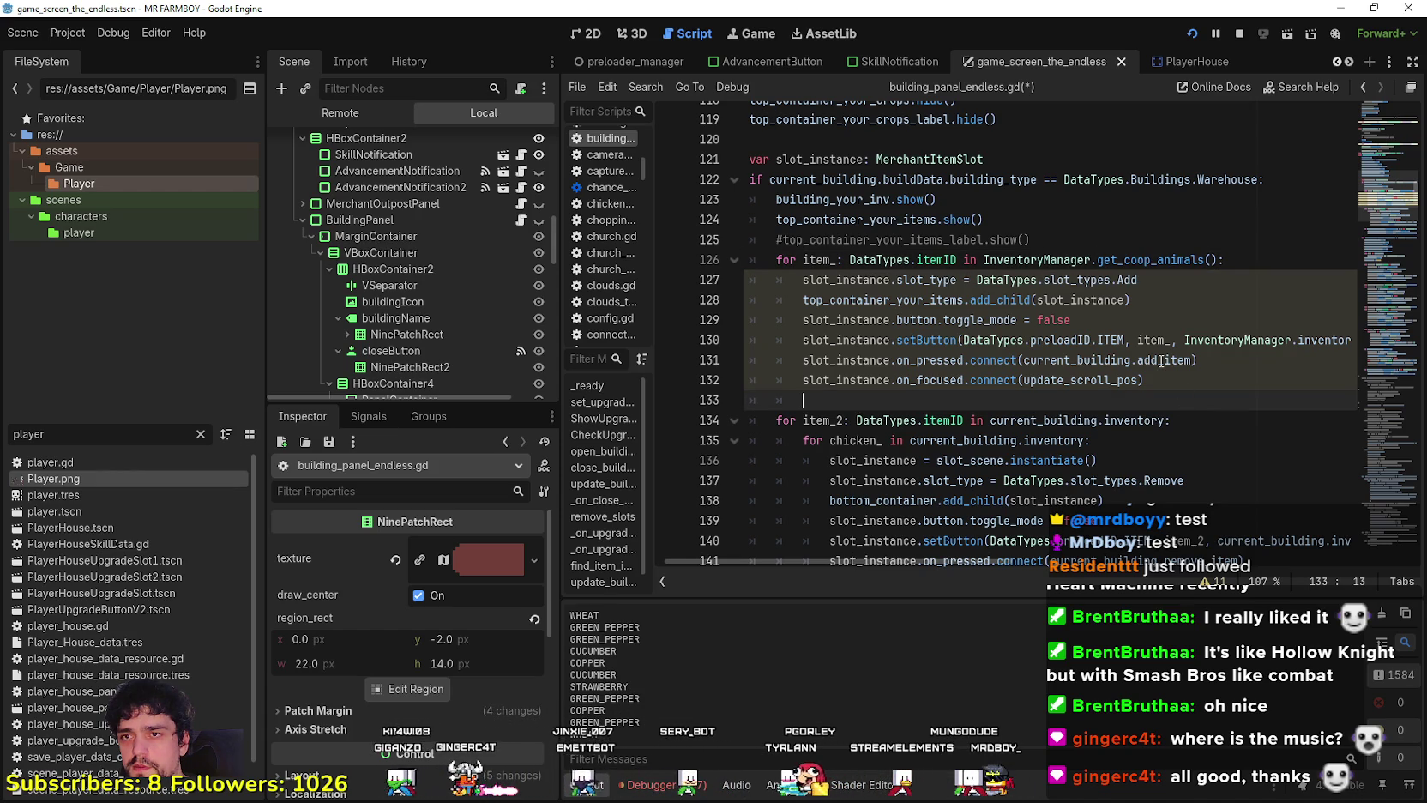
mouse_move(1160, 361)
left_click(905, 259)
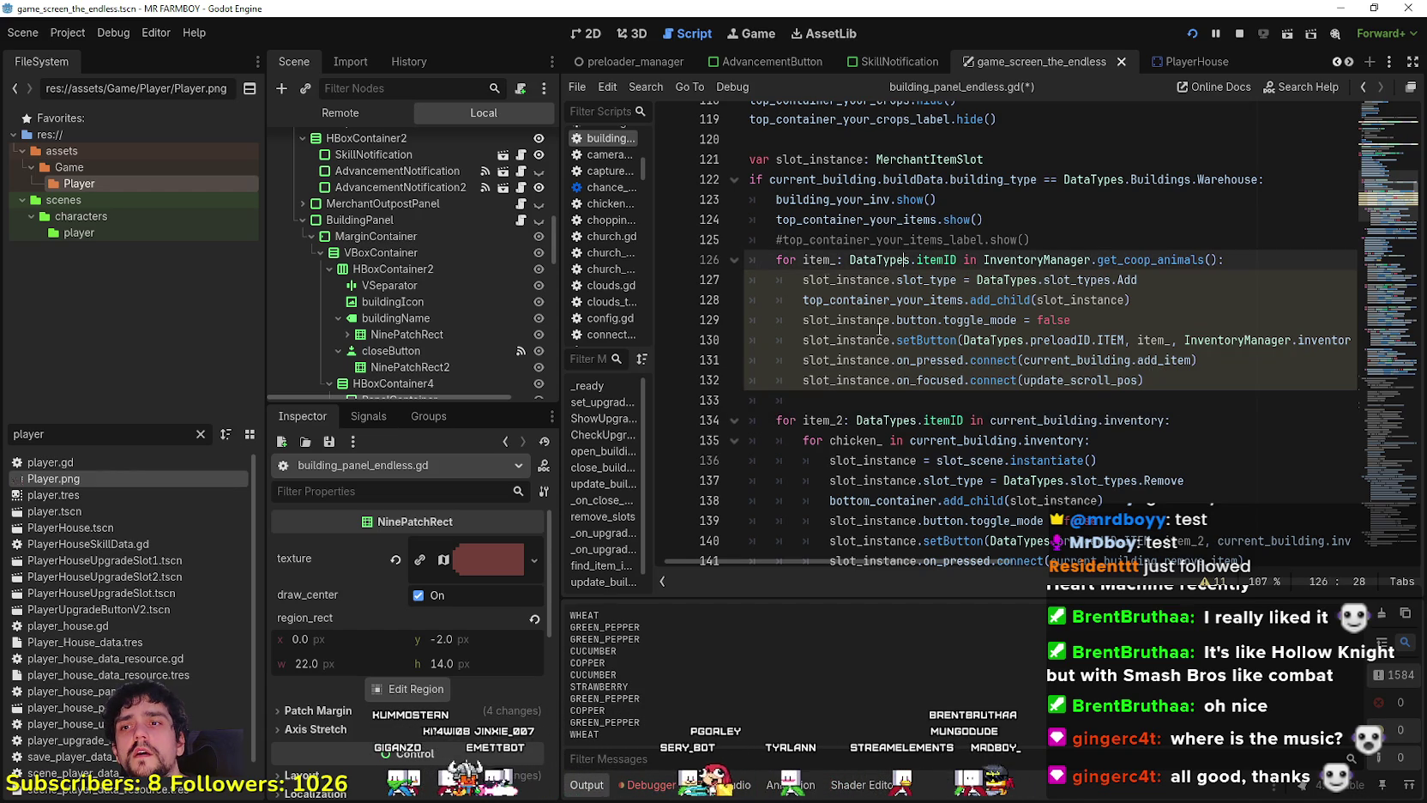
left_click(819, 279)
double_click(1081, 299)
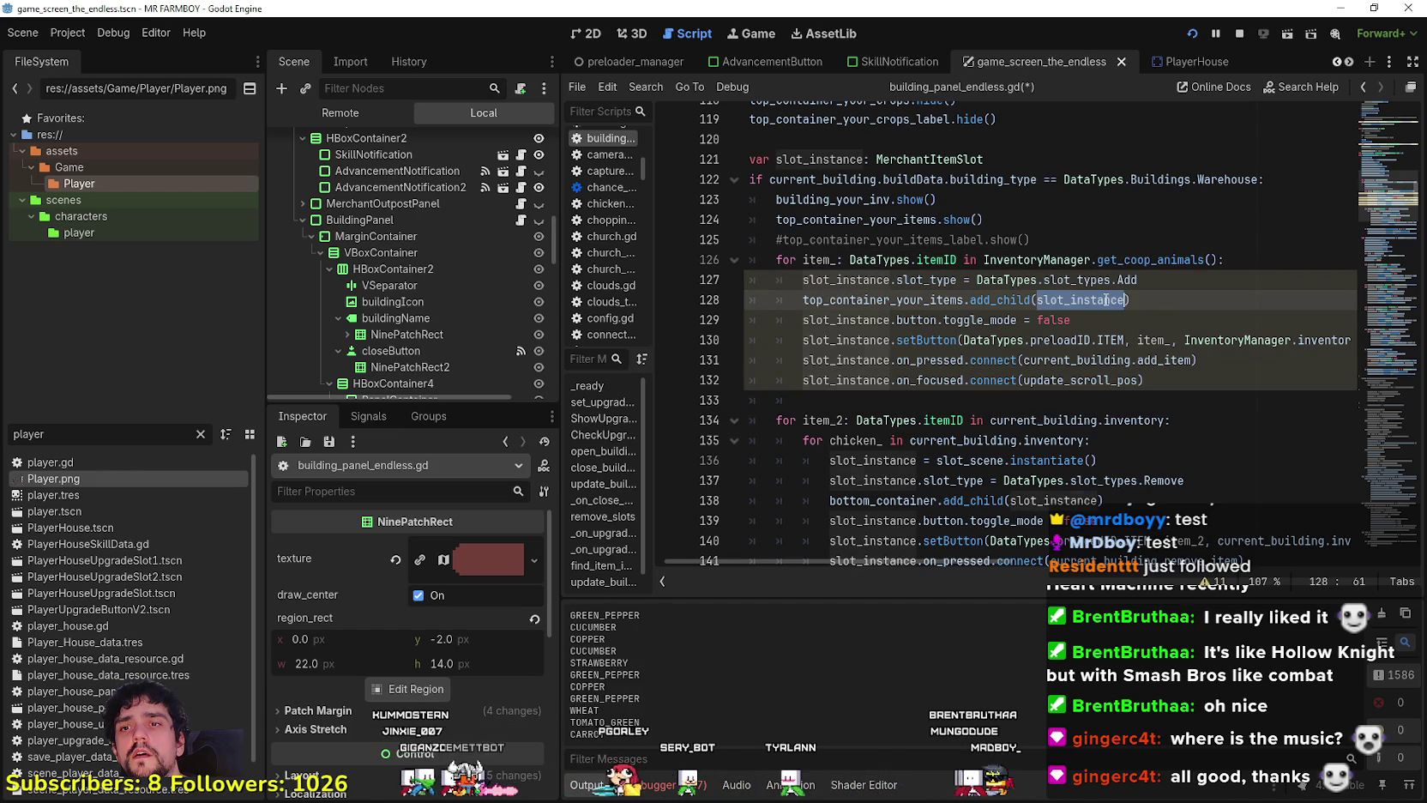
double_click(1038, 259)
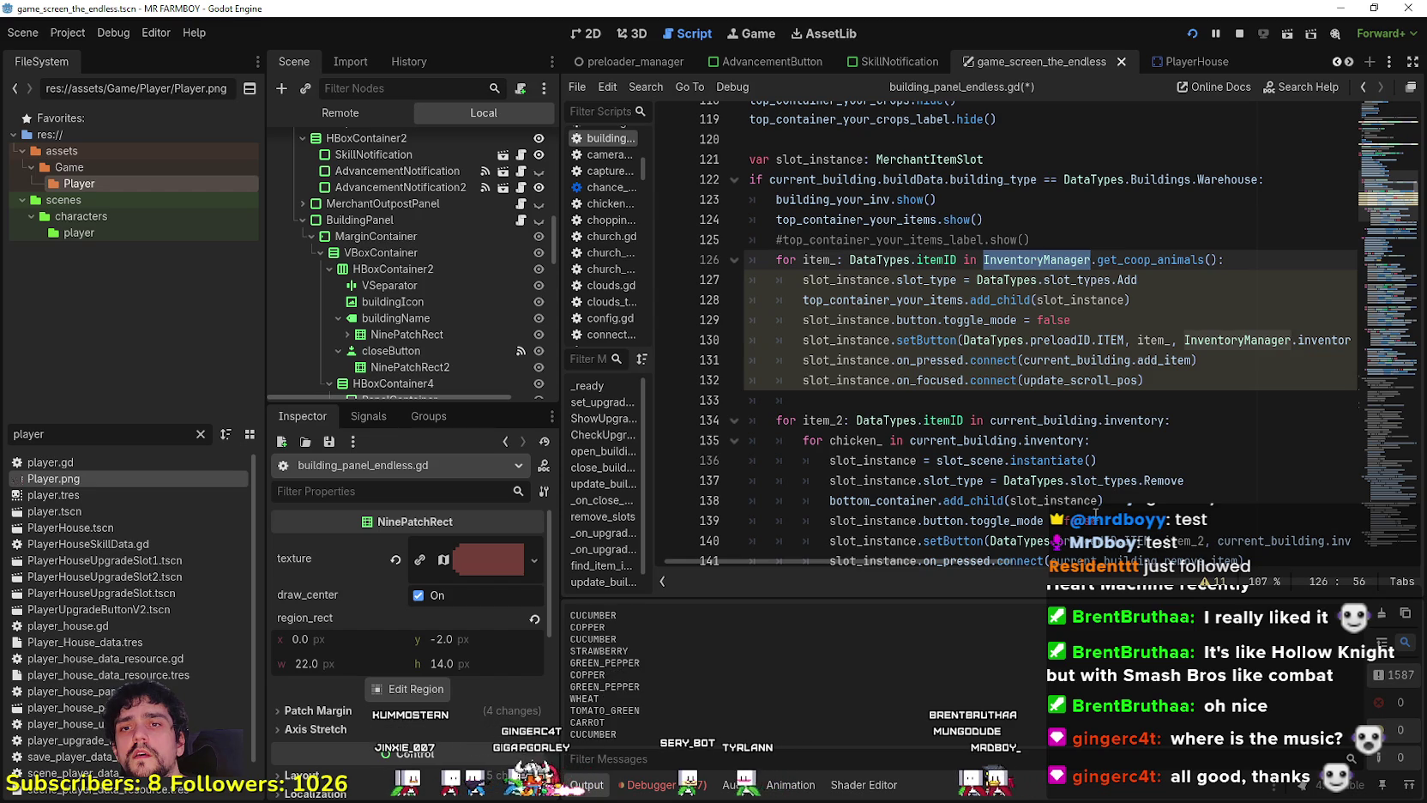
Delete the stray indentation on empty line 133 and show the Debugger's 337 errors.
mouse_move(772, 561)
left_mouse_down()
mouse_move(1244, 560)
mouse_move(827, 556)
mouse_move(719, 531)
mouse_move(751, 545)
mouse_move(839, 536)
mouse_move(728, 514)
mouse_move(1006, 524)
mouse_move(674, 476)
left_mouse_up()
left_click_drag(837, 400, 745, 400)
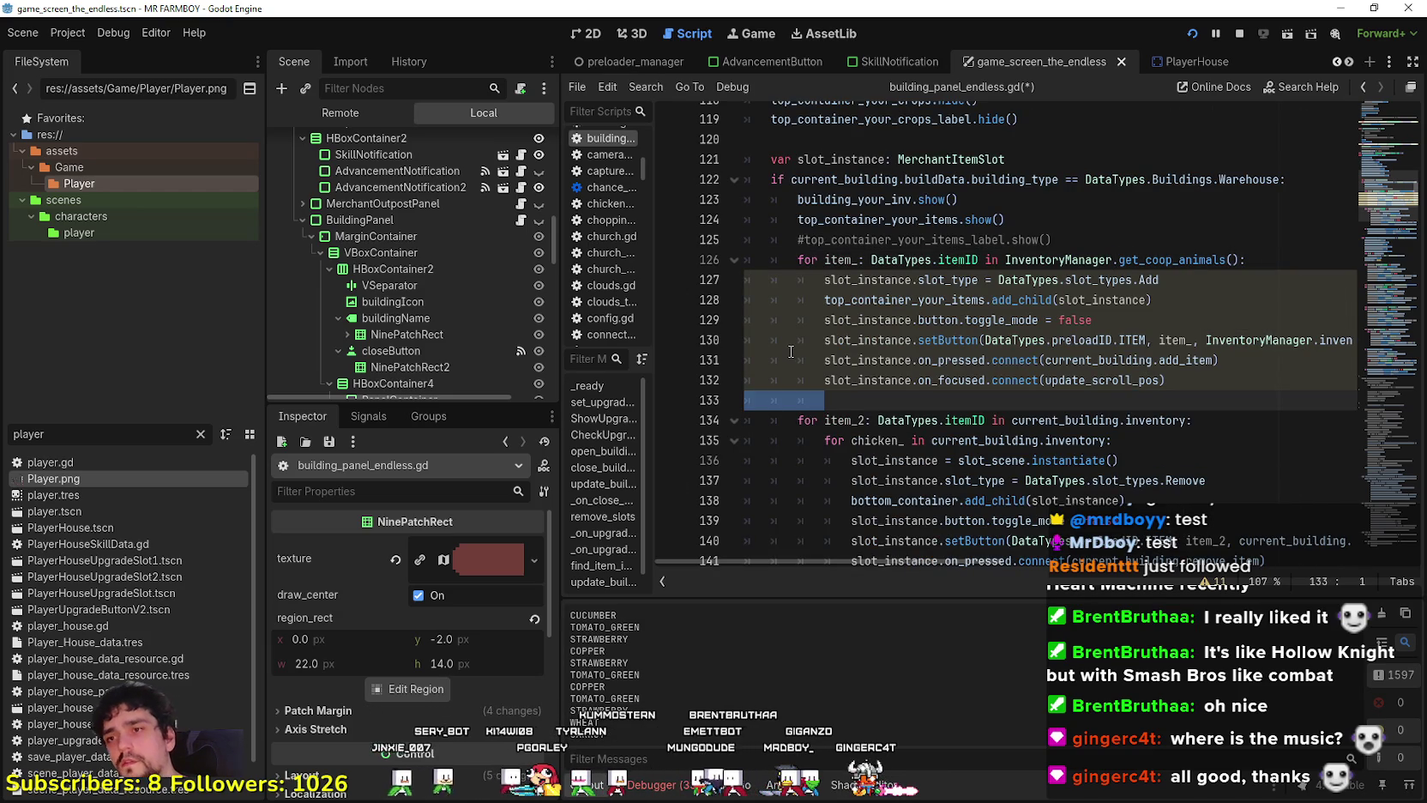
key("BackSpace")
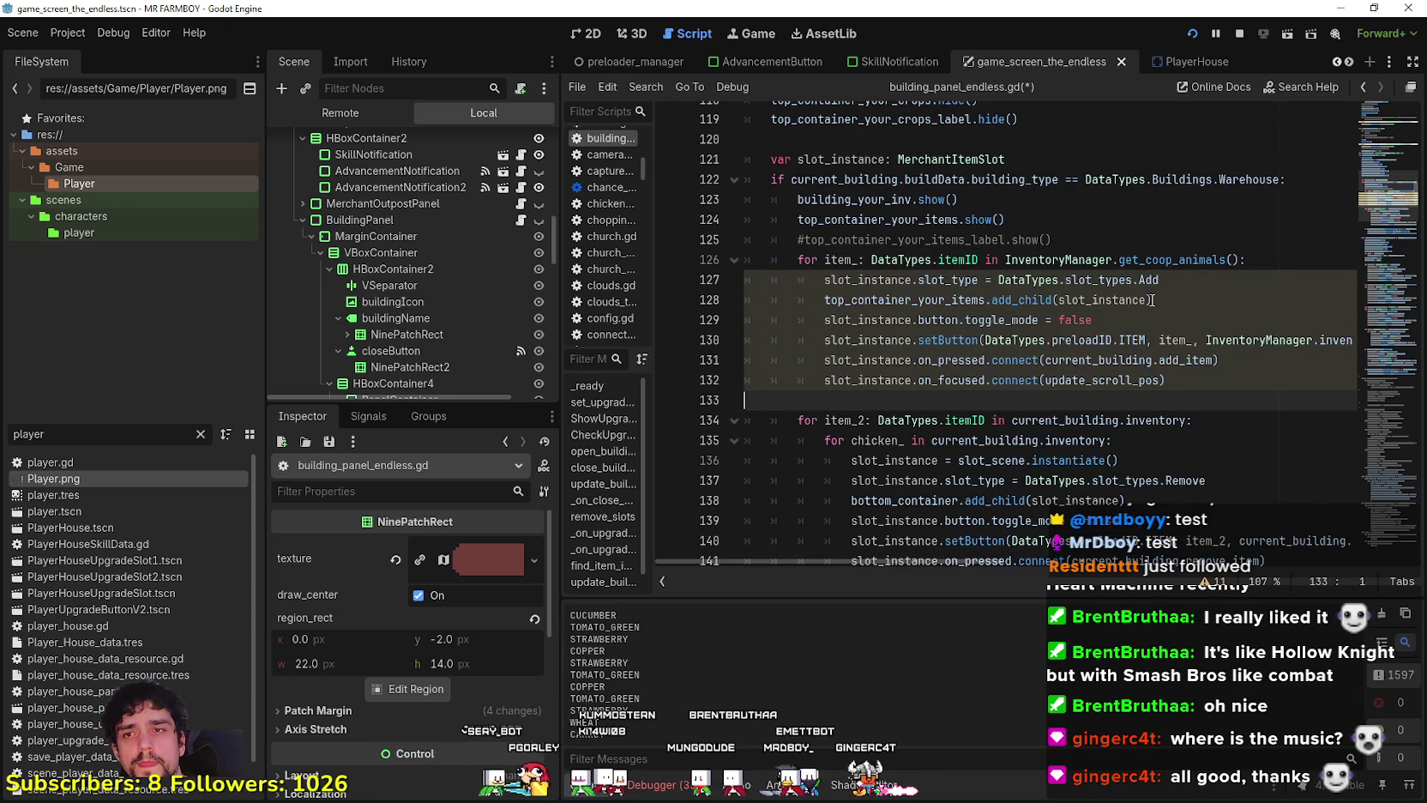
left_click(1184, 340)
left_click(1201, 380)
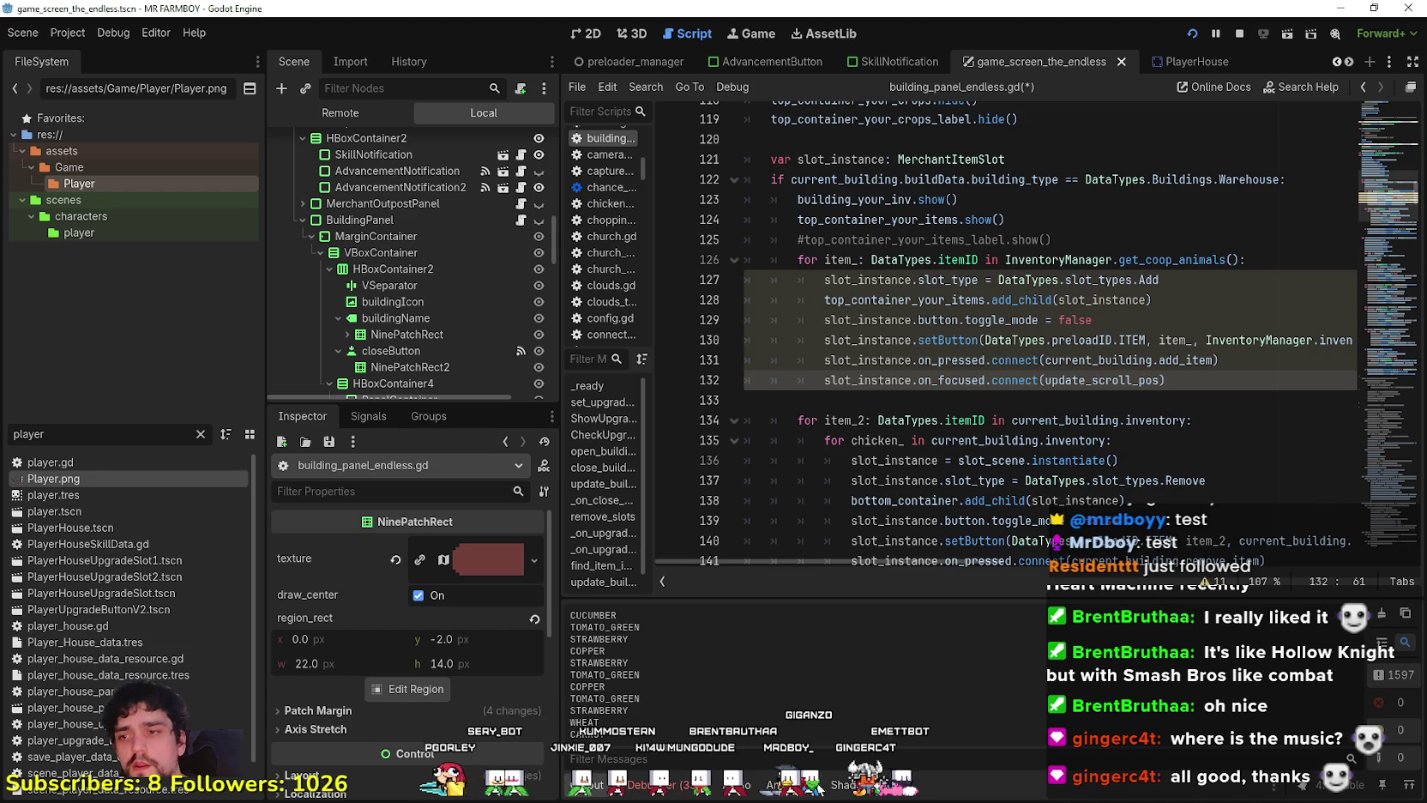
left_click(666, 785)
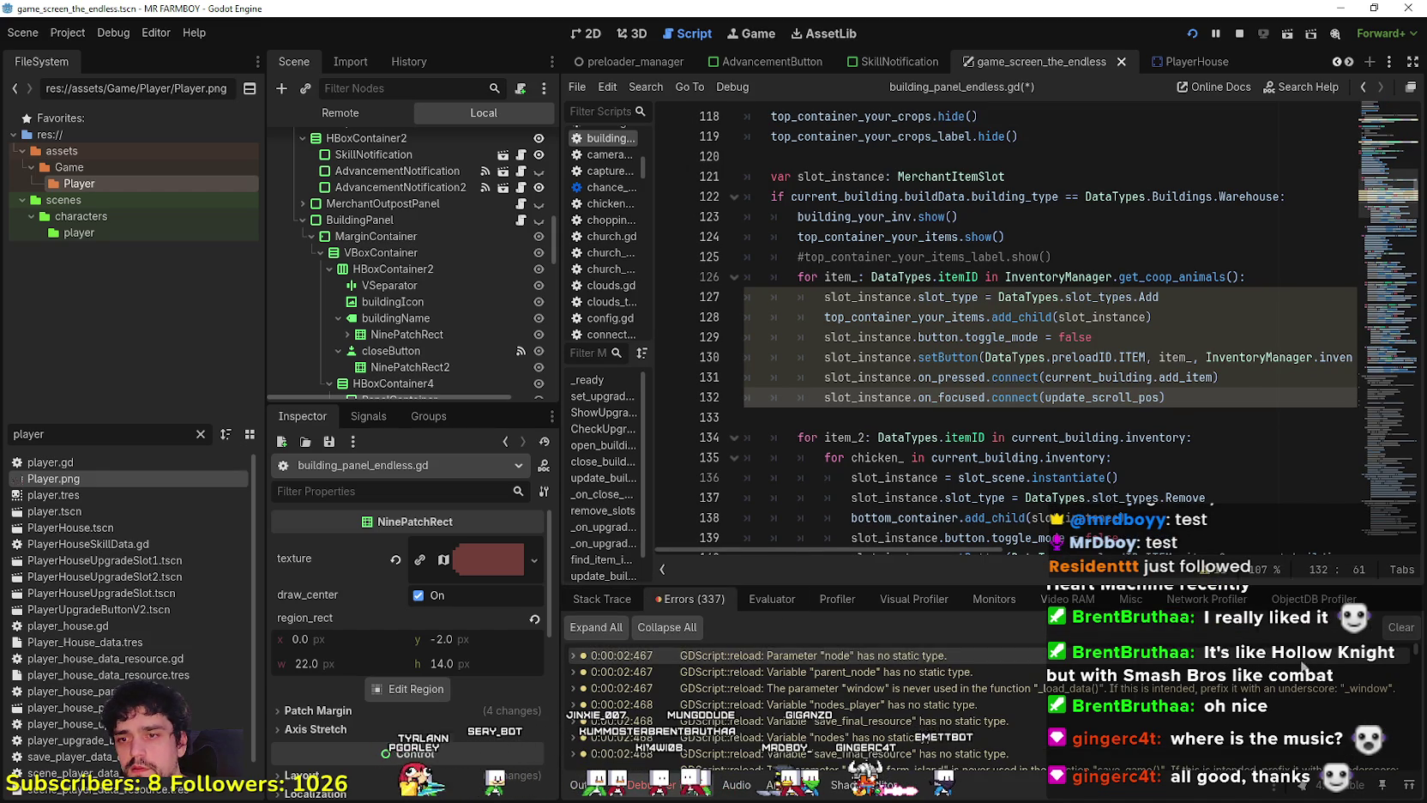
Change get_coop_animals() to get_warehouse_items() in the line 126 loop header.
left_click_drag(1410, 652, 1413, 768)
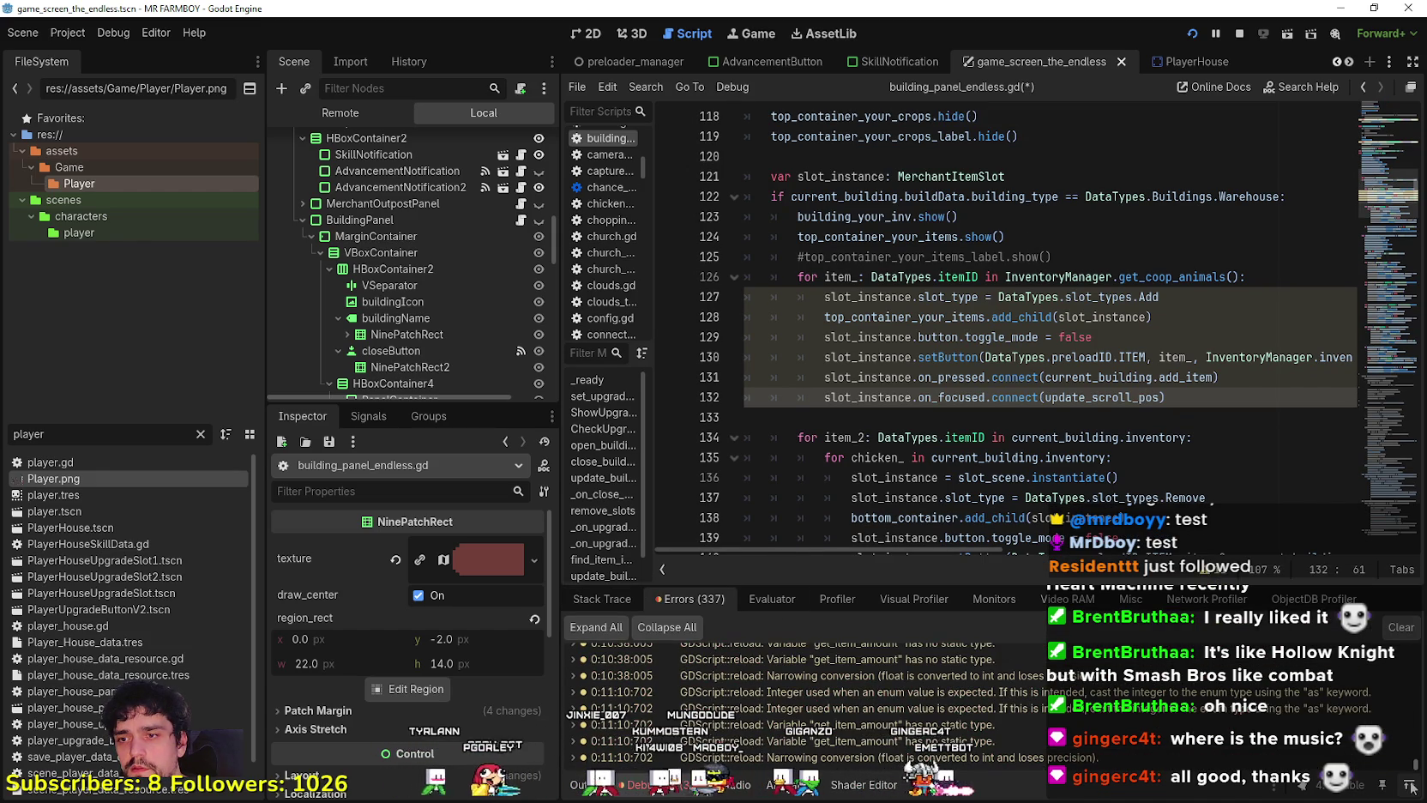
scroll(1187, 730, "up", 3)
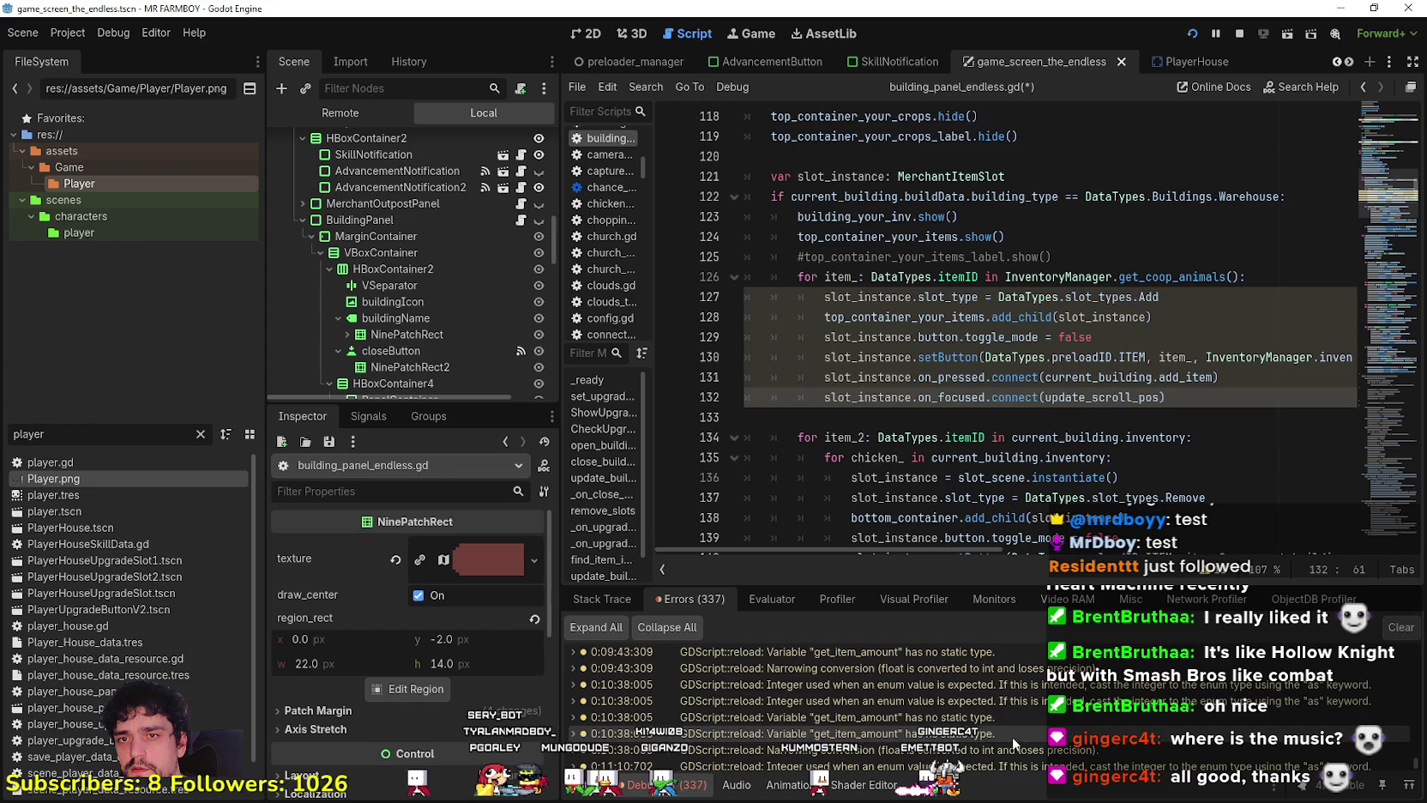
scroll(1019, 733, "up", 3)
scroll(1048, 752, "up", 5)
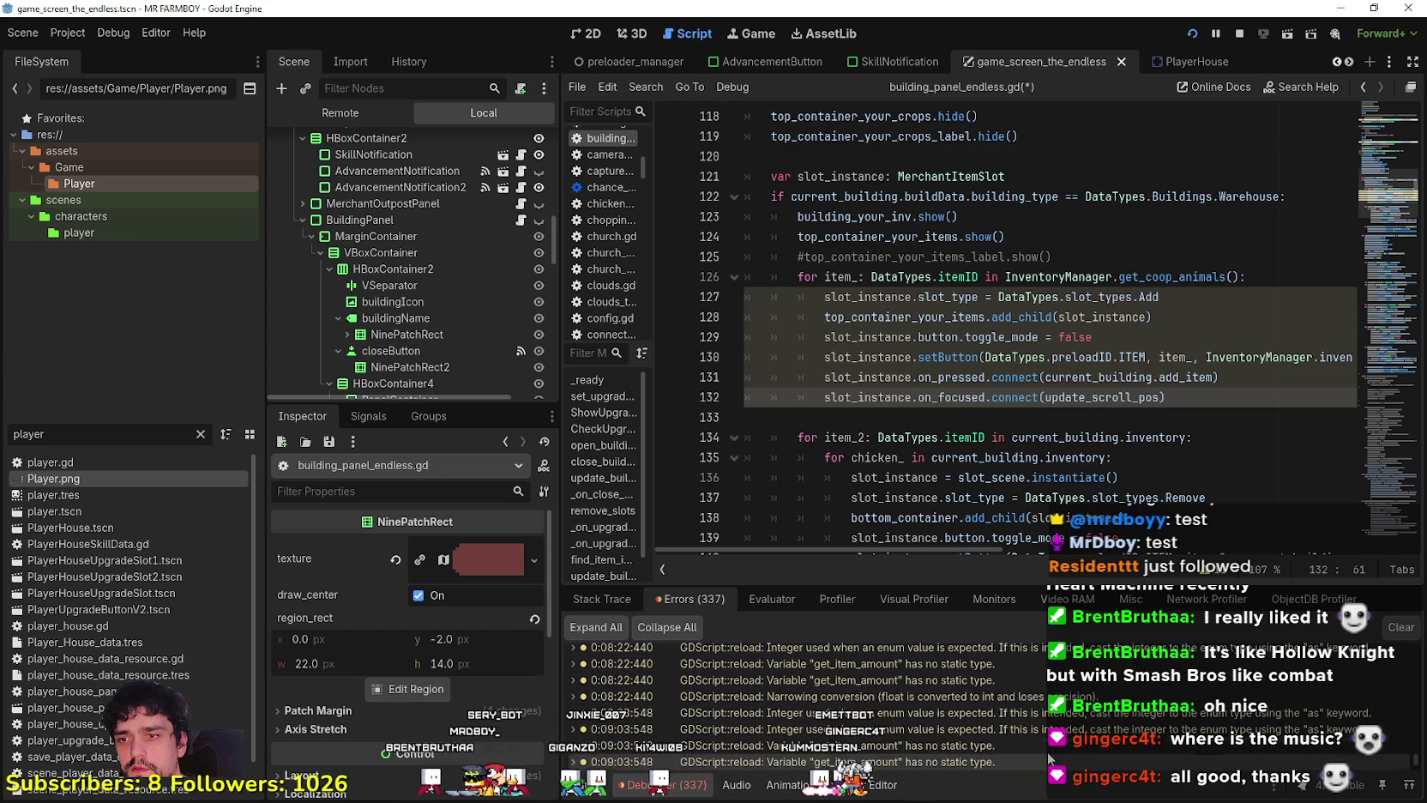
scroll(1048, 753, "up", 5)
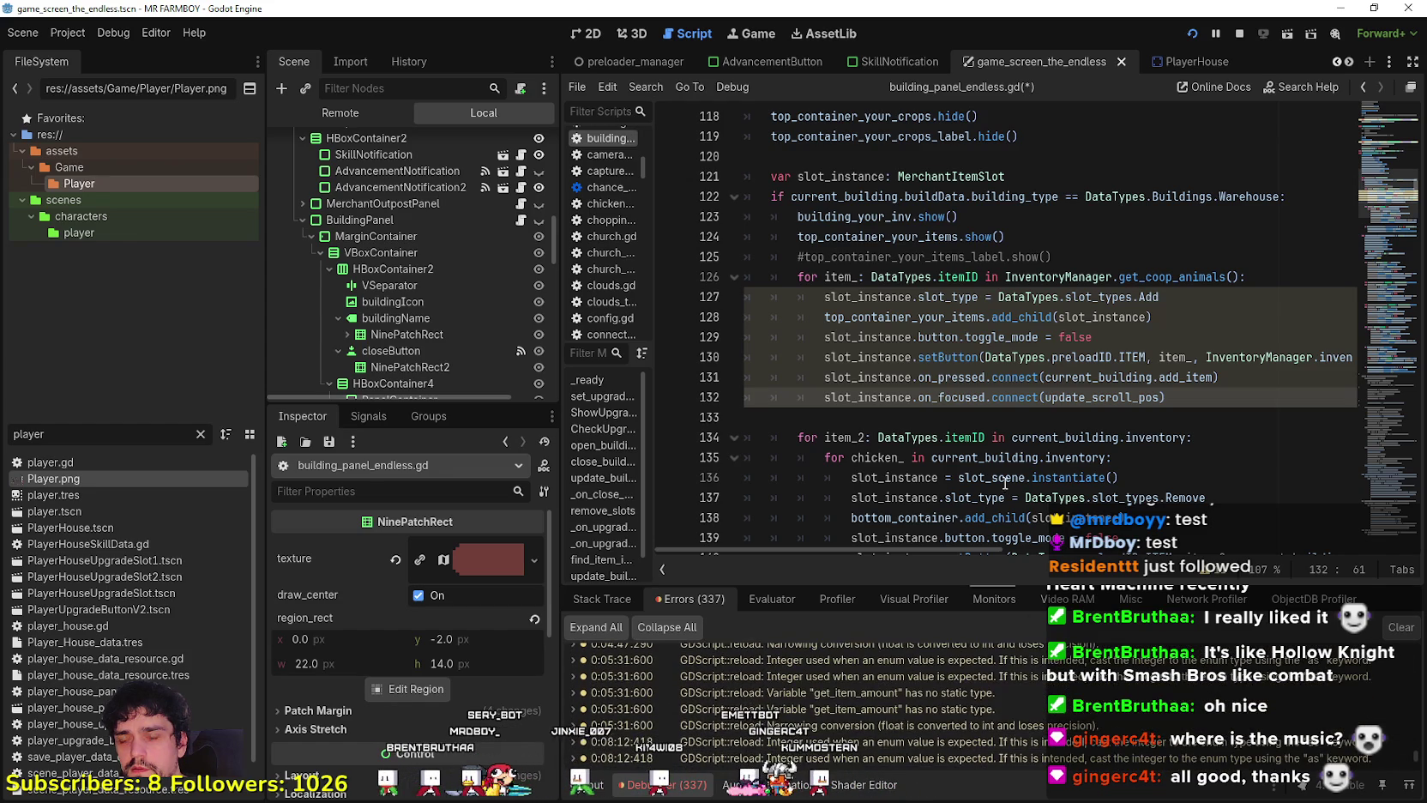
left_click(1145, 356)
scroll(1049, 737, "up", 5)
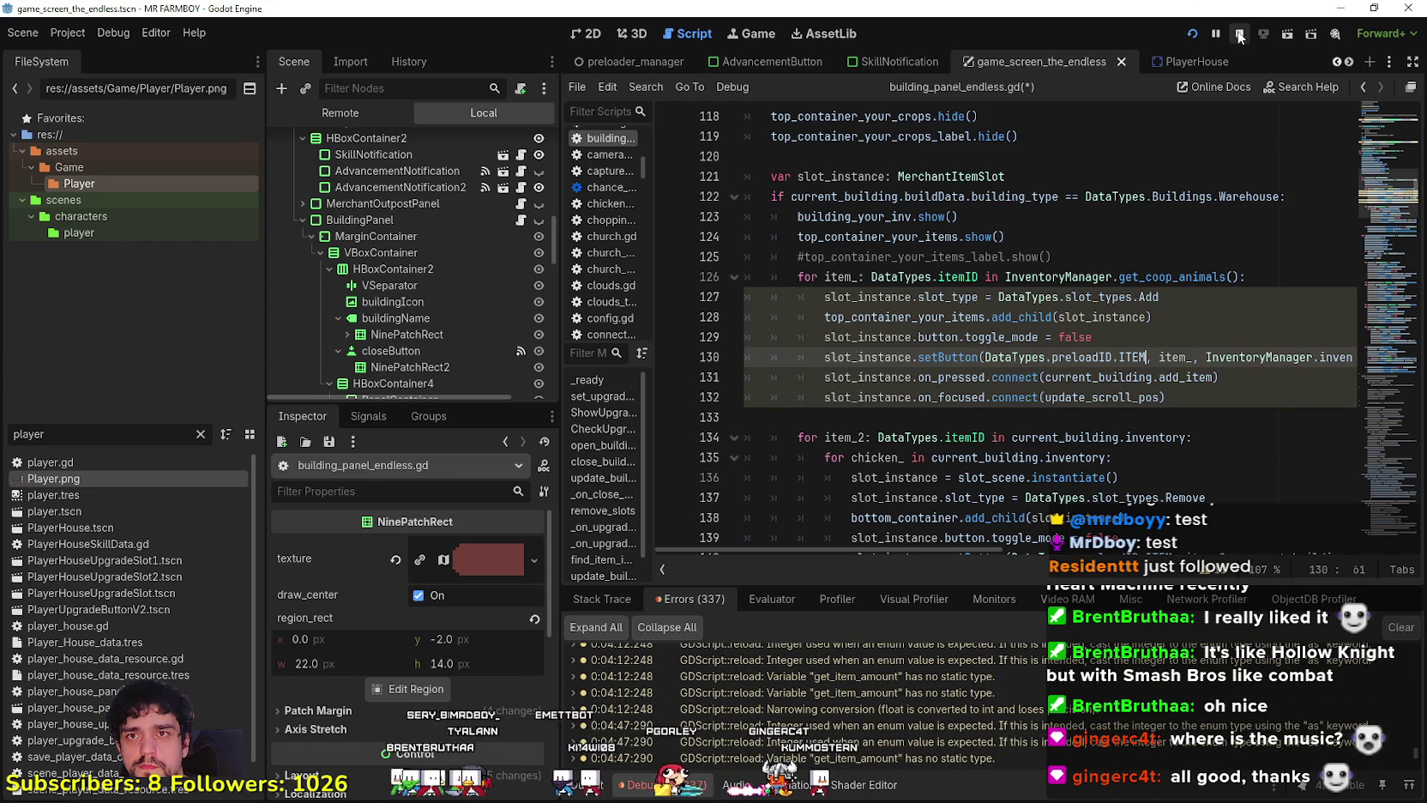
scroll(1136, 300, "up", 2)
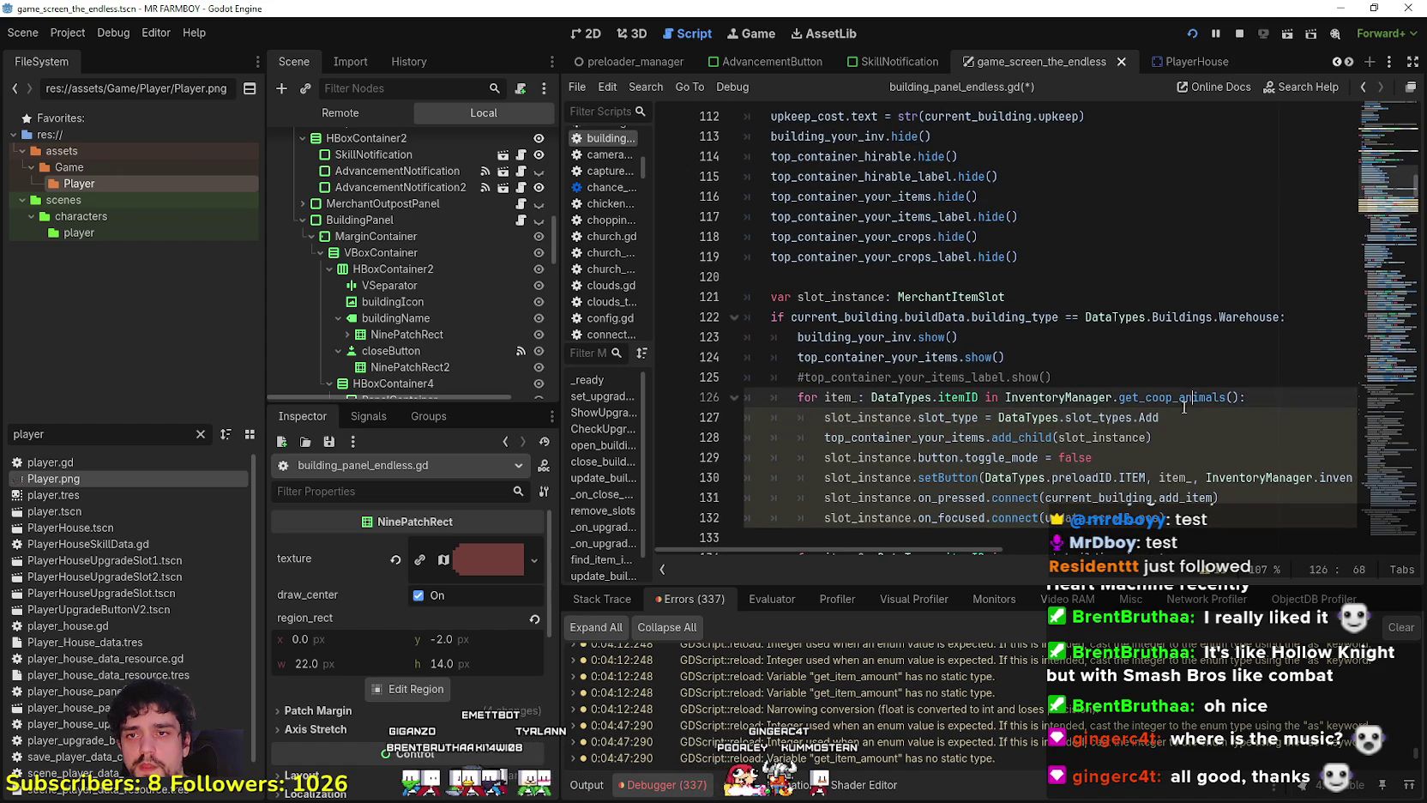
right_click(1186, 397)
left_click(1136, 418)
left_click(1208, 386)
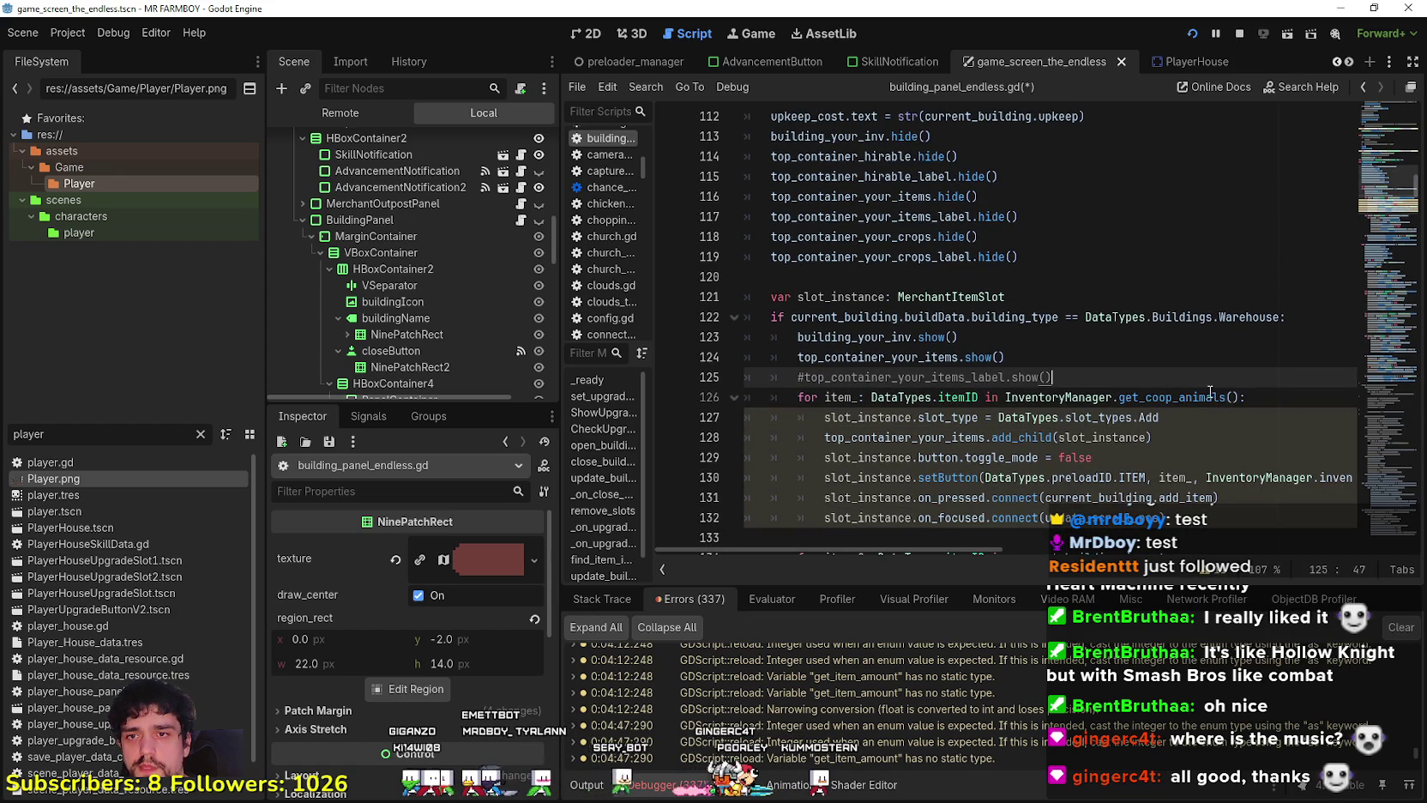
left_click(1228, 397)
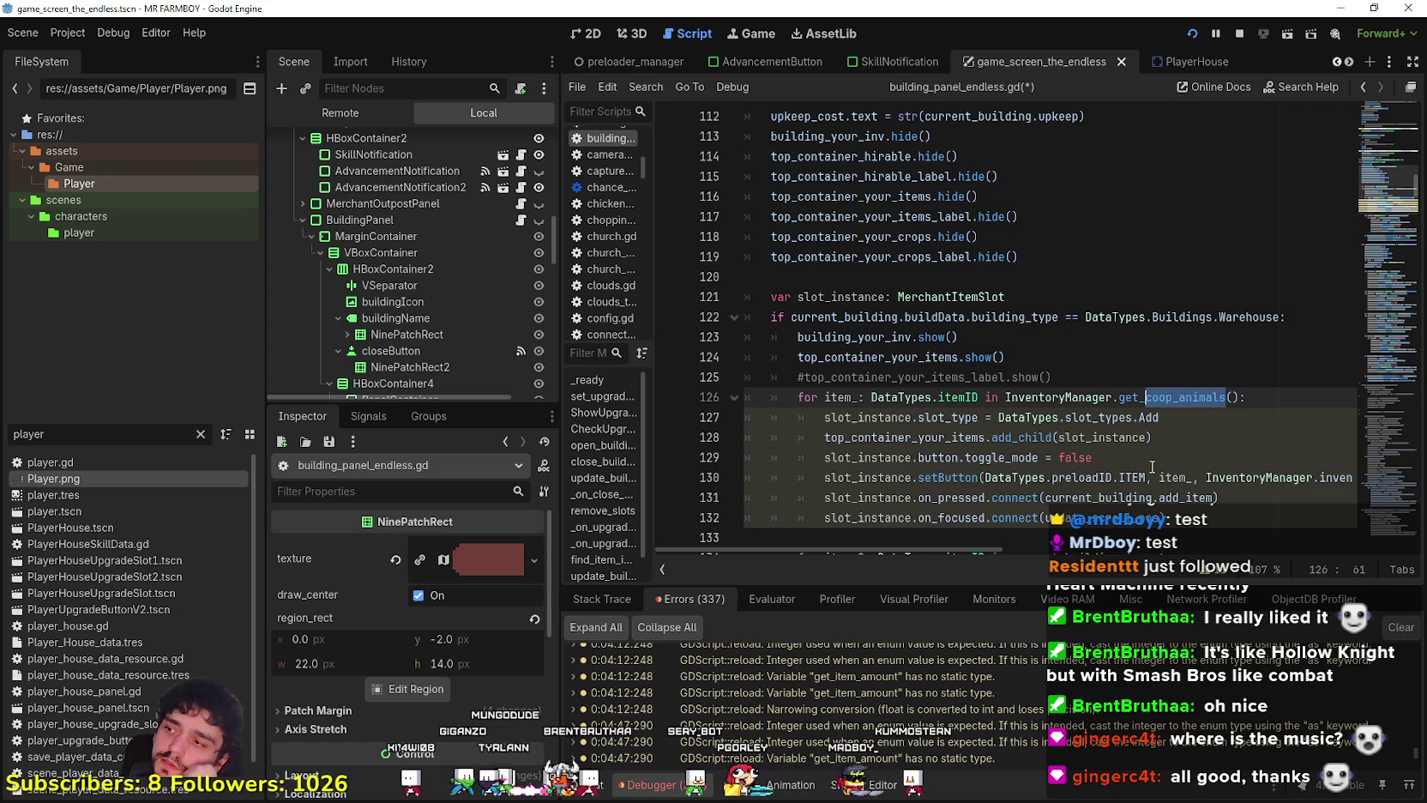
type("warehouse")
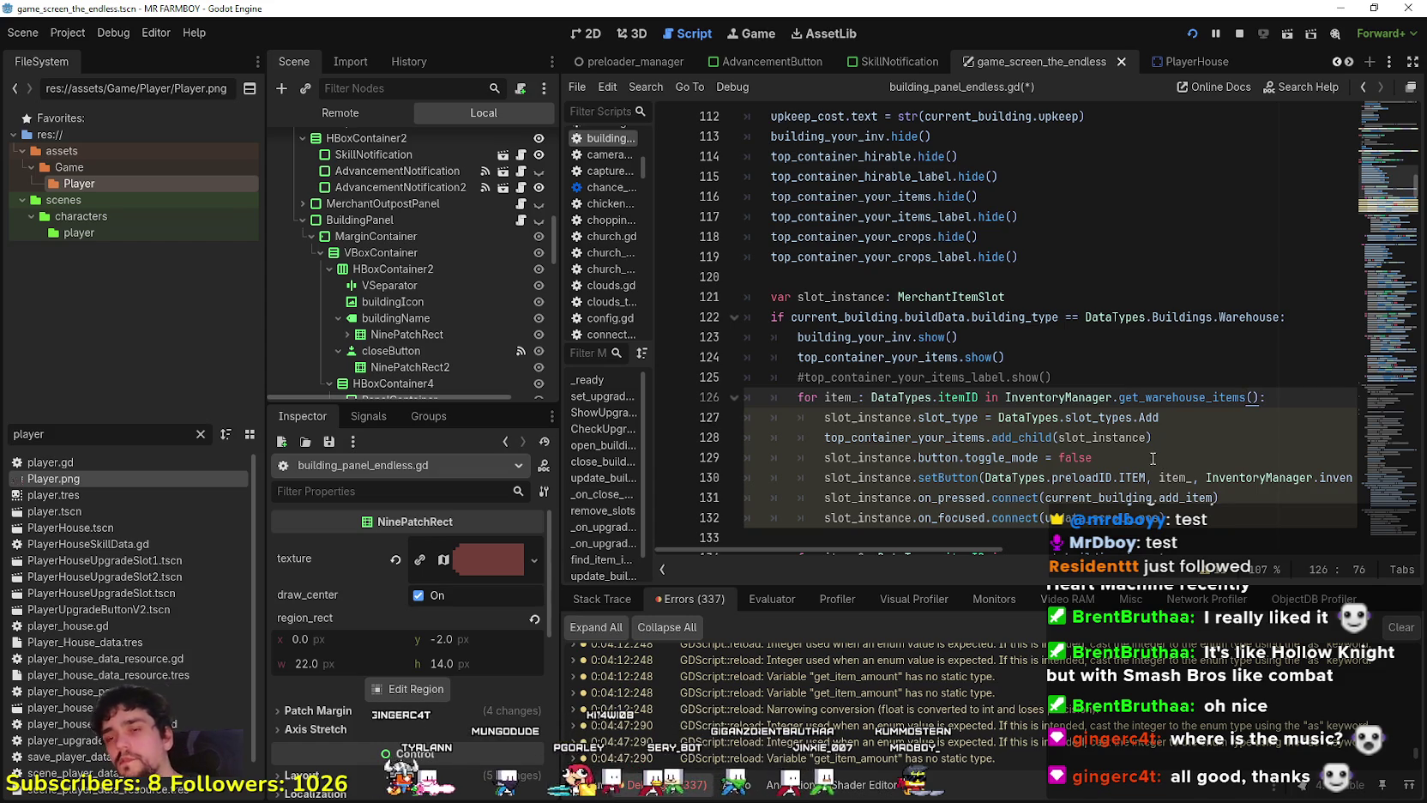
left_click(1153, 458)
scroll(978, 388, "down", 7)
scroll(978, 388, "down", 8)
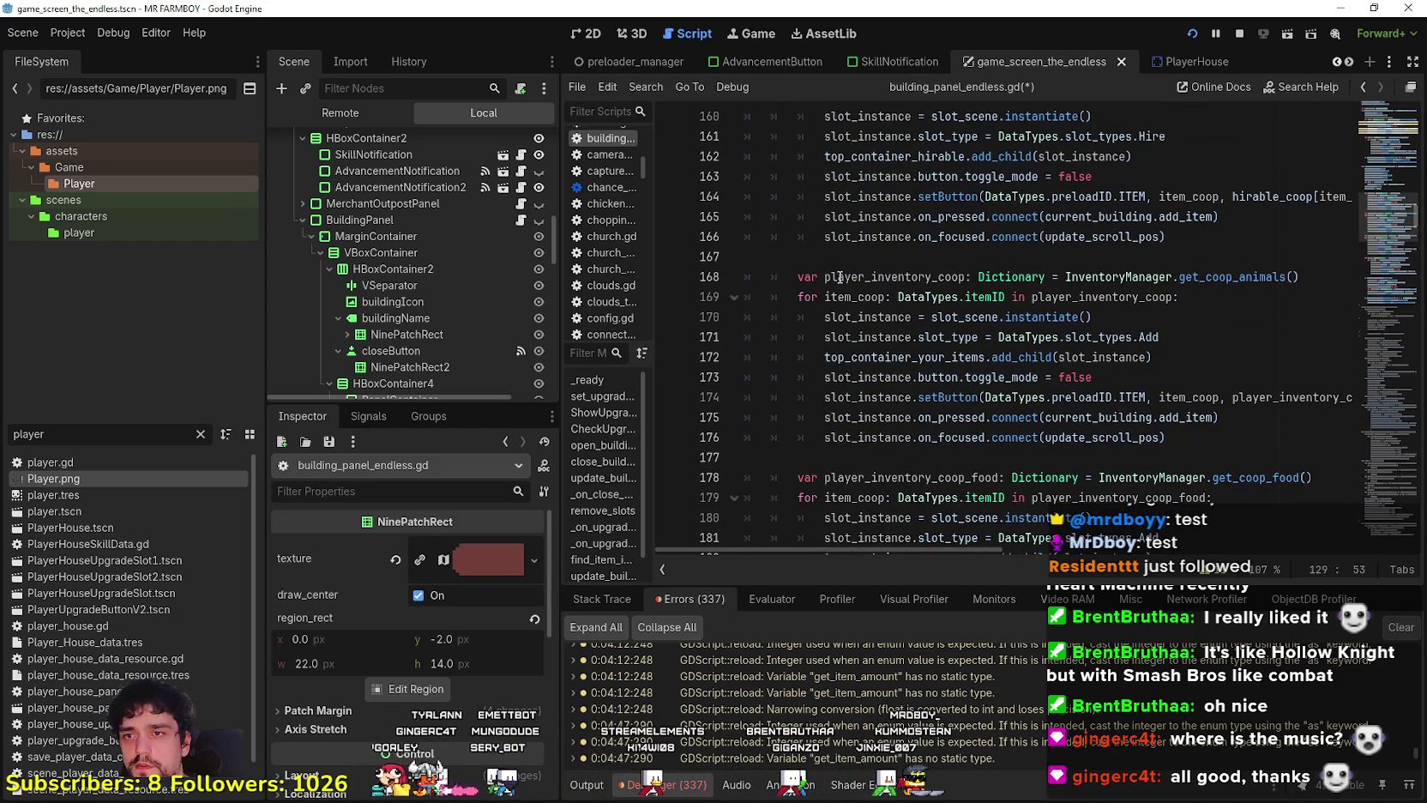
Copy the player_inventory_coop Dictionary declaration and paste it above the warehouse loop as line 126.
left_click_drag(794, 275, 1342, 284)
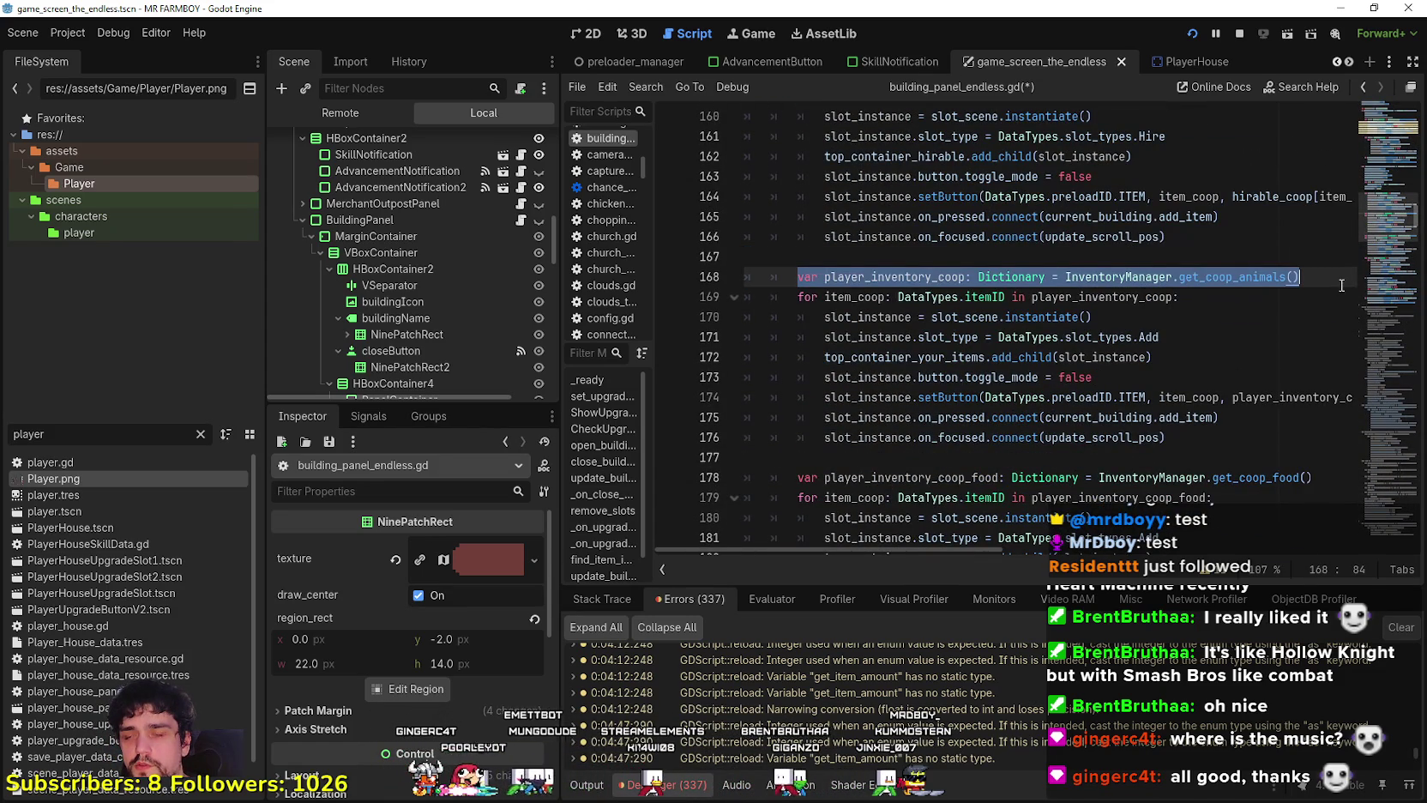
left_click_drag(798, 277, 1066, 276)
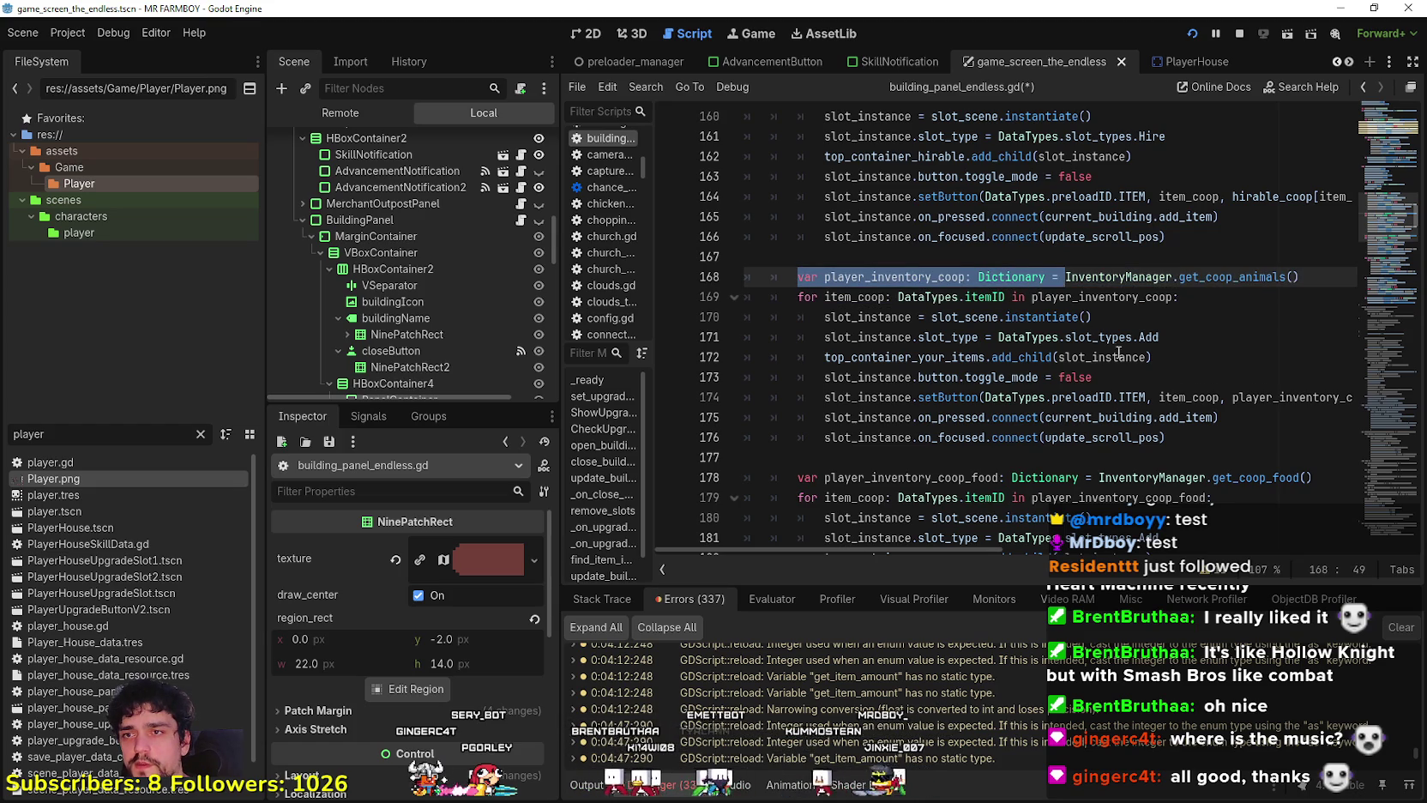
scroll(872, 359, "up", 2)
scroll(872, 360, "up", 10)
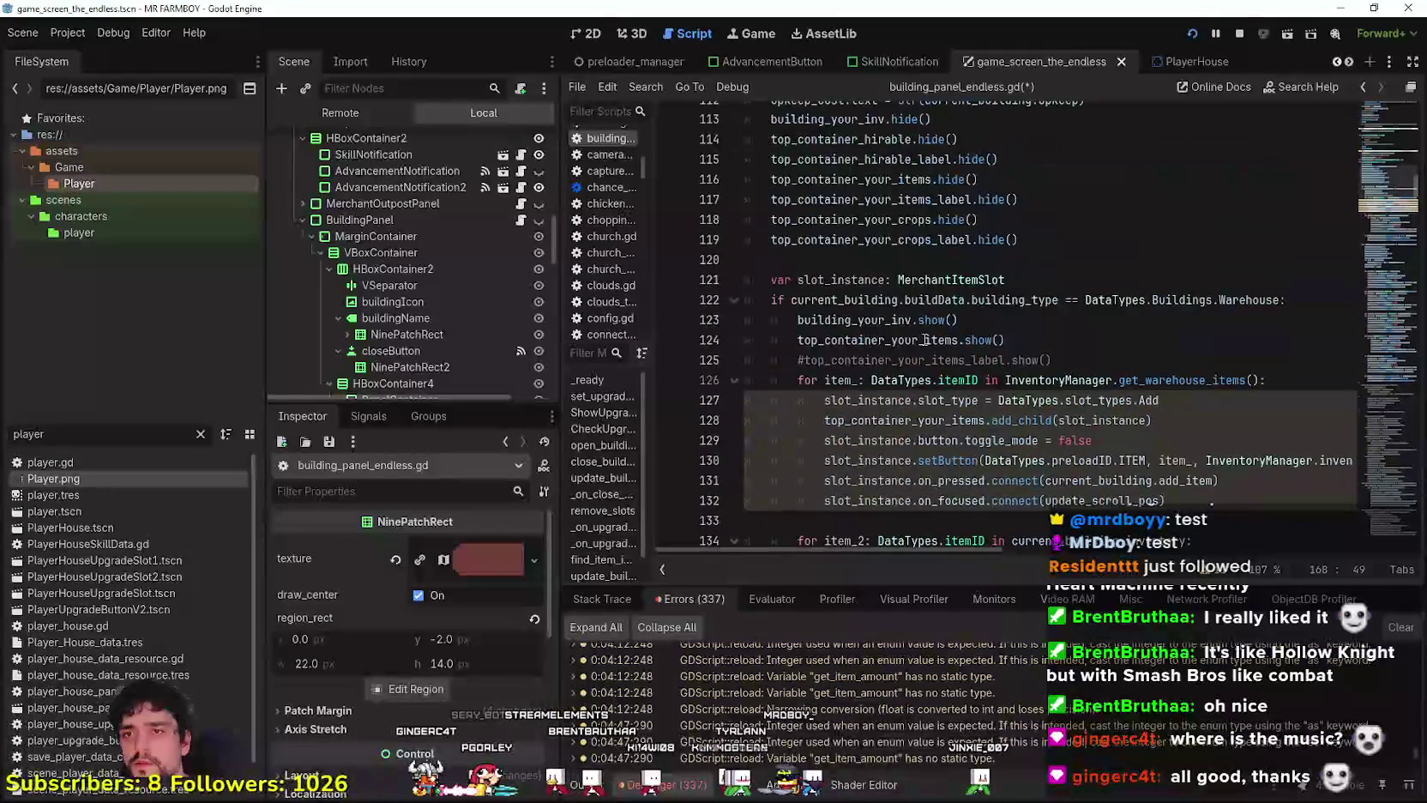
left_click(1149, 353)
key("Return")
key("ctrl+v")
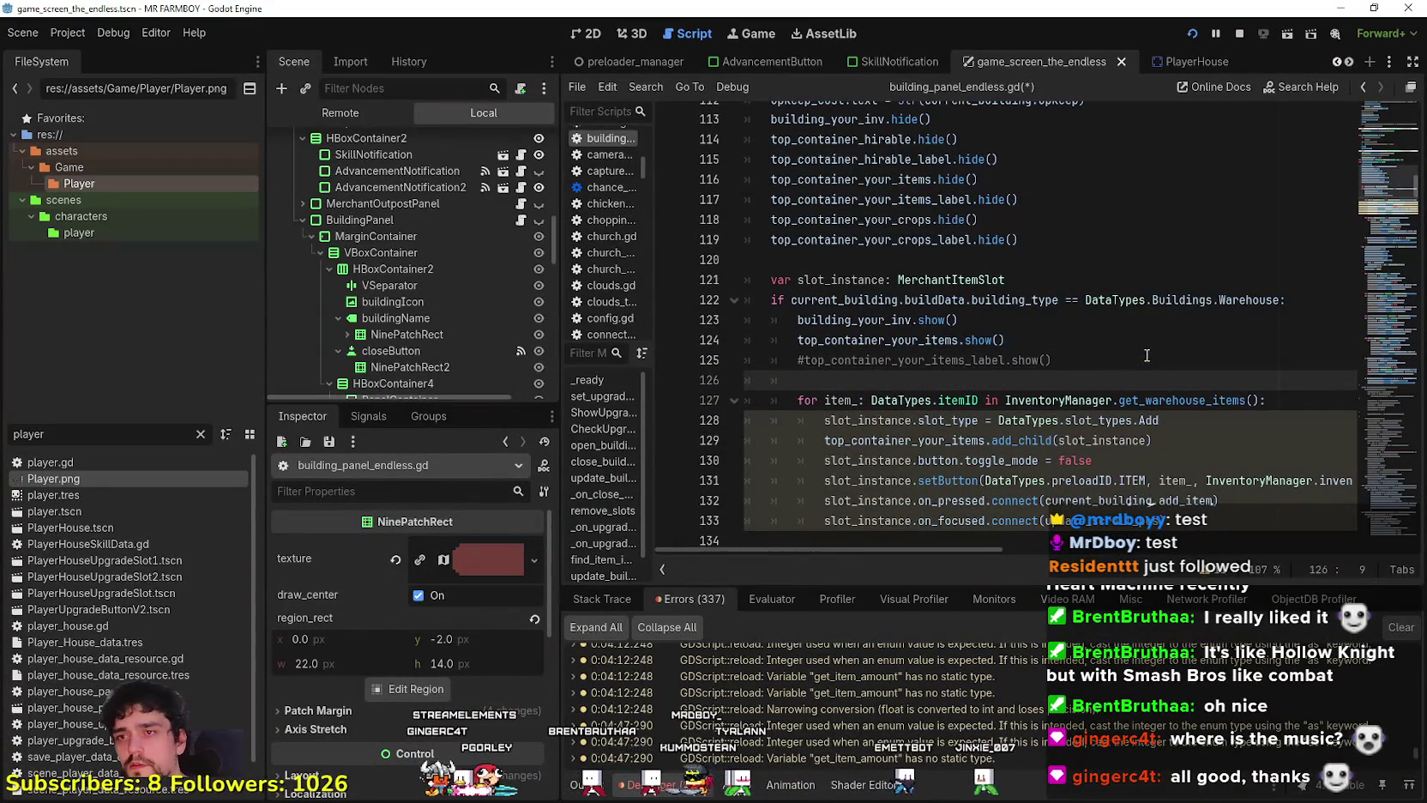
Assign InventoryManager.get_warehouse_items() to the new Dictionary variable on line 126.
left_click_drag(1005, 401, 1264, 404)
left_click(1262, 400)
mouse_move(1060, 396)
left_mouse_down()
mouse_move(1006, 401)
mouse_move(1242, 399)
left_mouse_up()
key("ctrl+c")
left_click(1102, 381)
key("ctrl+shift+d")
key("ctrl+z")
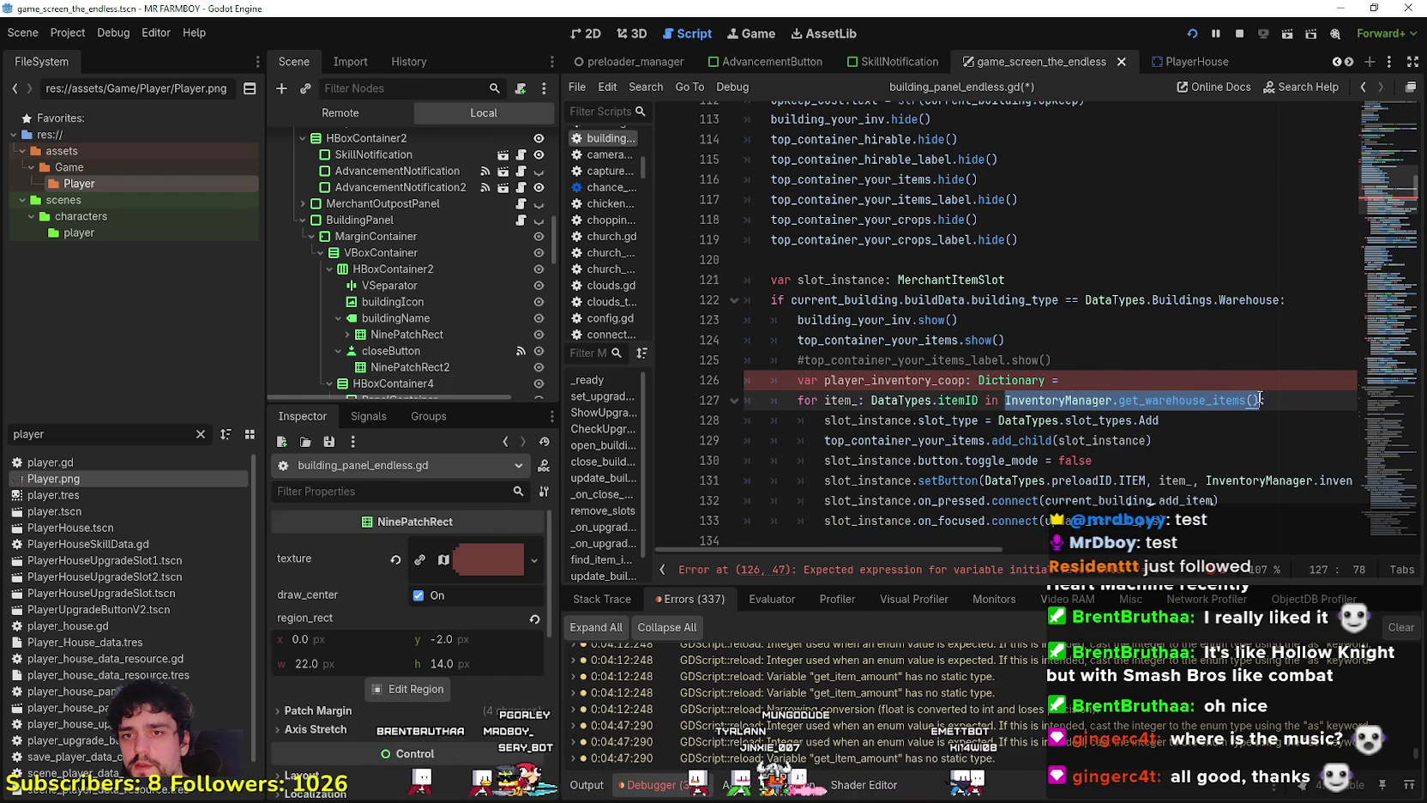
left_click(1159, 375)
key("ctrl+v")
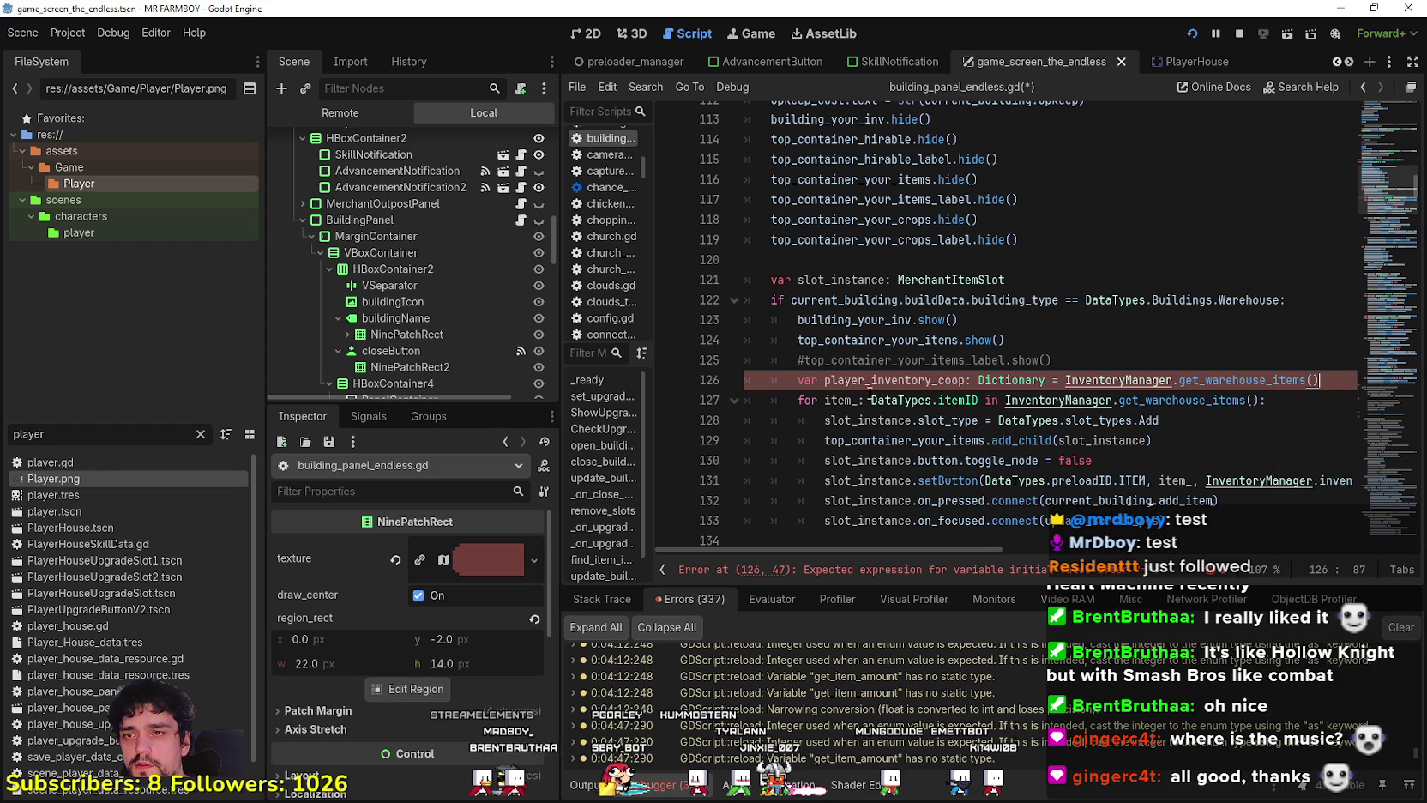
Rename the new variable from player_inventory_coop to player_inventory_warehouse.
left_click(898, 380)
type("warehouse")
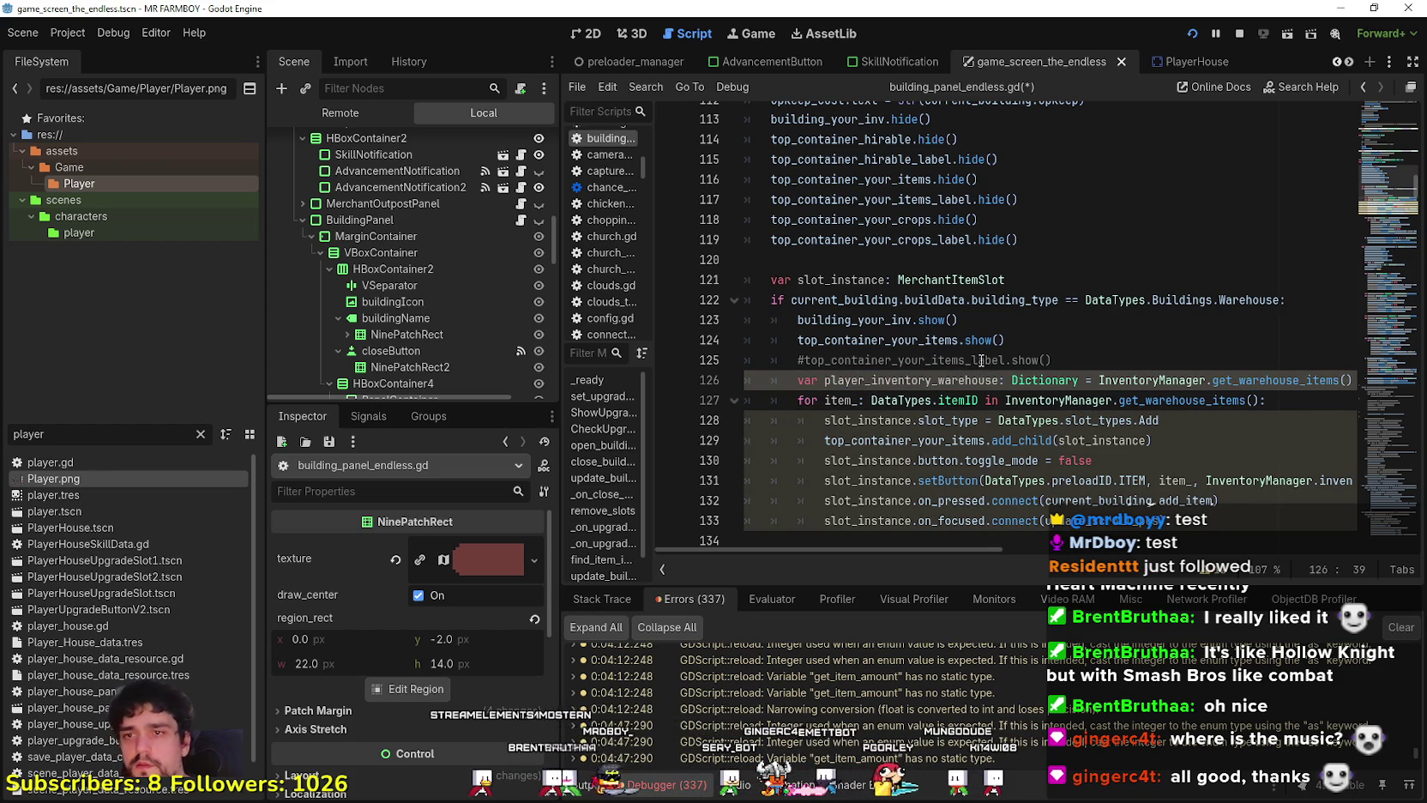
left_click(927, 381)
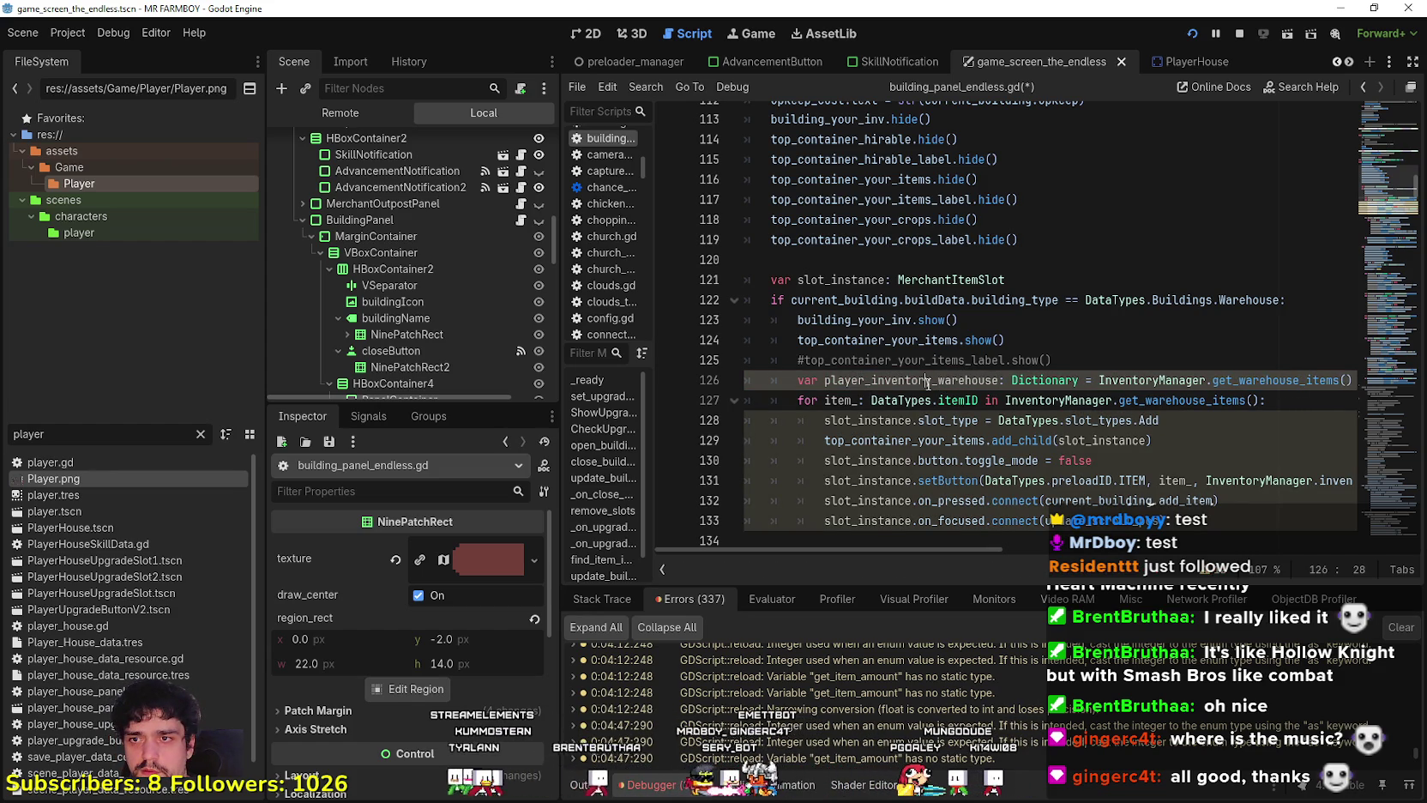
right_click(900, 382)
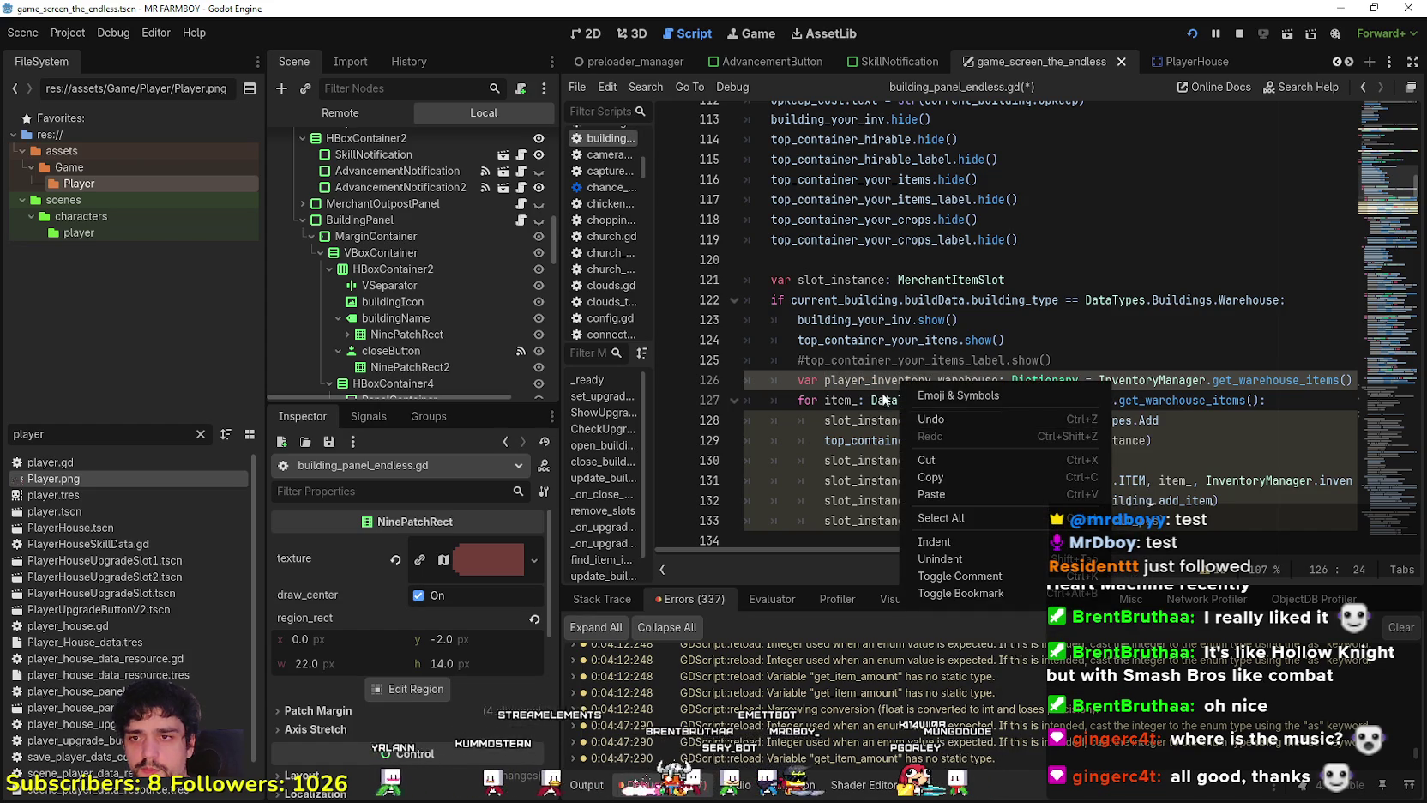
key("Escape")
Make the warehouse loop iterate over player_inventory_warehouse instead of the get_warehouse_items() call.
double_click(868, 381)
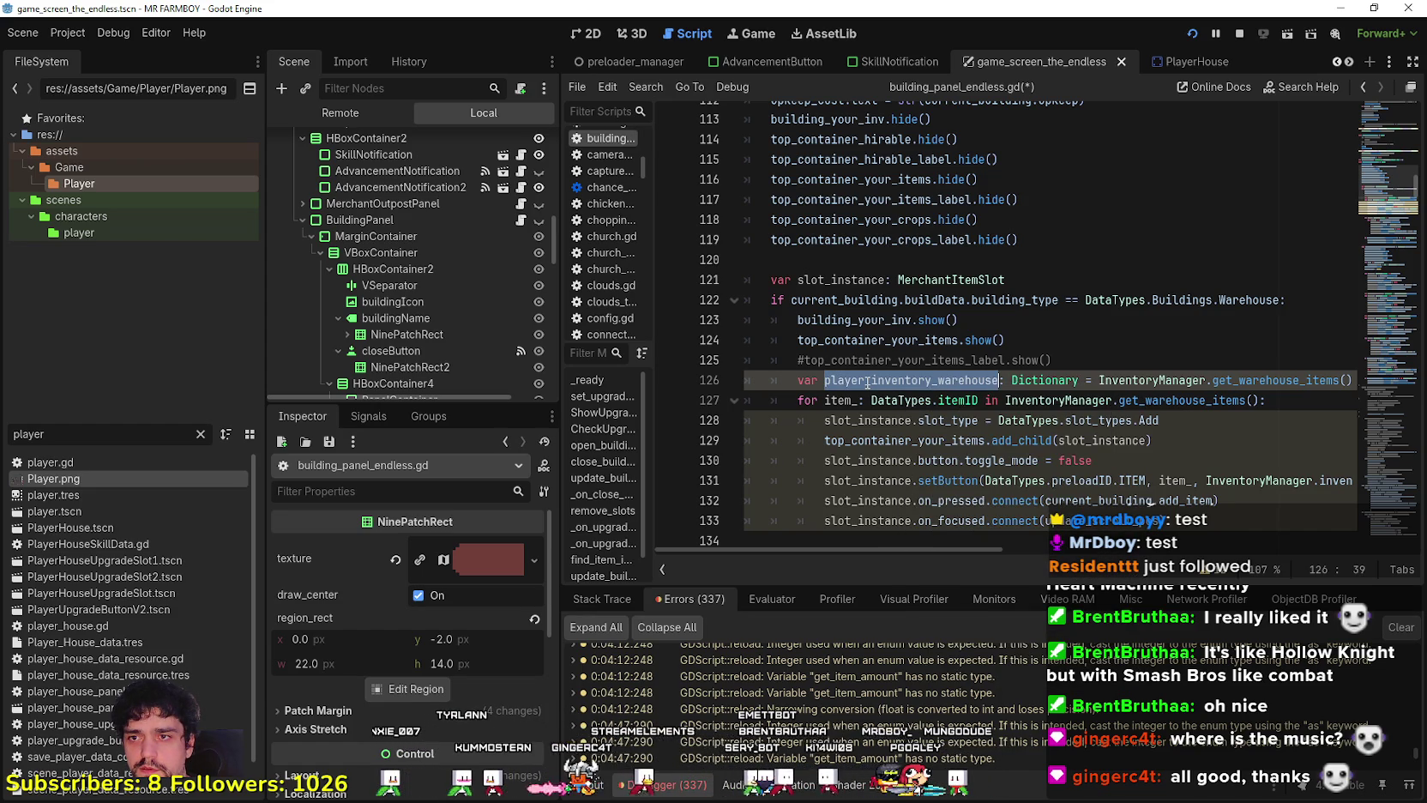
right_click(868, 380)
left_click(890, 445)
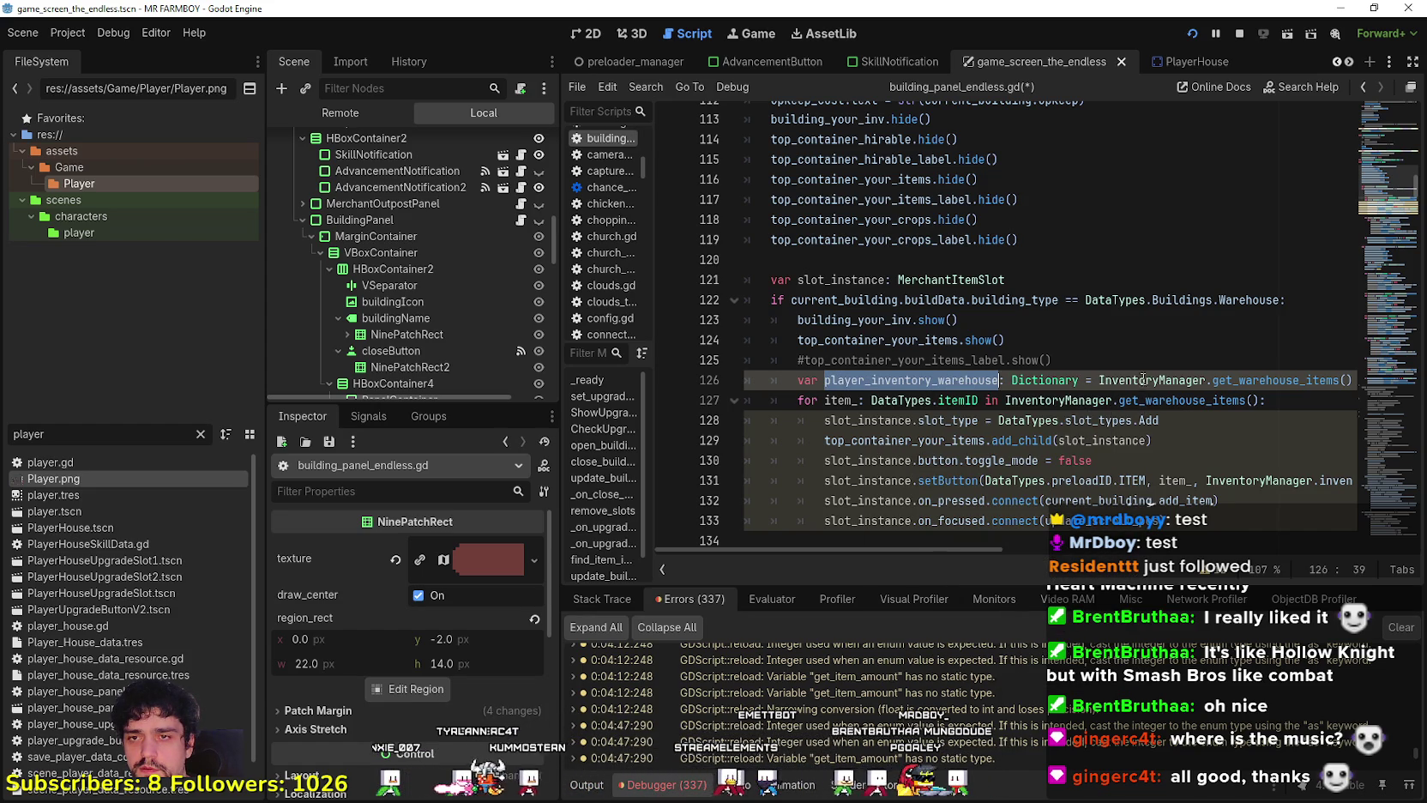
left_click_drag(1005, 401, 1261, 401)
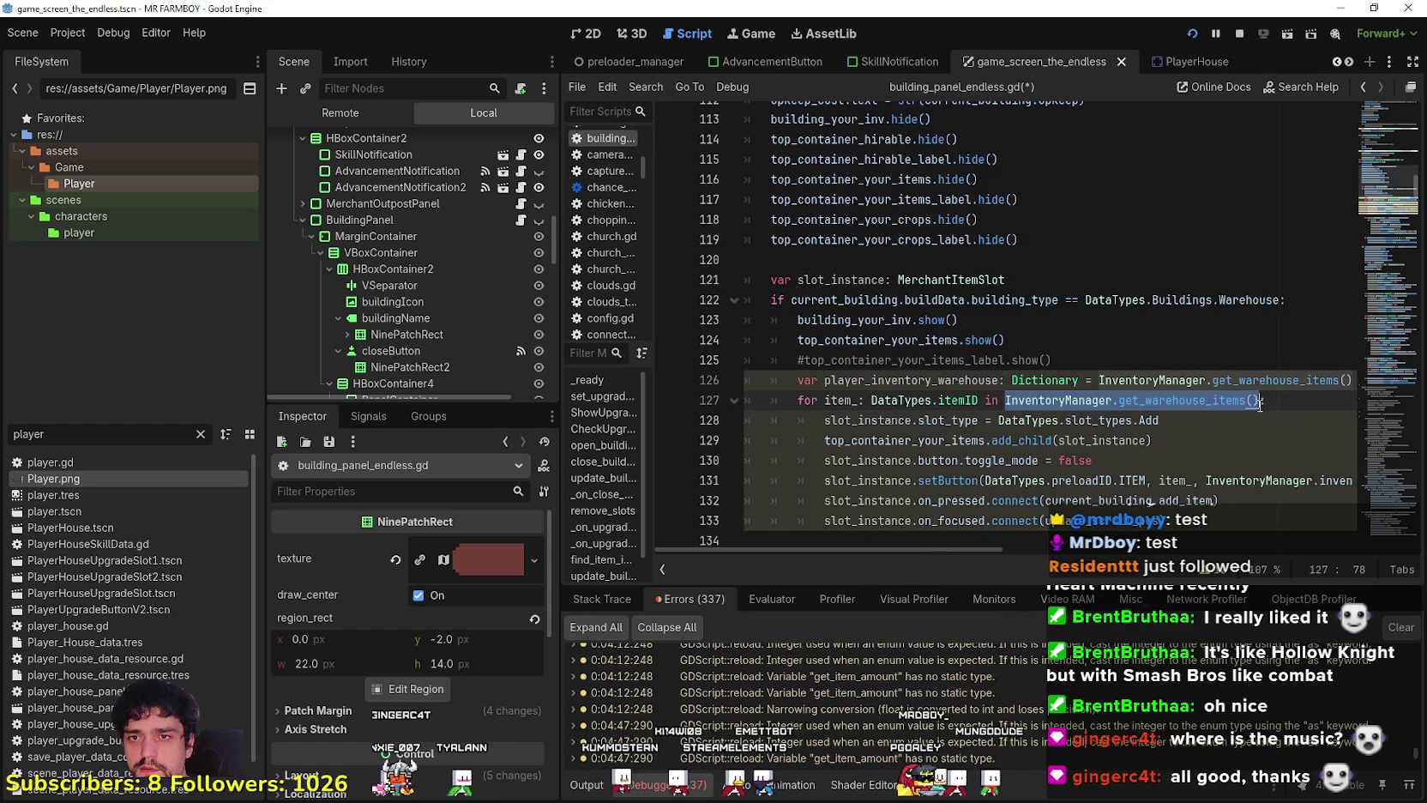
key("ctrl+v")
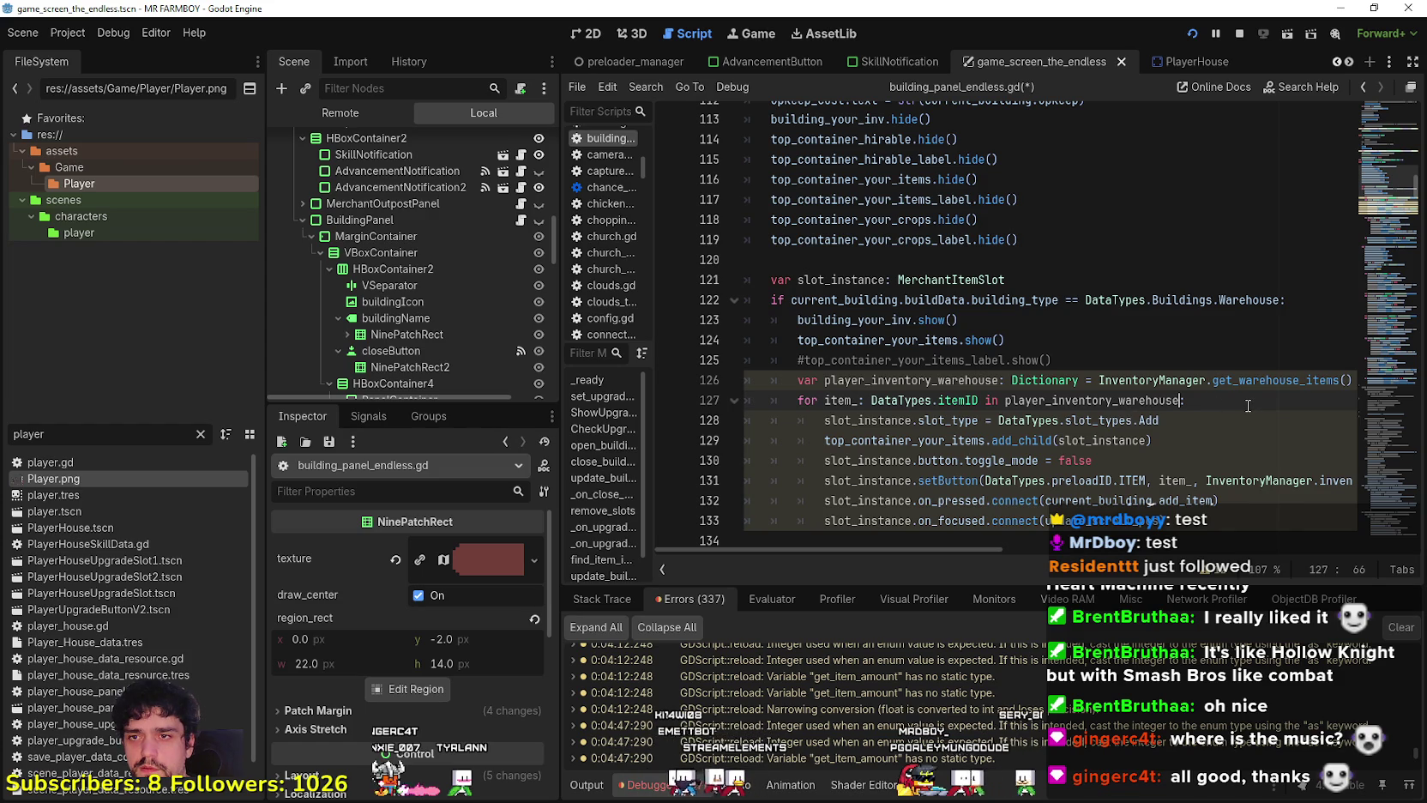
type(":")
Replace InventoryManager.inventory in the setButton call with player_inventory_warehouse for the item amount.
scroll(1187, 464, "down", 2)
left_click(1237, 381)
left_click(1195, 282)
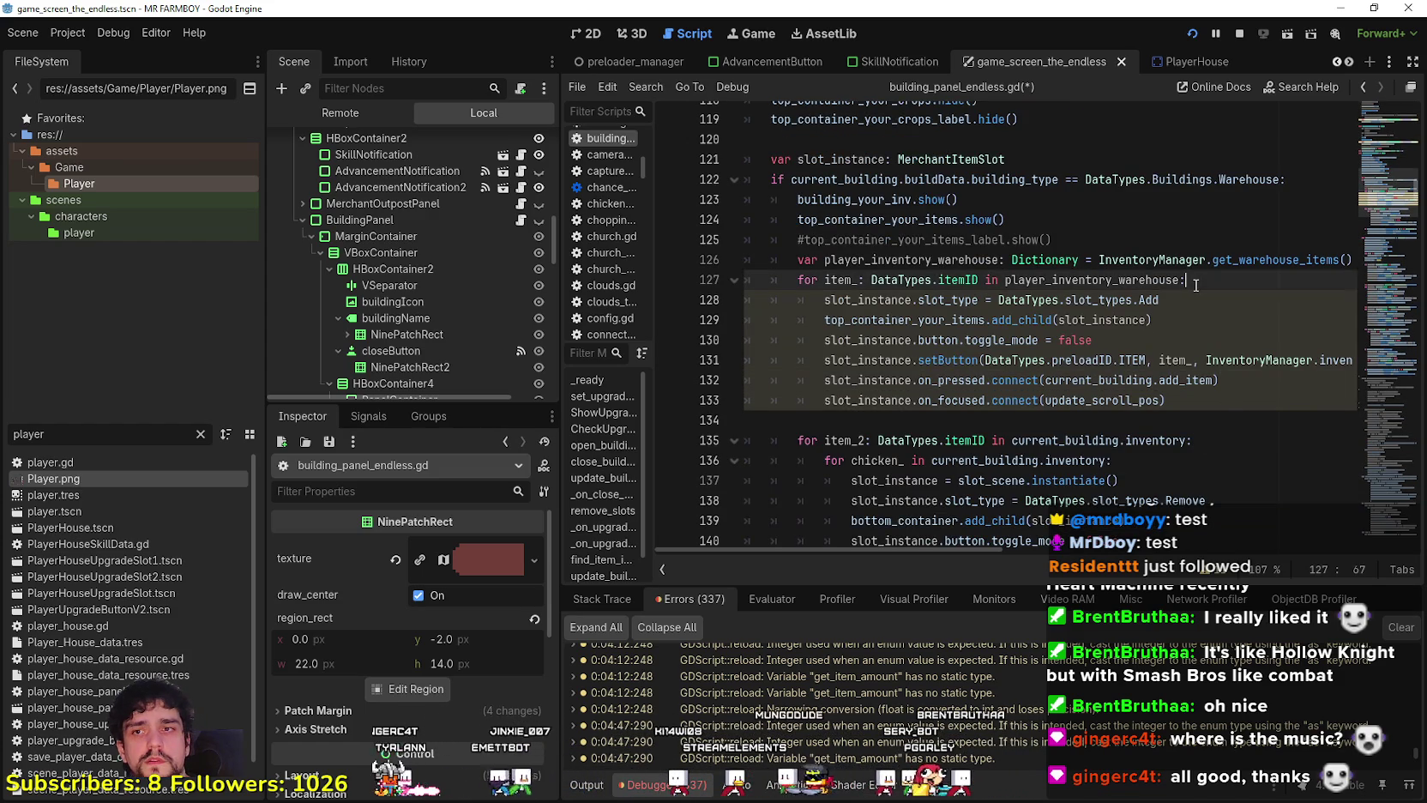
left_click(1167, 327)
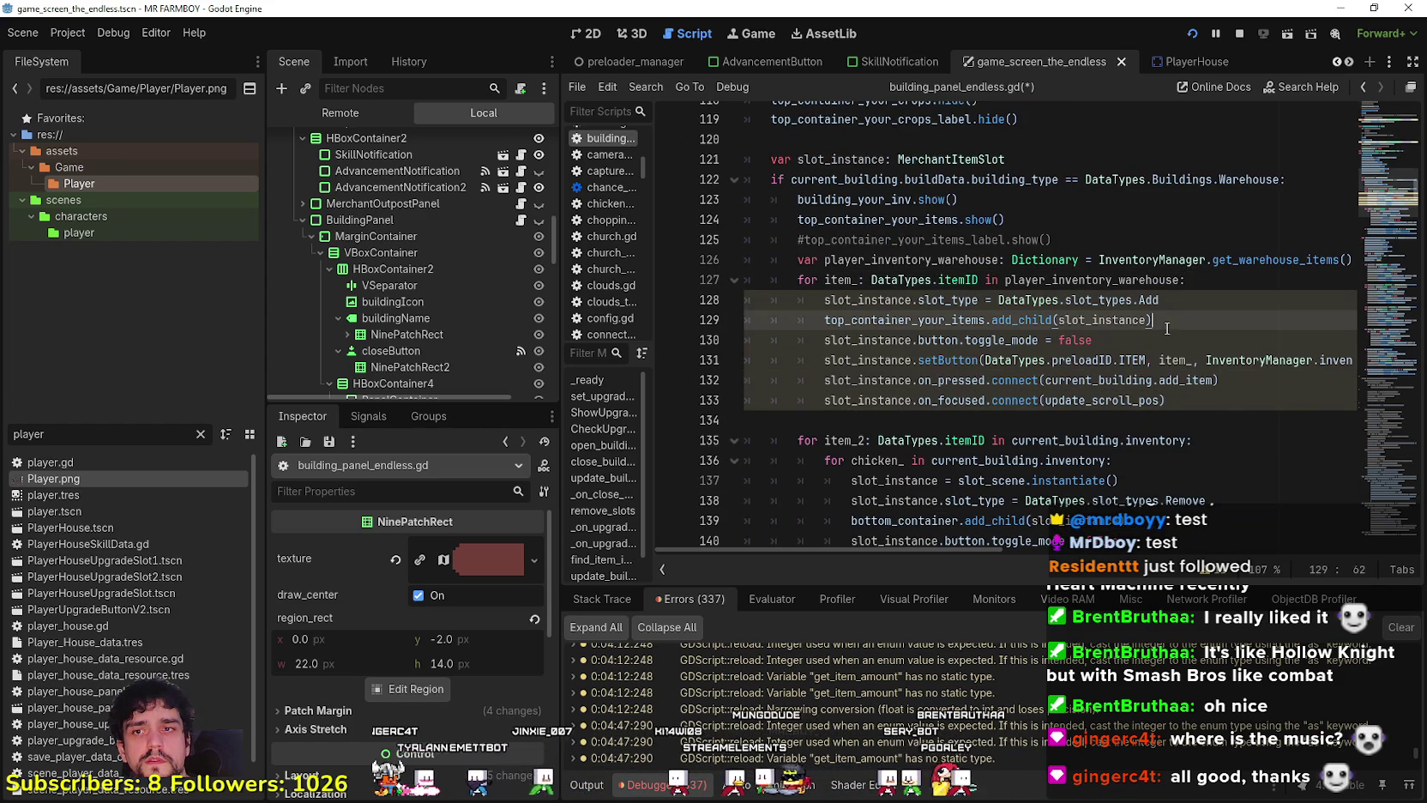
double_click(860, 300)
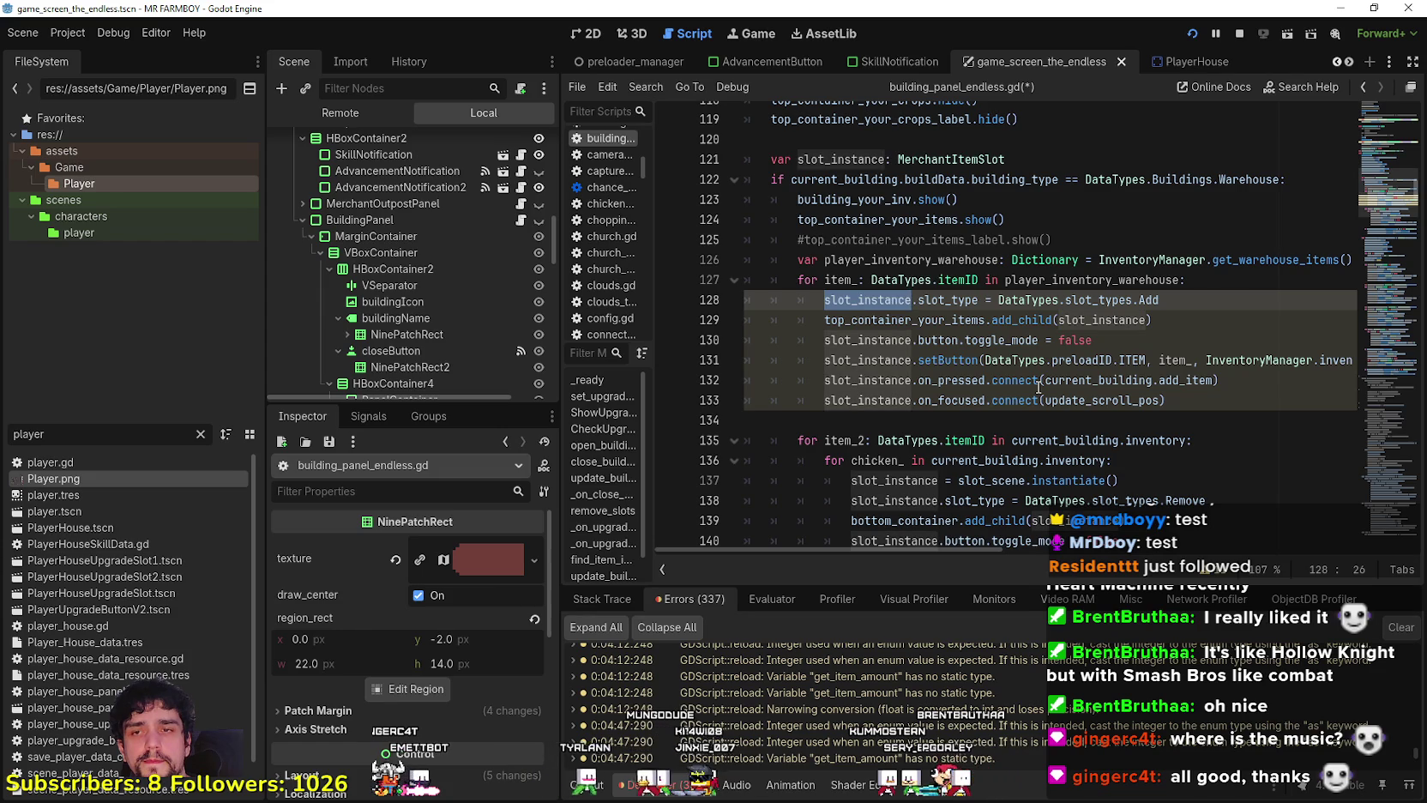
mouse_move(1039, 387)
left_click_drag(912, 300, 1182, 430)
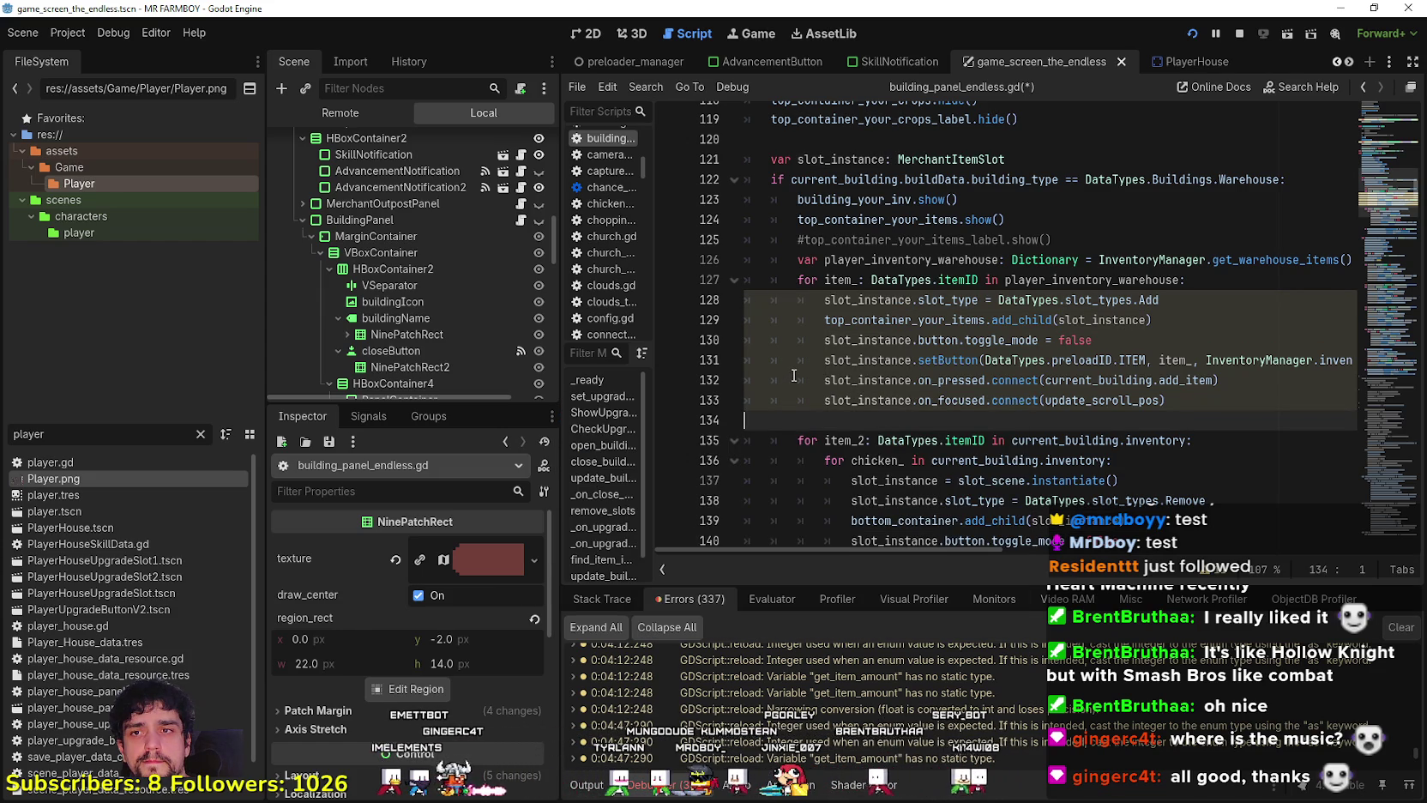
left_click(1305, 365)
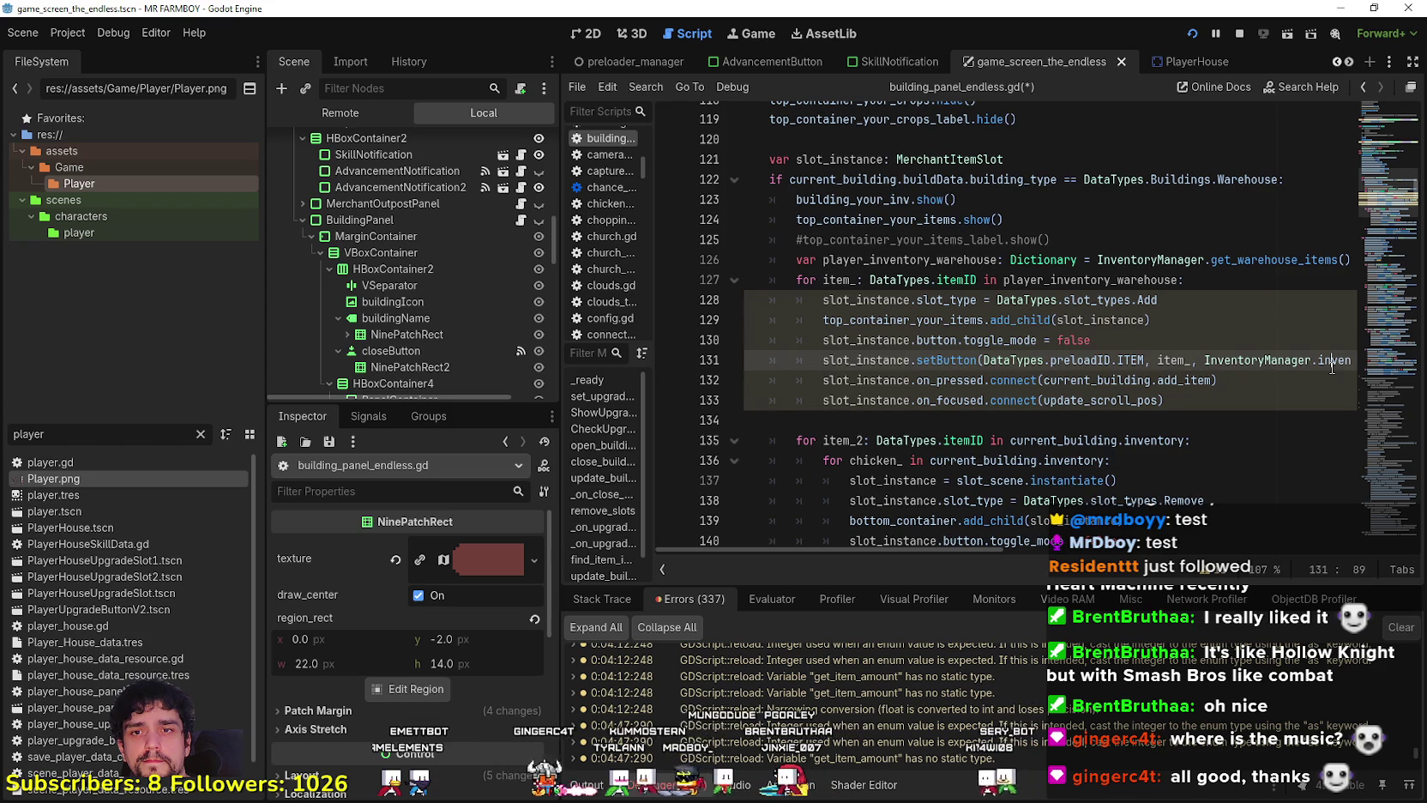
double_click(1322, 358)
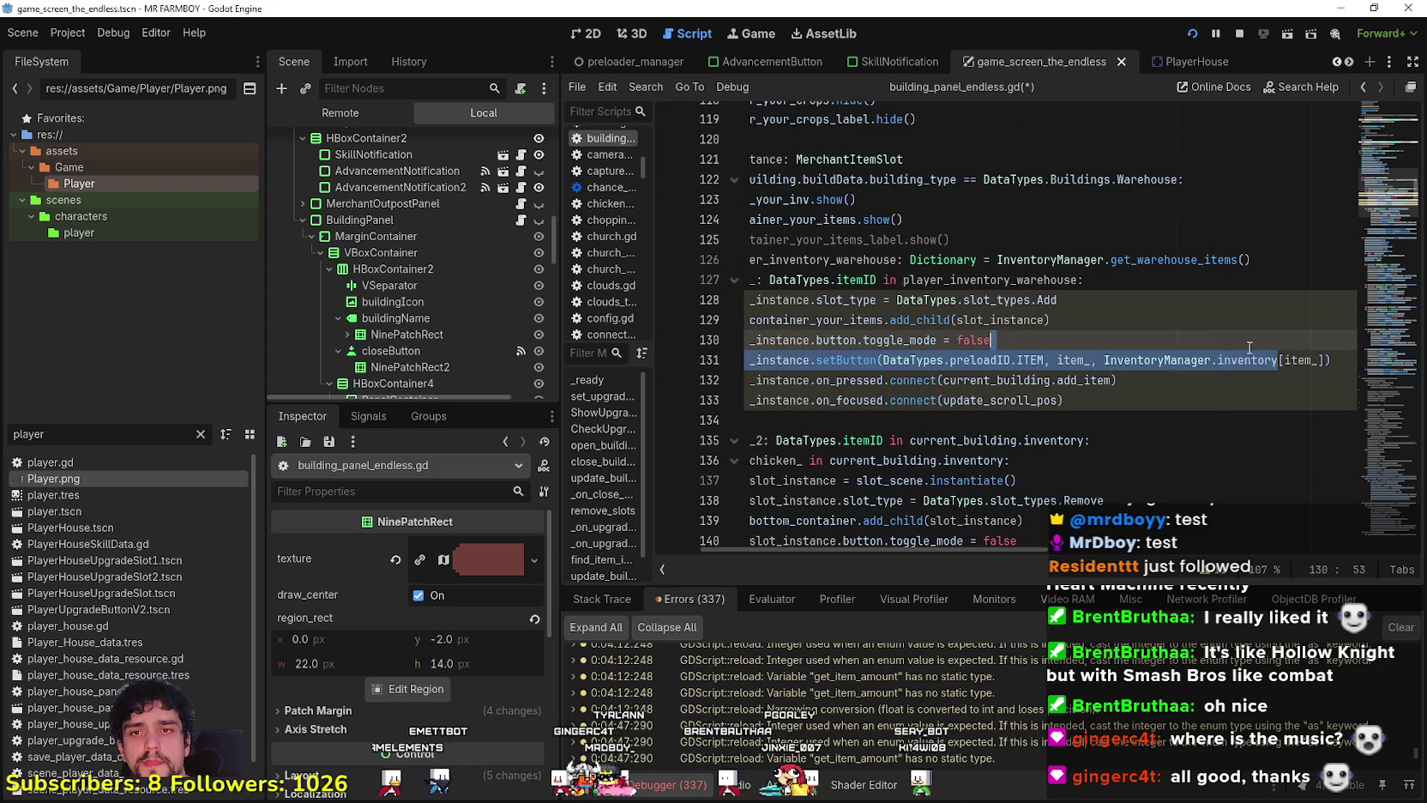
left_click_drag(1321, 358, 1148, 367)
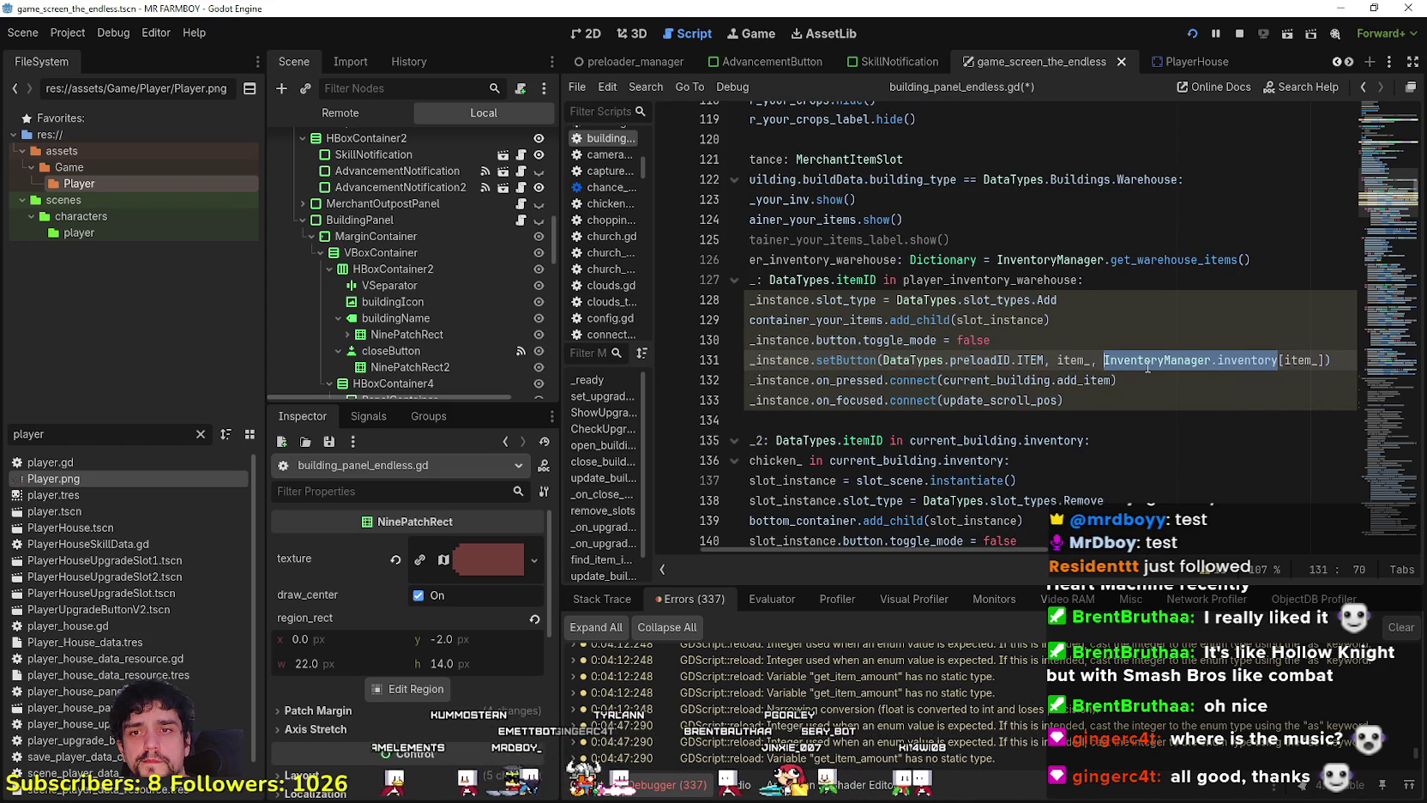
key("ctrl+v")
Select the finished warehouse loop and widen the script editing area.
left_click(1146, 387)
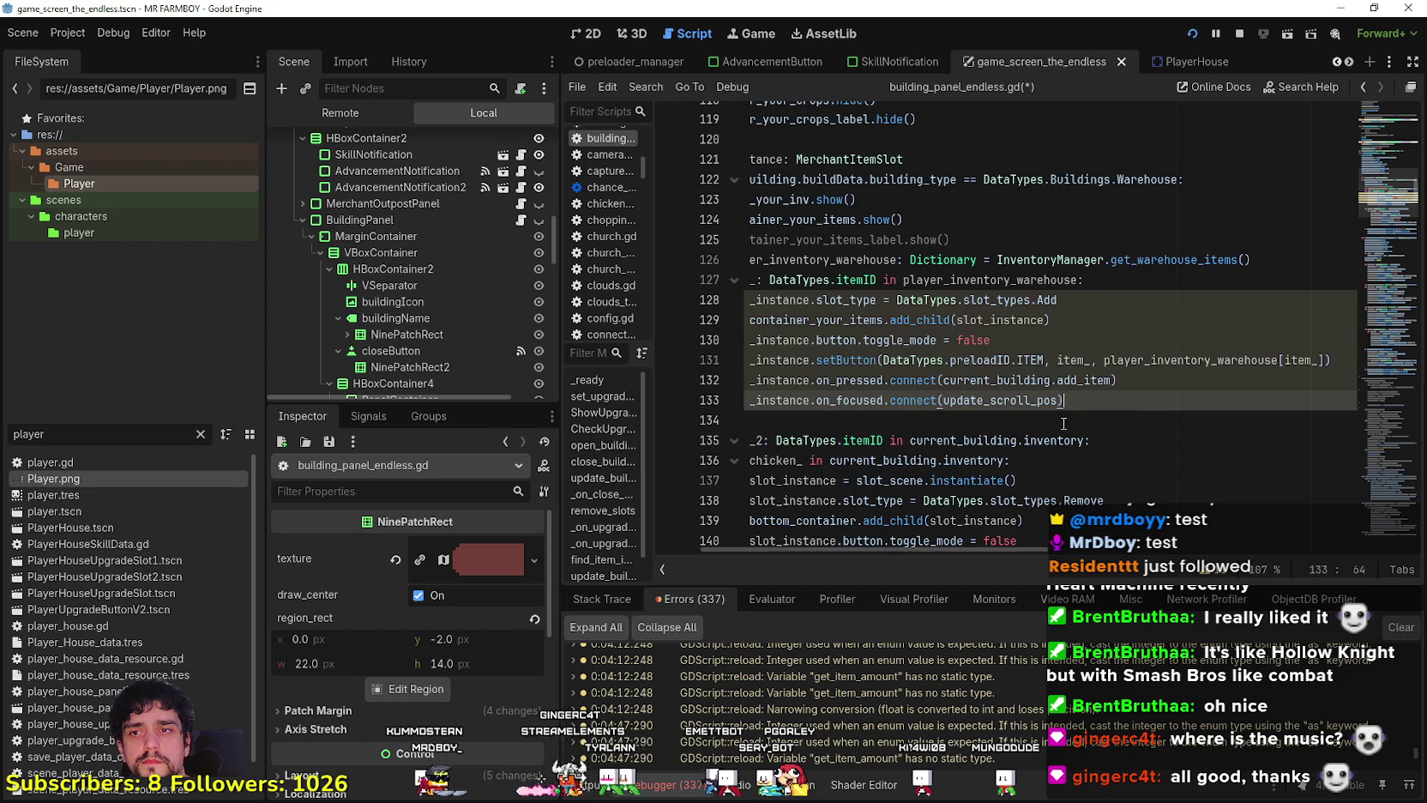
left_click(1021, 422)
key("shift+Up")
key("shift+Up")
key("shift+Up")
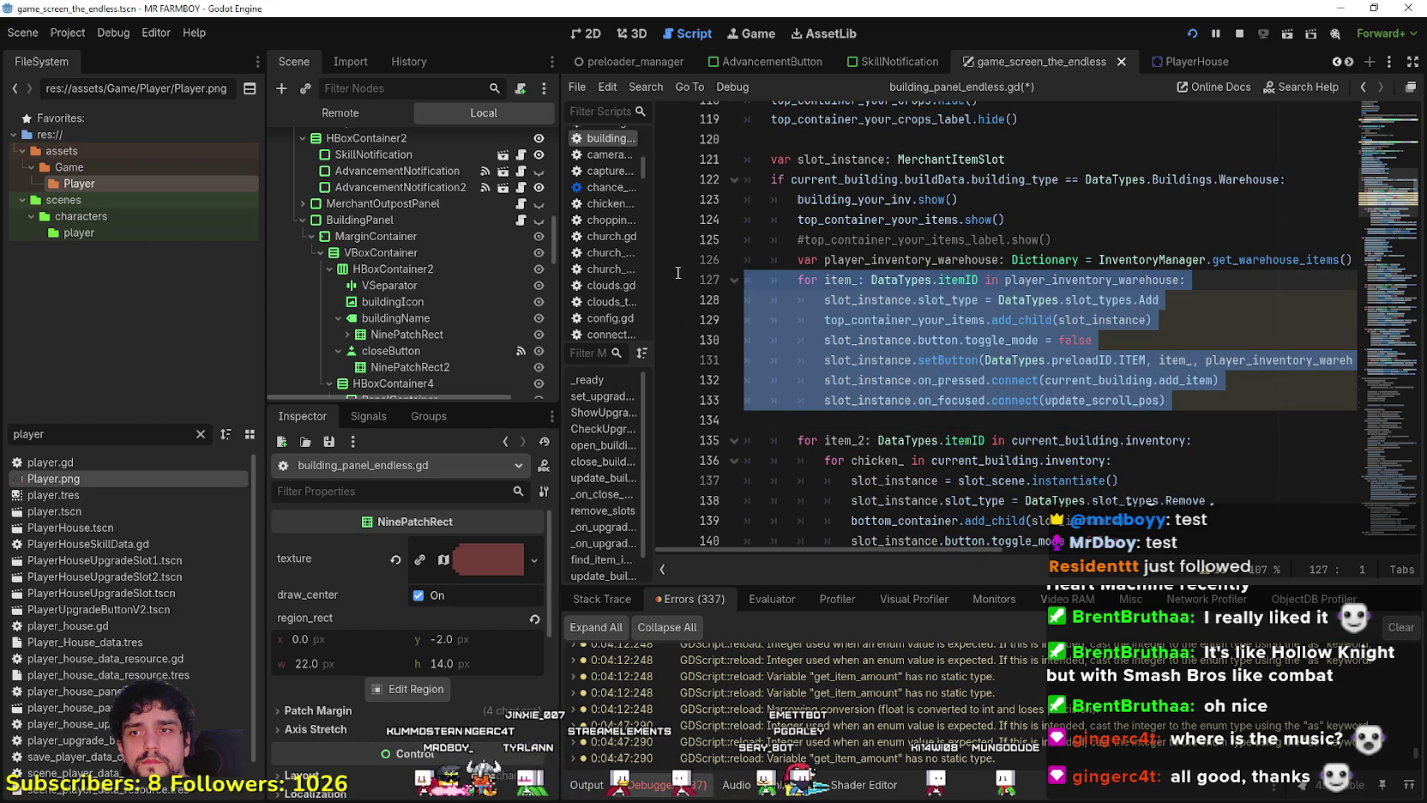
left_click_drag(560, 334, 466, 334)
Save building_panel_endless.gd with the updated warehouse loop.
left_click(1162, 279)
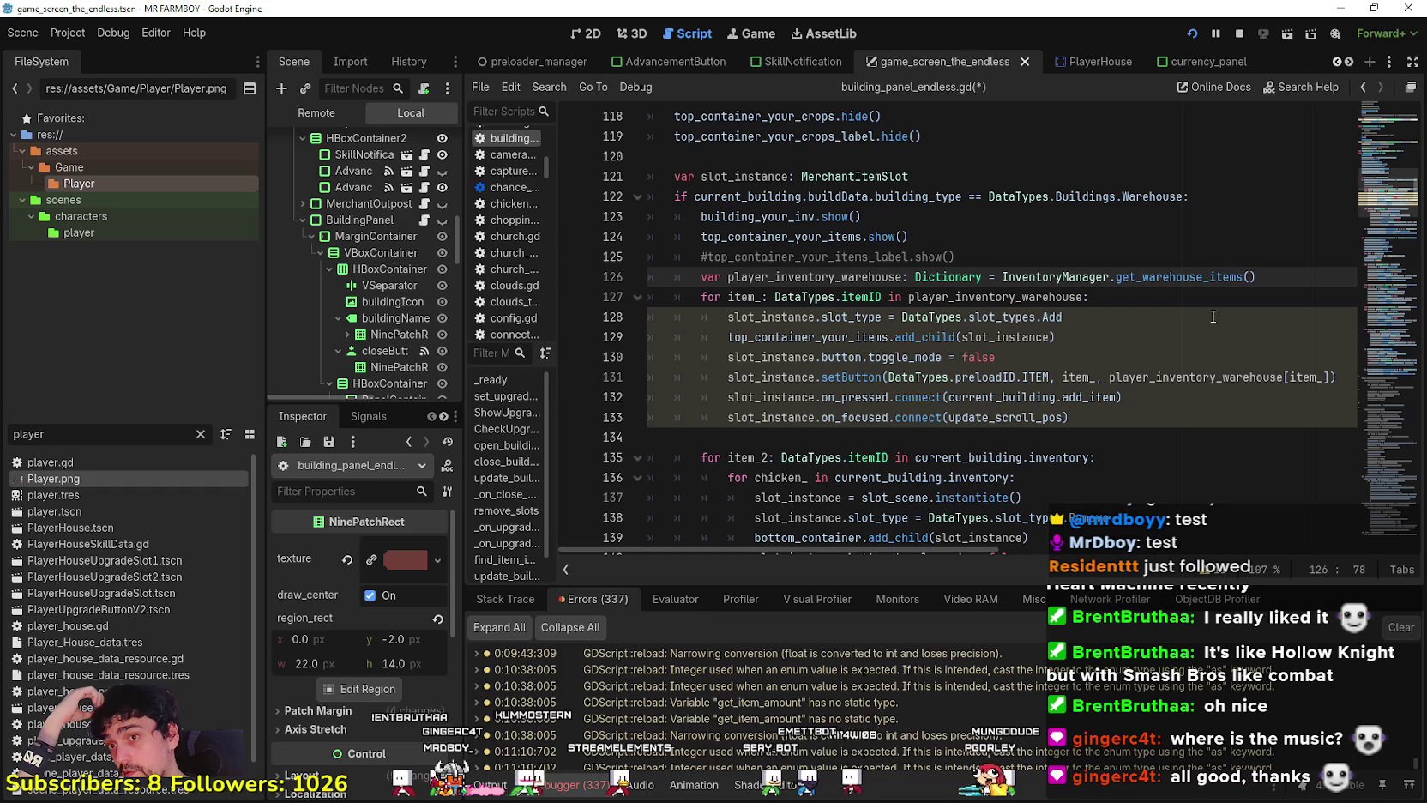
left_click(800, 318)
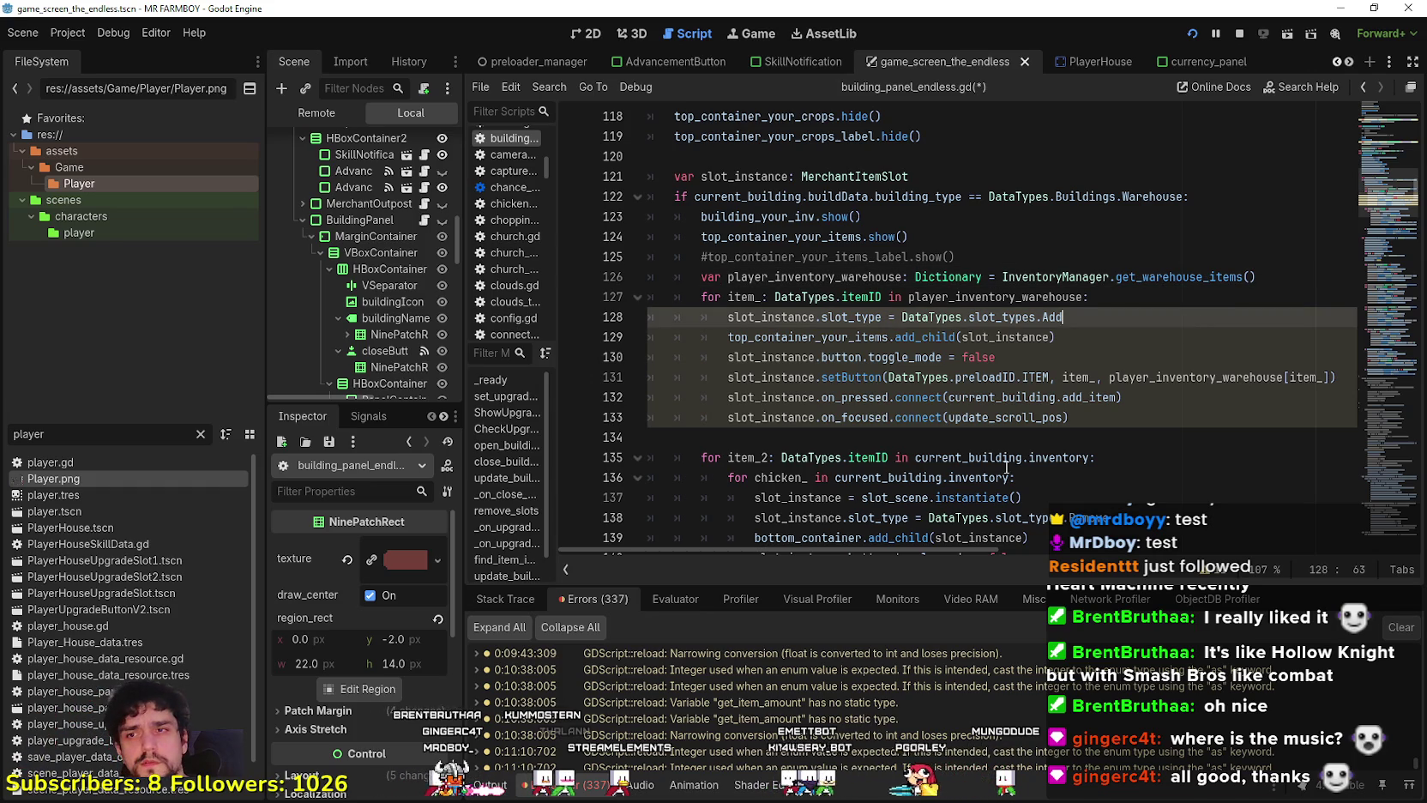
left_click(1043, 416)
double_click(849, 317)
left_click_drag(849, 317, 752, 318)
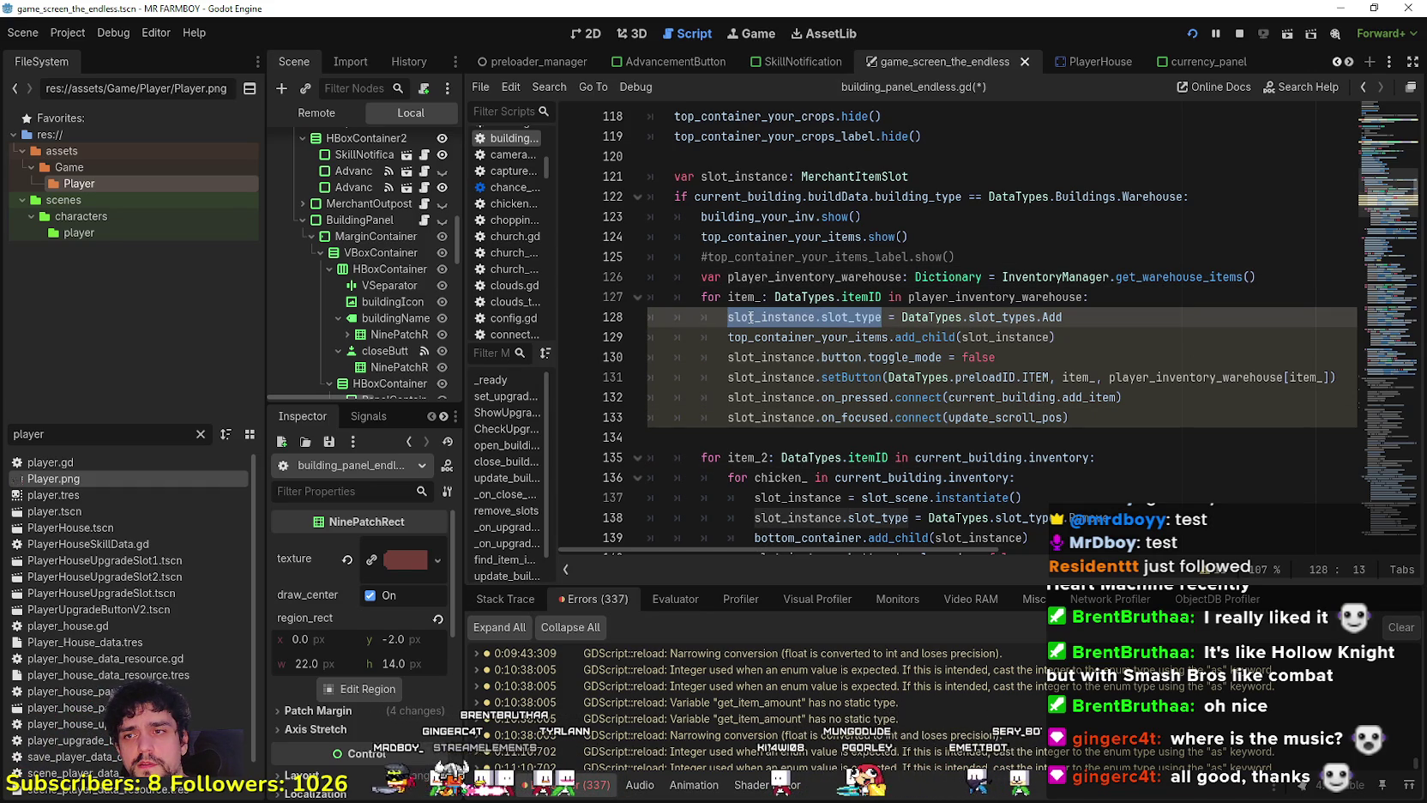
left_click(1110, 317)
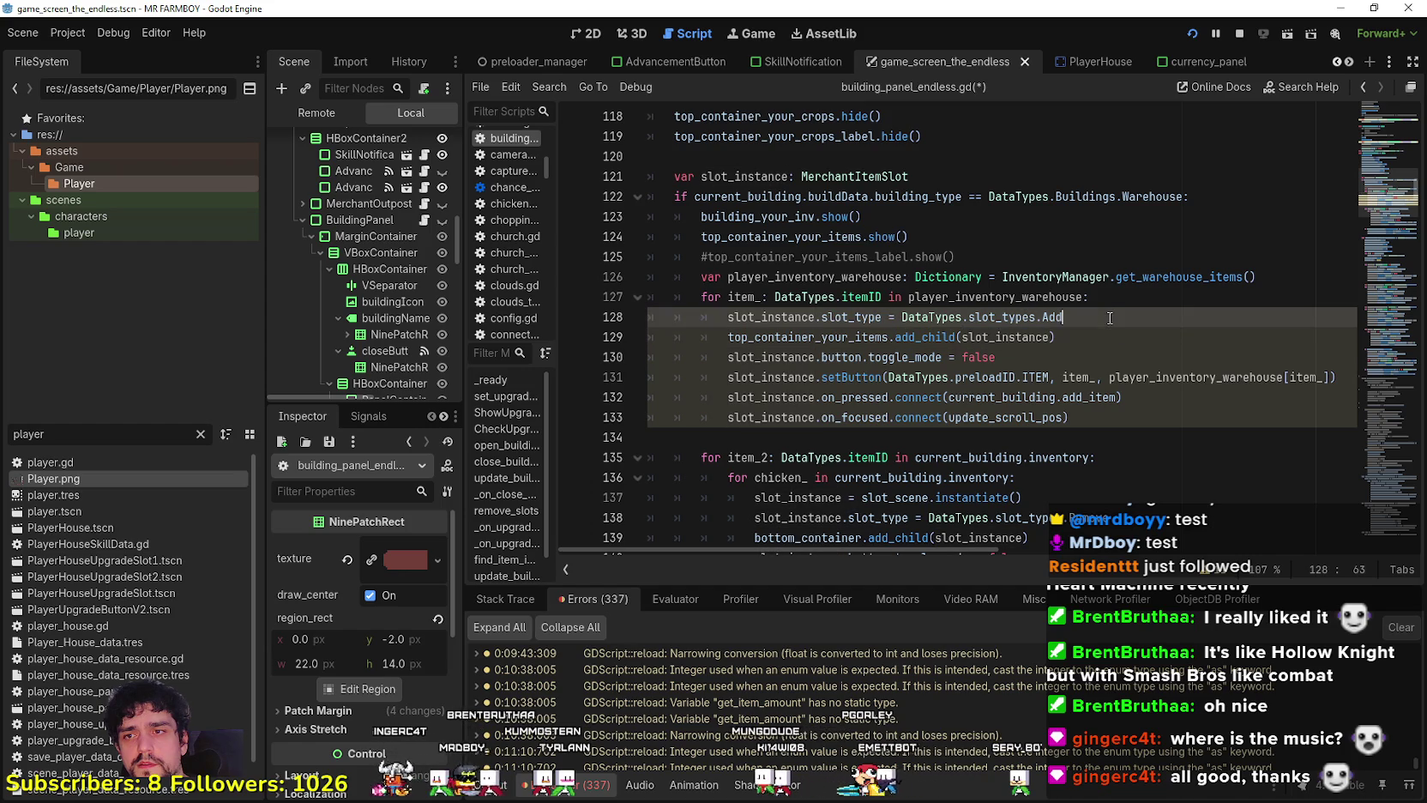
key("ctrl+s")
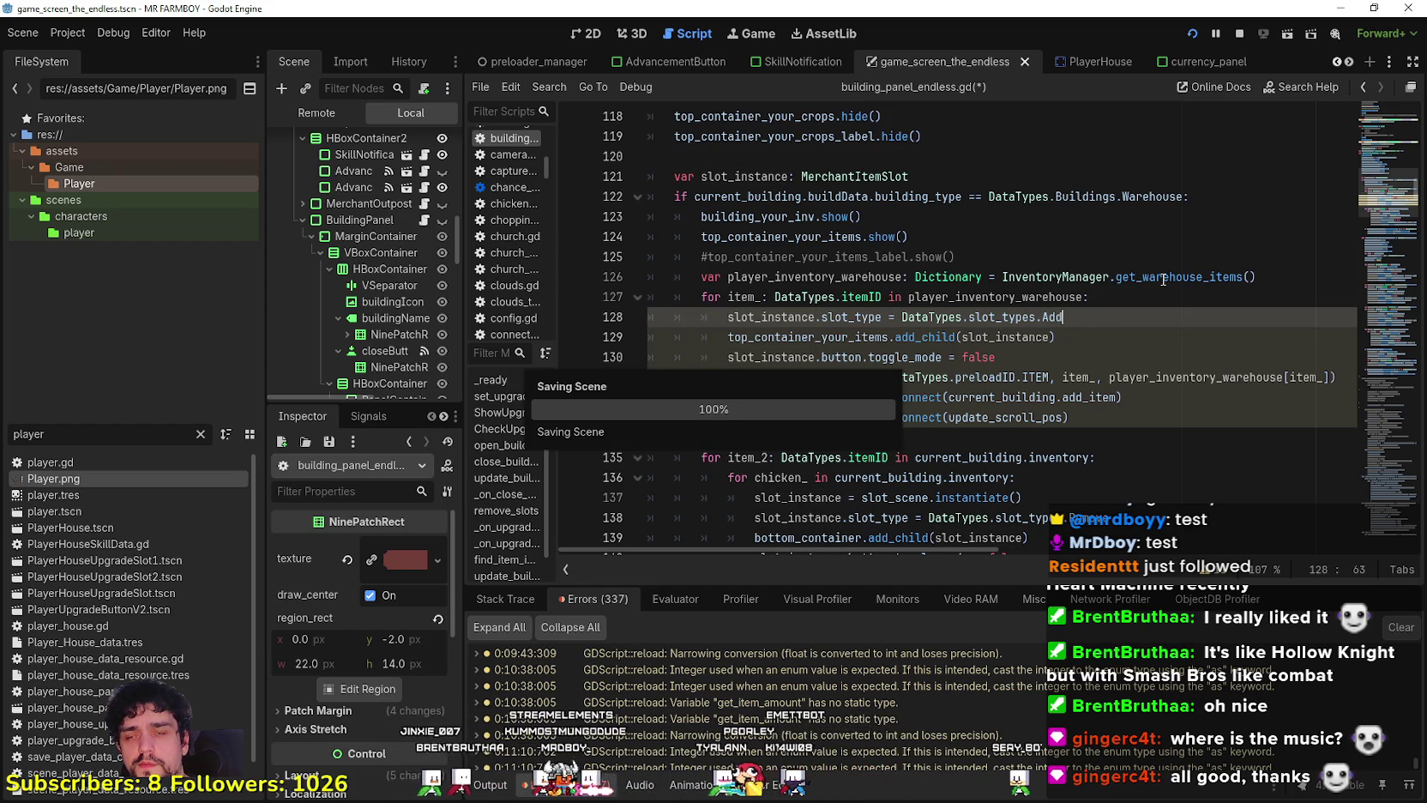
Look up the InventoryManager symbol to jump to inventory_manager.gd.
right_click(1160, 279)
key("Escape")
double_click(1082, 274)
left_click(1009, 277)
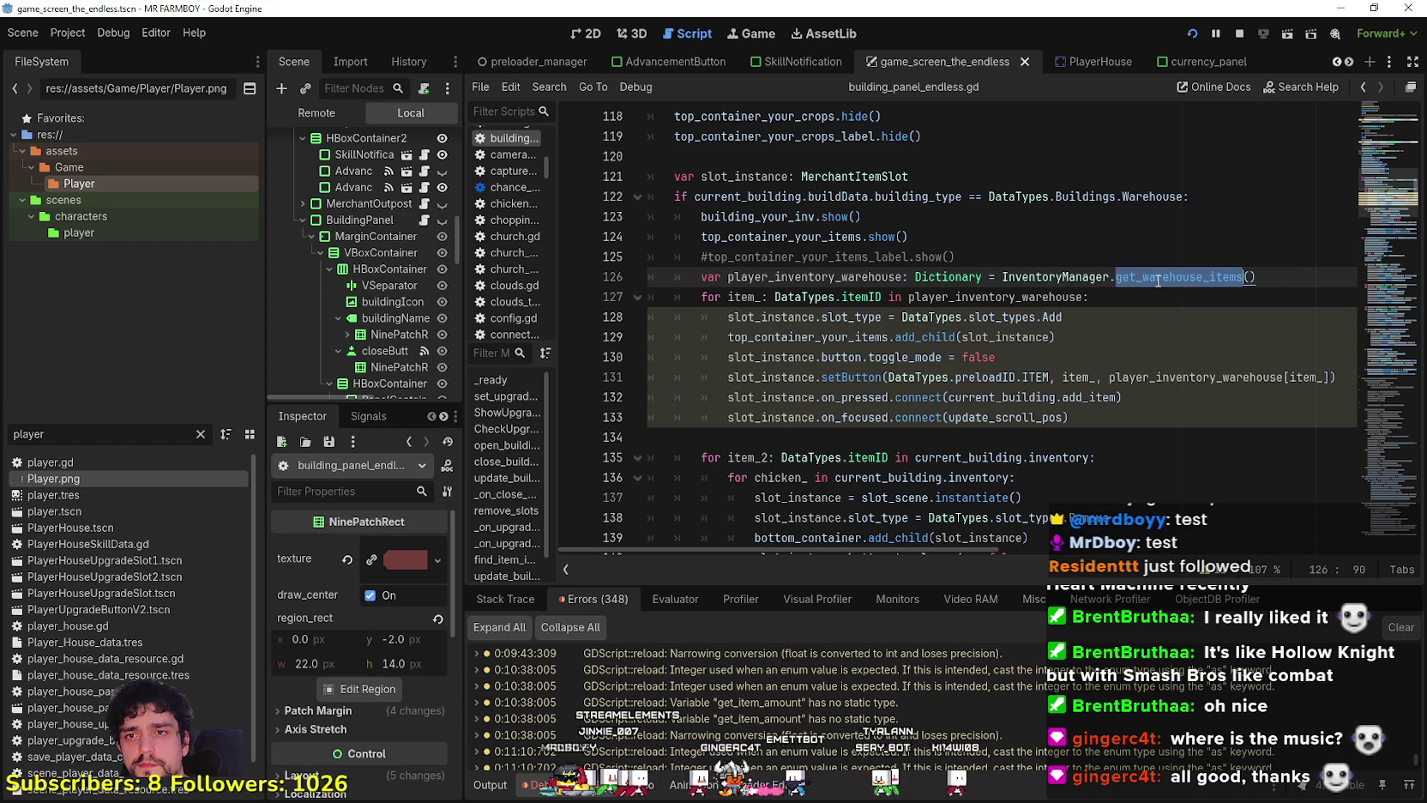
right_click(1021, 275)
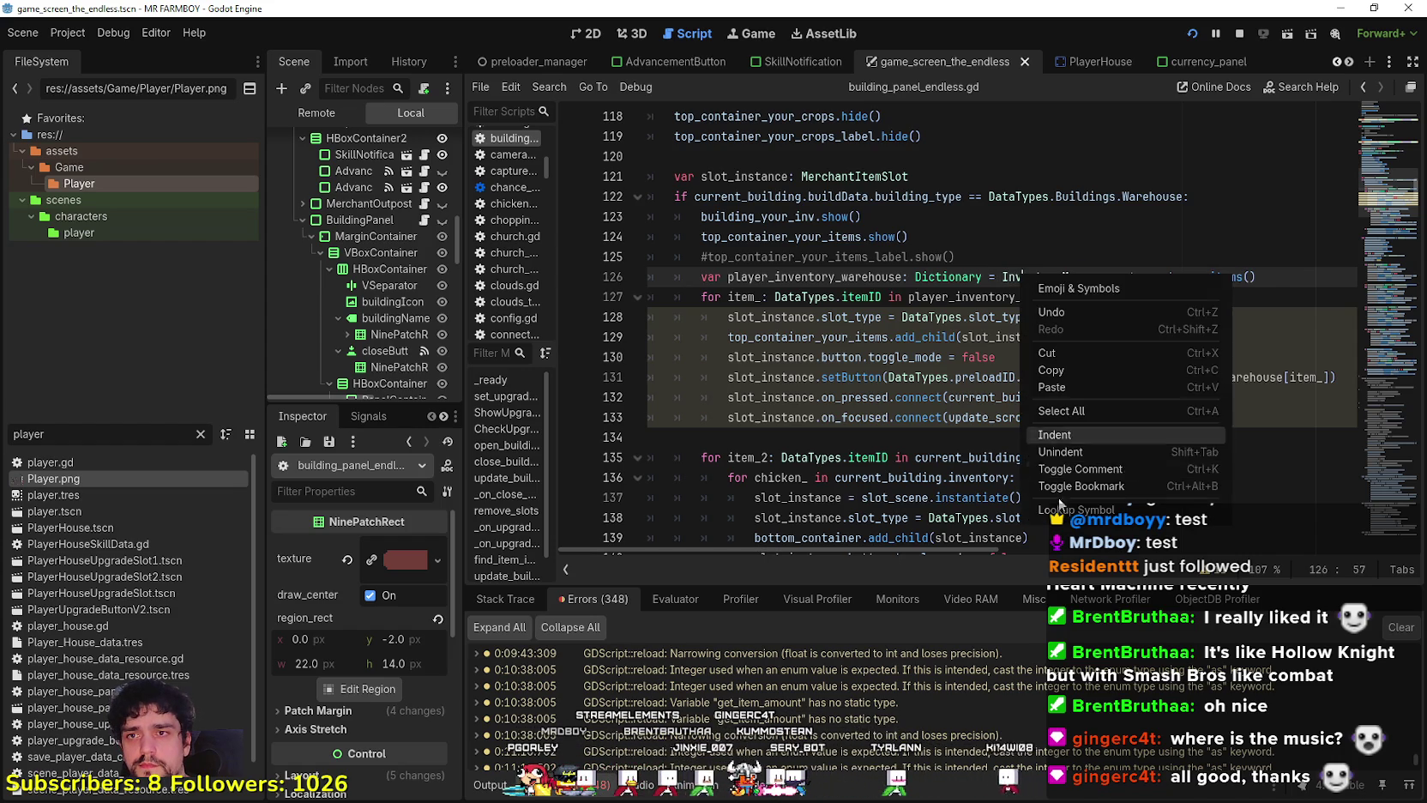
key("Escape")
Insert a new empty line 37 after get_item_amount in inventory_manager.gd.
scroll(1321, 167, "down", 1)
scroll(1321, 167, "up", 1)
scroll(1321, 167, "down", 4)
mouse_move(1381, 158)
left_mouse_down()
mouse_move(1378, 309)
mouse_move(1389, 190)
mouse_move(1387, 239)
left_mouse_up()
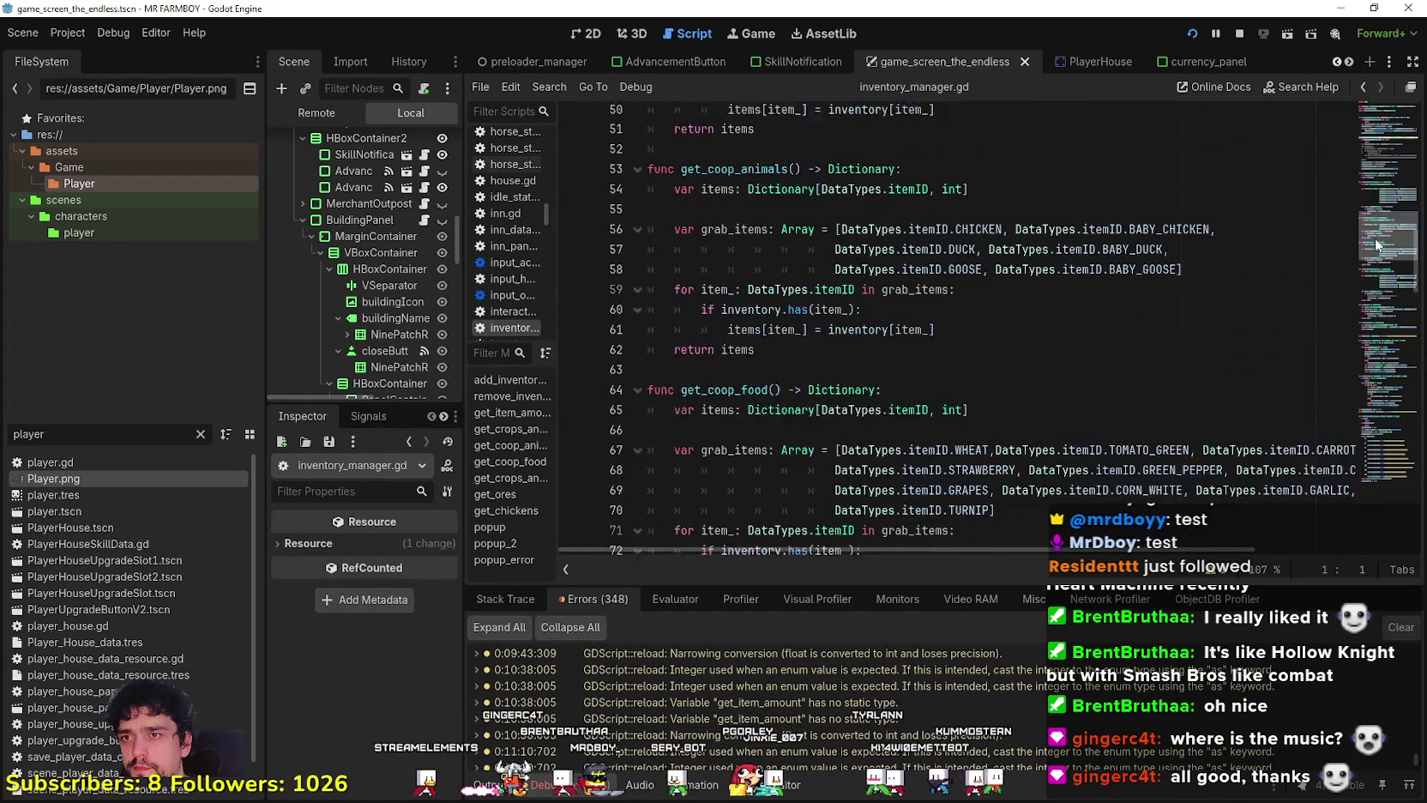
scroll(759, 287, "up", 8)
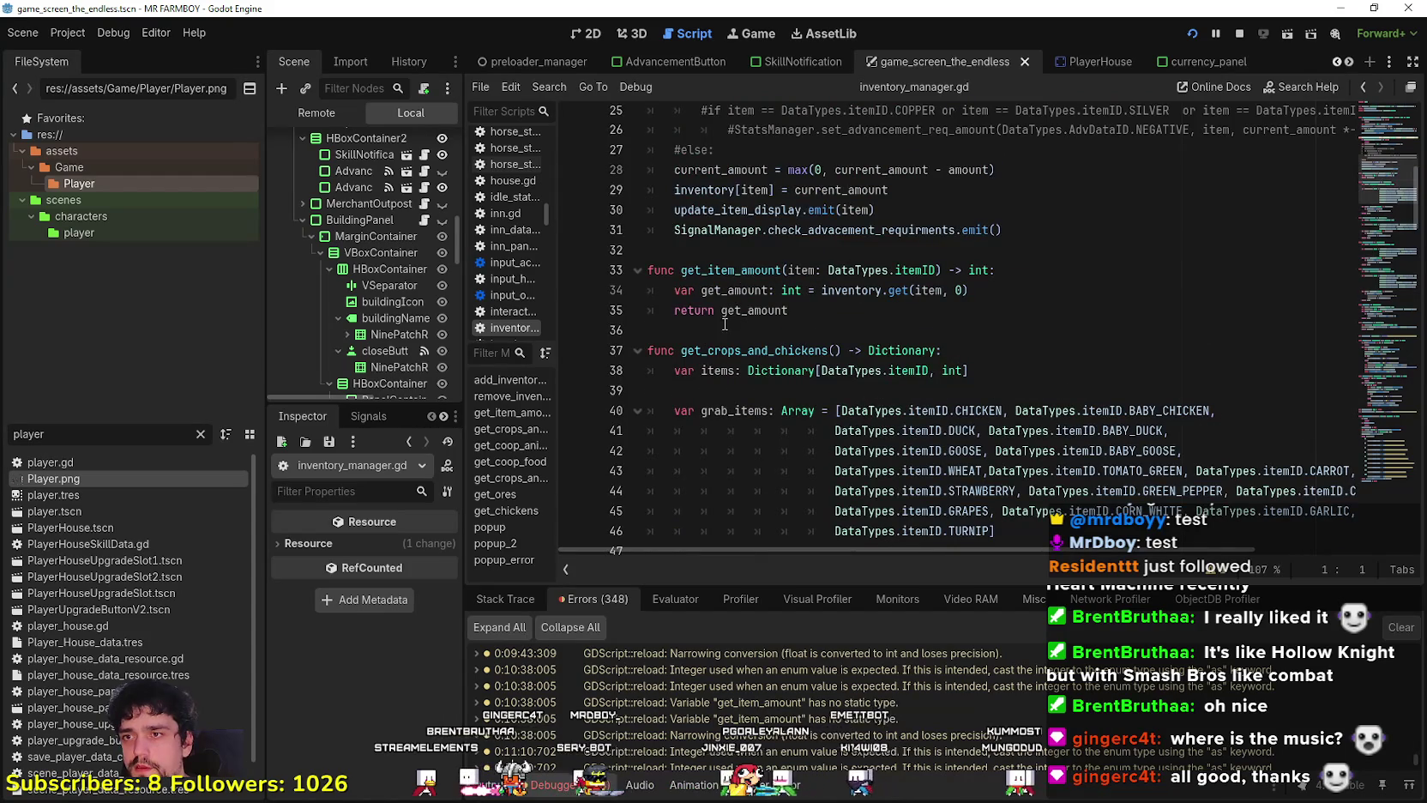
left_click(722, 331)
key("Return")
key("Return")
left_click(681, 350)
type("func get_warehouse_items() -> vD")
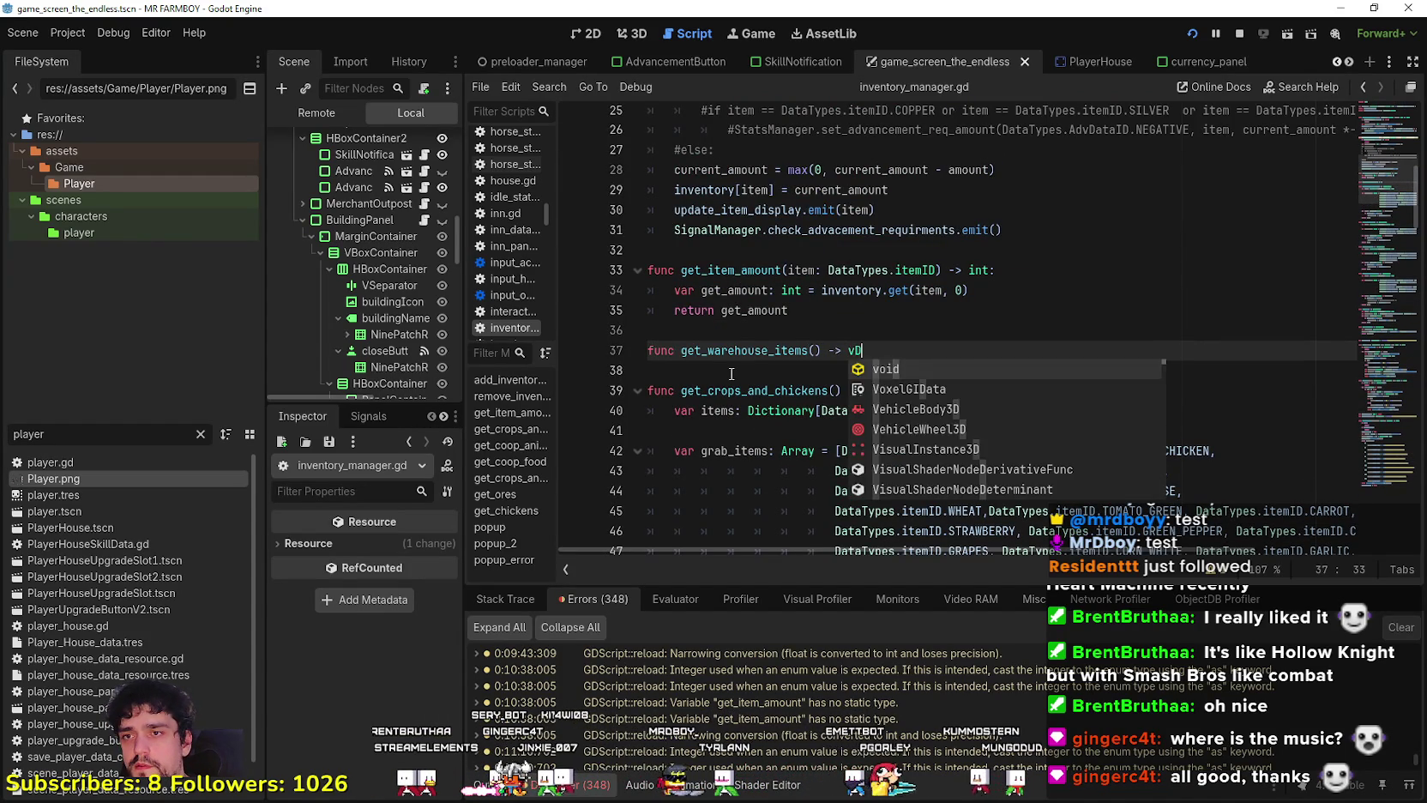
Write the header func get_warehouse_items() -> Dictionary: using autocomplete for Dictionary.
key("BackSpace")
type("Di")
key("Return")
key("BackSpace")
key("BackSpace")
key("BackSpace")
type("c")
key("Return")
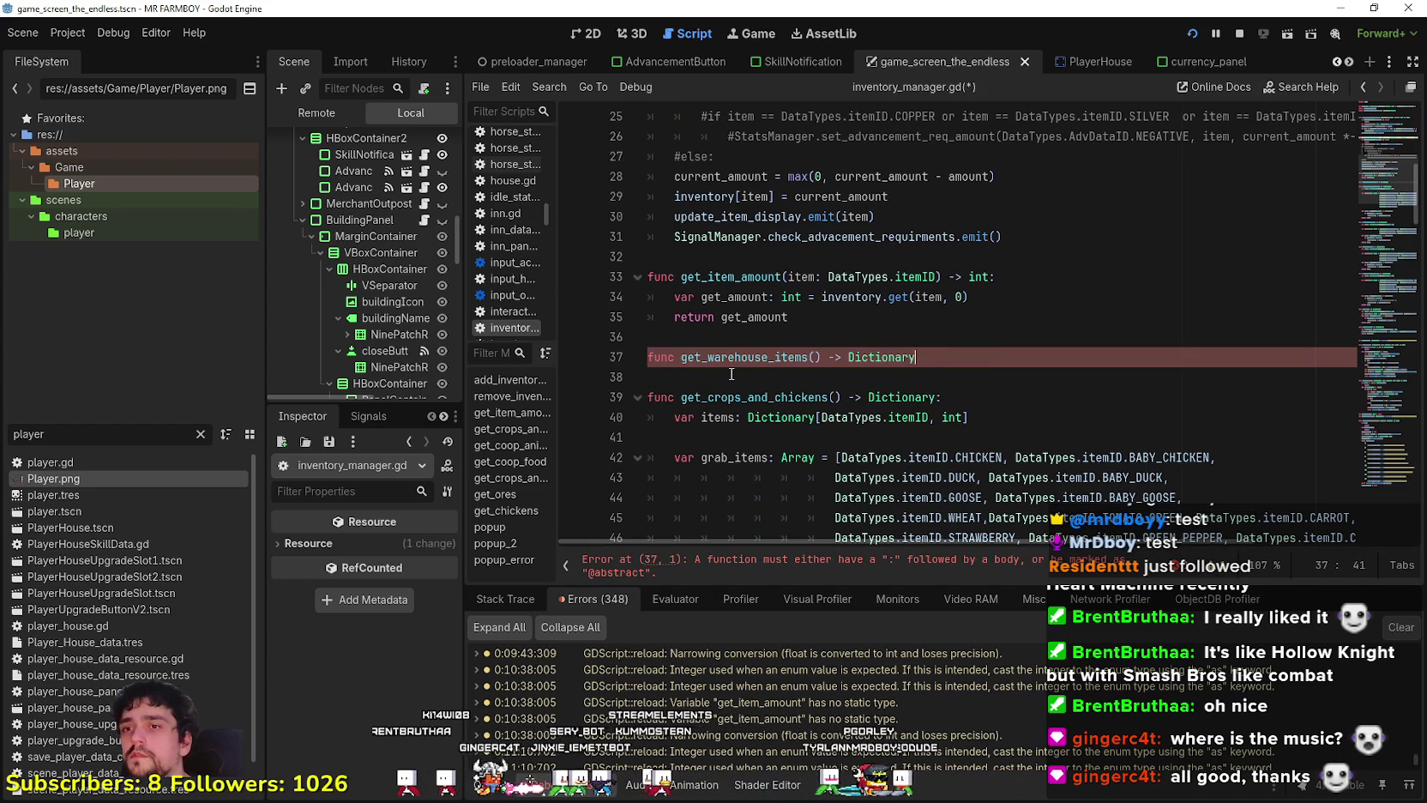
type(":")
key("Return")
Copy the items and grab_items declarations from get_crops_and_chickens into get_warehouse_items.
scroll(746, 300, "down", 4)
left_click(771, 235)
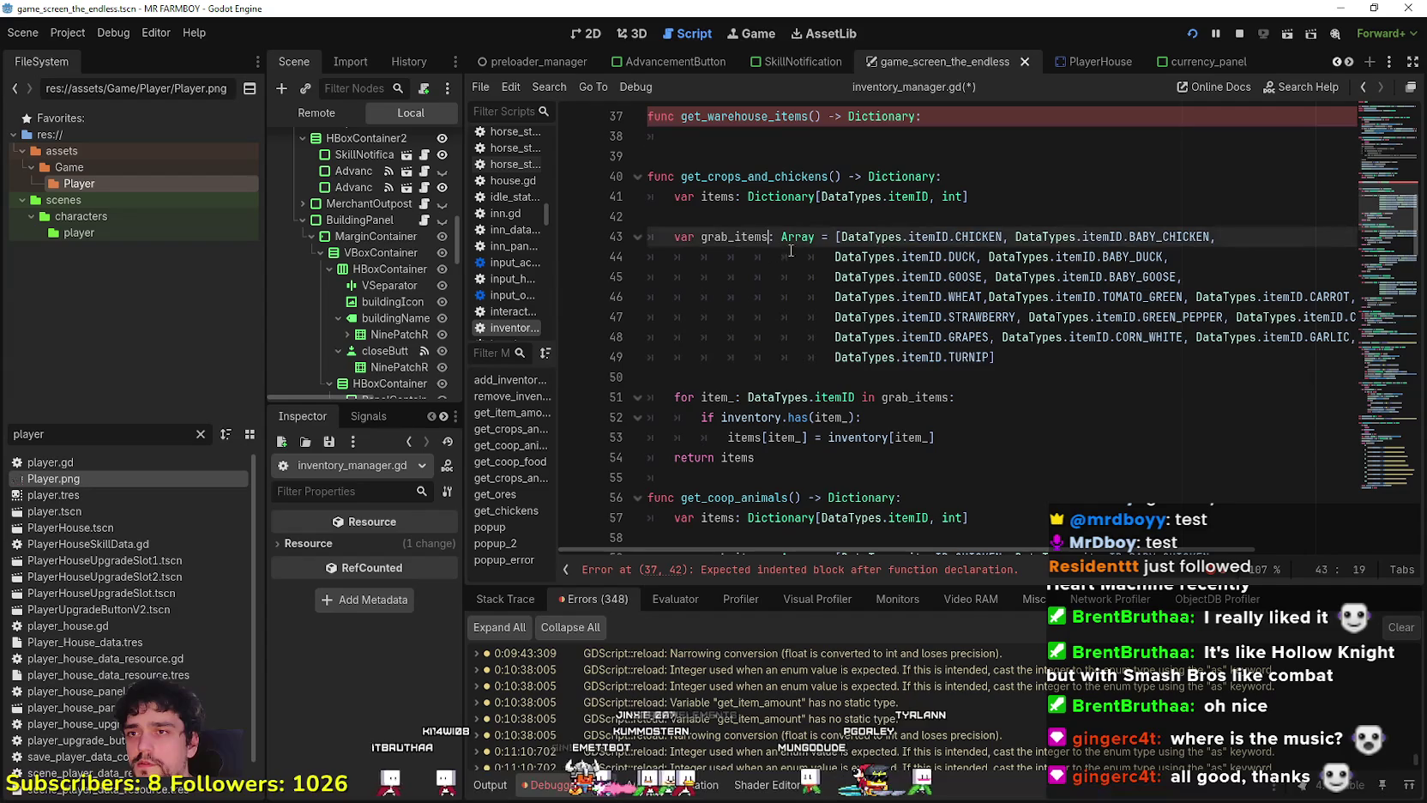
left_click_drag(999, 358, 650, 199)
key("ctrl+c")
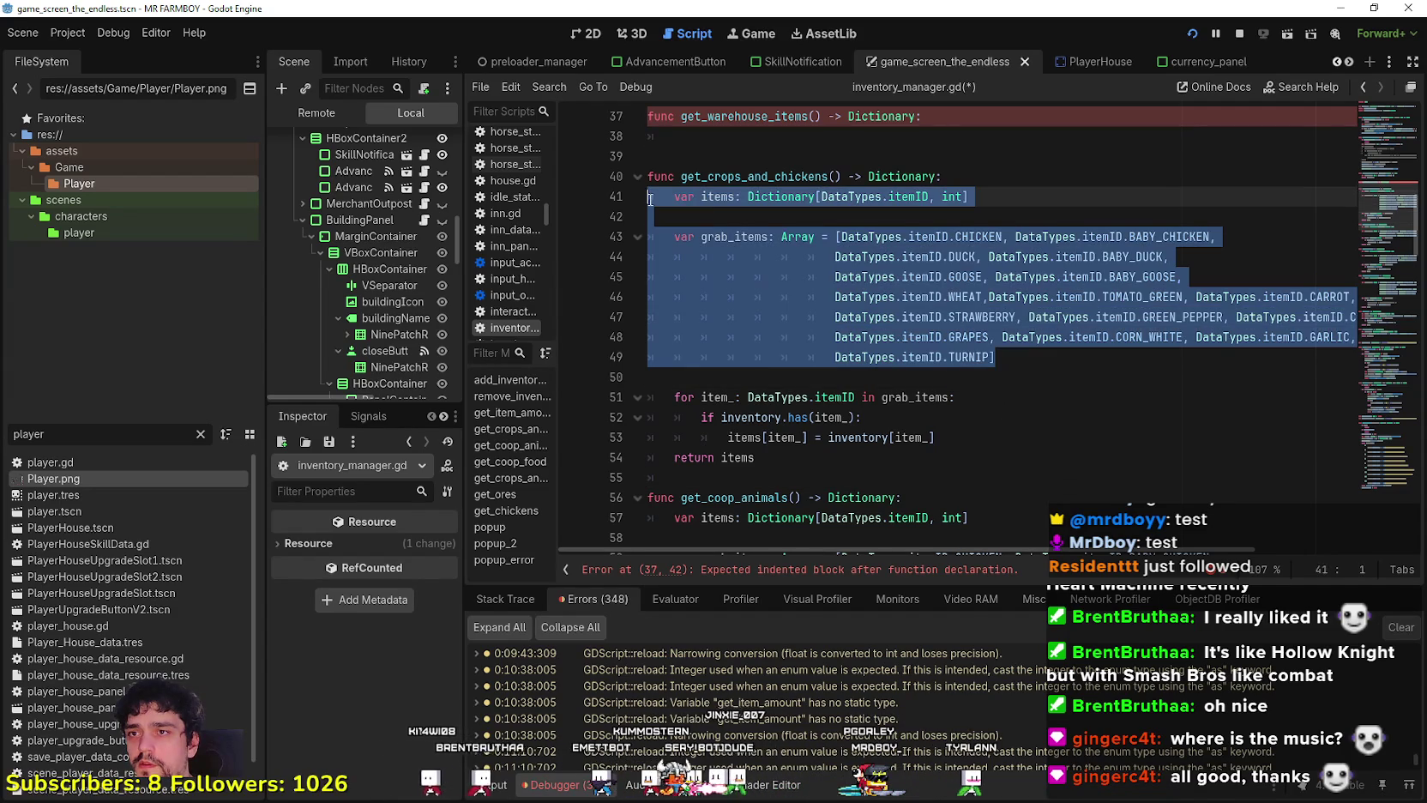
left_click(731, 129)
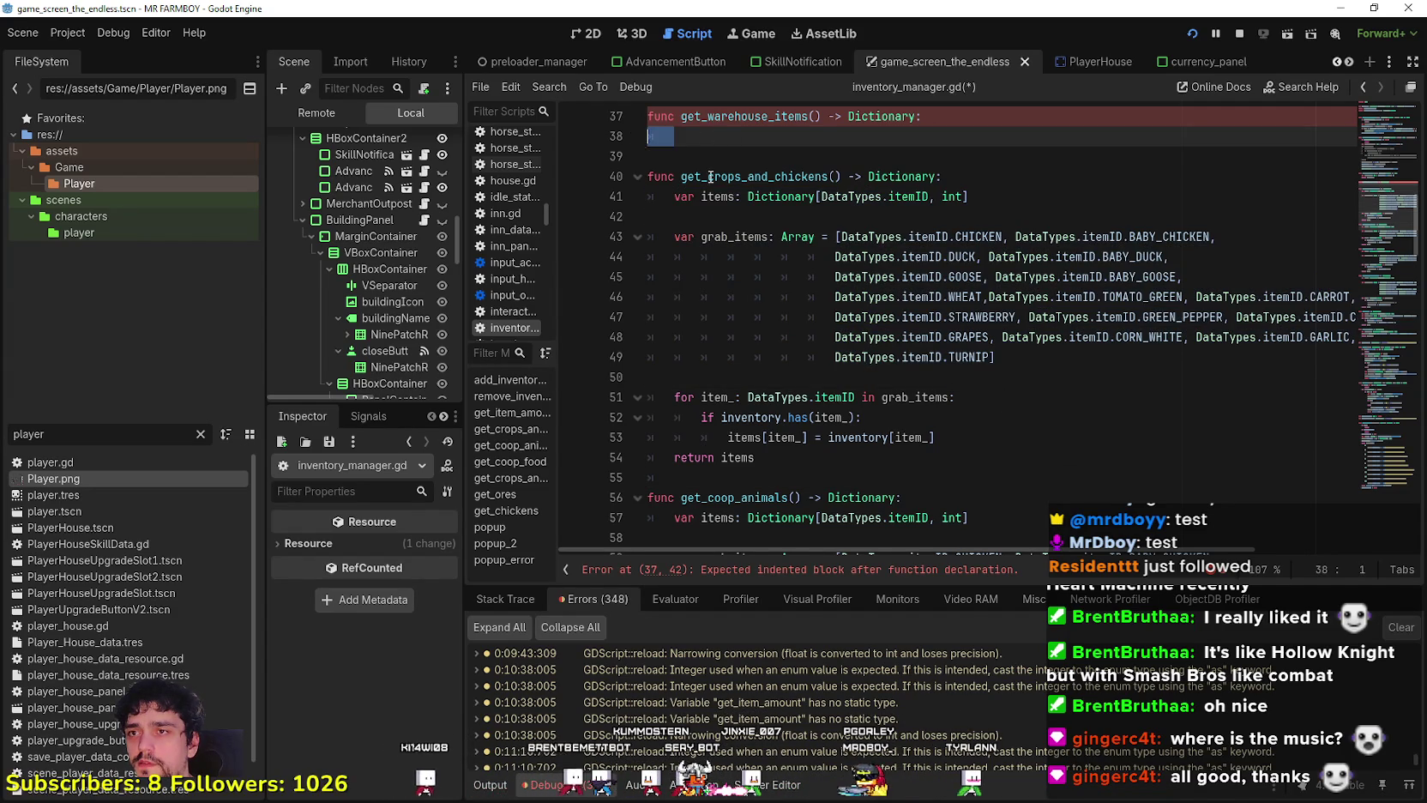
key("ctrl+v")
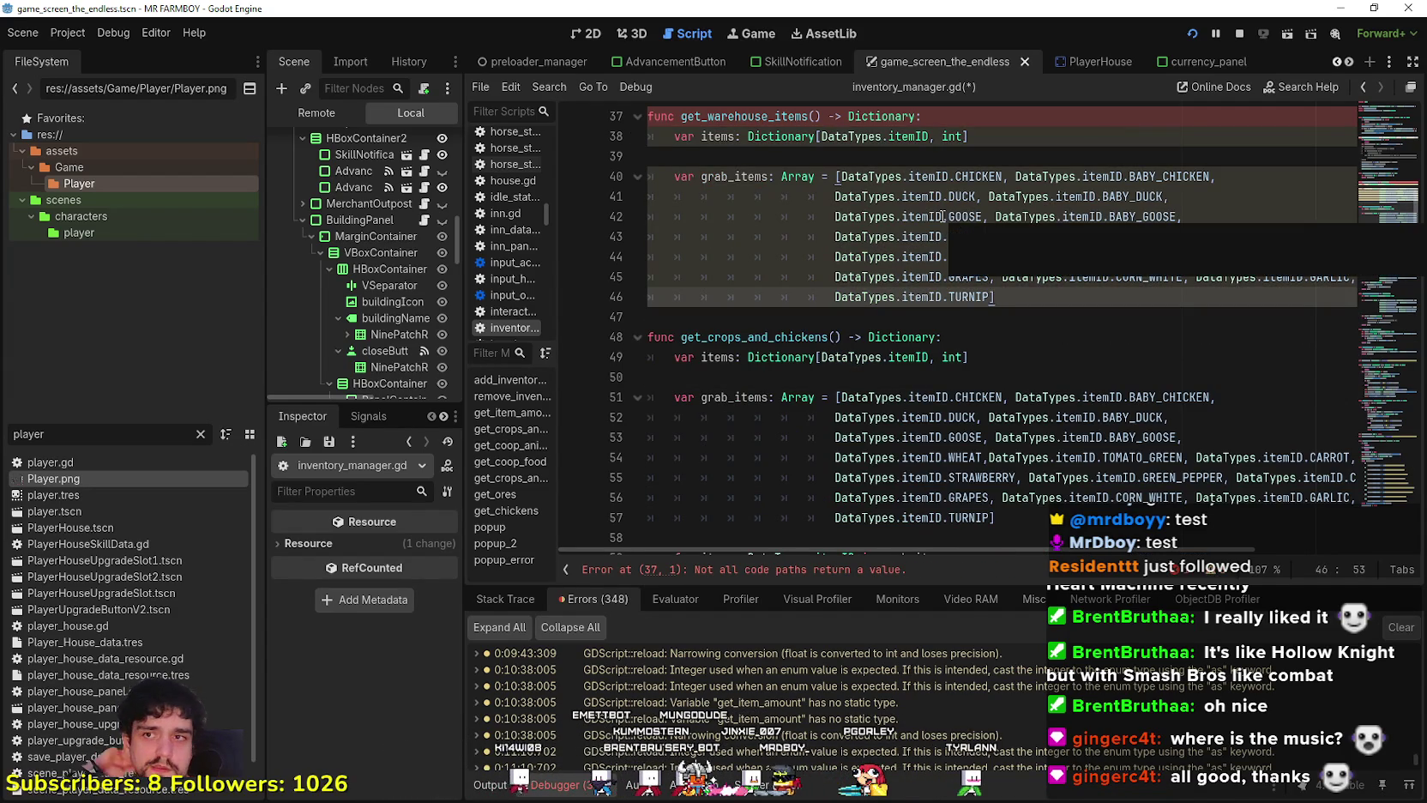
left_click(914, 136)
Paste the inventory for loop and return items into get_warehouse_items, followed by a blank line.
scroll(956, 203, "up", 2)
scroll(956, 203, "down", 4)
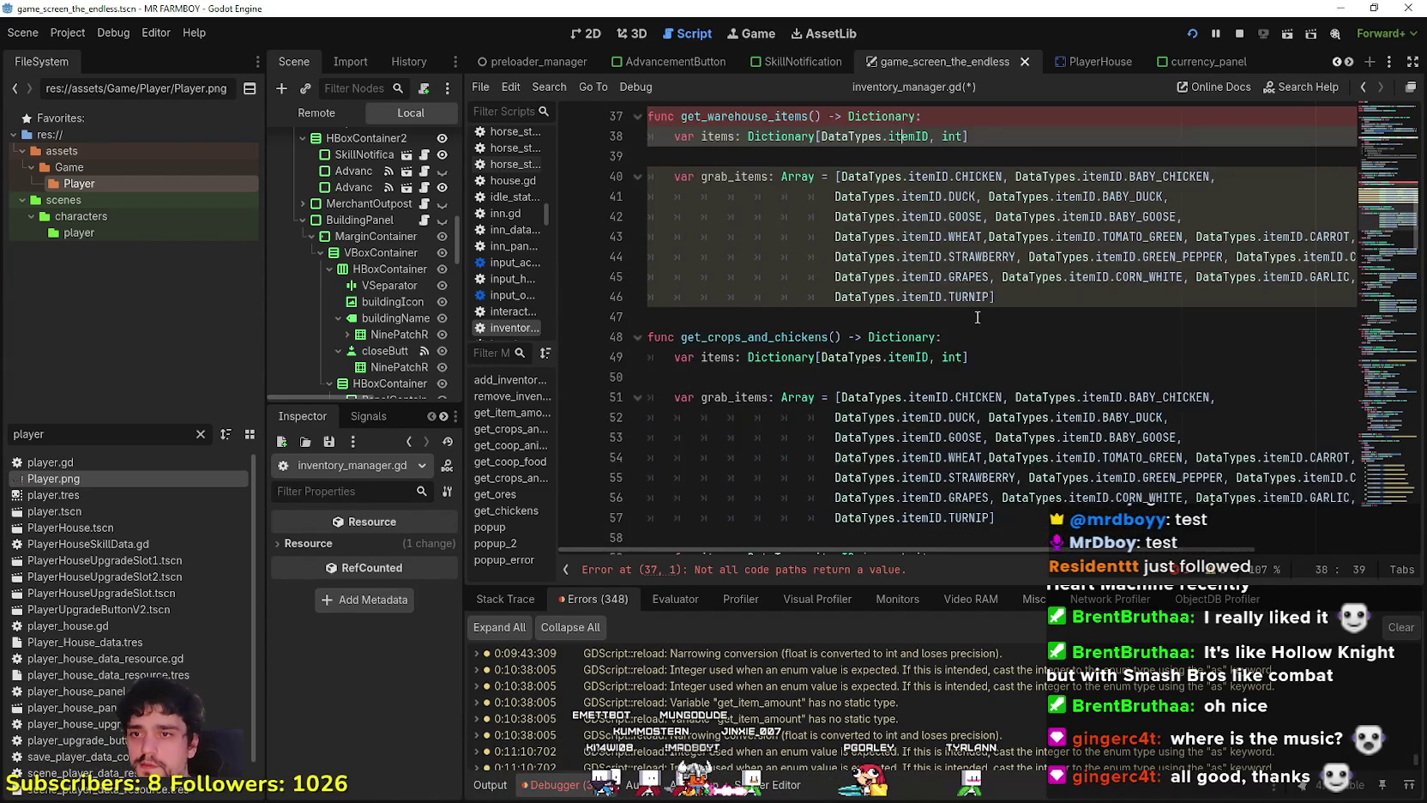
left_click(936, 500)
left_click_drag(936, 500, 649, 438)
key("ctrl+c")
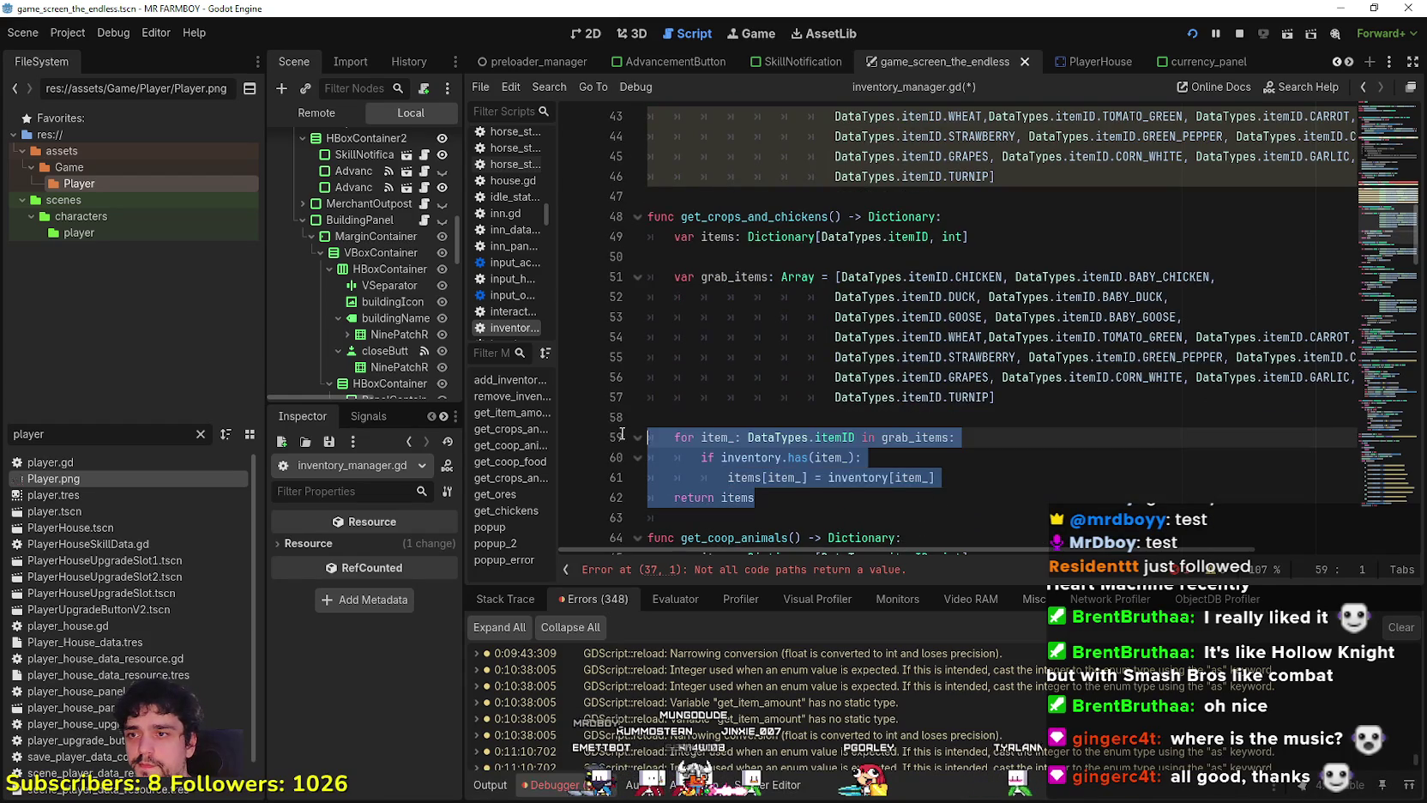
scroll(818, 378, "up", 4)
left_click(722, 437)
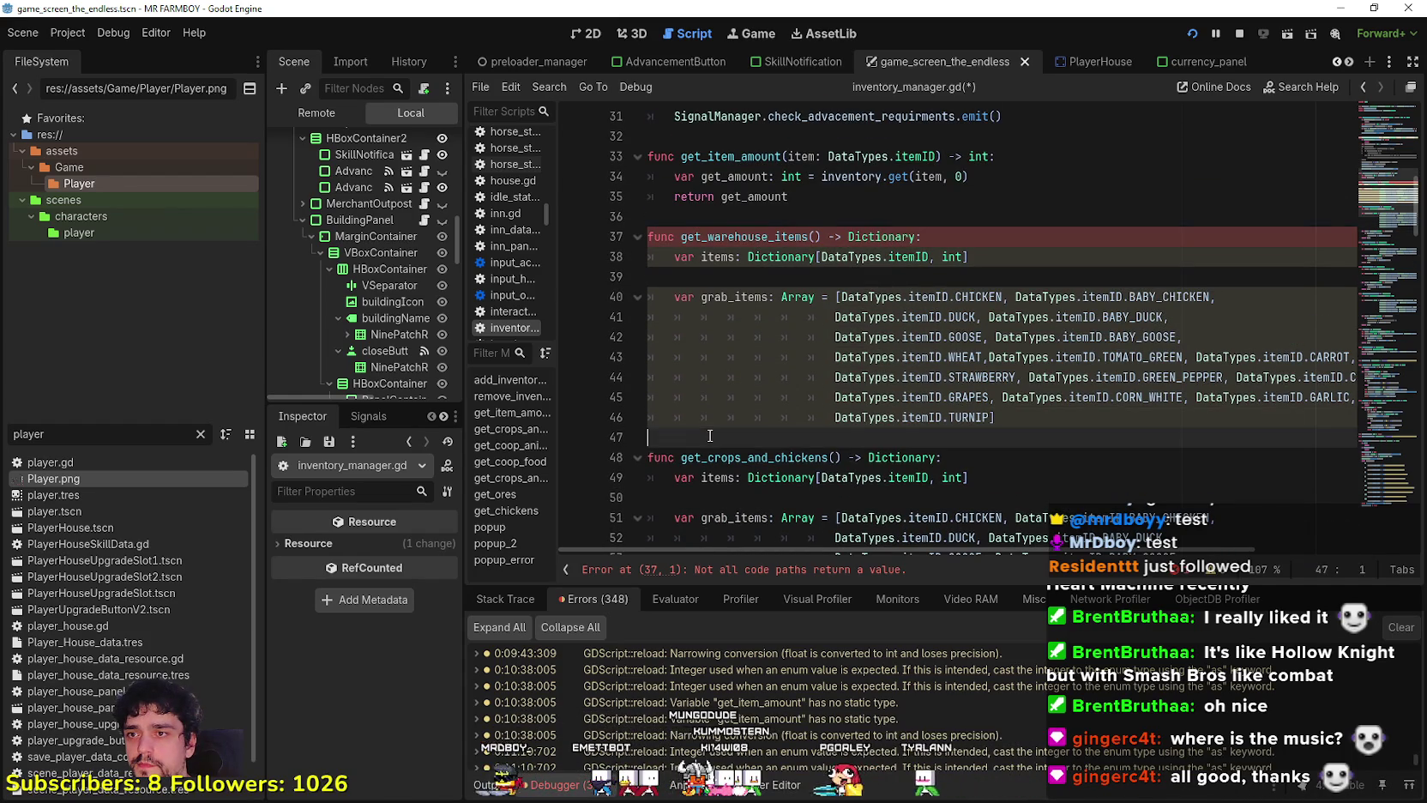
key("ctrl+v")
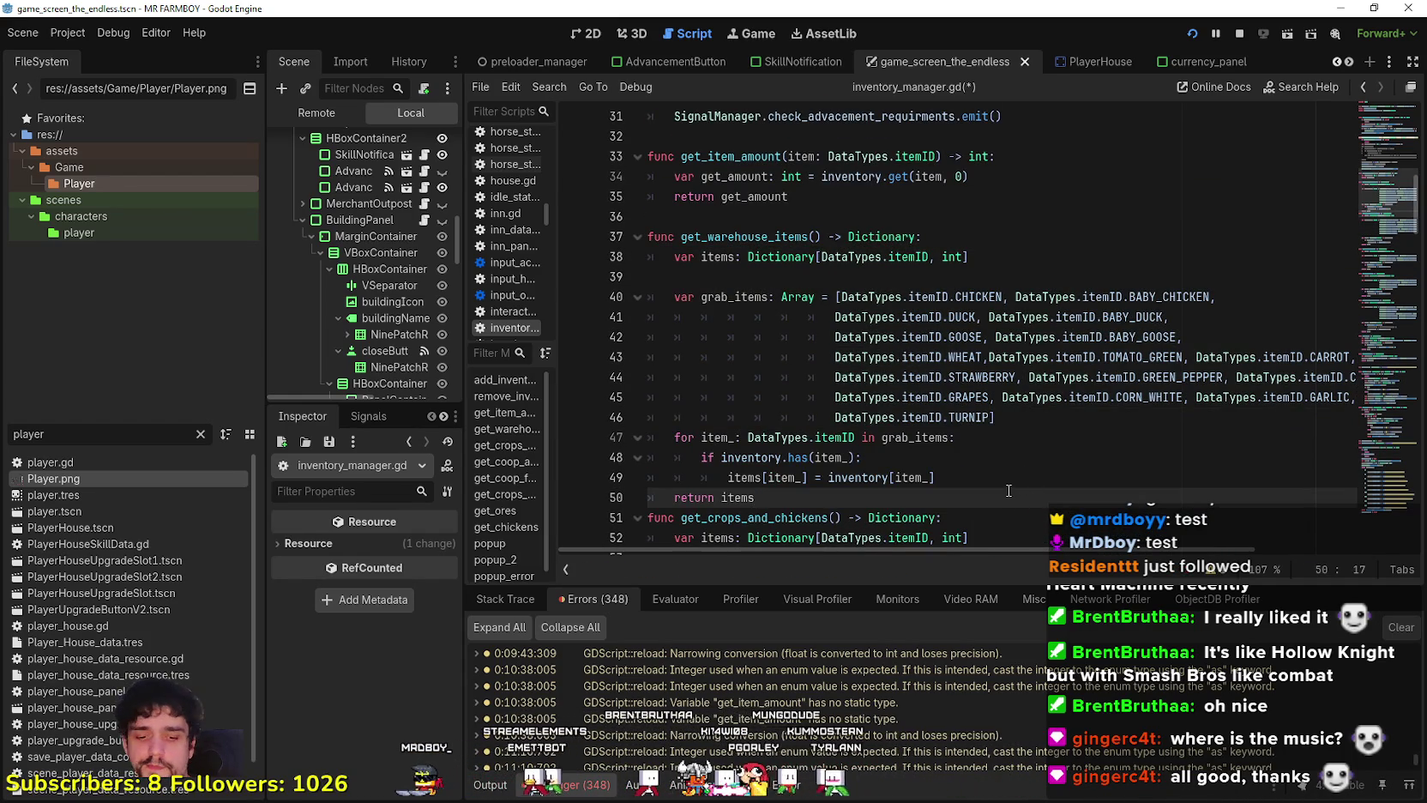
key("Return")
left_click(1060, 413)
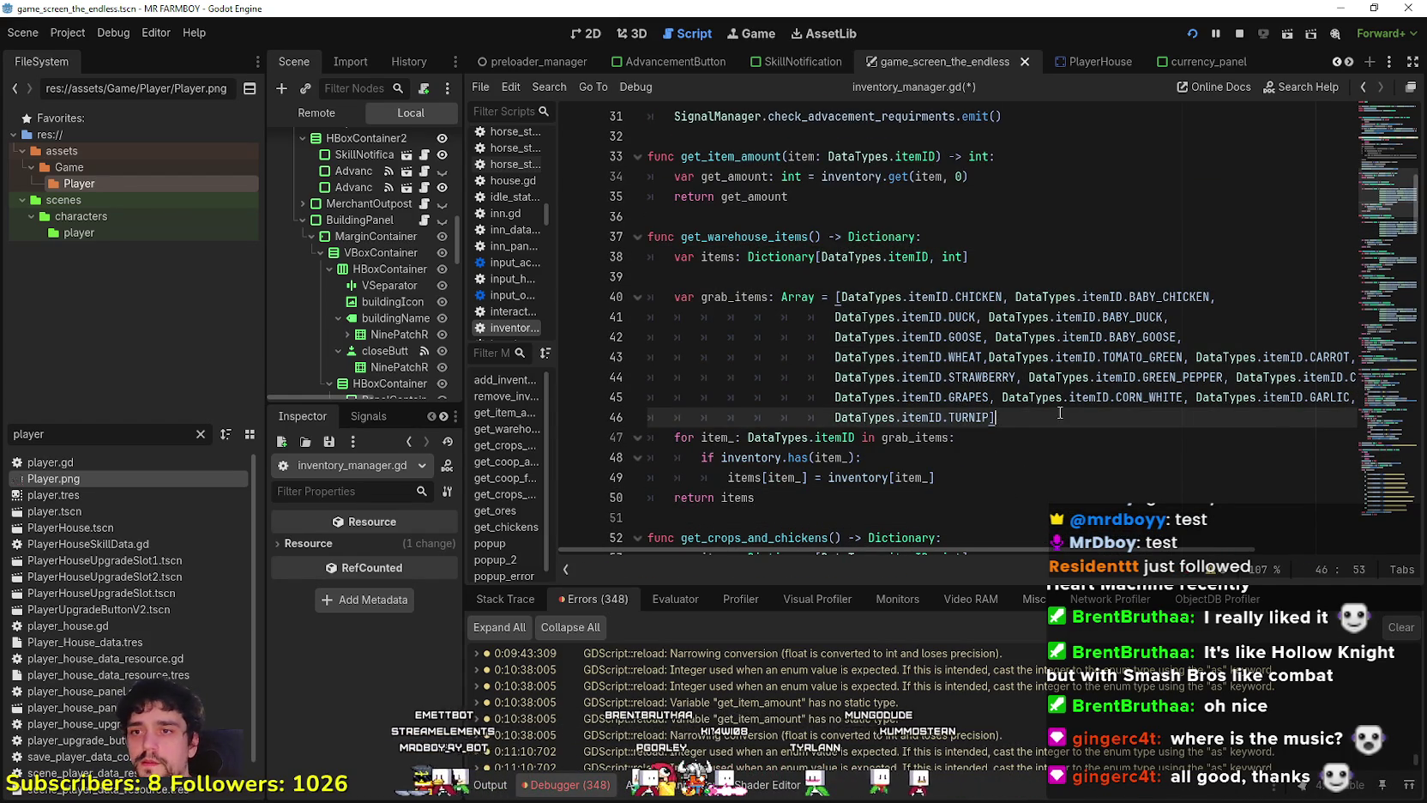
mouse_move(1060, 413)
left_mouse_down()
mouse_move(952, 416)
mouse_move(849, 357)
mouse_move(864, 302)
left_mouse_up()
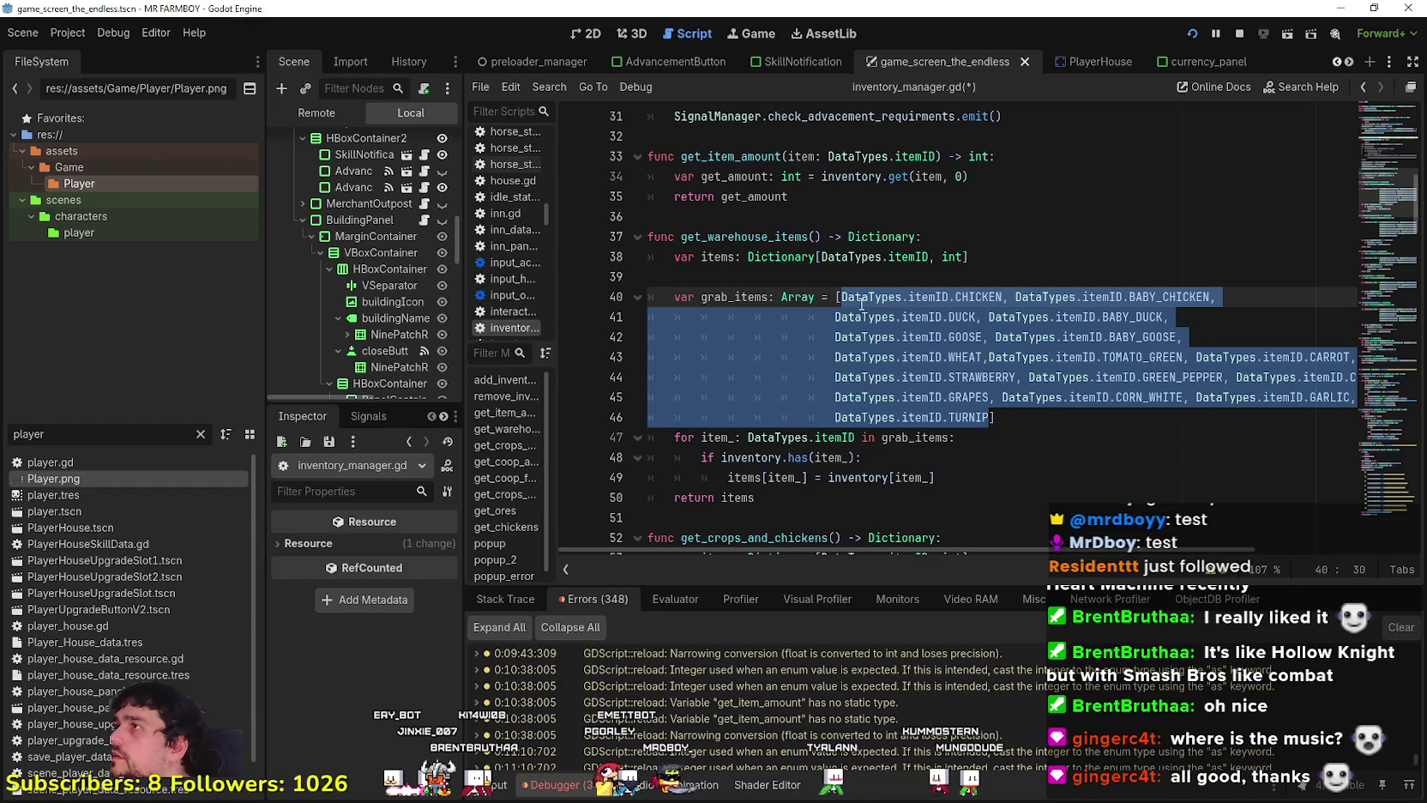
left_click(984, 410)
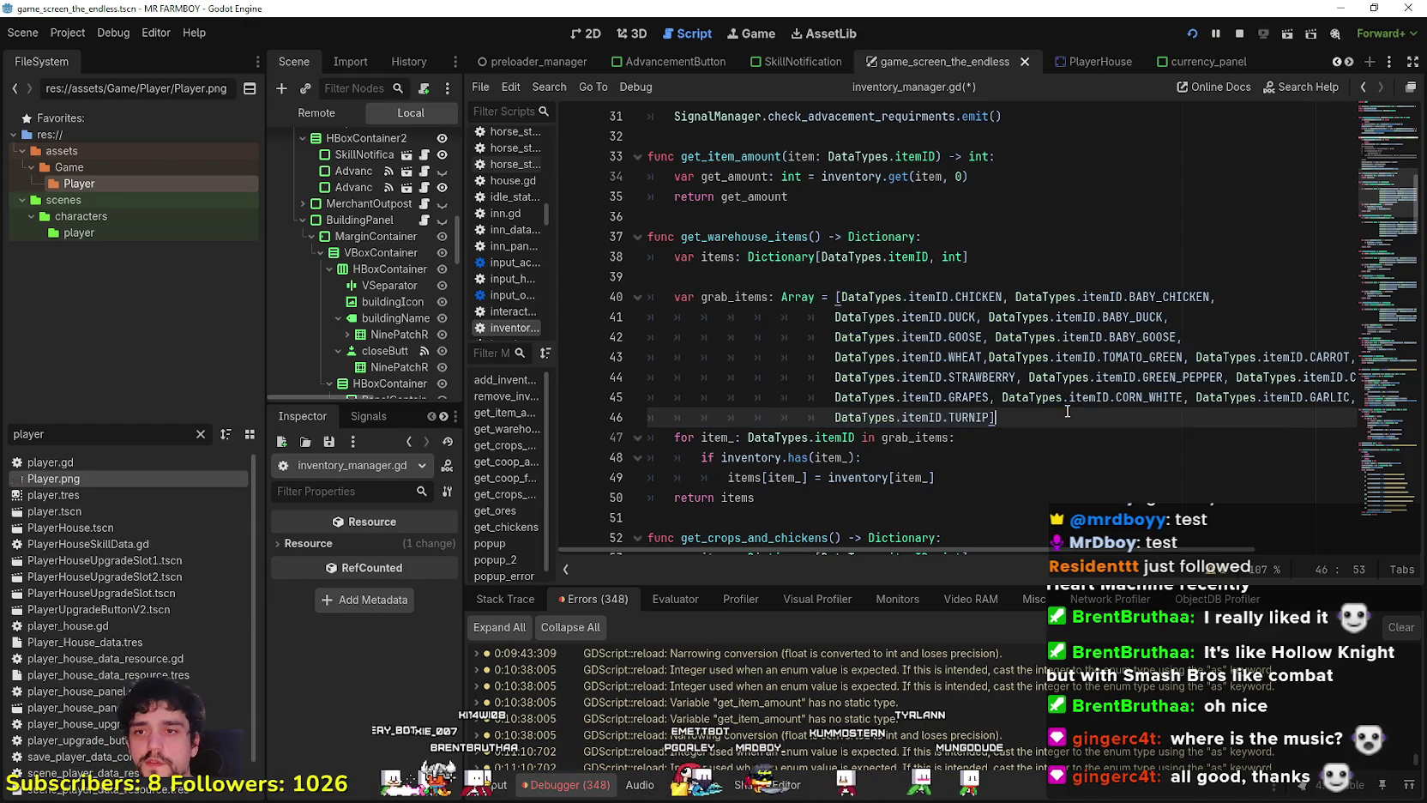
Replace the grab_items list with DataTypes.itemID.WOOD and DataTypes.itemID.STONE, starting a third entry.
mouse_move(991, 415)
left_mouse_down()
mouse_move(948, 417)
mouse_move(901, 317)
mouse_move(869, 302)
left_mouse_up()
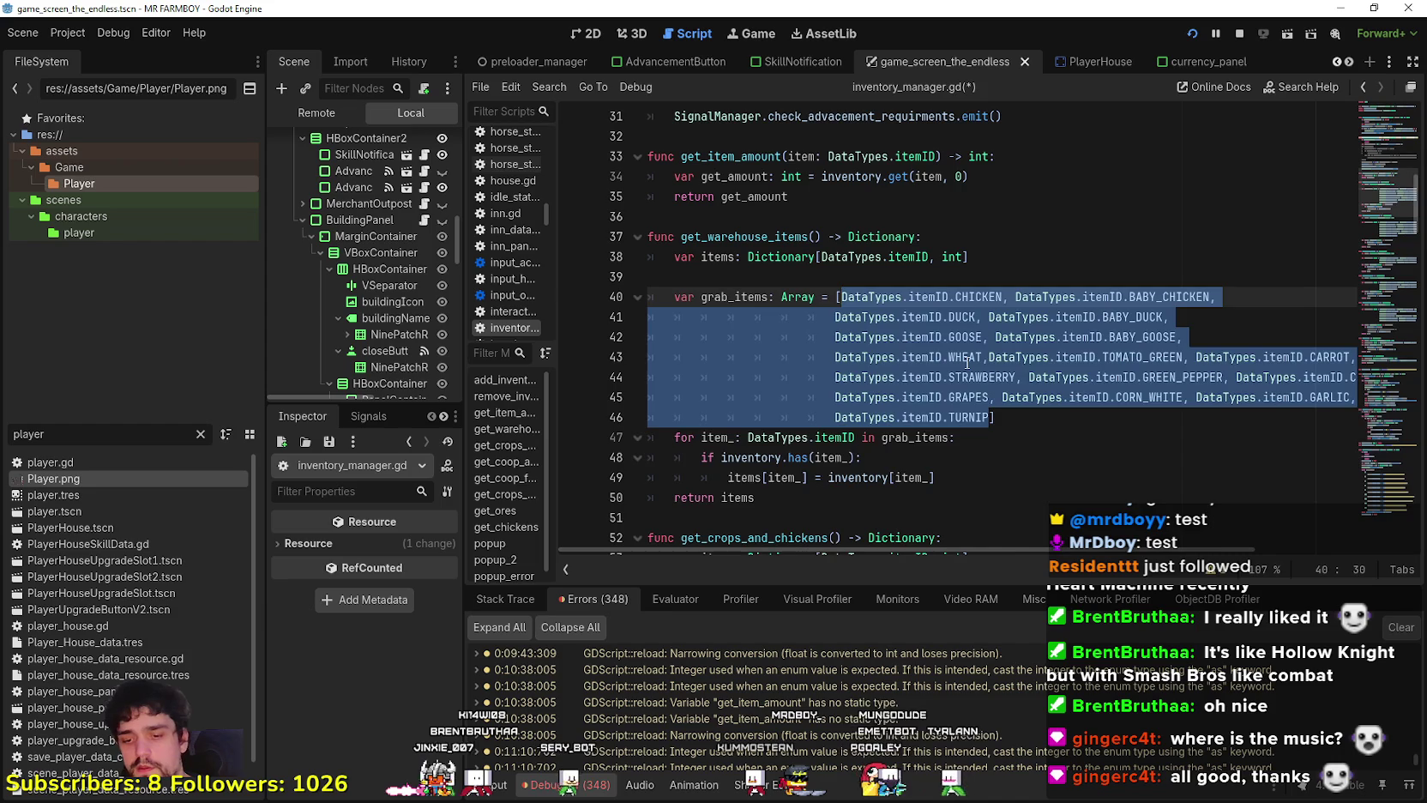
type("DataTypes.itemID.")
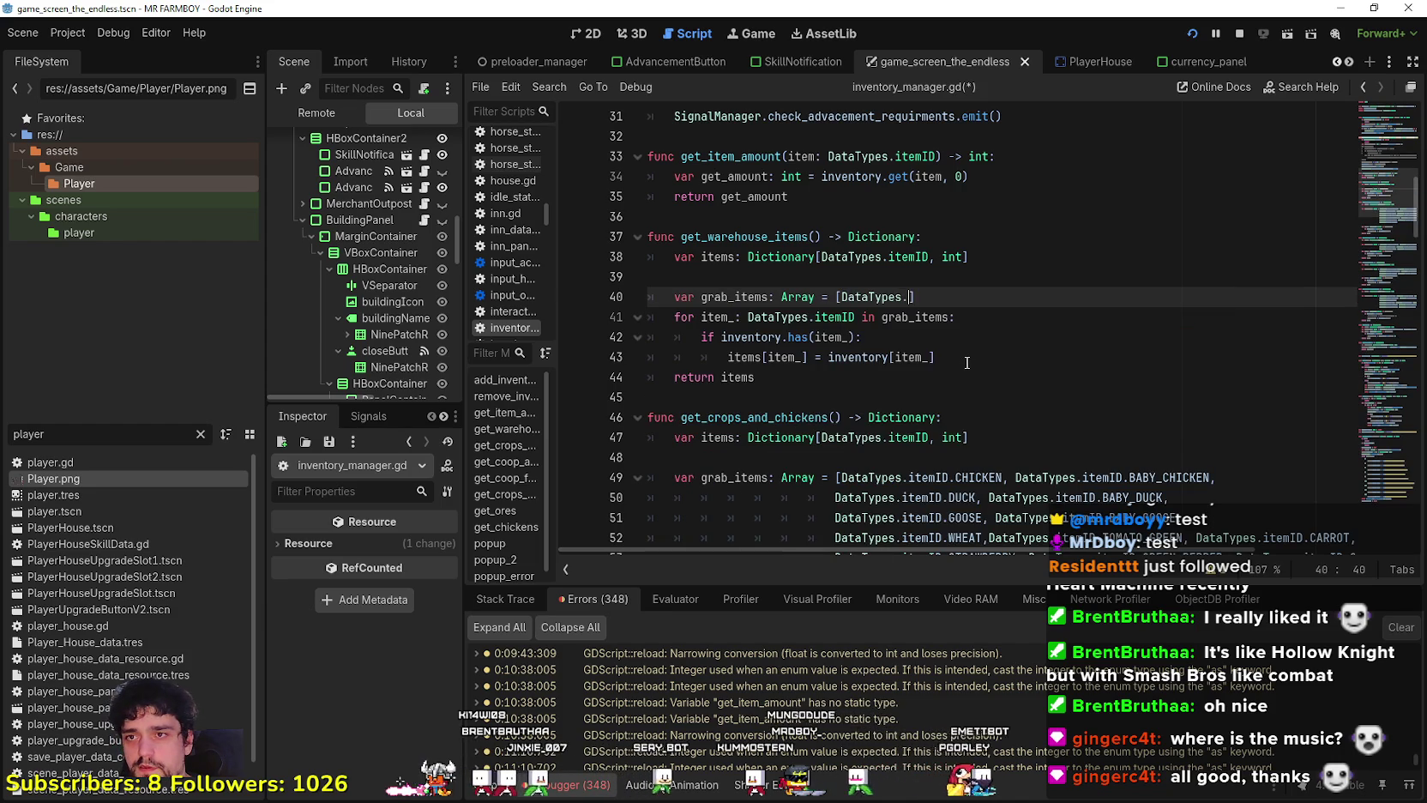
type("WOOD")
key("Return")
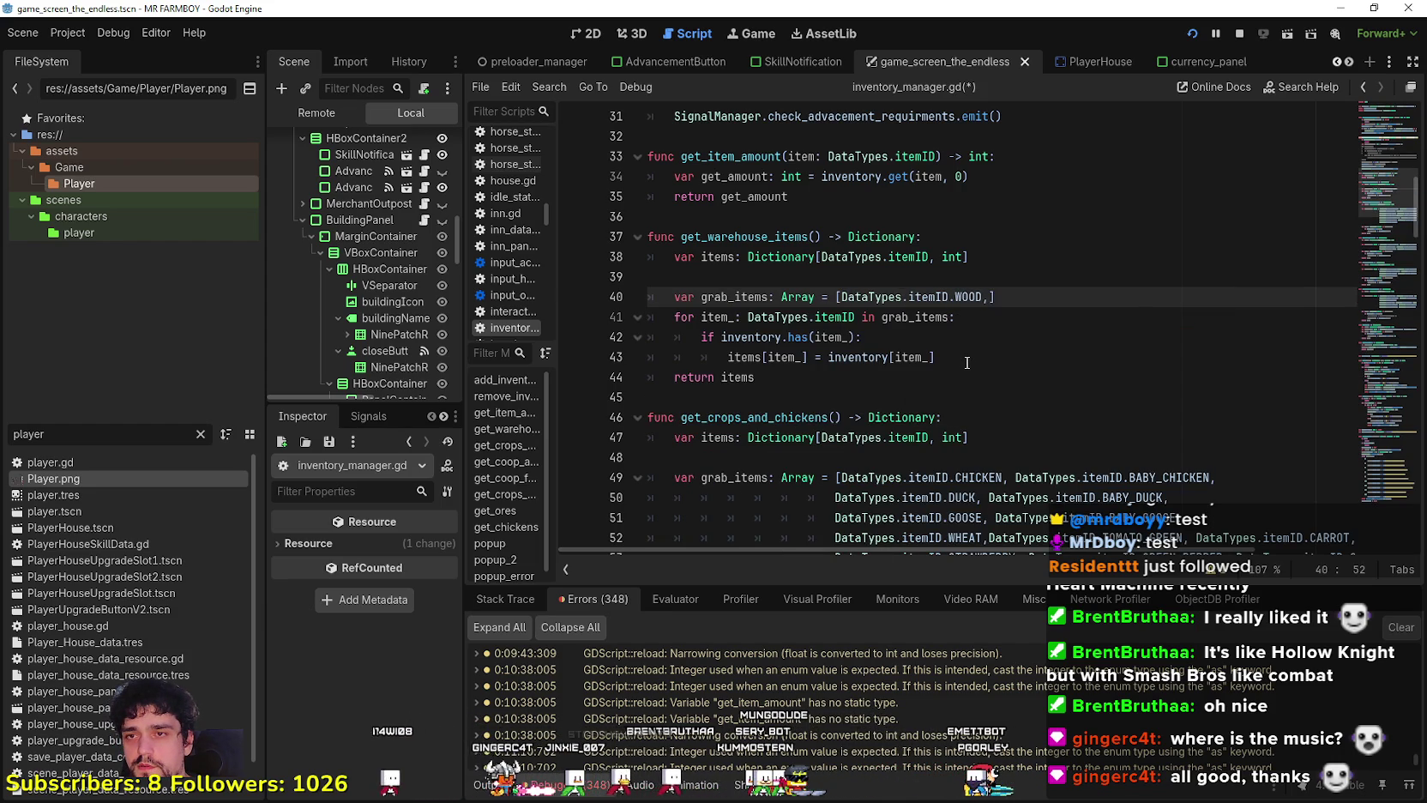
type("ataTypes.")
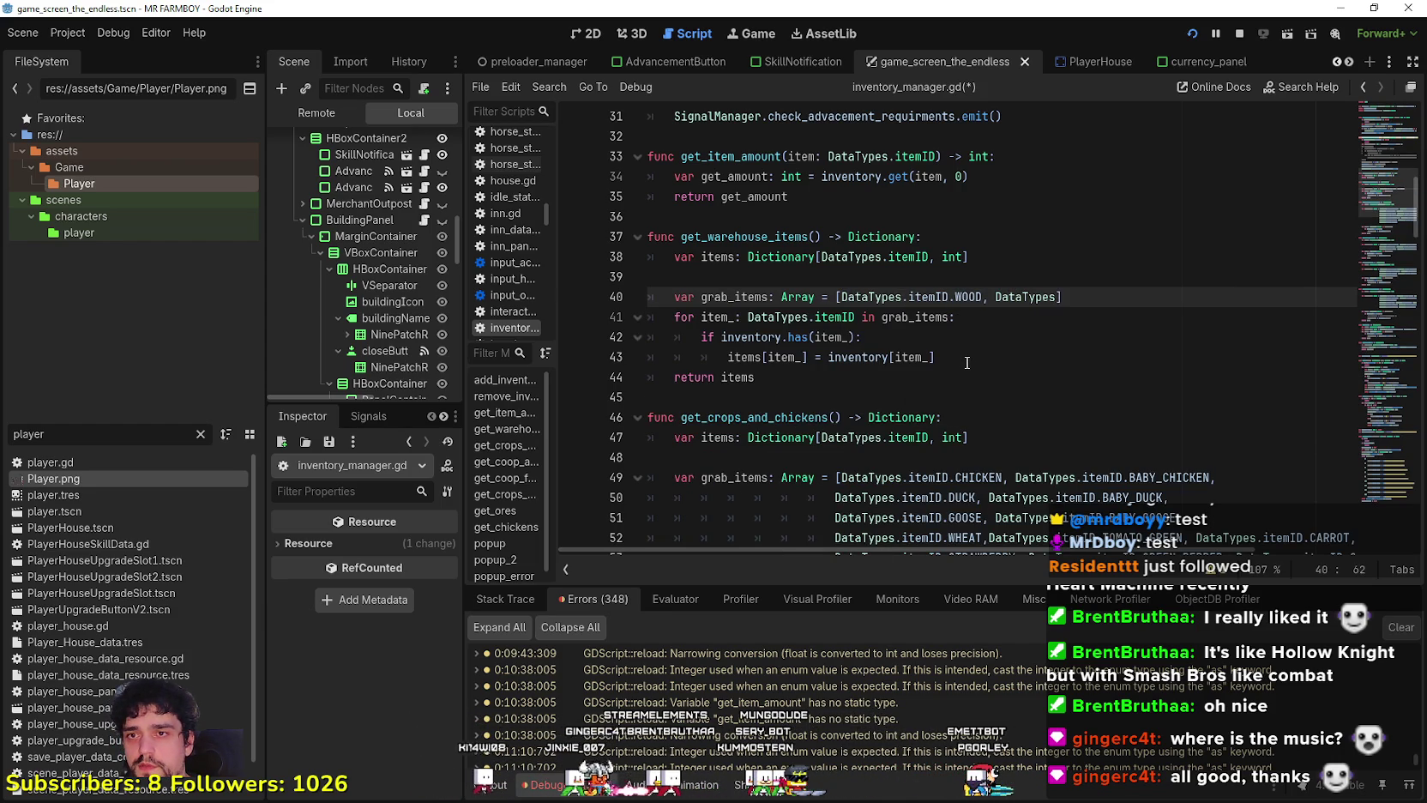
type("itemID.")
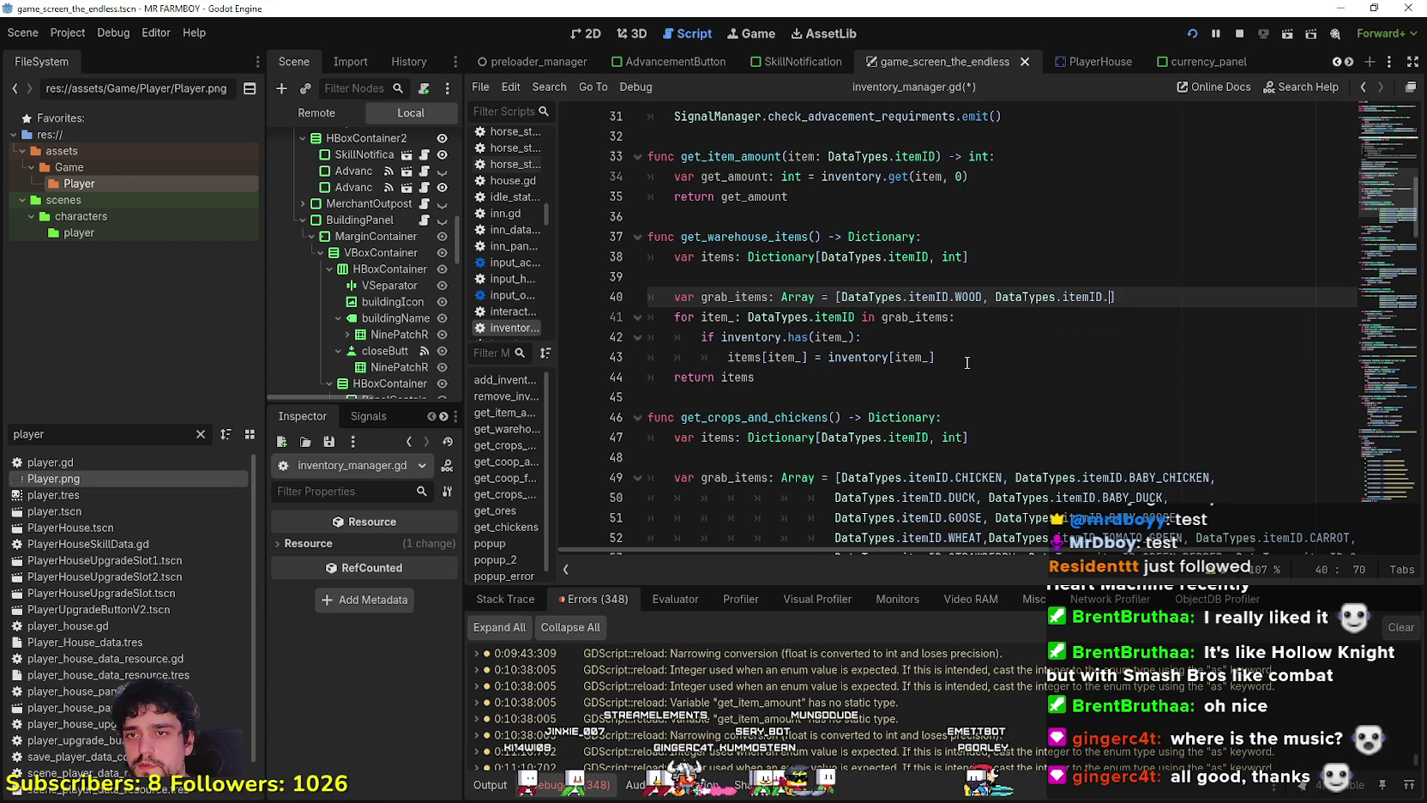
type("STONE")
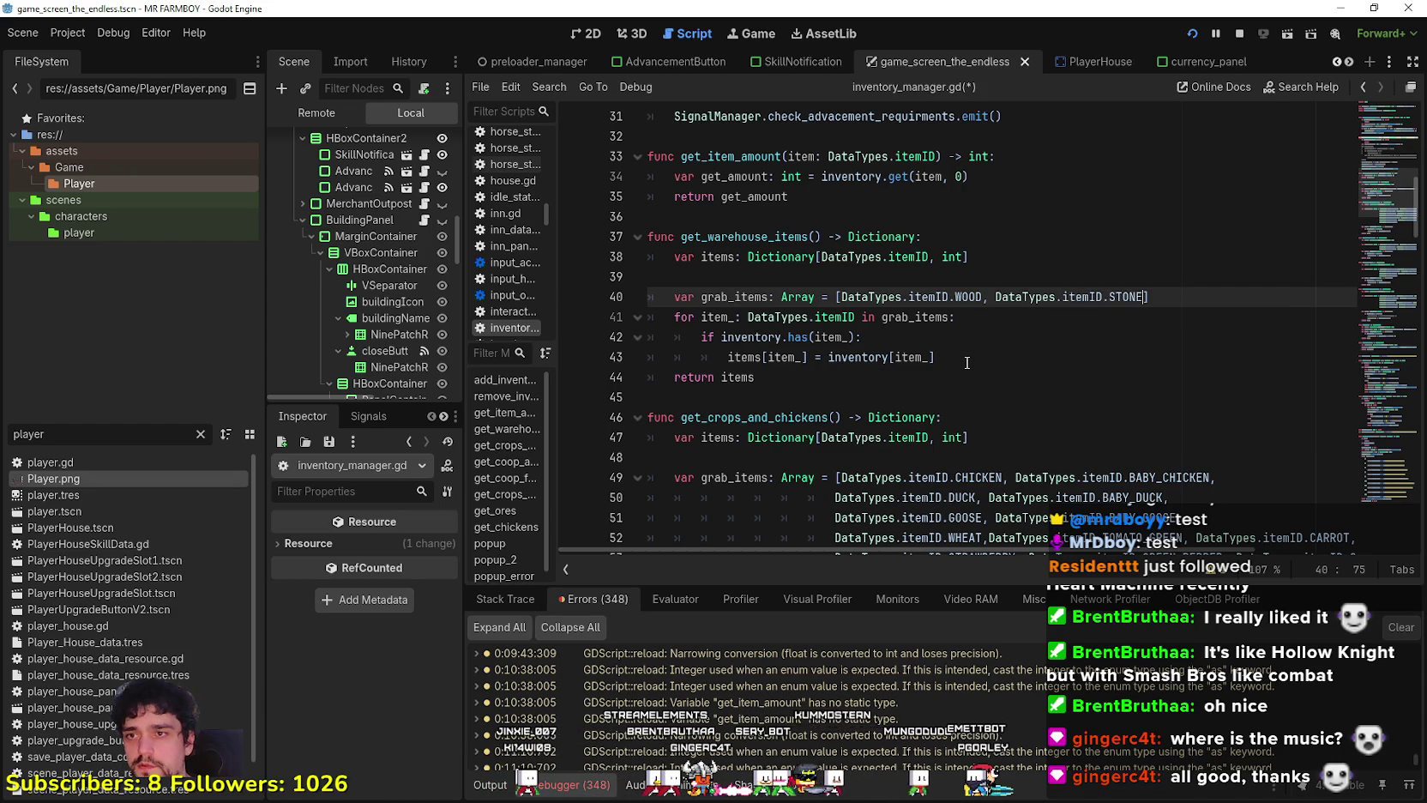
key("Down")
key("Down")
key("Down")
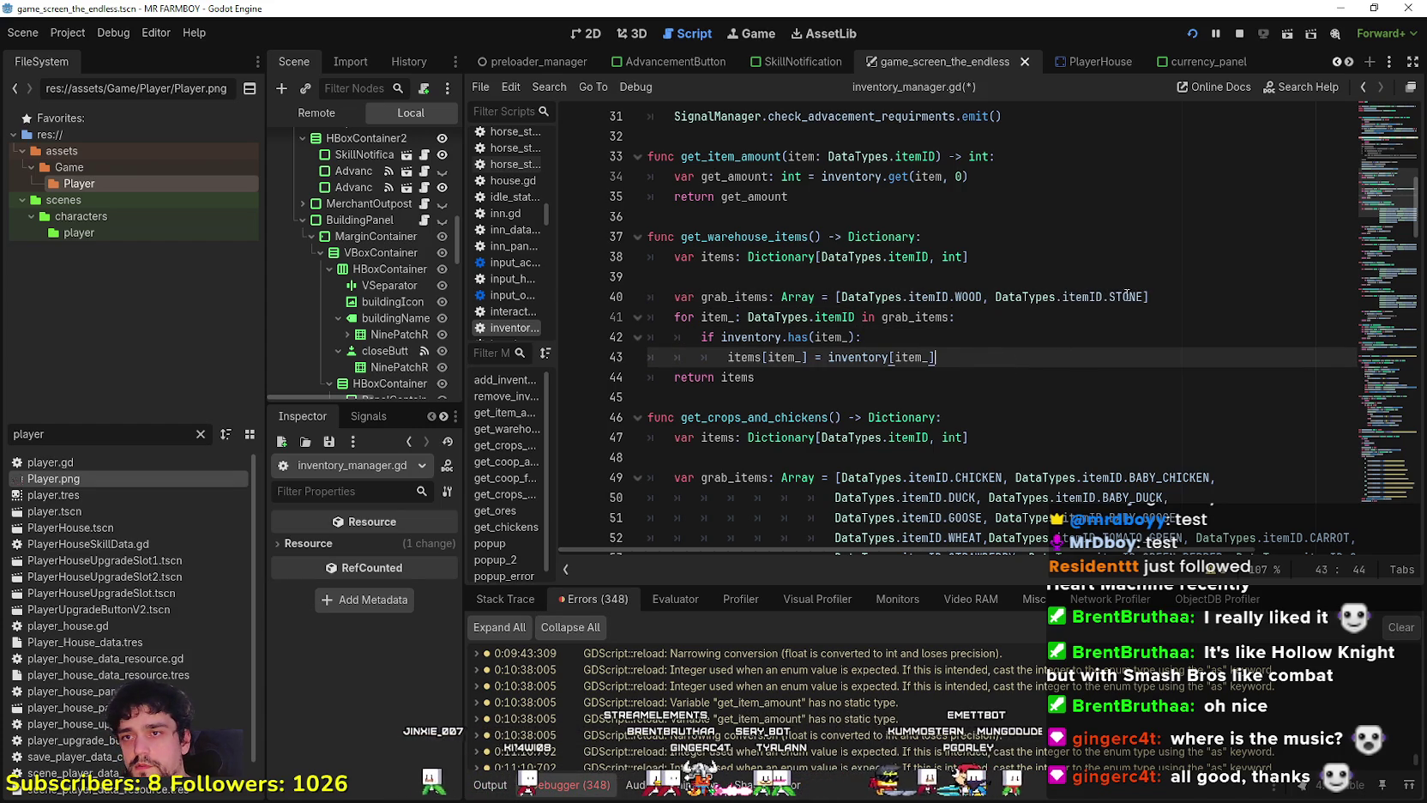
key("Up")
key("Up")
key("Up")
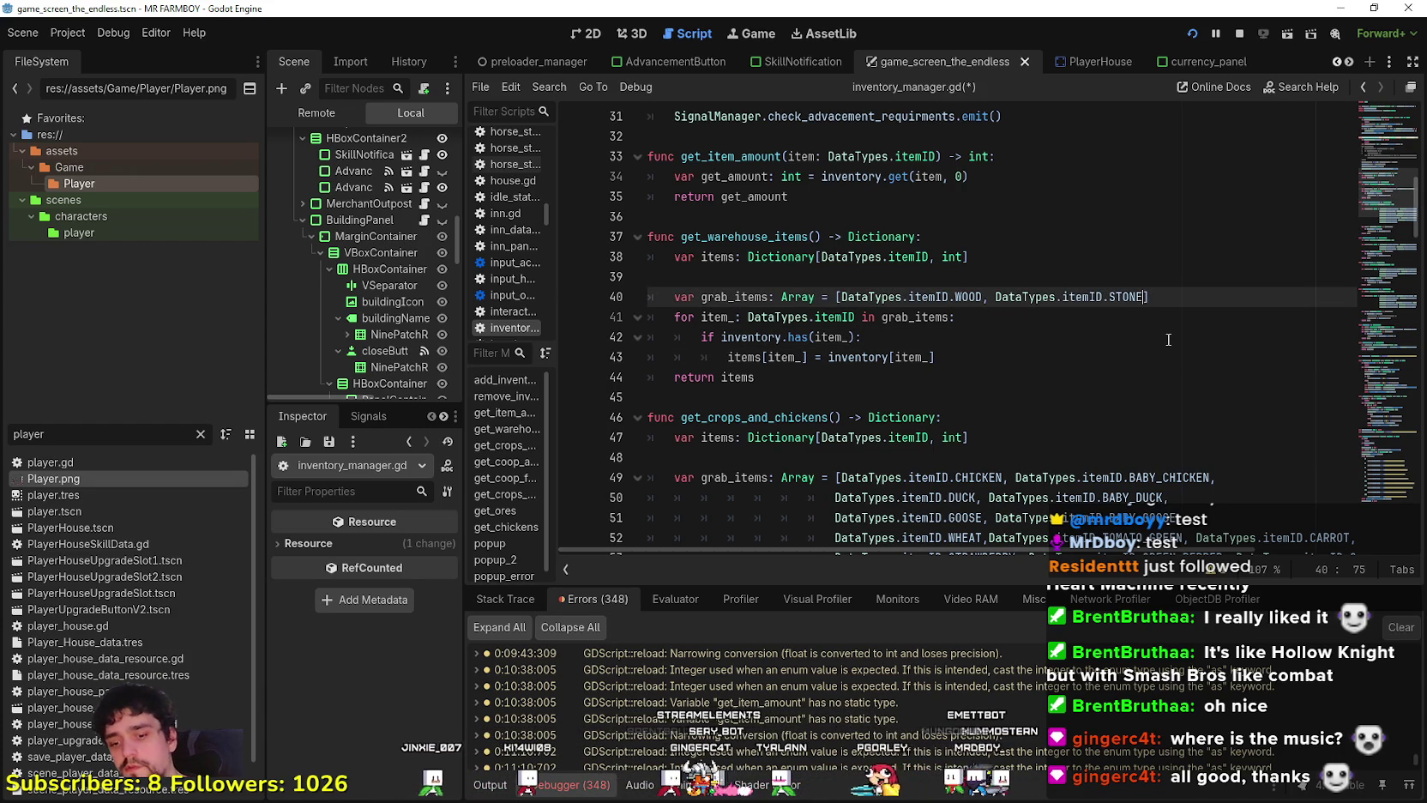
type(",")
key("Return")
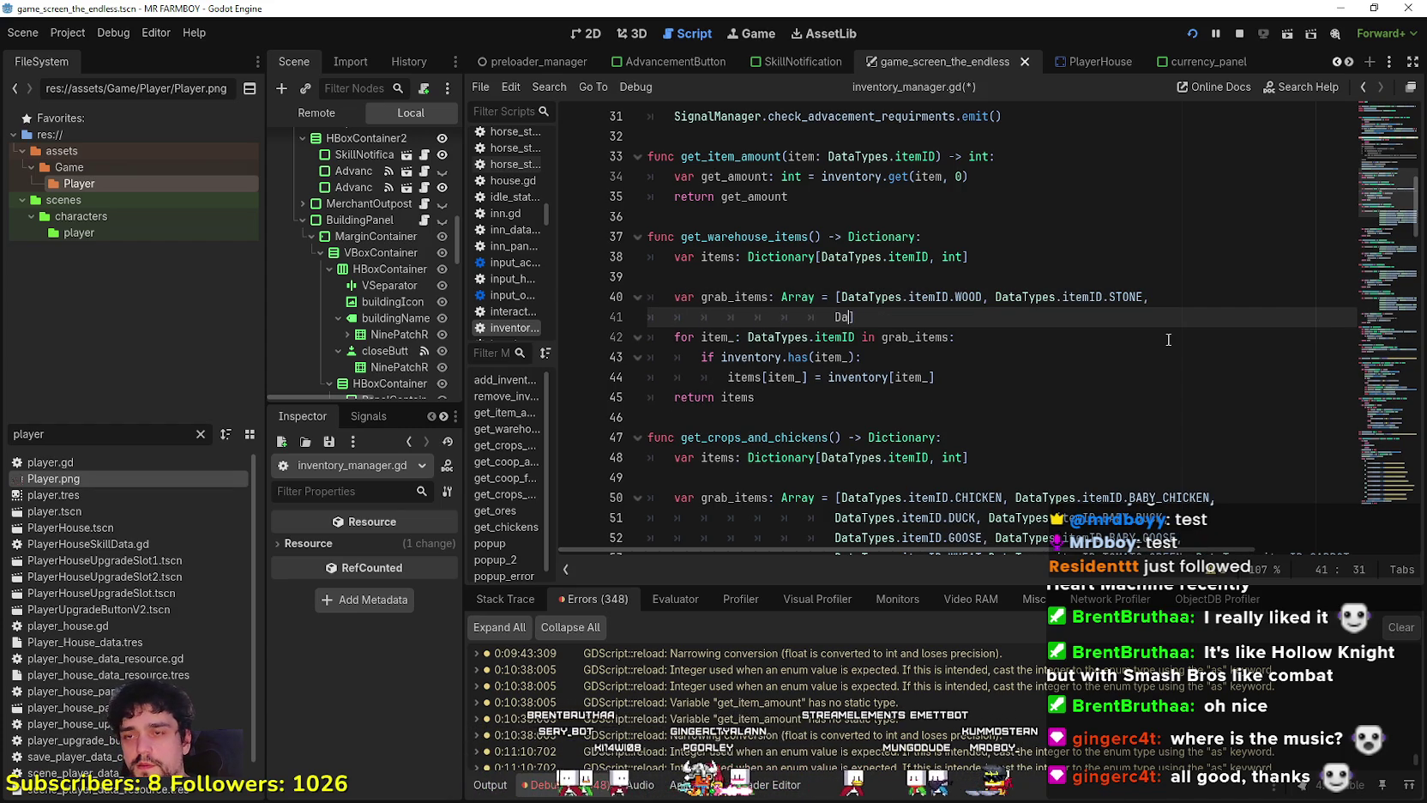
type("taTypes.")
type("itemID.")
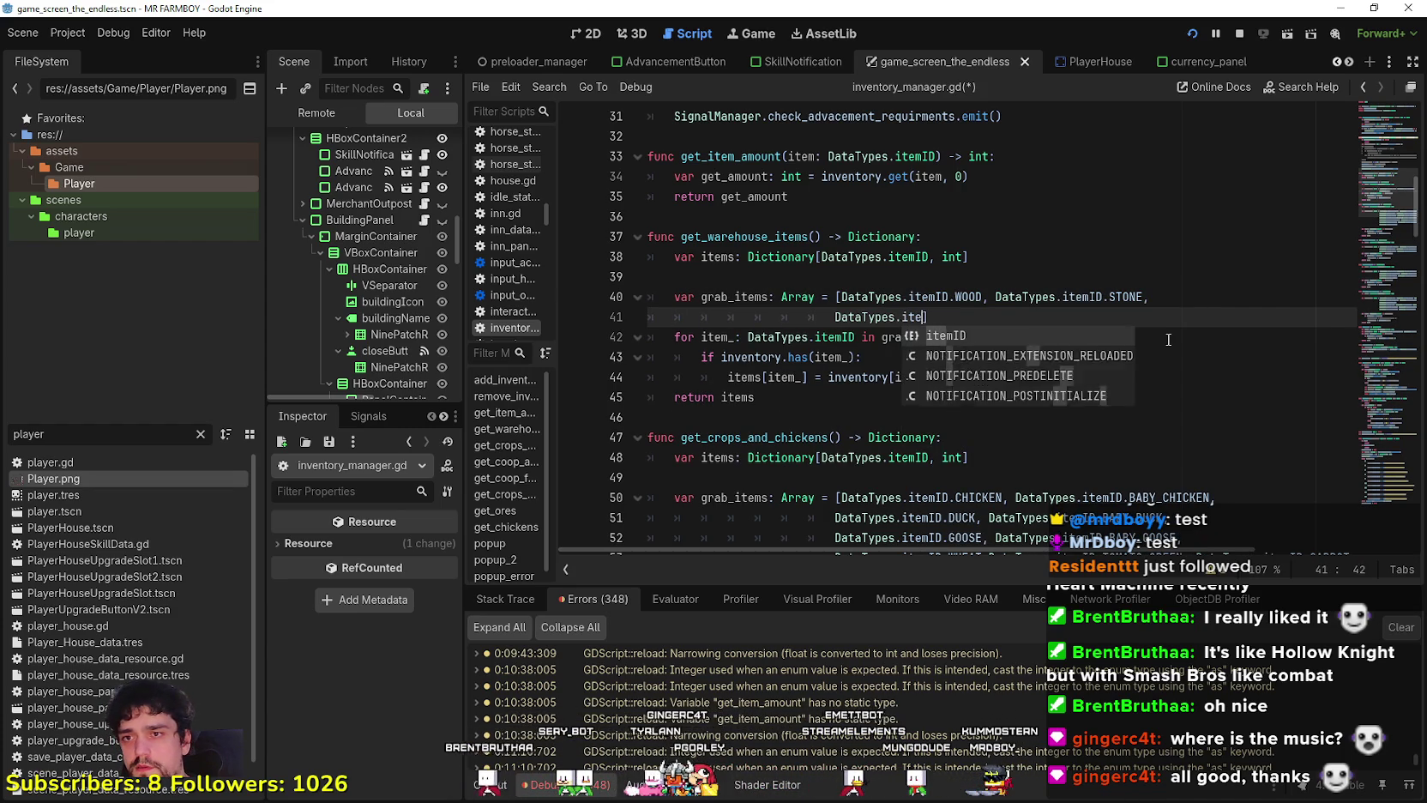
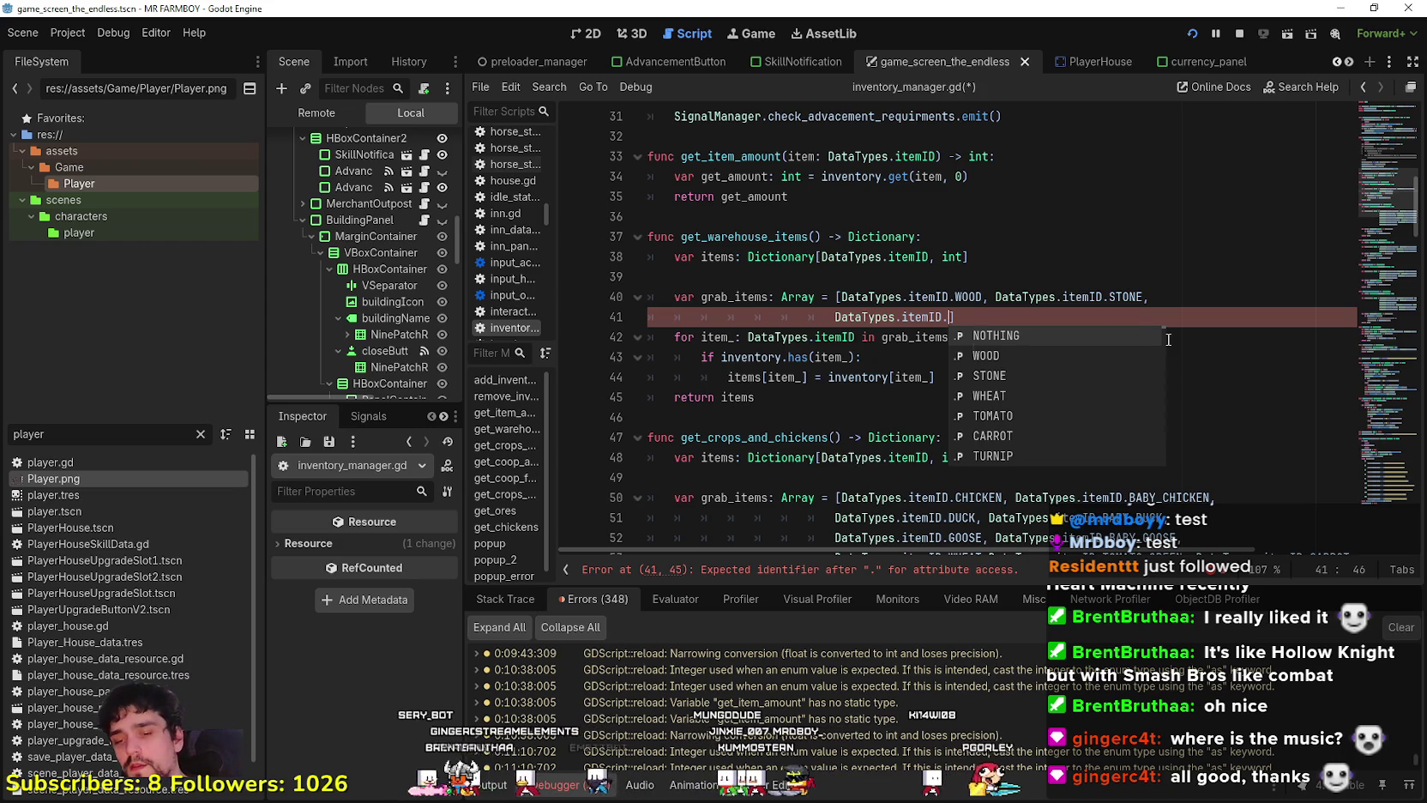
Add WHEAT and WHEAT_1 to the grab_items array using autocomplete.
type("Wheat")
key("Return")
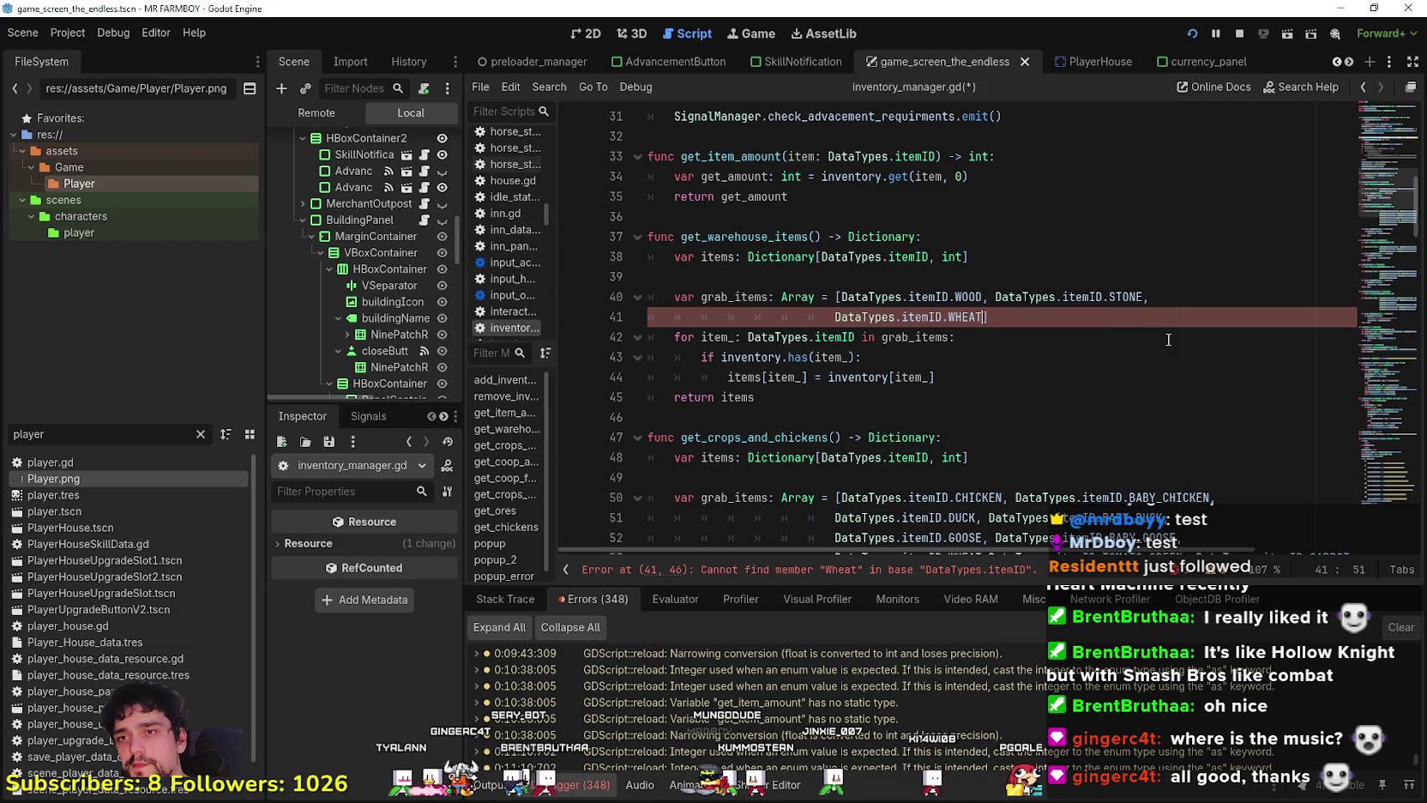
type(",")
key("BackSpace")
type("DataTypes.")
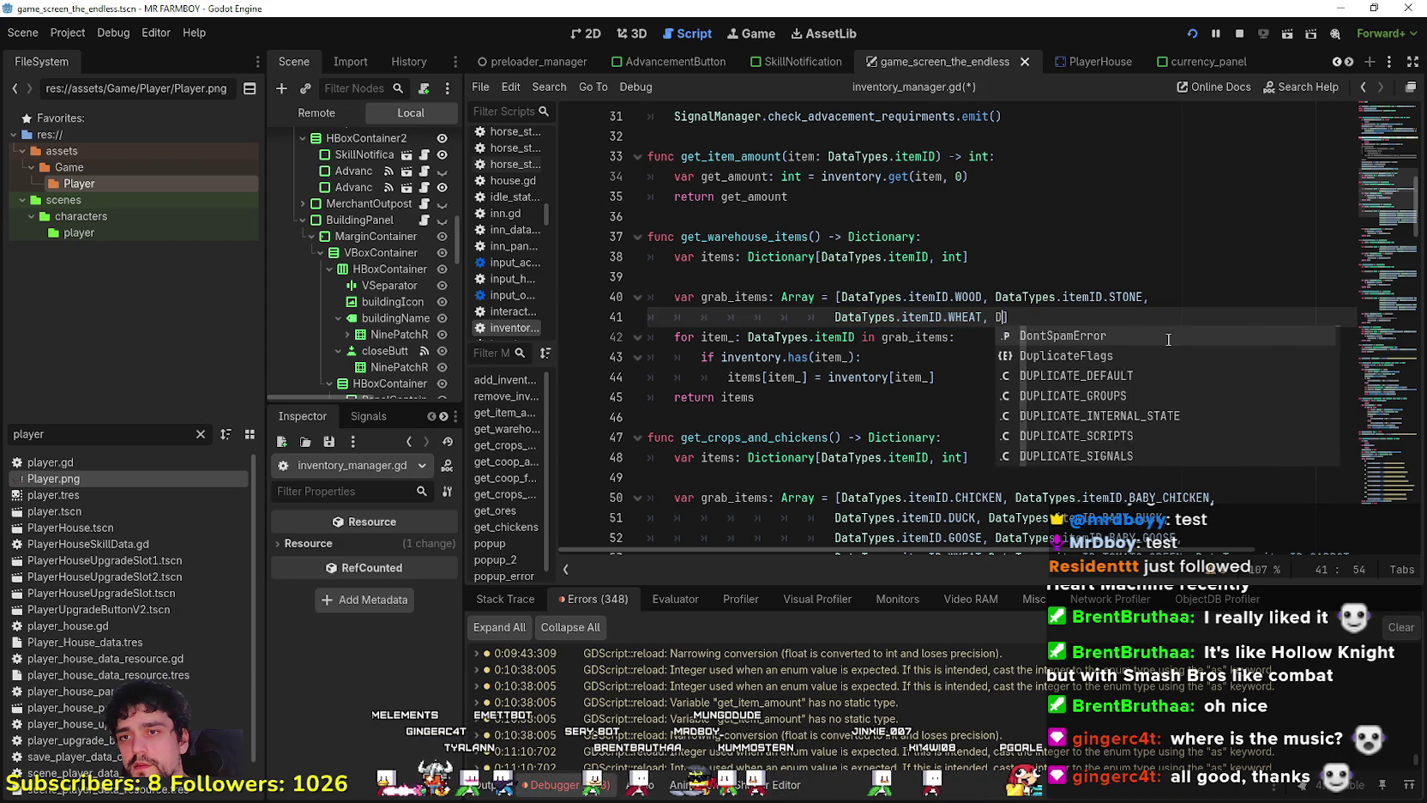
type("itemID.W")
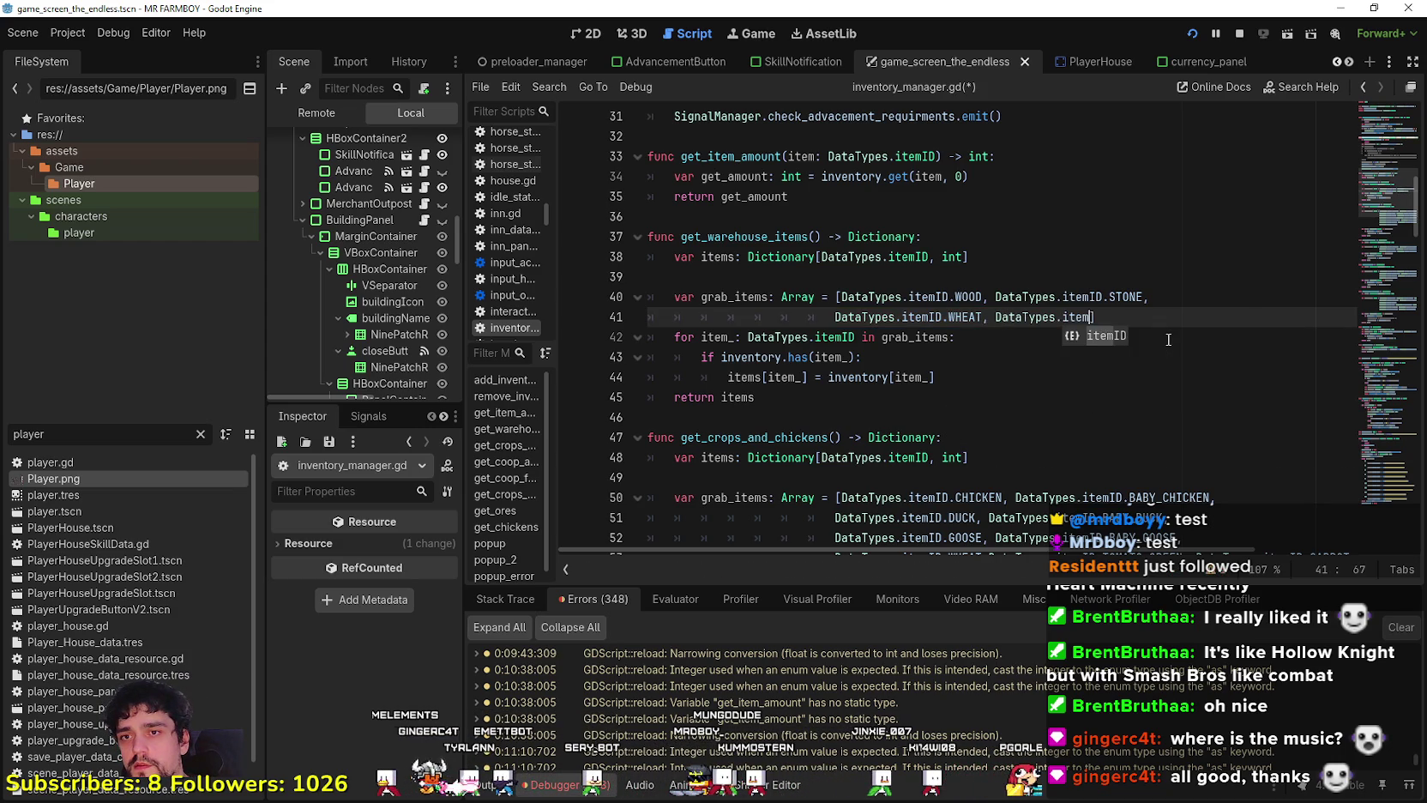
type("heat")
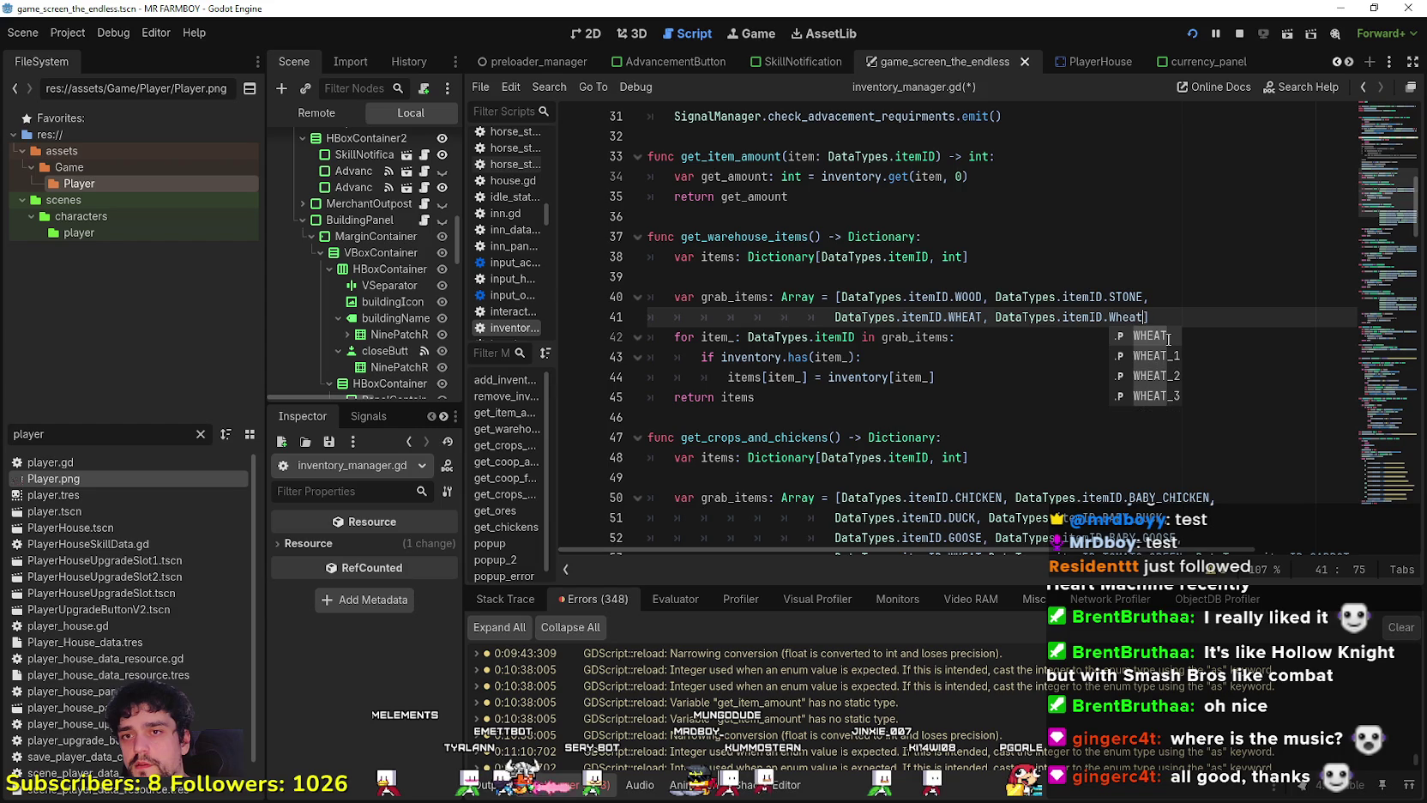
key("Down")
key("Return")
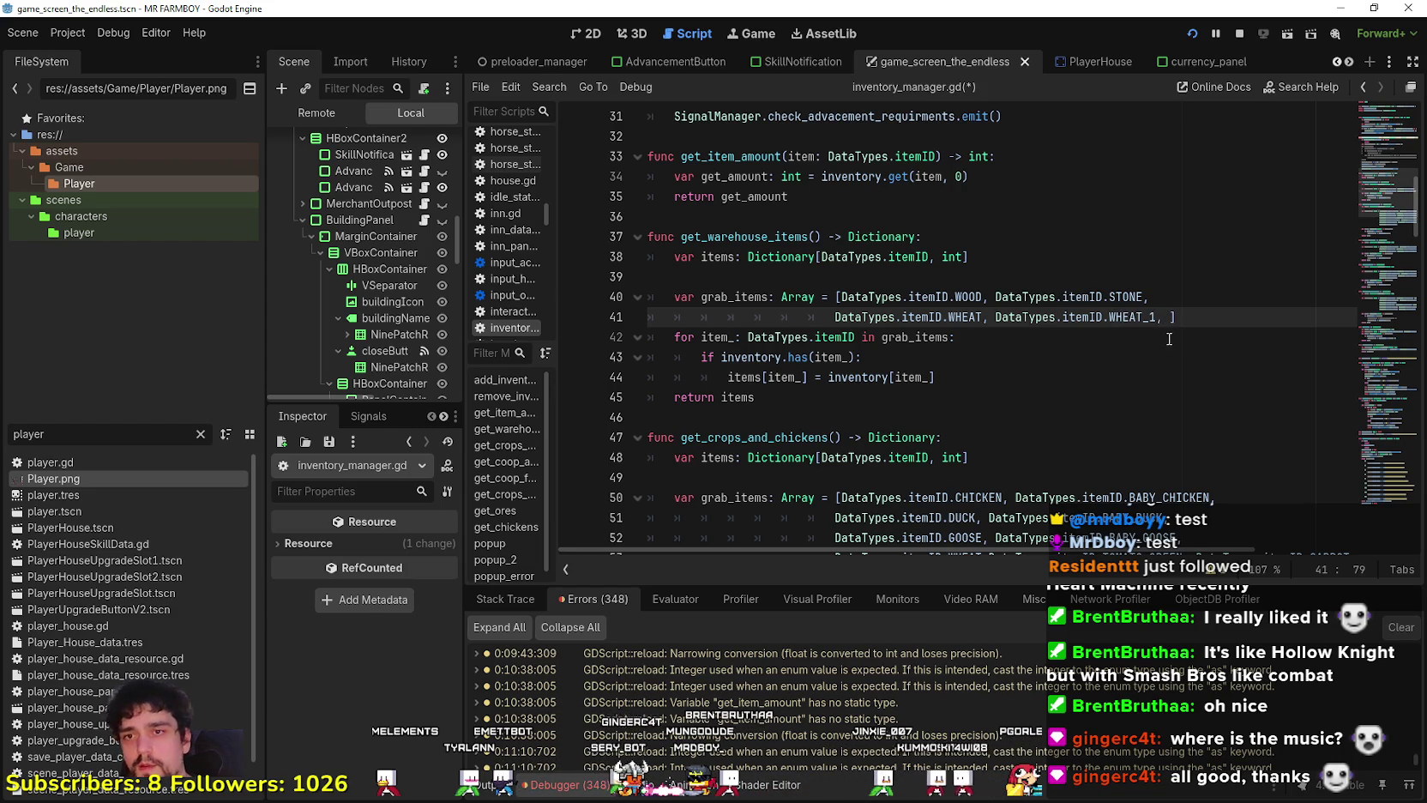
Copy the WHEAT_1 entry to add more wheat entries, cleaning up the extra commas.
left_click(1153, 317)
key("ctrl+shift+Left")
key("ctrl+shift+Left")
key("ctrl+shift+Left")
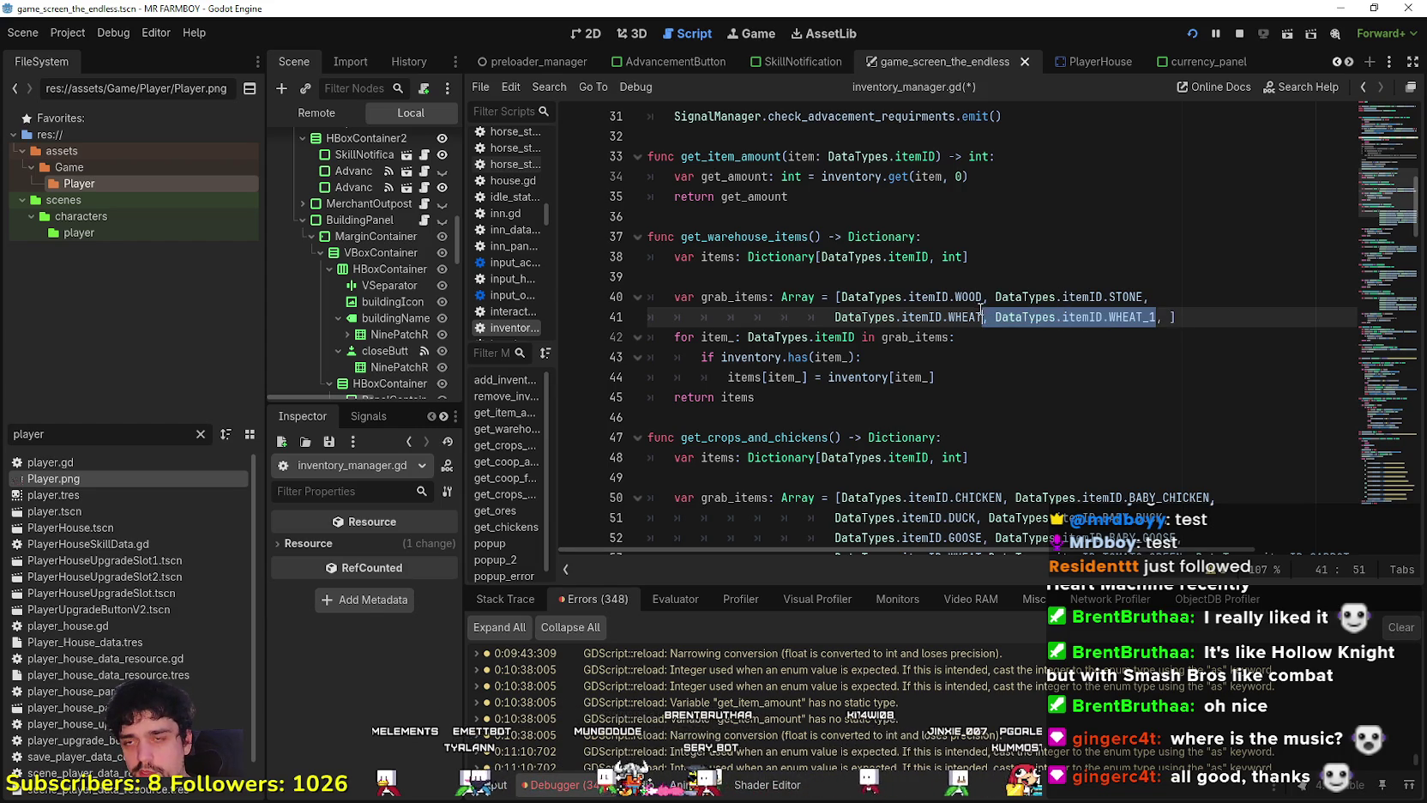
key("ctrl+c")
left_click(1163, 316)
key("ctrl+v")
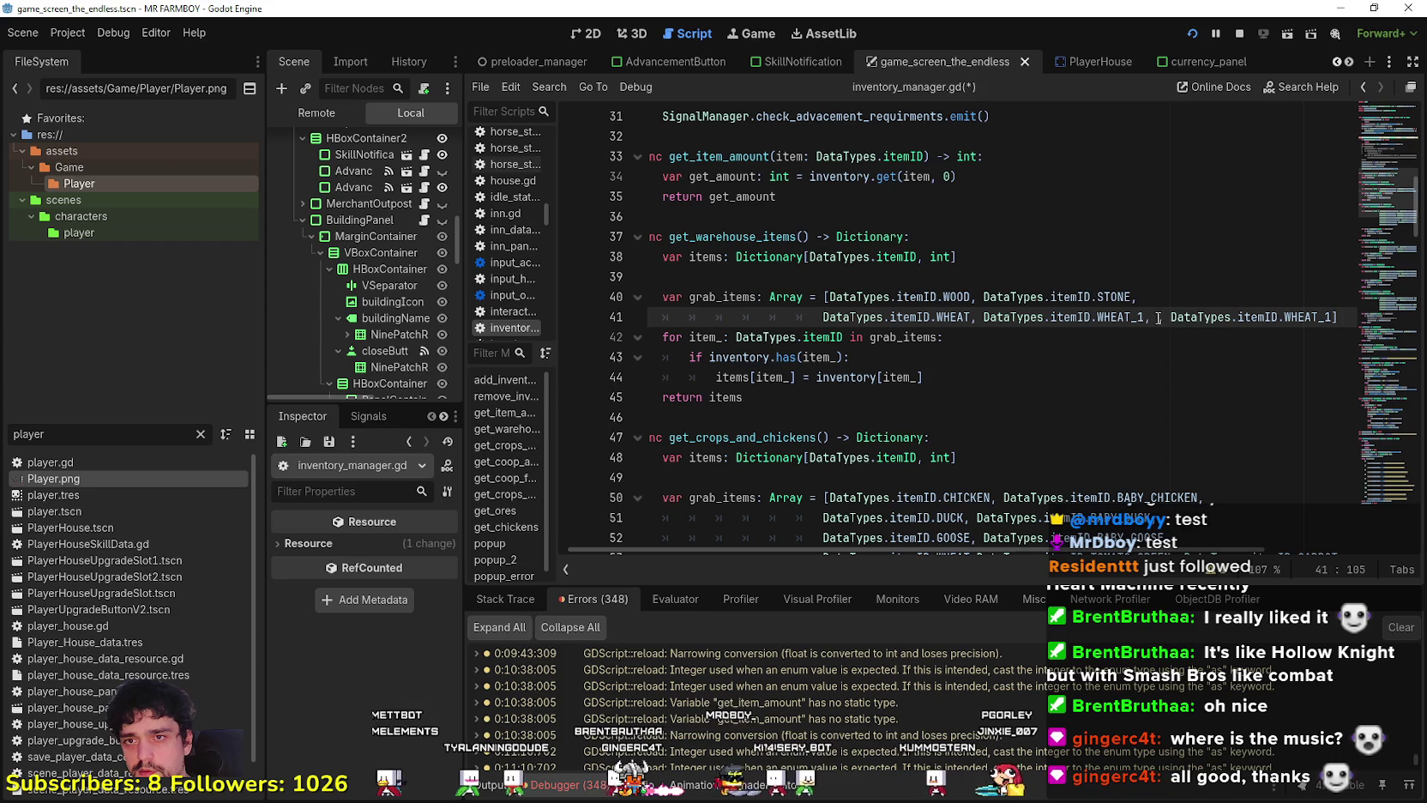
key("BackSpace")
left_click(1320, 317)
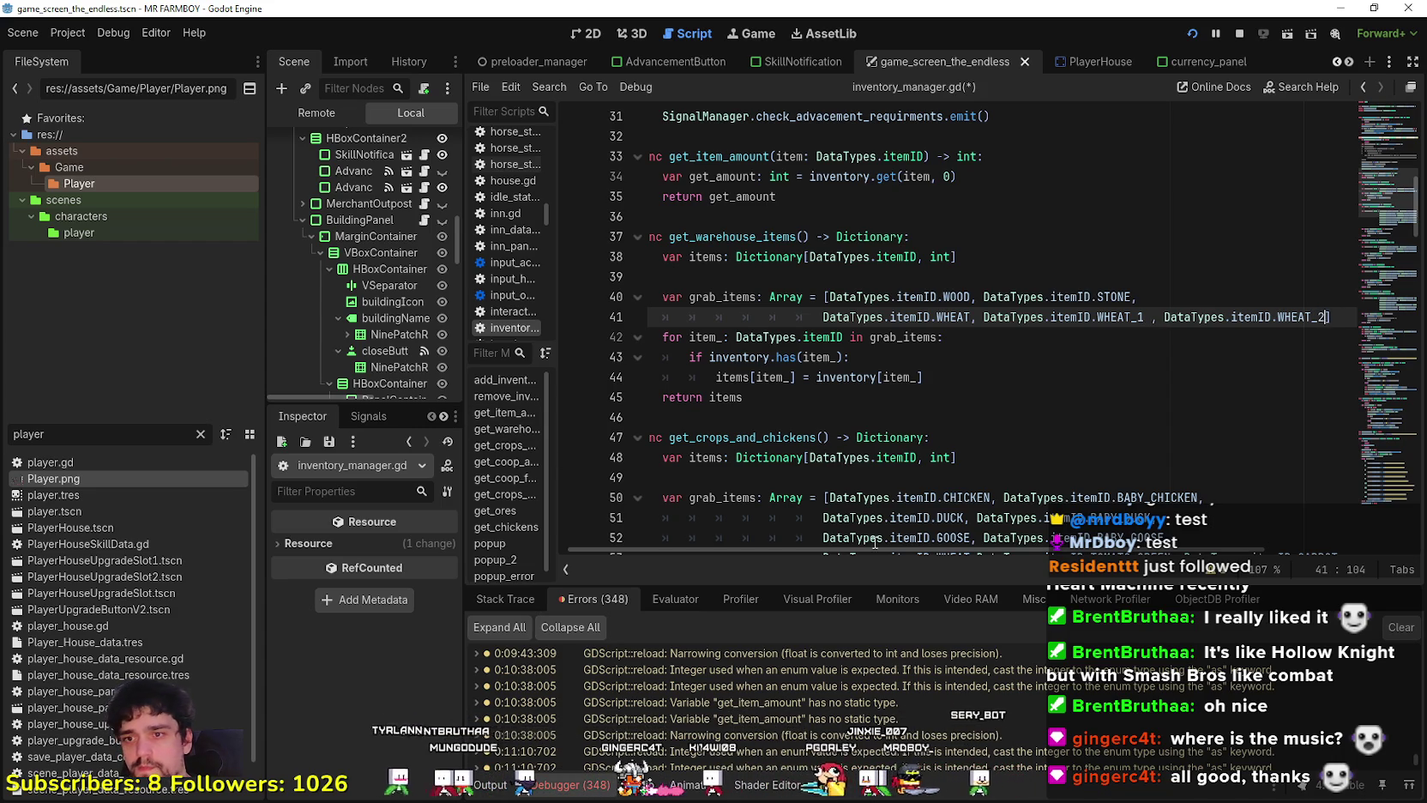
type(",")
key("ctrl+v")
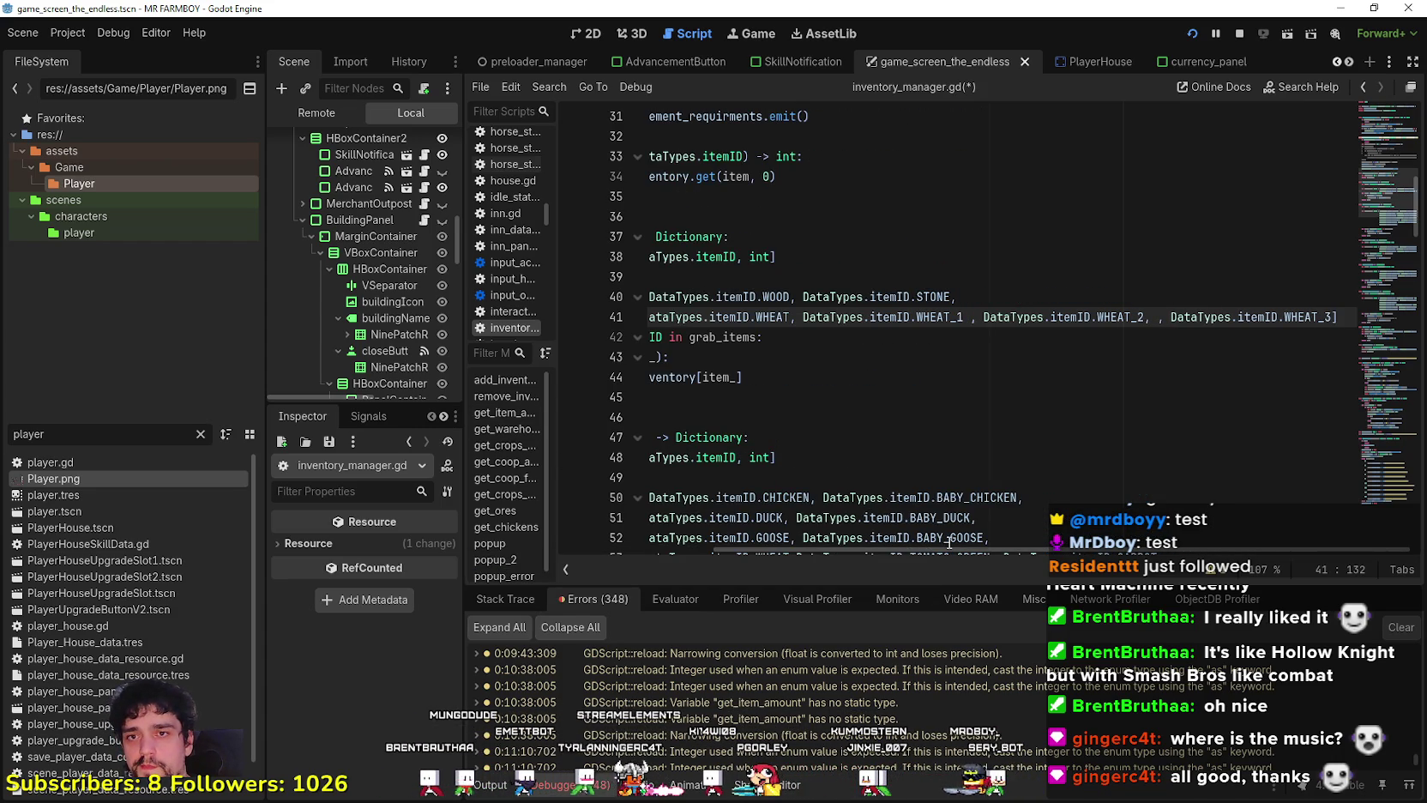
left_click(1164, 318)
key("BackSpace")
Undo the invalid WHEAT_4 entry so the wheat list ends at WHEAT_3.
left_click(1149, 291)
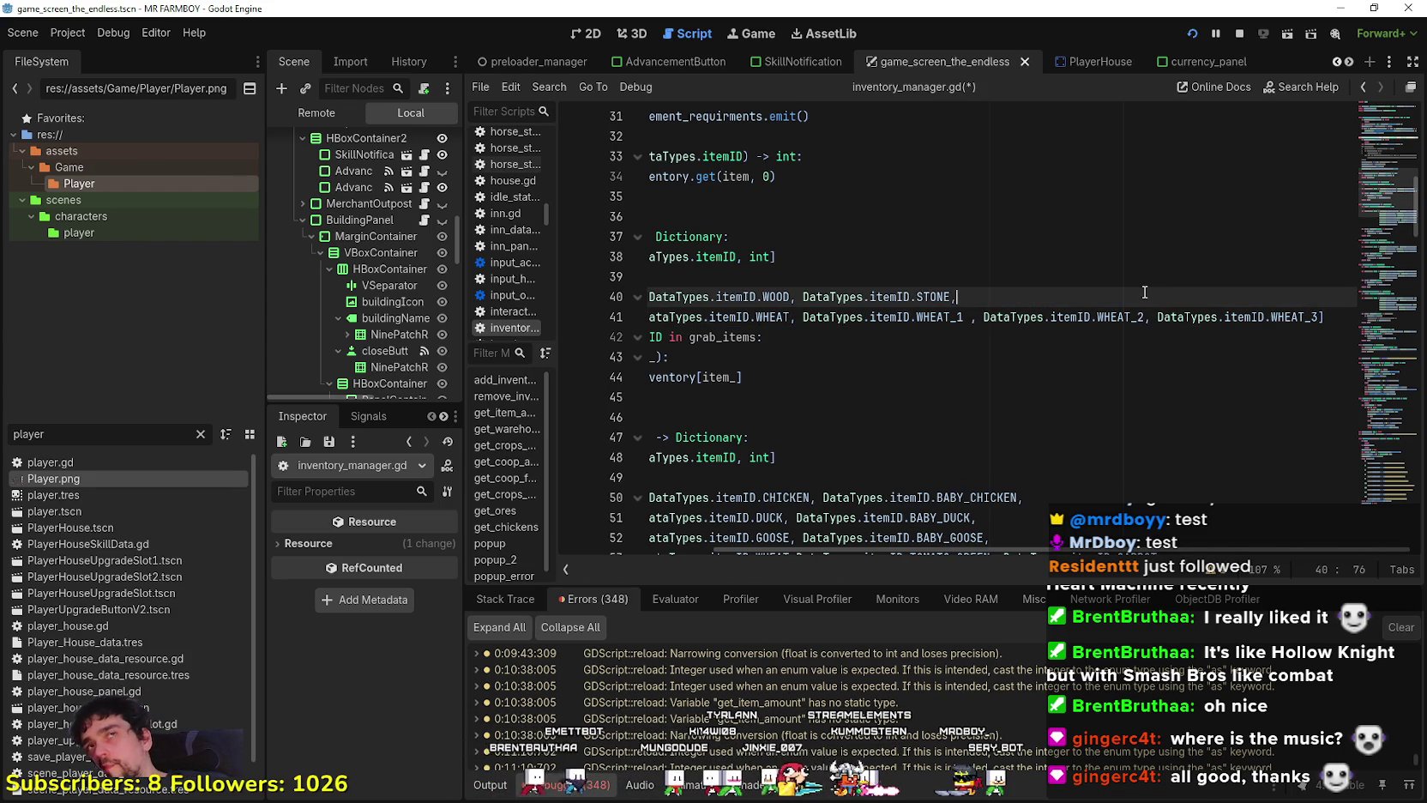
left_click(1318, 315)
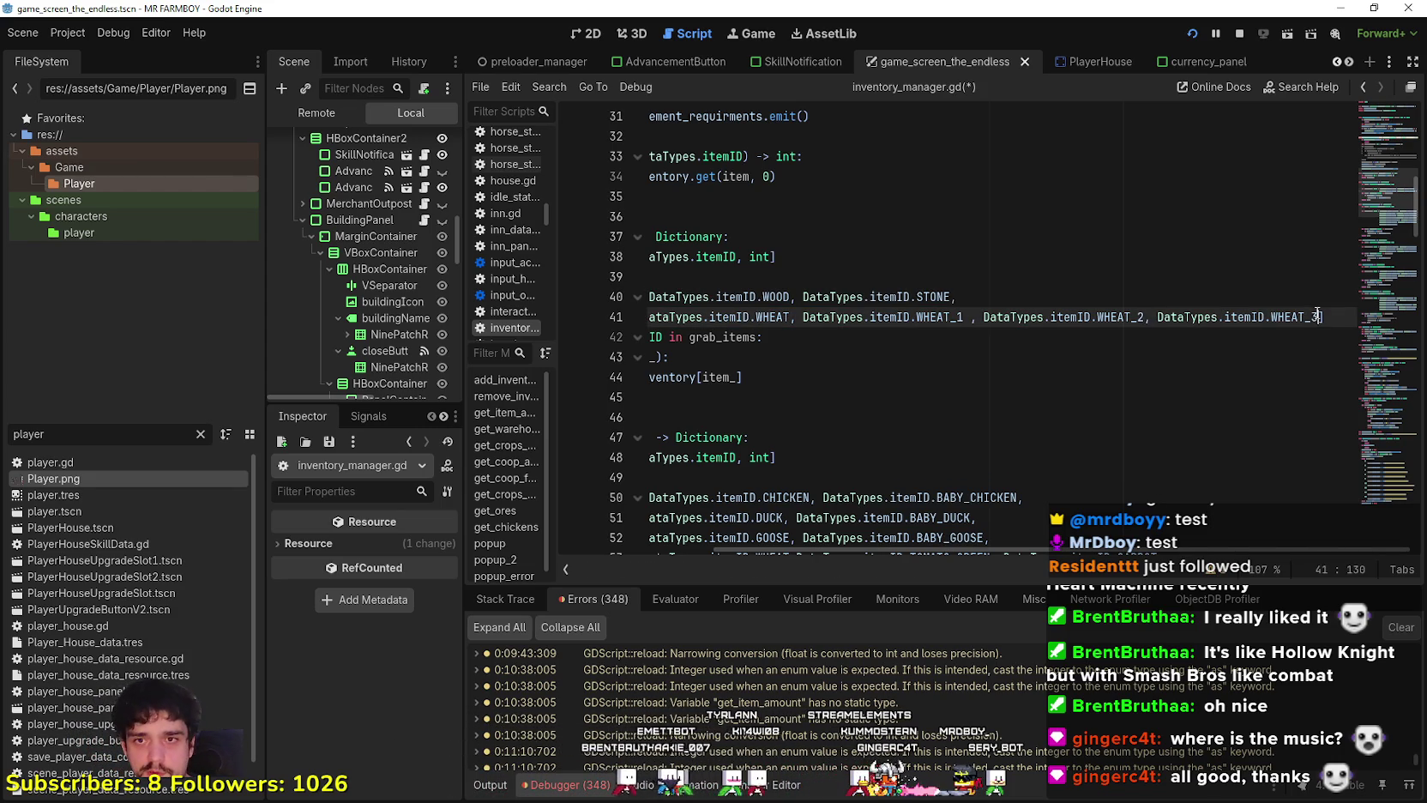
mouse_move(1200, 318)
left_mouse_down()
mouse_move(1098, 320)
mouse_move(1147, 323)
left_mouse_up()
left_click(1319, 317)
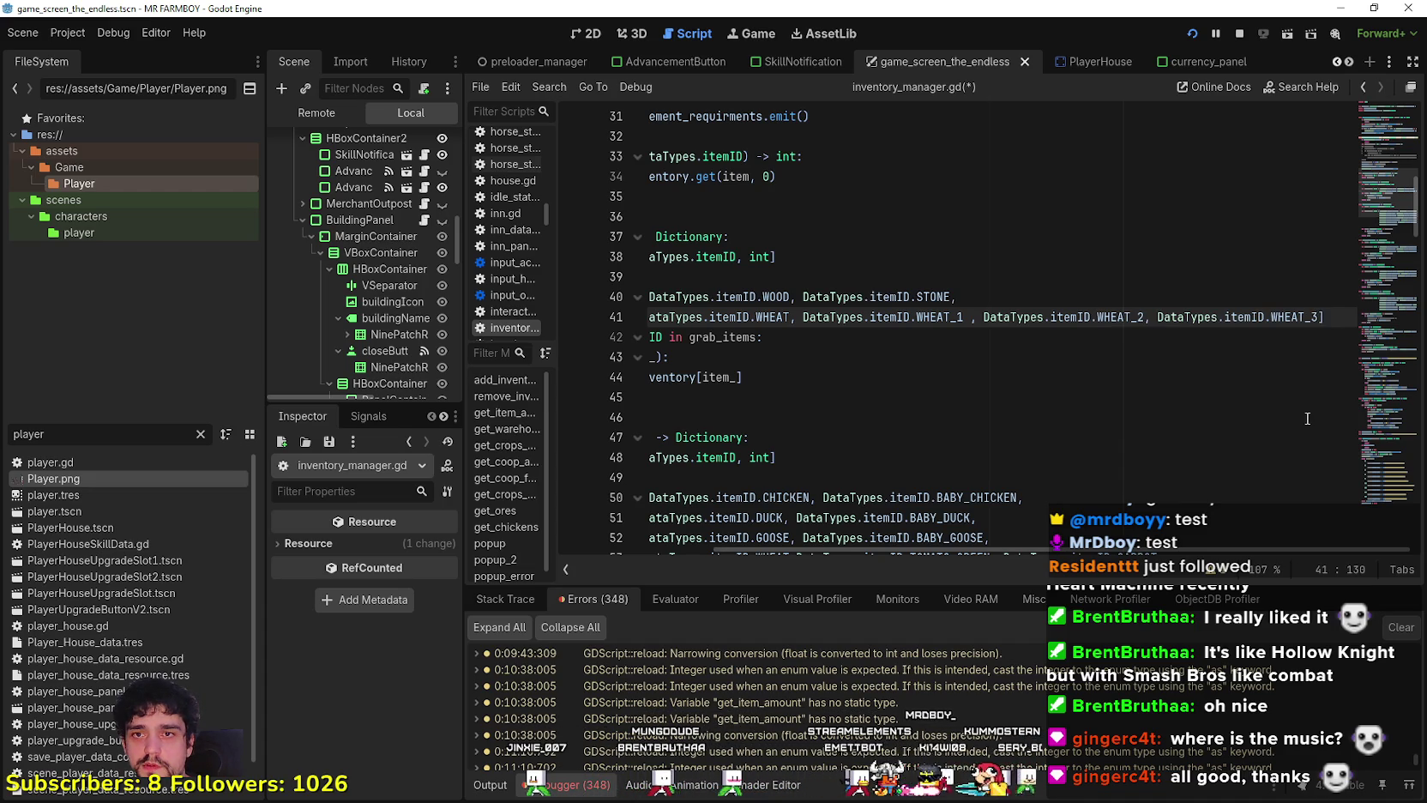
key("ctrl+v")
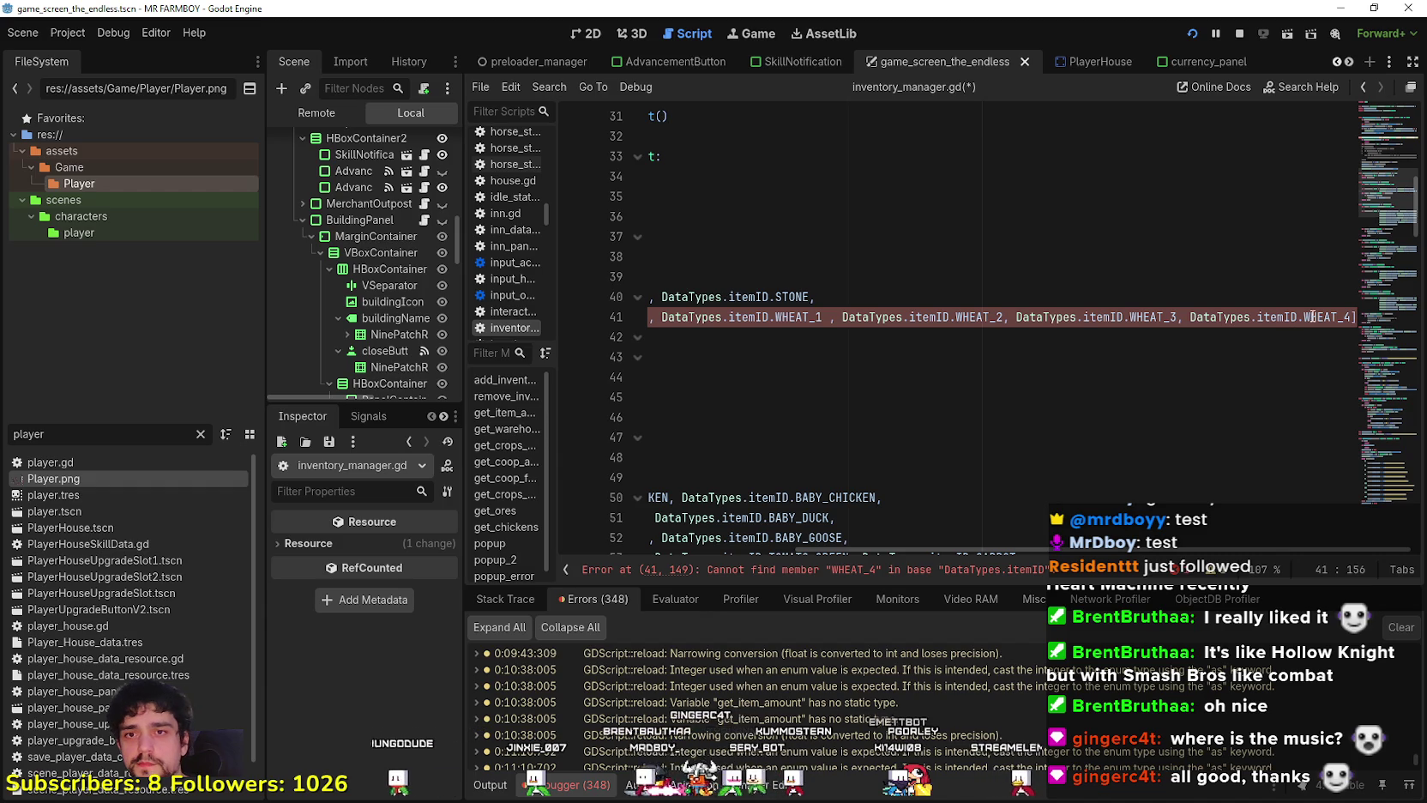
double_click(1303, 317)
key("ctrl+z")
key("ctrl+z")
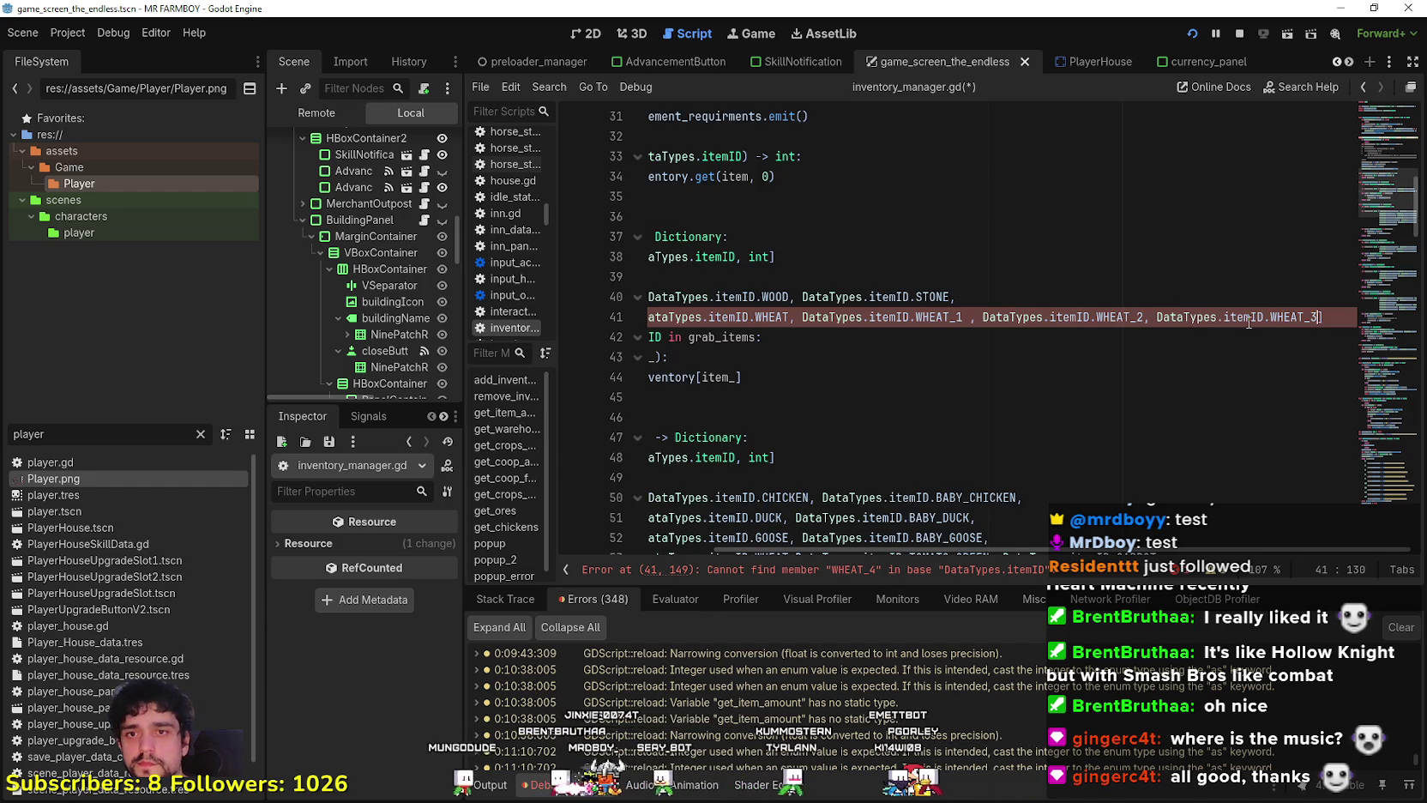
Select the wheat list line and insert a blank line after STONE.
left_click(791, 336)
mouse_move(1278, 316)
left_mouse_down()
mouse_move(652, 317)
mouse_move(836, 317)
left_mouse_up()
left_click_drag(1124, 318, 1383, 321)
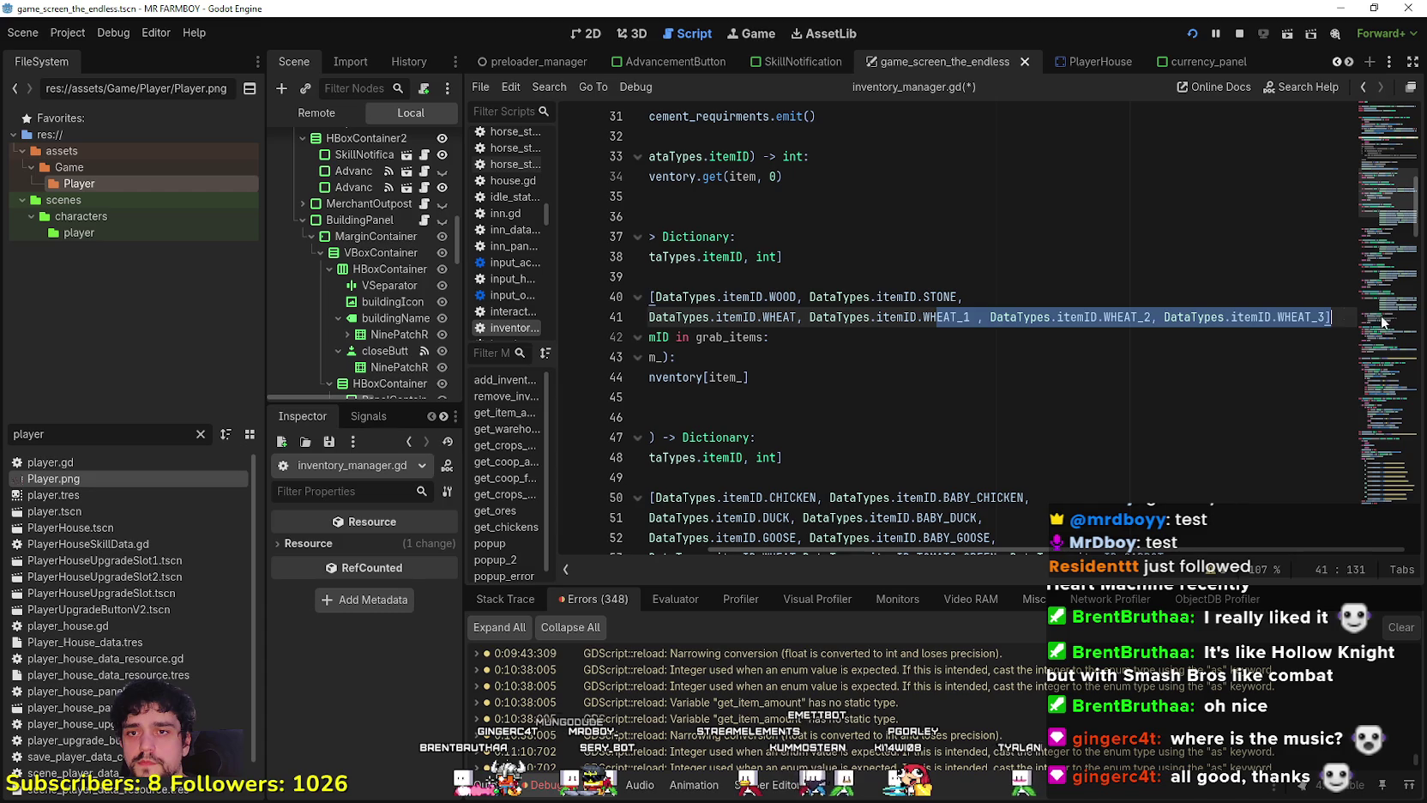
left_click(1147, 300)
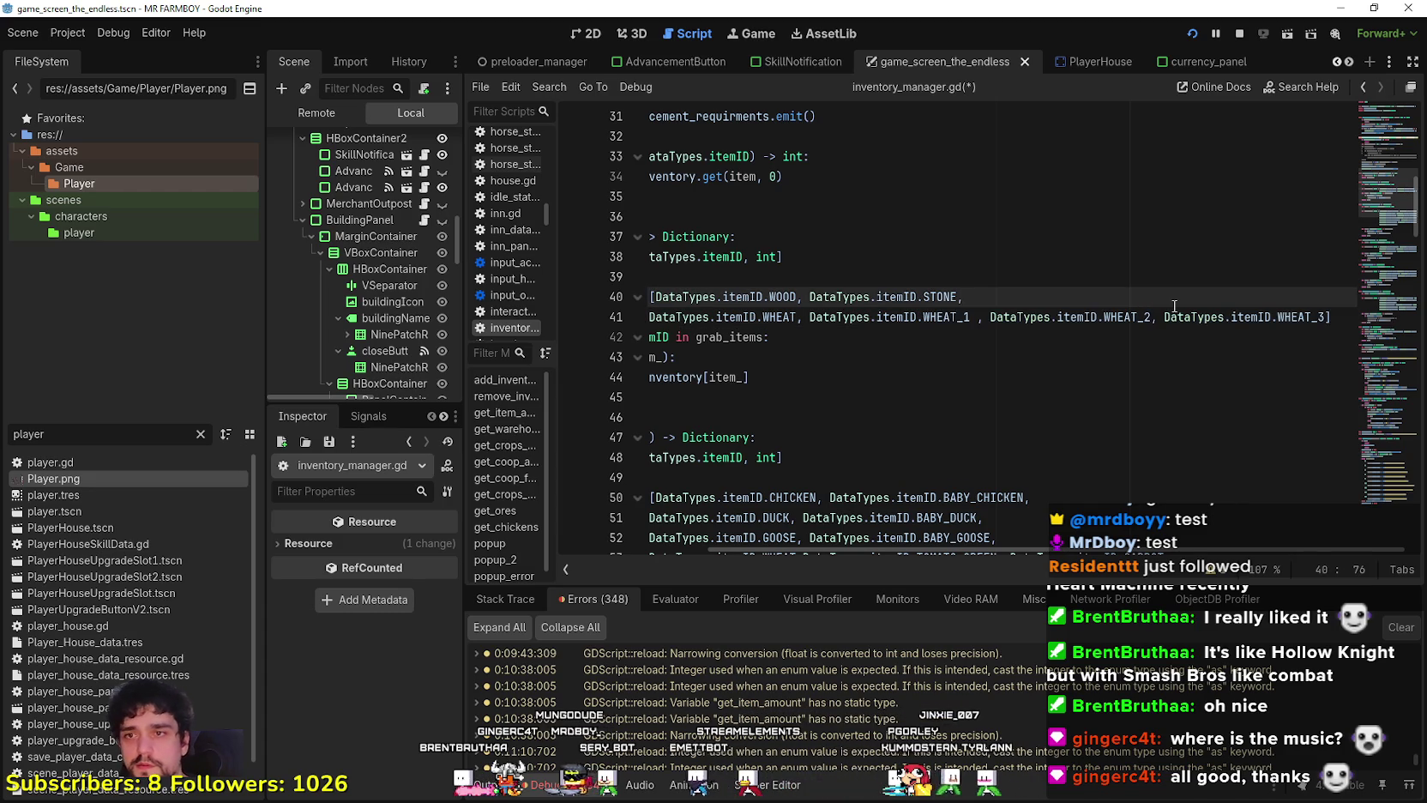
key("Return")
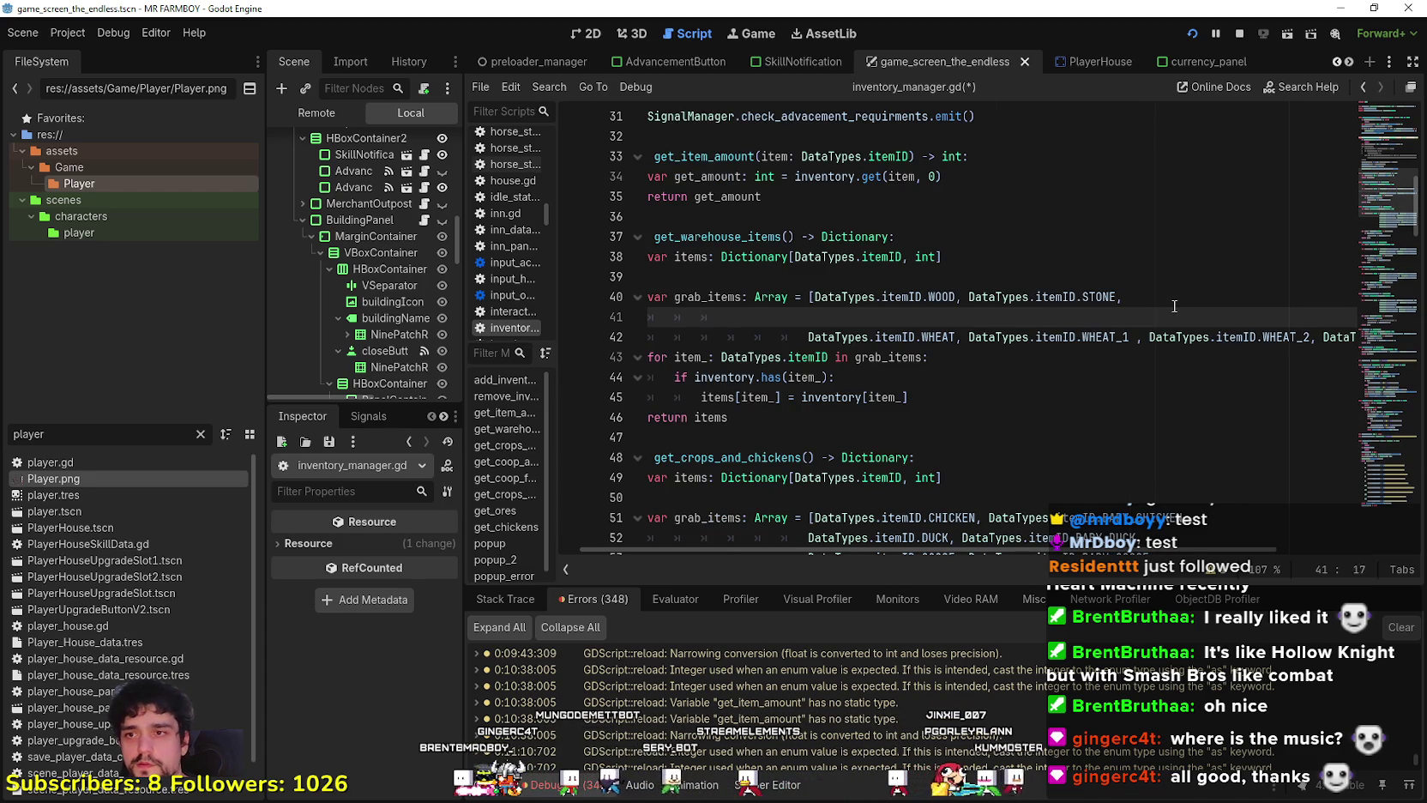
Paste the wheat line into the new line and change WHEAT_1 to TOMATO_GREEN.
type("DataTypes.itemID.WHEAT, DataTypes.itemID.WHEAT_1 , DataTypes.itemID.WHEAT_2, DataTypes.itemID.WHEAT_3")
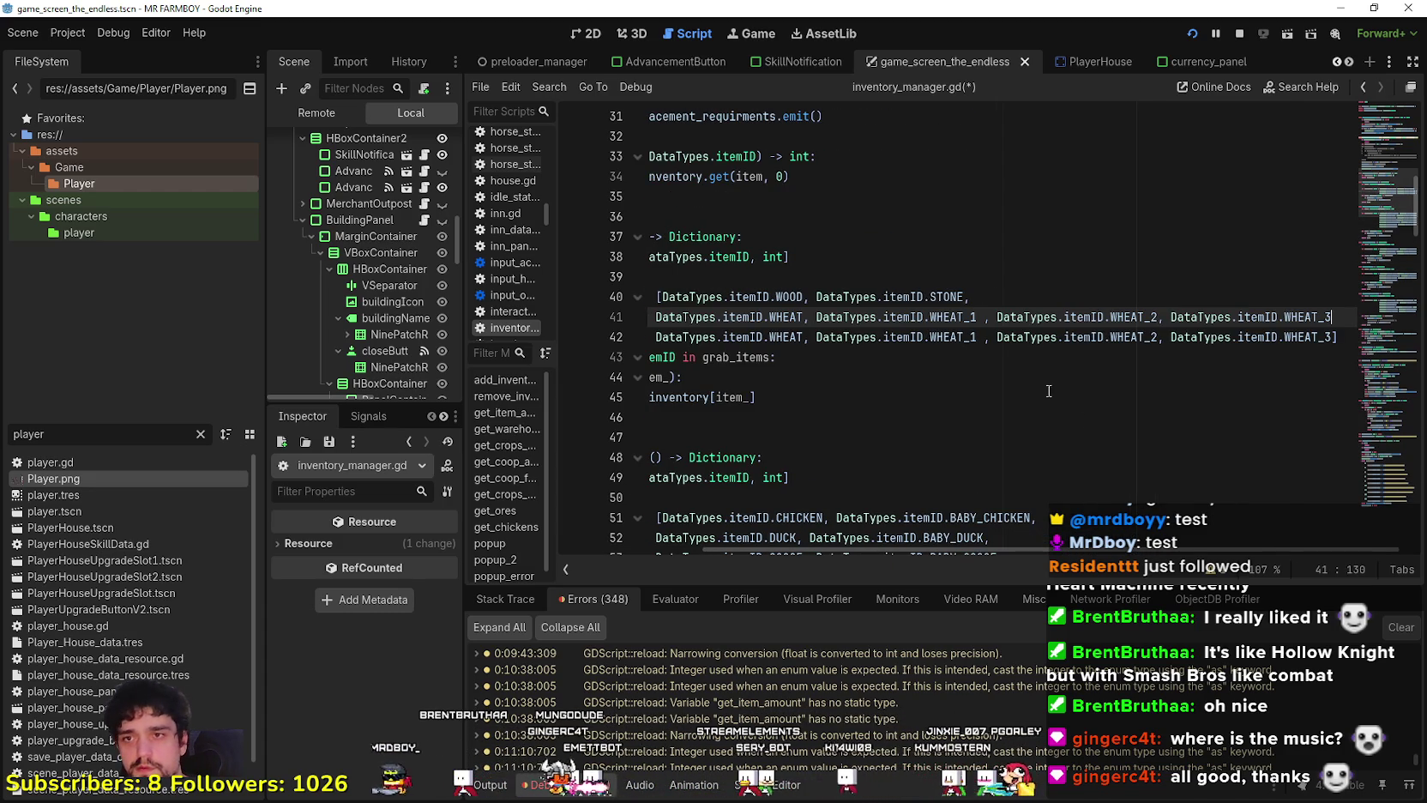
double_click(977, 317)
type("Grrene")
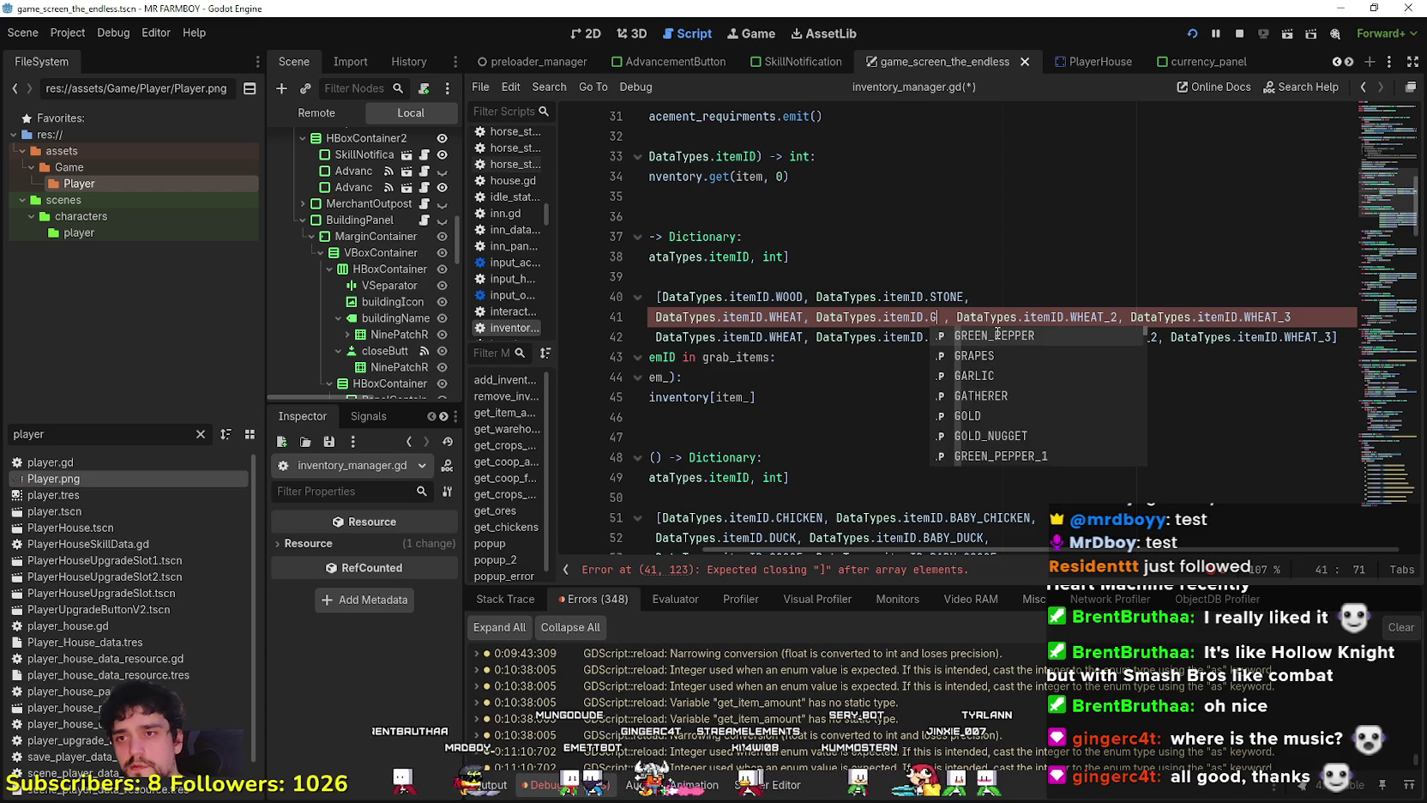
key("BackSpace")
key("BackSpace")
key("BackSpace")
type("Tomato")
key("Down")
key("Down")
key("Down")
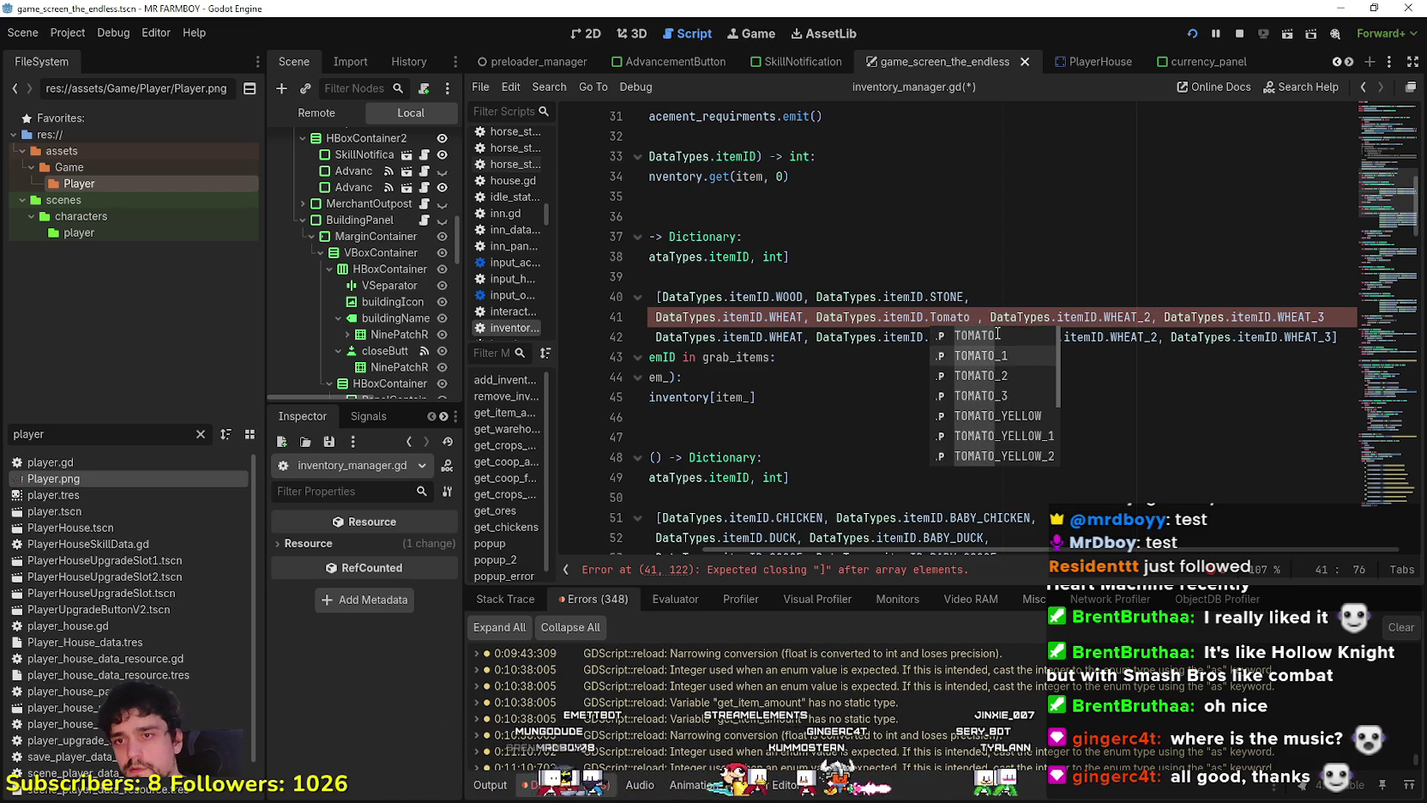
key("Return")
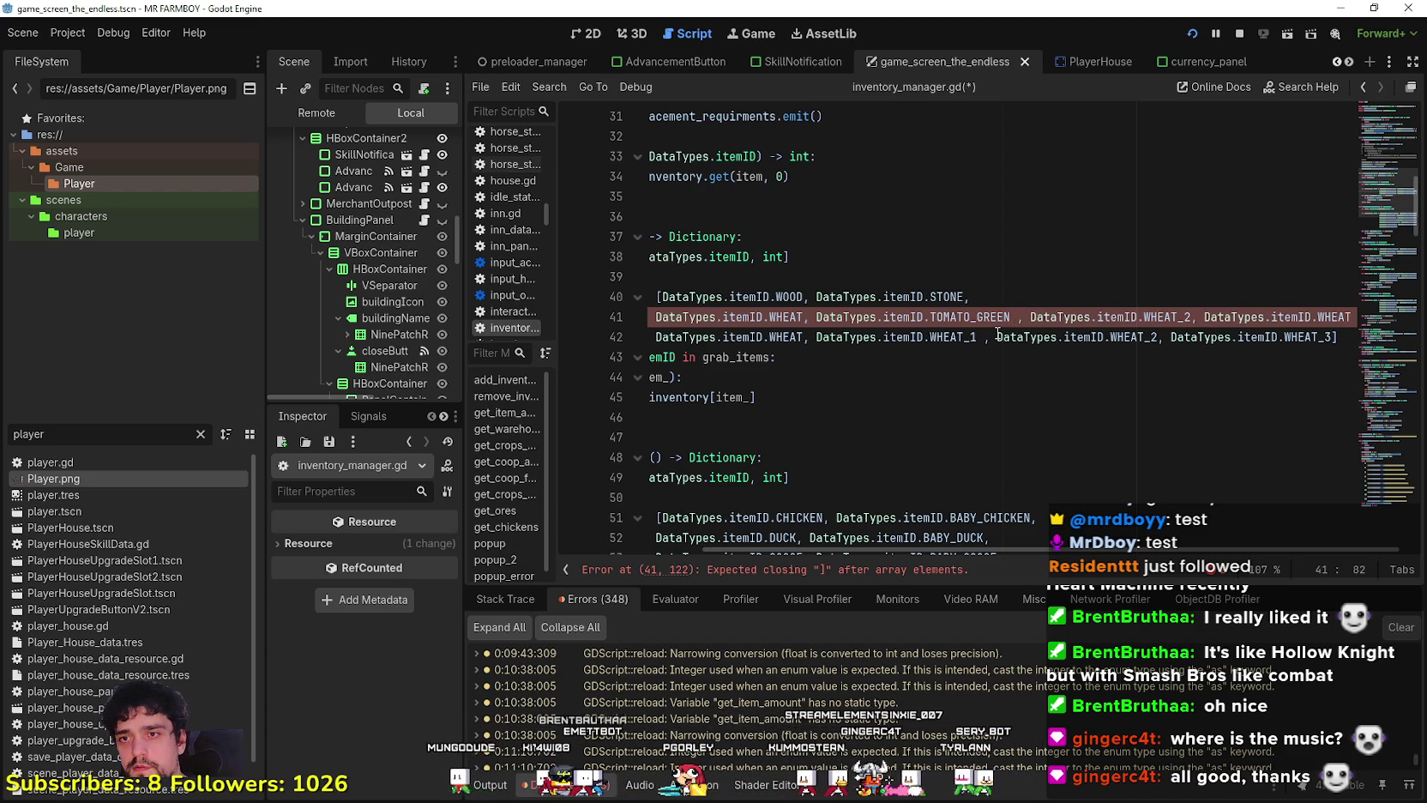
Turn WHEAT_2 and WHEAT_3 into TOMATO_GREEN_2 and TOMATO_GREEN_3, adding a trailing comma.
double_click(945, 317)
key("ctrl+c")
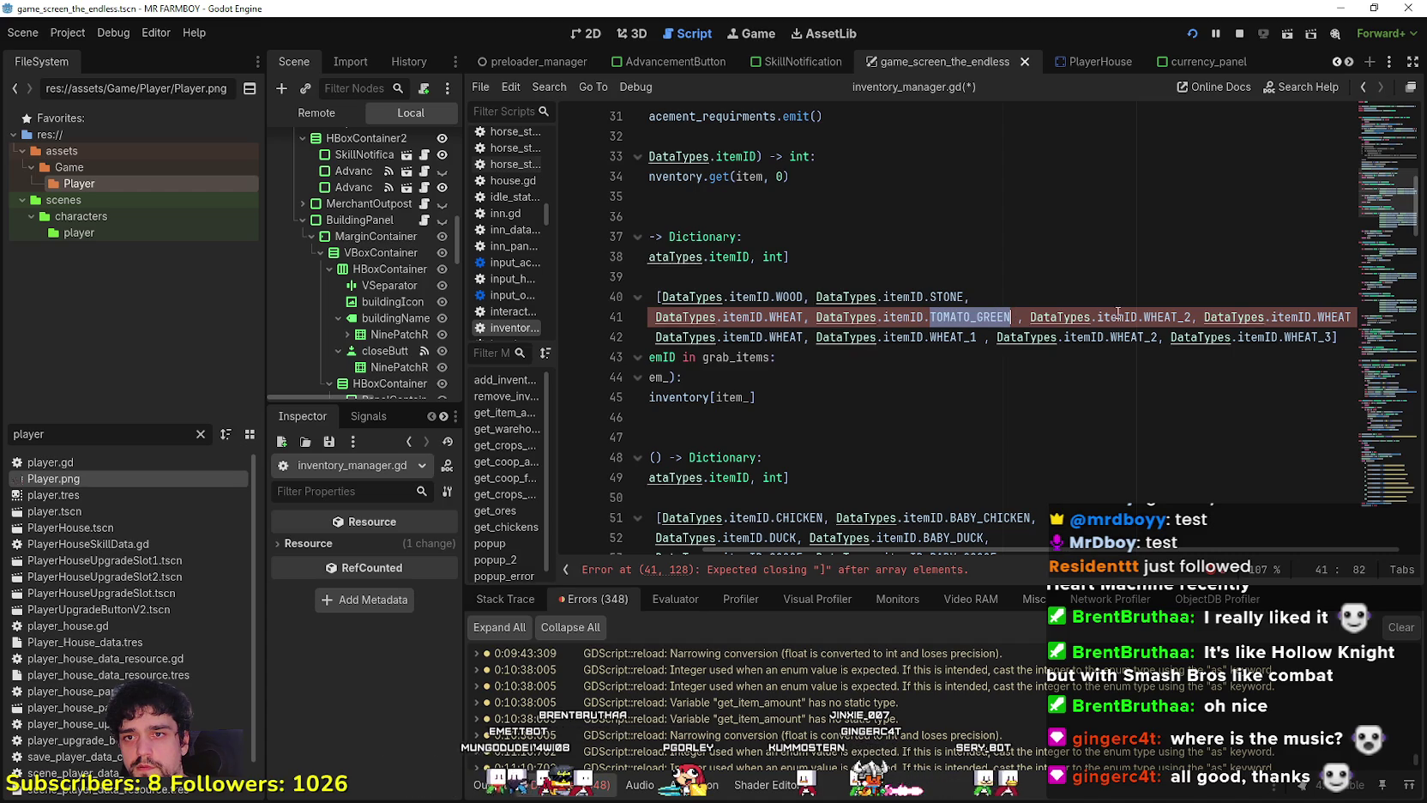
left_click_drag(1179, 317, 1144, 316)
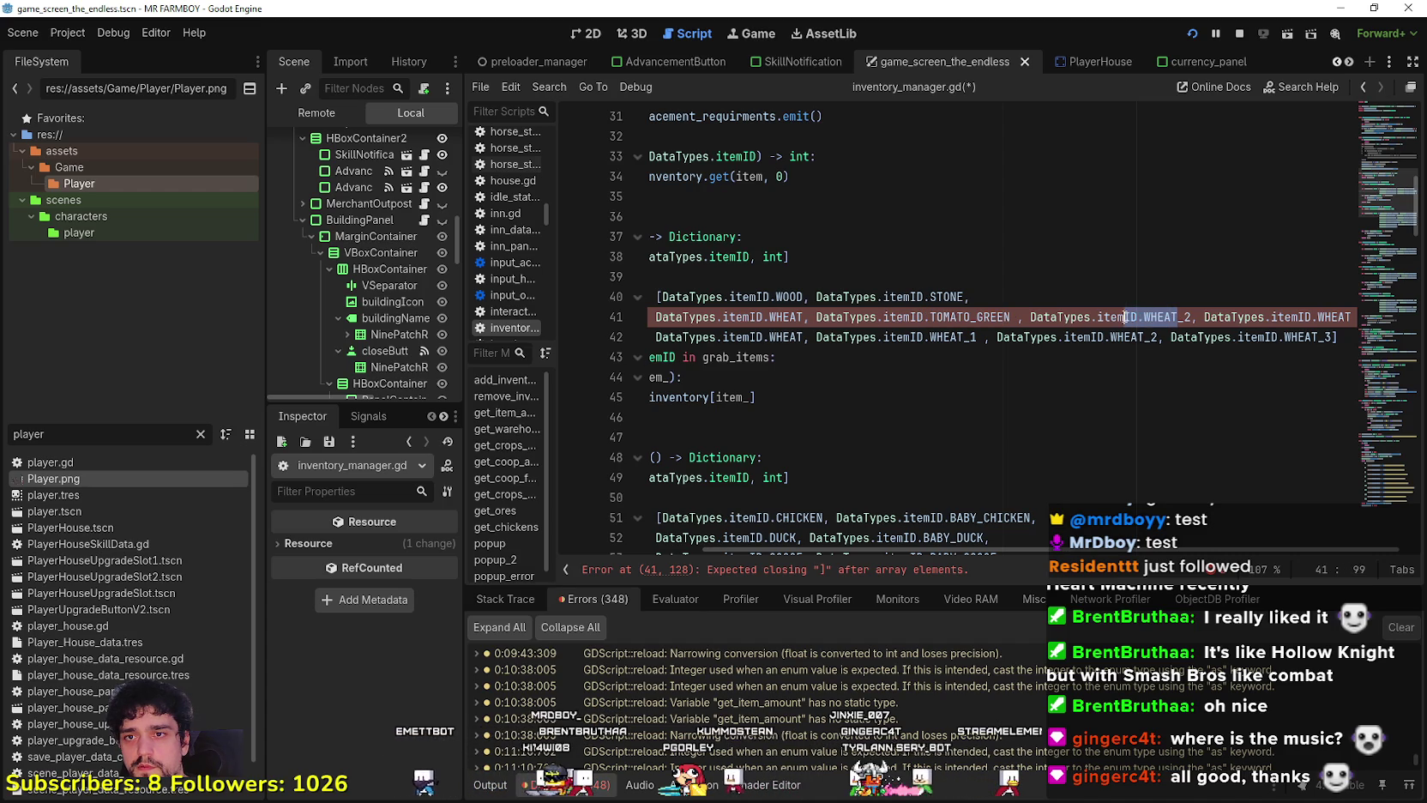
key("ctrl+v")
left_click_drag(1303, 317, 1365, 316)
key("ctrl+v")
left_click(1364, 317)
type(",")
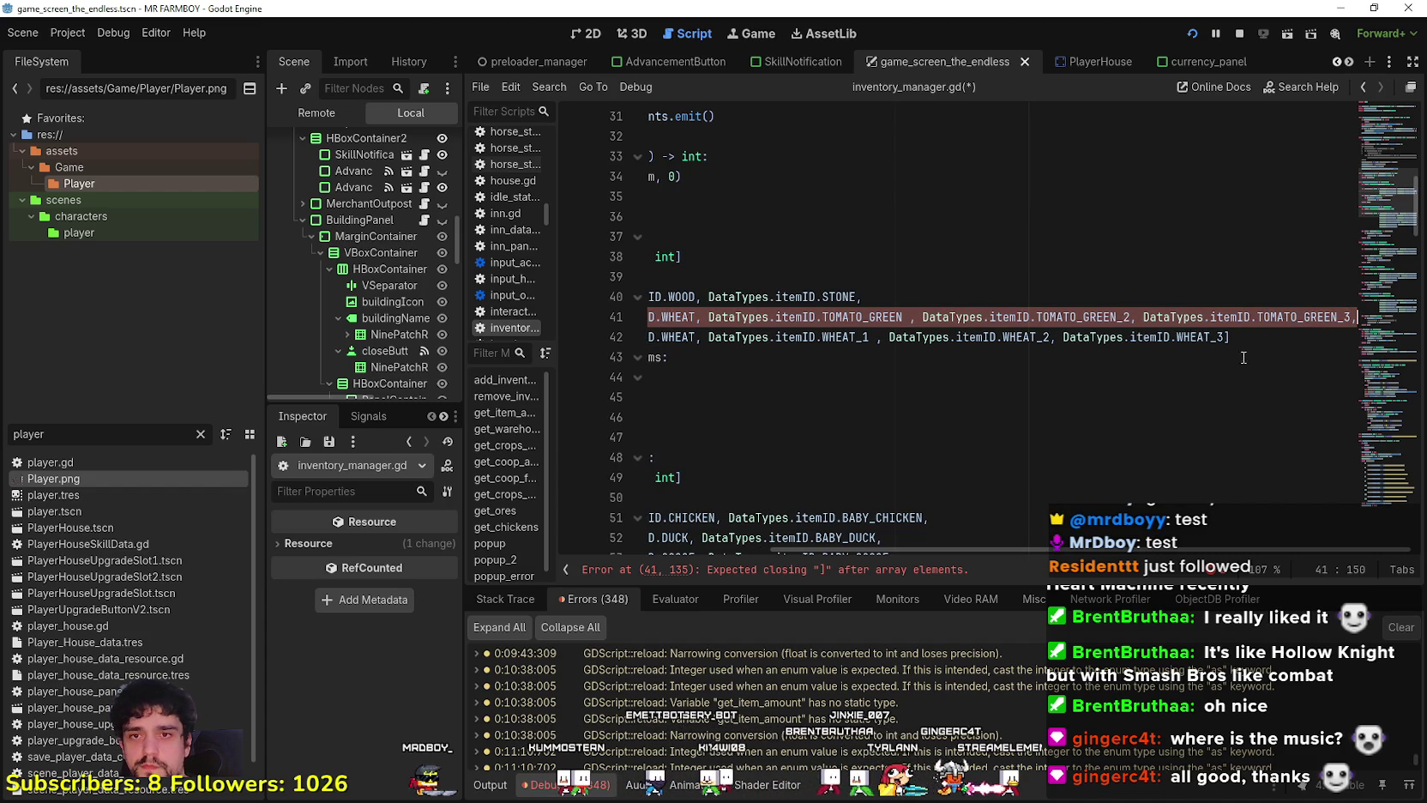
left_click(1278, 317)
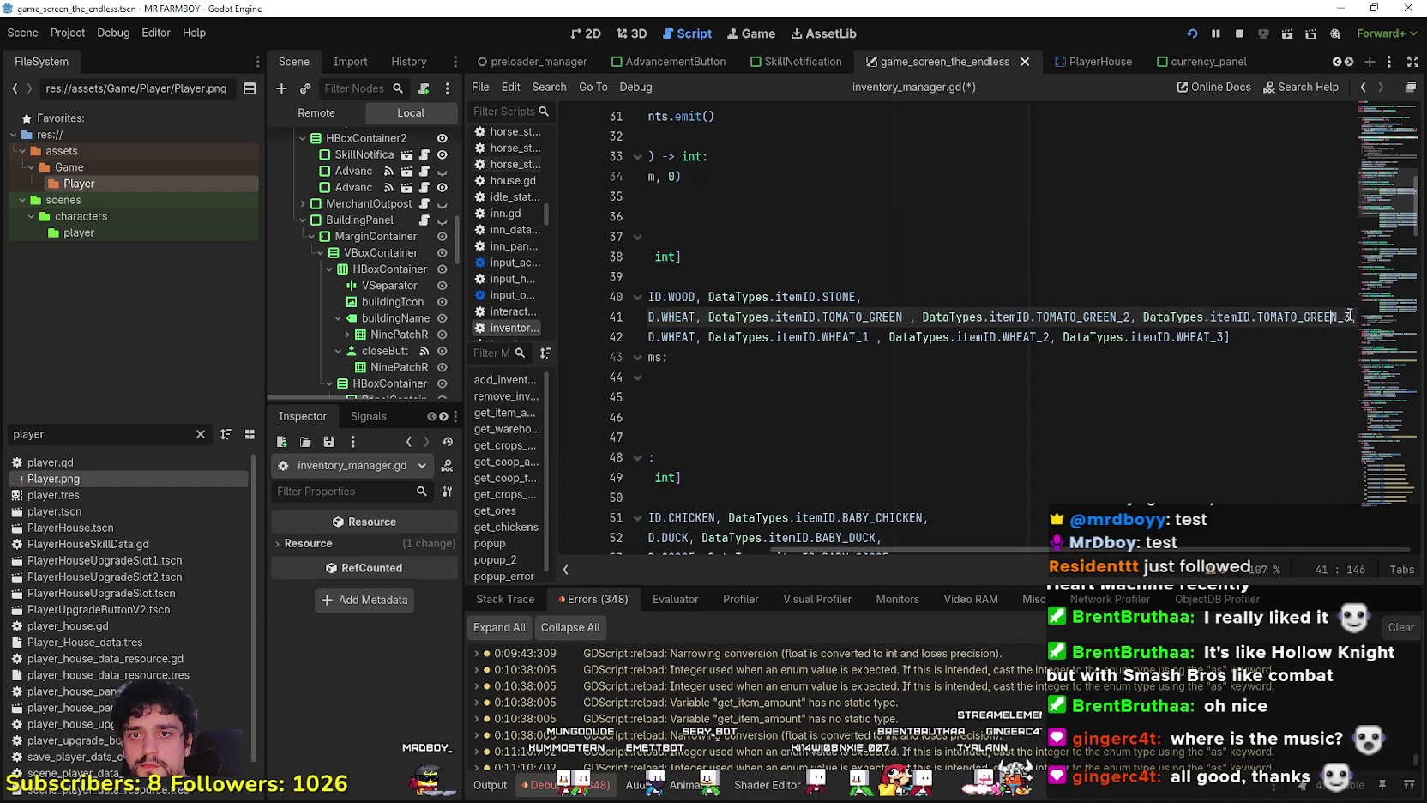
mouse_move(1357, 317)
left_mouse_down()
mouse_move(661, 317)
mouse_move(864, 316)
left_mouse_up()
left_click(1021, 297)
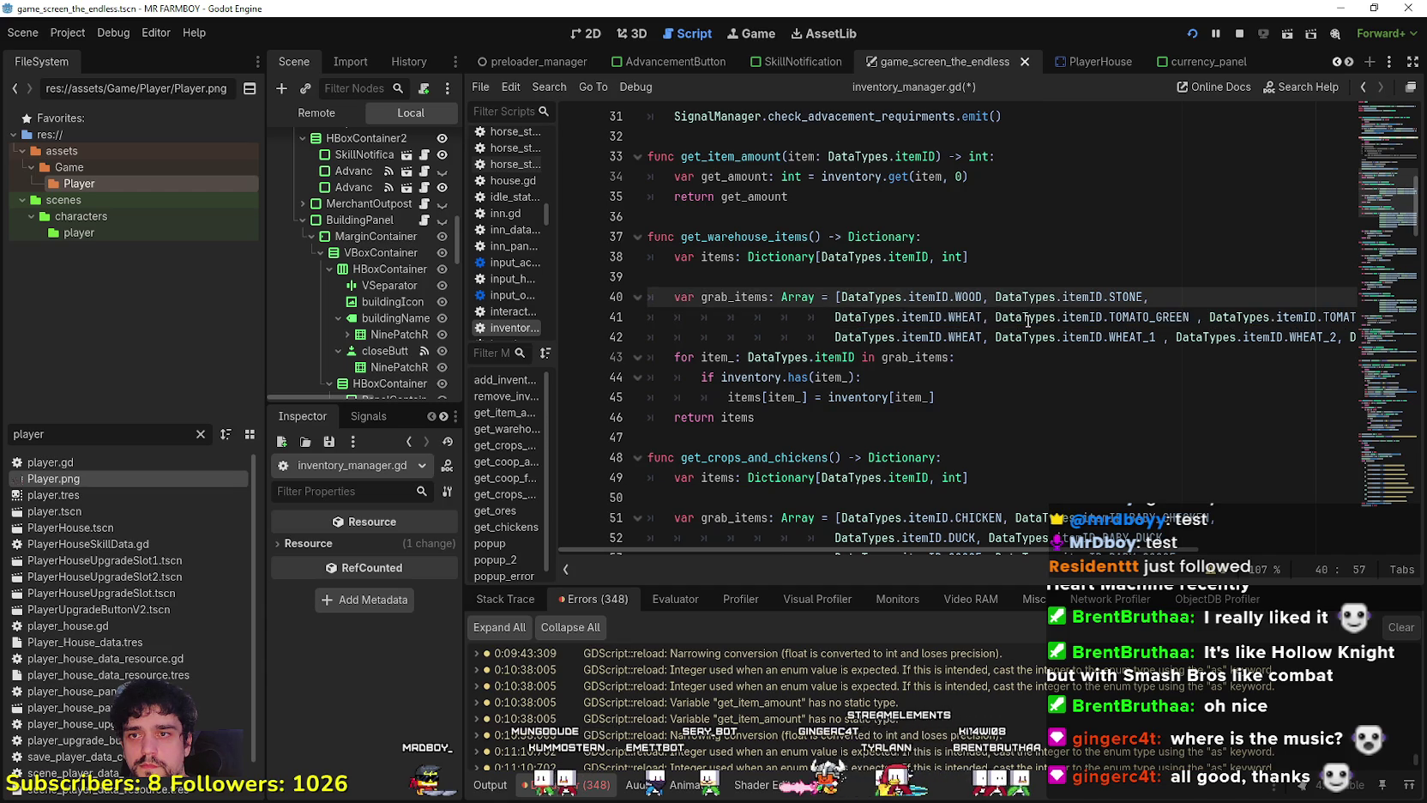
Remove the leading WHEAT entry from the tomato line and change TOMATO_GREEN_2 to TOMATO_GREEN_1.
left_click(1006, 319)
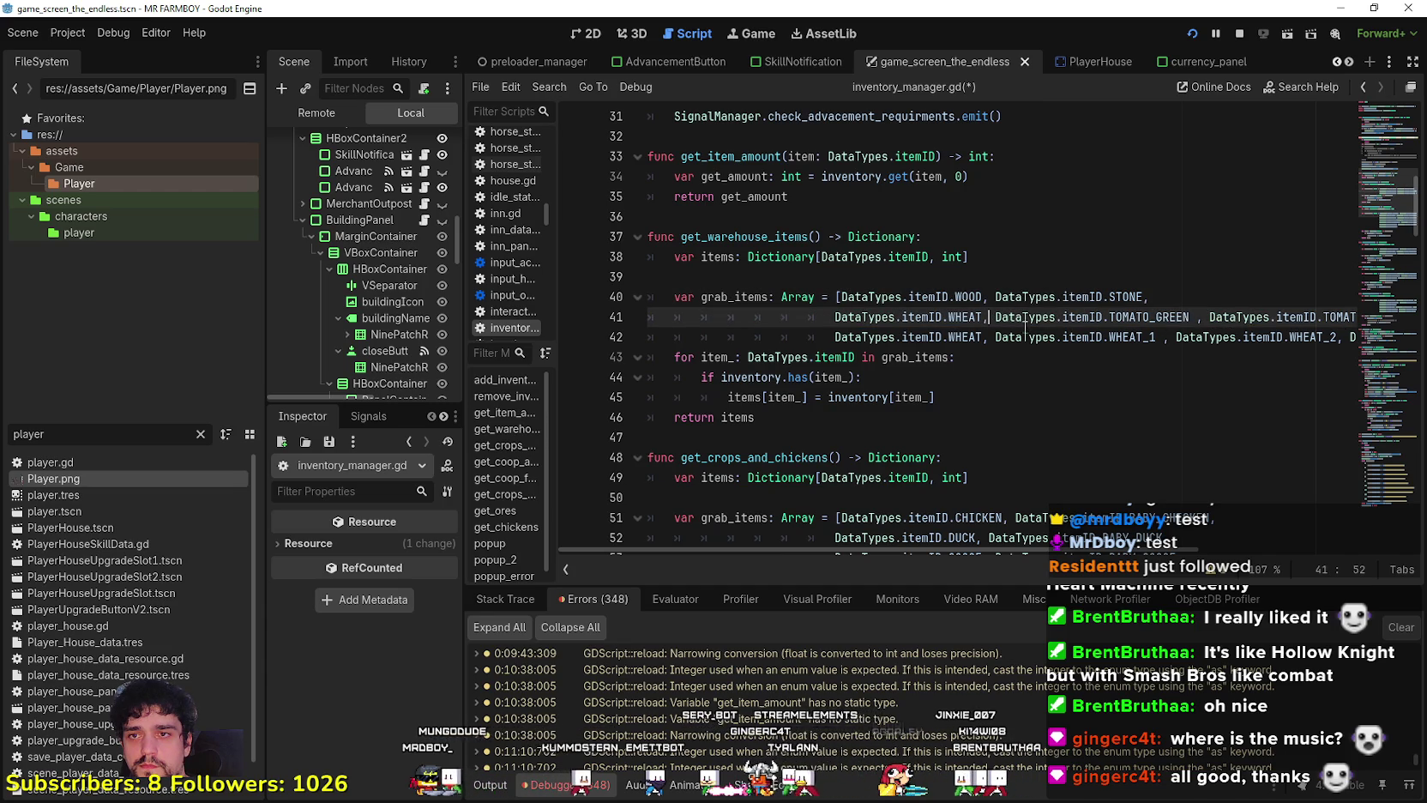
left_click_drag(997, 319, 835, 319)
key("BackSpace")
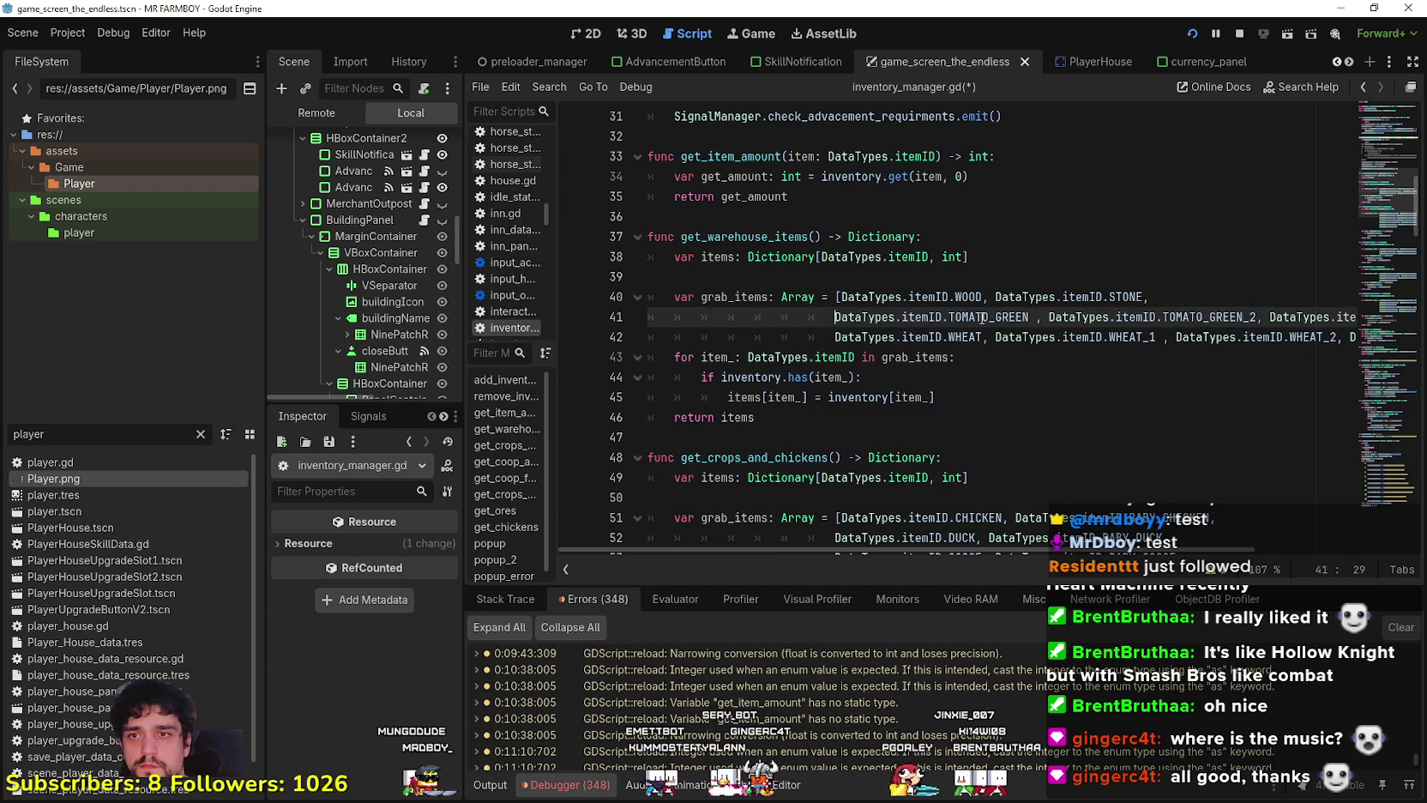
left_click(1259, 318)
key("BackSpace")
type("1")
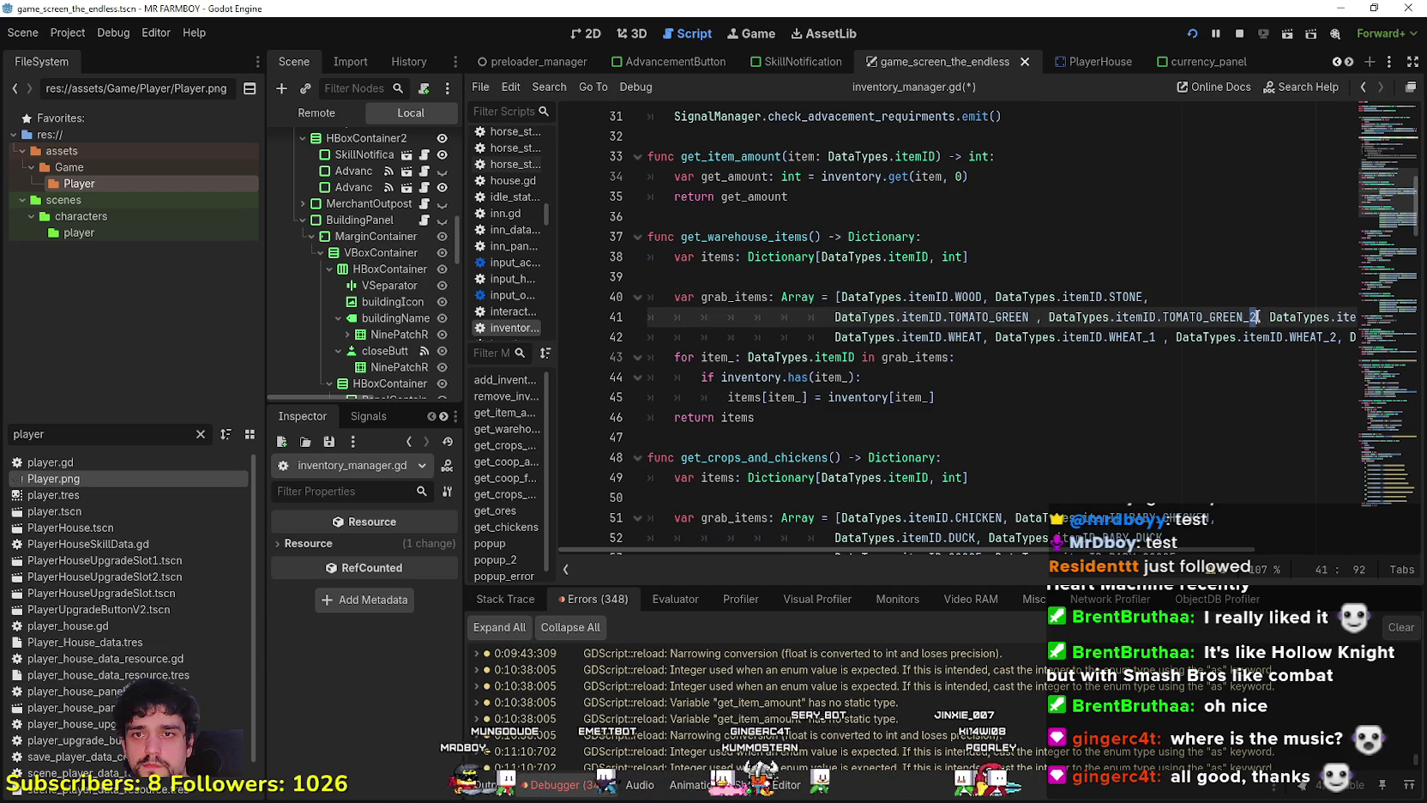
left_click_drag(1311, 317, 1353, 317)
Copy the TOMATO_GREEN_2 entry to the line end and make it TOMATO_GREEN_3.
left_click(1321, 317)
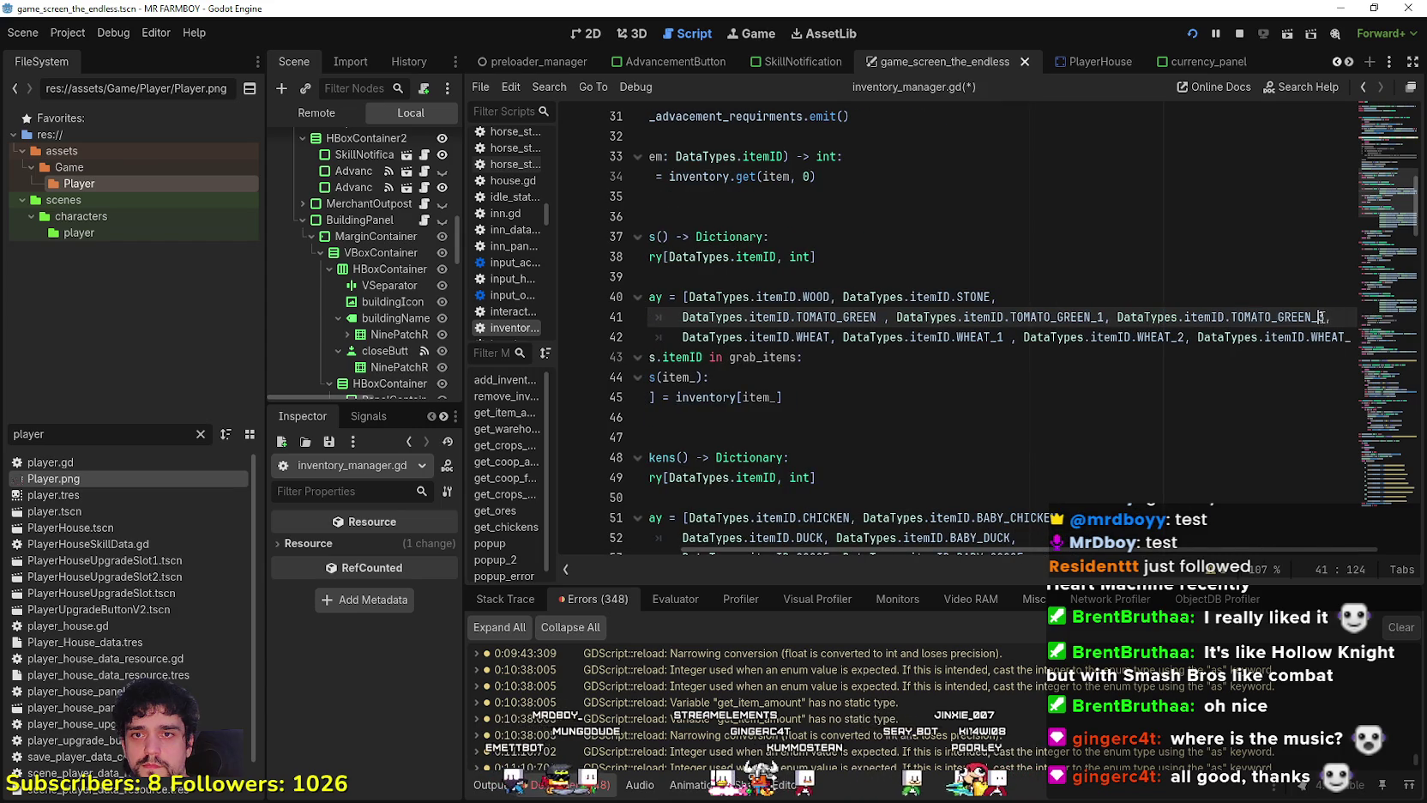
mouse_move(1321, 317)
left_mouse_down()
mouse_move(1079, 316)
mouse_move(1115, 316)
left_mouse_up()
key("ctrl+c")
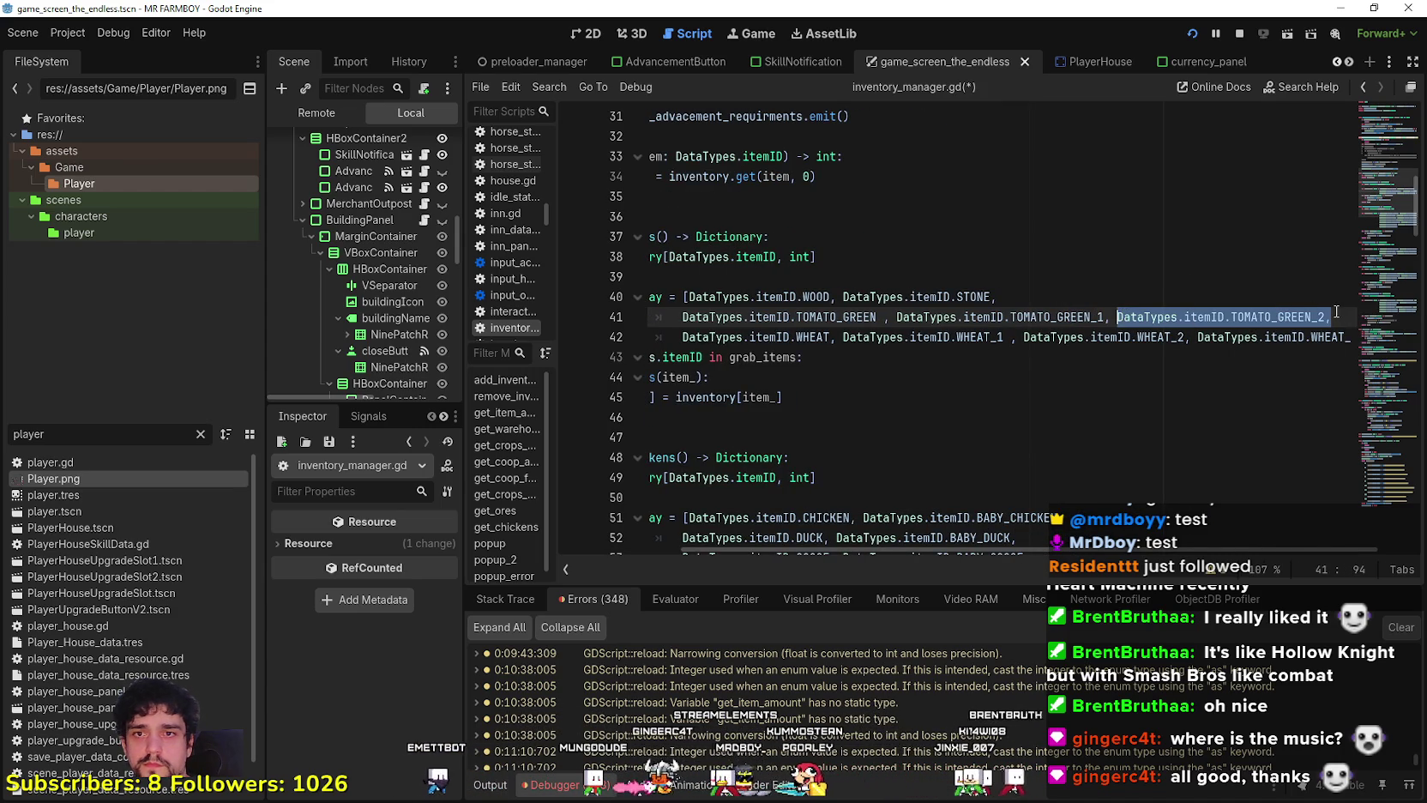
left_click(1337, 317)
key("ctrl+v")
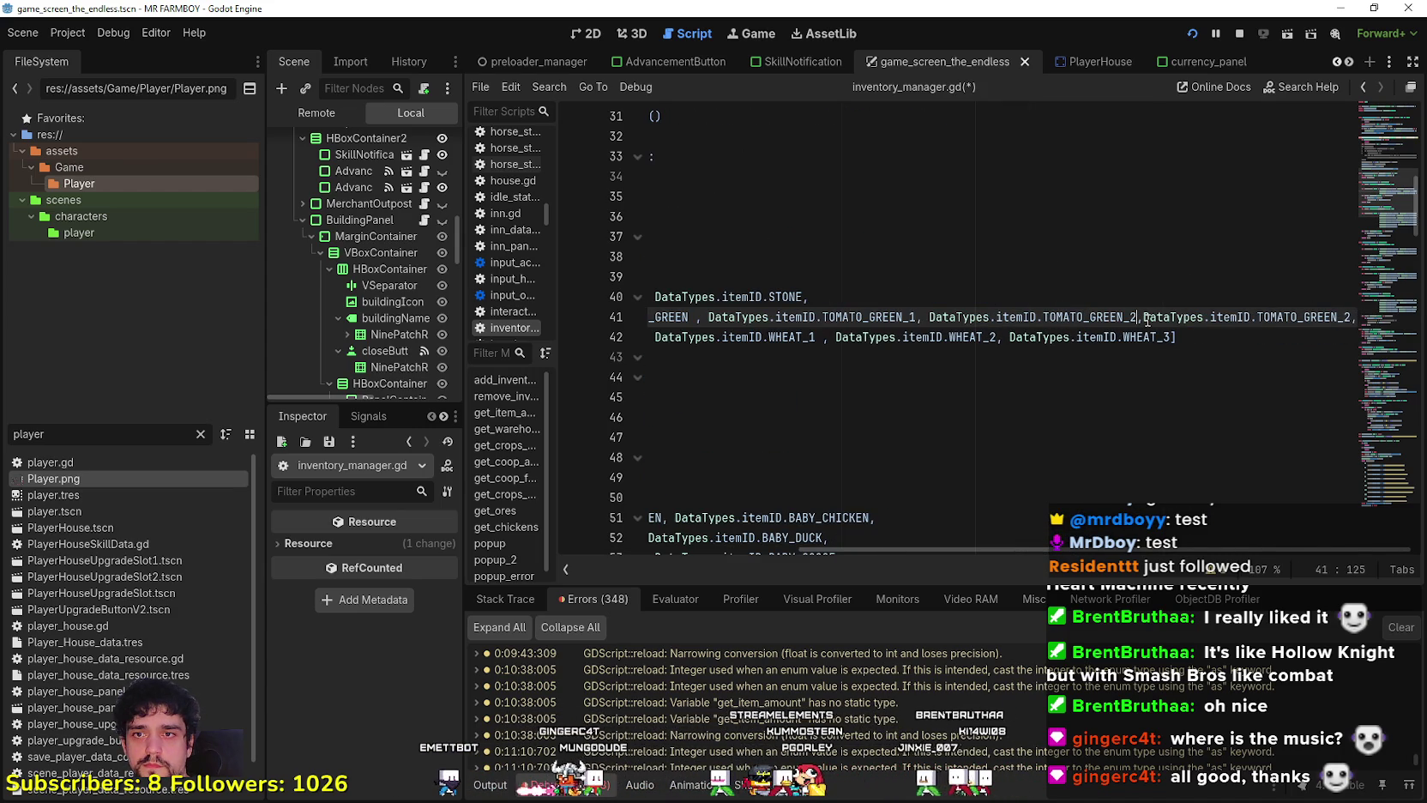
left_click_drag(1332, 317, 1356, 316)
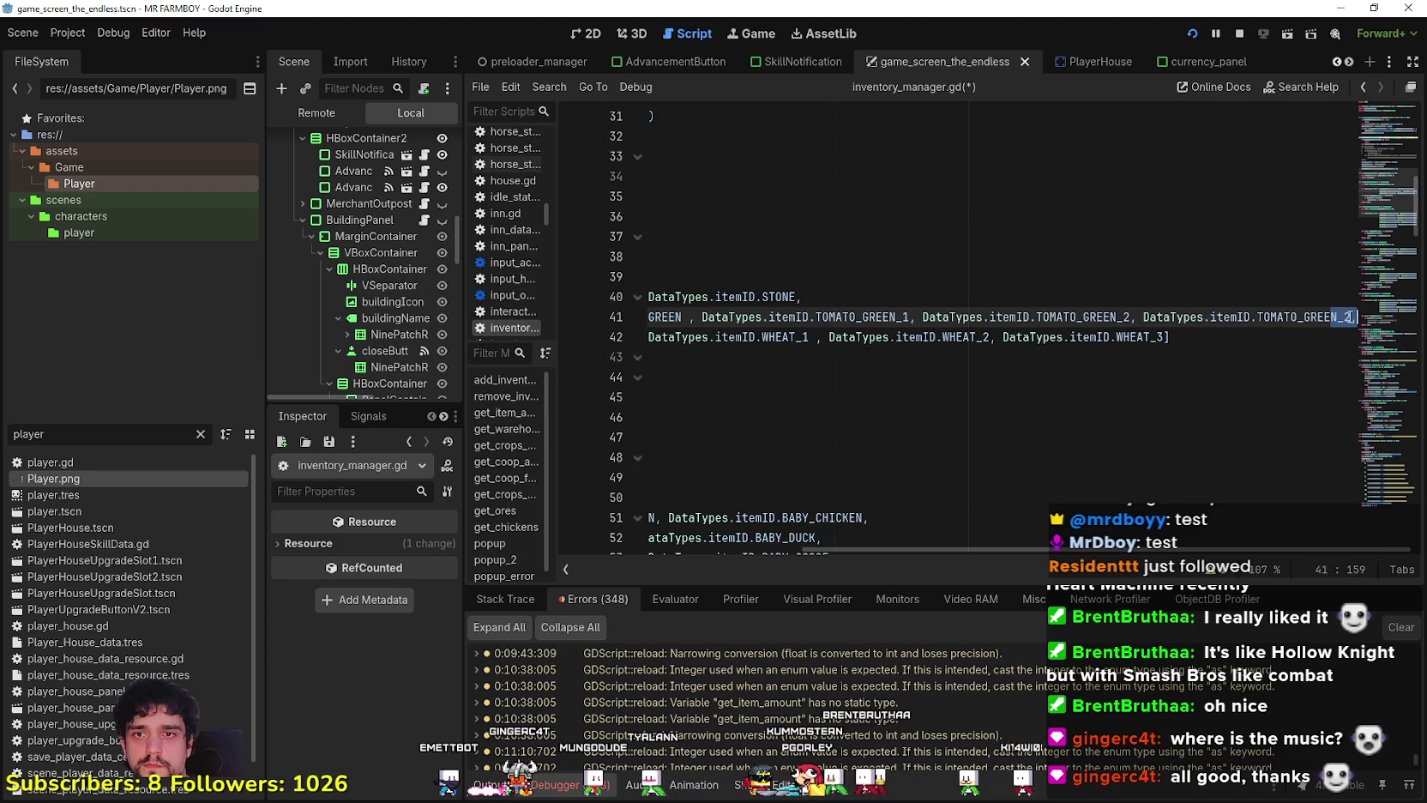
Re-indent lines 41 and 42 with one tab and remove the space before the comma.
left_click_drag(1297, 336, 592, 331)
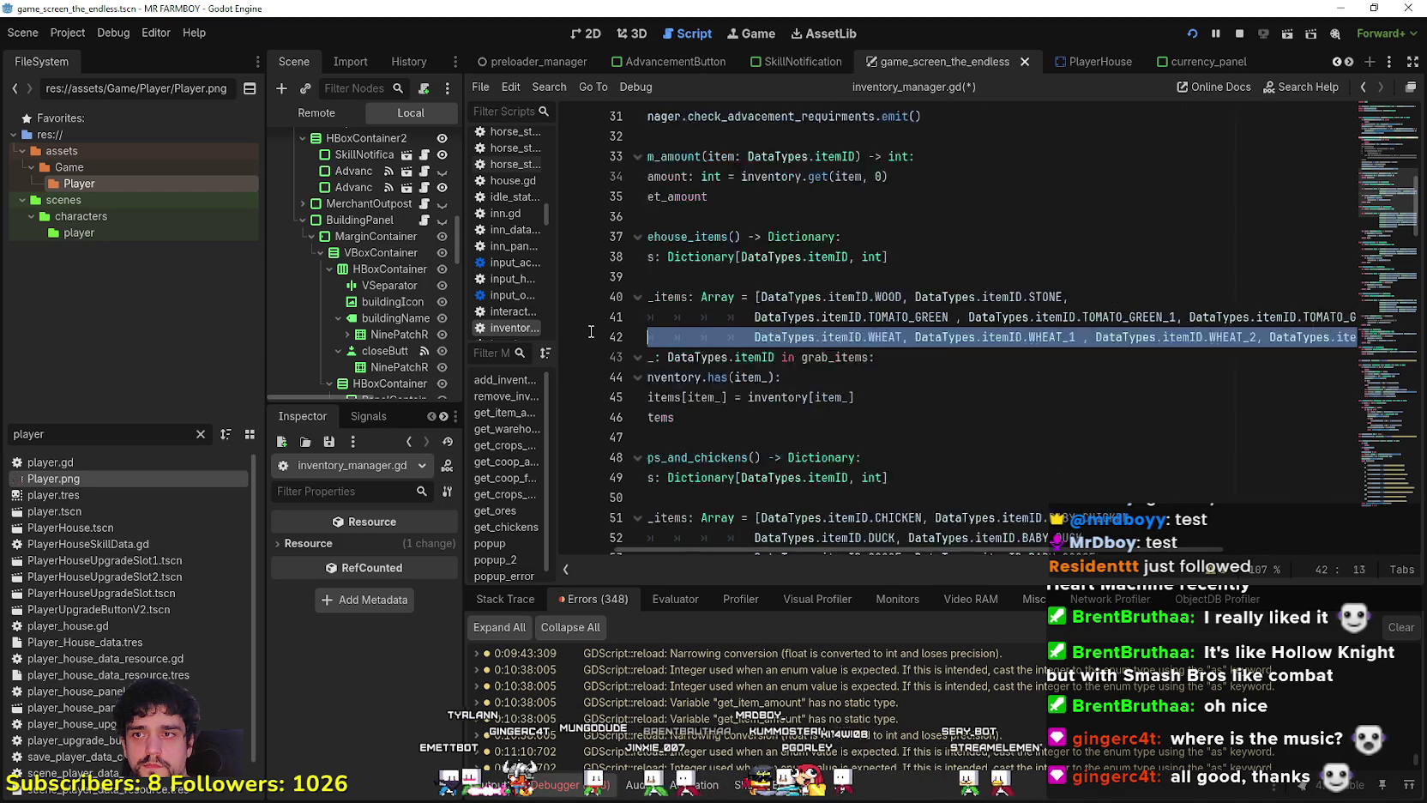
left_click(901, 376)
left_click_drag(832, 317, 581, 320)
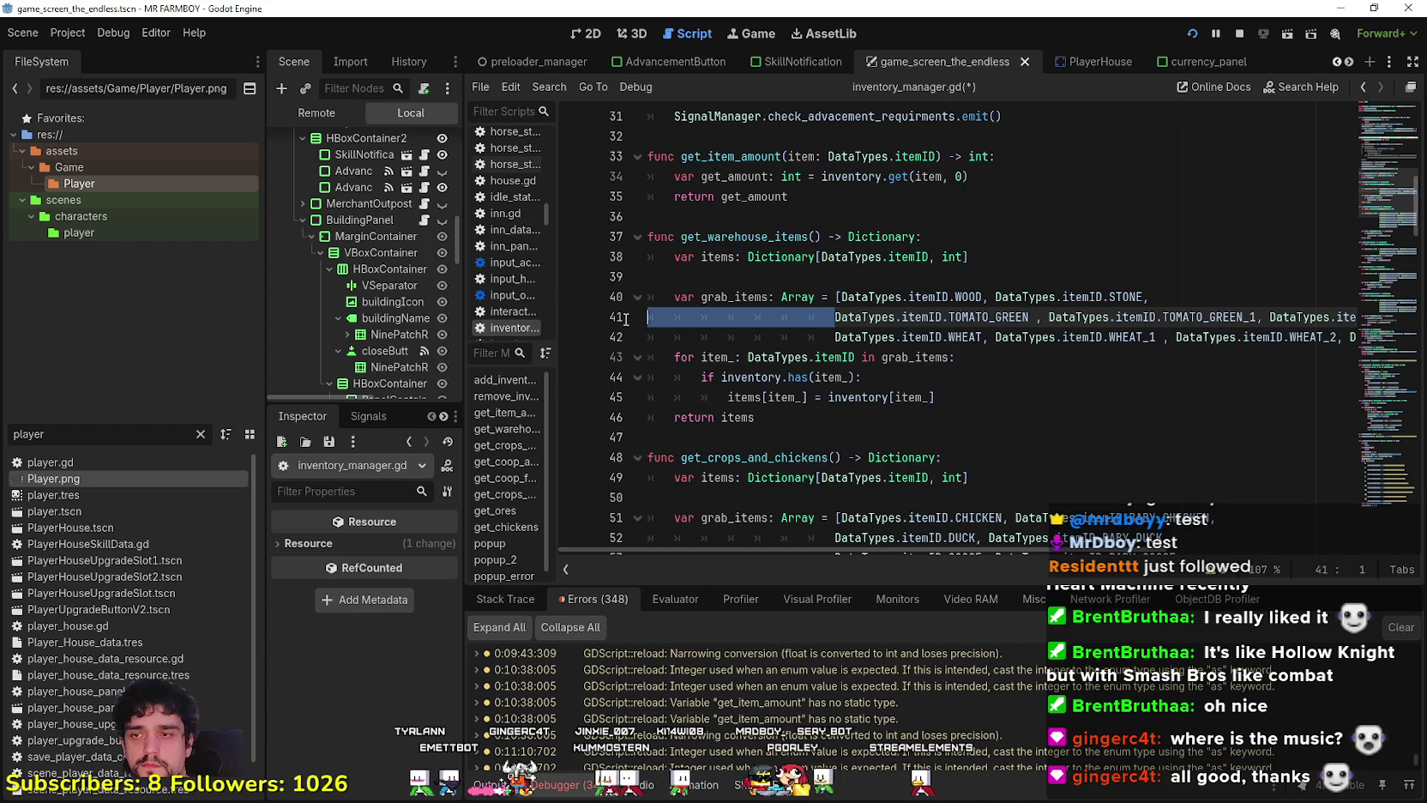
key("BackSpace")
key("Tab")
left_click(838, 336)
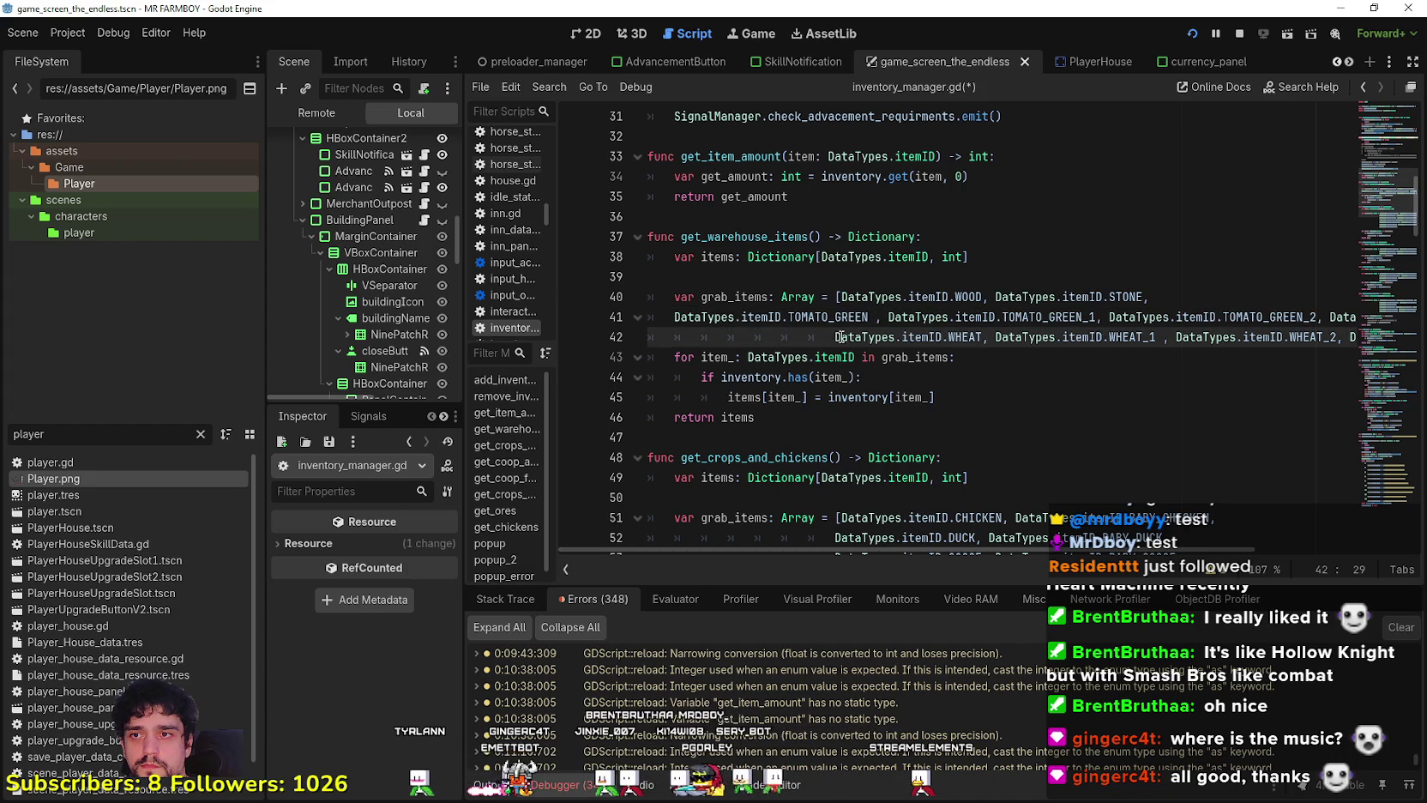
left_click_drag(807, 335, 683, 341)
key("BackSpace")
key("Tab")
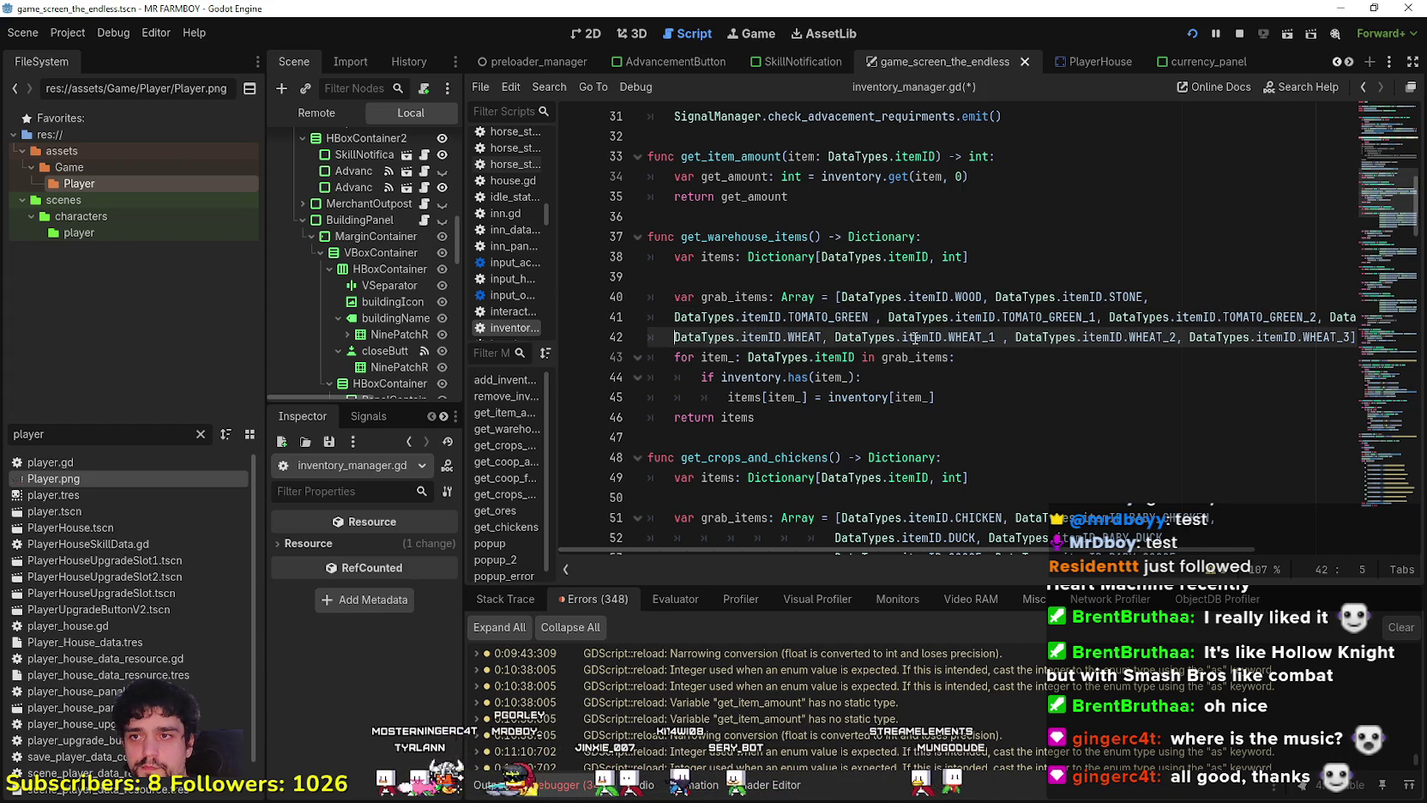
left_click(874, 317)
key("BackSpace")
mouse_move(1019, 549)
left_mouse_down()
mouse_move(1291, 564)
mouse_move(699, 510)
mouse_move(1419, 489)
mouse_move(1358, 336)
mouse_move(663, 320)
left_mouse_up()
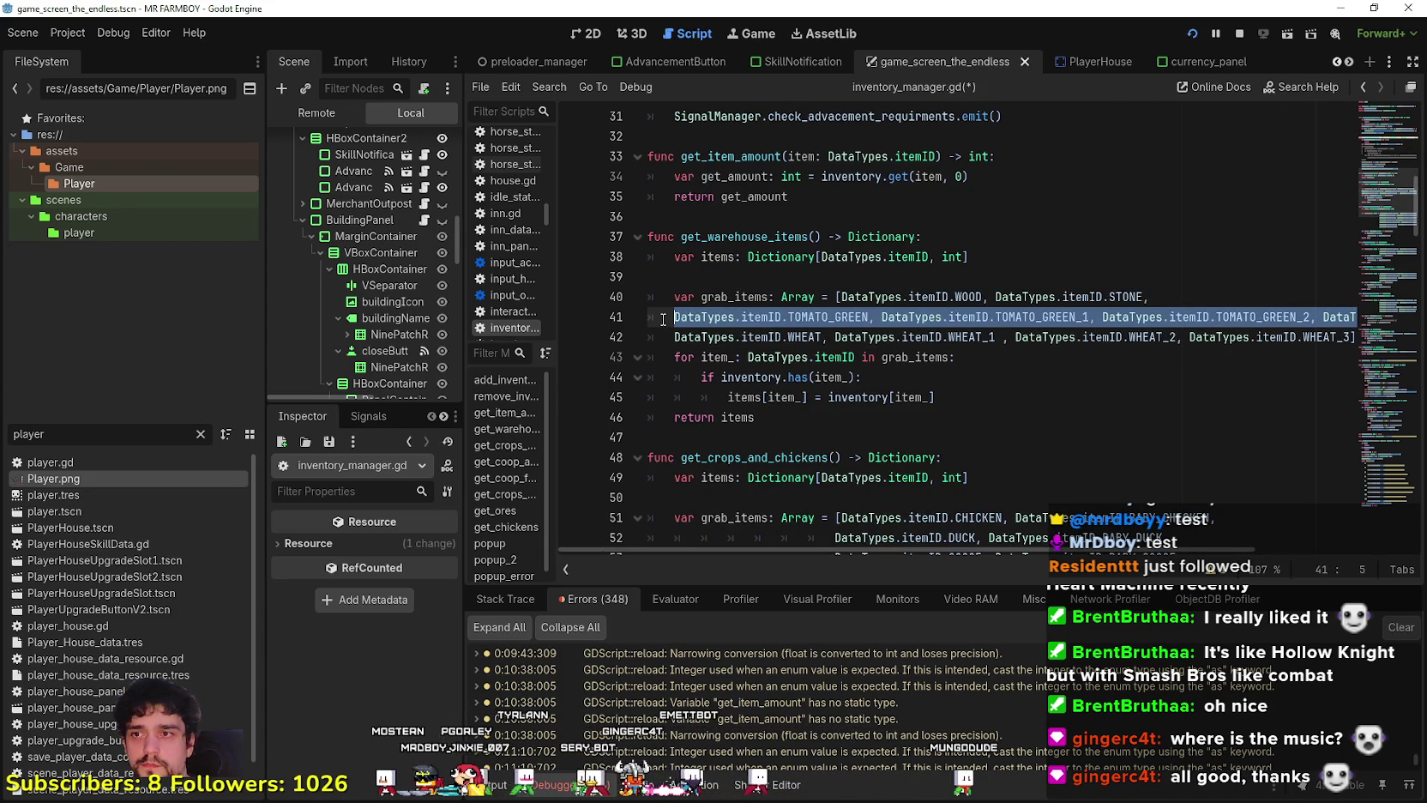
Paste the tomato line on a new line after line 40 and rename its first entry CARROT.
left_click(1188, 298)
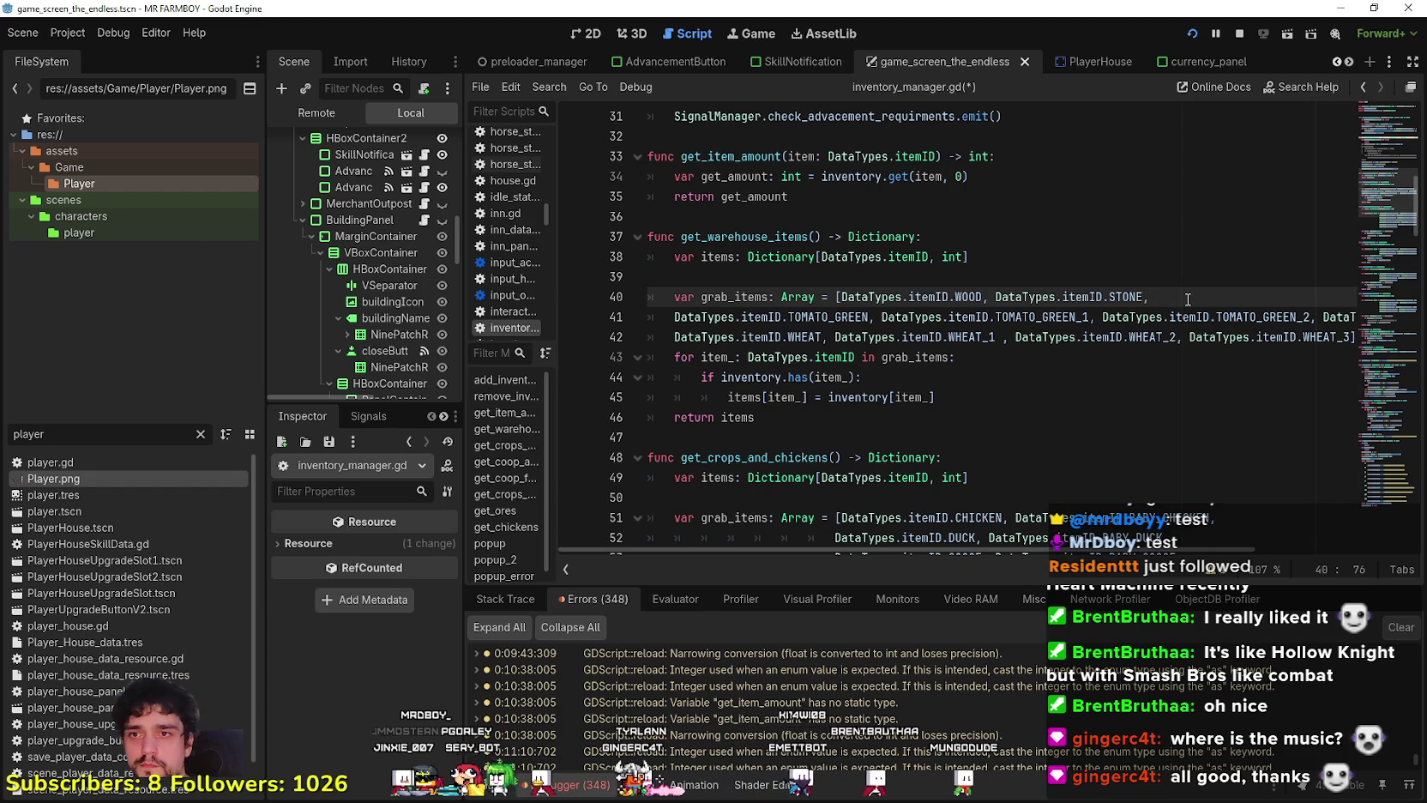
key("Return")
key("ctrl+v")
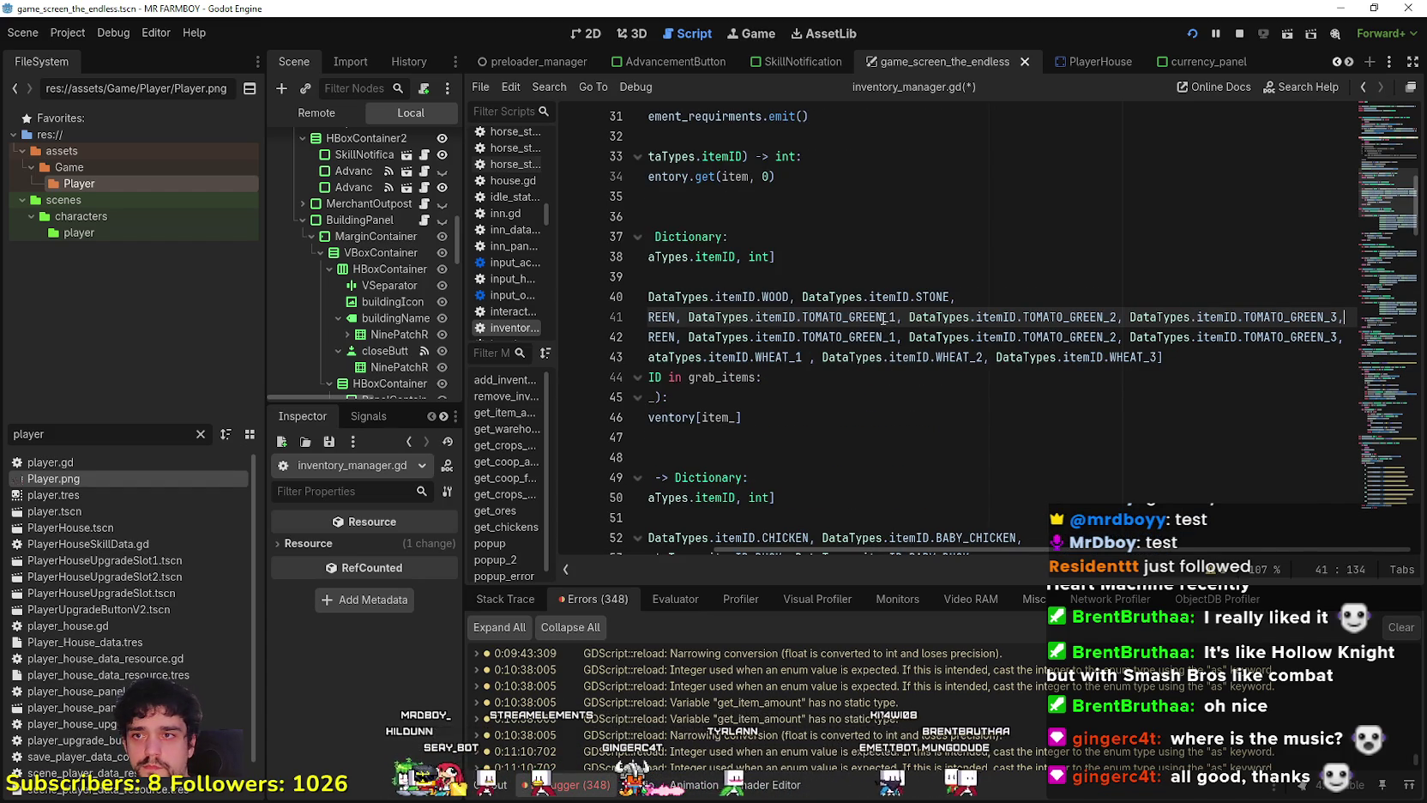
key("shift+Home")
left_click(834, 316)
double_click(833, 316)
type("Ca")
key("Return")
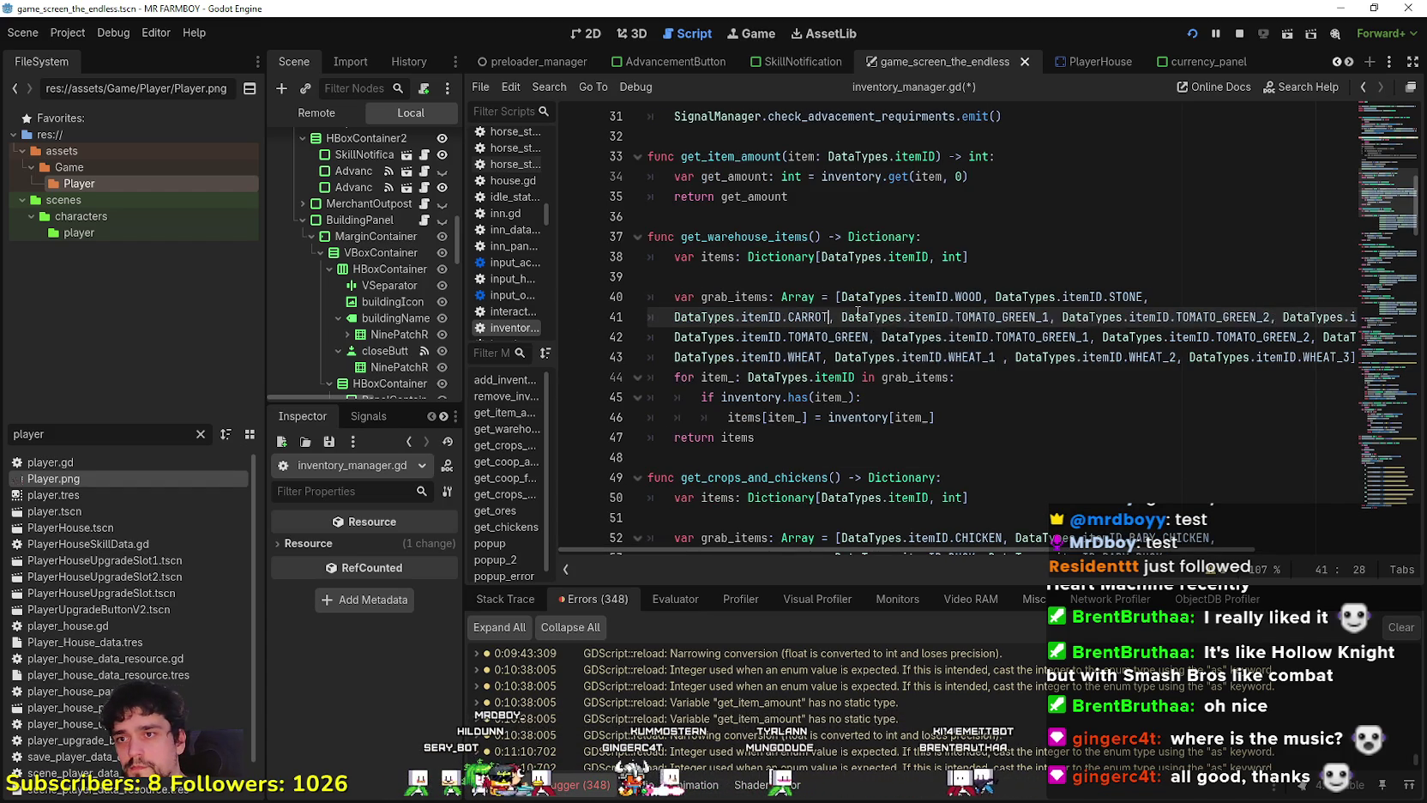
Rename the remaining entries to CARROT_1, CARROT_2 and CARROT_3.
double_click(816, 317)
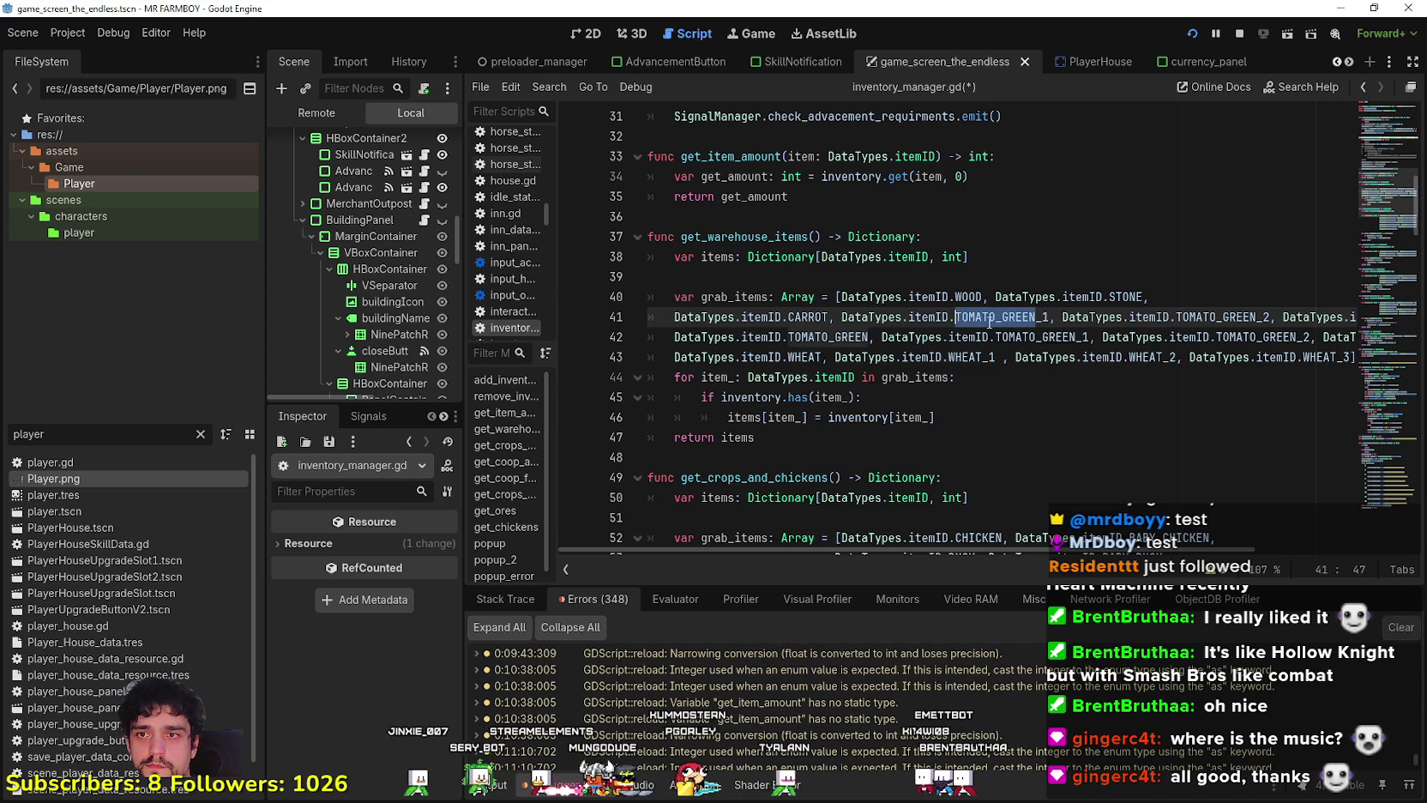
type("CARROT")
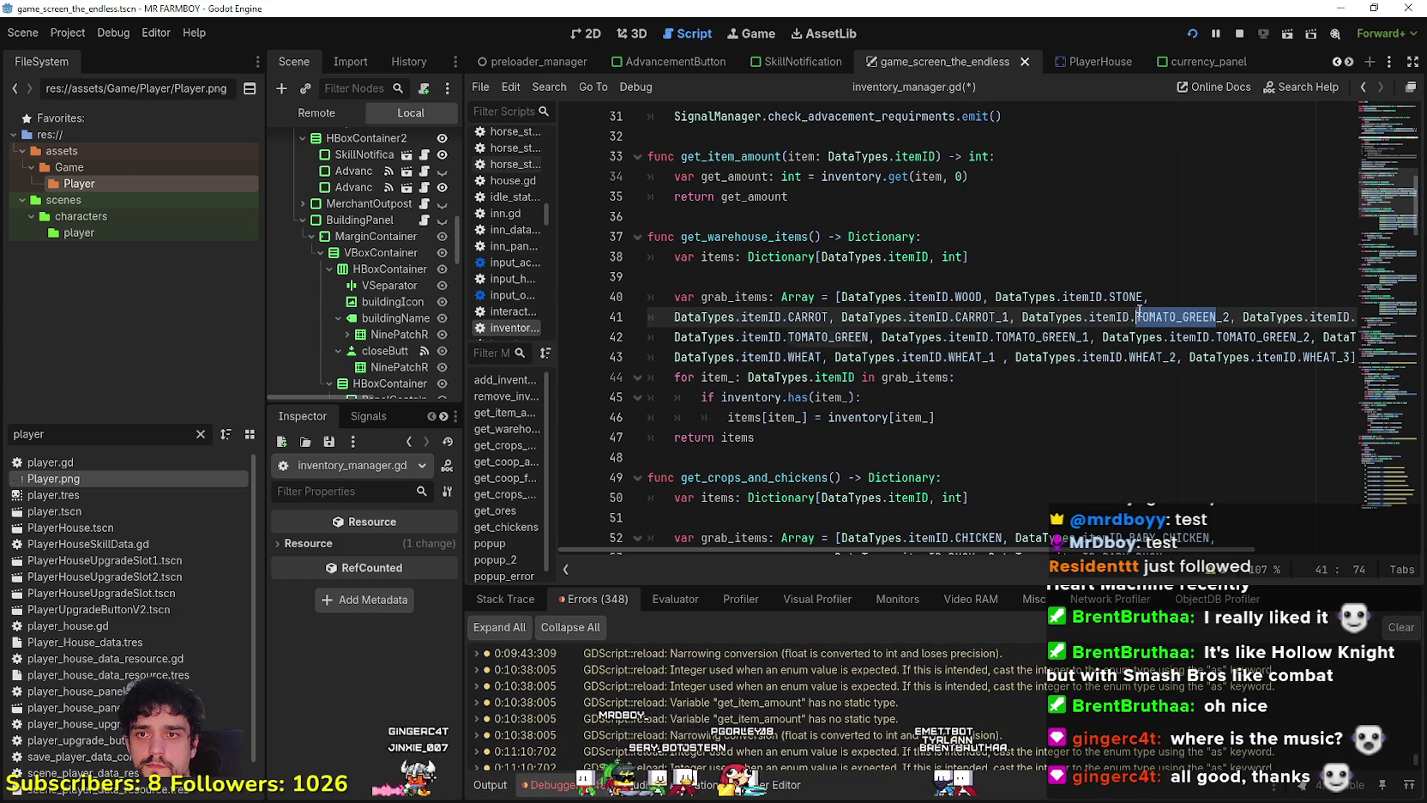
type("CARROT")
left_click(1306, 317)
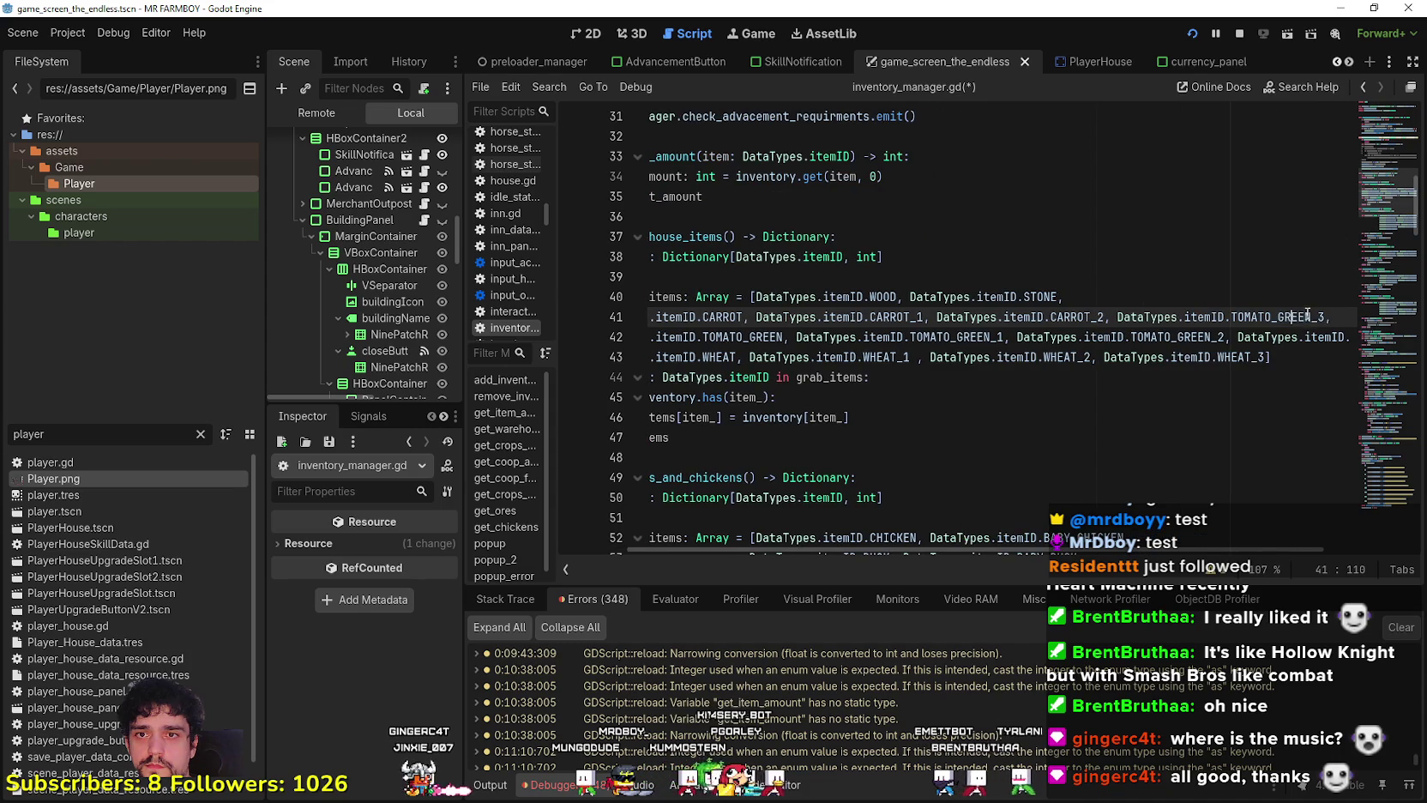
type("CARROT")
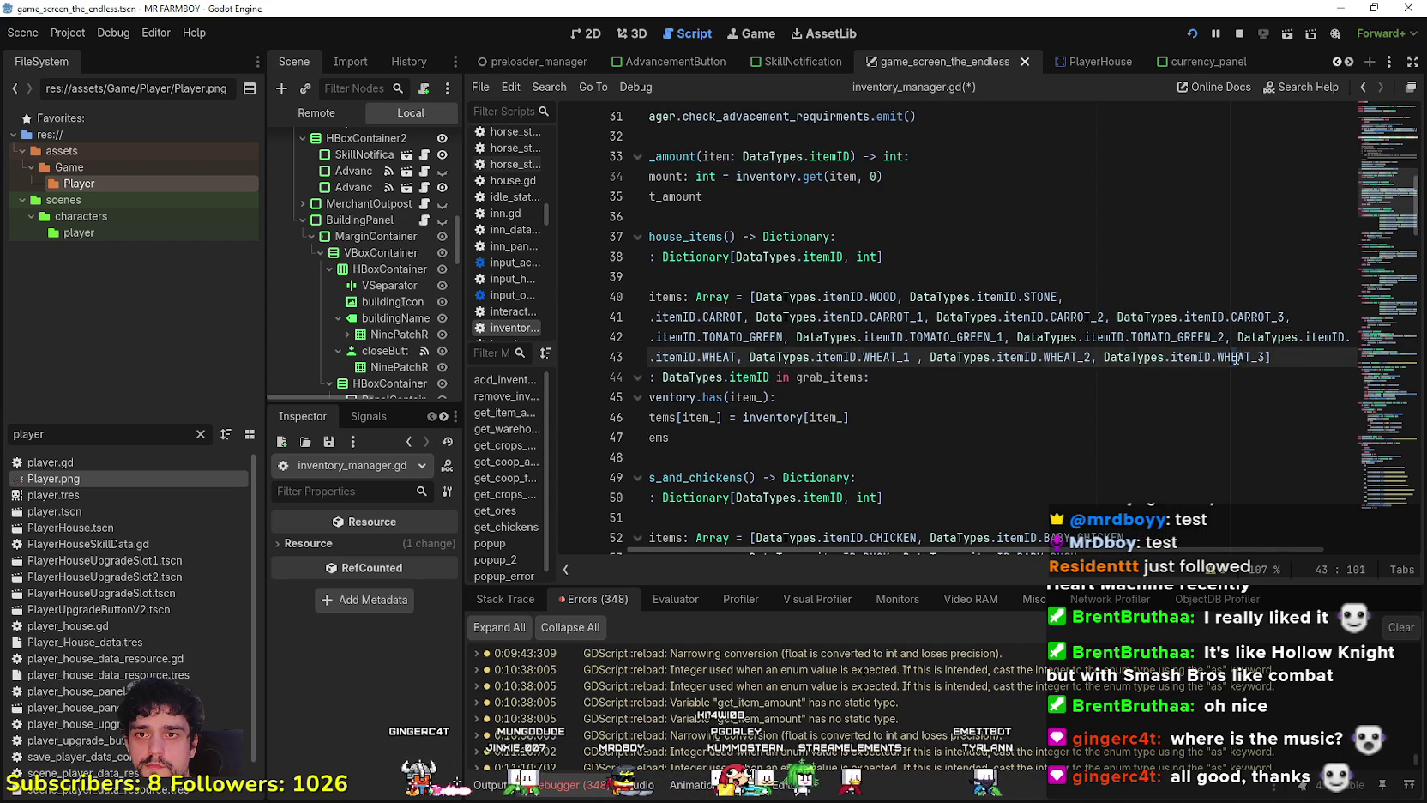
left_click_drag(1236, 359, 652, 297)
left_click(1035, 413)
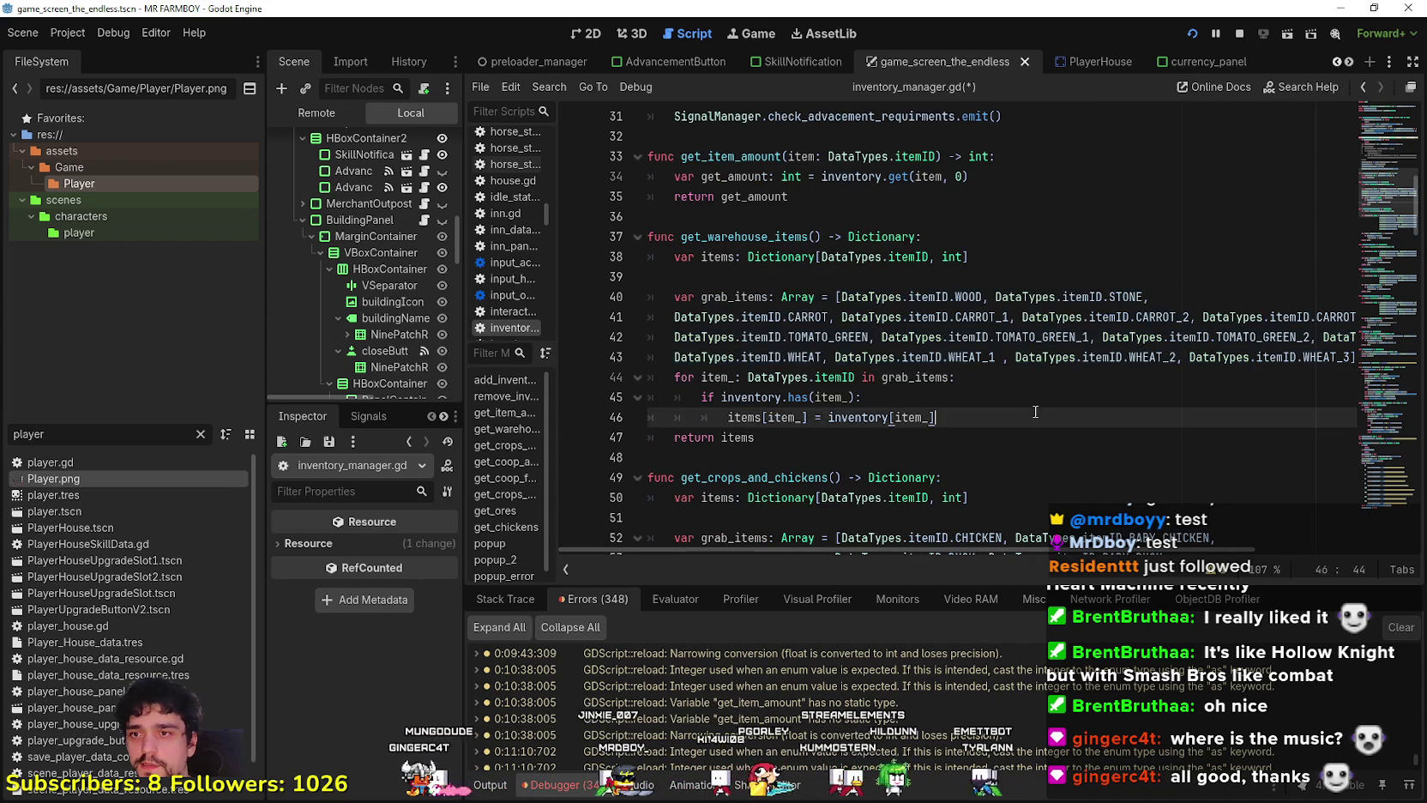
Save inventory_manager.gd.
key("ctrl+s")
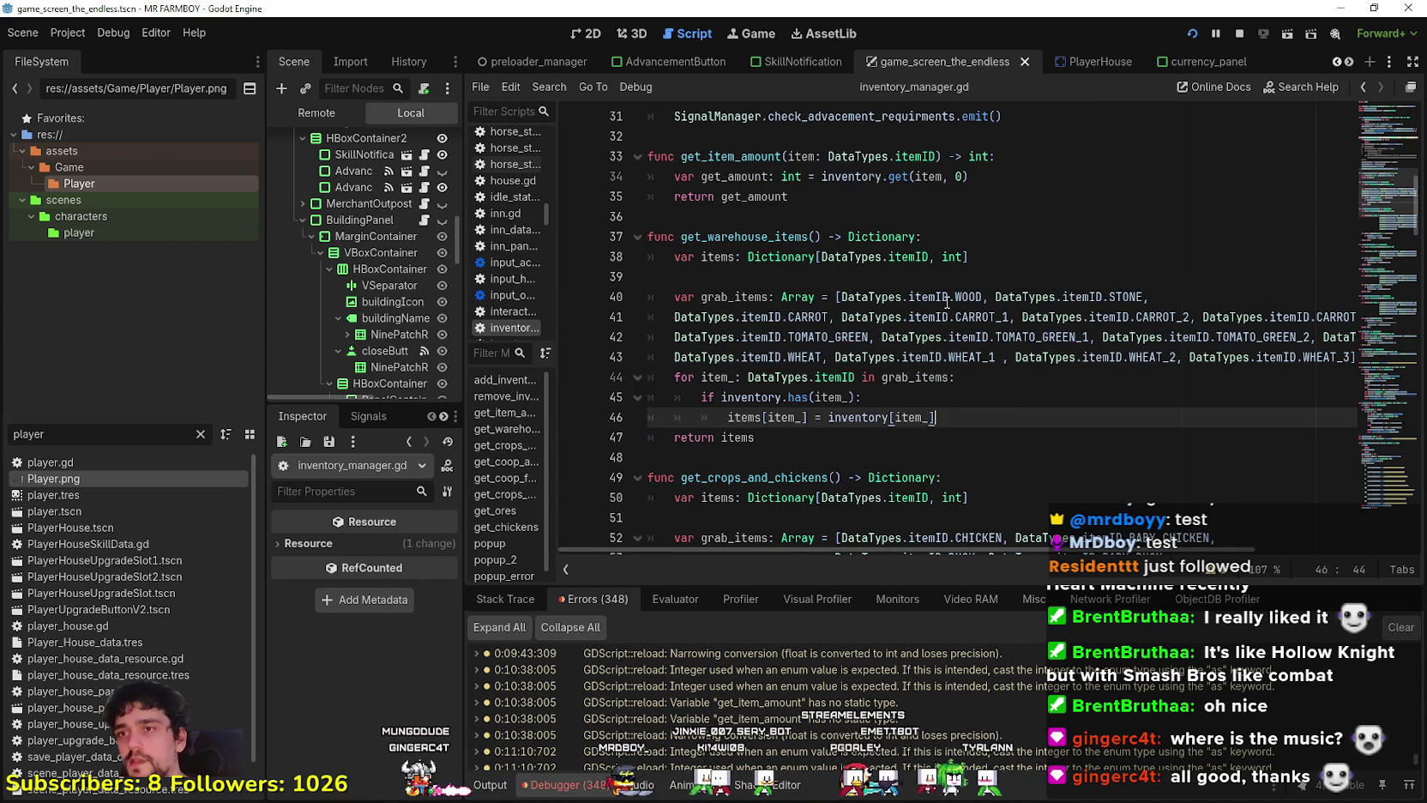
mouse_move(947, 301)
left_click(875, 275)
key("ctrl+s")
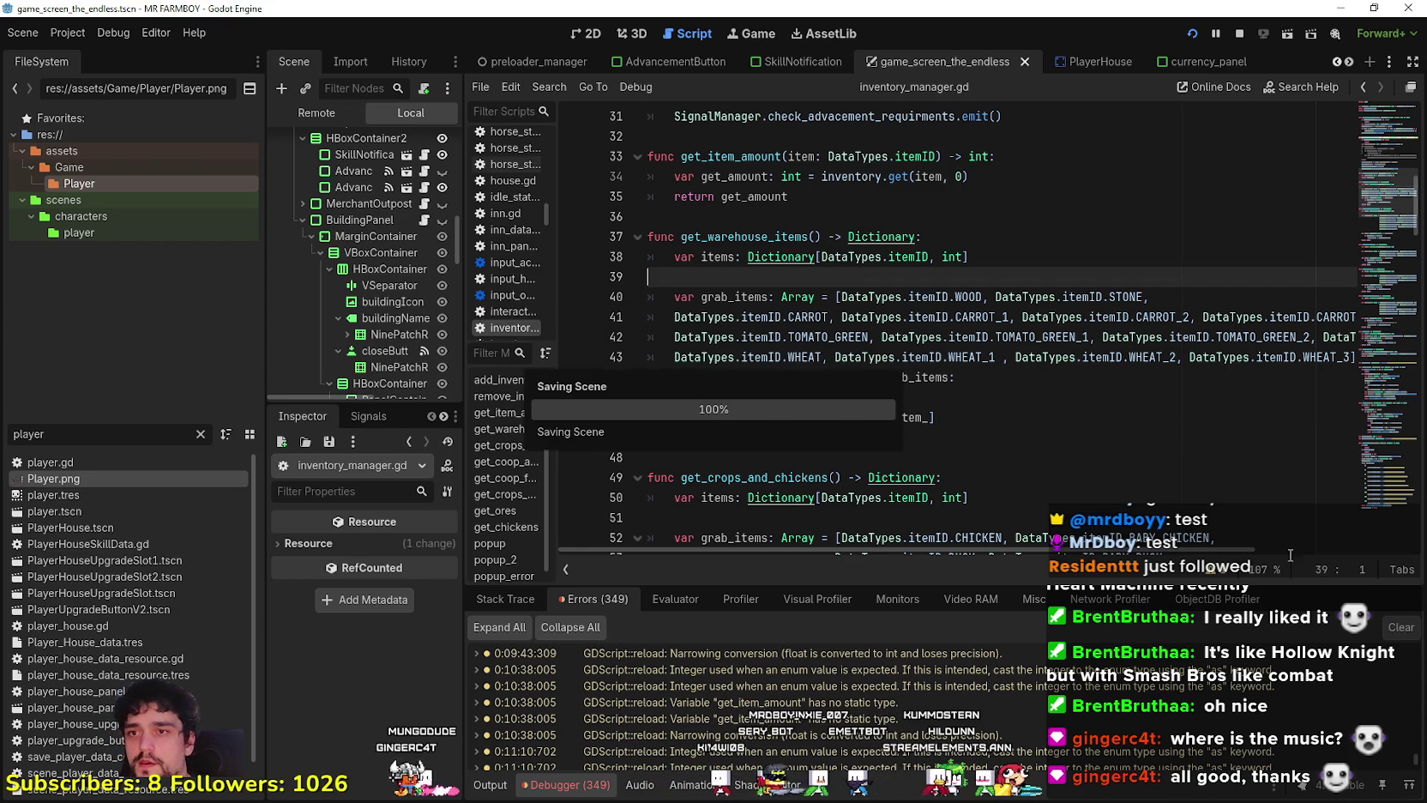
Jump from get_warehouse_items to its use in building_panel_endless.gd.
left_click(1071, 458)
double_click(783, 237)
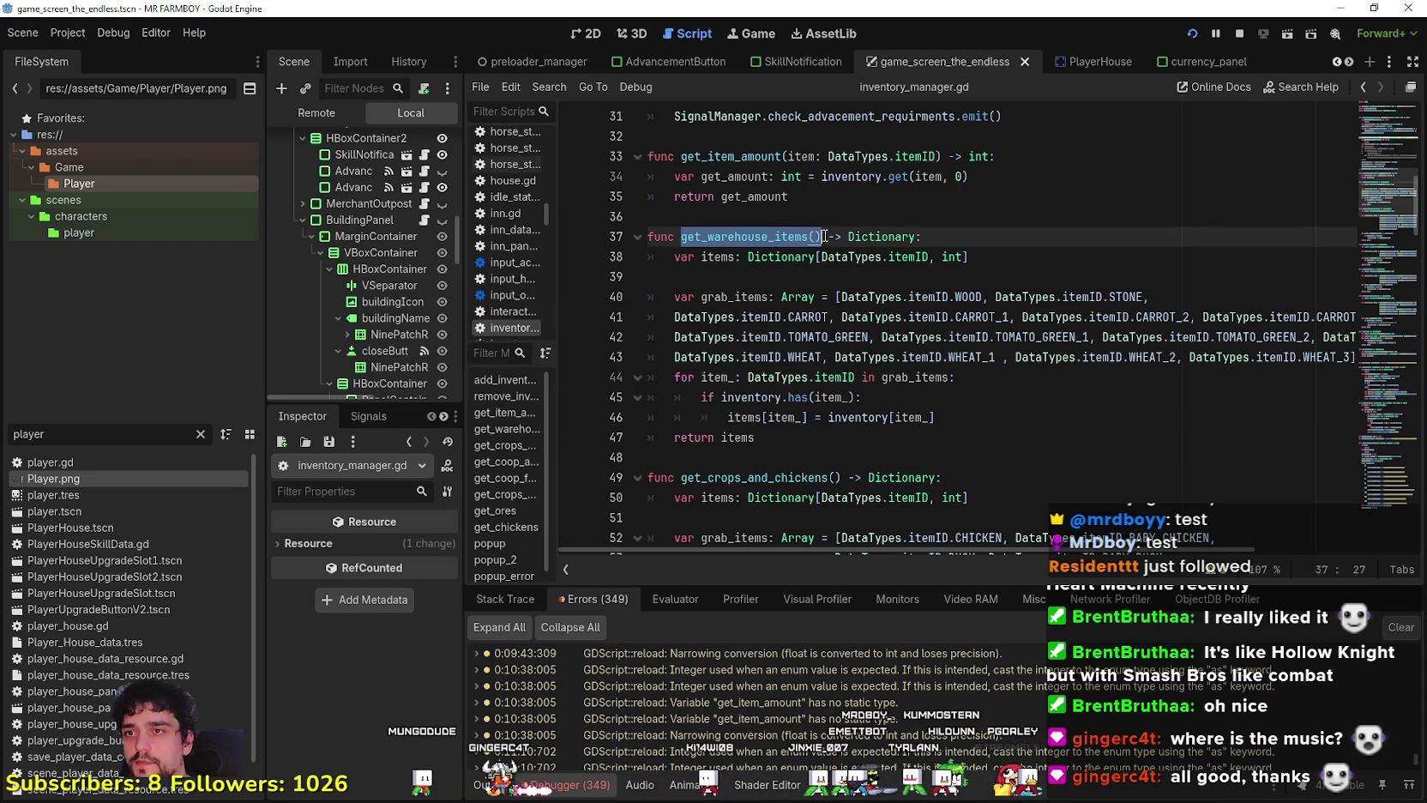
left_click(815, 437)
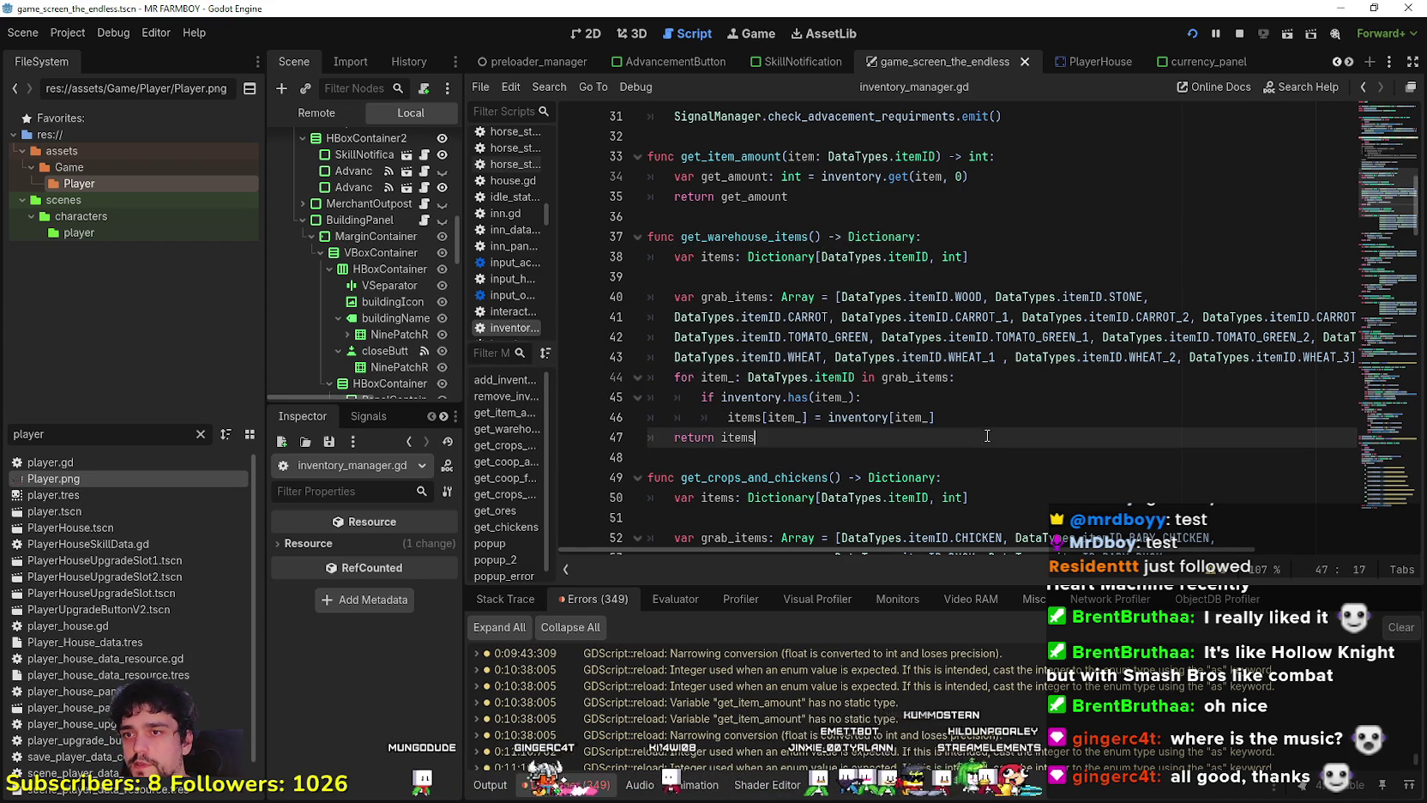
double_click(771, 238)
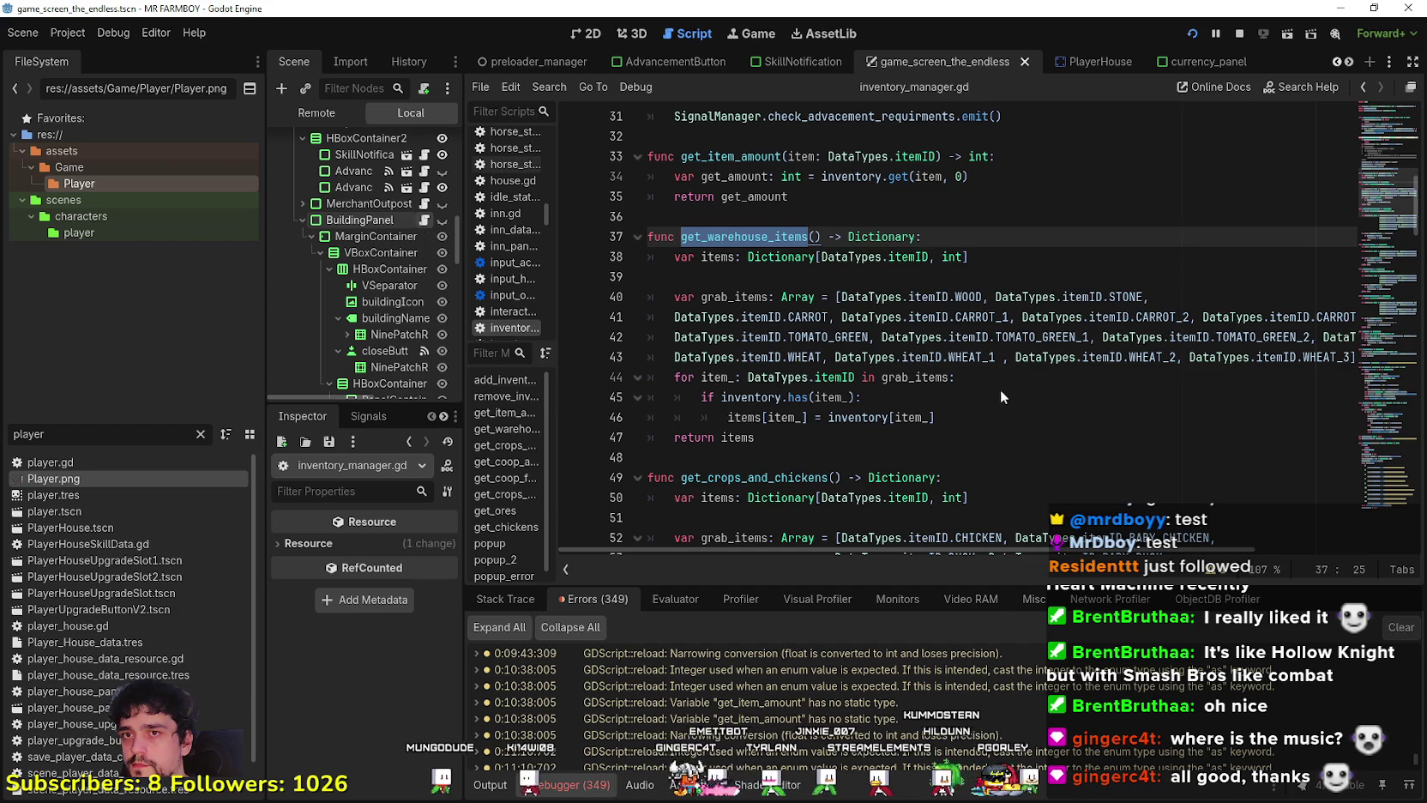
key("alt+Left")
key("alt+Left")
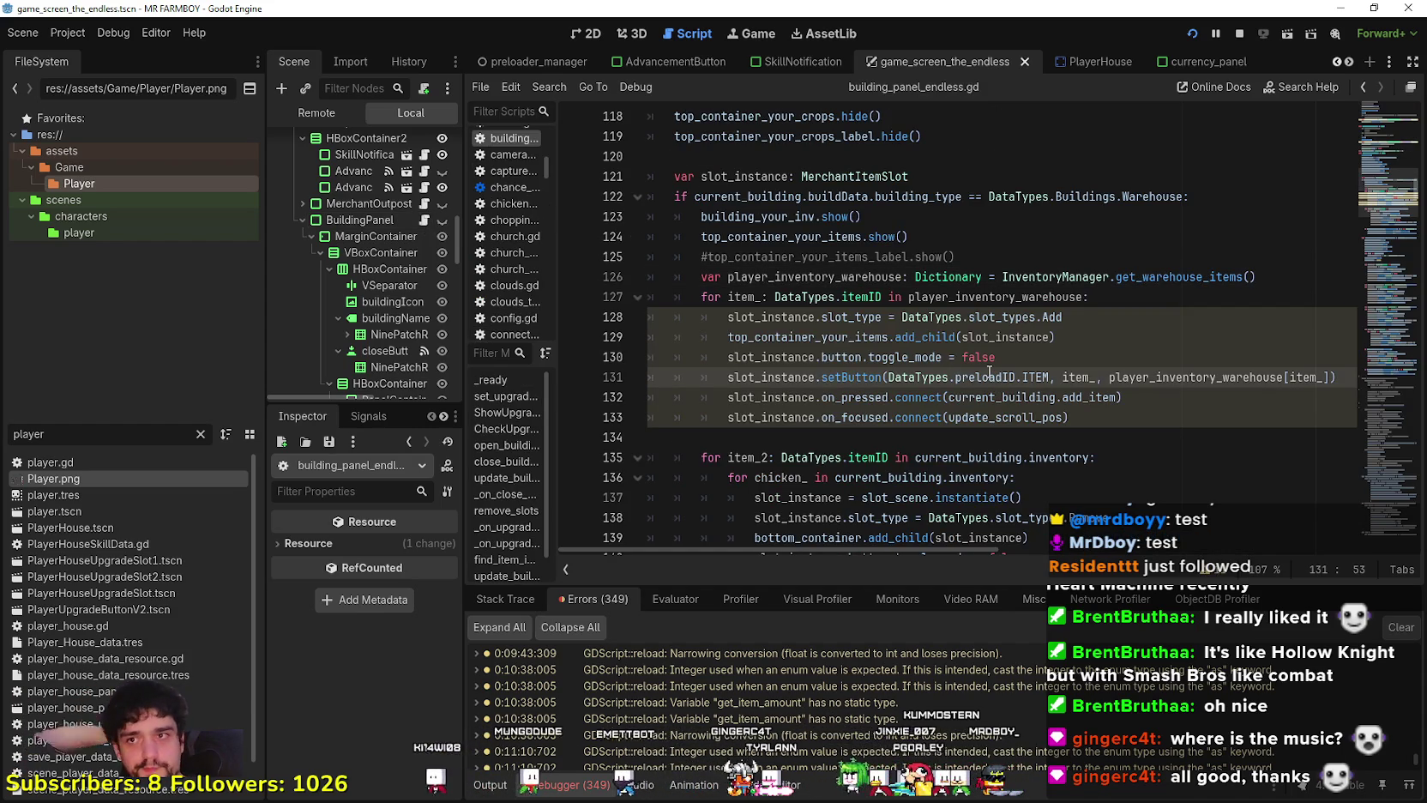
Inspect the warehouse loop header on line 127 of building_panel_endless.gd.
key("alt+Left")
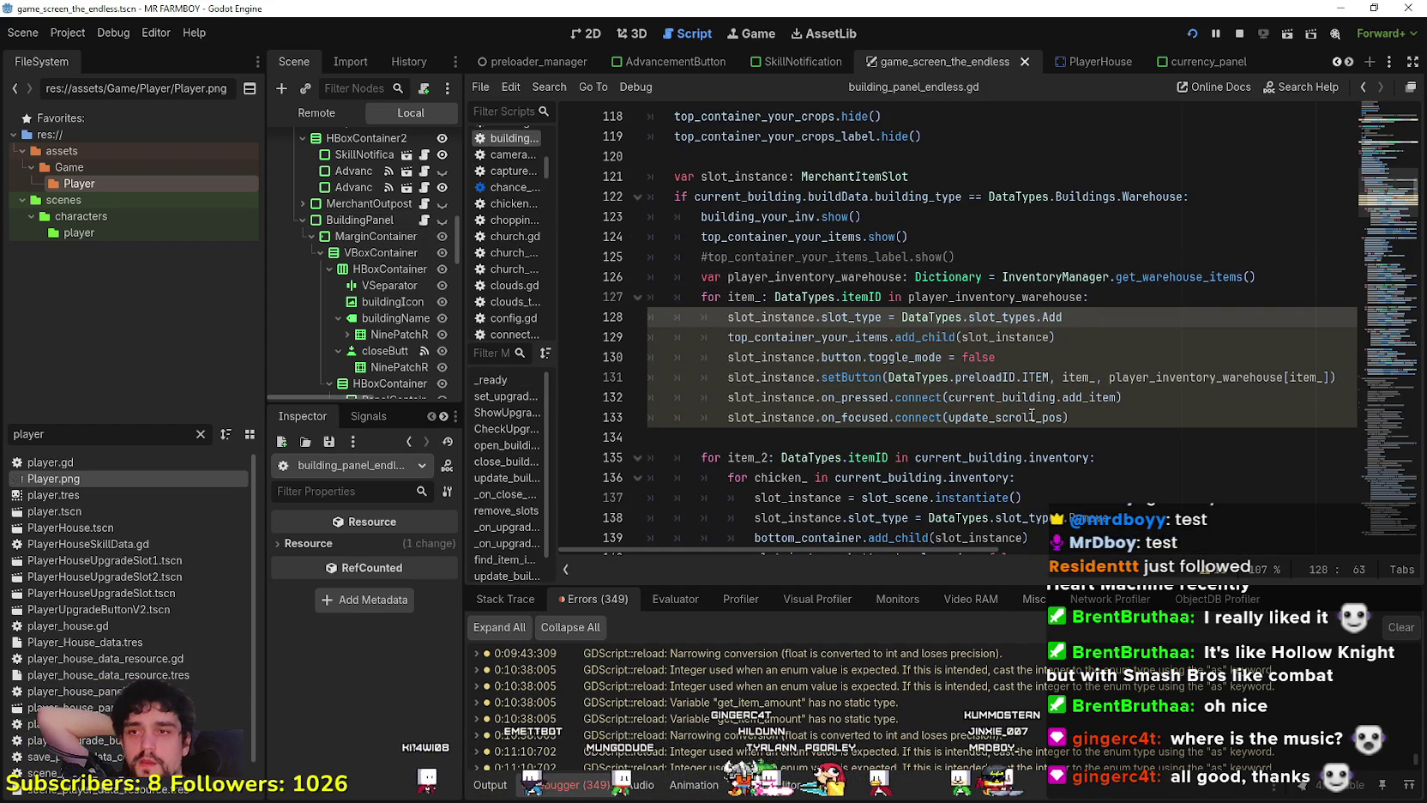
scroll(981, 424, "down", 3)
scroll(905, 243, "up", 1)
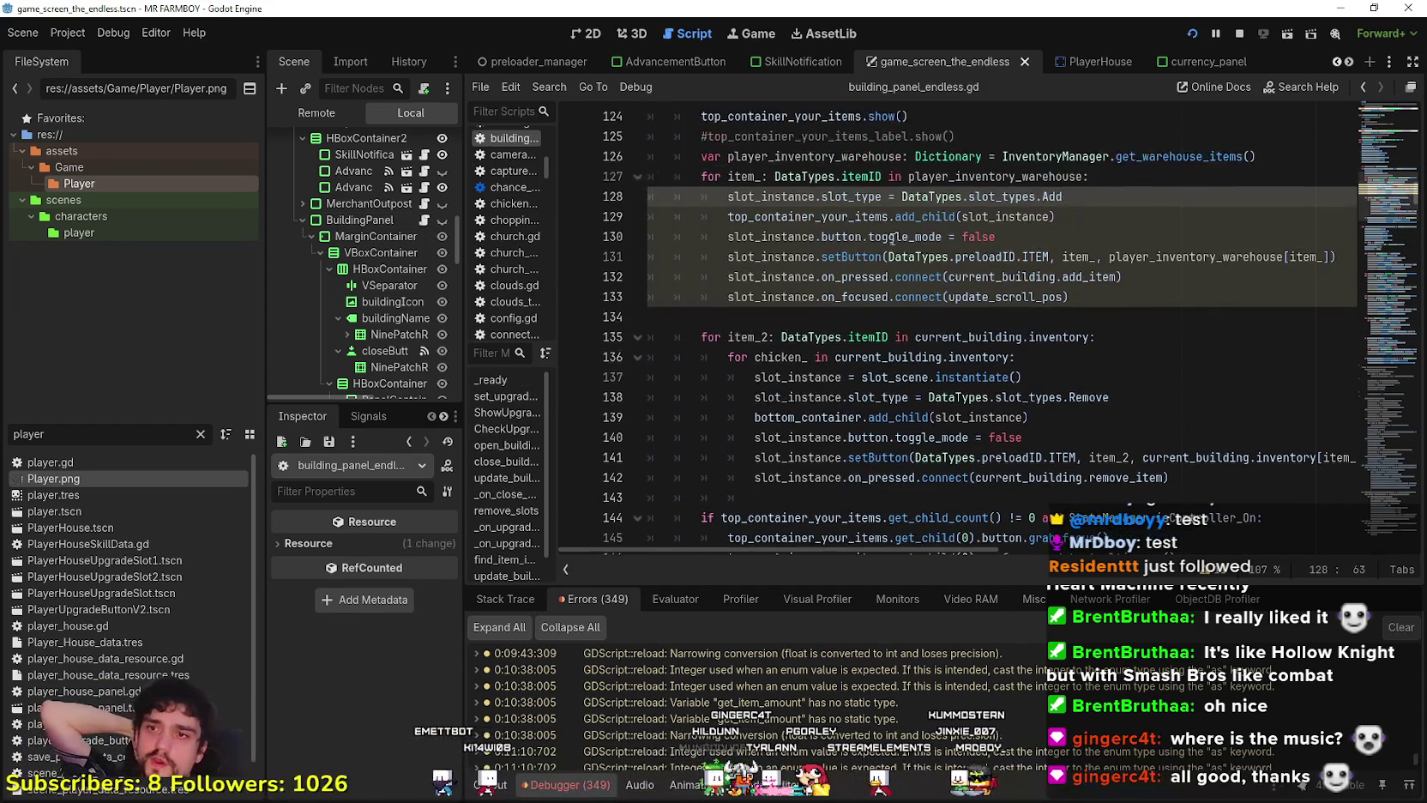
mouse_move(868, 235)
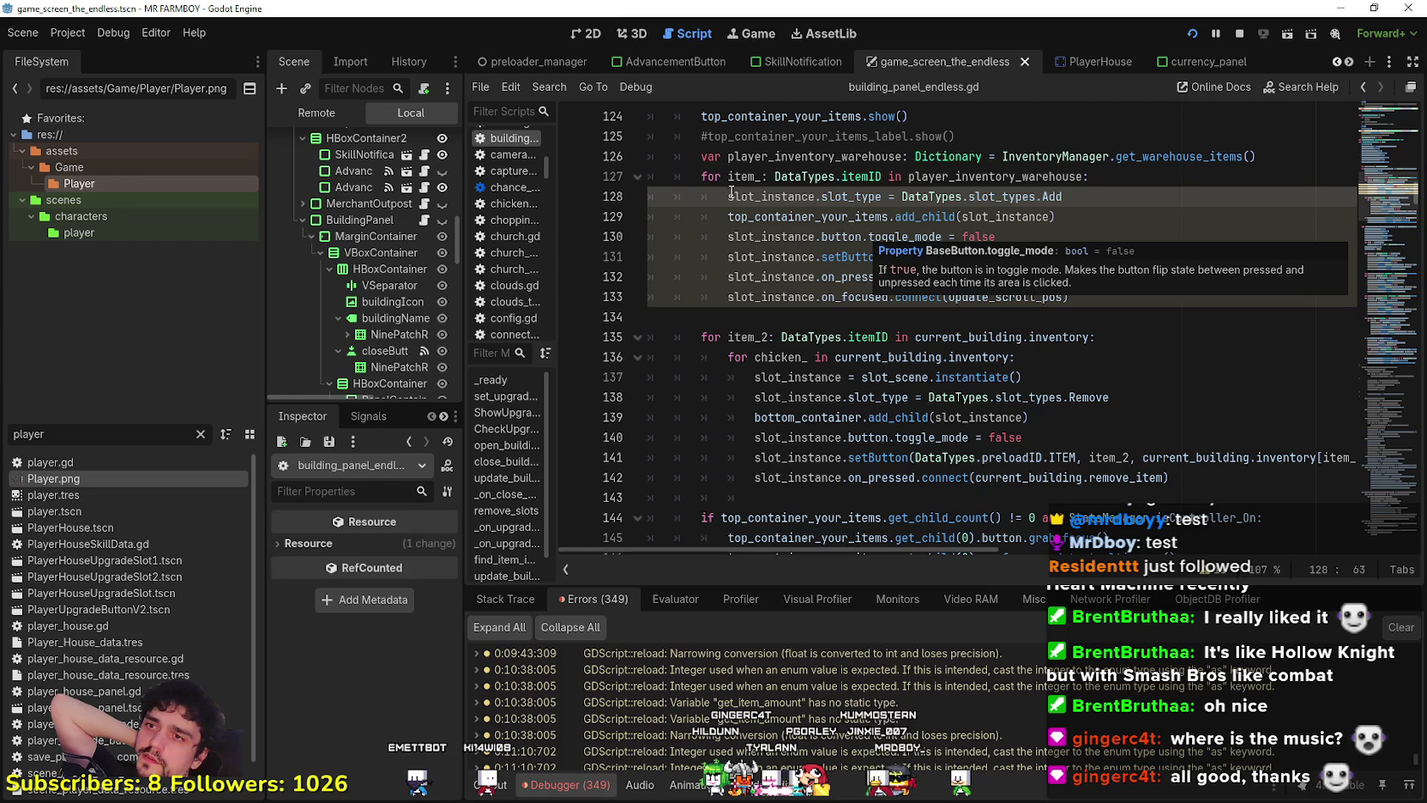
left_click_drag(727, 177, 837, 180)
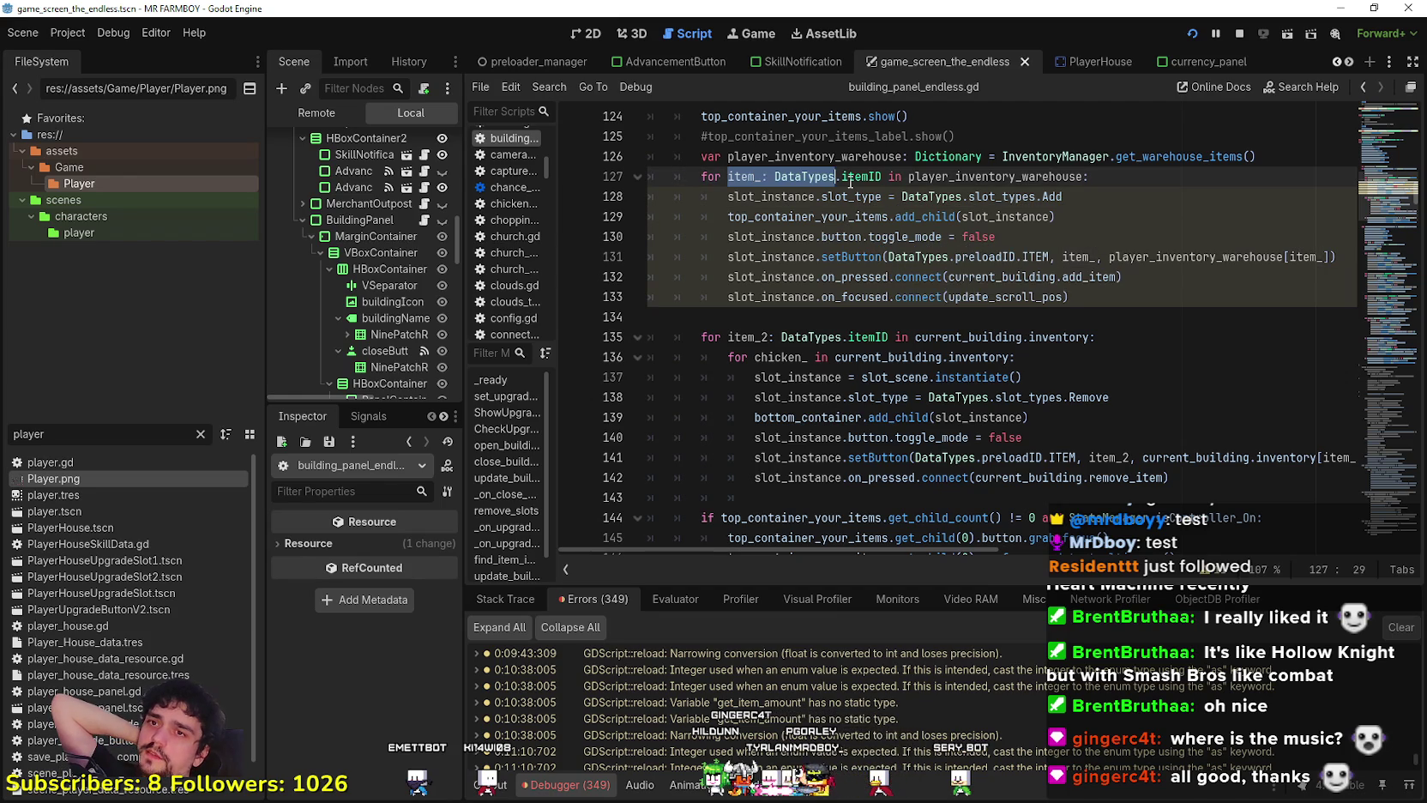
double_click(1032, 177)
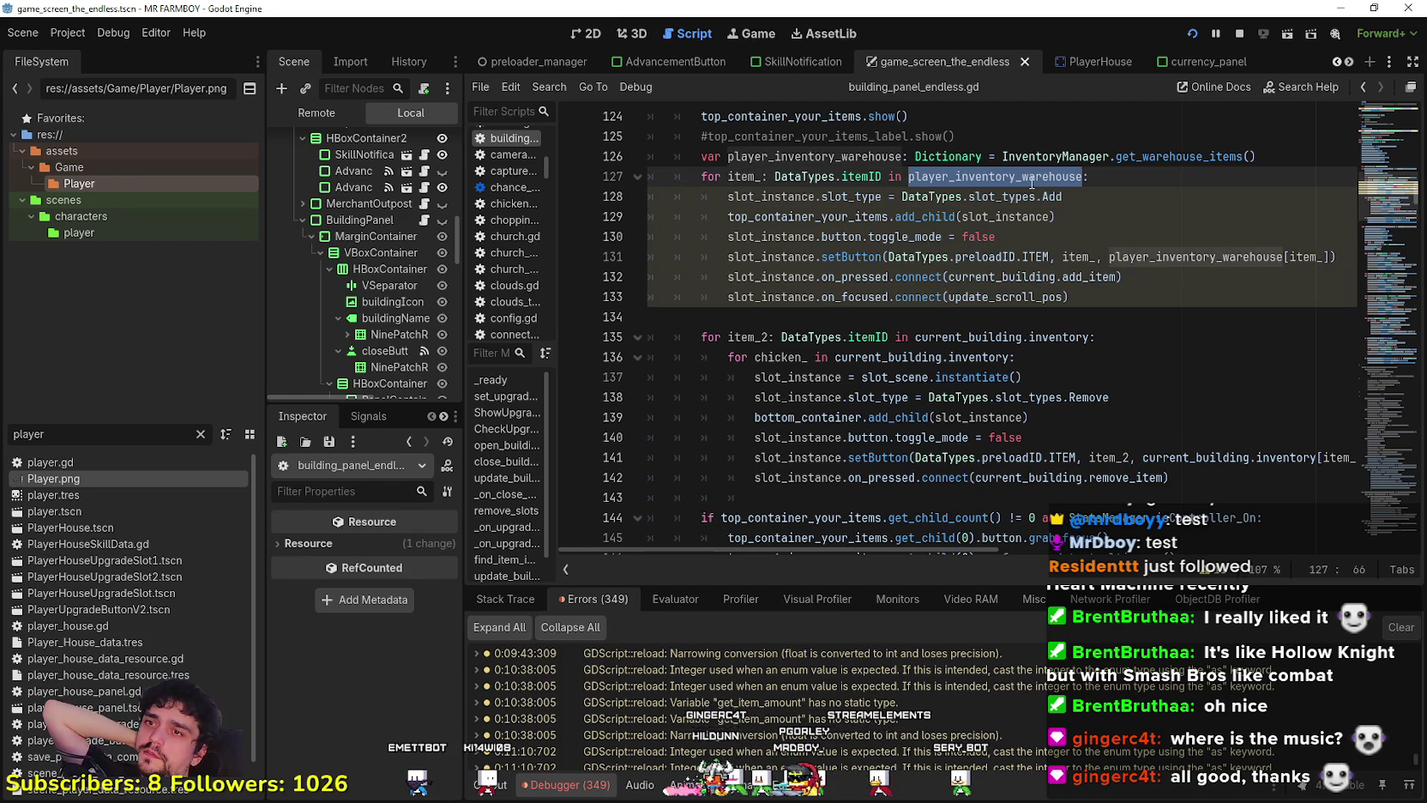
triple_click(868, 176)
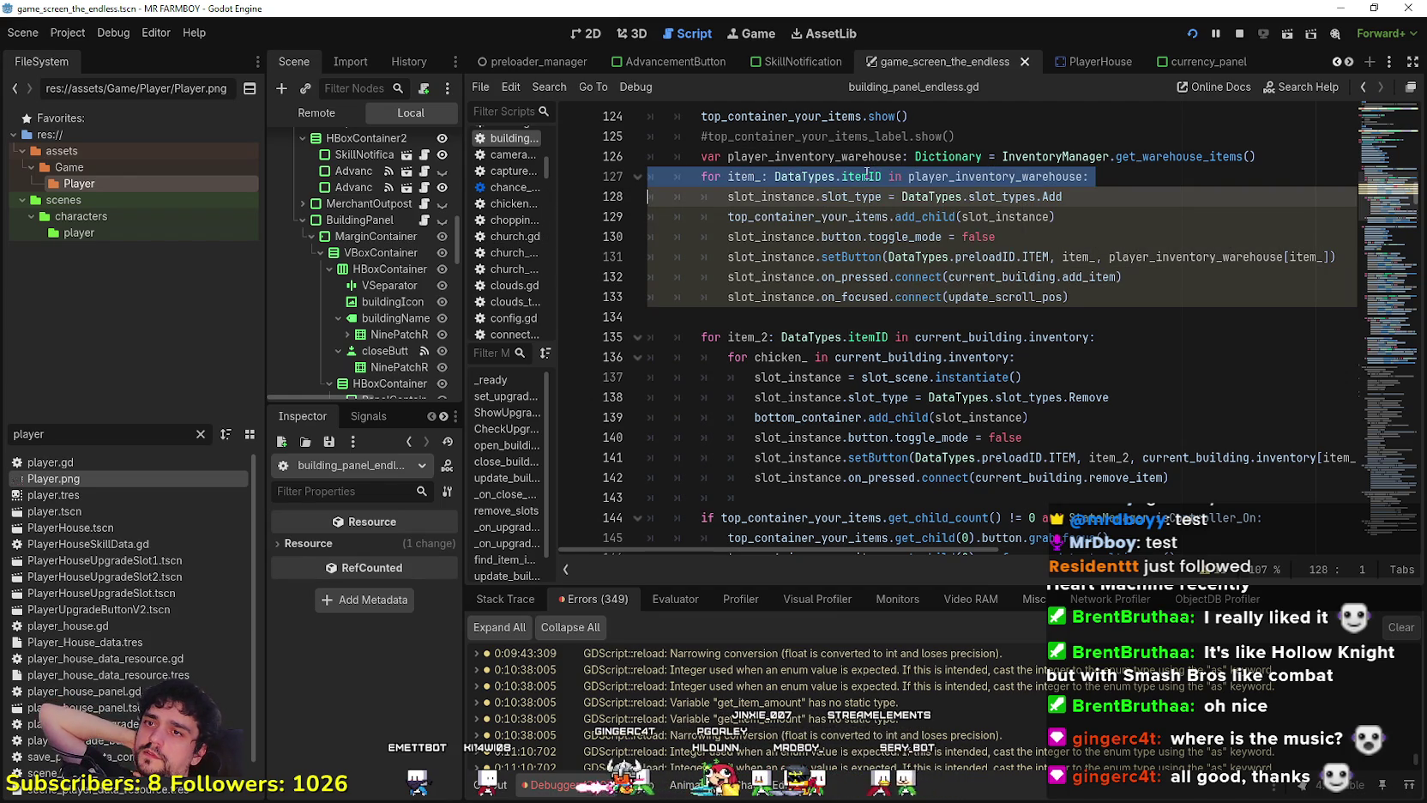
left_click(781, 196)
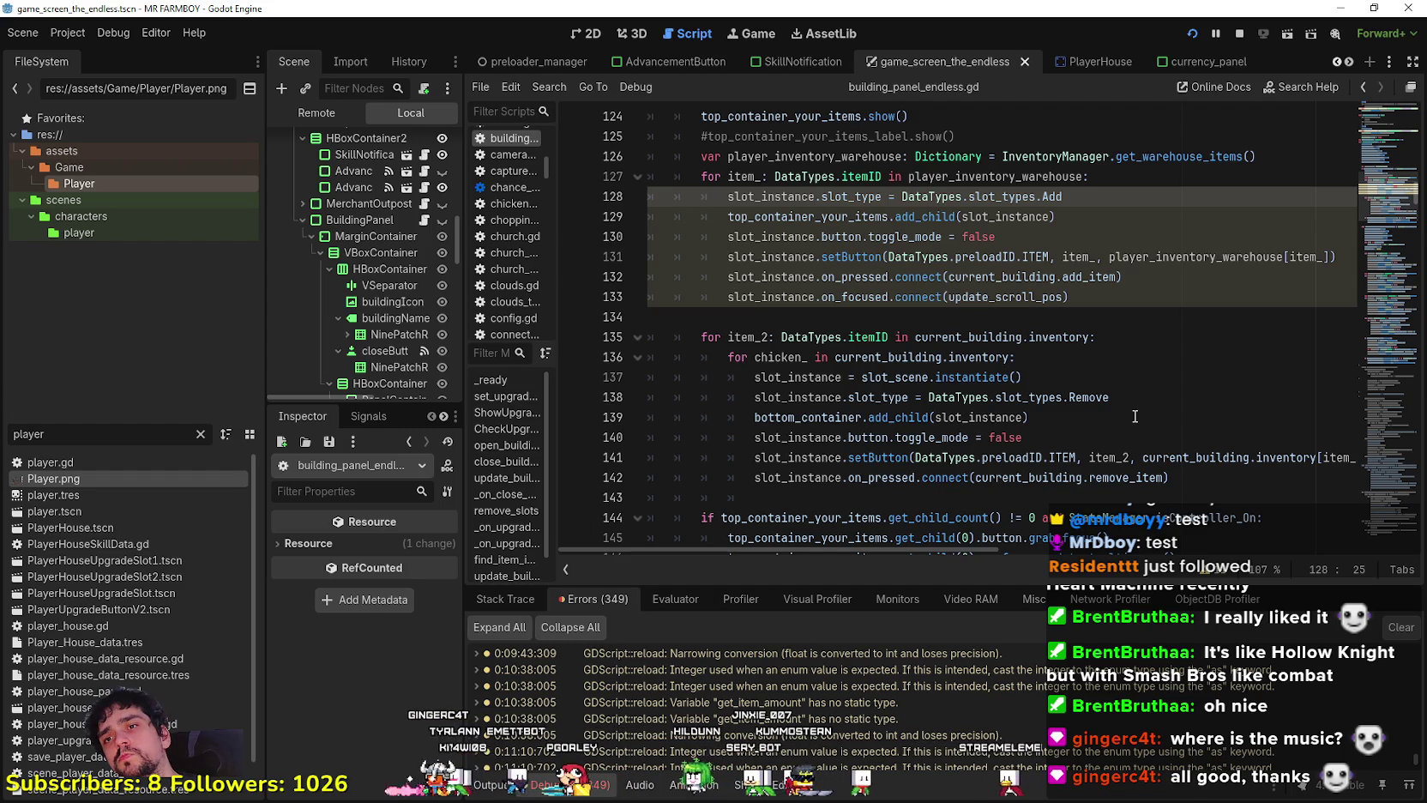
Compare with the chicken loop's slot instantiation and add a blank line at the warehouse loop's start.
left_click(1075, 357)
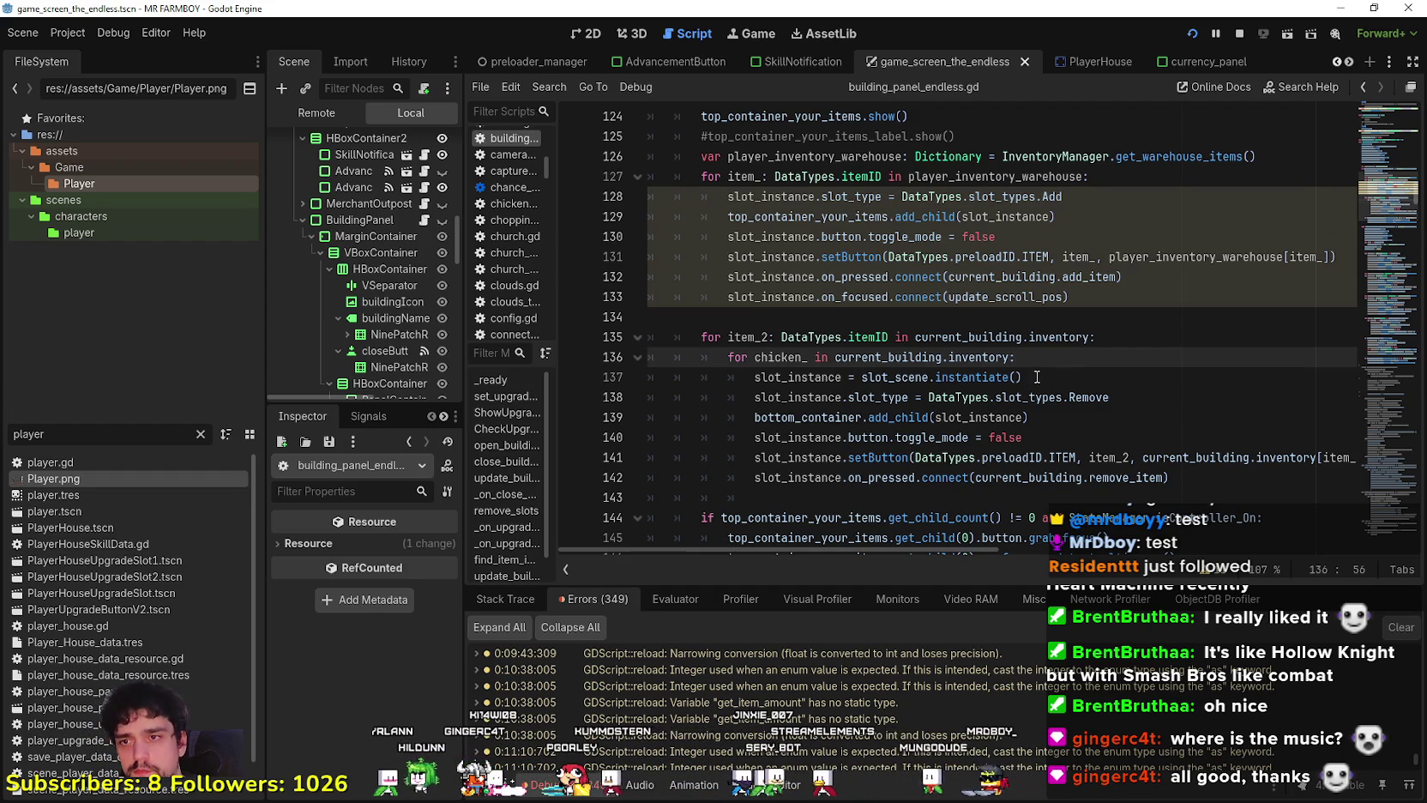
left_click_drag(1036, 378, 754, 377)
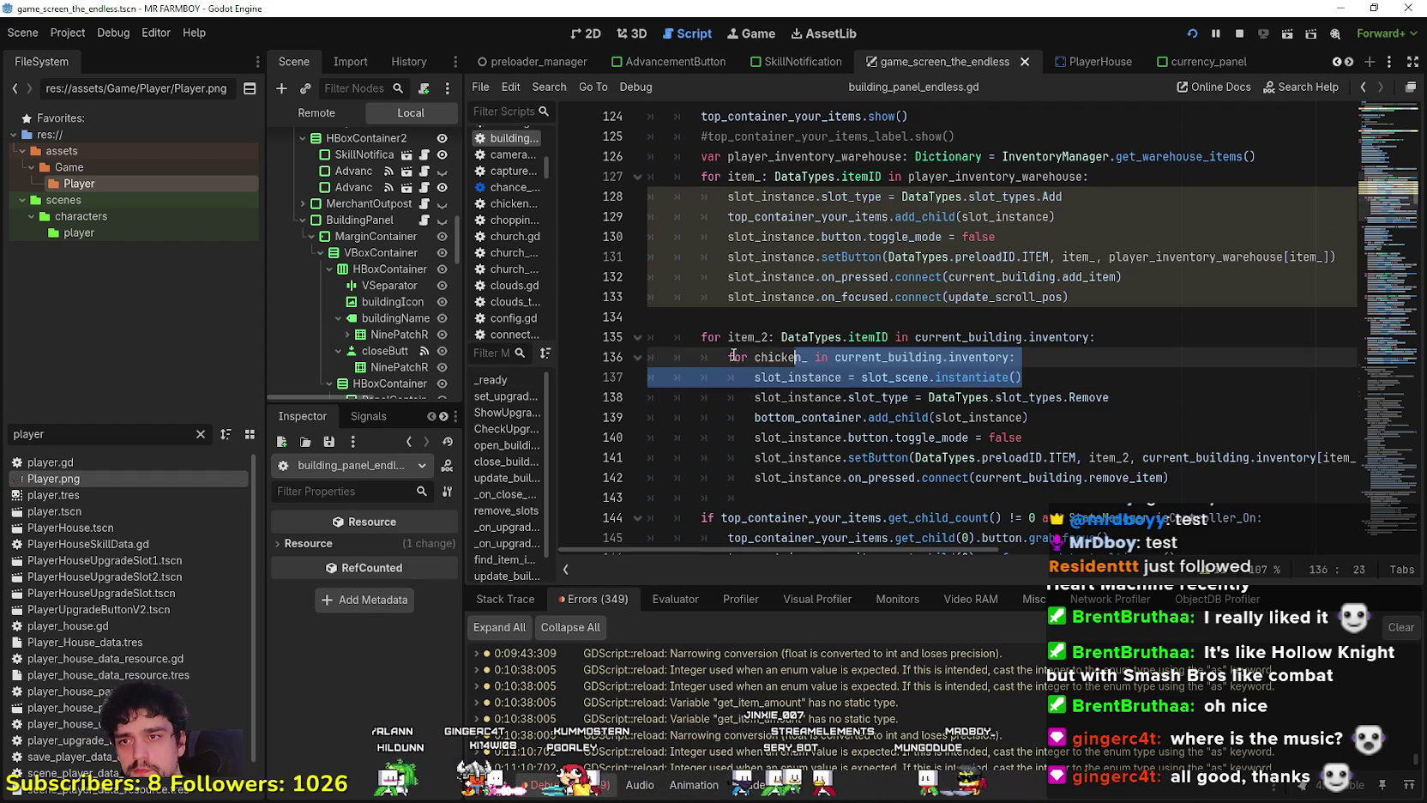
left_click(1136, 177)
key("Return")
key("Return")
key("ctrl+z")
mouse_move(1042, 399)
left_mouse_down()
mouse_move(788, 403)
mouse_move(1056, 398)
left_mouse_up()
key("ctrl+c")
left_click(758, 399)
right_click(937, 399)
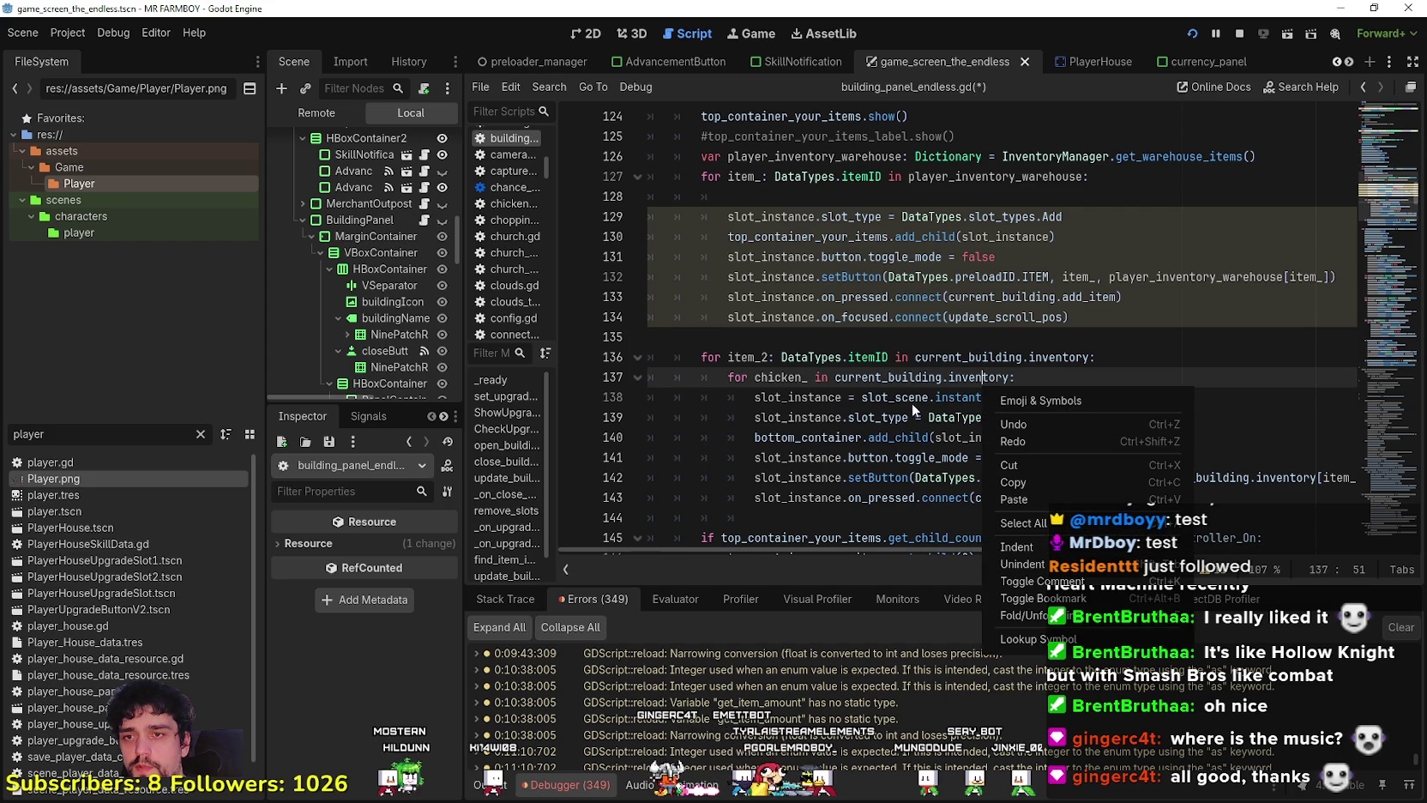
Copy the slot instantiate statement from the second loop into line 128.
left_click_drag(754, 399, 976, 399)
left_click(1046, 401, "shift")
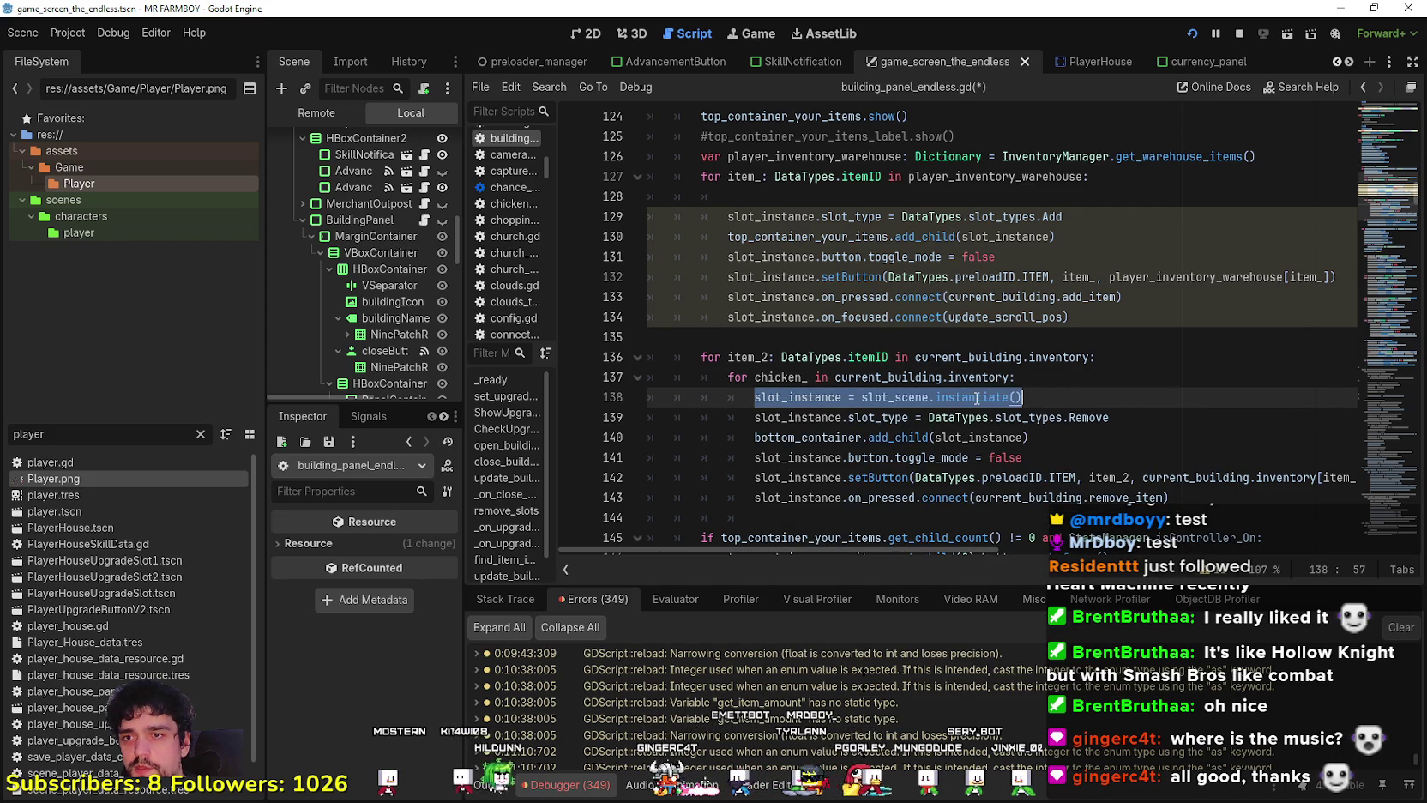
right_click(975, 399)
left_click(1006, 495)
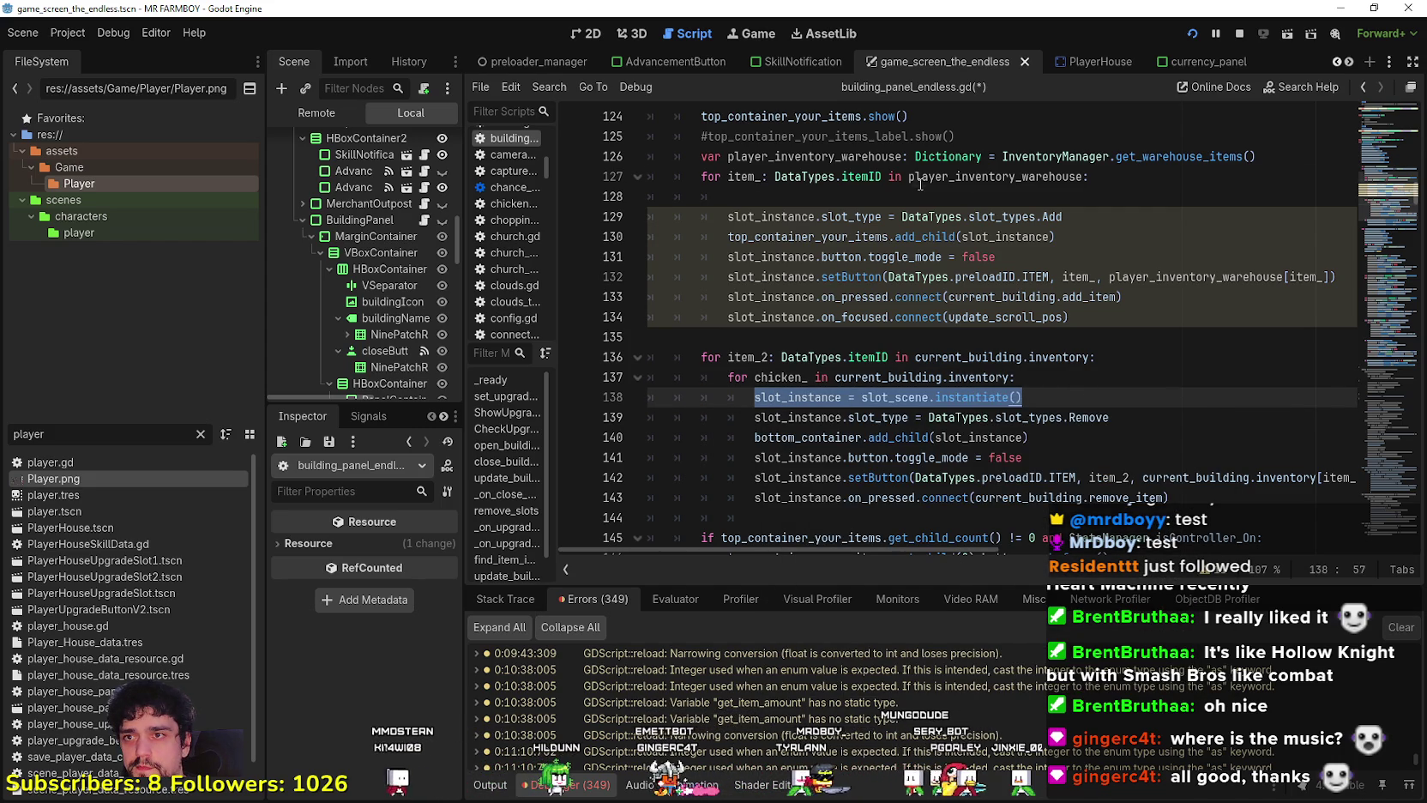
left_click(1270, 196)
key("ctrl+v")
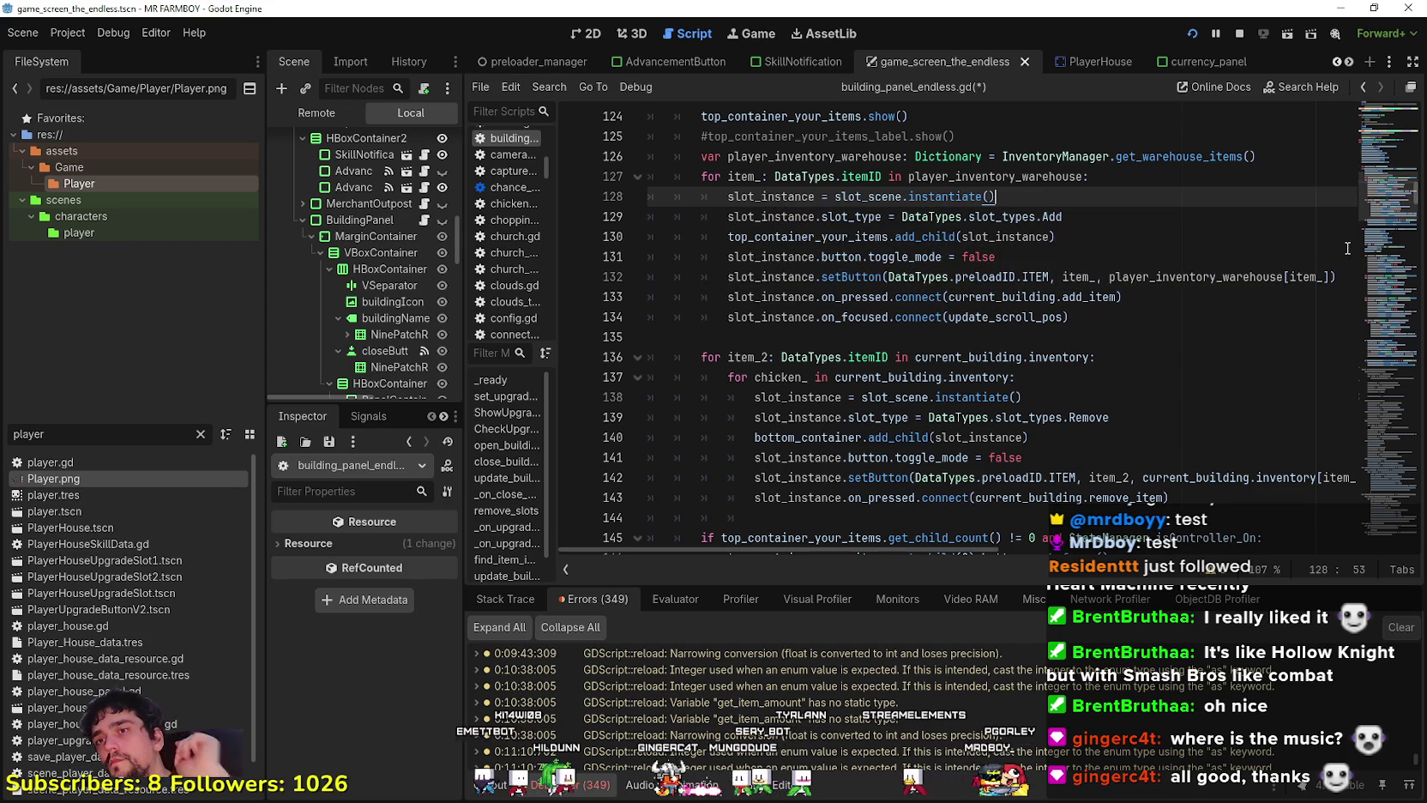
Replace player_inventory_warehouse in the loop header with InventoryManager.get_warehouse_items().
left_click_drag(1001, 157, 1335, 161)
key("ctrl+c")
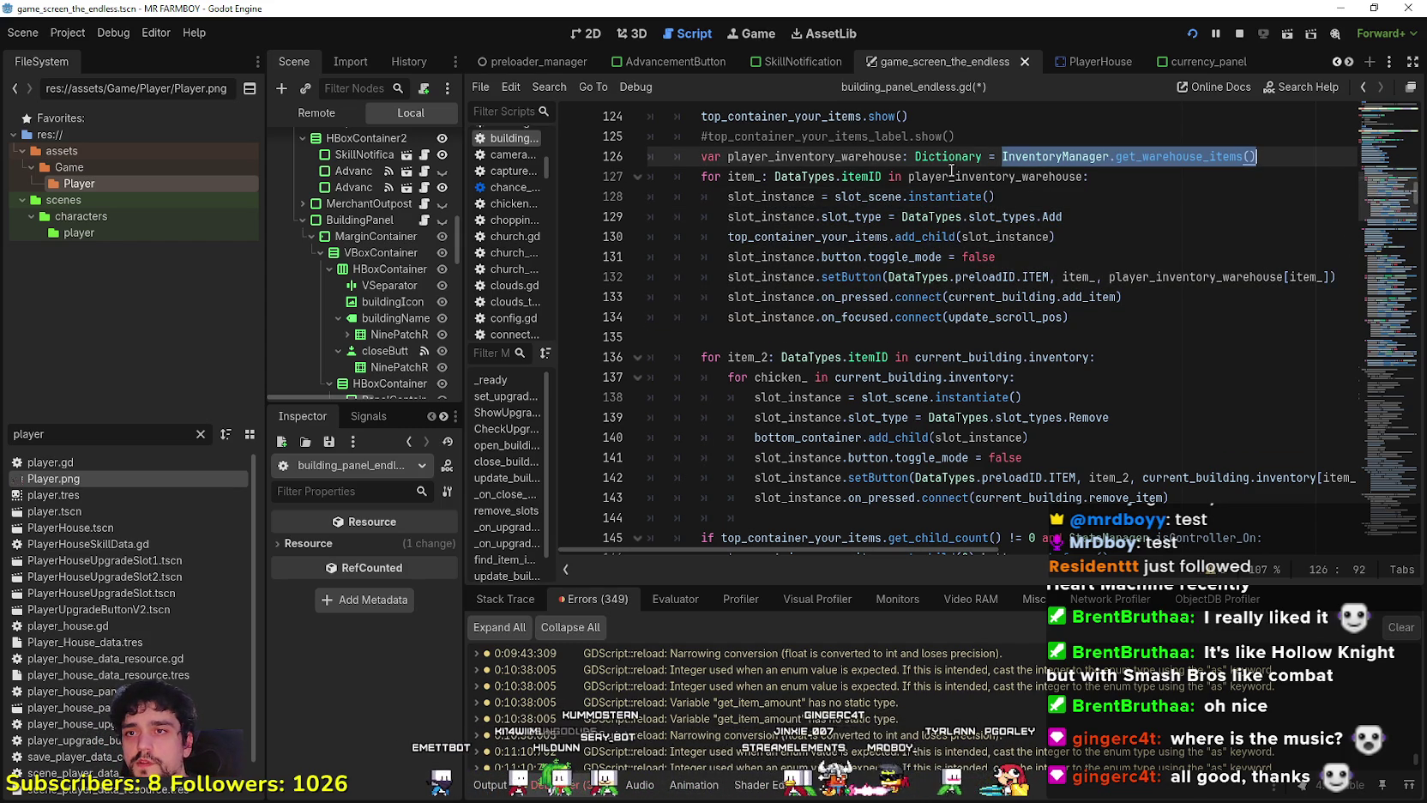
double_click(931, 176)
key("ctrl+v")
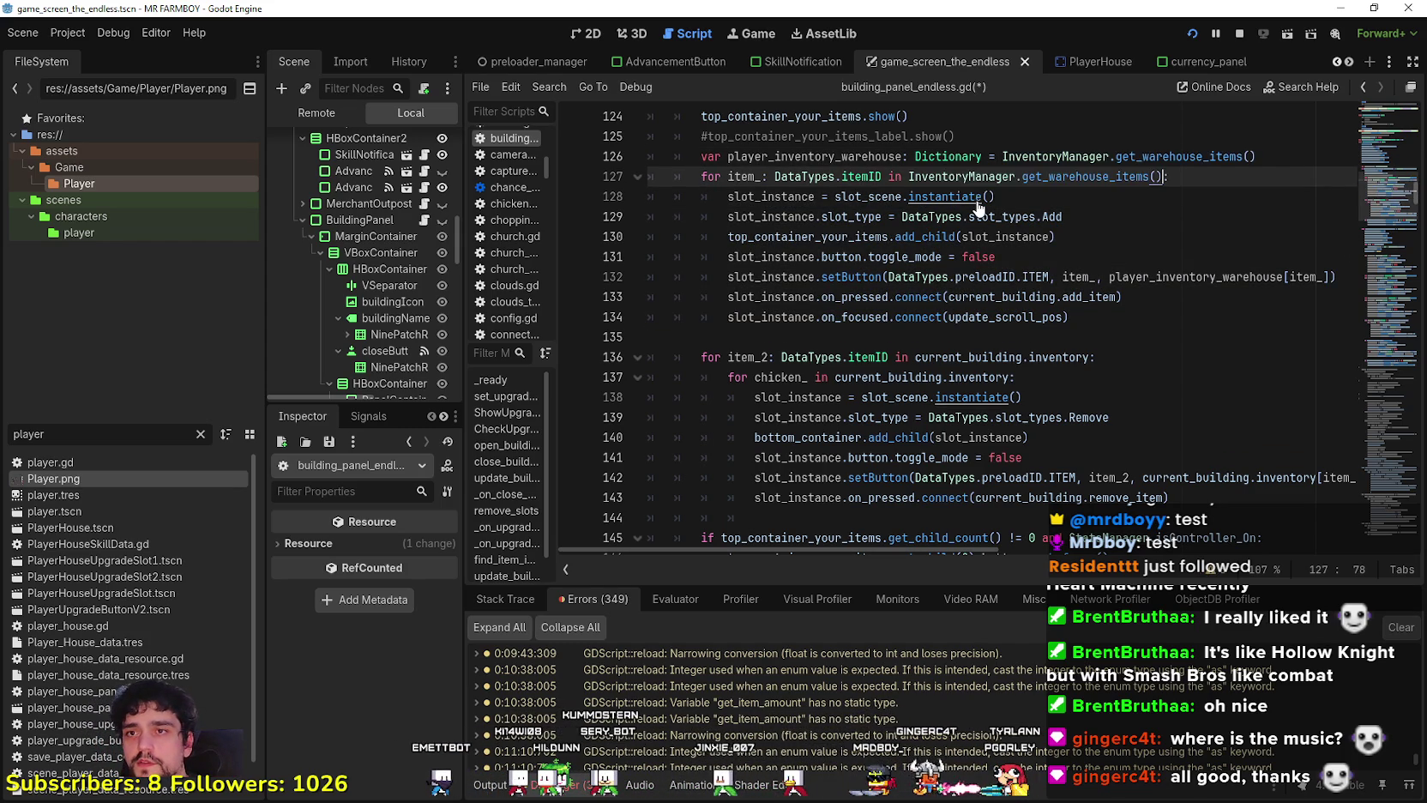
left_click(1072, 195)
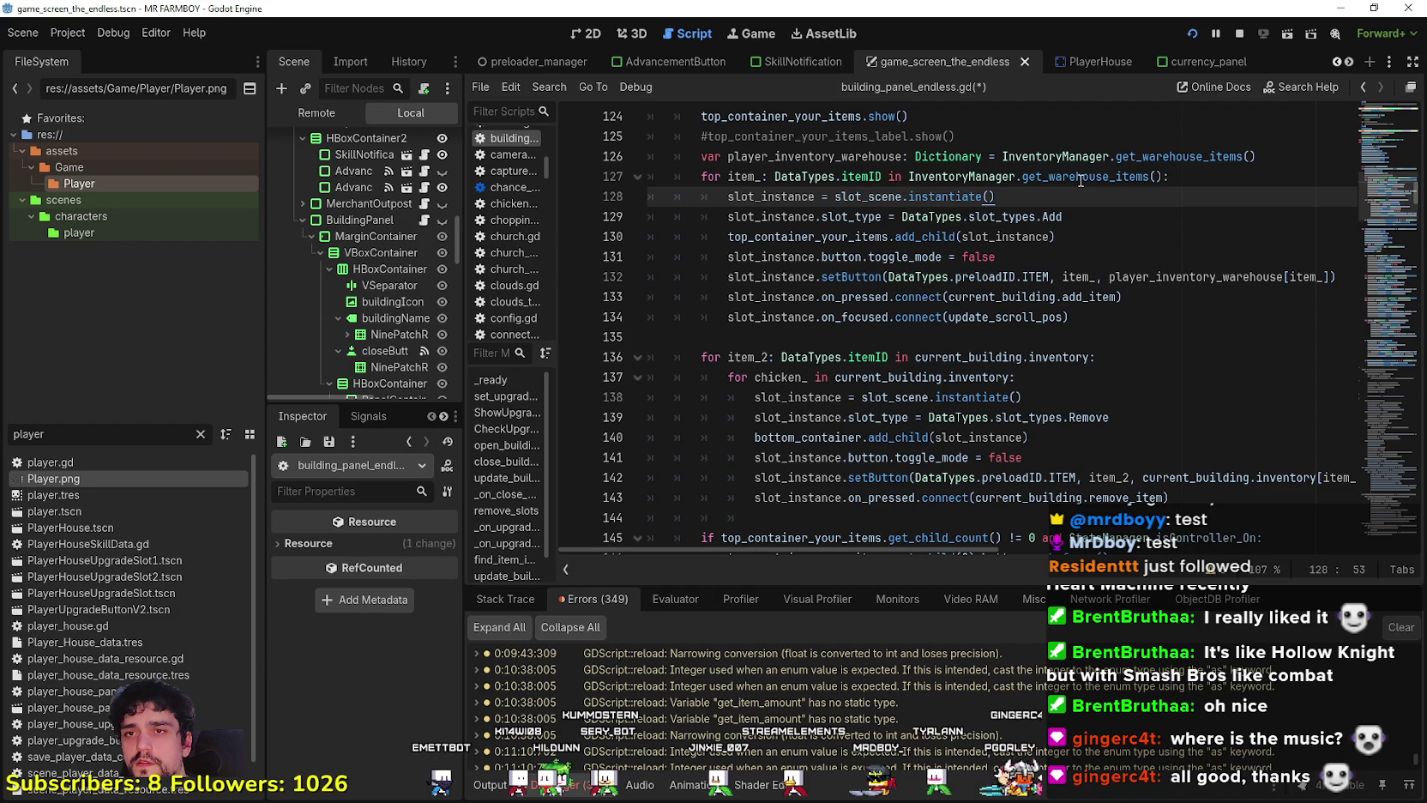
left_click(1077, 176)
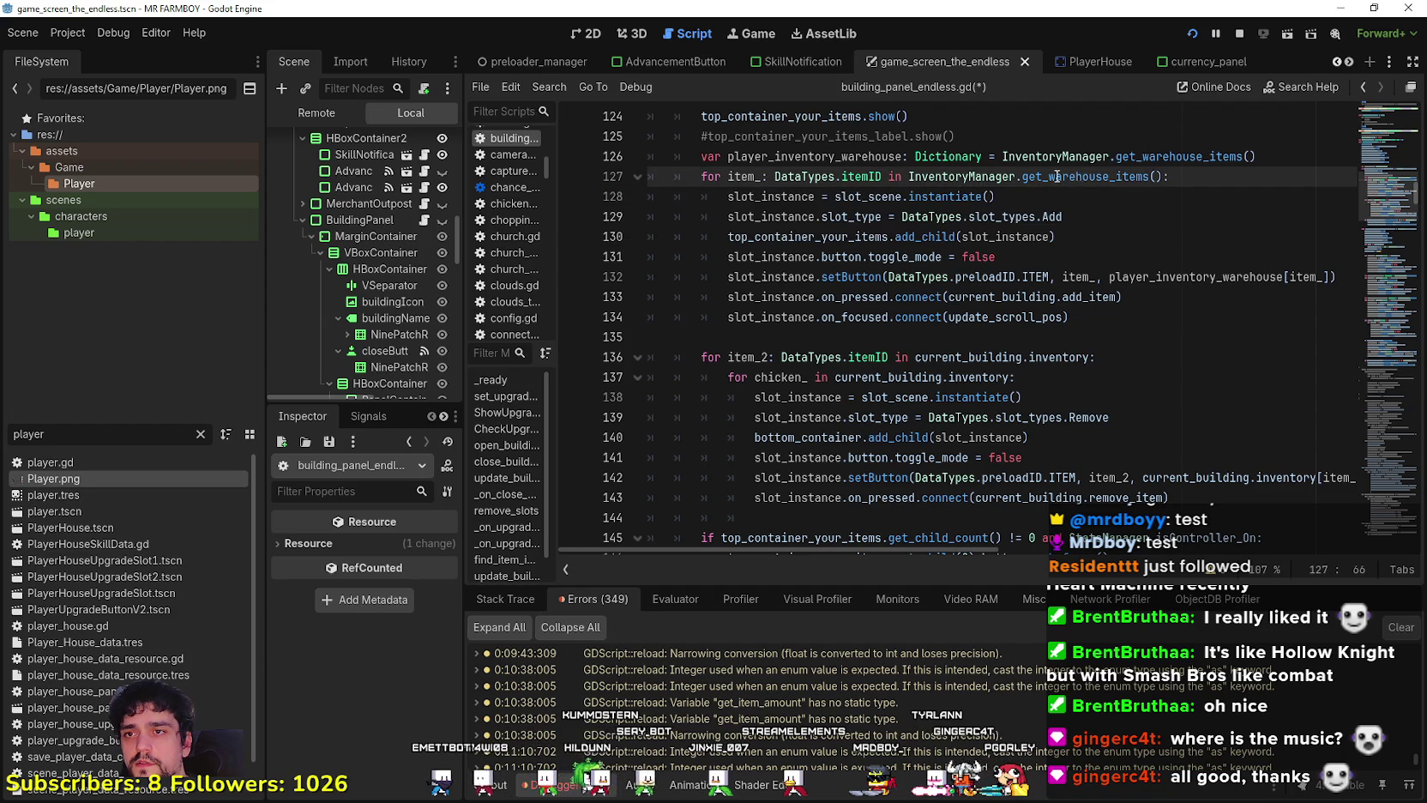
mouse_move(871, 176)
left_mouse_down()
mouse_move(728, 176)
mouse_move(765, 176)
left_mouse_up()
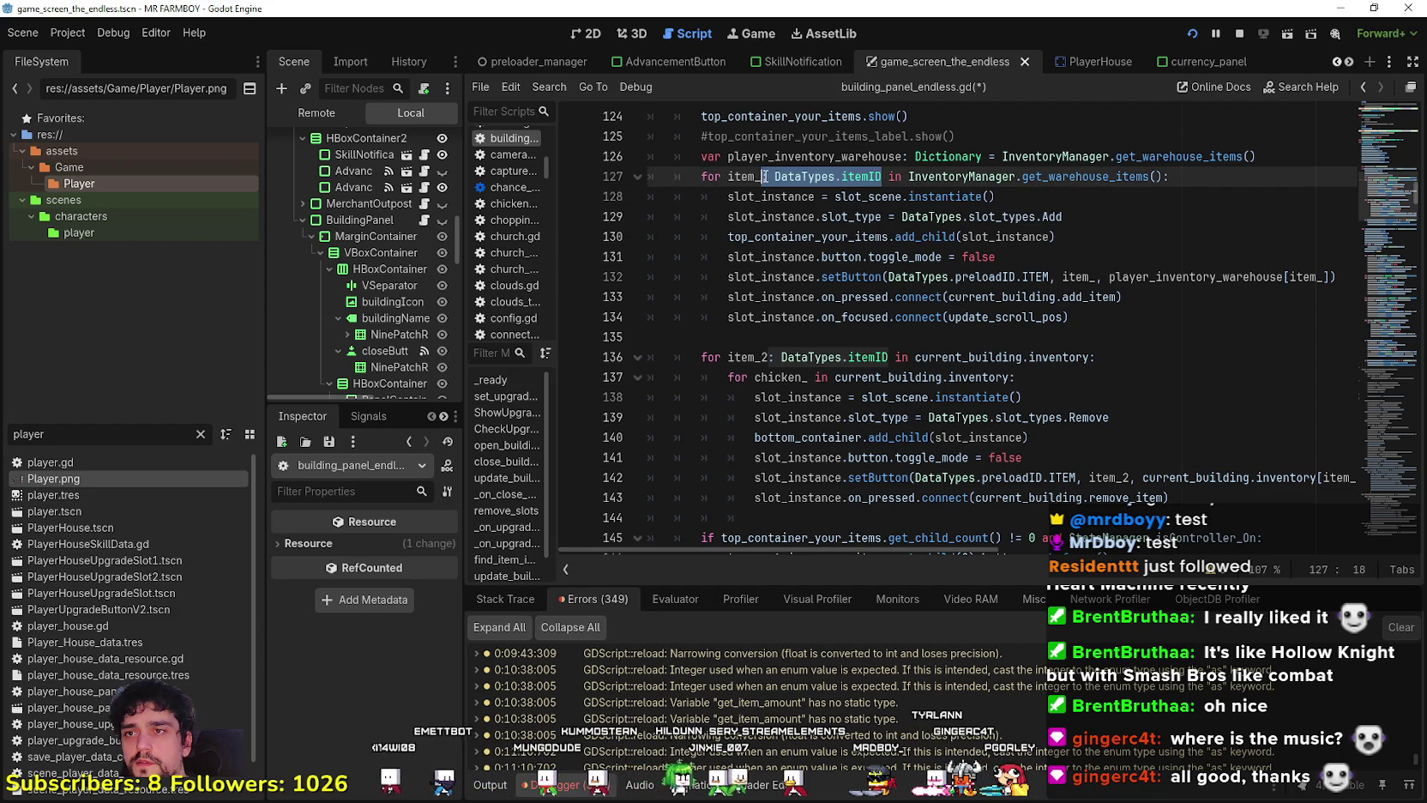
key("BackSpace")
left_click(825, 193)
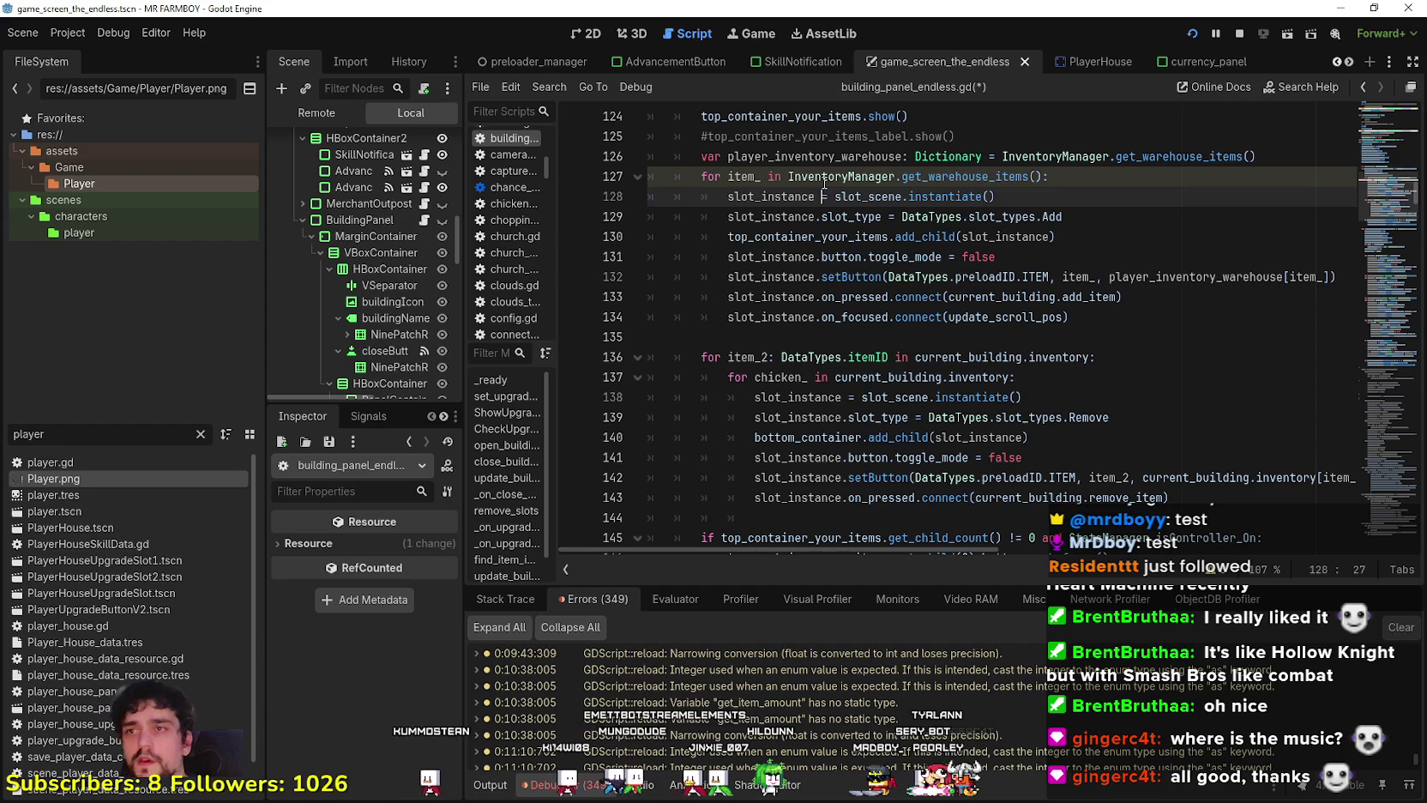
key("ctrl+z")
Delete the now-redundant player_inventory_warehouse variable line.
left_click(1277, 160)
mouse_move(1277, 159)
left_mouse_down()
mouse_move(648, 157)
mouse_move(630, 145)
left_mouse_up()
key("BackSpace")
key("BackSpace")
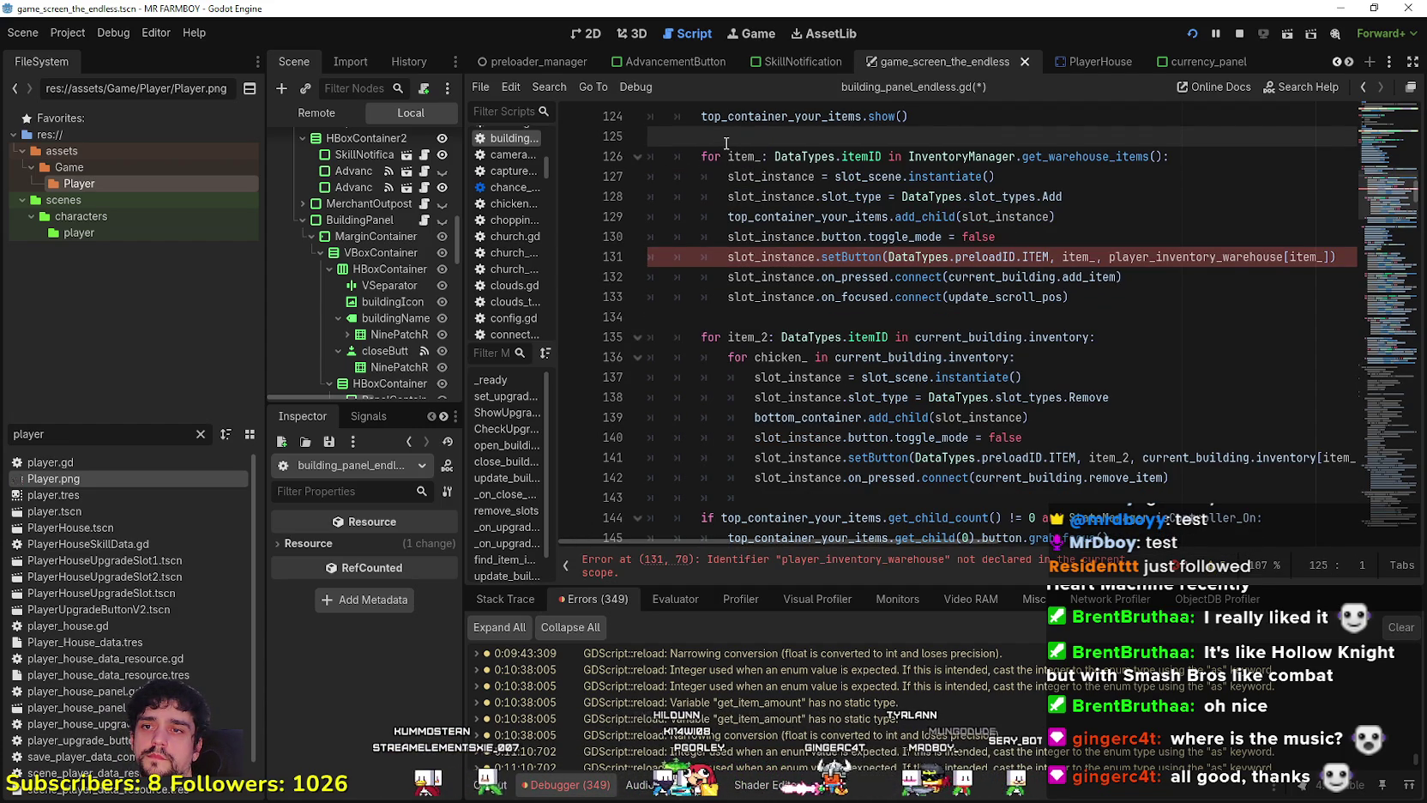
Delete the blank line and make setButton read amounts from InventoryManager.inventory[item_].
key("BackSpace")
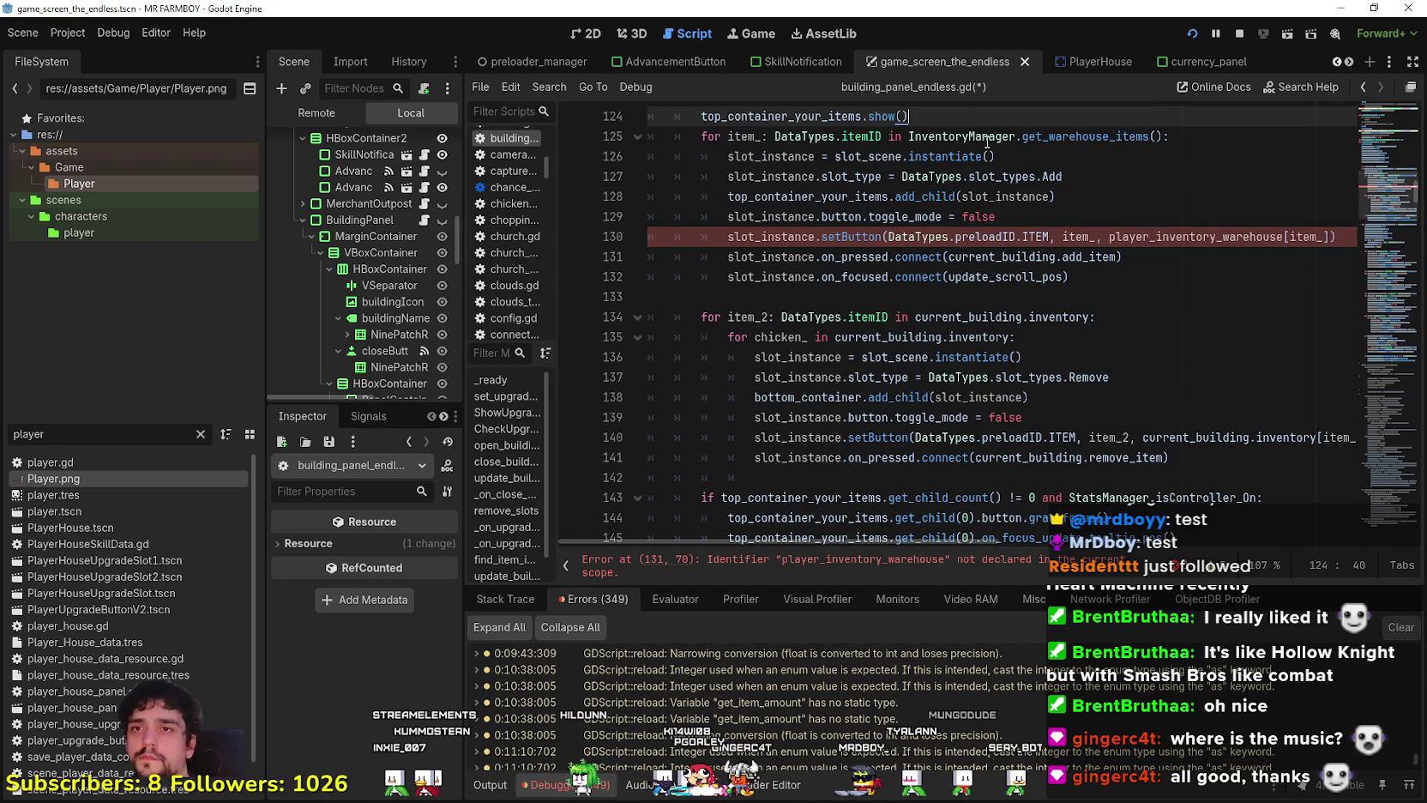
double_click(987, 140)
key("ctrl+c")
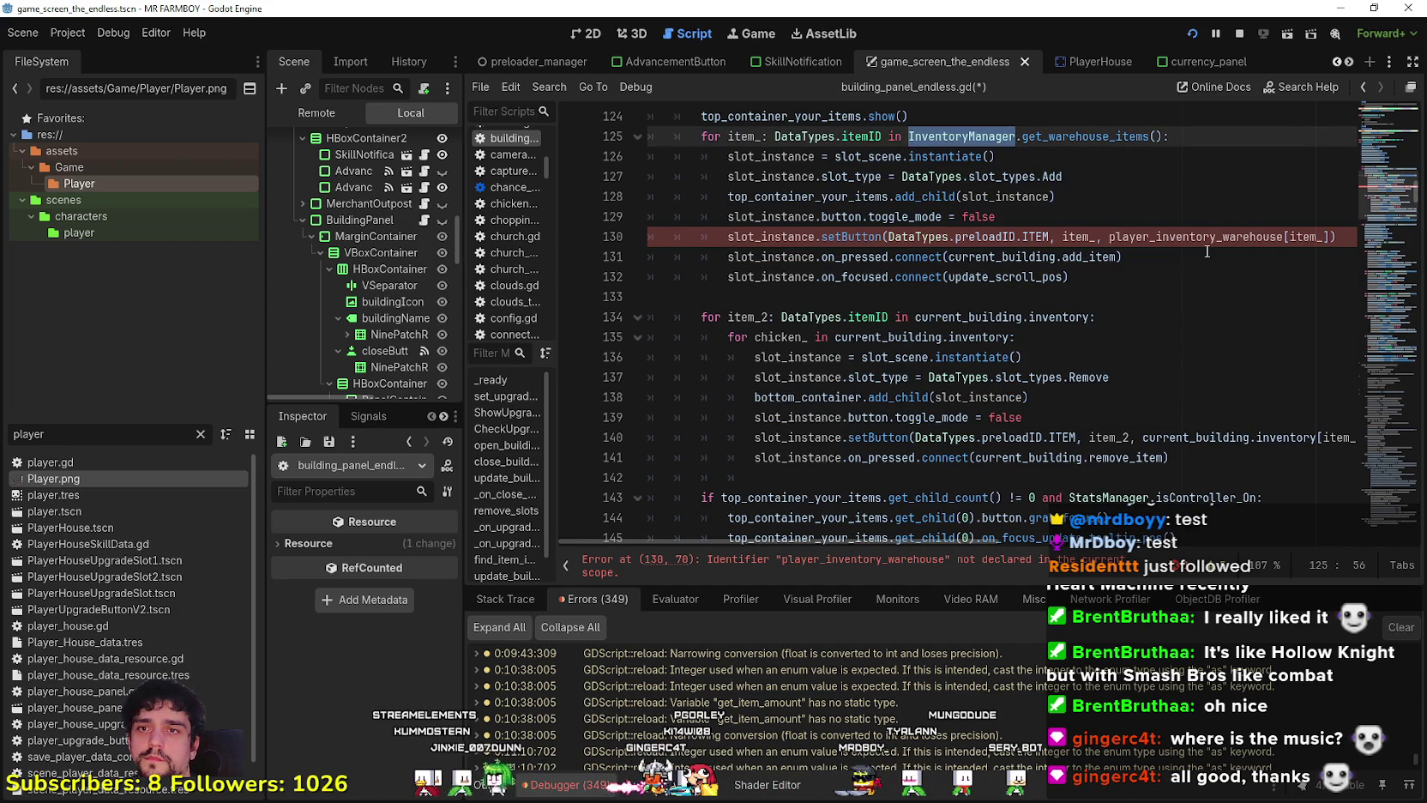
double_click(1199, 240)
key("ctrl+v")
type(".inve")
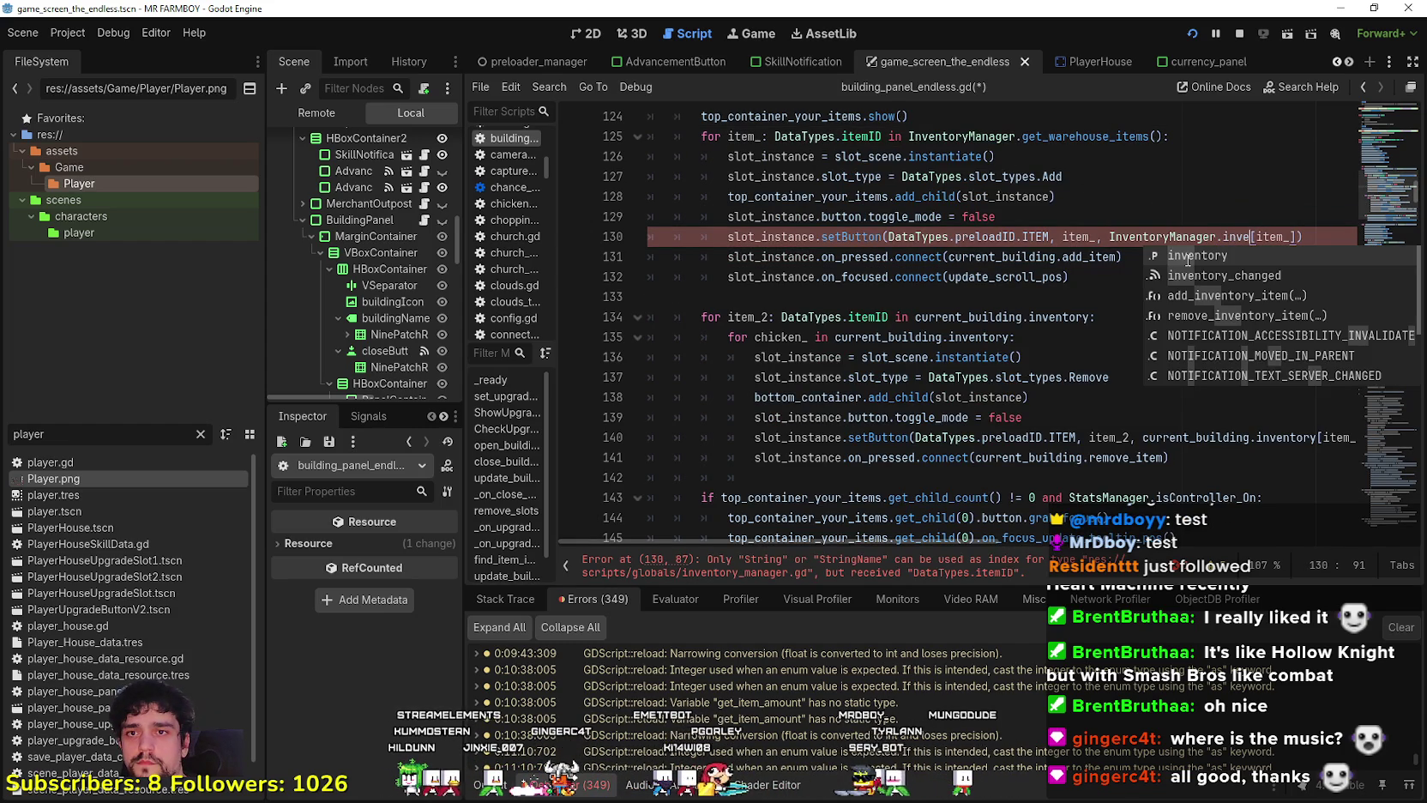
type("ntory")
key("Escape")
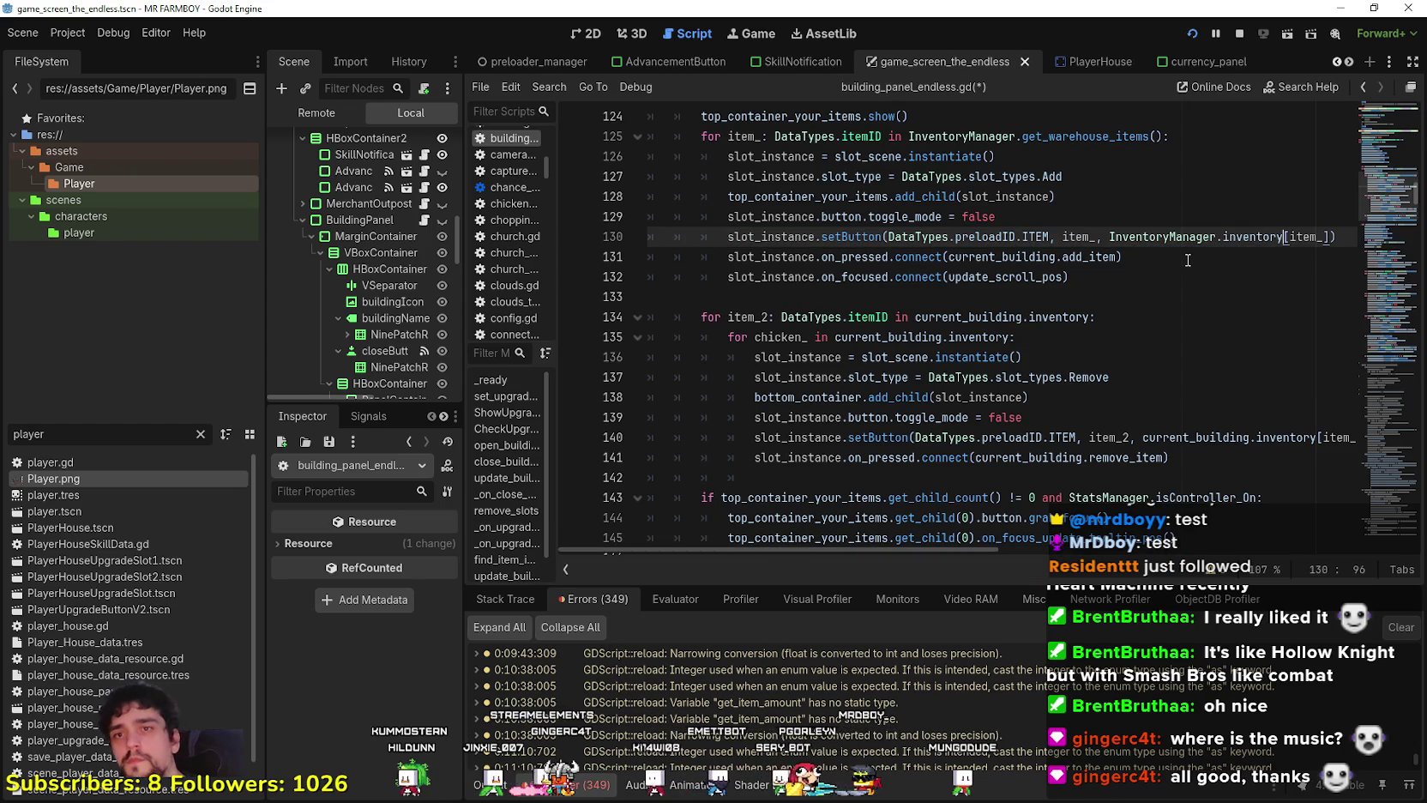
Save the script and bring up lookup options for the get_warehouse_items call on line 125.
left_click(1120, 257)
left_click(1079, 277)
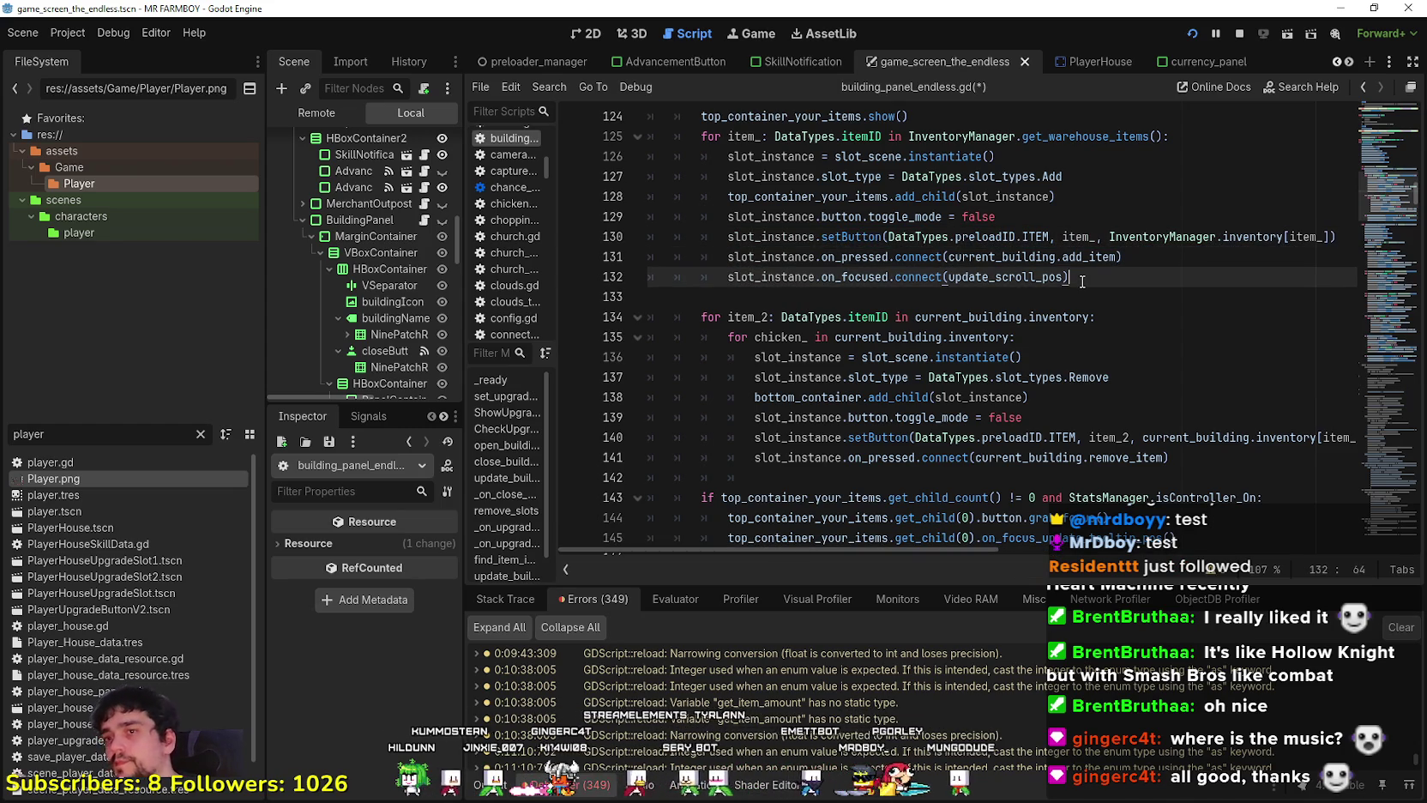
left_click(1085, 298)
key("ctrl+s")
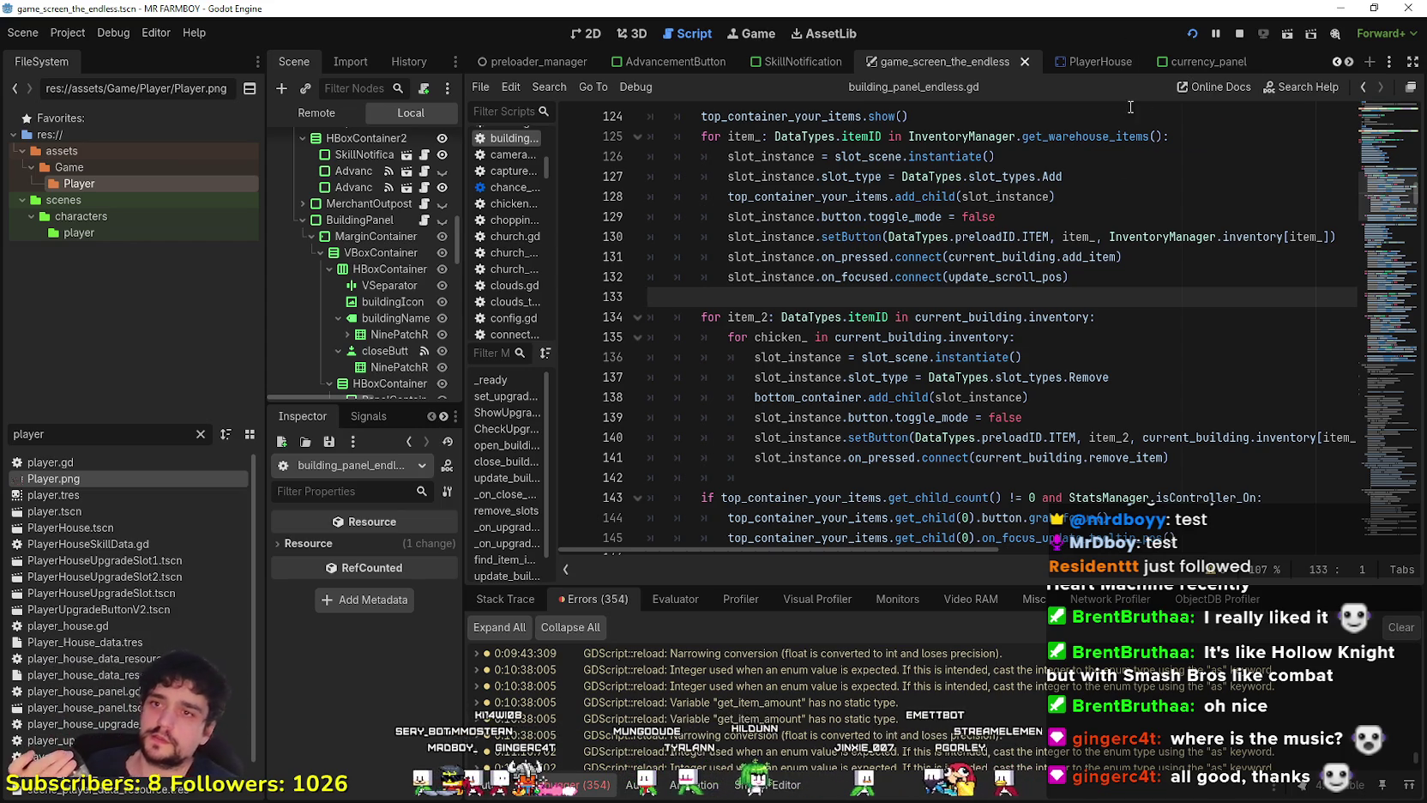
left_click(1175, 137)
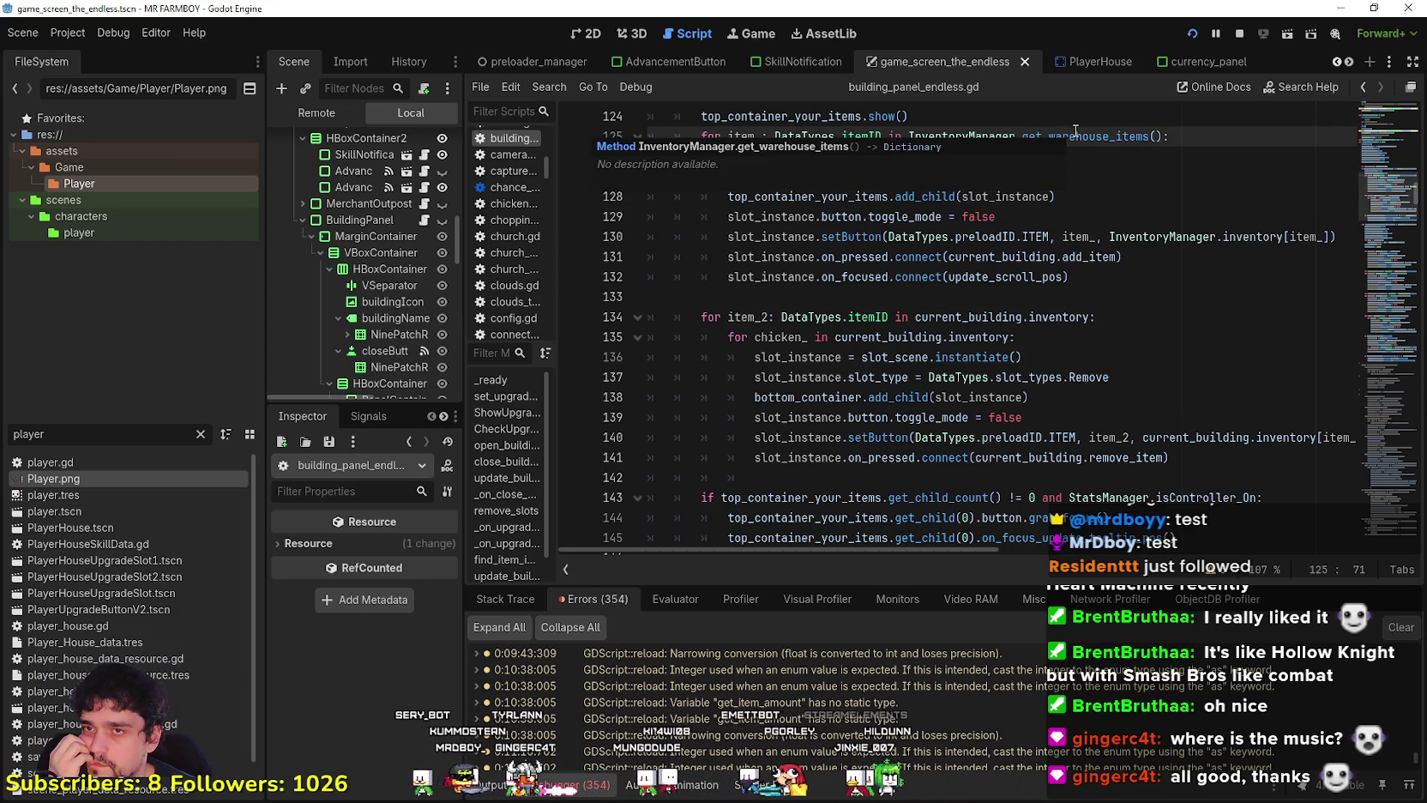
right_click(1079, 136)
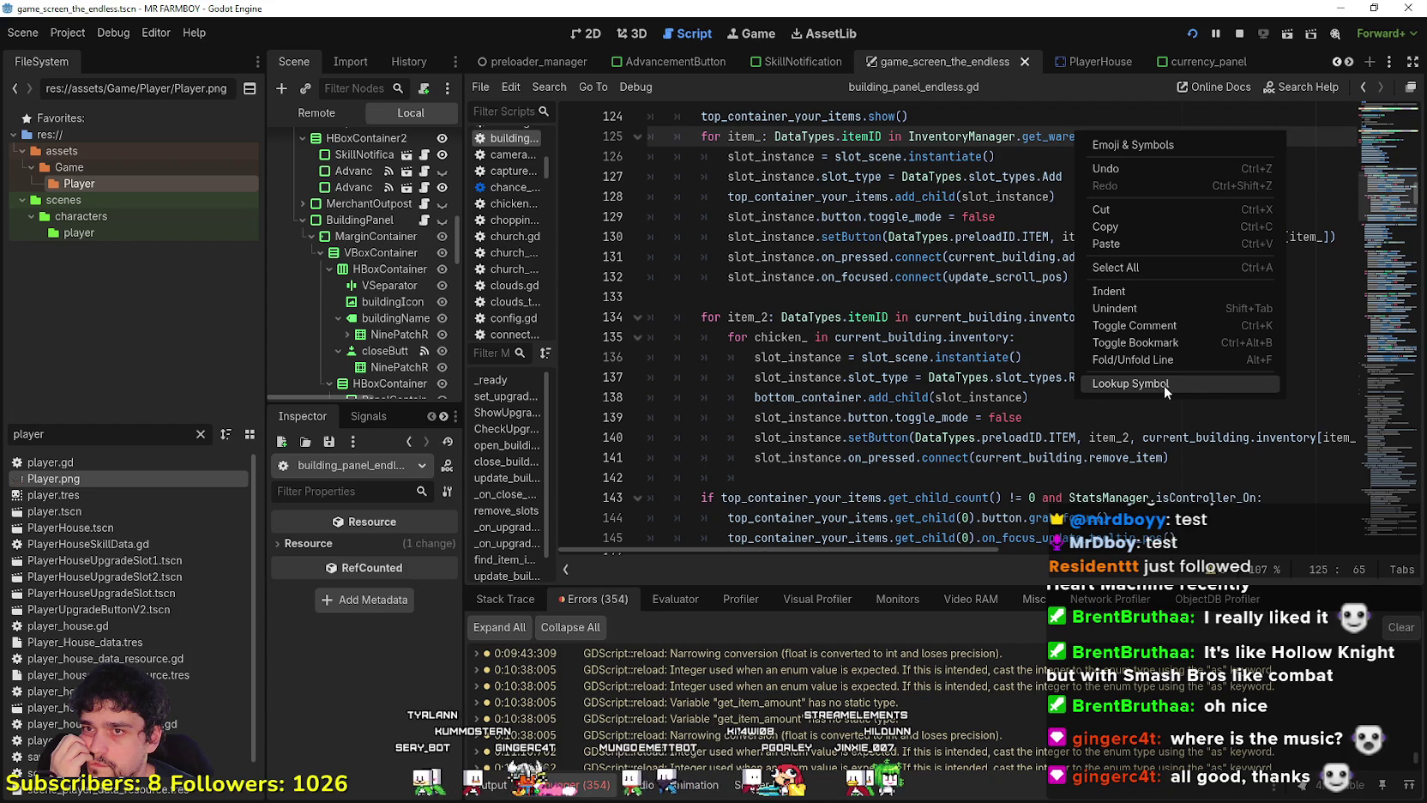
Jump to the get_warehouse_items definition and change its return type from Dictionary to Array.
left_click(1163, 385)
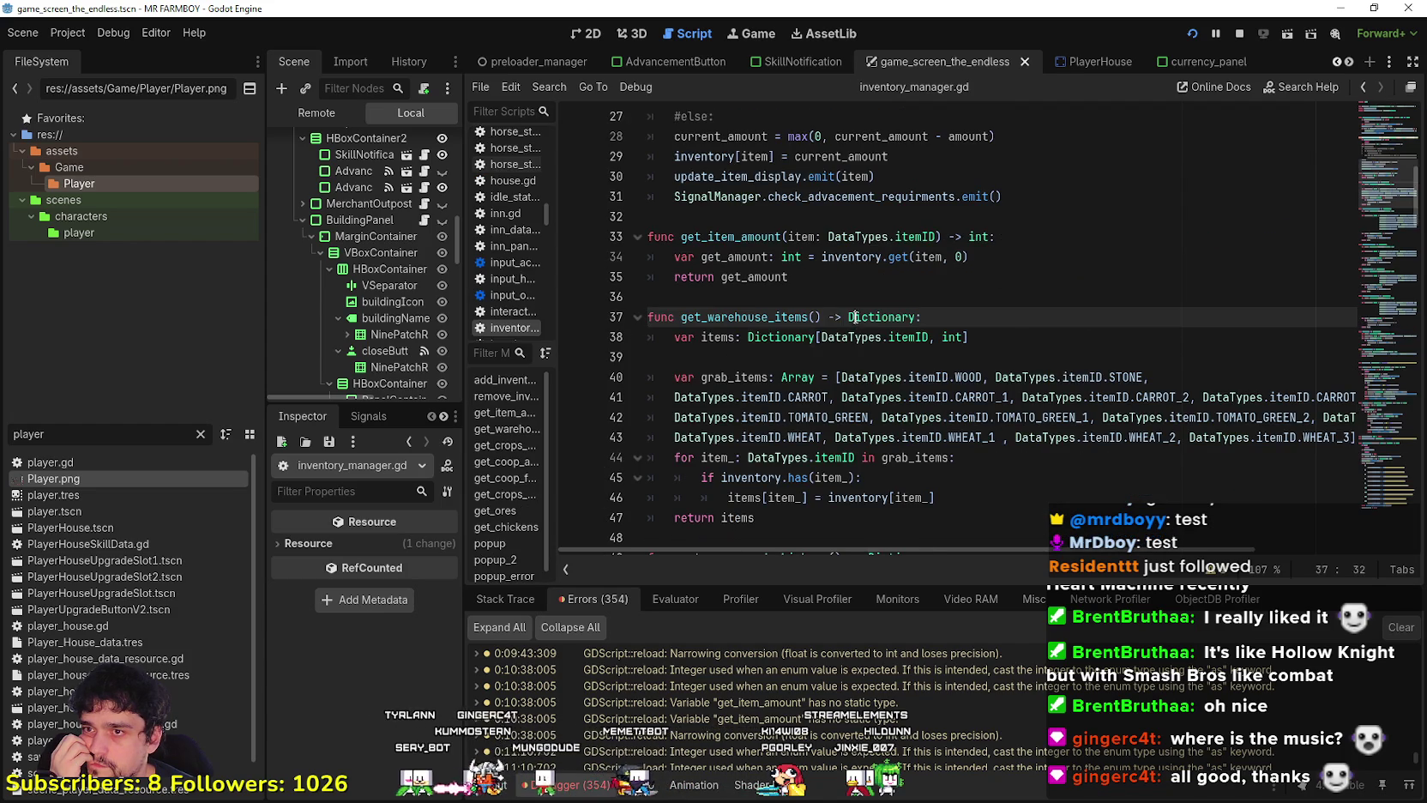
double_click(854, 317)
mouse_move(877, 309)
type("Array")
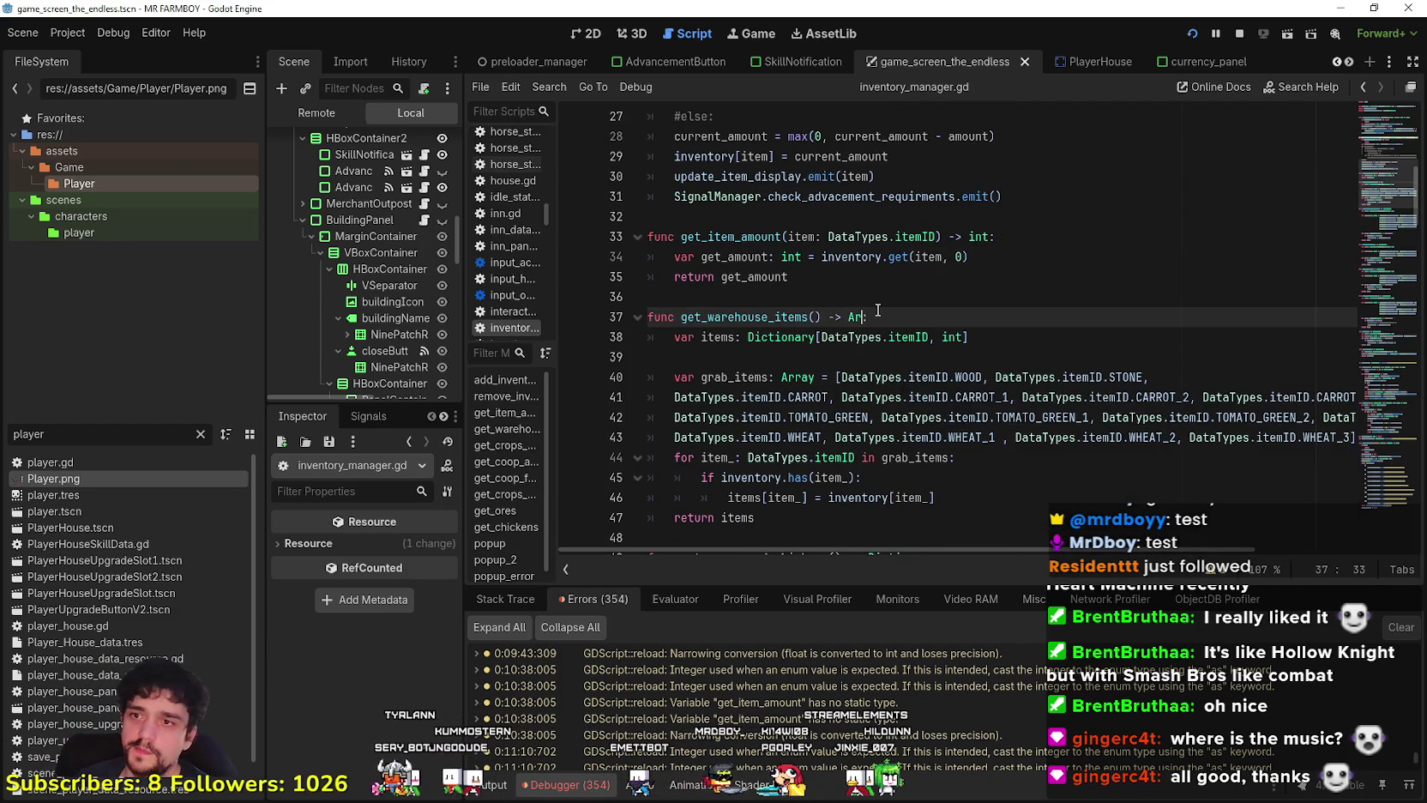
key("Escape")
Review the items-filling loop and comment out the Dictionary items declaration on line 38.
left_click(945, 336)
left_click(783, 369)
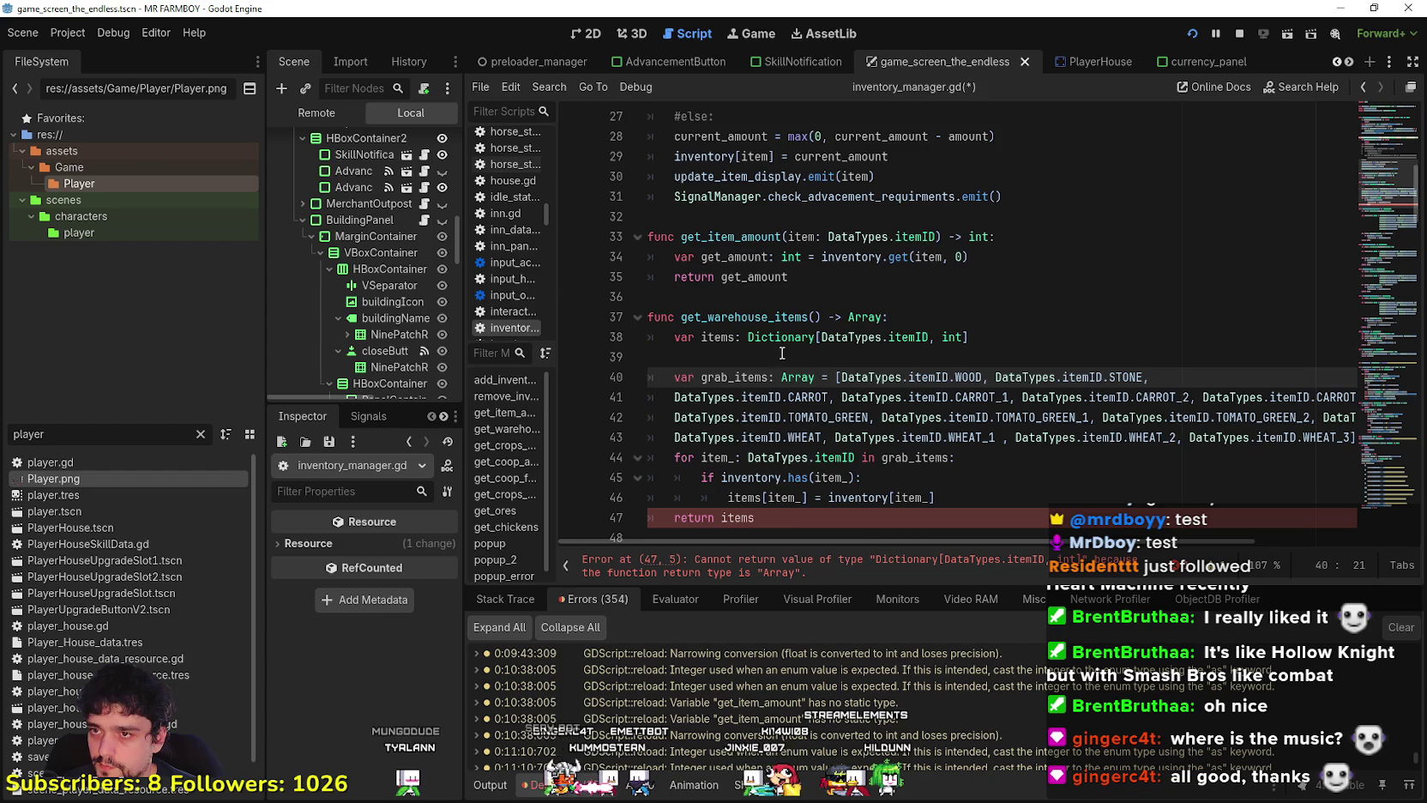
left_click(783, 356)
scroll(784, 343, "down", 2)
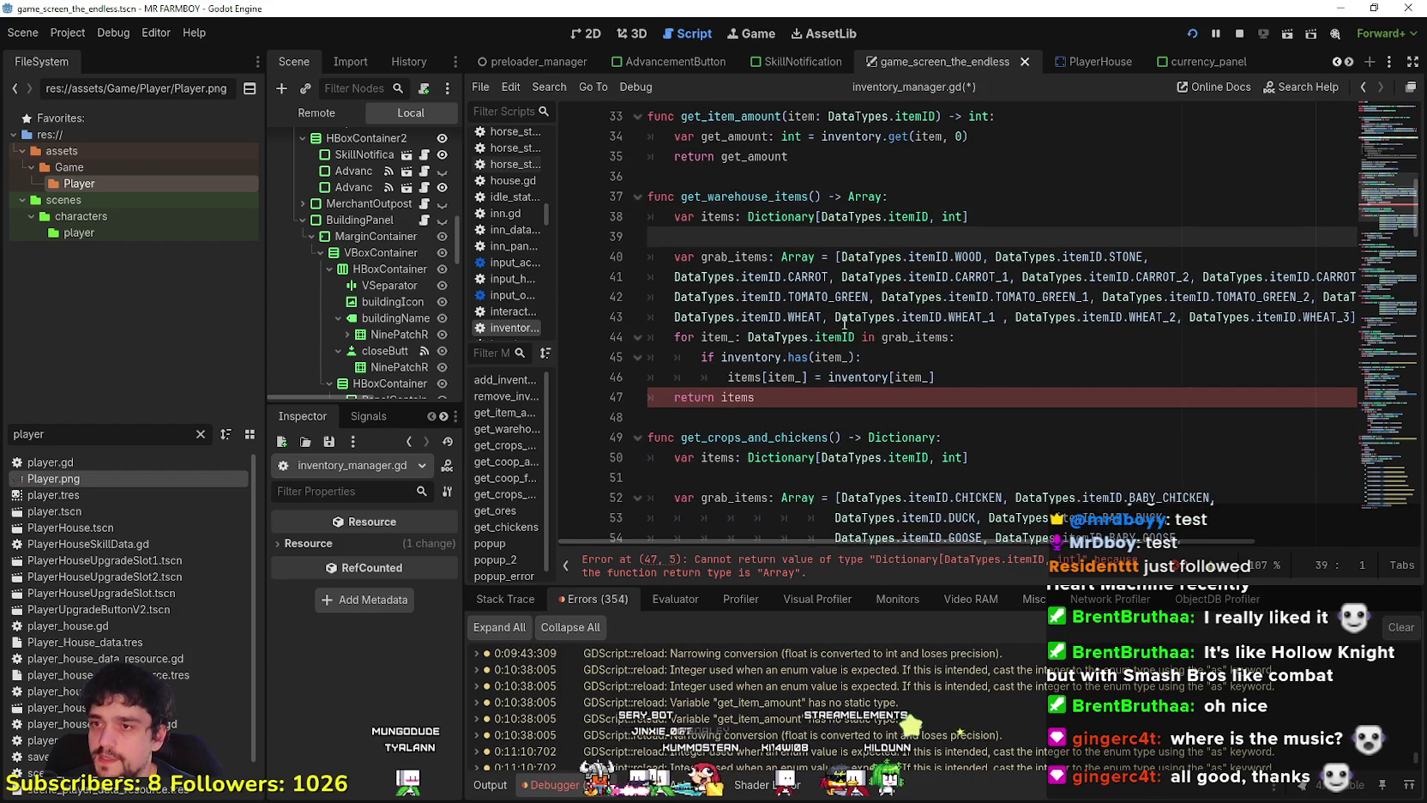
left_click(974, 377)
scroll(975, 383, "up", 1)
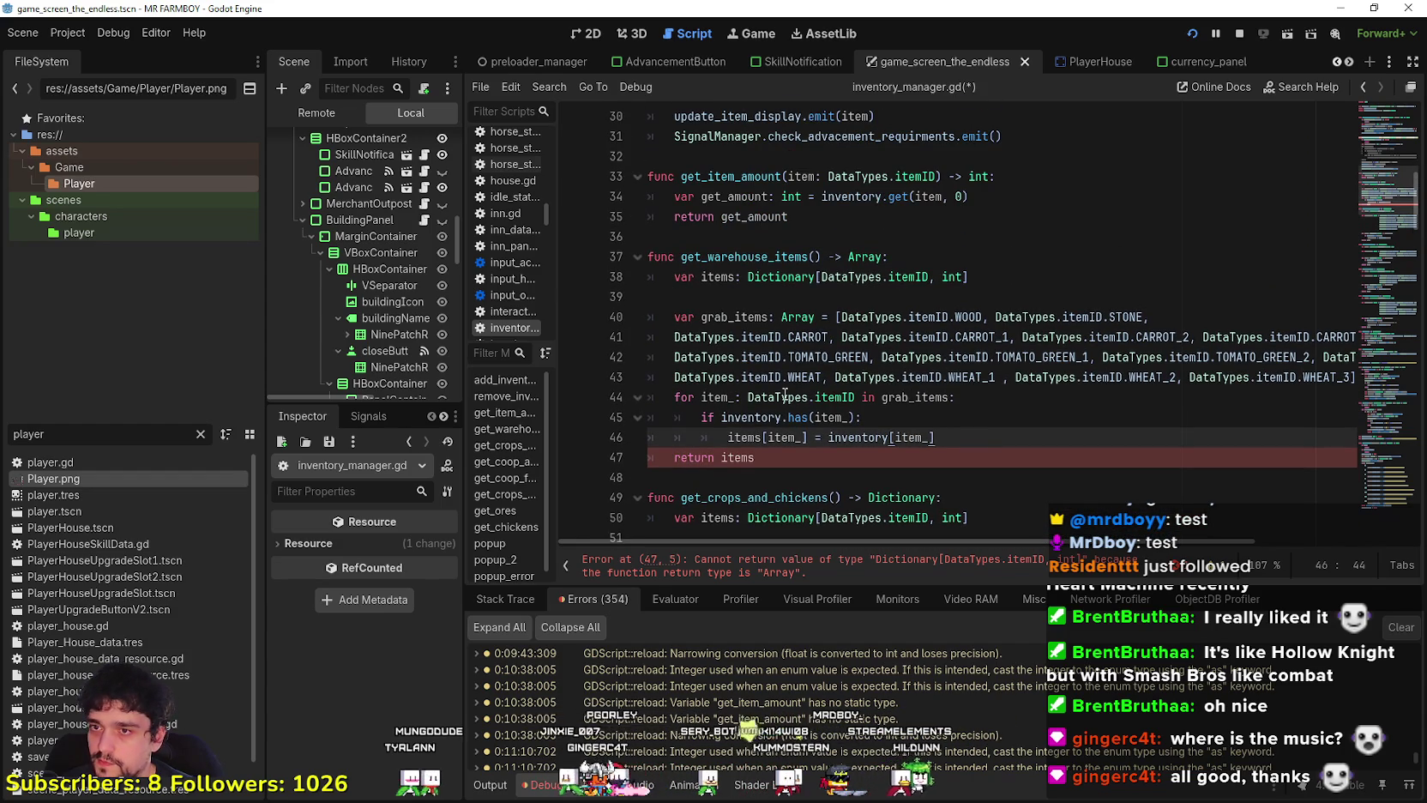
left_click(782, 296)
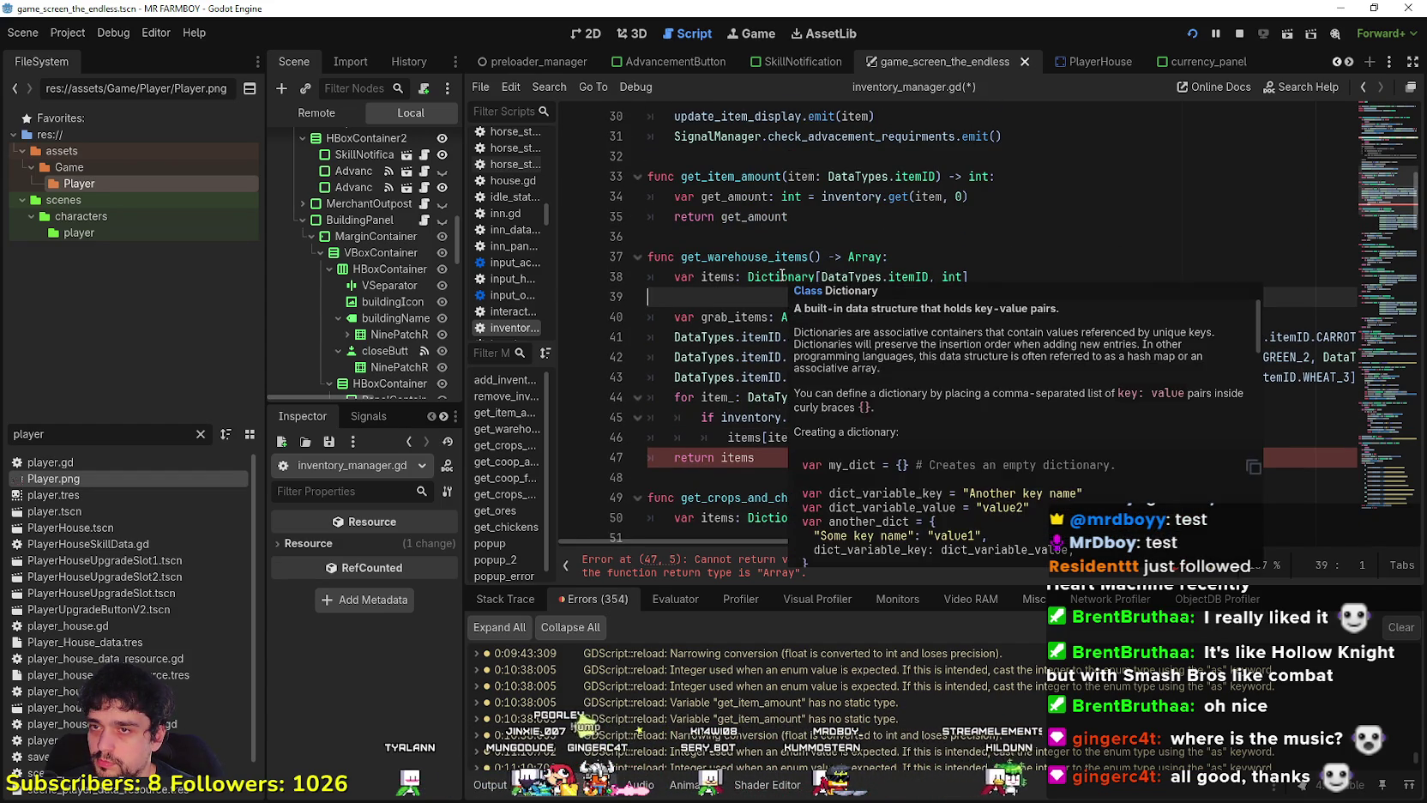
double_click(718, 276)
left_click(1011, 457)
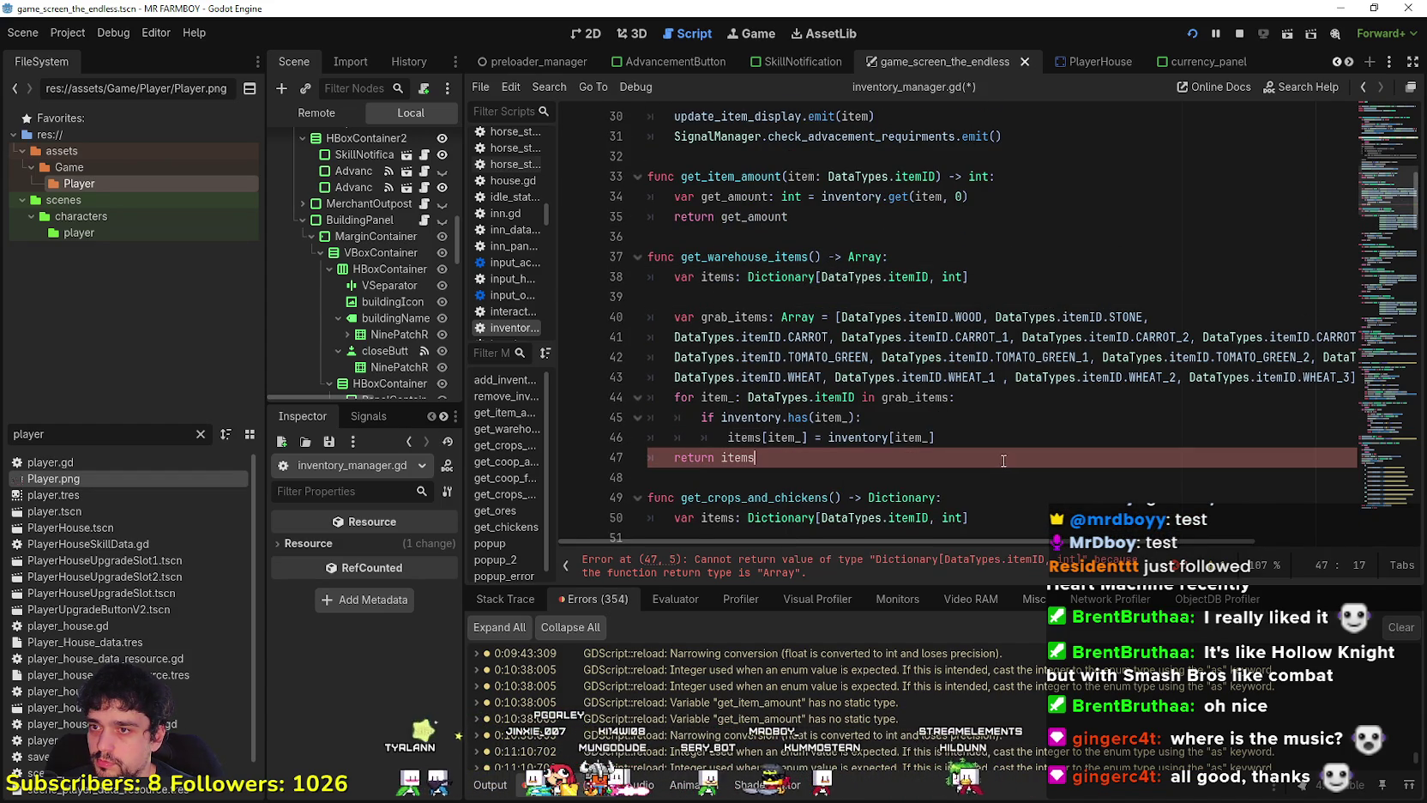
left_click(675, 276)
key("ctrl+k")
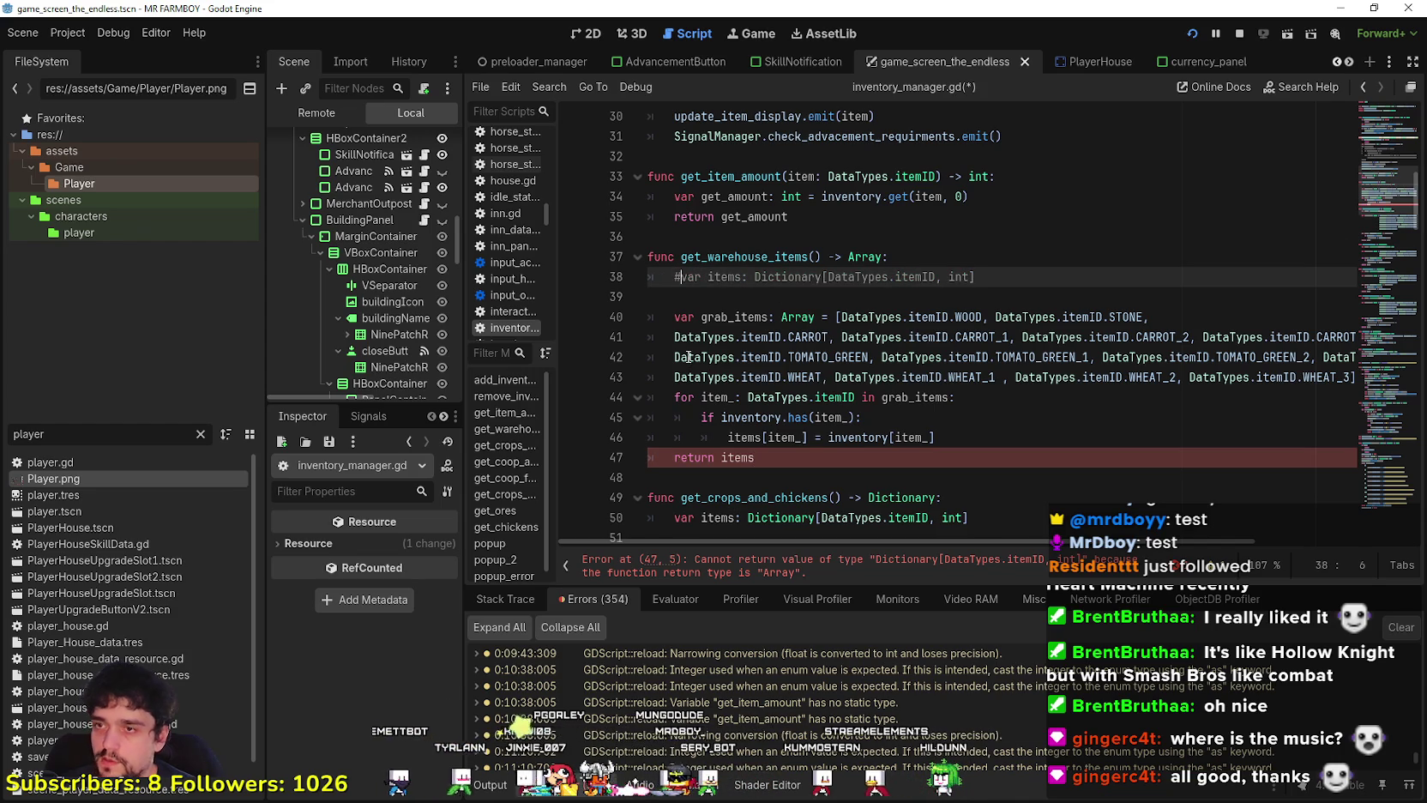
Make get_warehouse_items return grab_items instead of items.
left_click(727, 457)
left_click(773, 460)
double_click(736, 458)
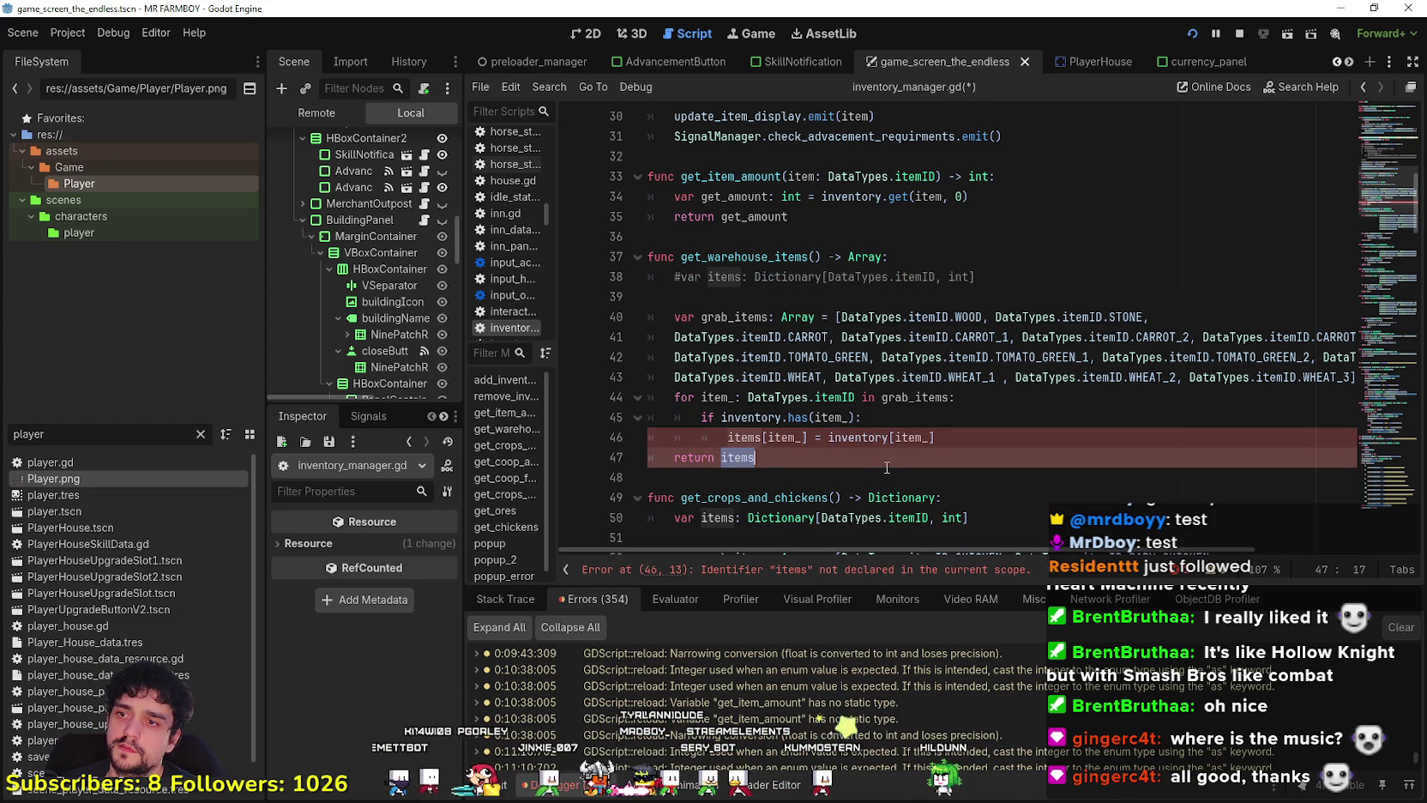
left_click(677, 277)
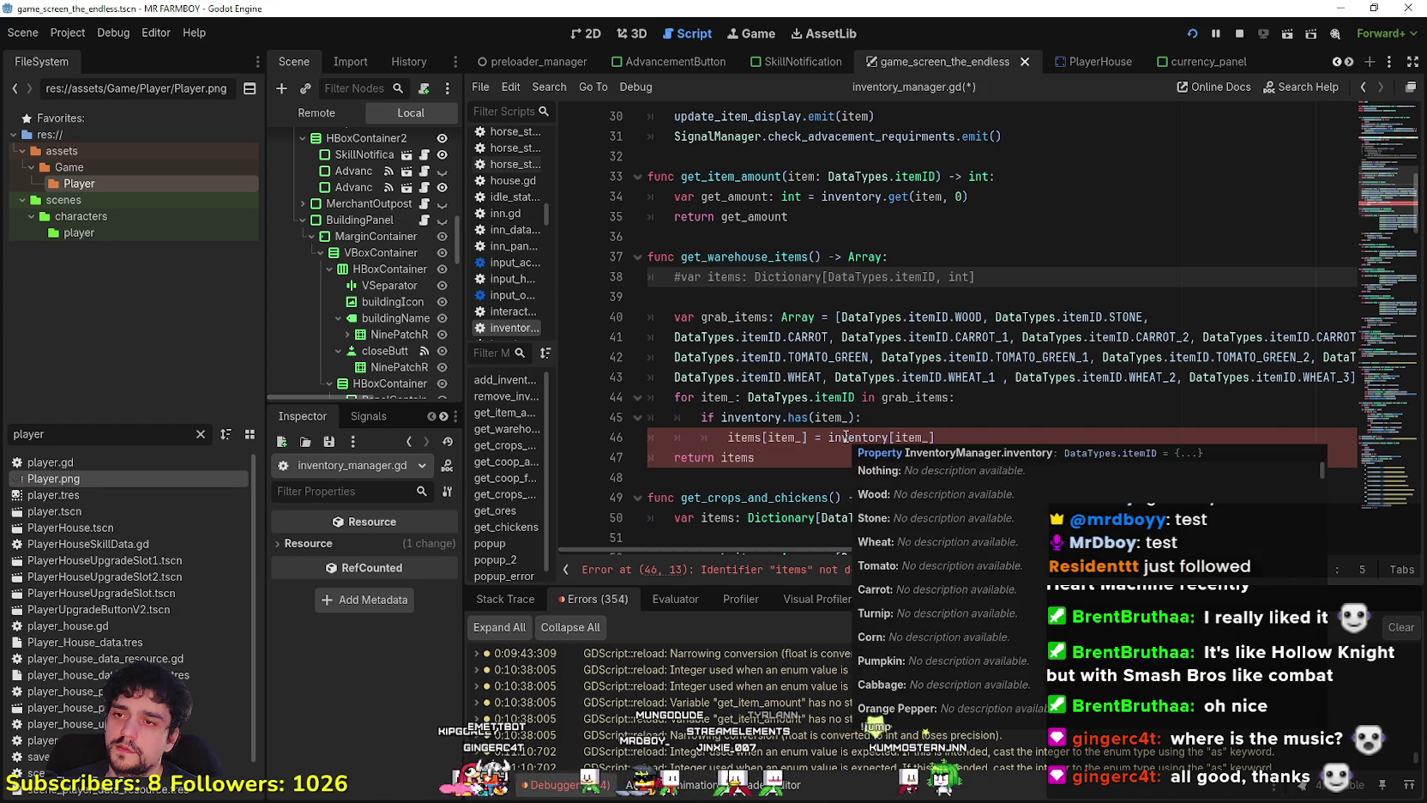
double_click(738, 316)
key("ctrl+c")
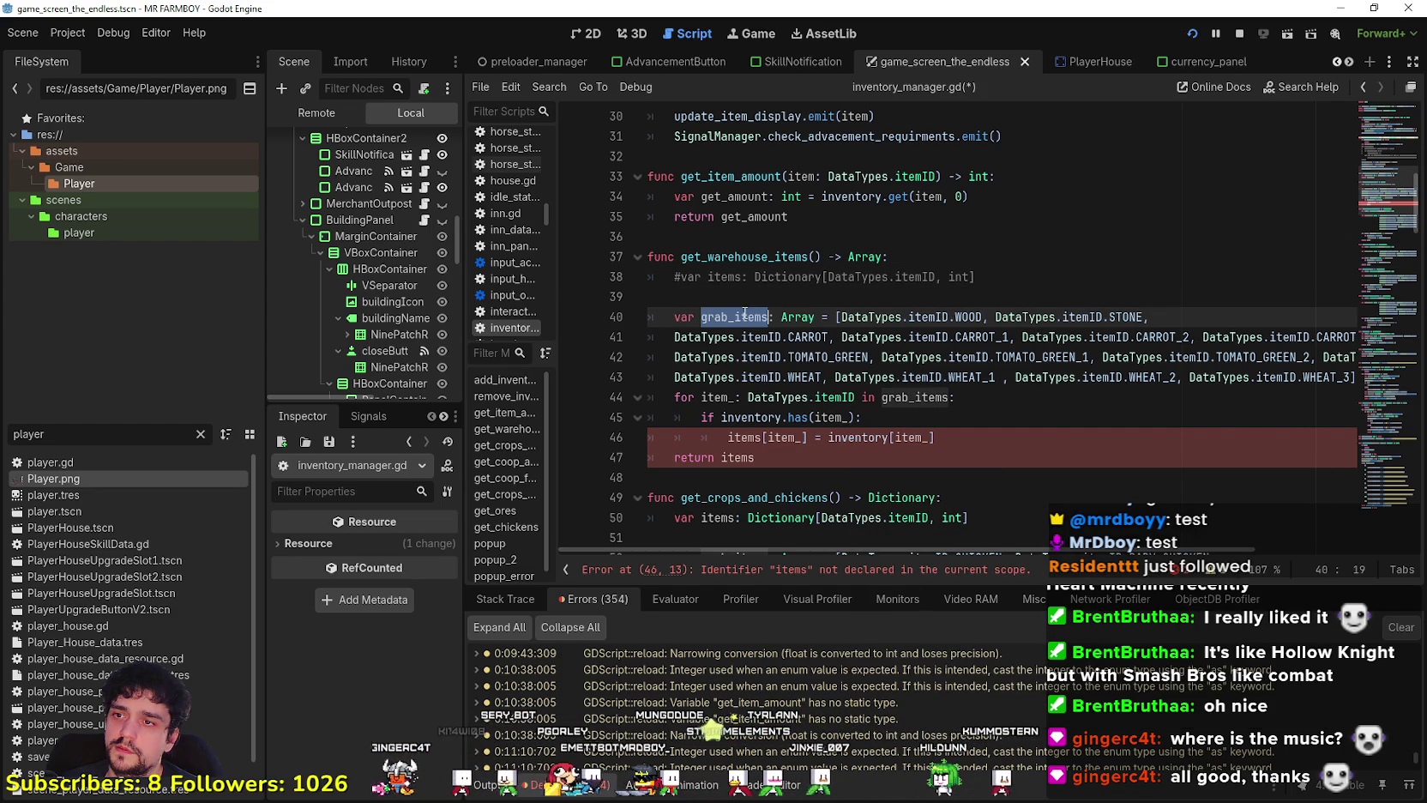
double_click(740, 458)
key("ctrl+v")
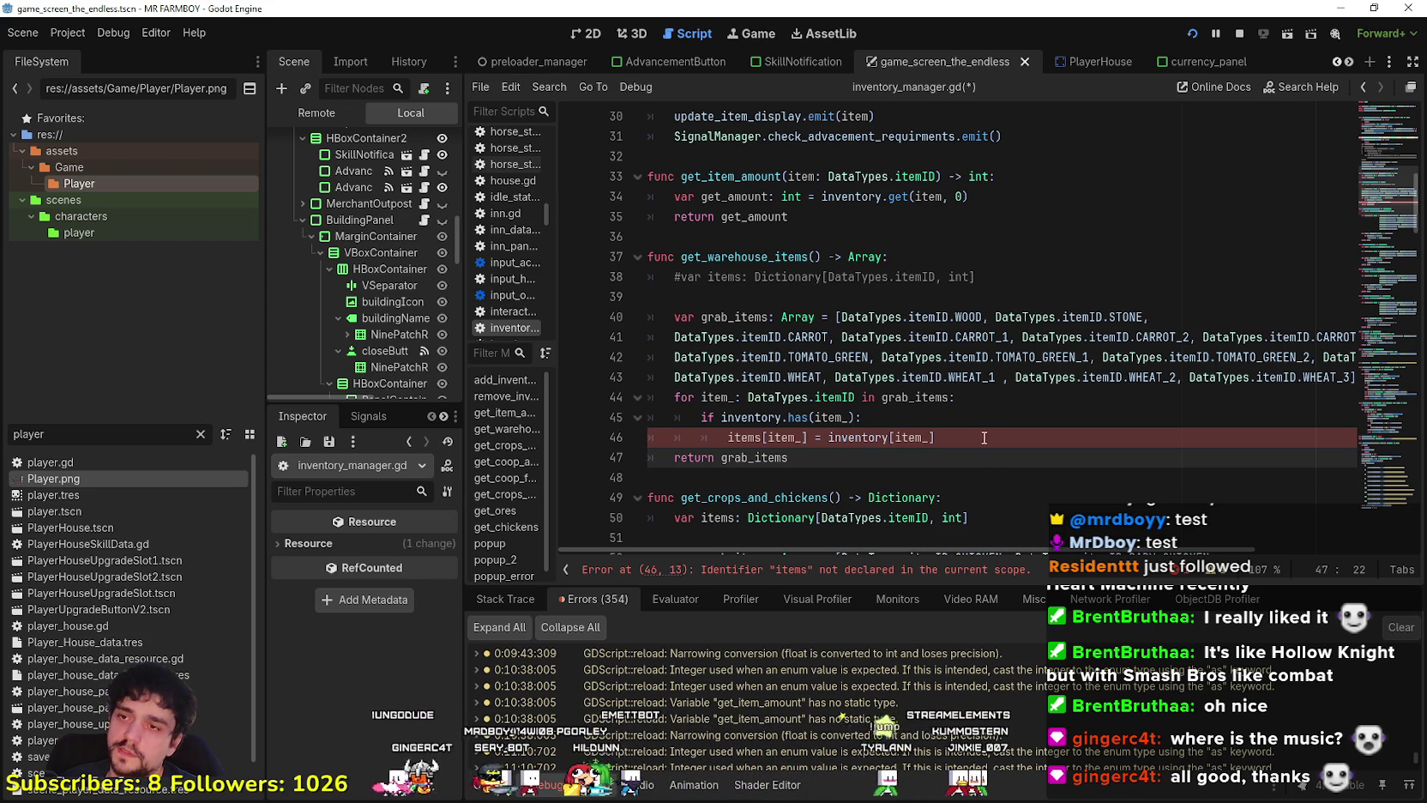
Uncomment the items declaration and select its Dictionary type.
left_click(678, 277)
key("BackSpace")
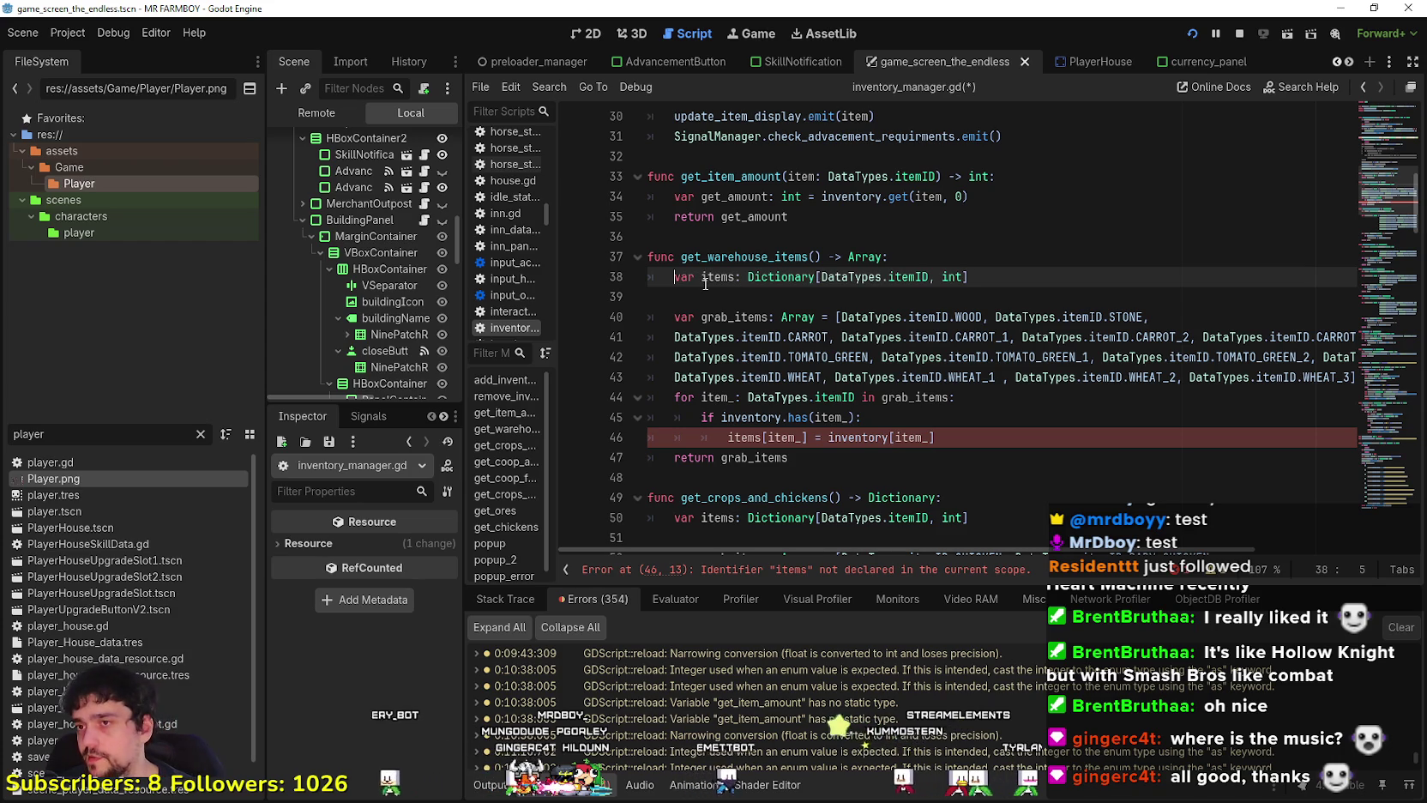
left_click_drag(748, 277, 1060, 271)
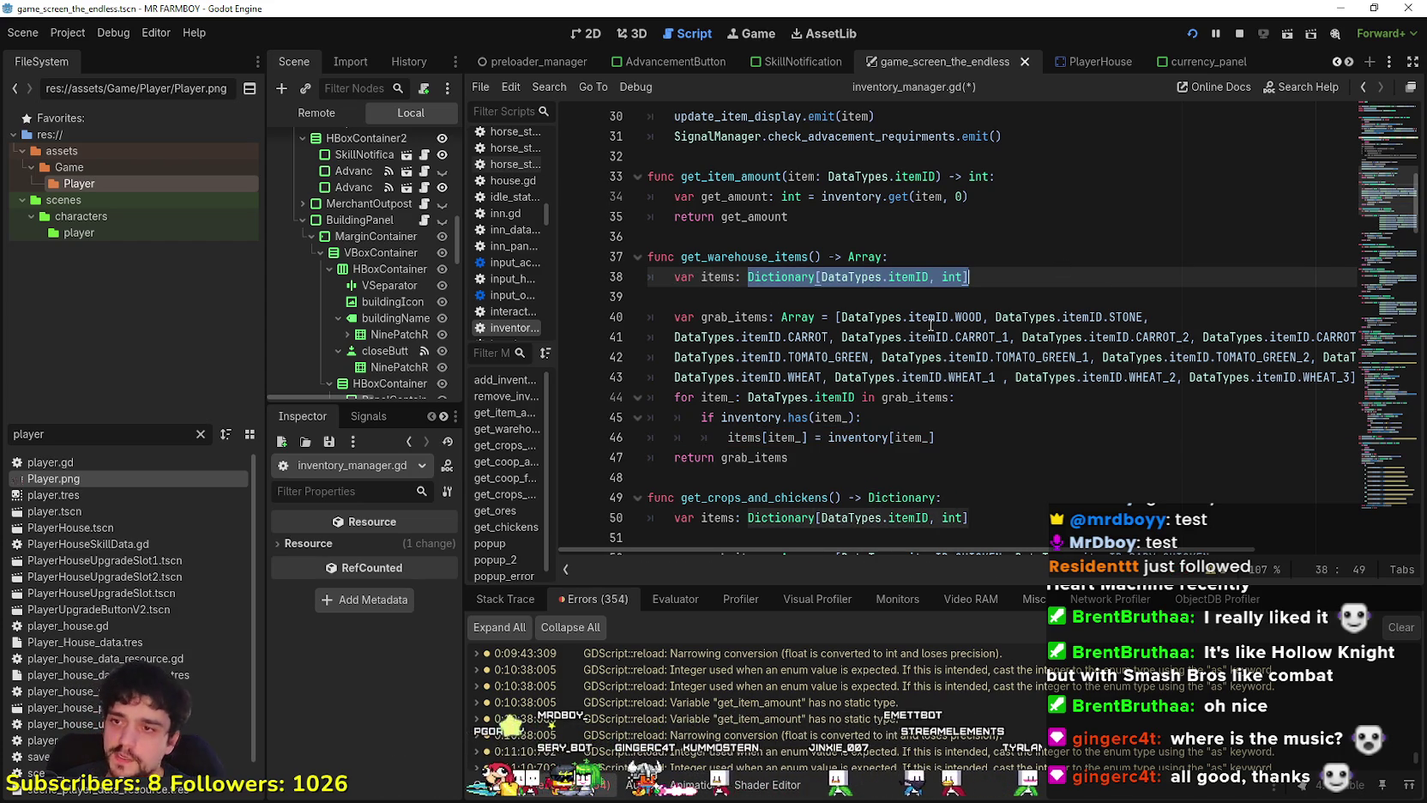
Retype items as Array[DataTypes.itemID] and change the return statement back to items.
key("BackSpace")
type("rray[")
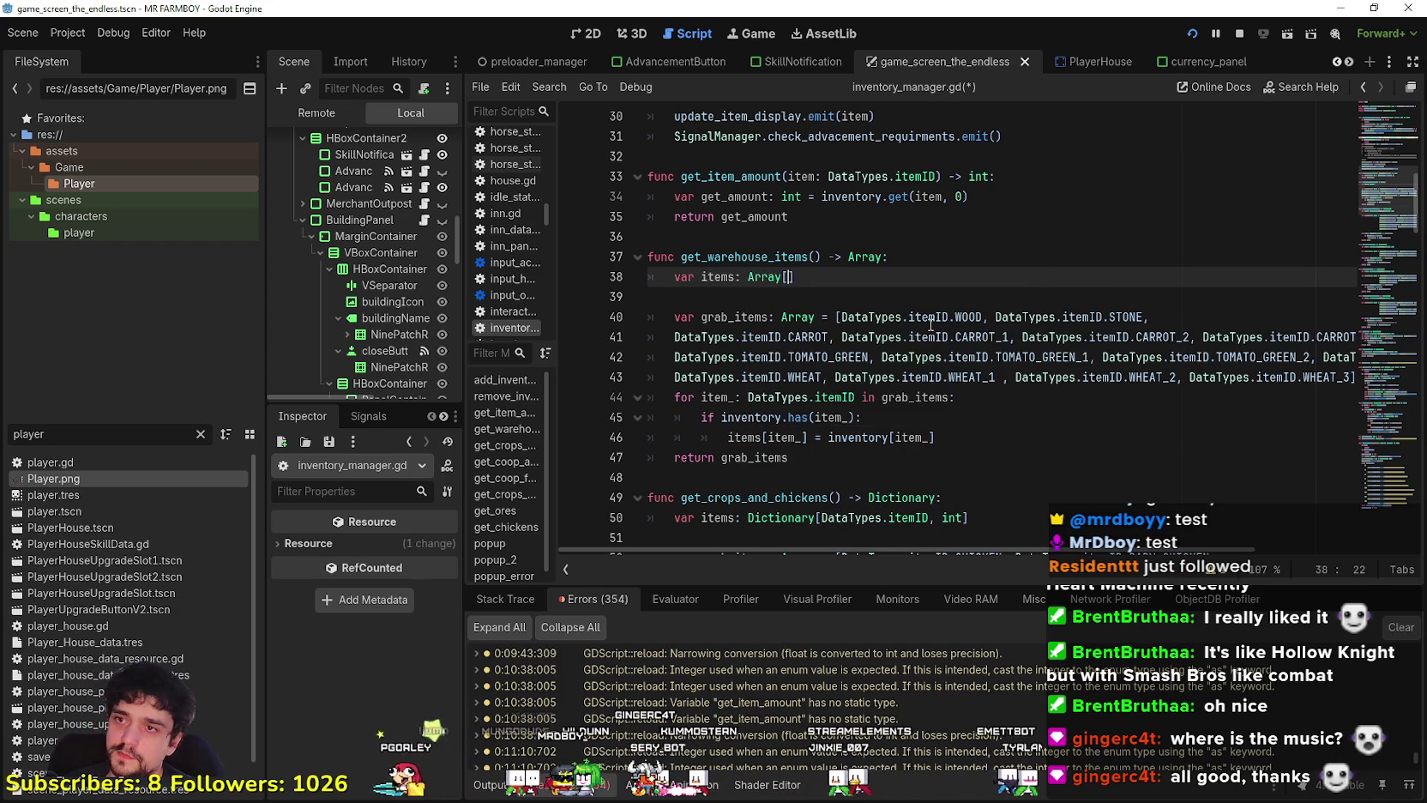
type("ataTypes/.")
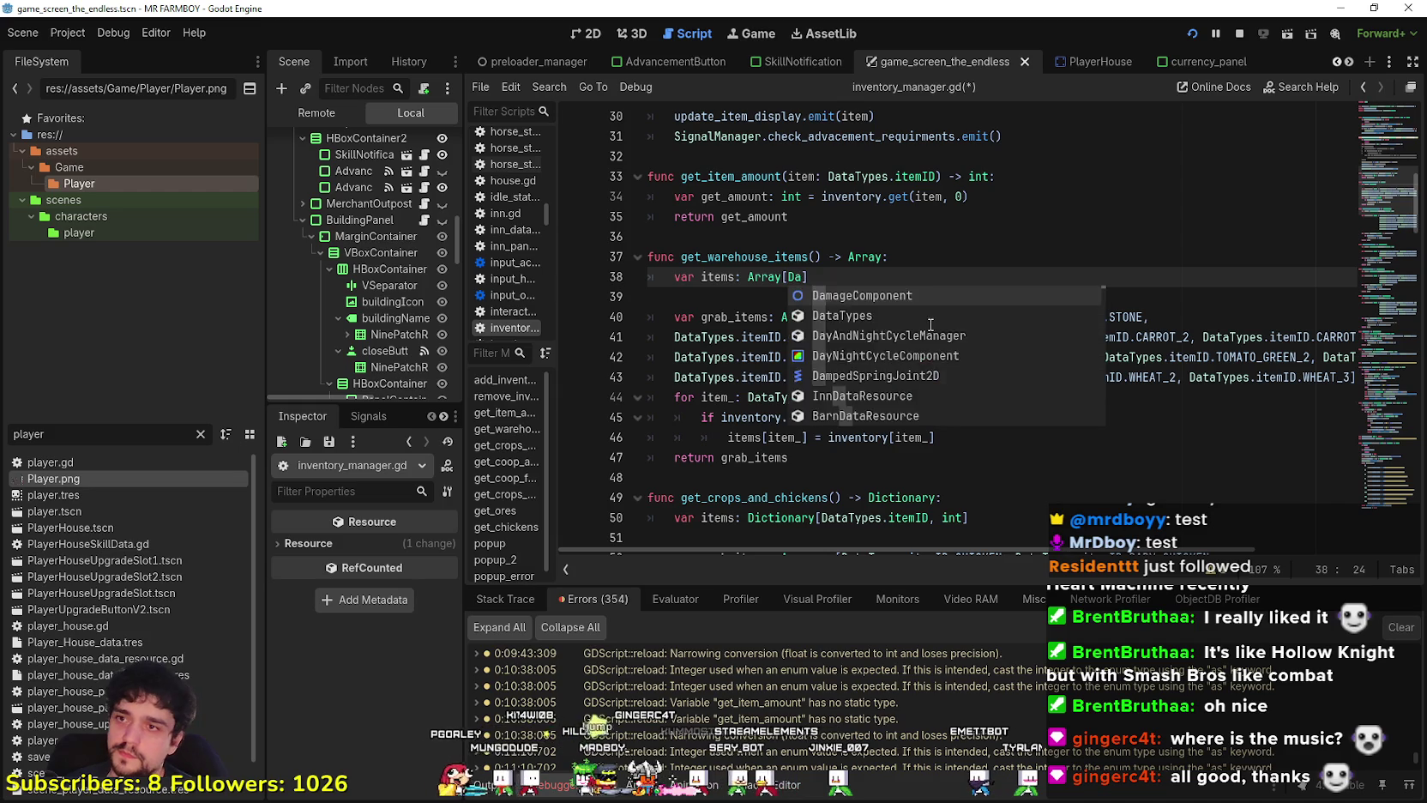
type(".itemID")
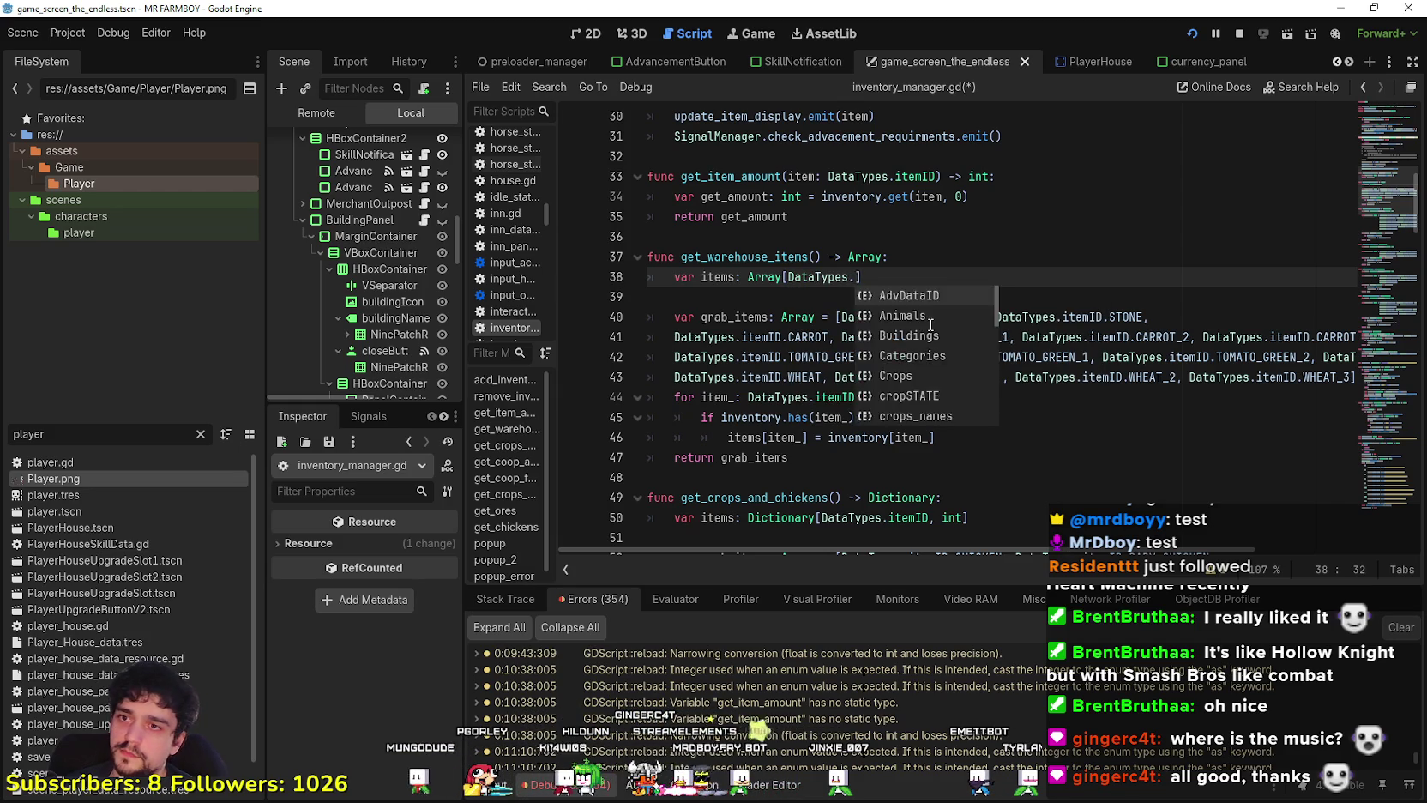
double_click(717, 278)
key("ctrl+c")
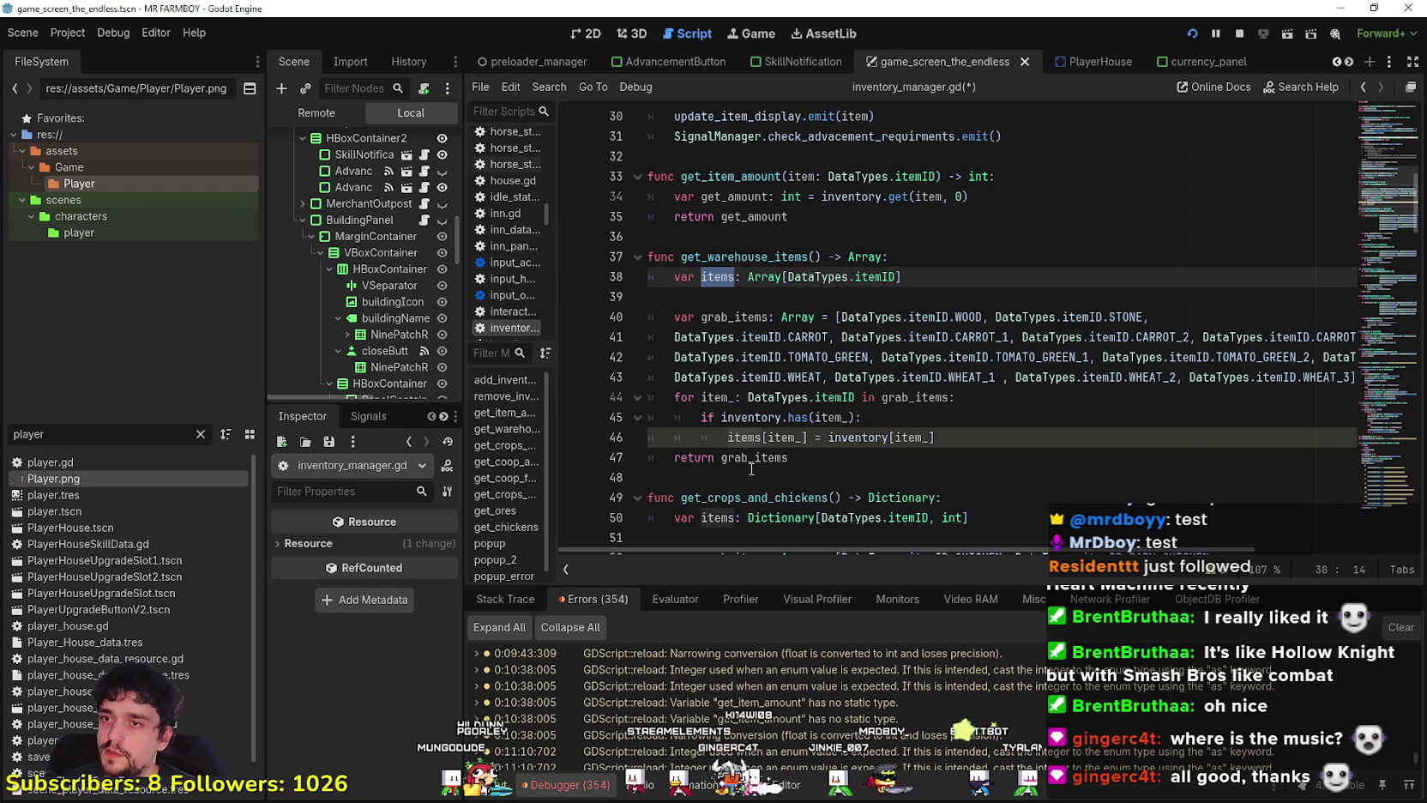
left_click(751, 463)
double_click(751, 463)
key("ctrl+v")
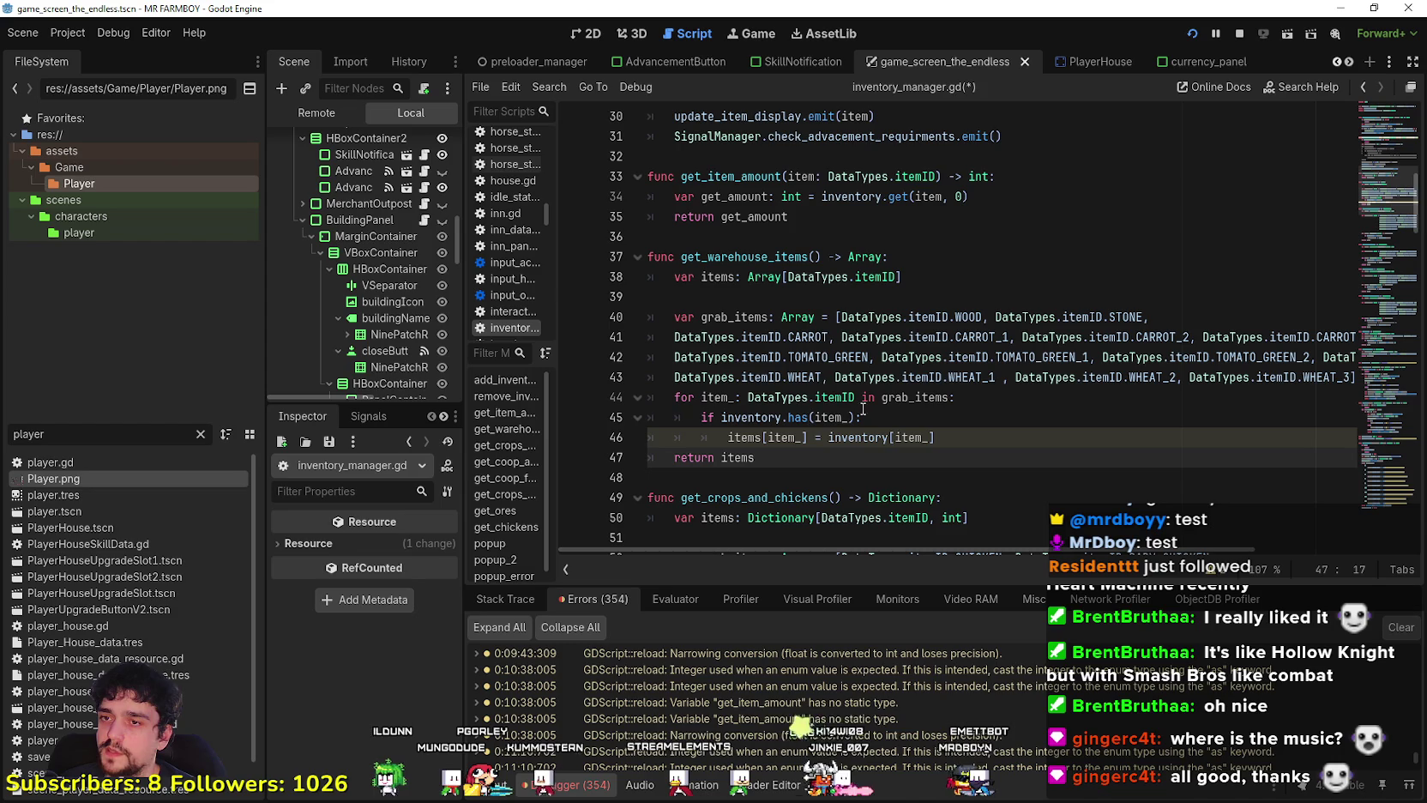
Trace grab_items through its declaration, the loop header and the inventory check.
left_click_drag(960, 397, 927, 421)
left_click(939, 437)
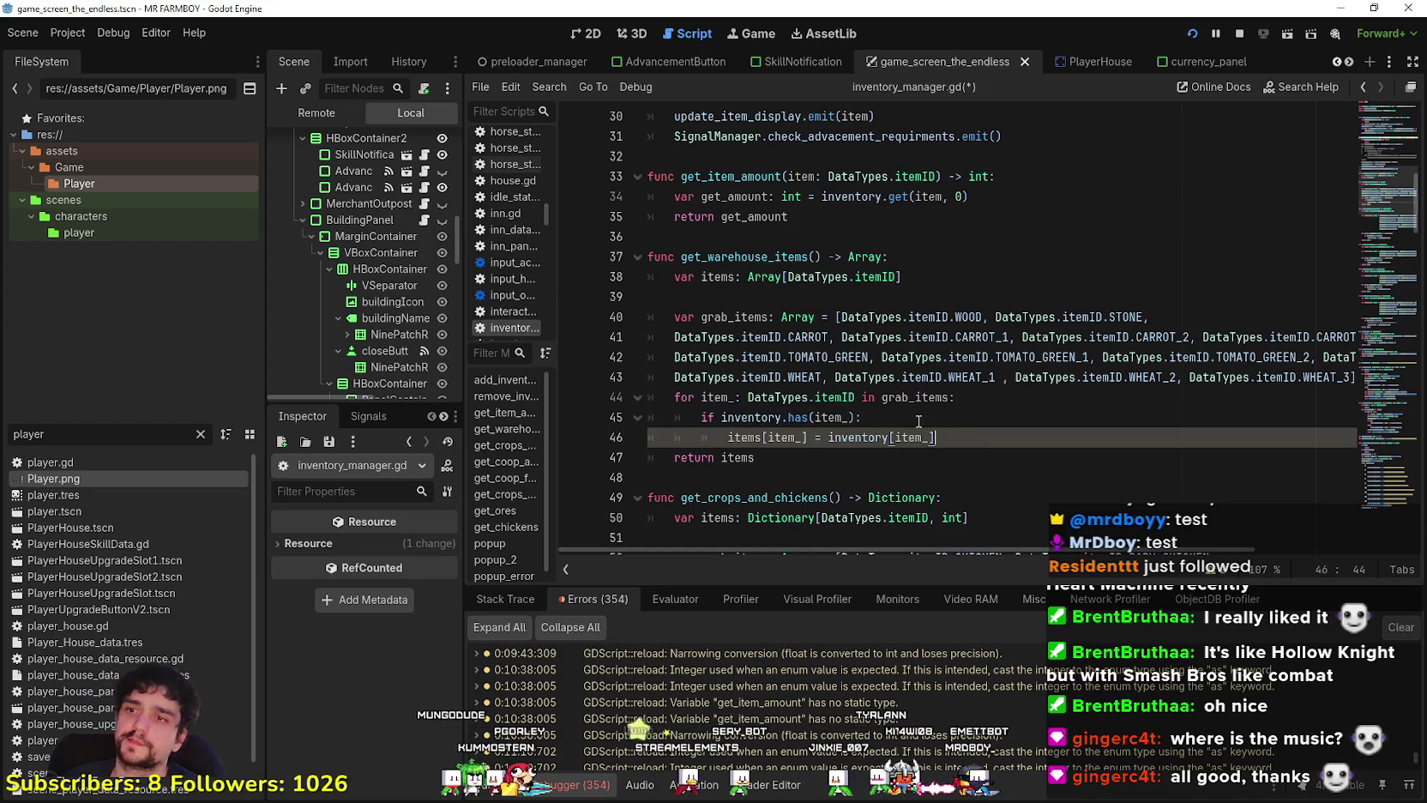
left_click(909, 412)
double_click(910, 398)
left_click(986, 454)
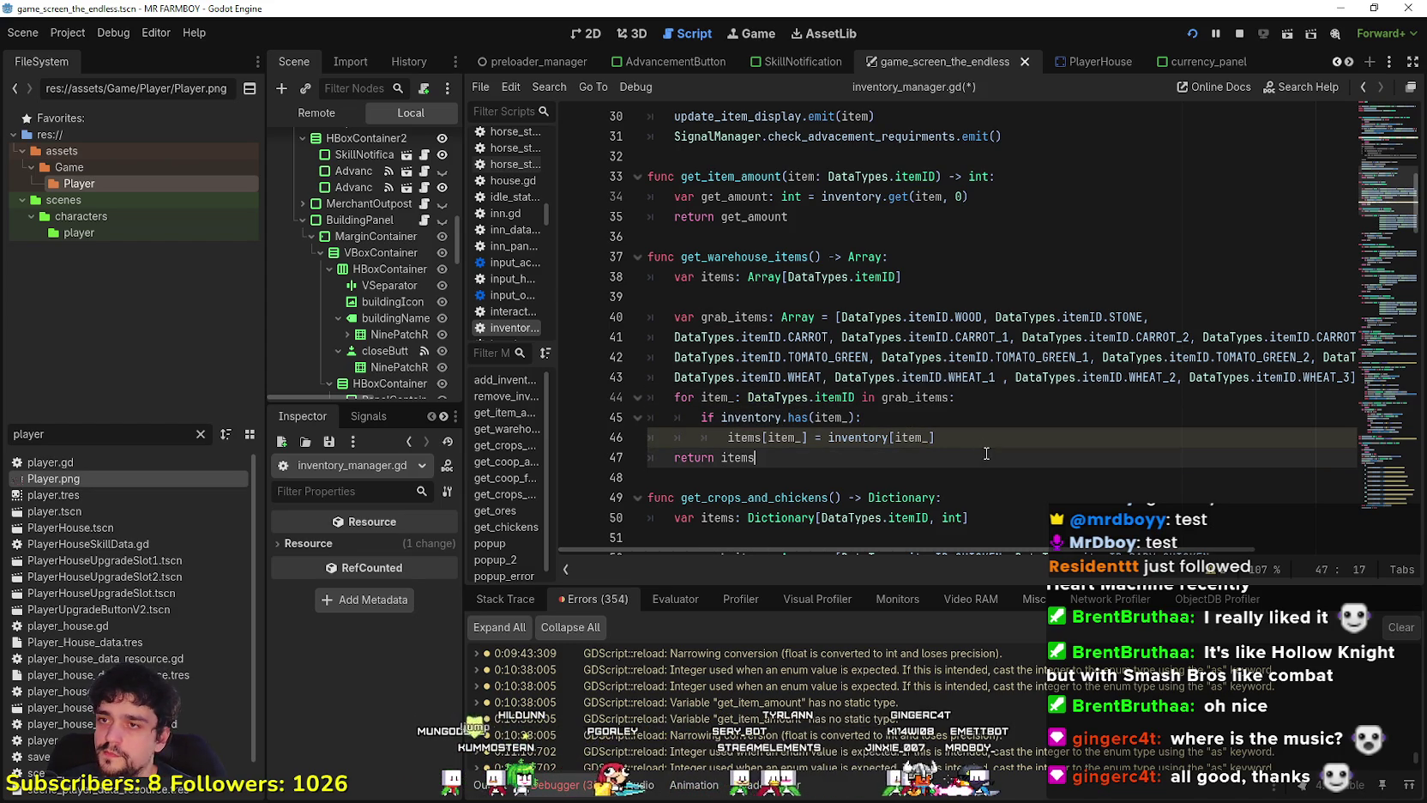
double_click(724, 314)
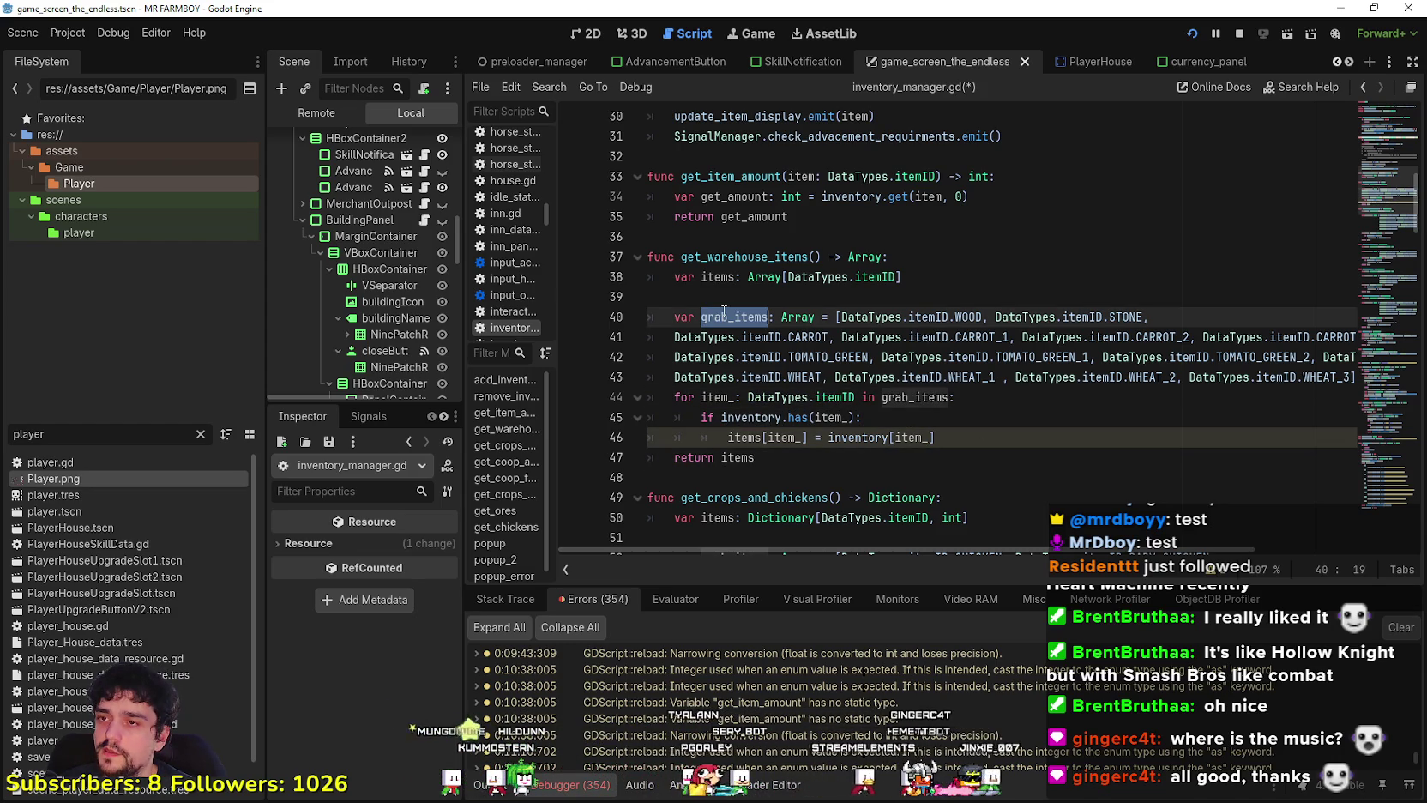
left_click(931, 397)
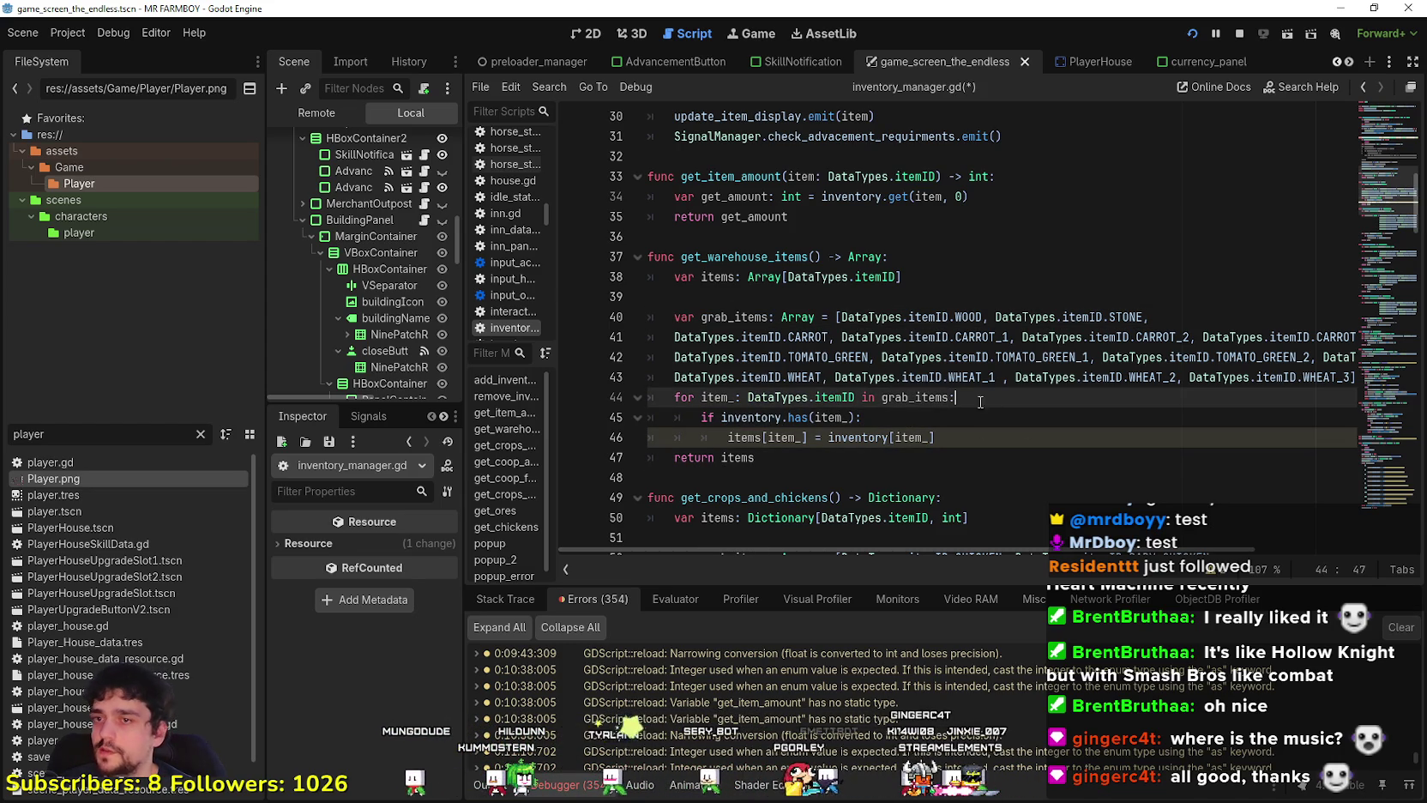
double_click(914, 396)
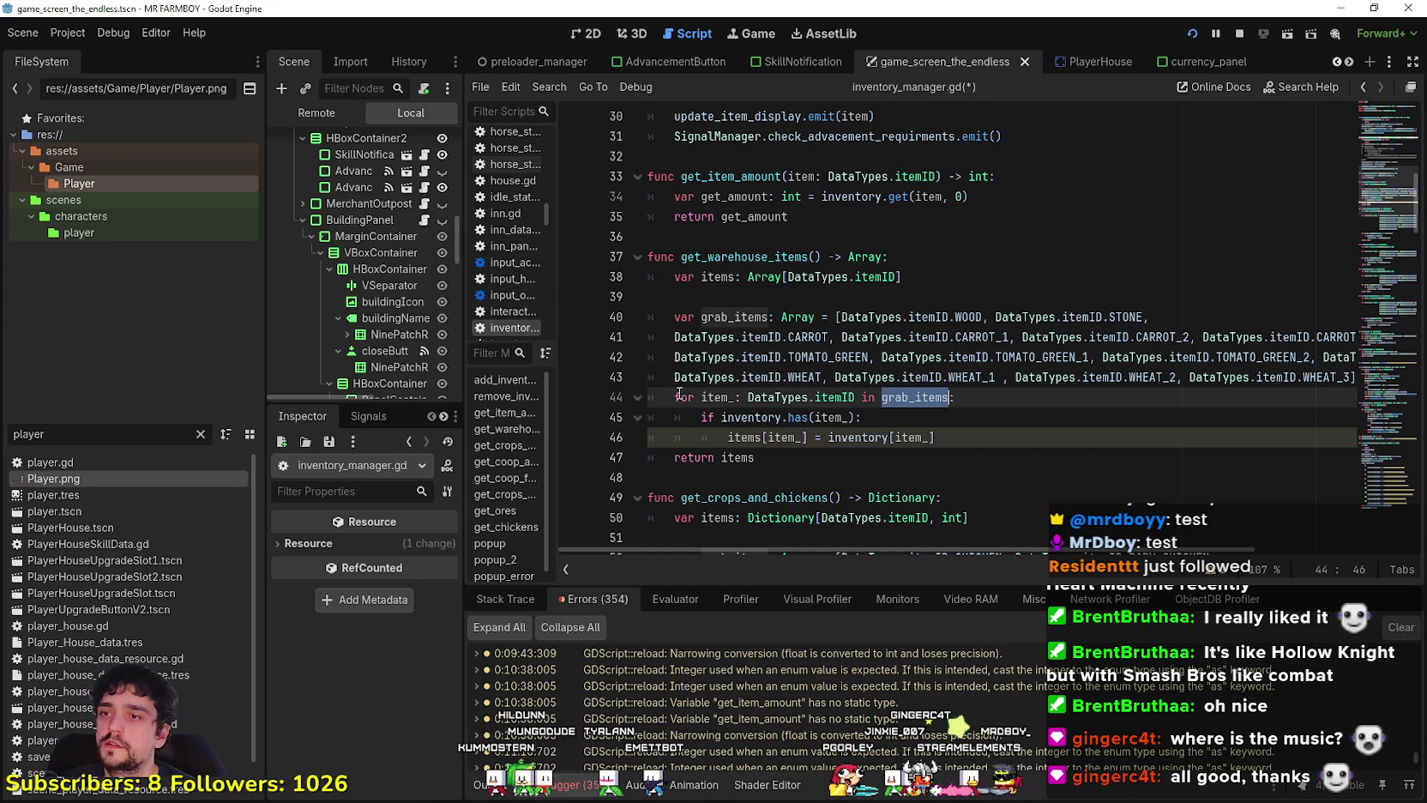
left_click(885, 421)
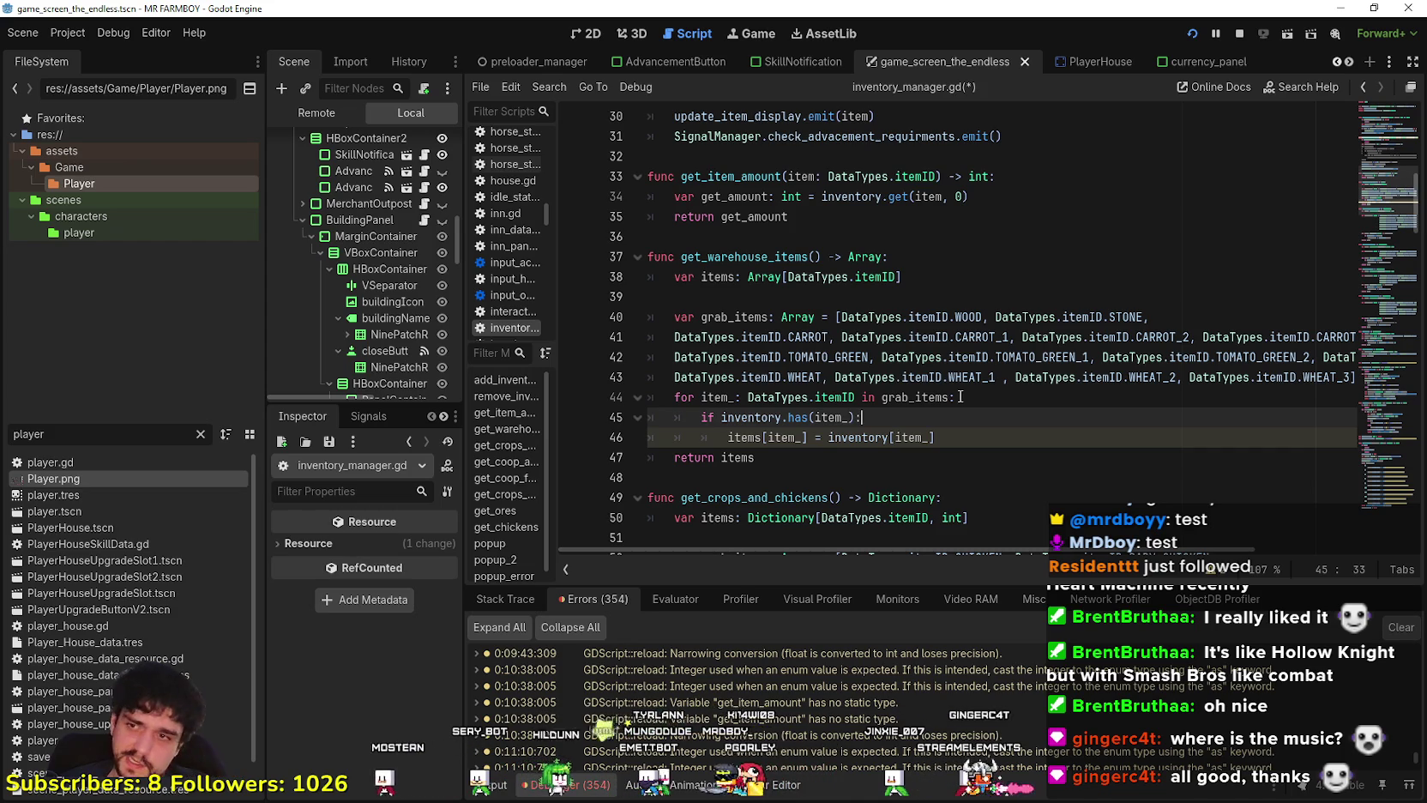
Highlight the uses of items and item_, including the items[item_] assignment on line 46.
left_click(796, 456)
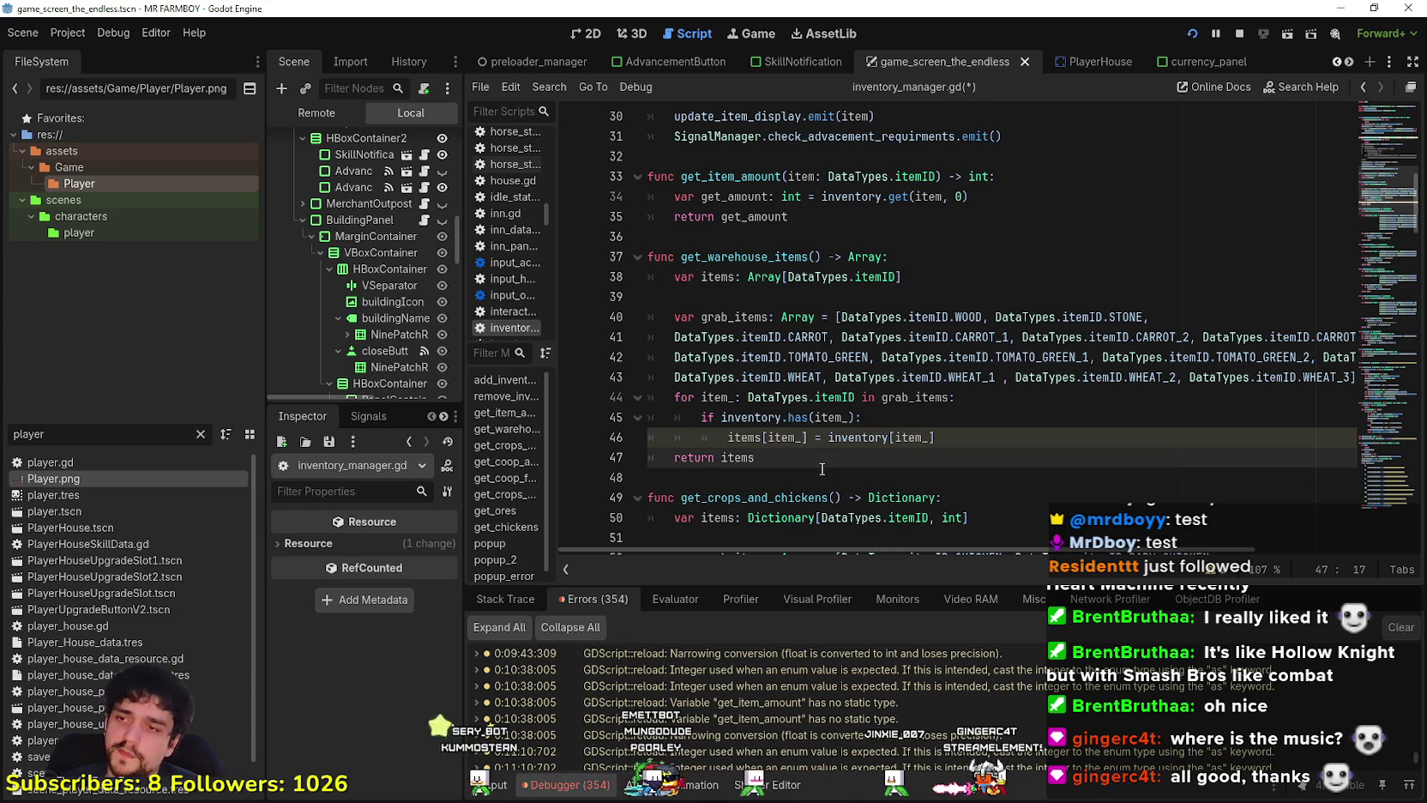
double_click(739, 465)
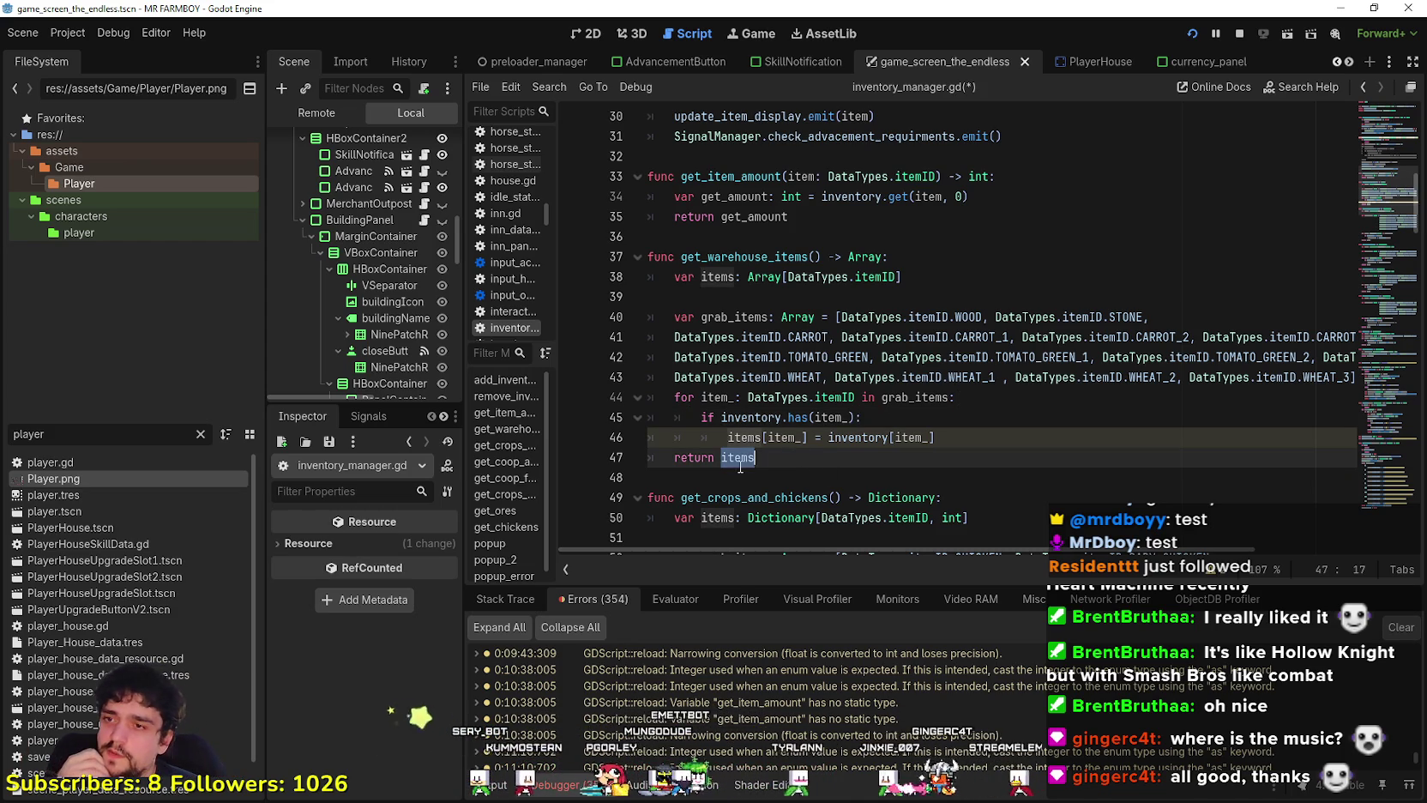
left_click(893, 427)
double_click(844, 417)
left_click(881, 416)
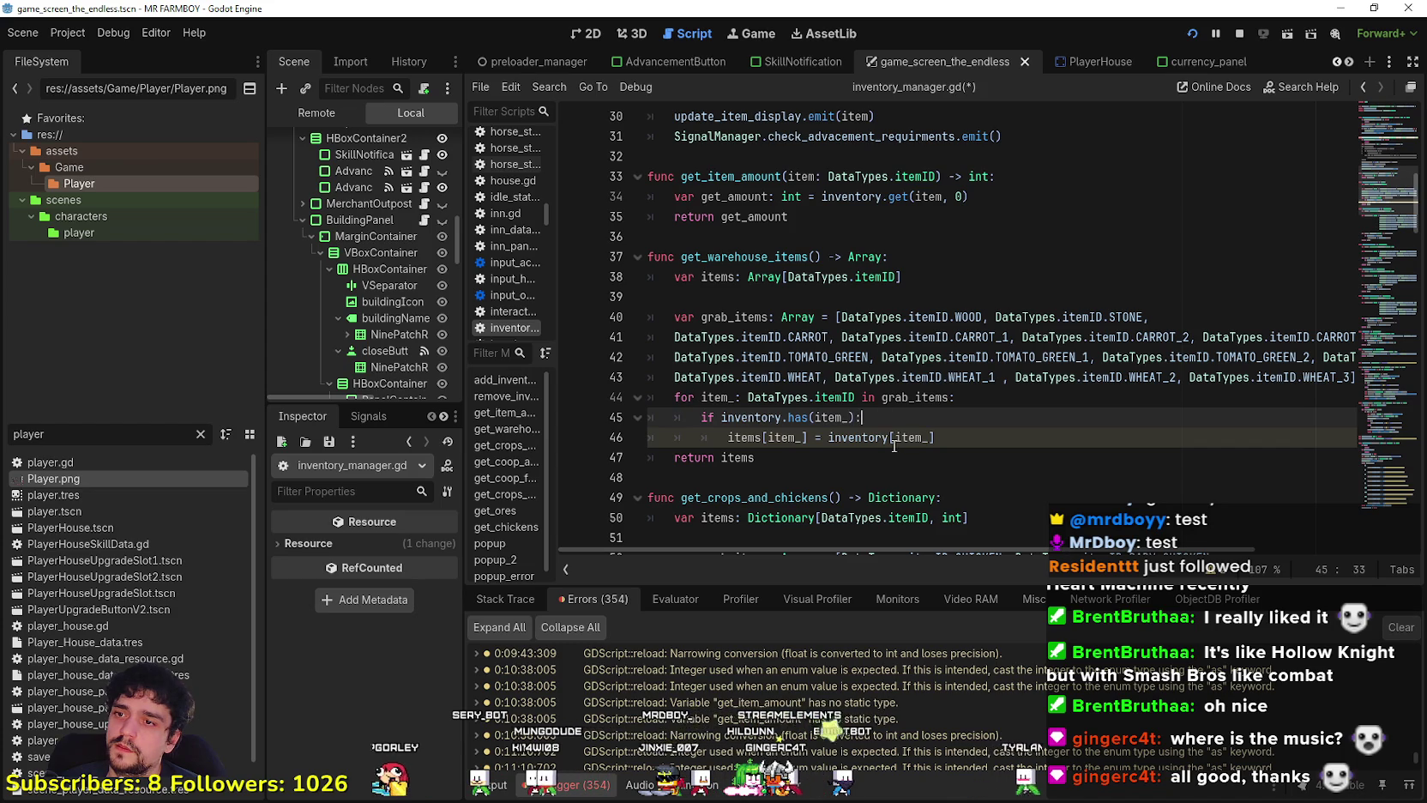
mouse_move(805, 438)
left_mouse_down()
mouse_move(726, 436)
mouse_move(782, 437)
mouse_move(763, 436)
left_mouse_up()
double_click(734, 456)
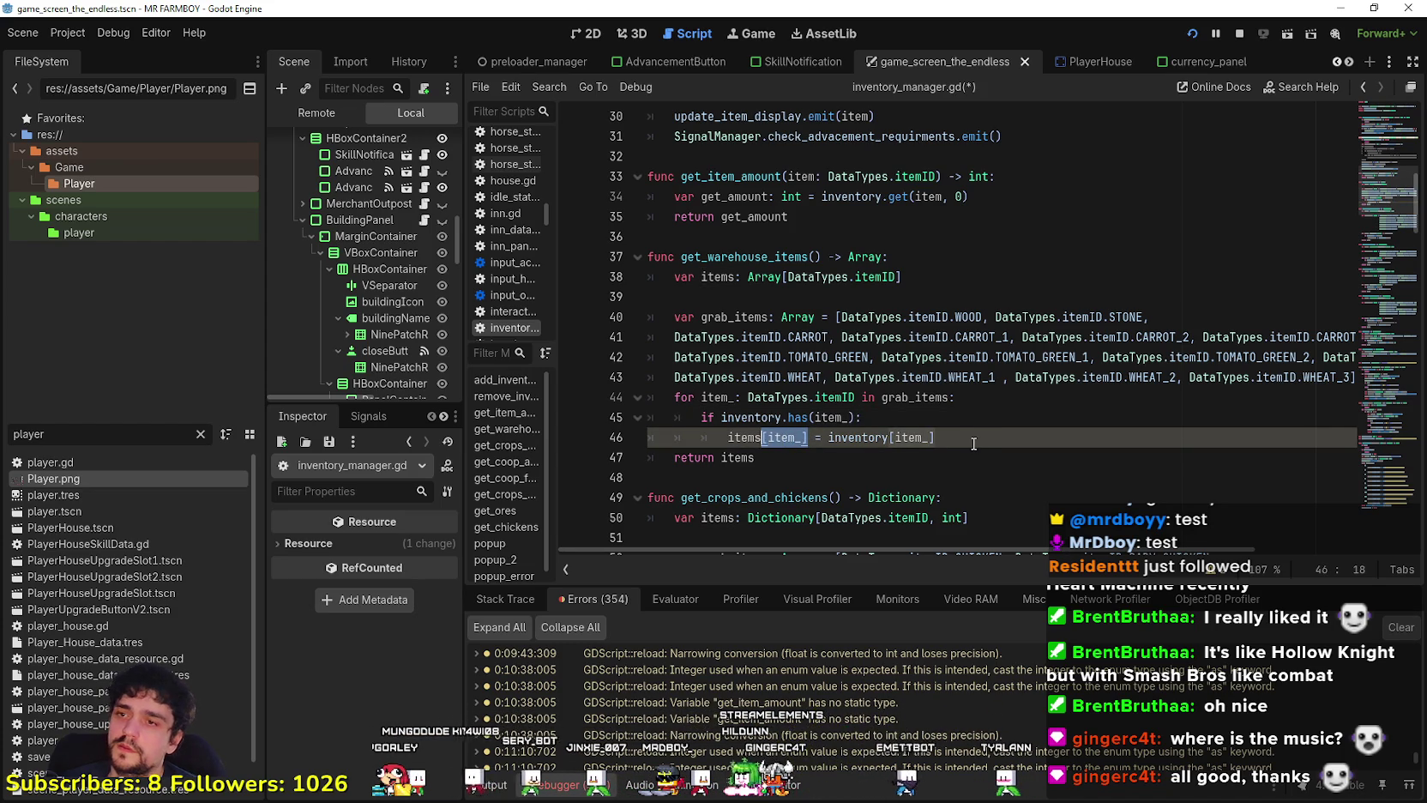
left_click(1005, 441)
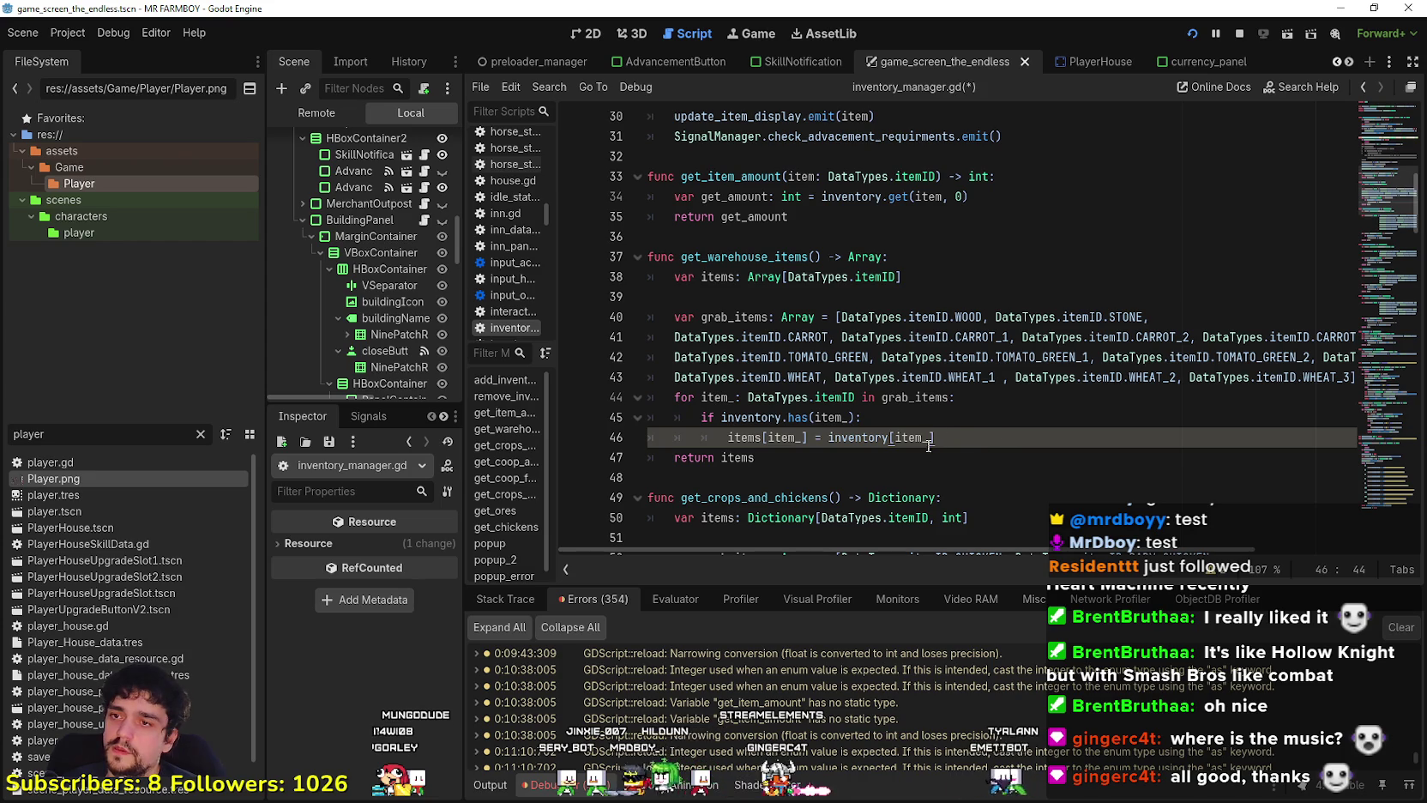
Add items.append(item_) inside the loop below the existing assignment.
key("Return")
type("io")
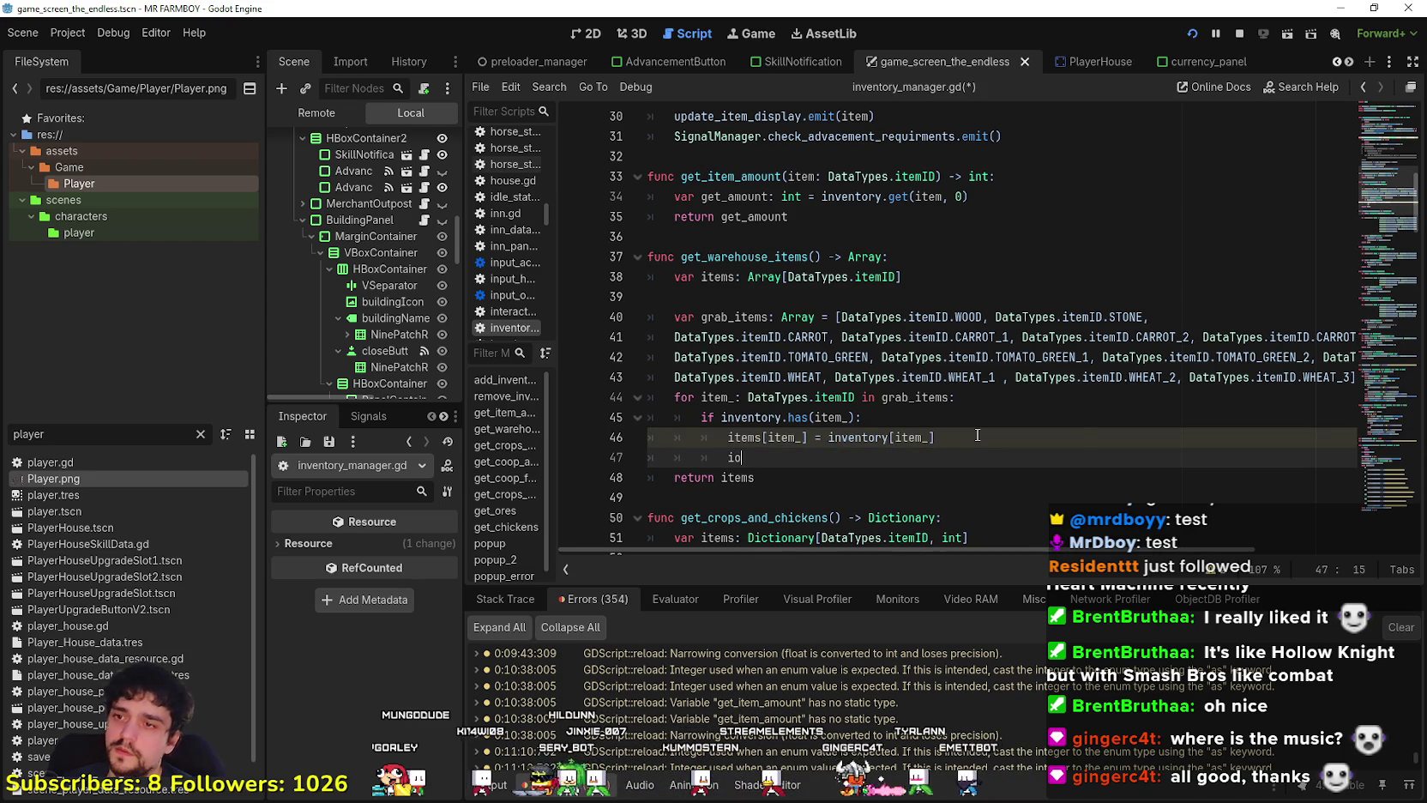
key("BackSpace")
type("tem")
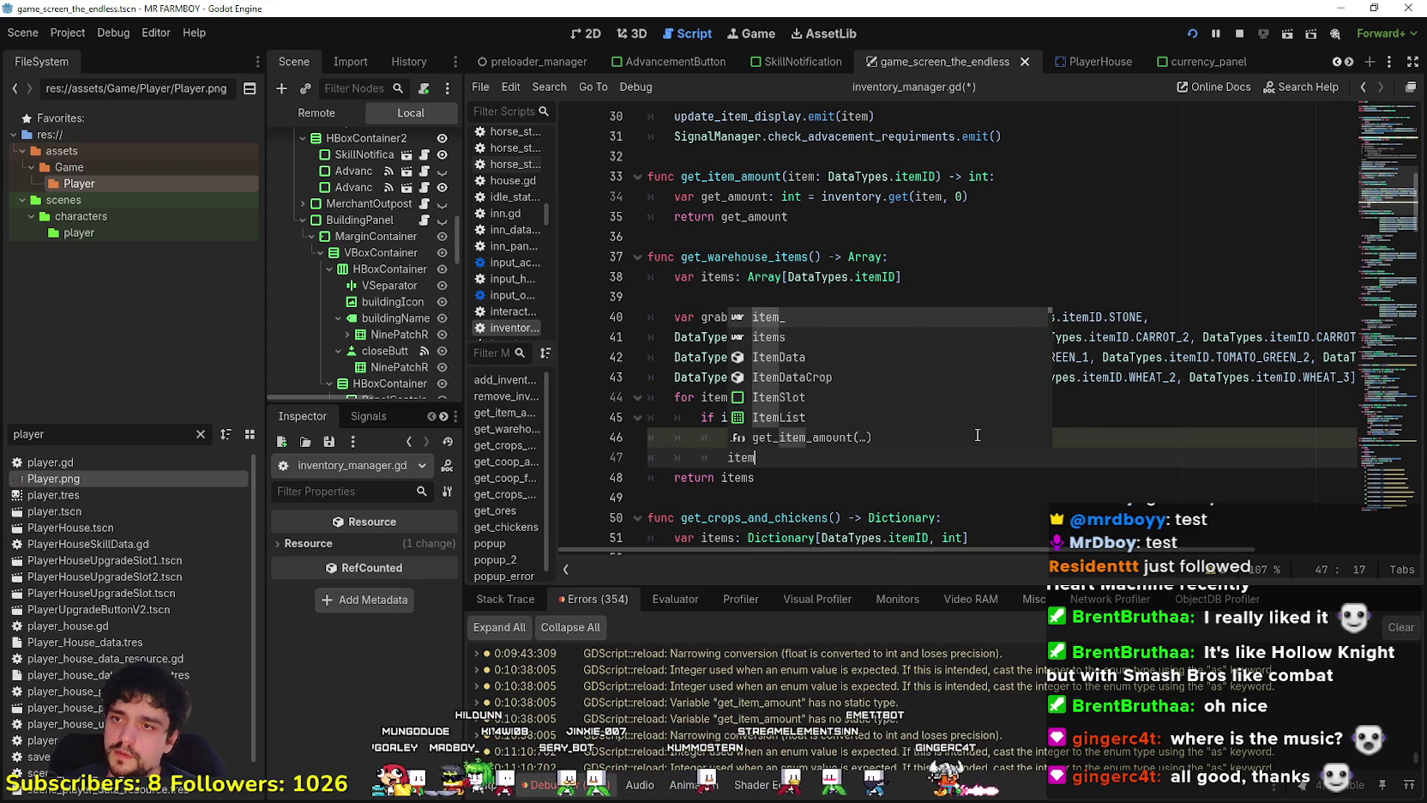
type("s.app")
key("Return")
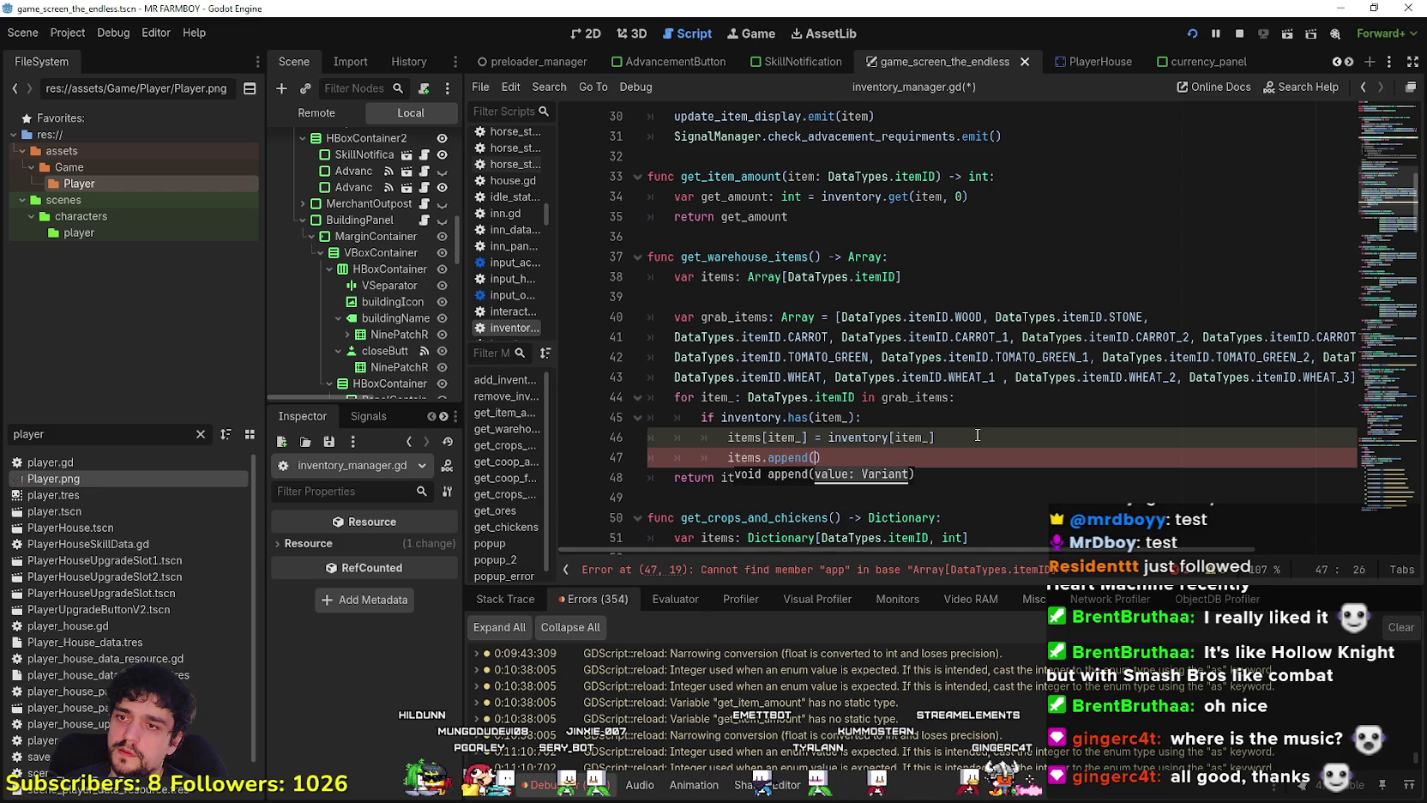
type("item")
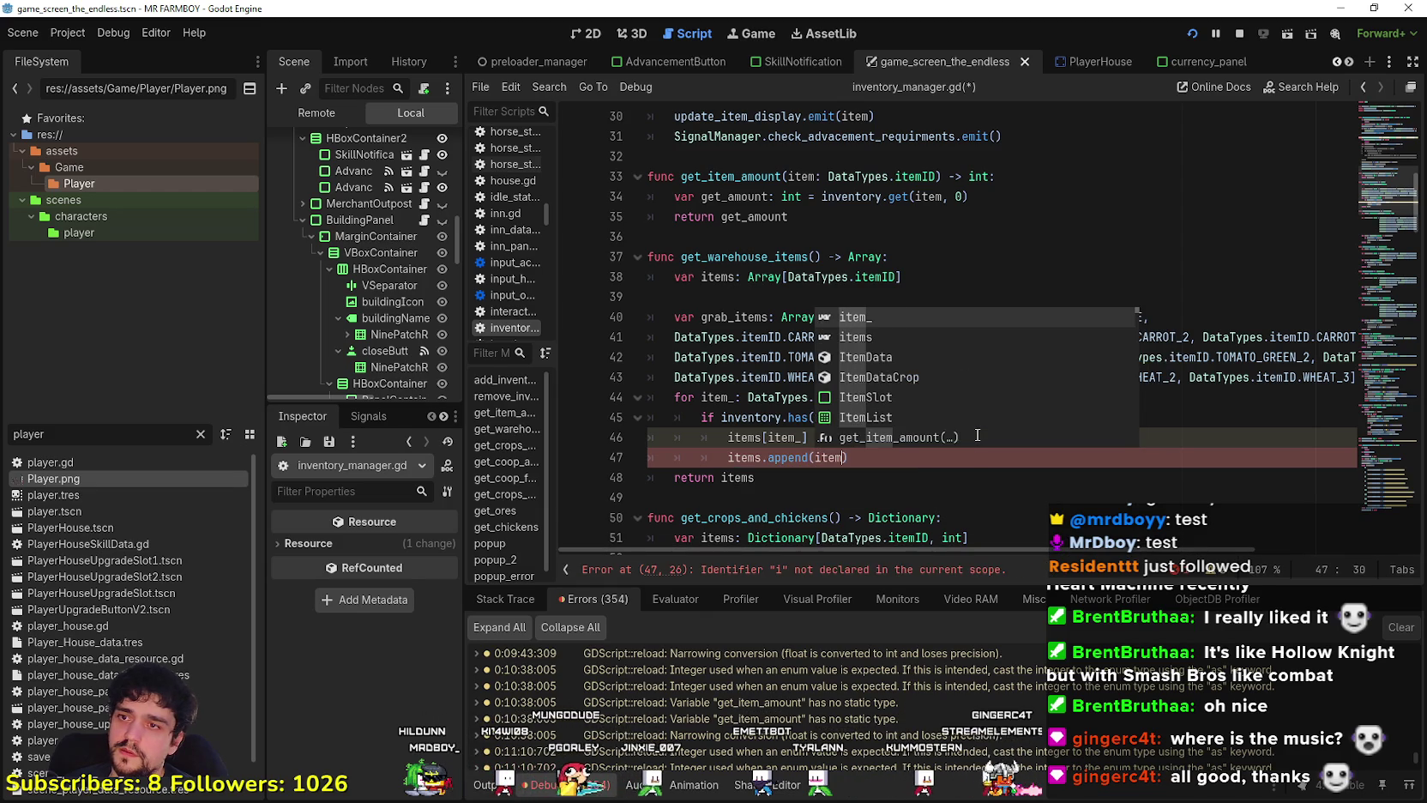
type("_")
key("ctrl+Left")
Delete the old items[item_] = inventory[item_] line and save inventory_manager.gd.
left_click_drag(937, 437, 610, 435)
key("BackSpace")
key("BackSpace")
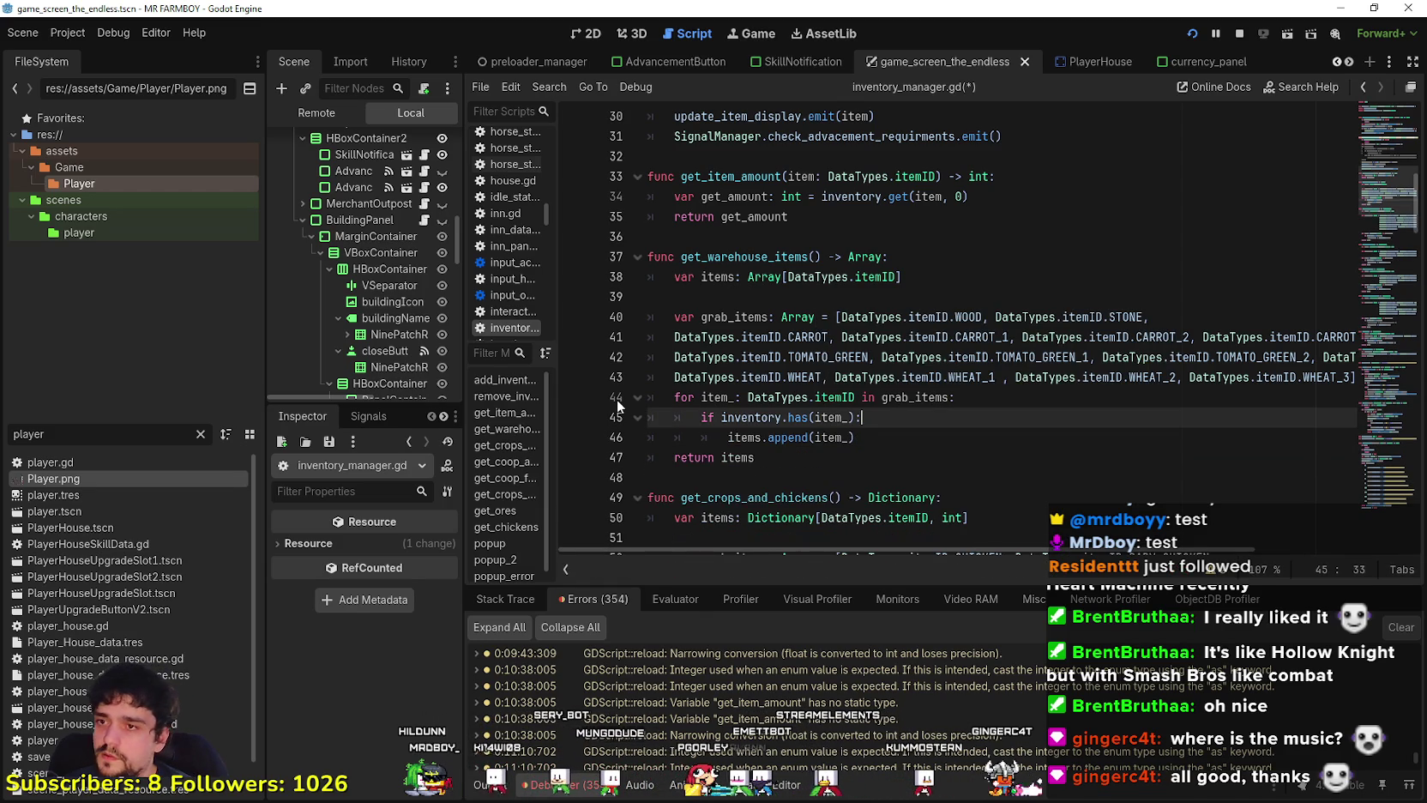
left_click(837, 442)
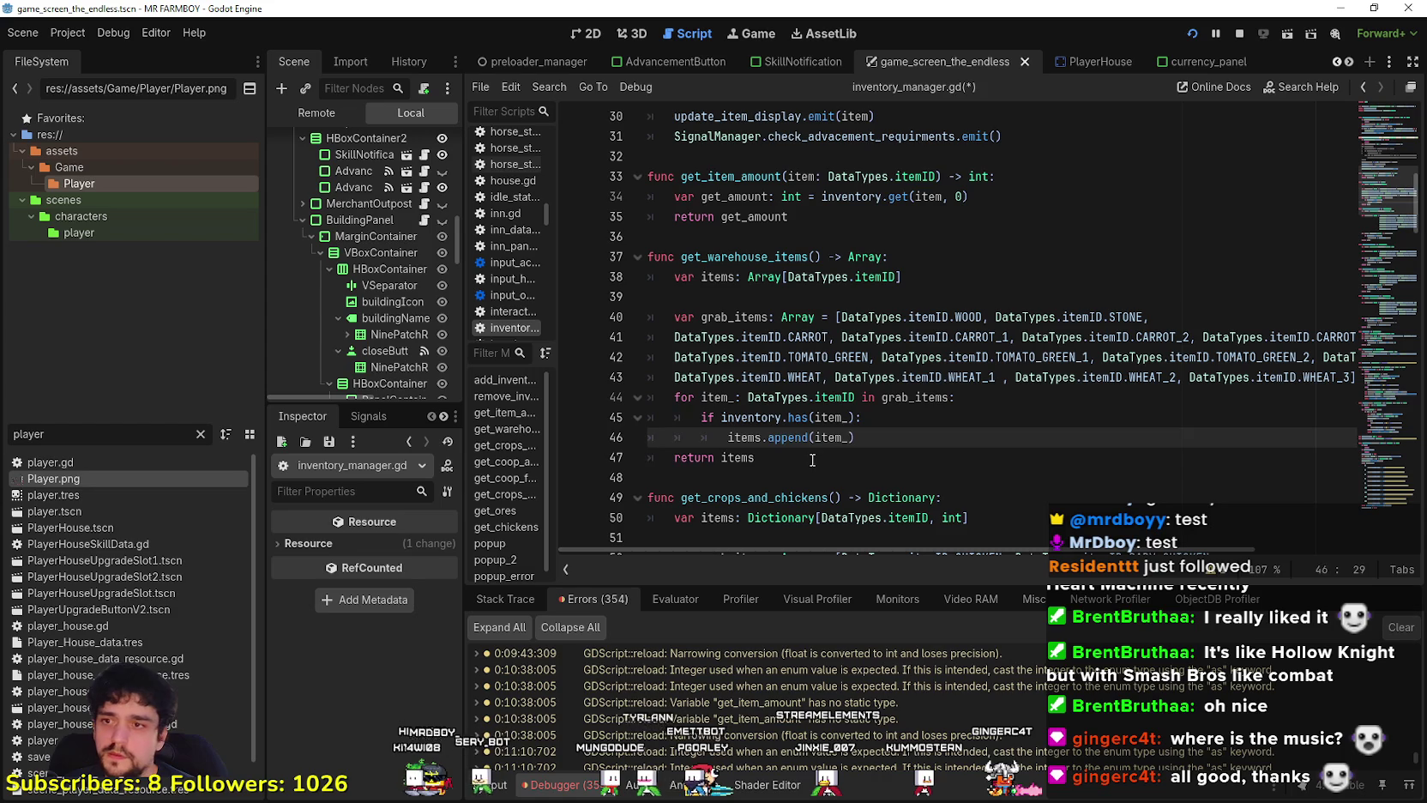
key("Down")
key("Down")
key("ctrl+s")
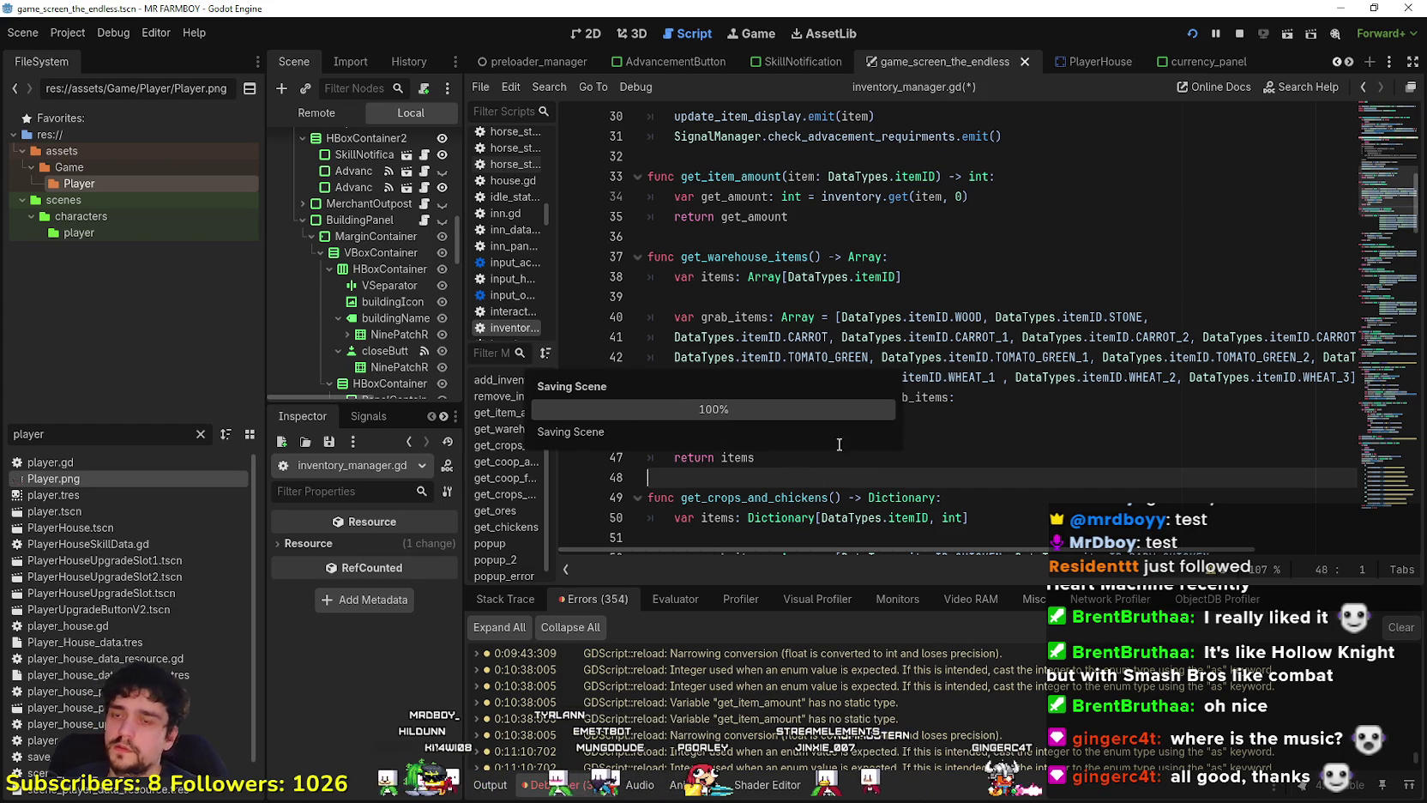
double_click(743, 257)
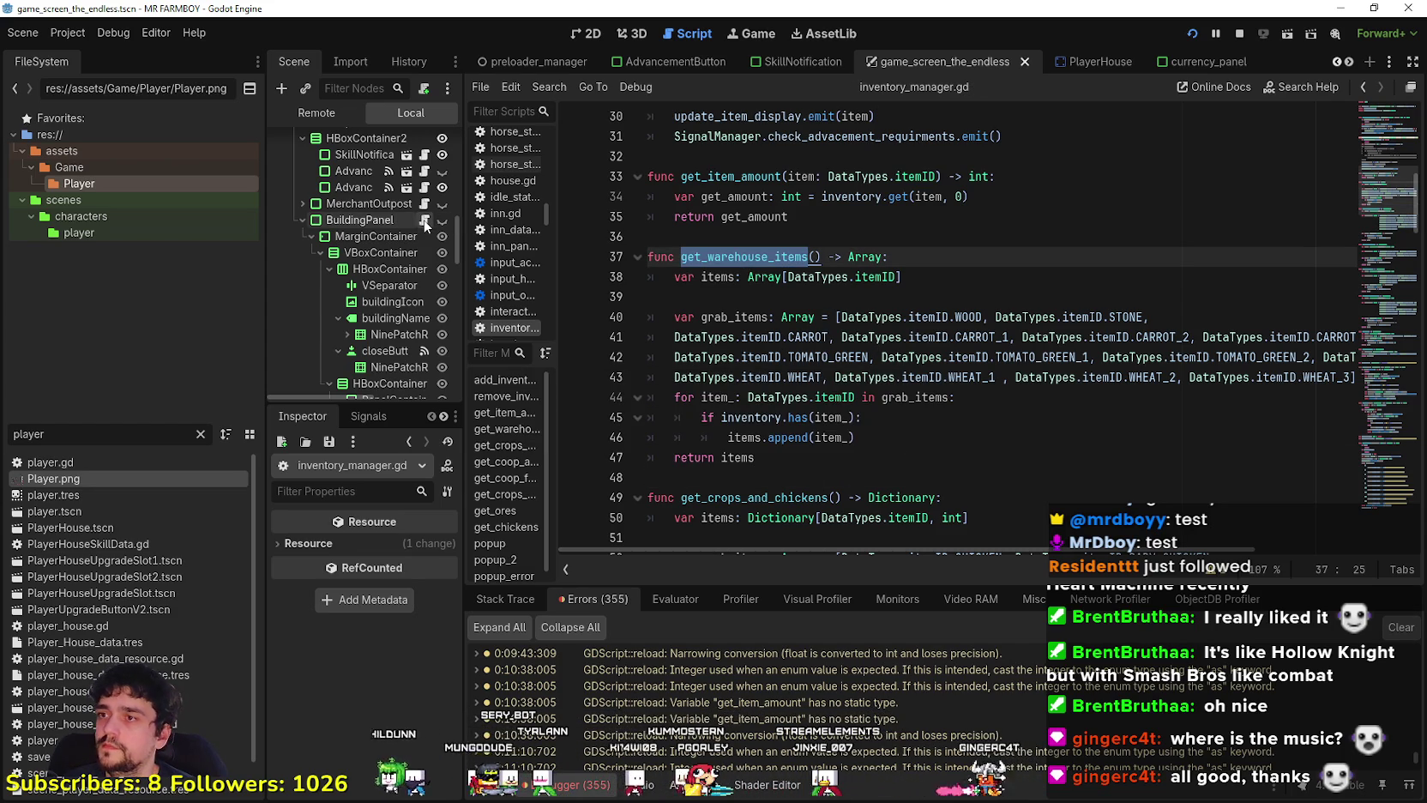
Check line 130's inventory reference in building_panel_endless.gd, save, and reopen the game's warehouse panel.
left_click(424, 220)
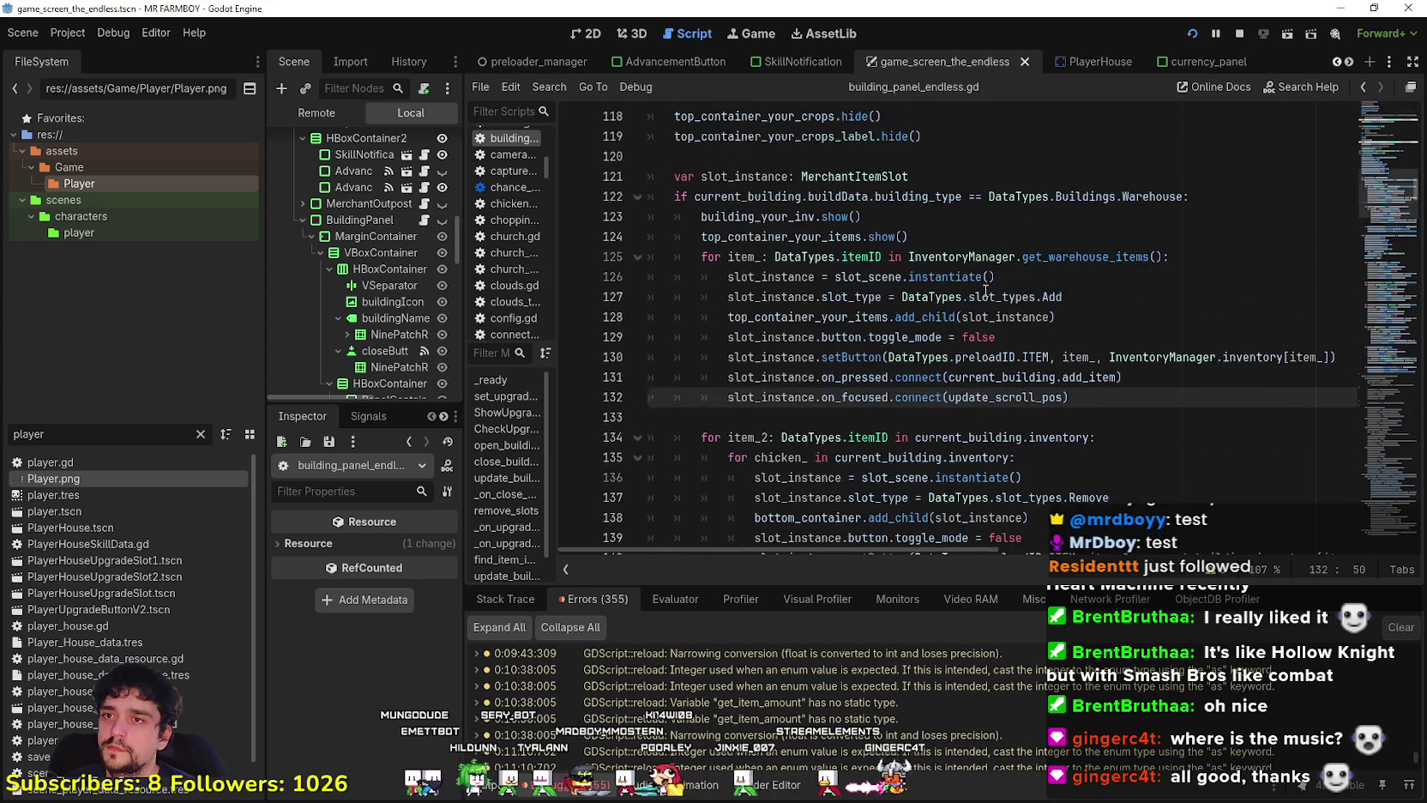
scroll(995, 260, "up", 1)
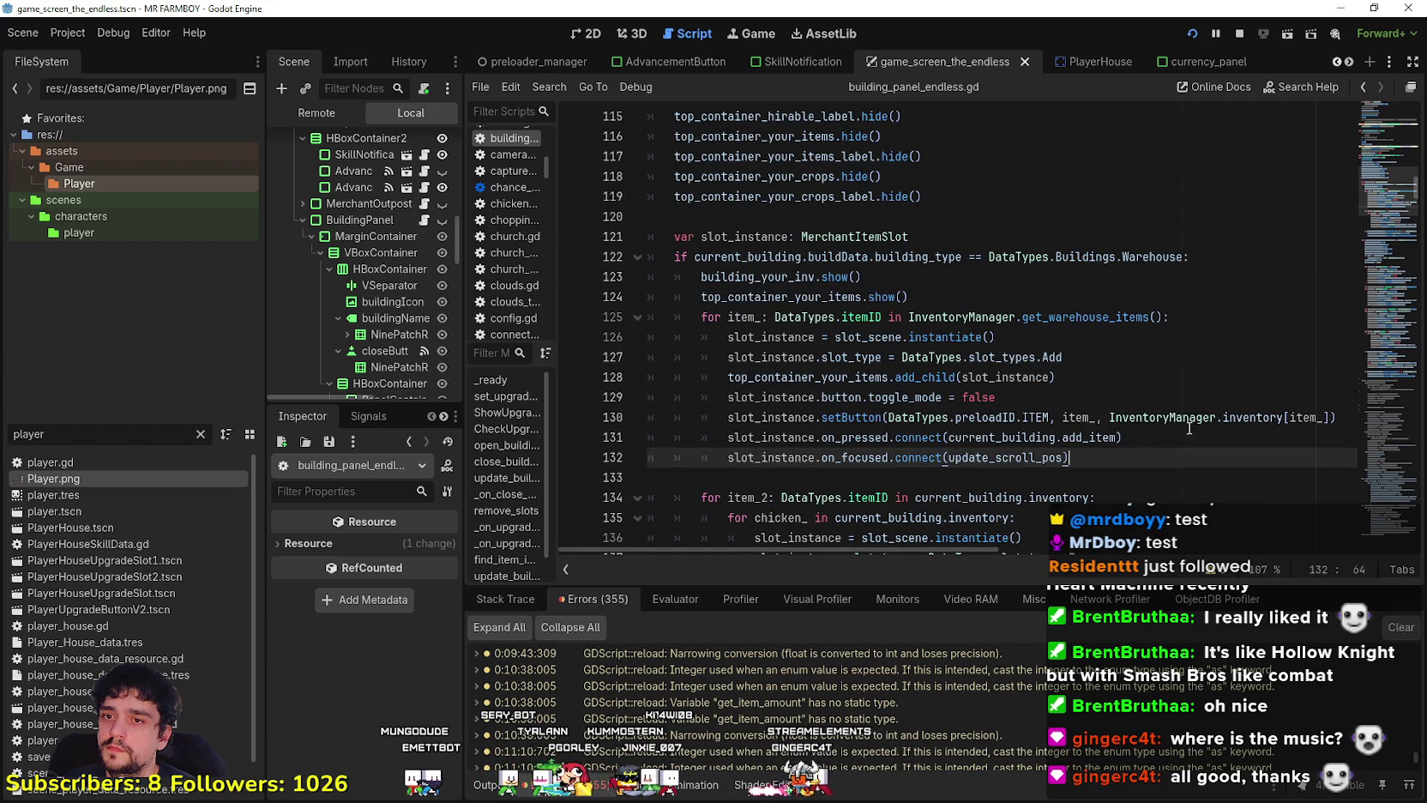
left_click(1249, 417)
double_click(1249, 417)
left_click(1074, 474)
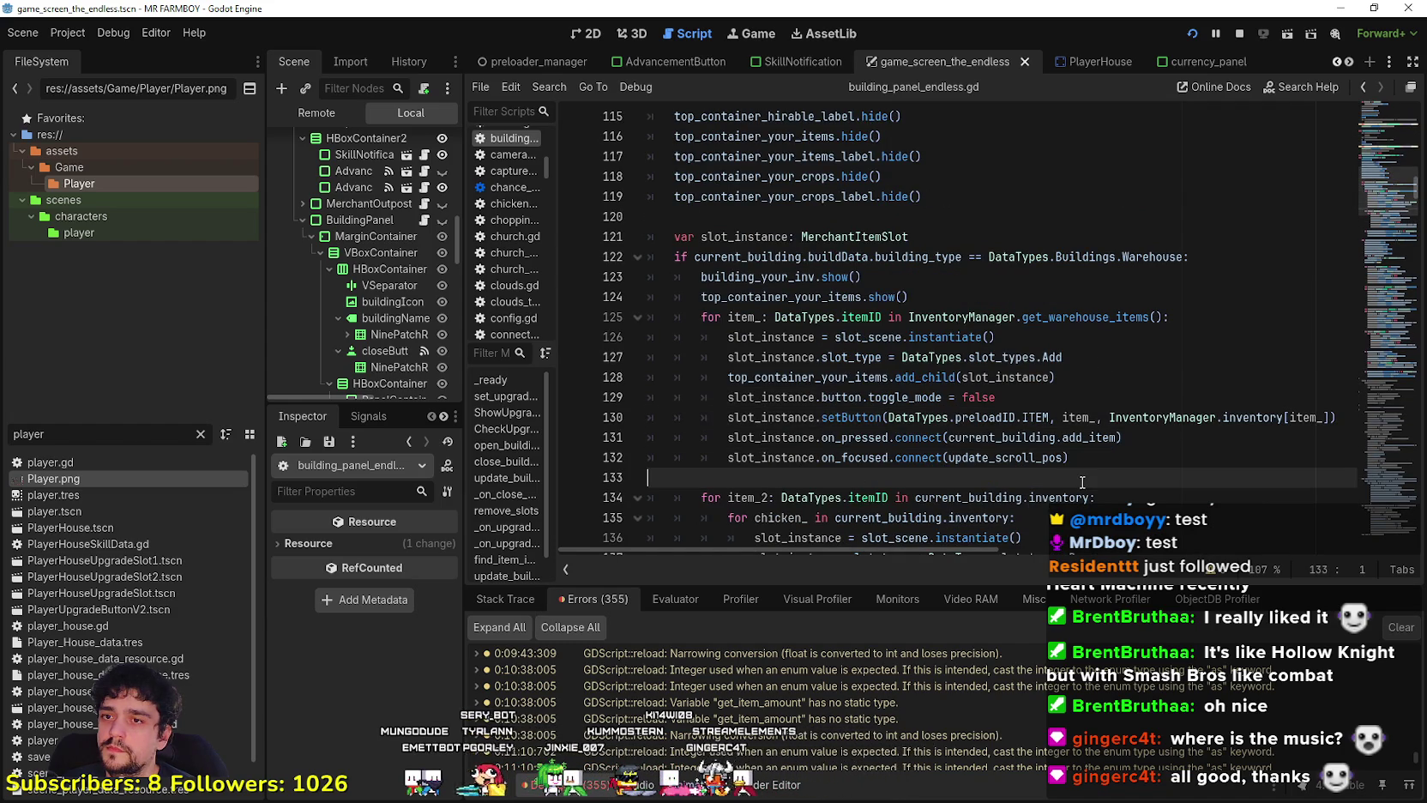
key("ctrl+s")
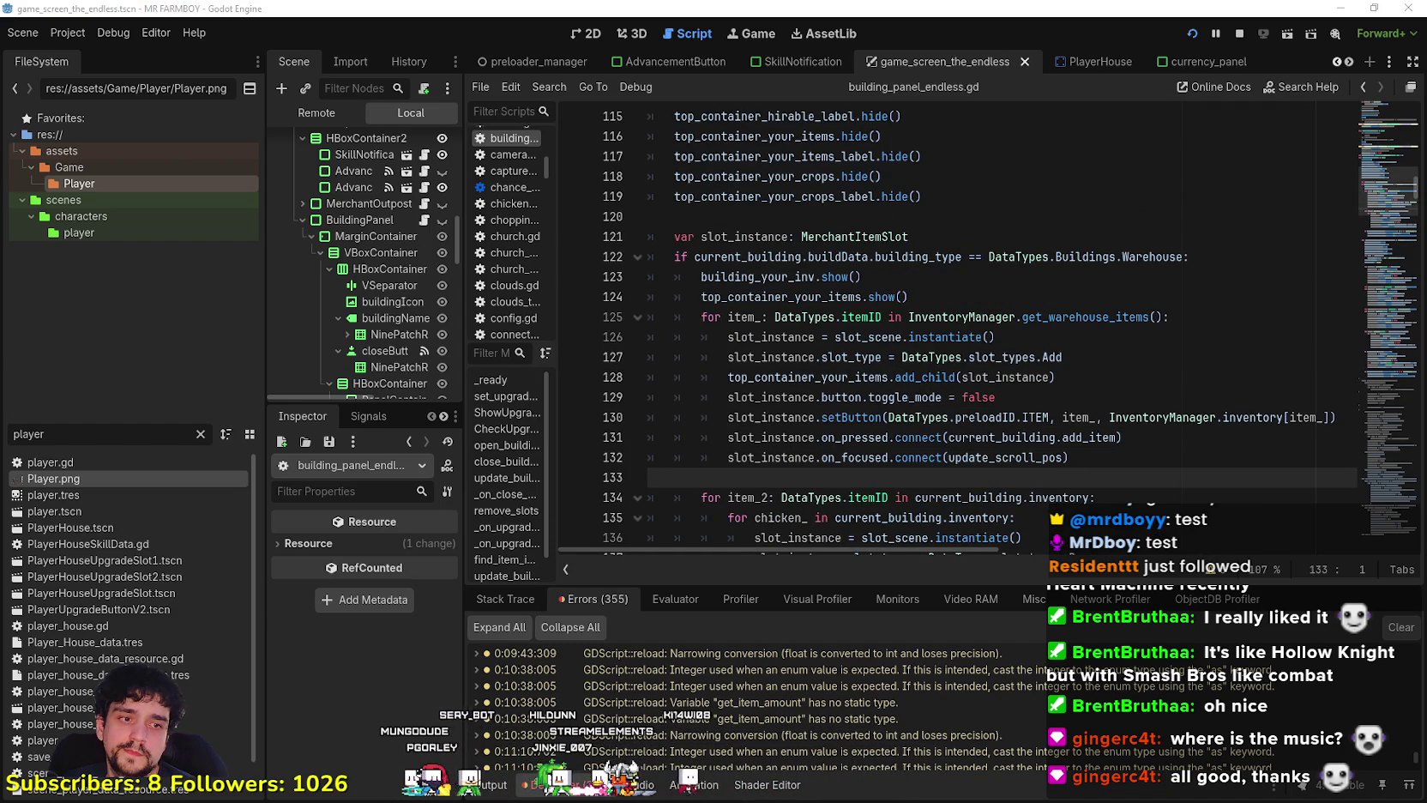
key("alt+Tab")
key("Escape")
Stop and relaunch MR FARMBOY, then continue from the Save 4 slot.
left_click(989, 471)
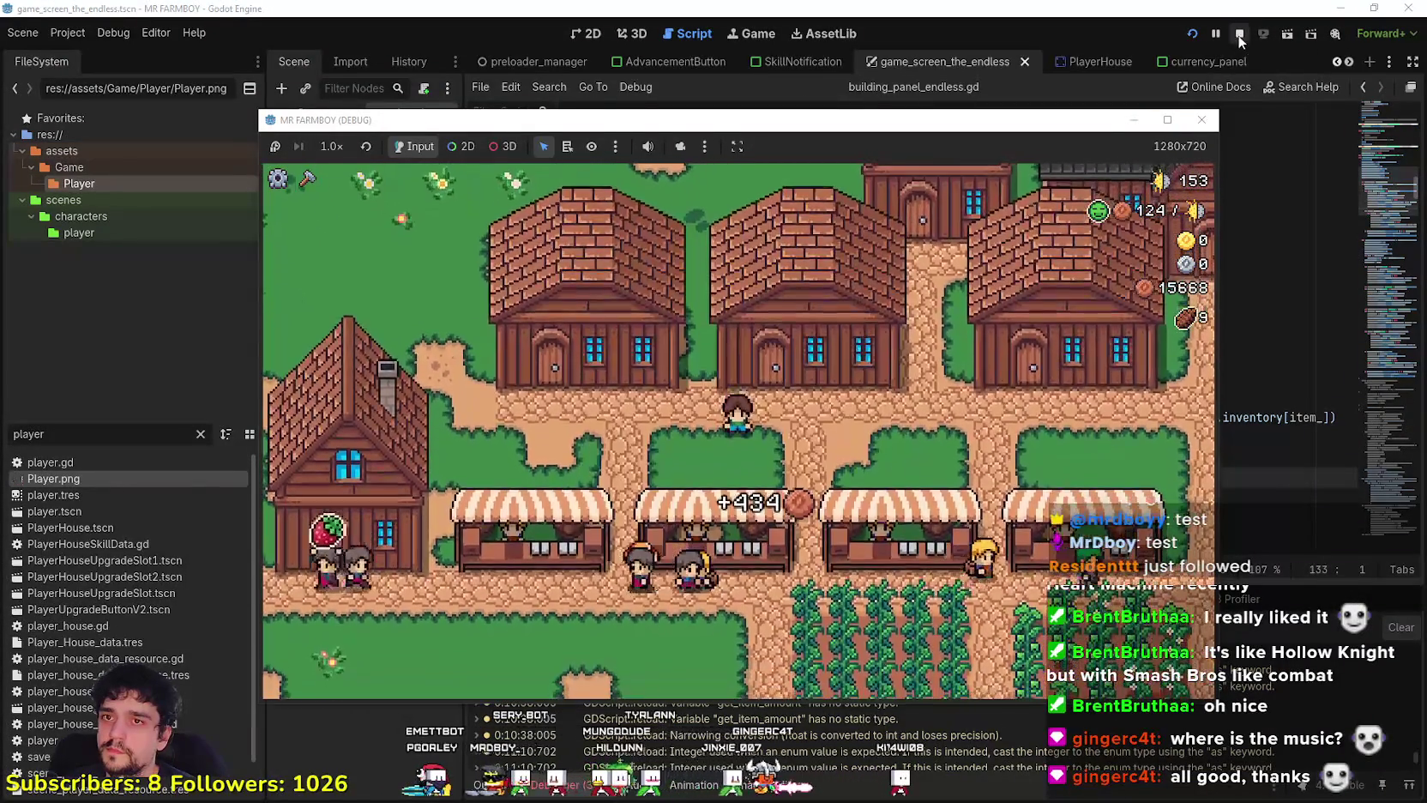
key("F8")
left_click(1191, 34)
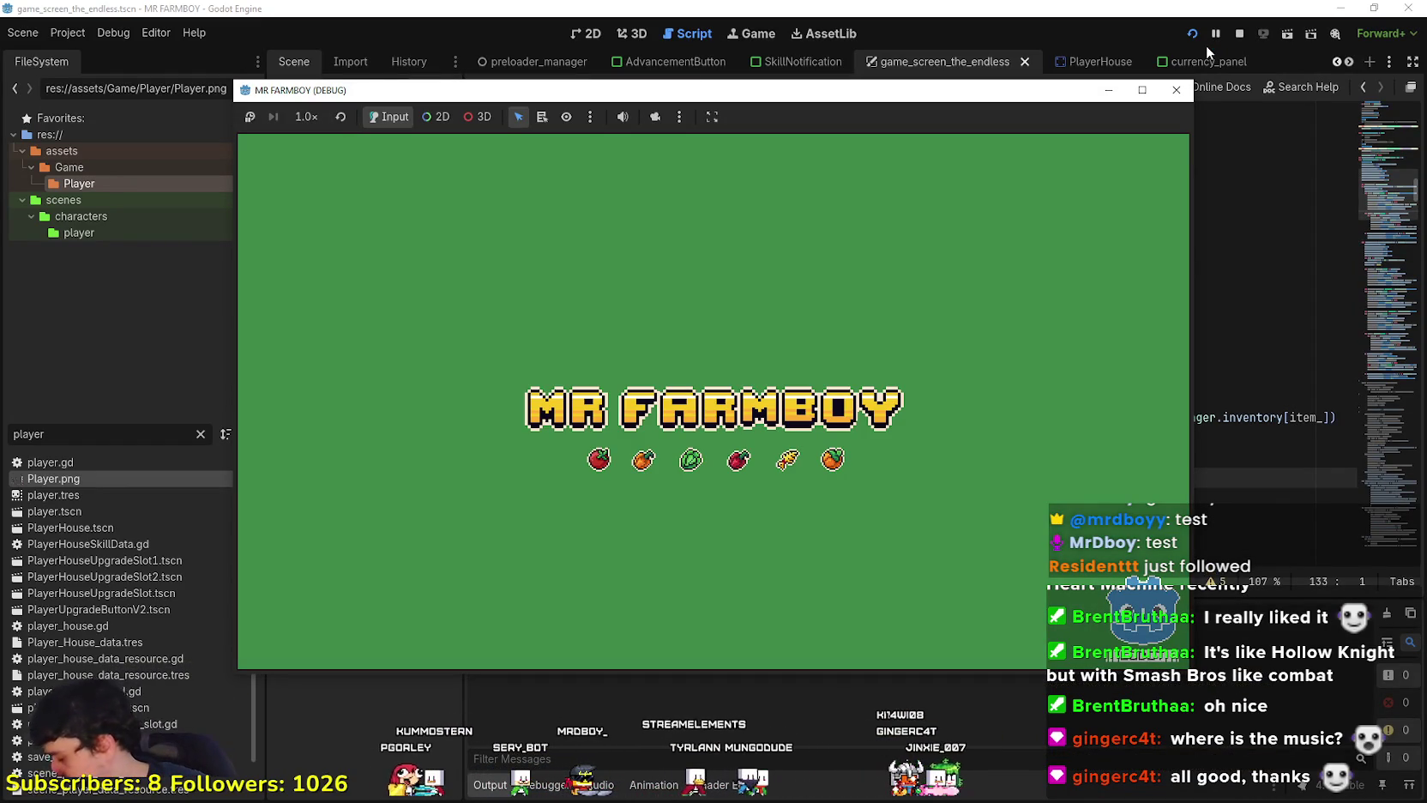
key("F8")
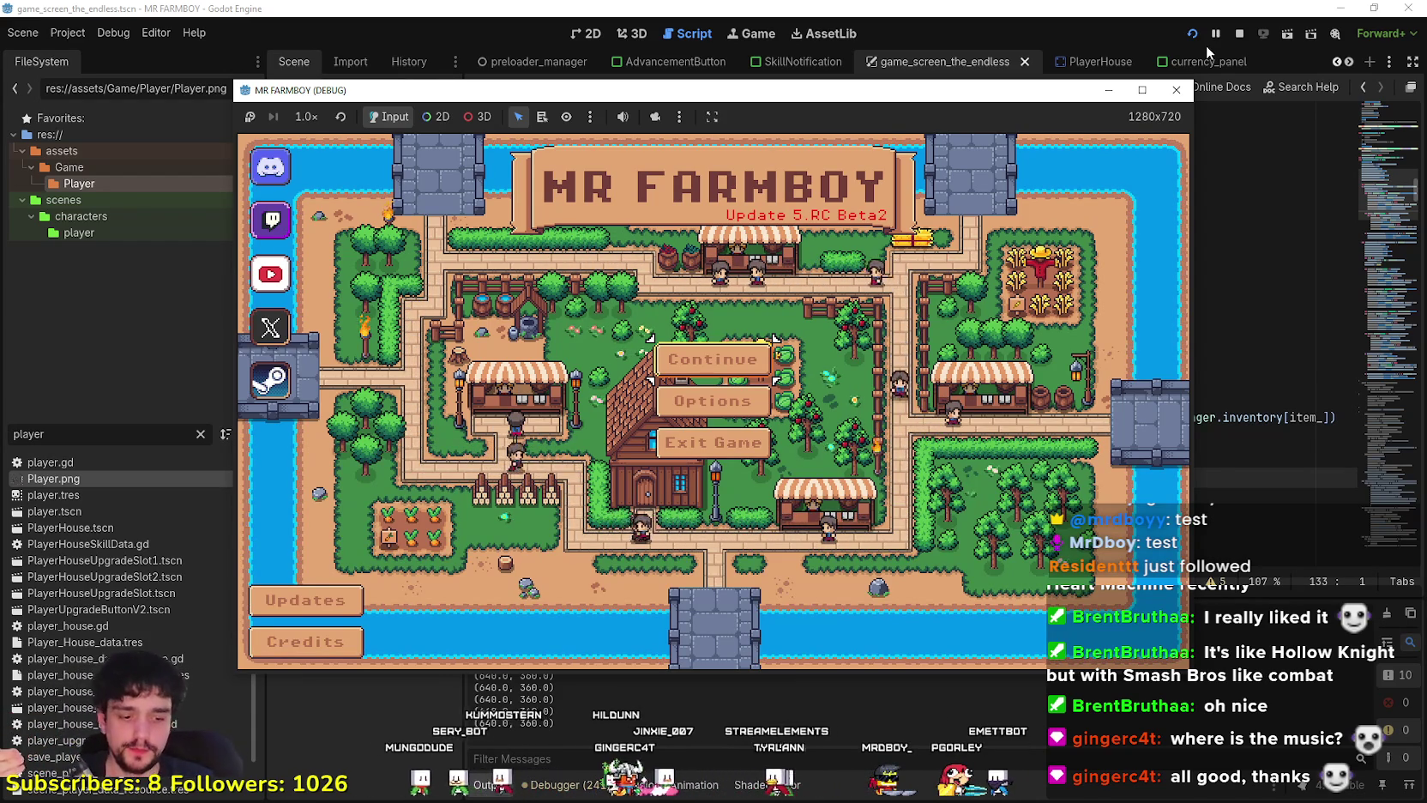
left_click(703, 360)
left_click(635, 386)
left_click(630, 403)
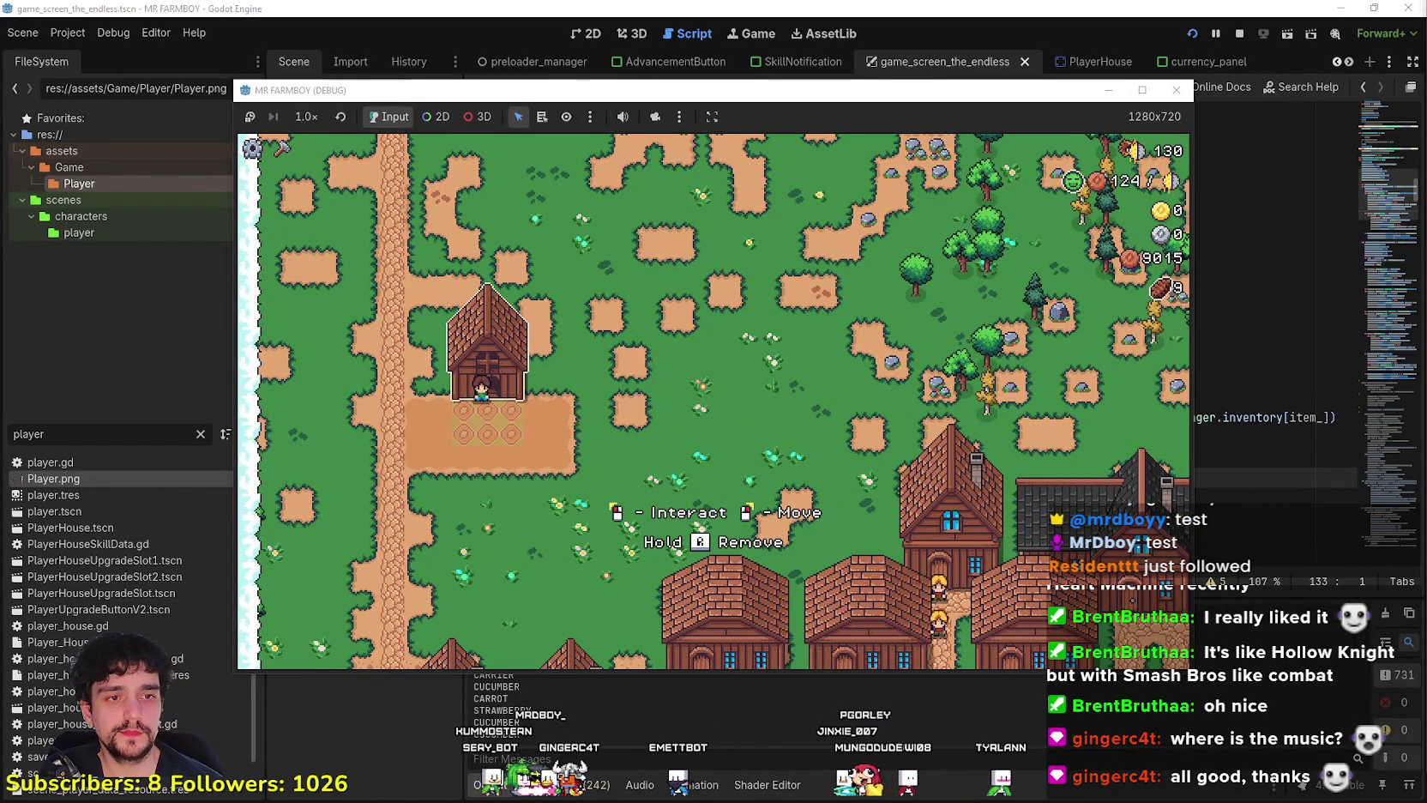
Open the Coop panel in a maximized game window, finding only Sell, then close it.
left_click(902, 472)
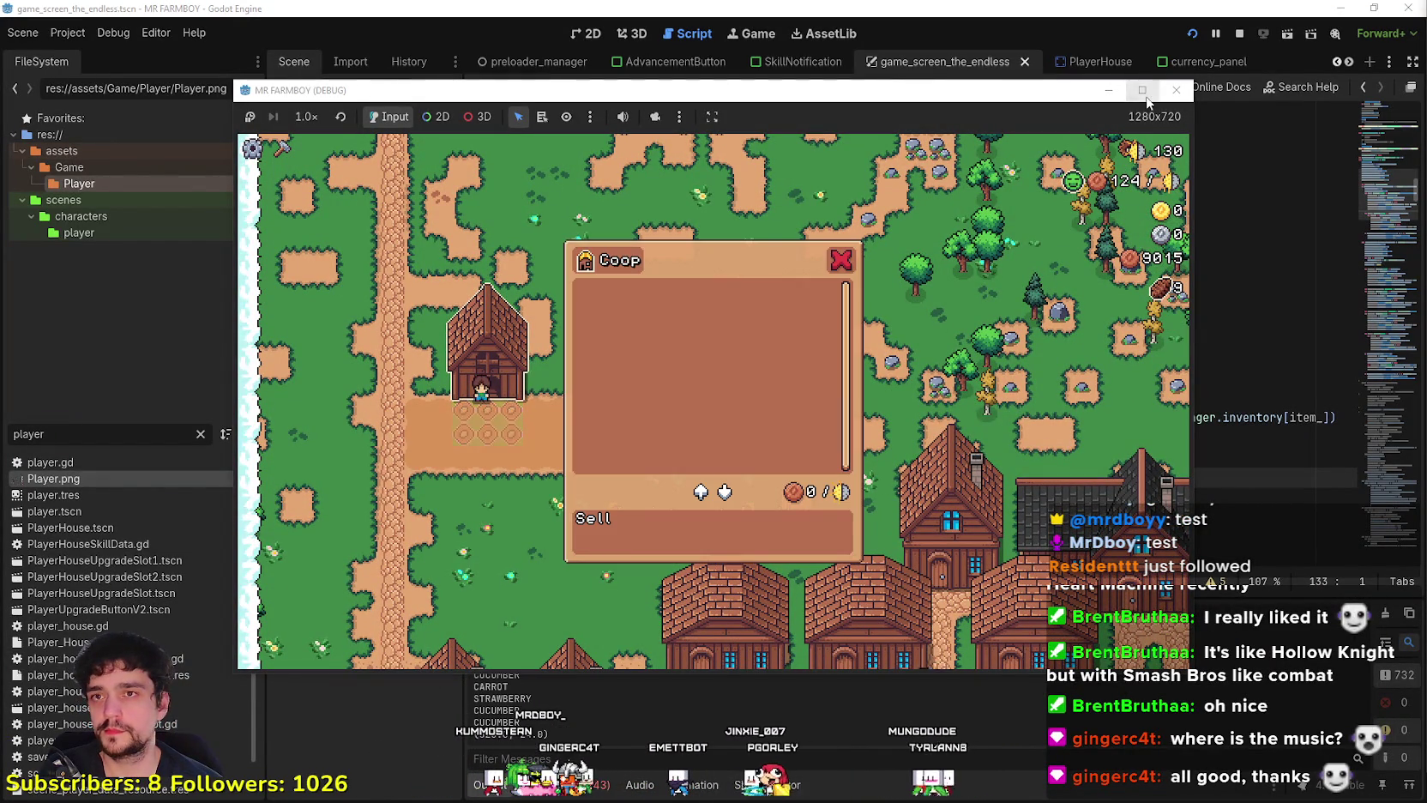
key("super+Up")
key("s")
Walk the farmer to the Warehouse, open its panel to compare, then stop the game with F8.
key("w")
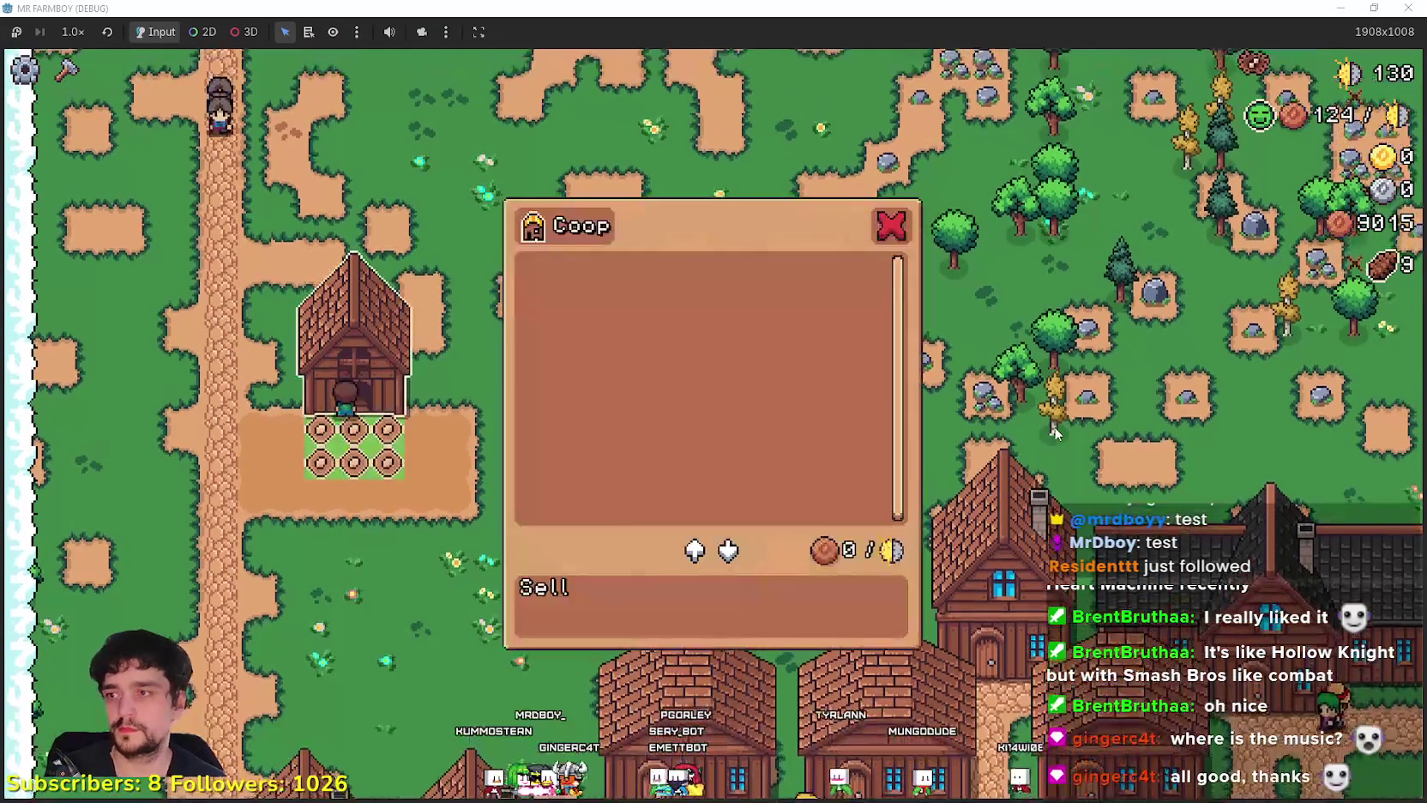
key("s")
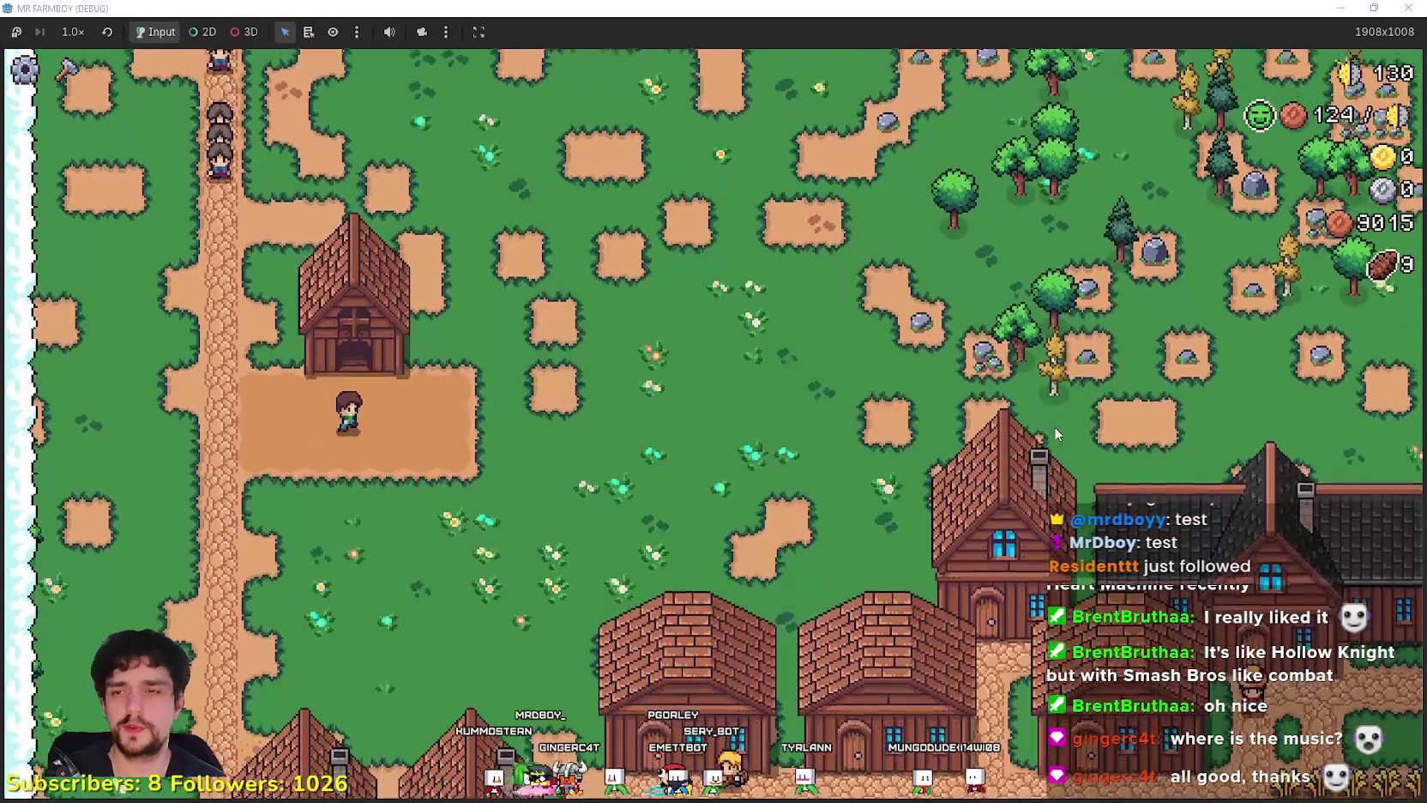
key("s")
key("d")
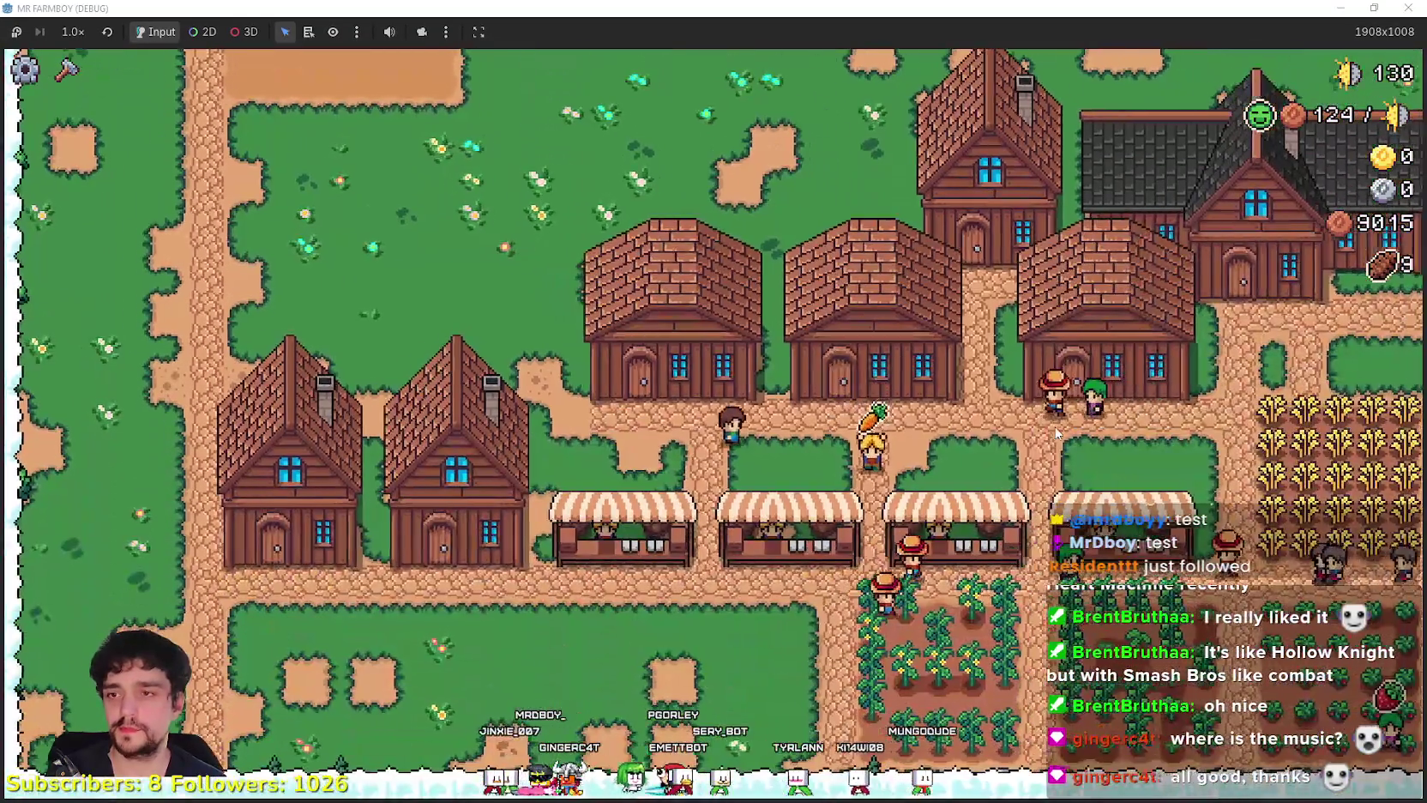
key("Up")
key("e")
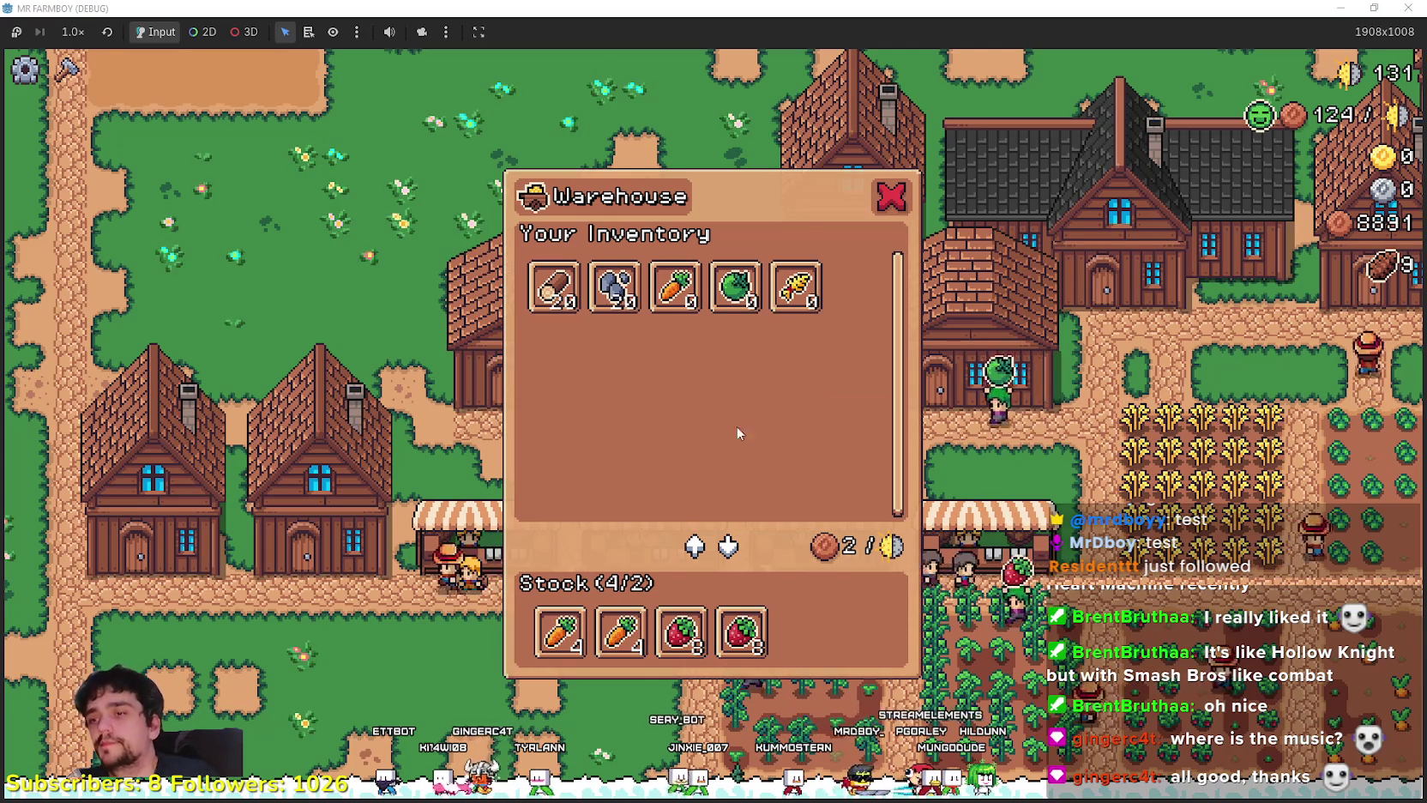
mouse_move(761, 643)
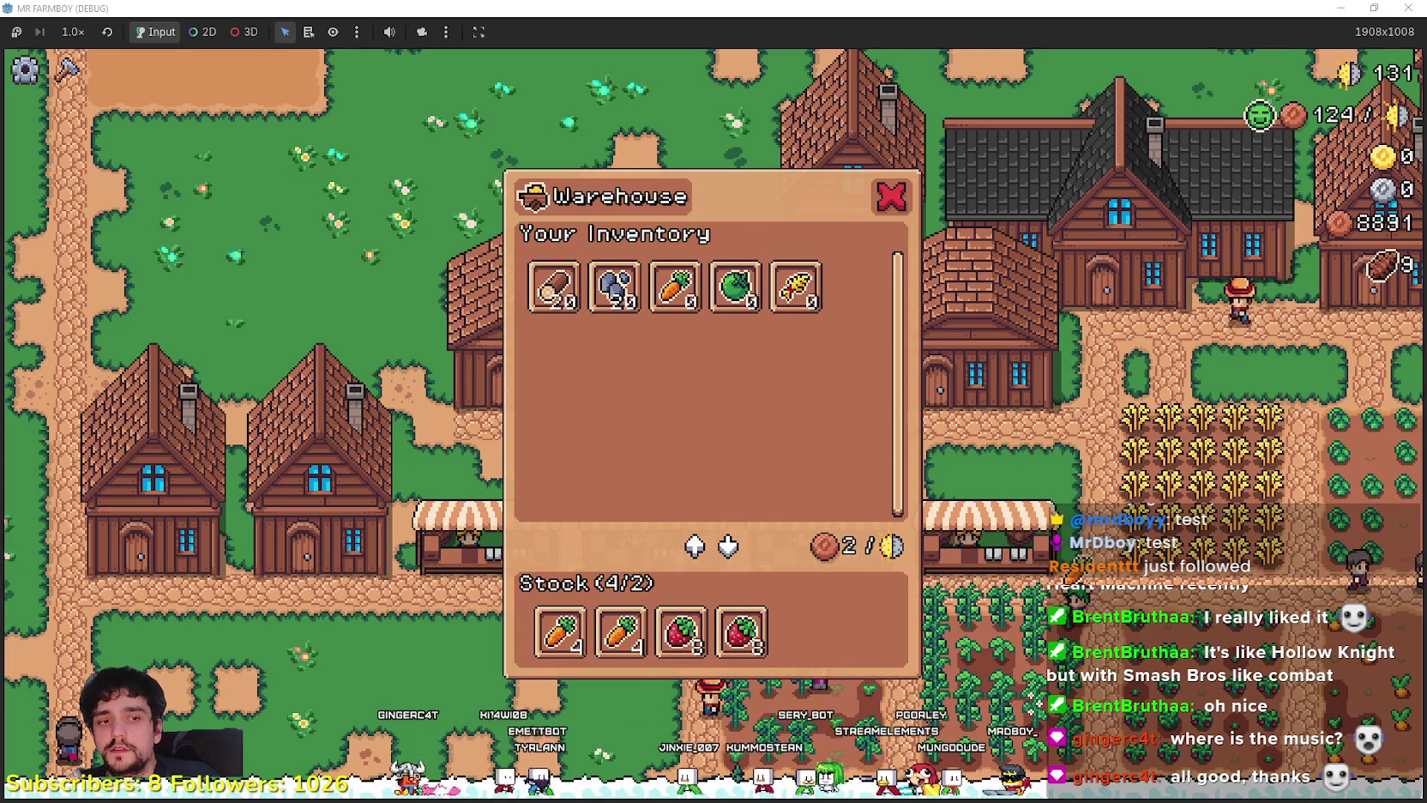
key("F8")
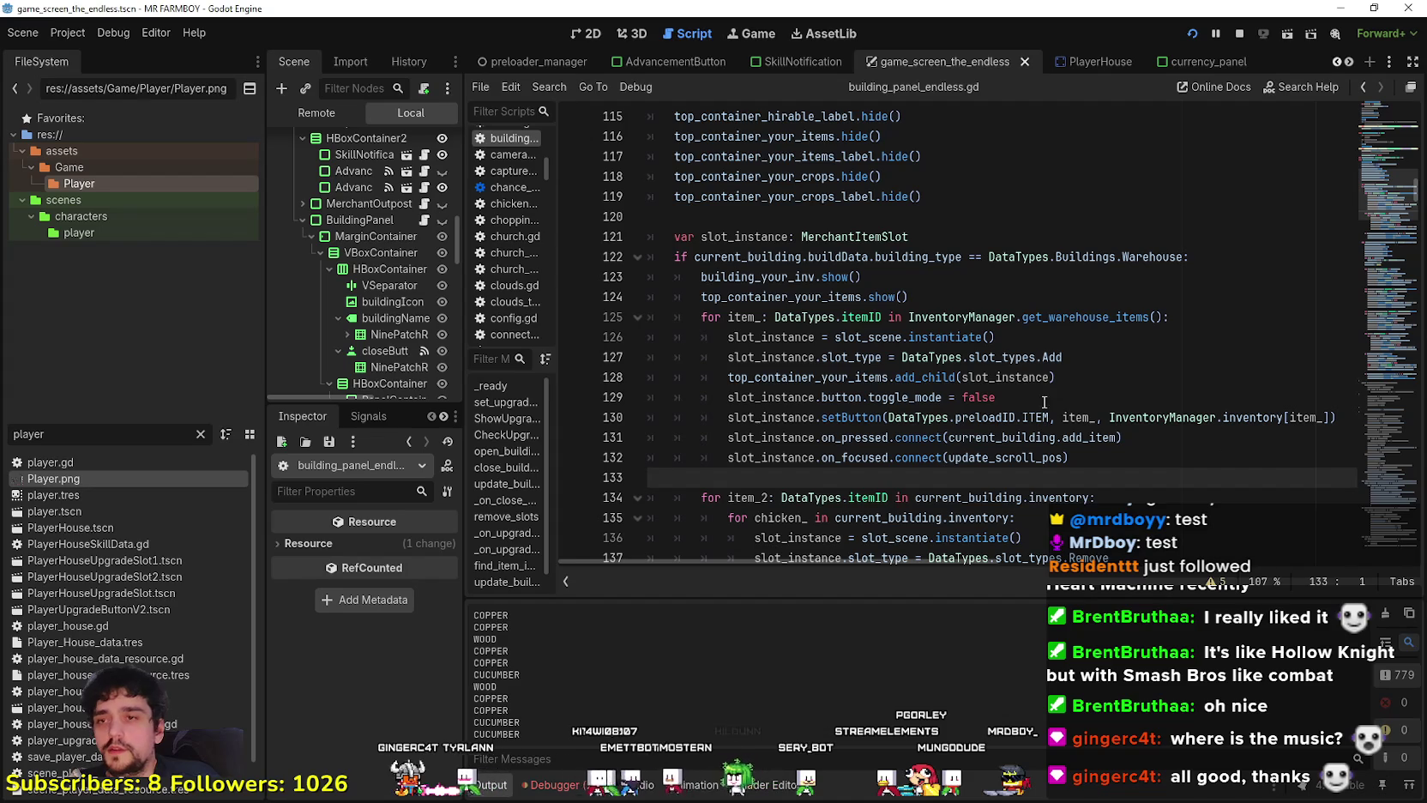
Scroll through the ChickenCoop branch, then undo back to the warehouse loop at line 127.
scroll(799, 334, "down", 4)
scroll(799, 334, "up", 3)
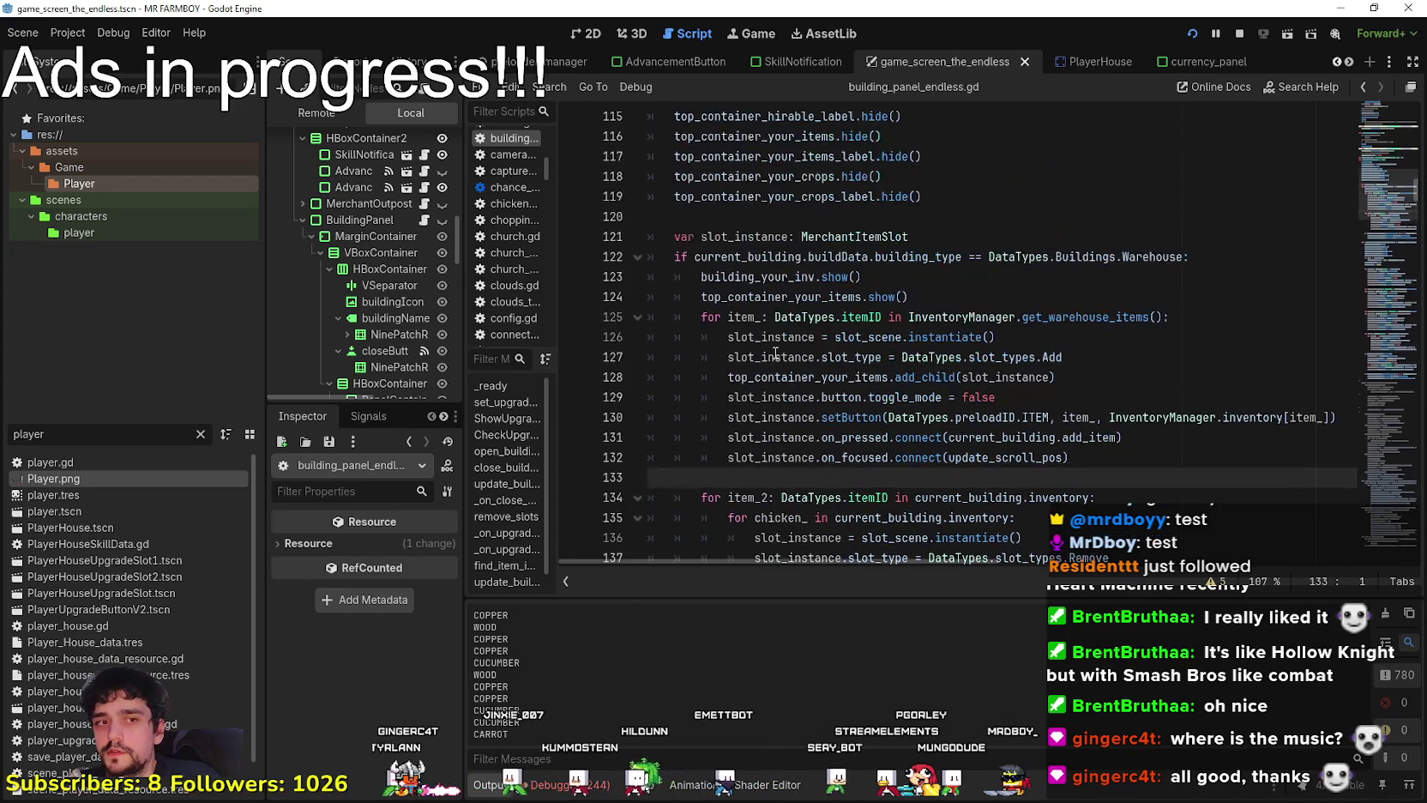
scroll(773, 343, "down", 12)
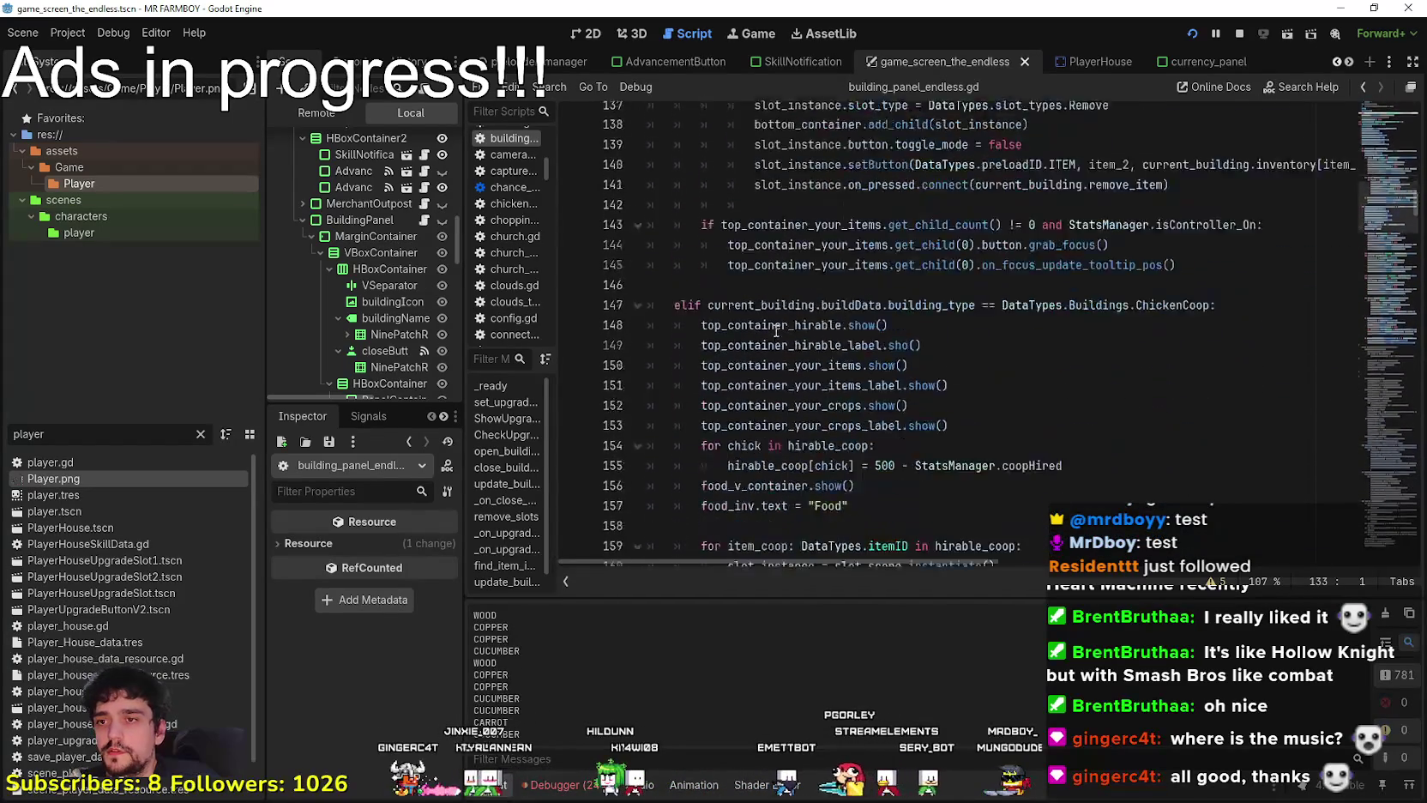
scroll(773, 334, "down", 18)
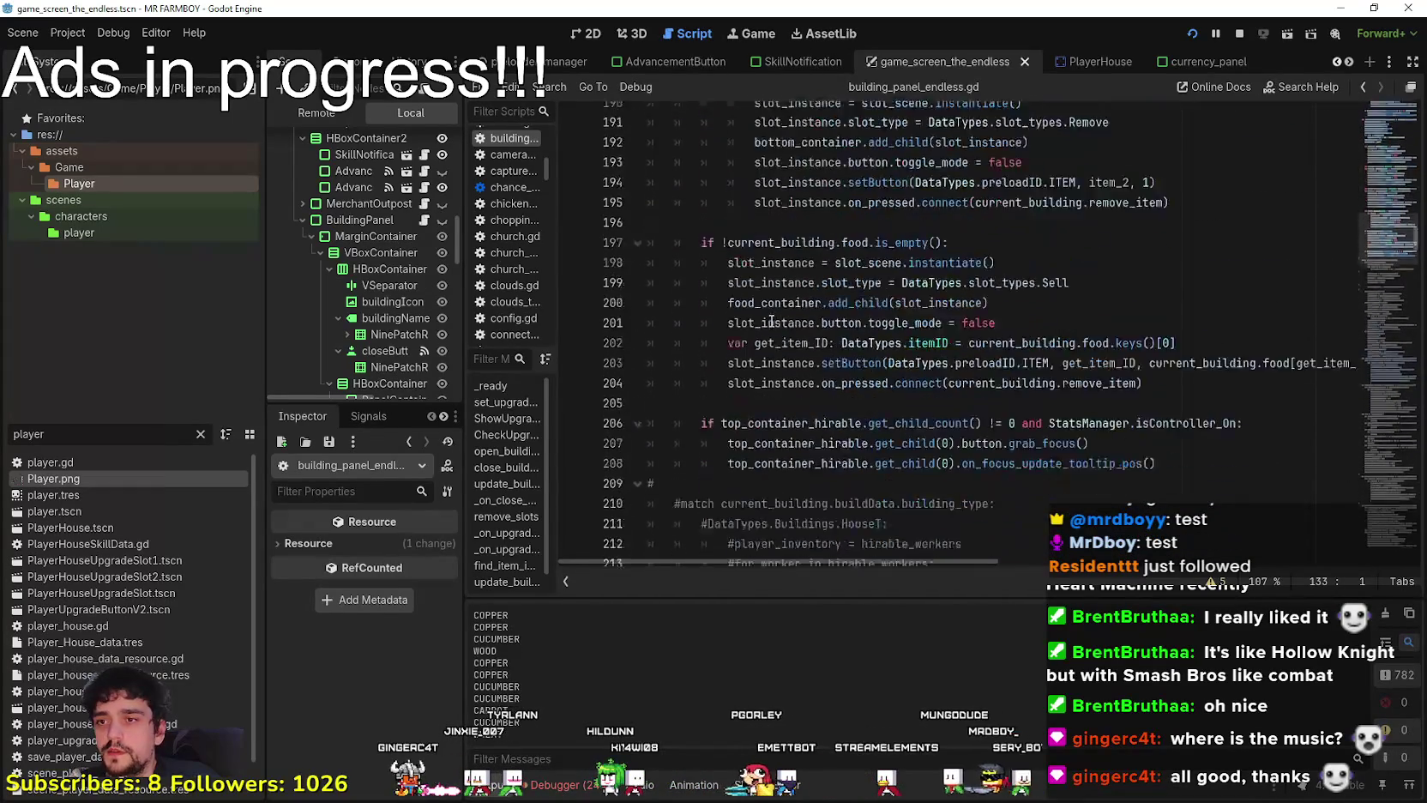
key("ctrl+z")
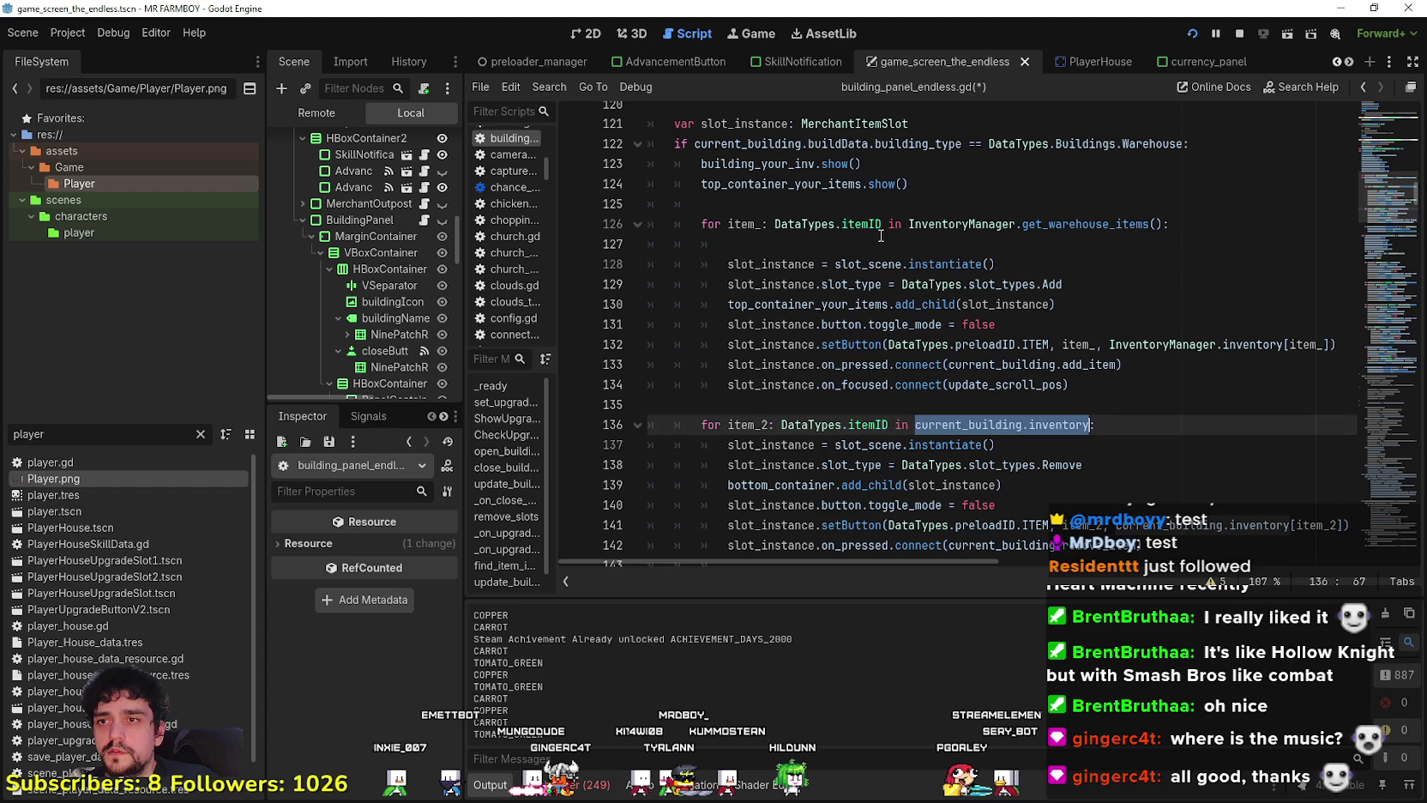
Draft an 'if current_building.inventory.has(item_):' check on line 127, then delete that line.
left_click(879, 240)
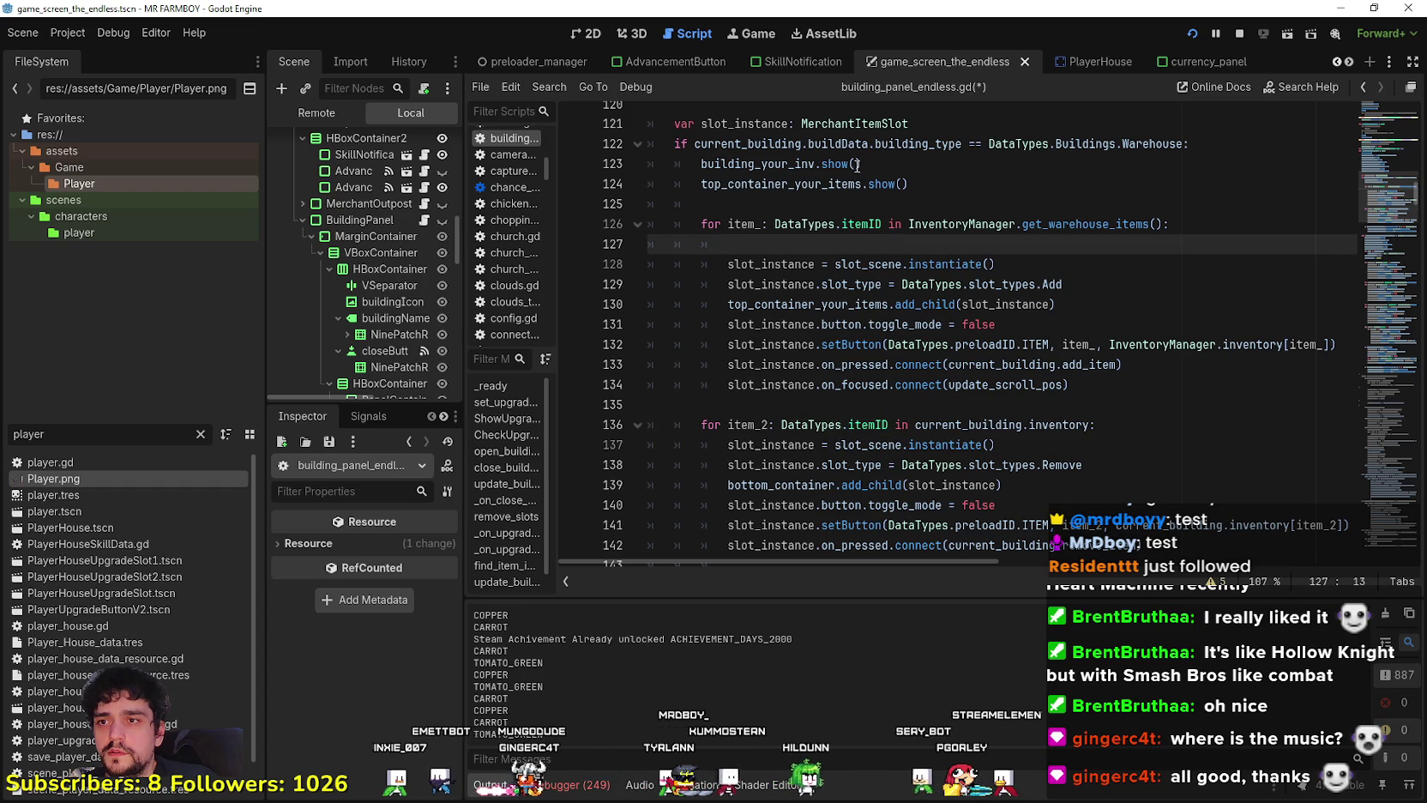
type("if current_building.inventory")
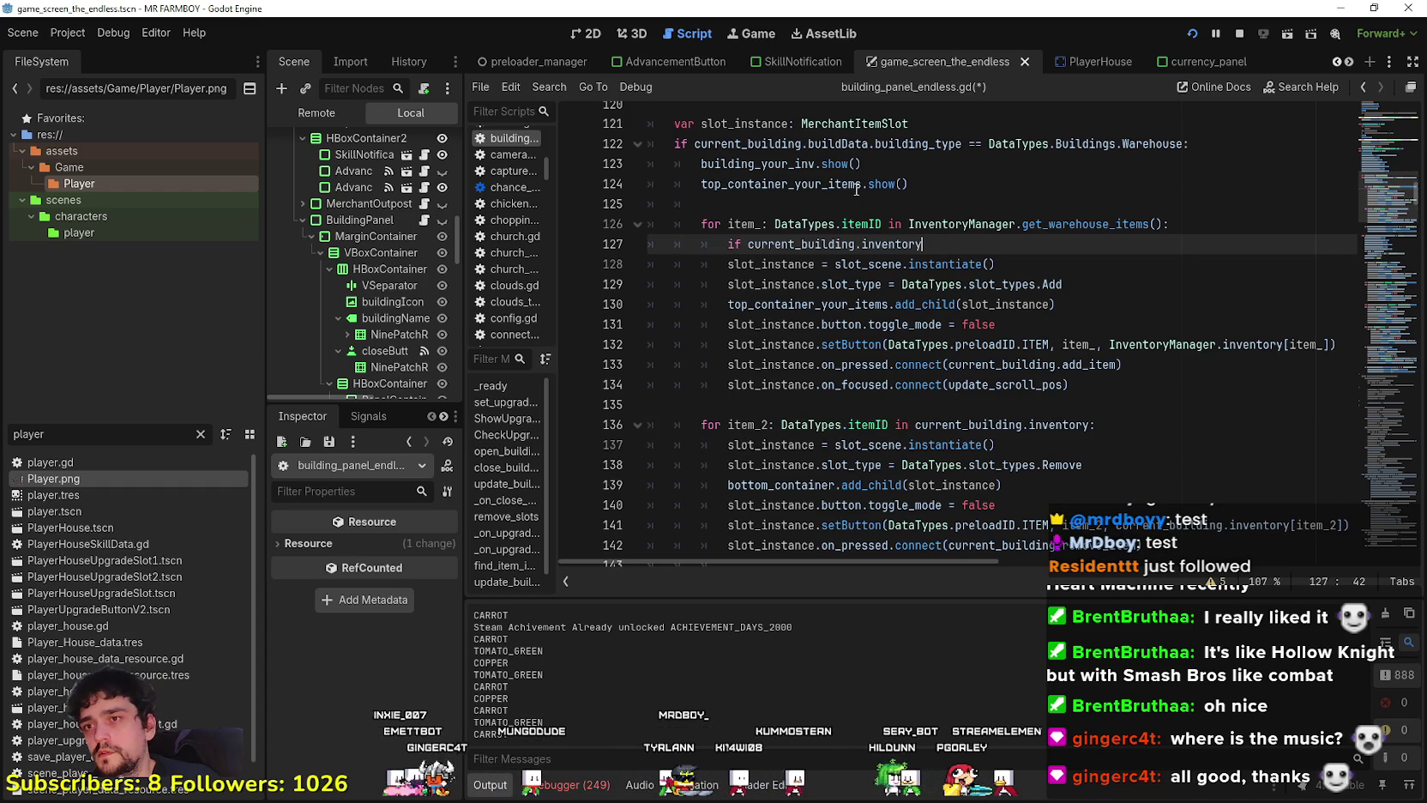
key("ctrl+BackSpace")
key("ctrl+BackSpace")
key("ctrl+BackSpace")
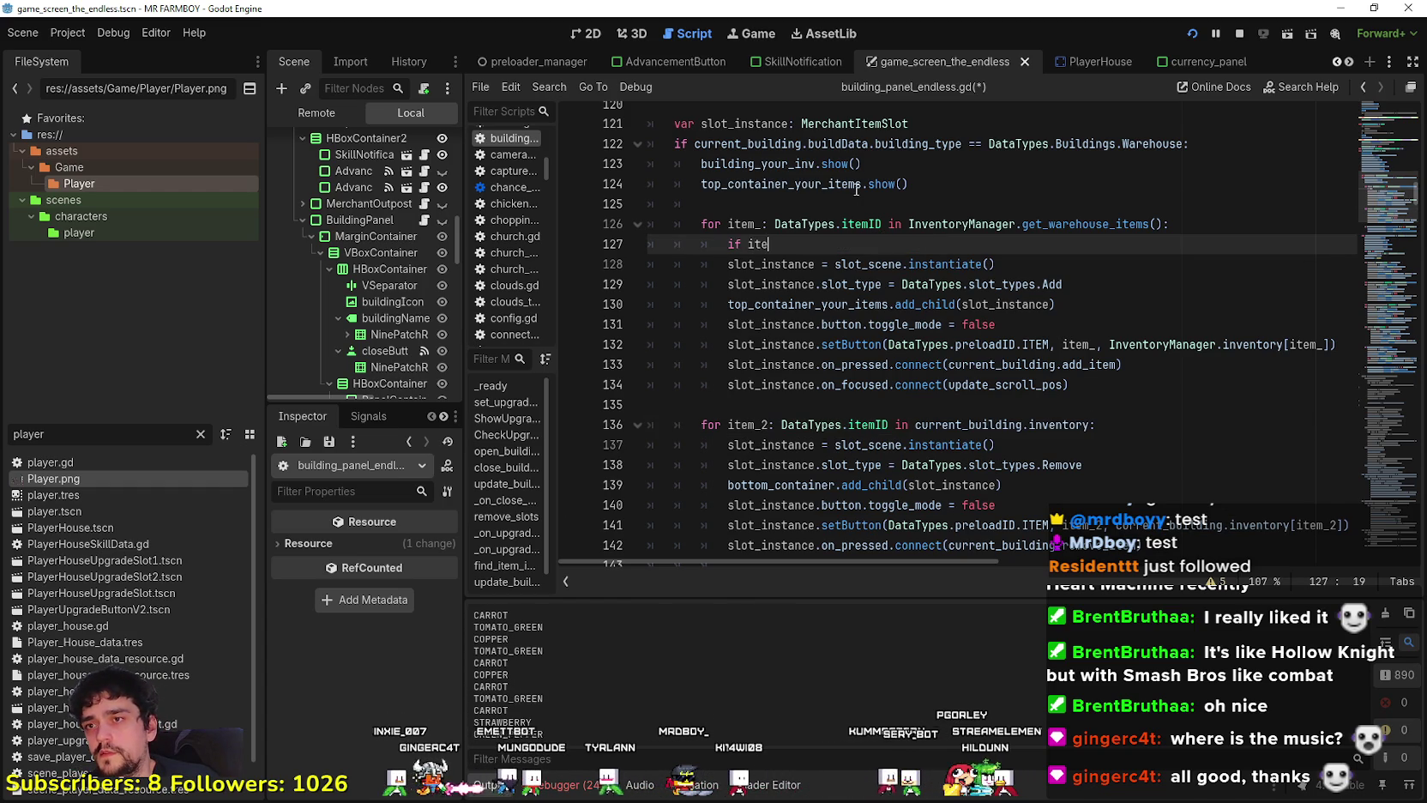
type("m_")
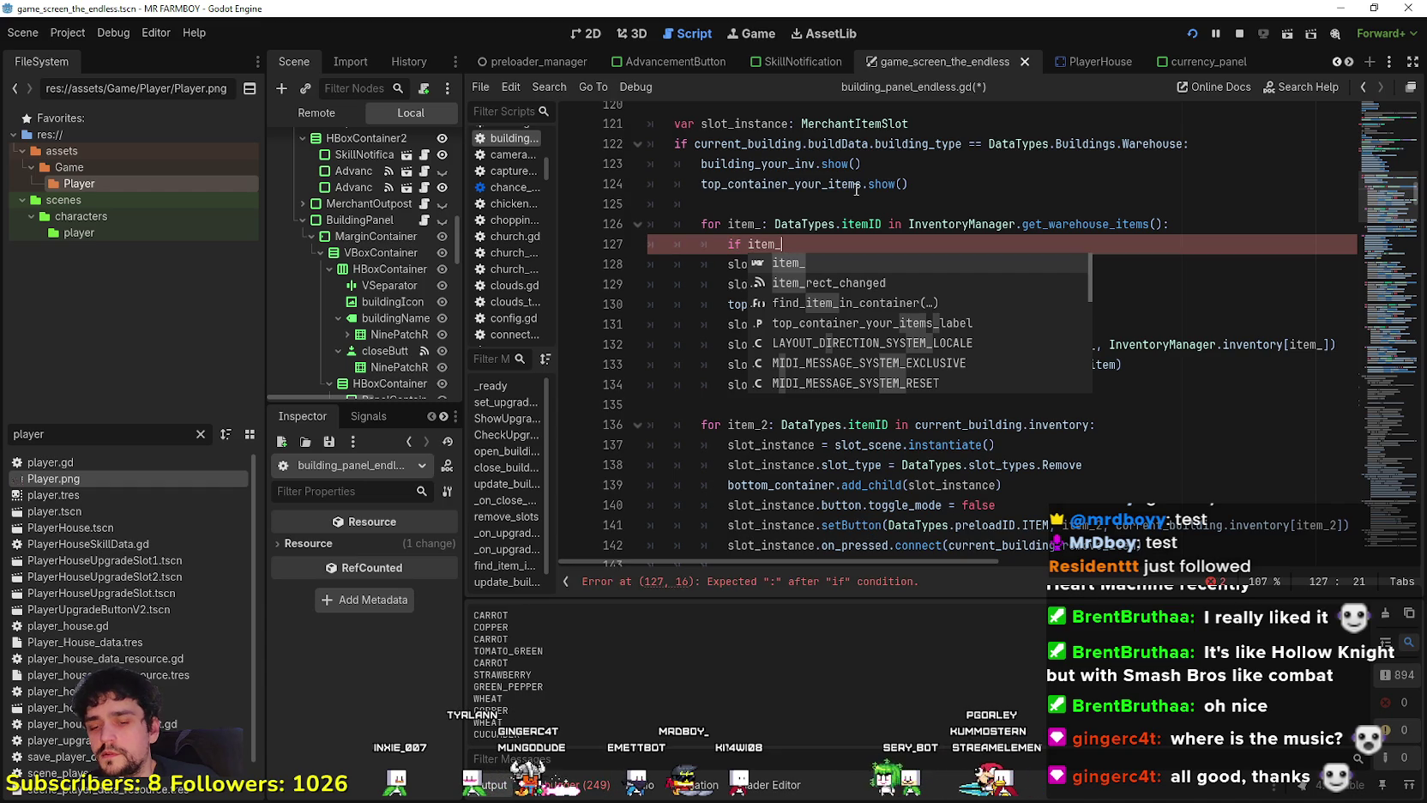
key("BackSpace")
key("BackSpace")
key("BackSpace")
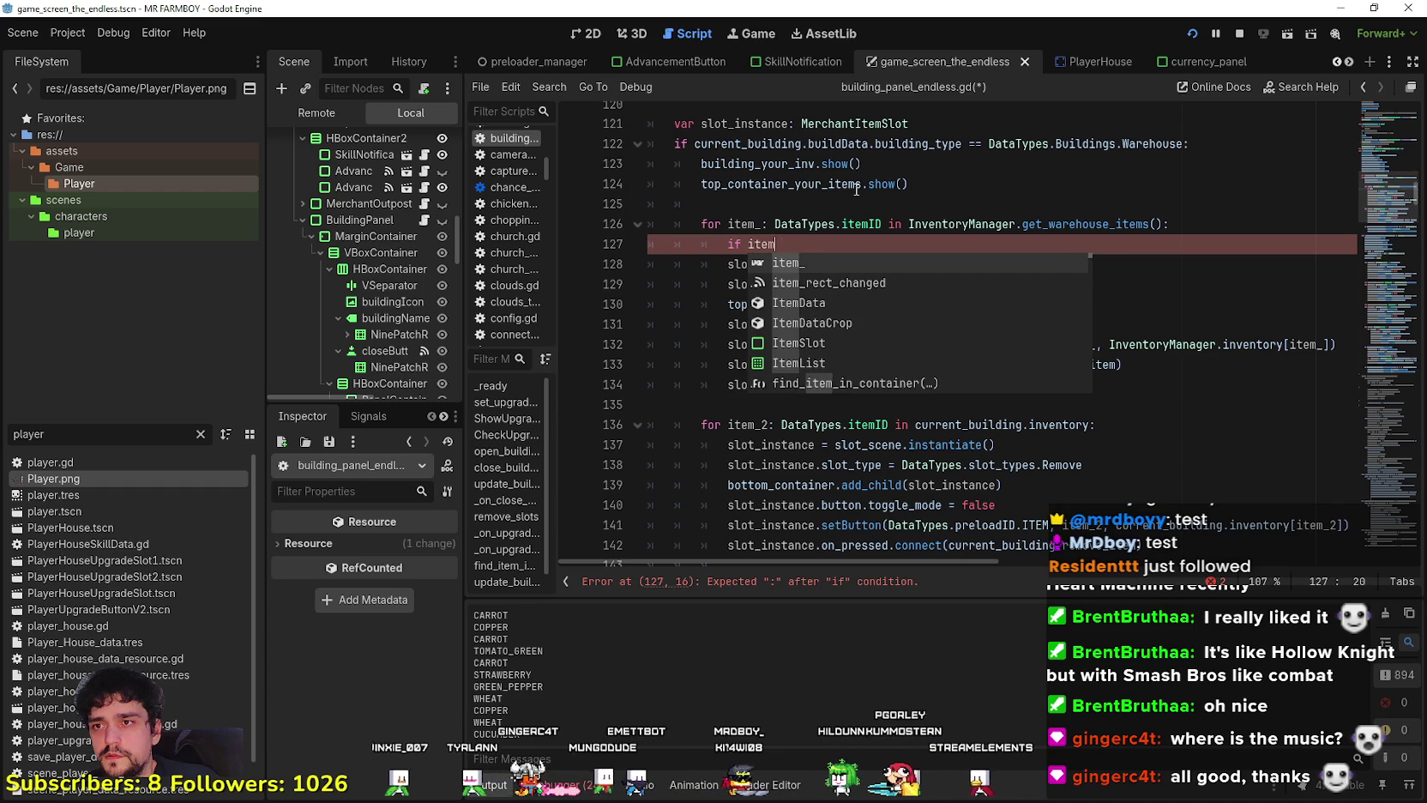
type("current_building.inventory")
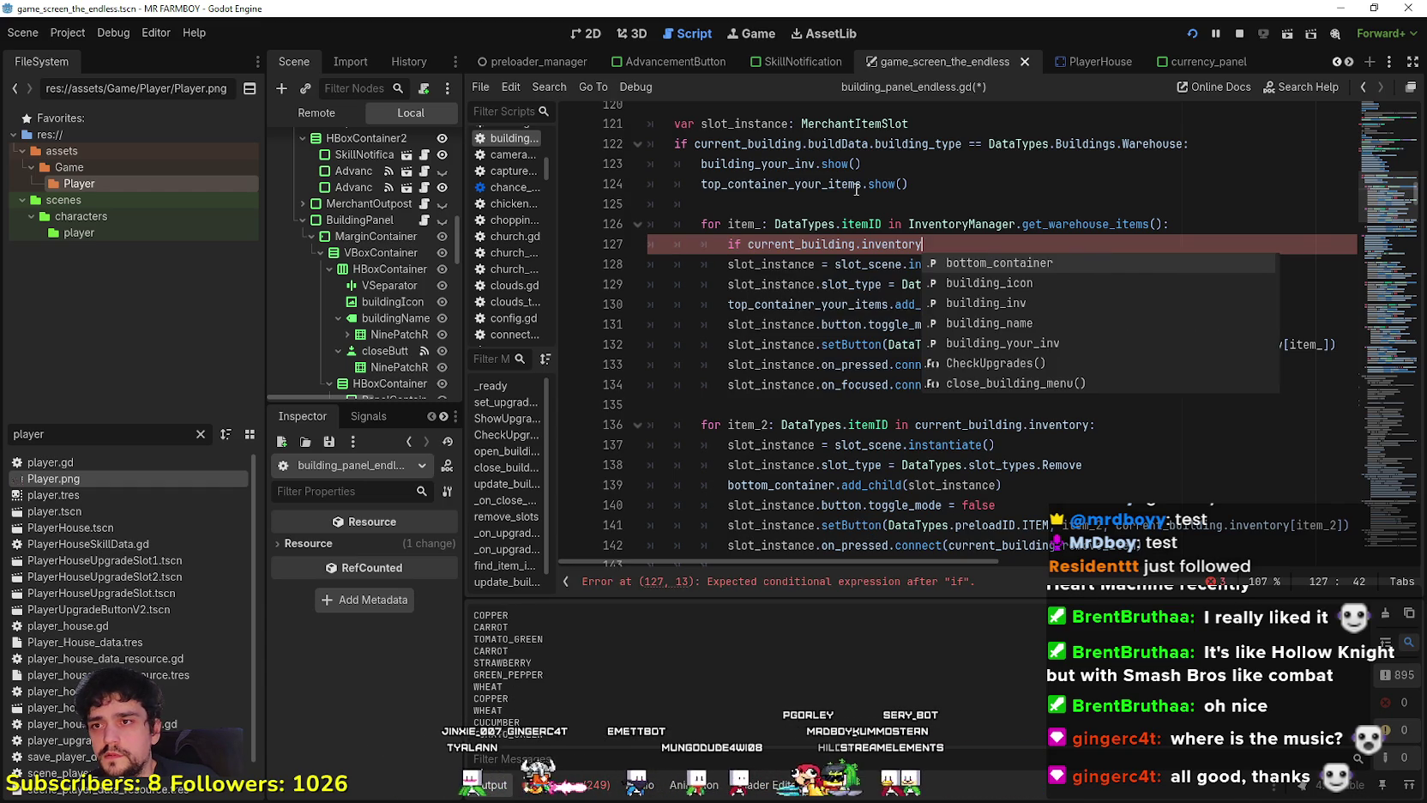
type(".has(")
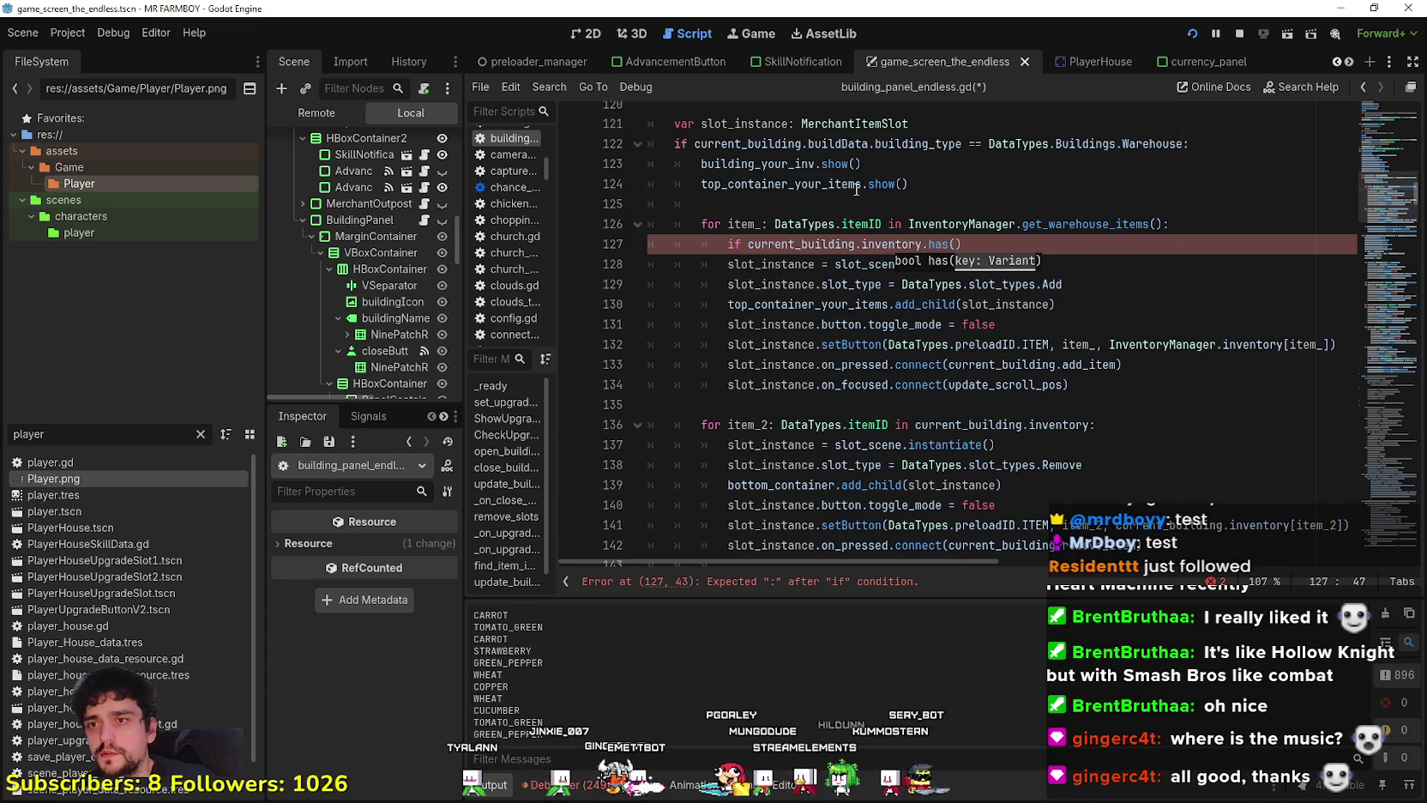
double_click(735, 224)
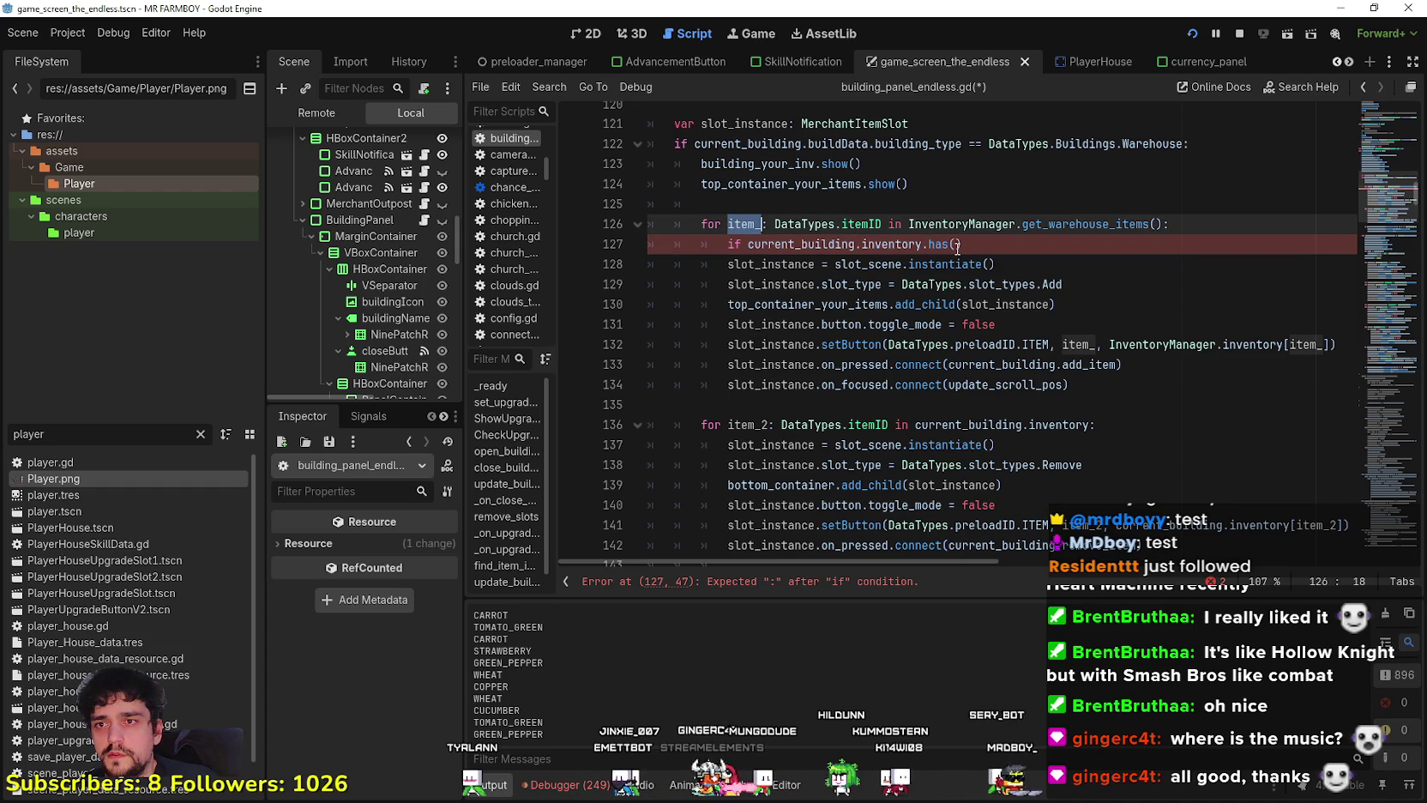
left_click(956, 245)
double_click(746, 223)
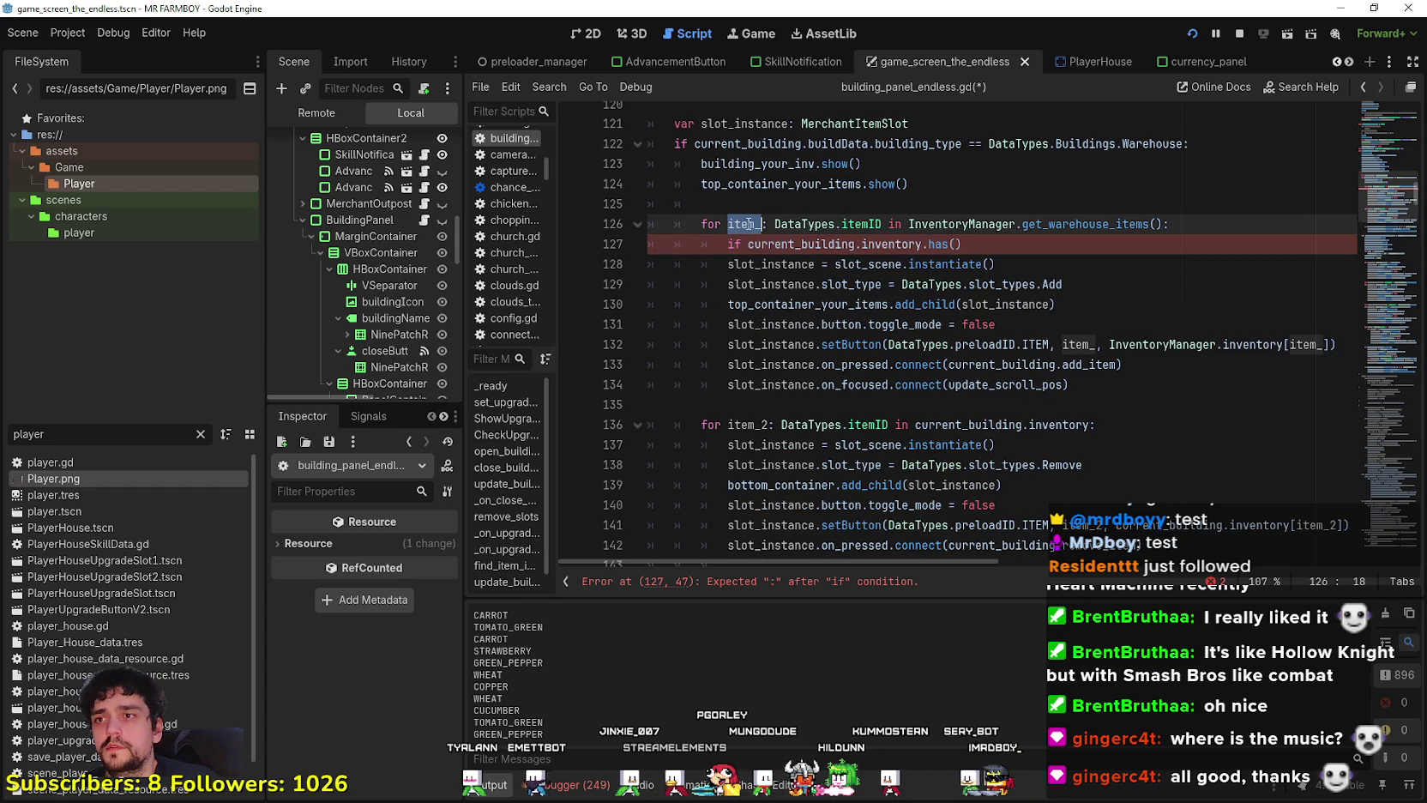
left_click(954, 245)
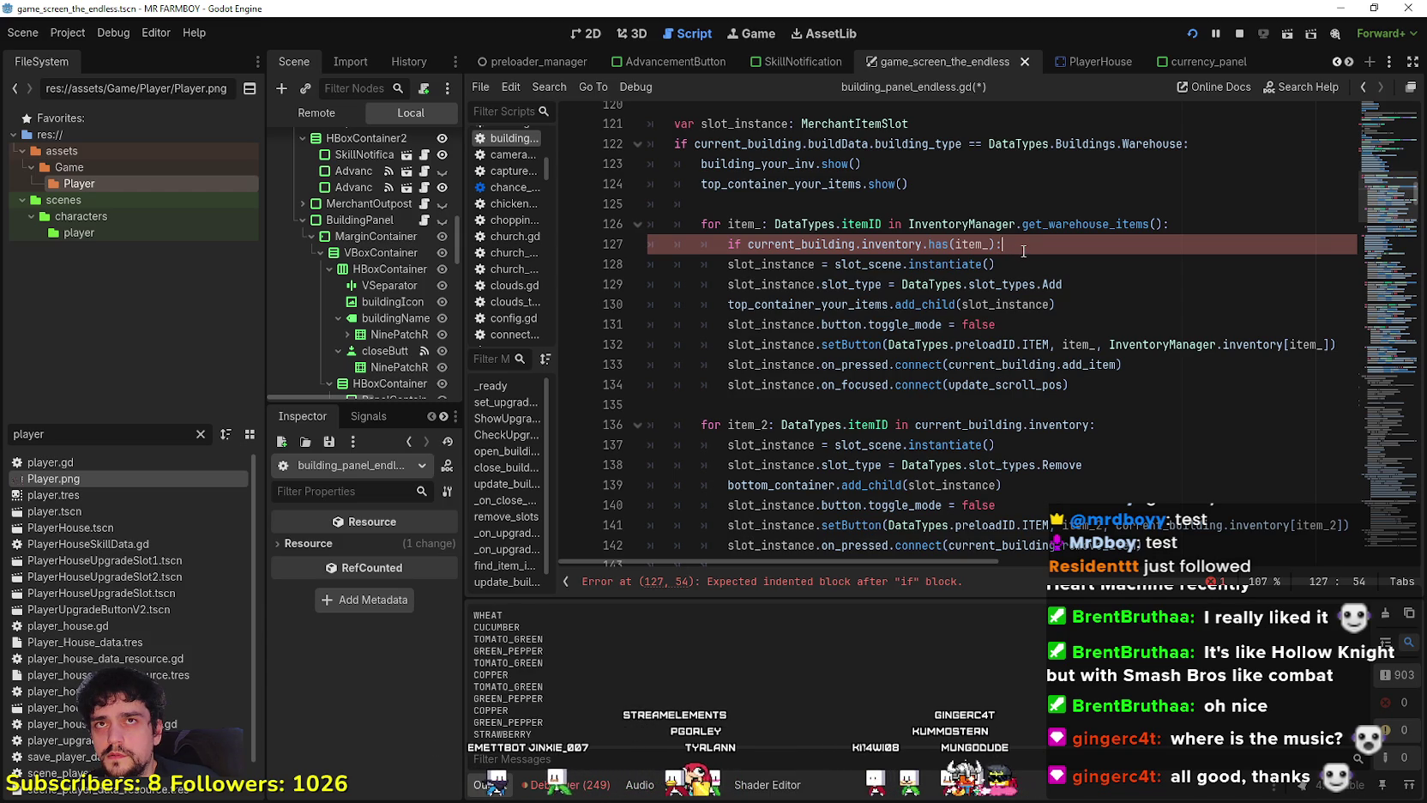
left_click_drag(1024, 250, 645, 245)
key("BackSpace")
key("BackSpace")
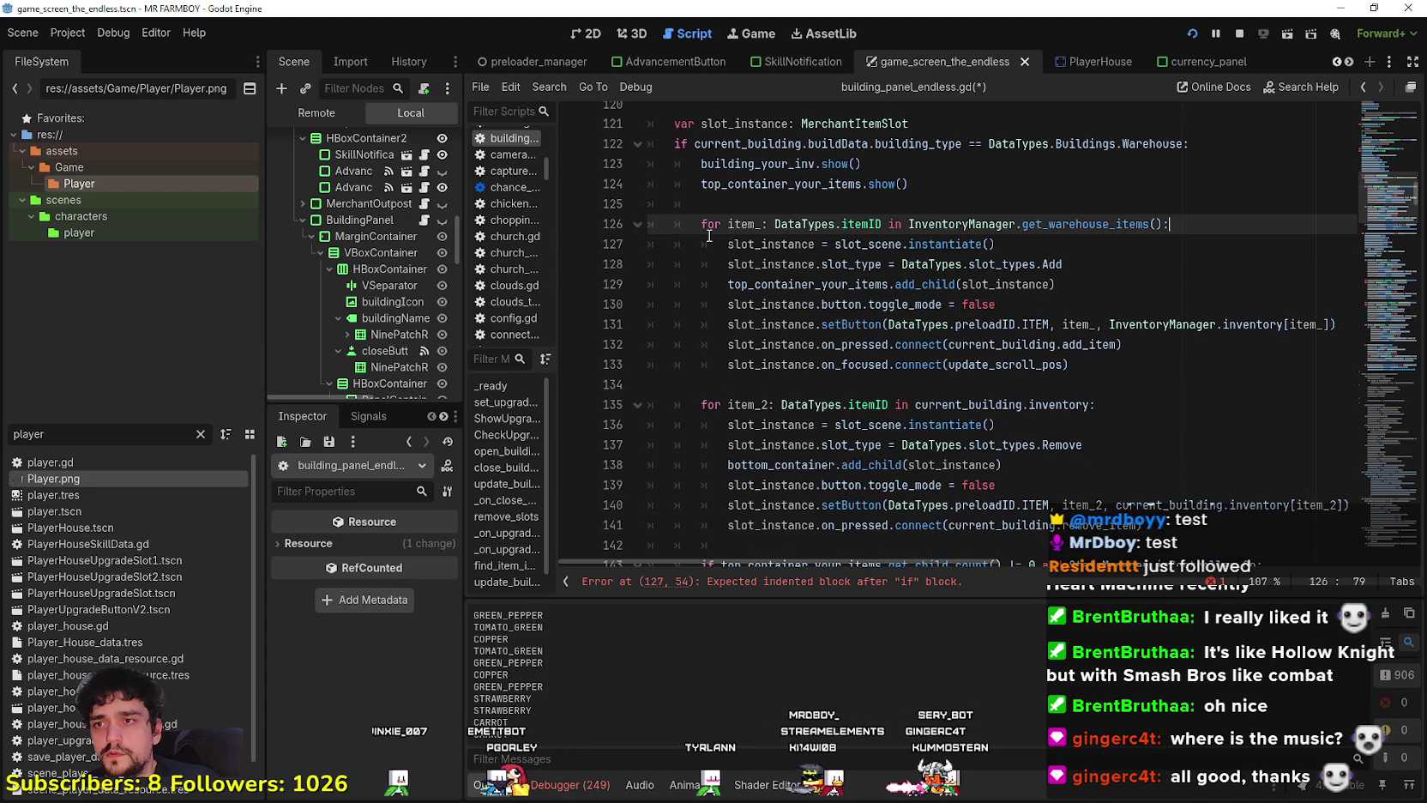
Copy the 'for item_2: DataTypes.itemID in current_building.inventory:' header to line 126, indented, with a new line below.
left_click_drag(1096, 404, 702, 404)
left_click(760, 203)
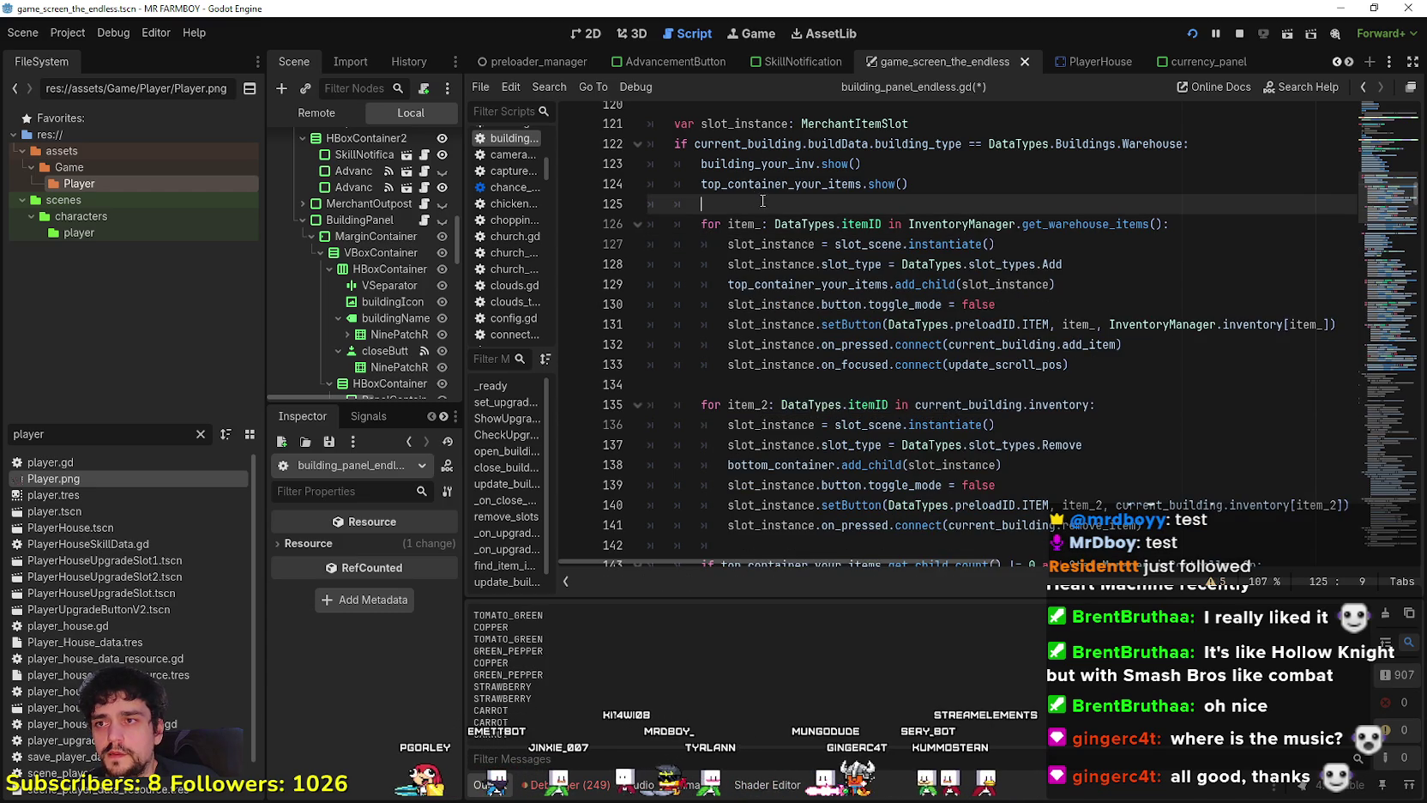
key("Return")
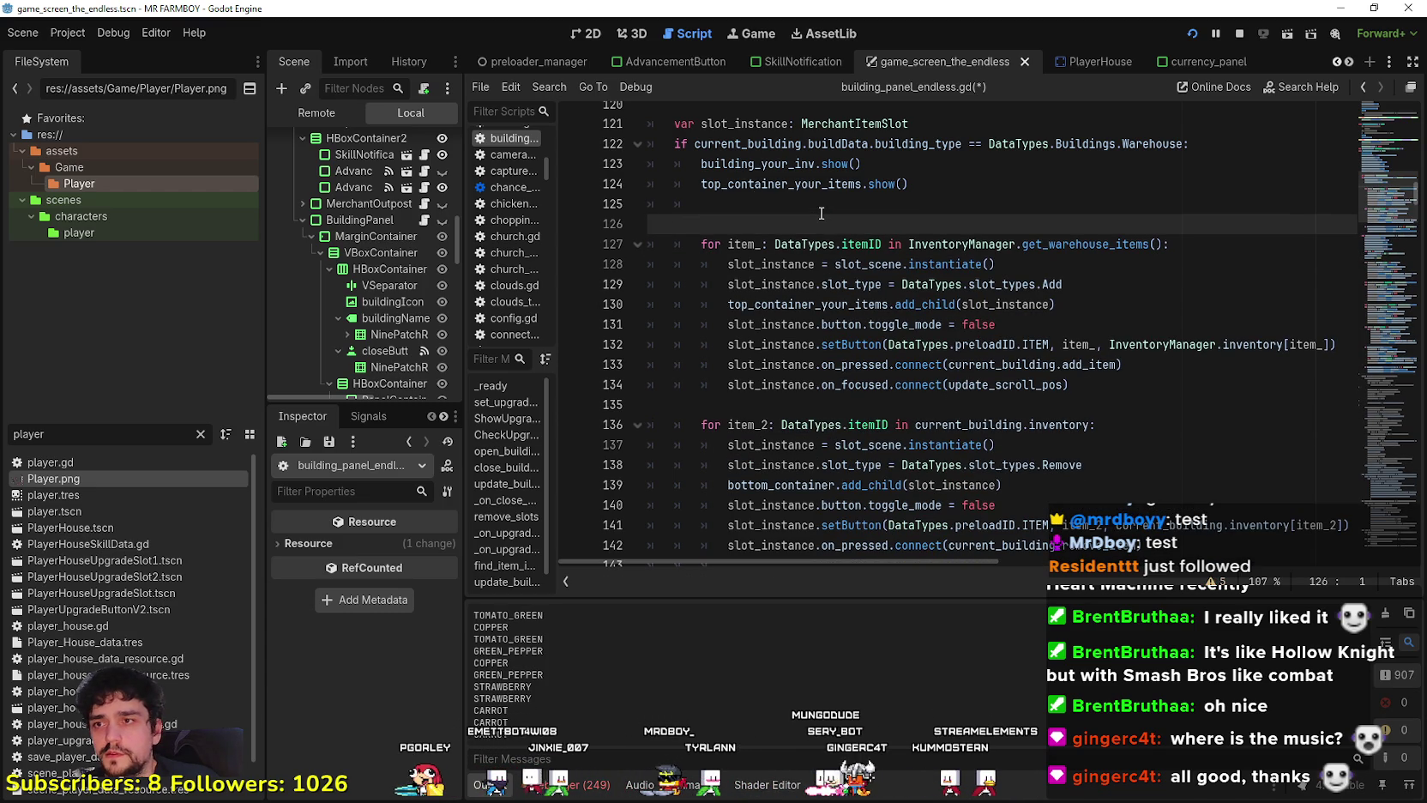
left_click(1118, 424)
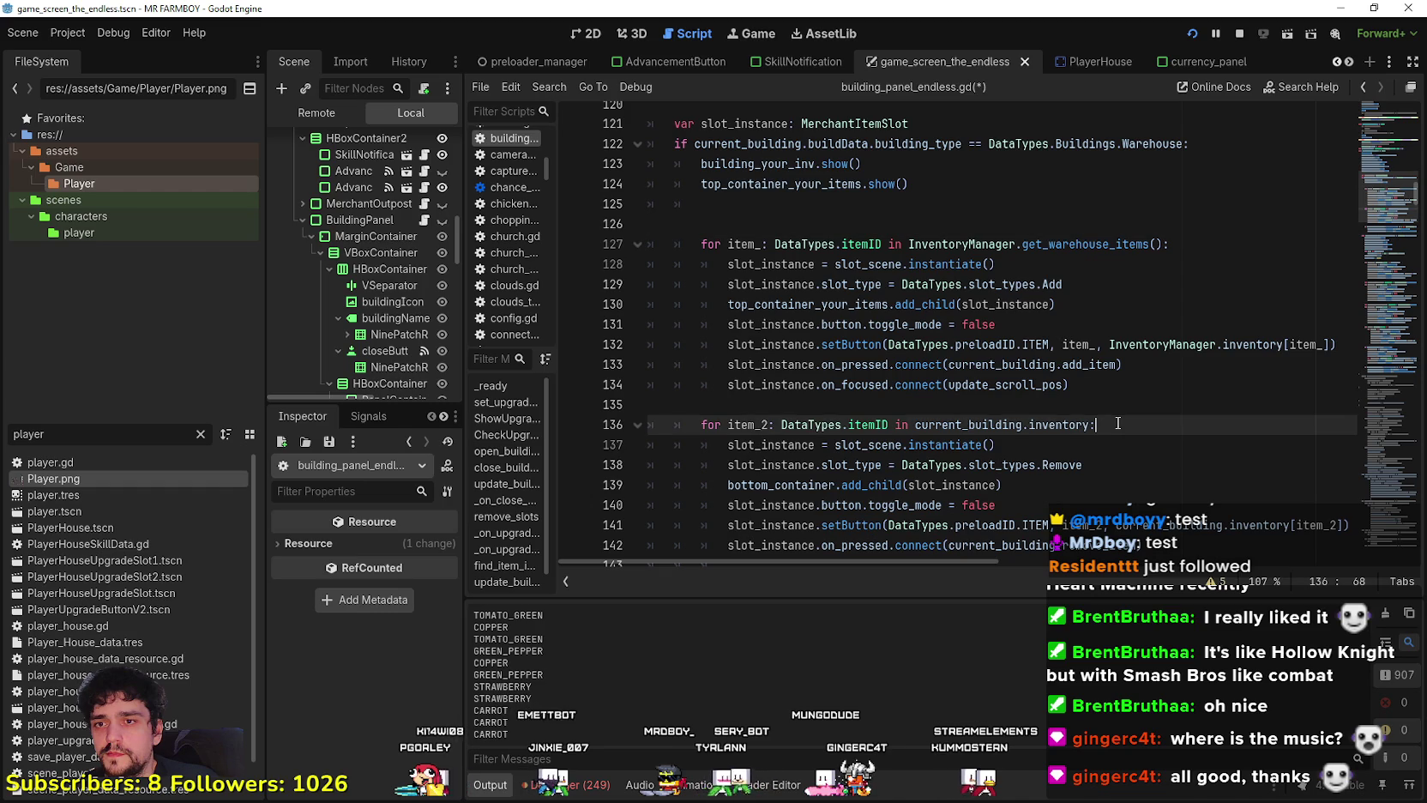
mouse_move(1118, 424)
left_mouse_down()
mouse_move(652, 425)
mouse_move(702, 424)
left_mouse_up()
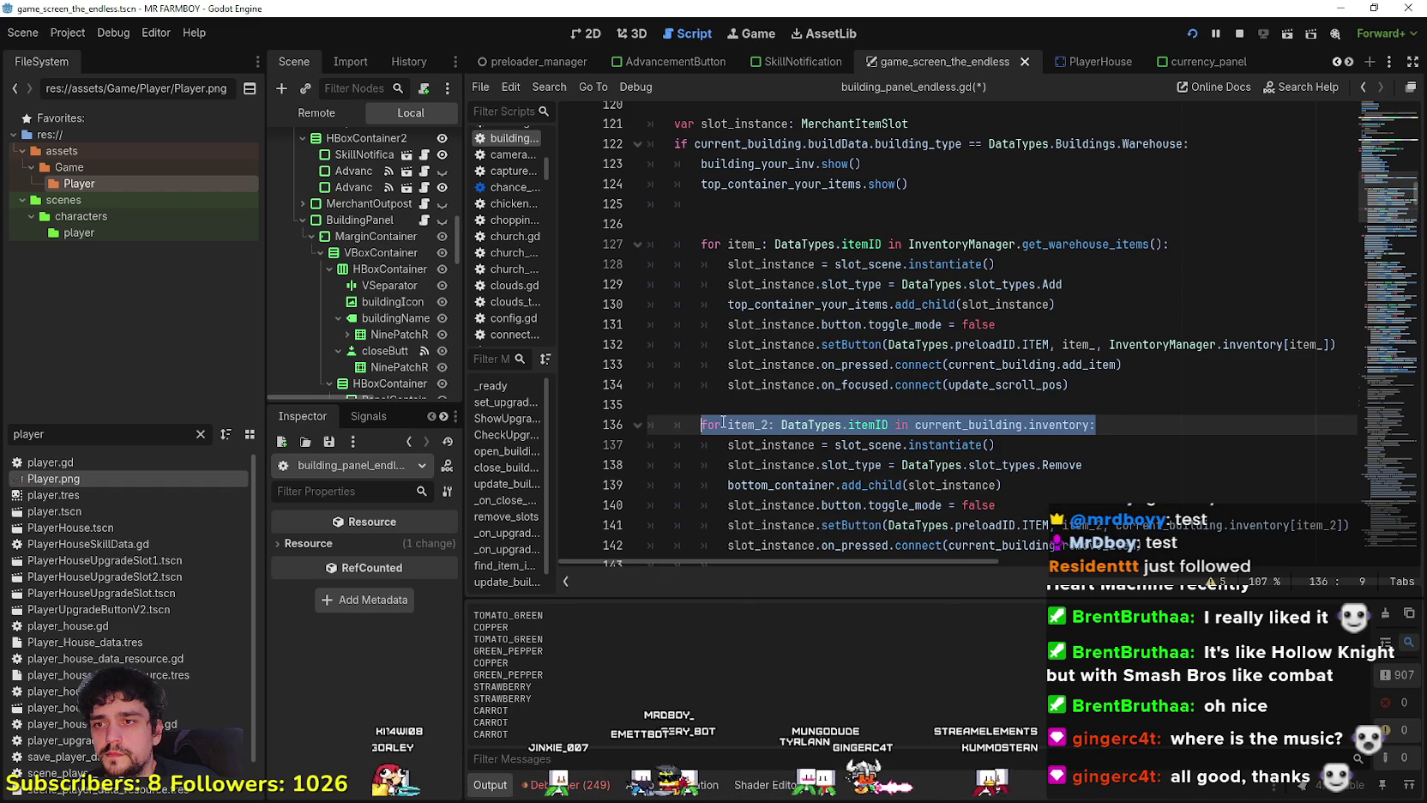
right_click(723, 423)
left_click(785, 517)
left_click(735, 224)
key("ctrl+v")
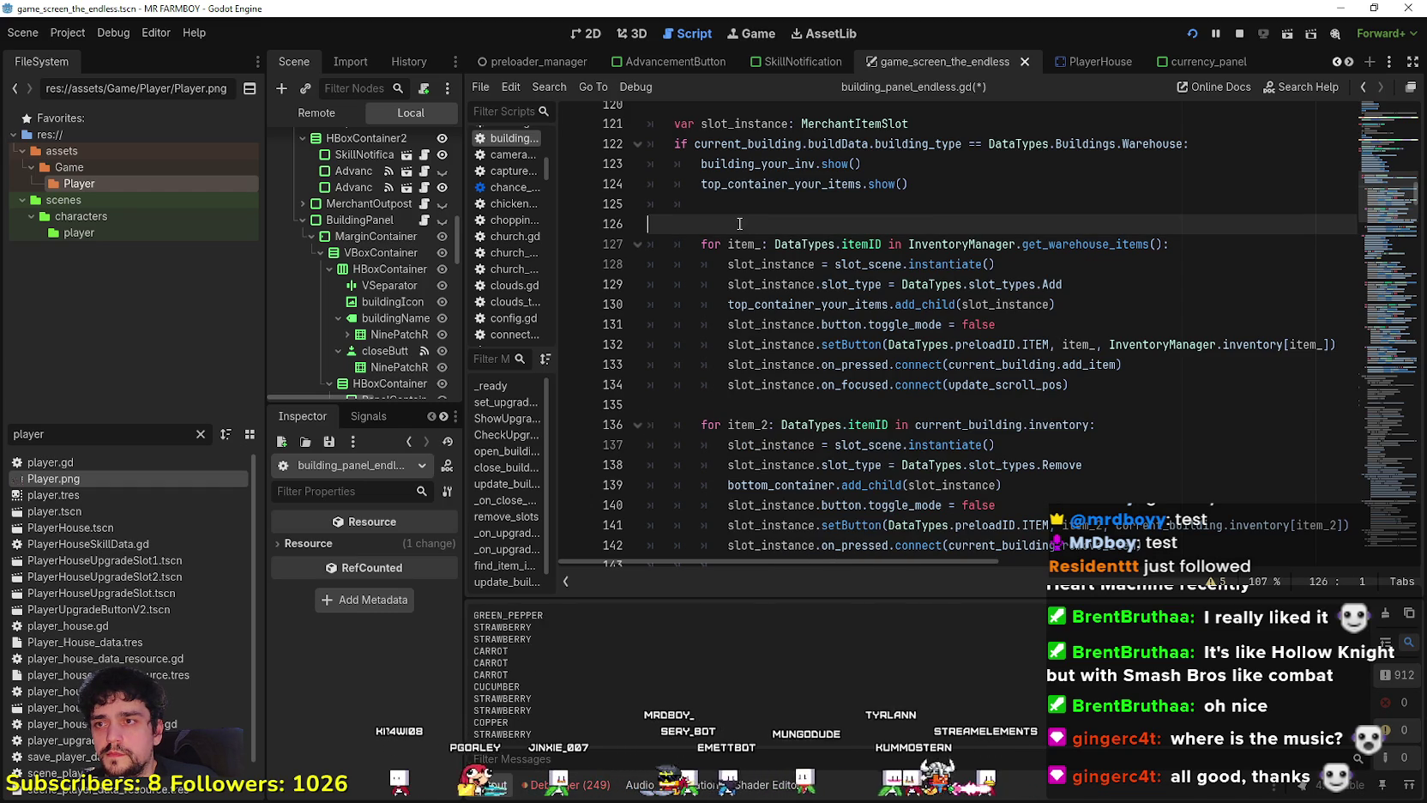
left_click(654, 225)
key("Tab")
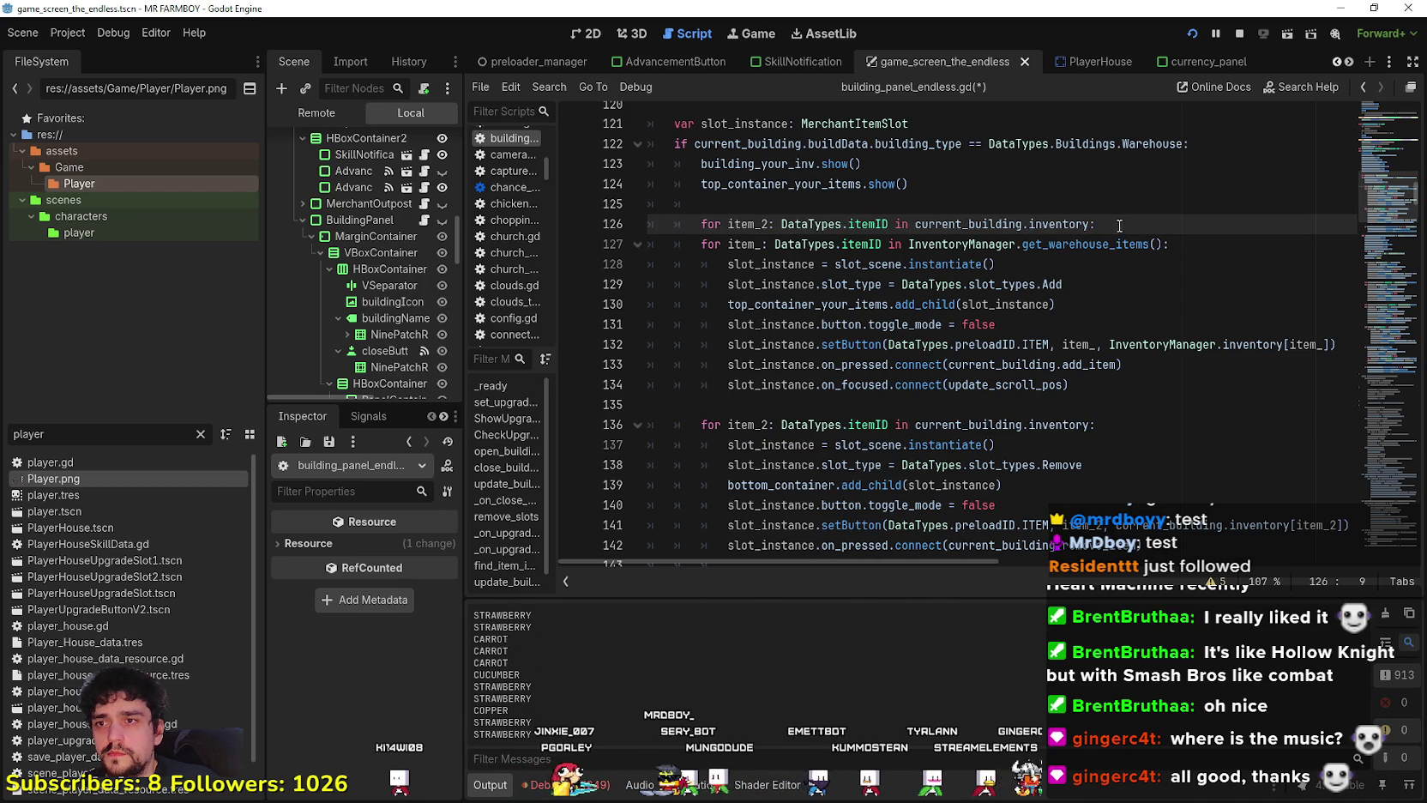
left_click(1179, 216)
key("Return")
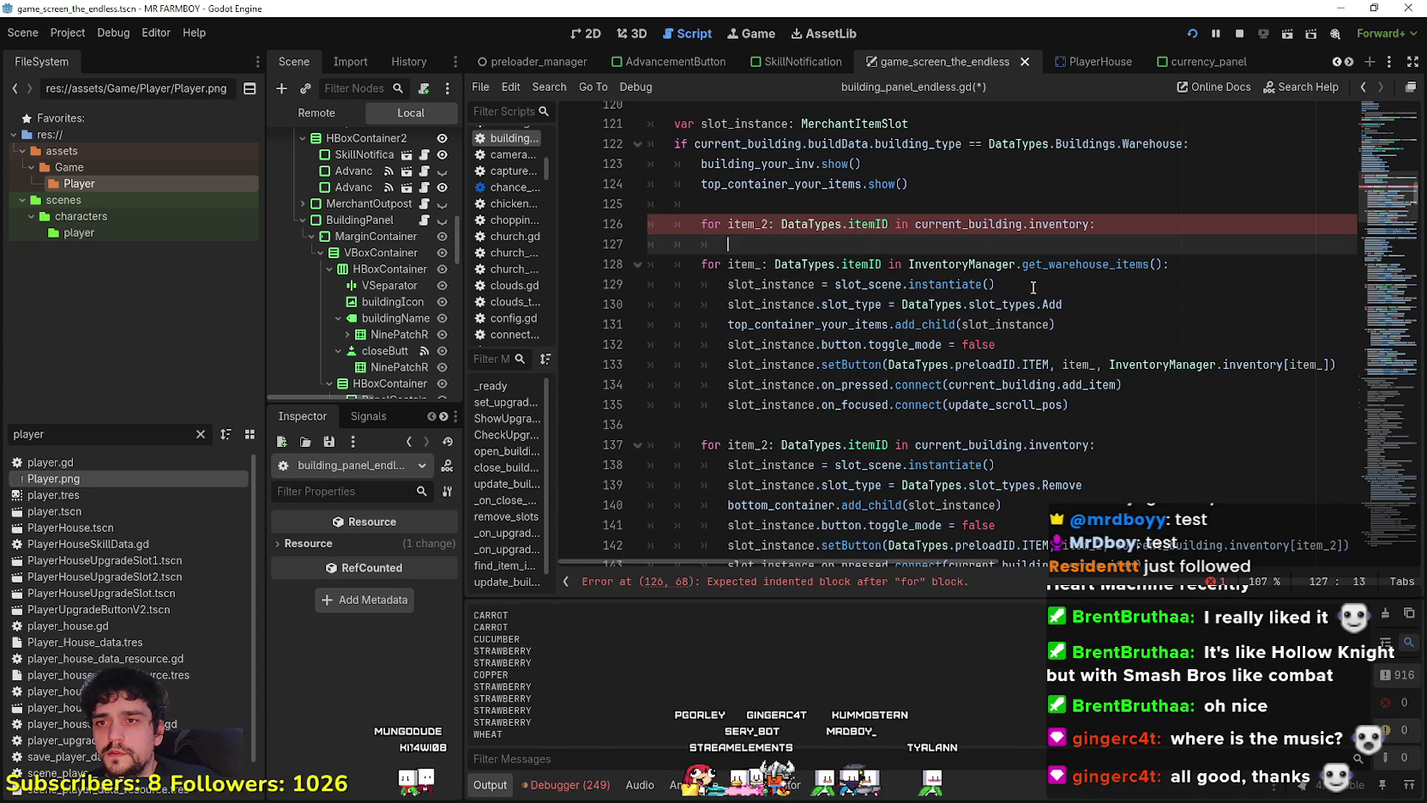
Select the warehouse loop body (lines 129–135), then the blank line 127 under the new loop.
left_click(1210, 269)
left_click_drag(1170, 264, 808, 262)
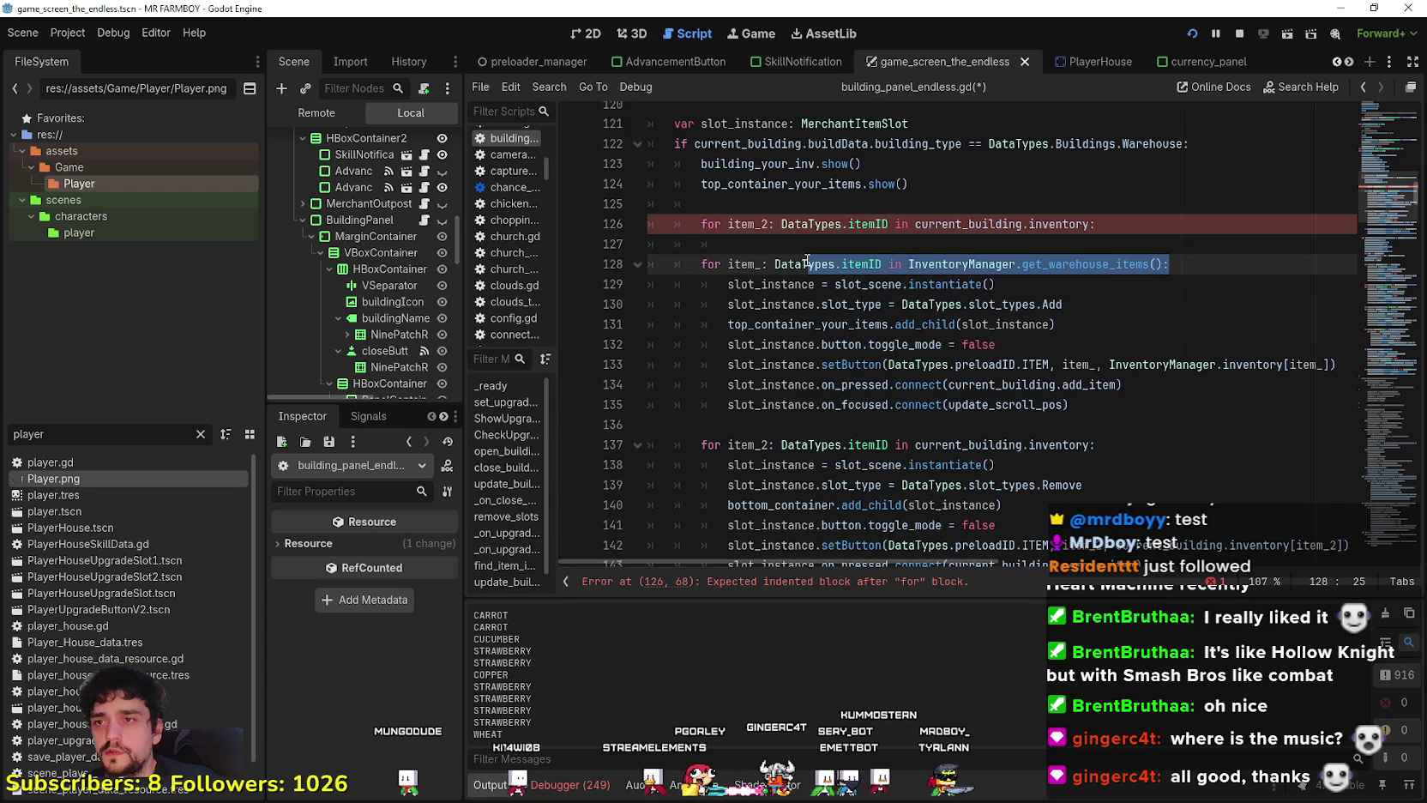
left_click(808, 261)
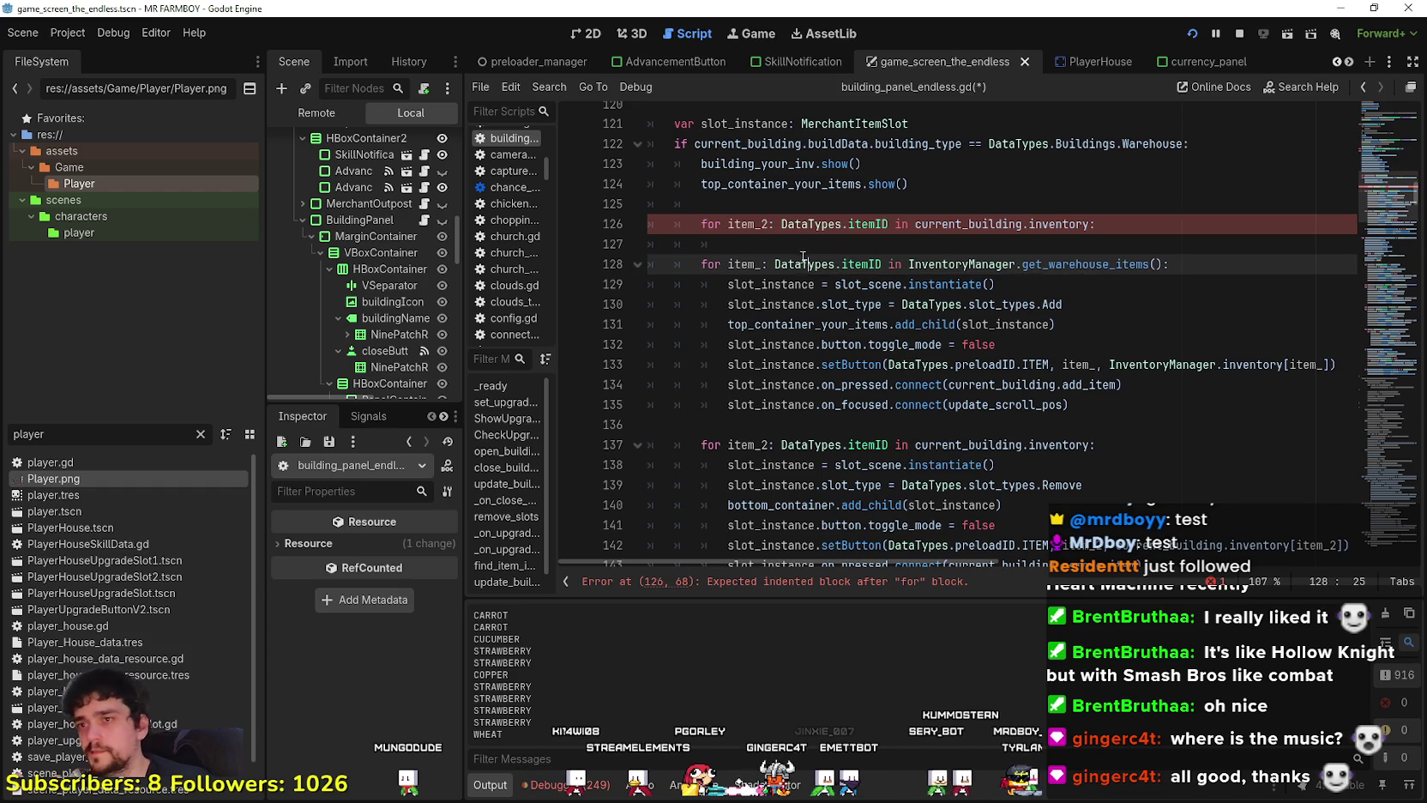
left_click(766, 241)
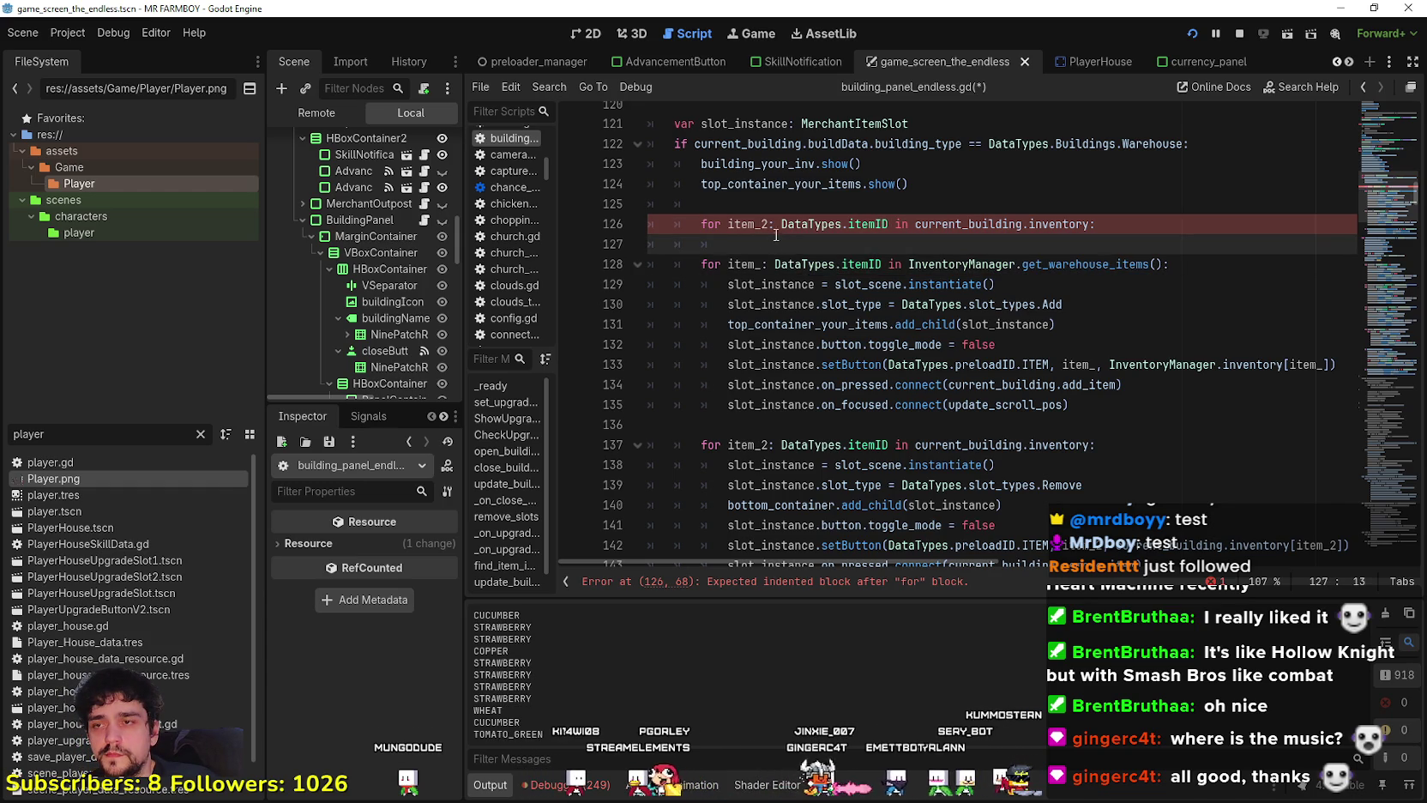
left_click(1168, 266)
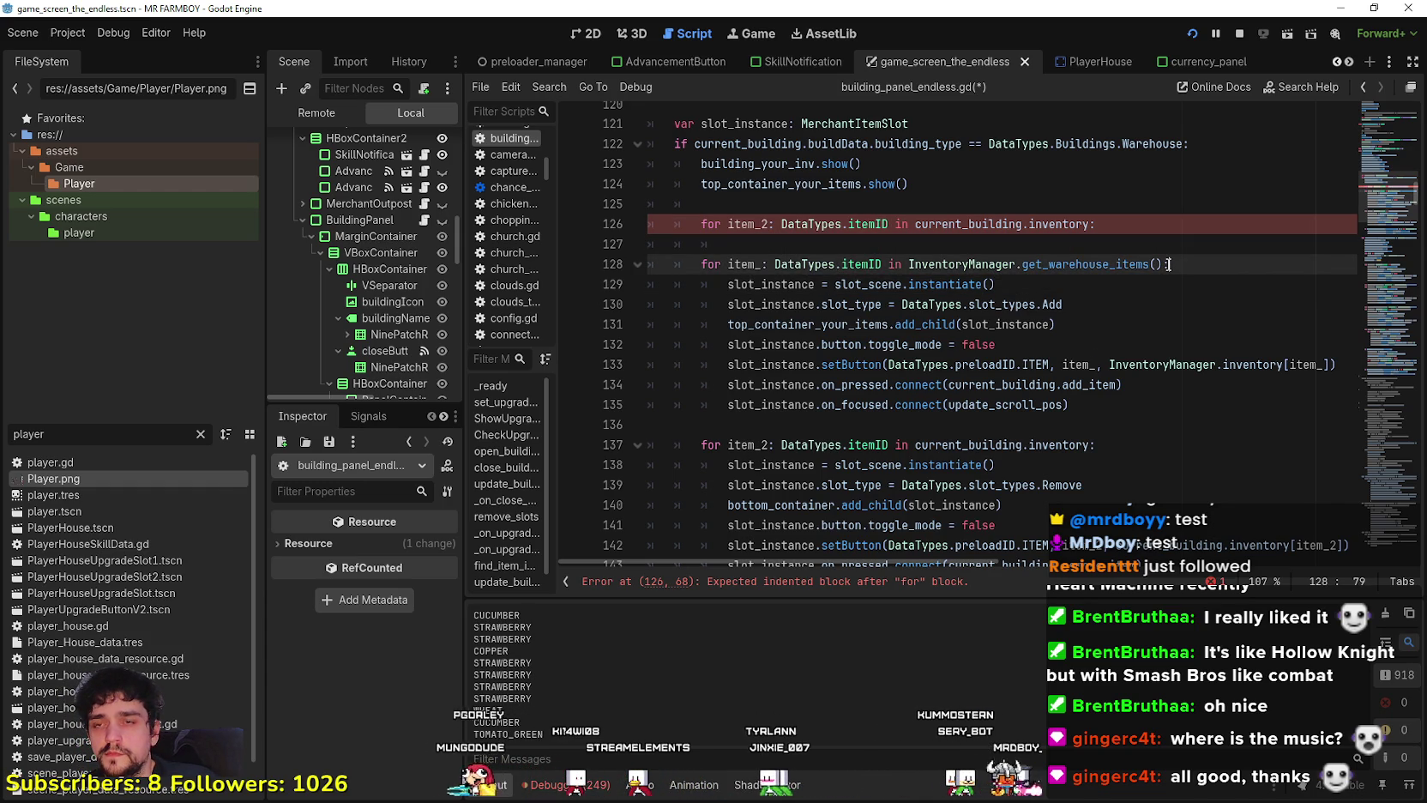
left_click(1150, 242)
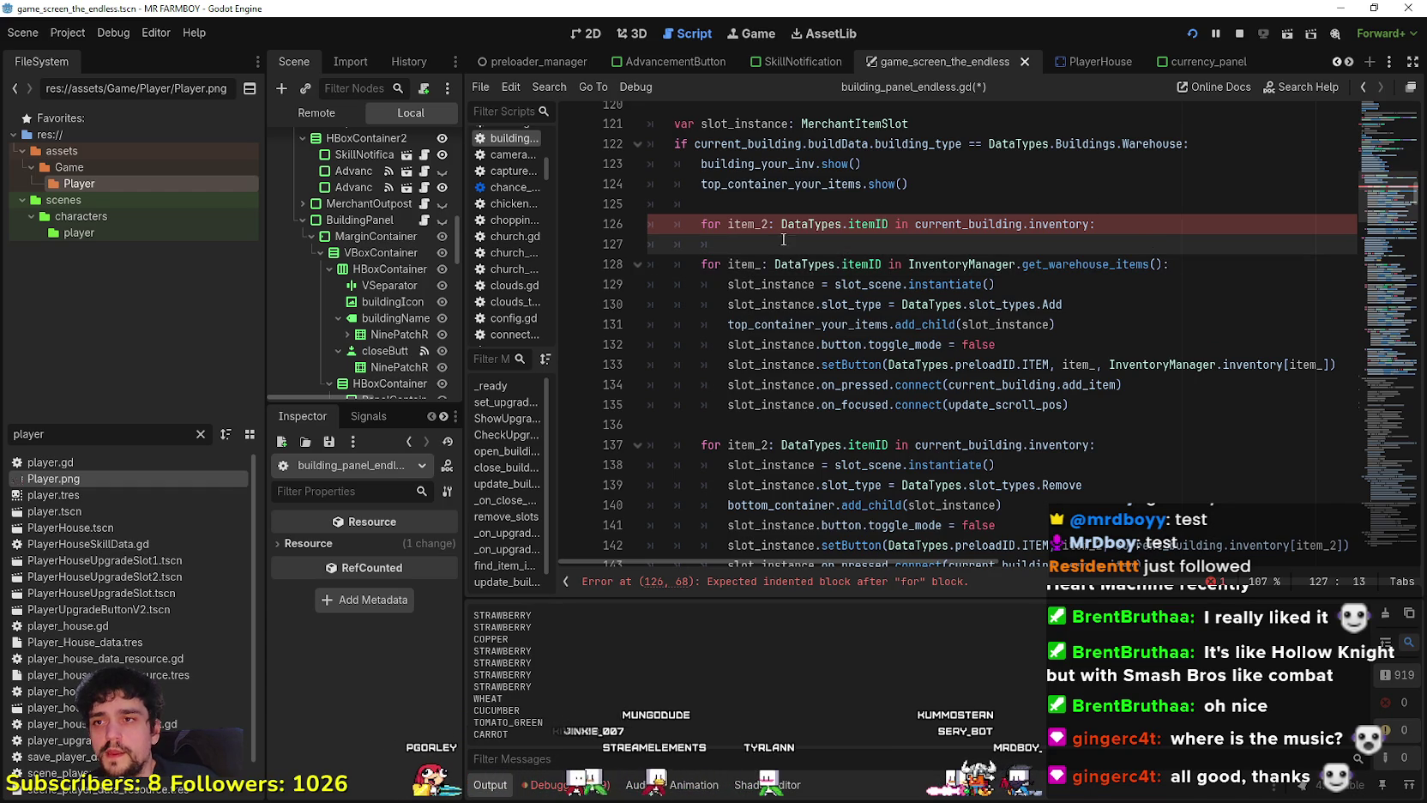
left_click_drag(1117, 396, 666, 288)
key("ctrl+c")
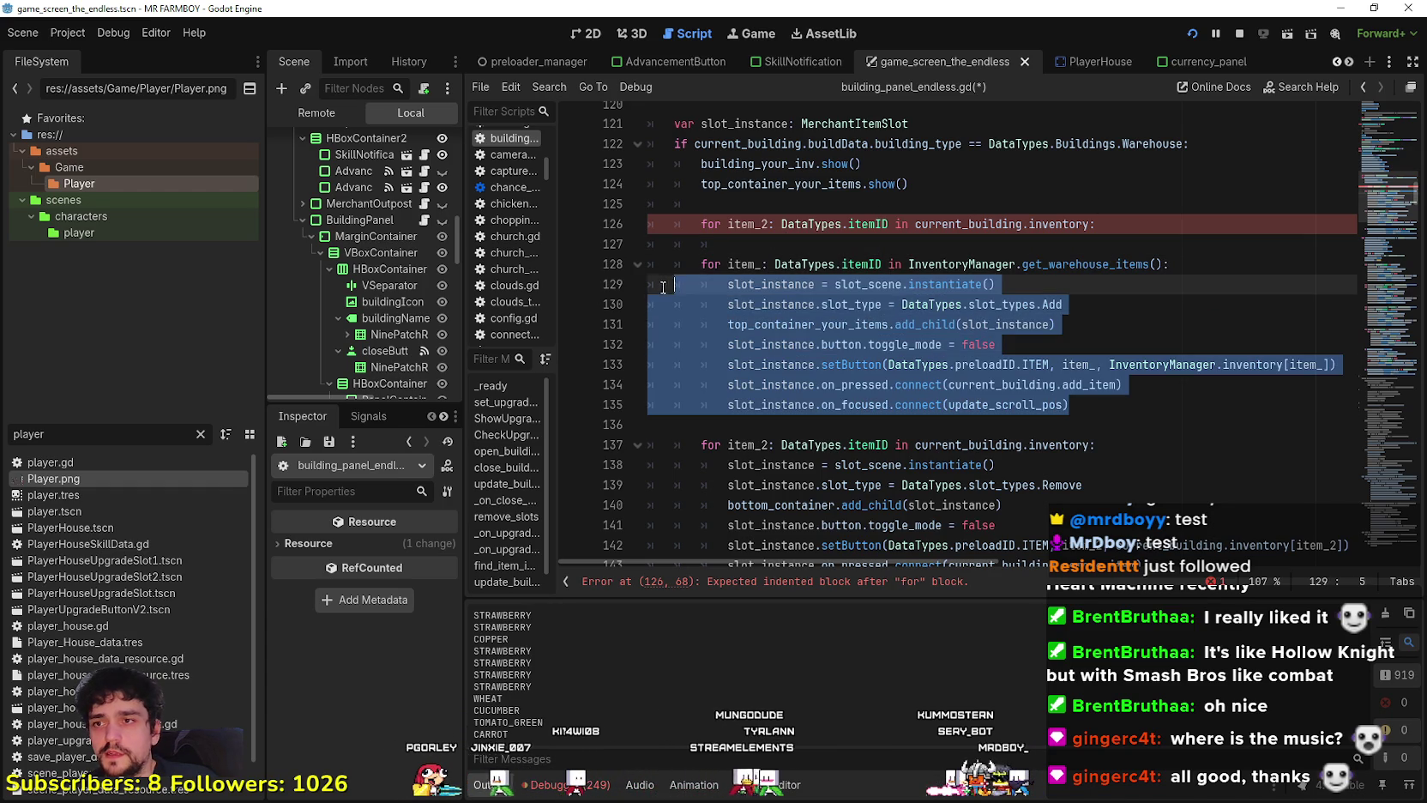
left_click_drag(736, 243, 631, 245)
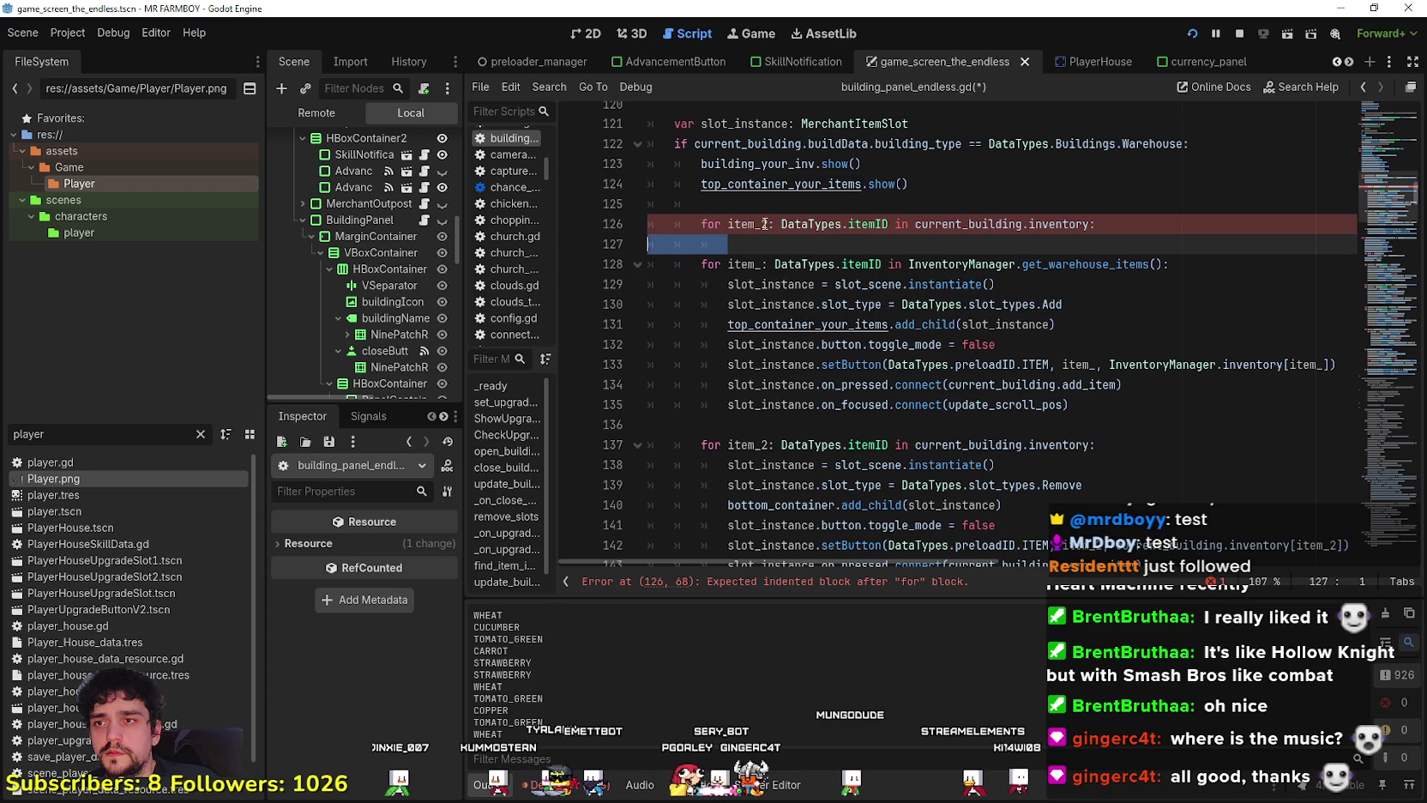
Paste the seven slot_instance lines under the new inventory loop, followed by a blank line.
key("ctrl+v")
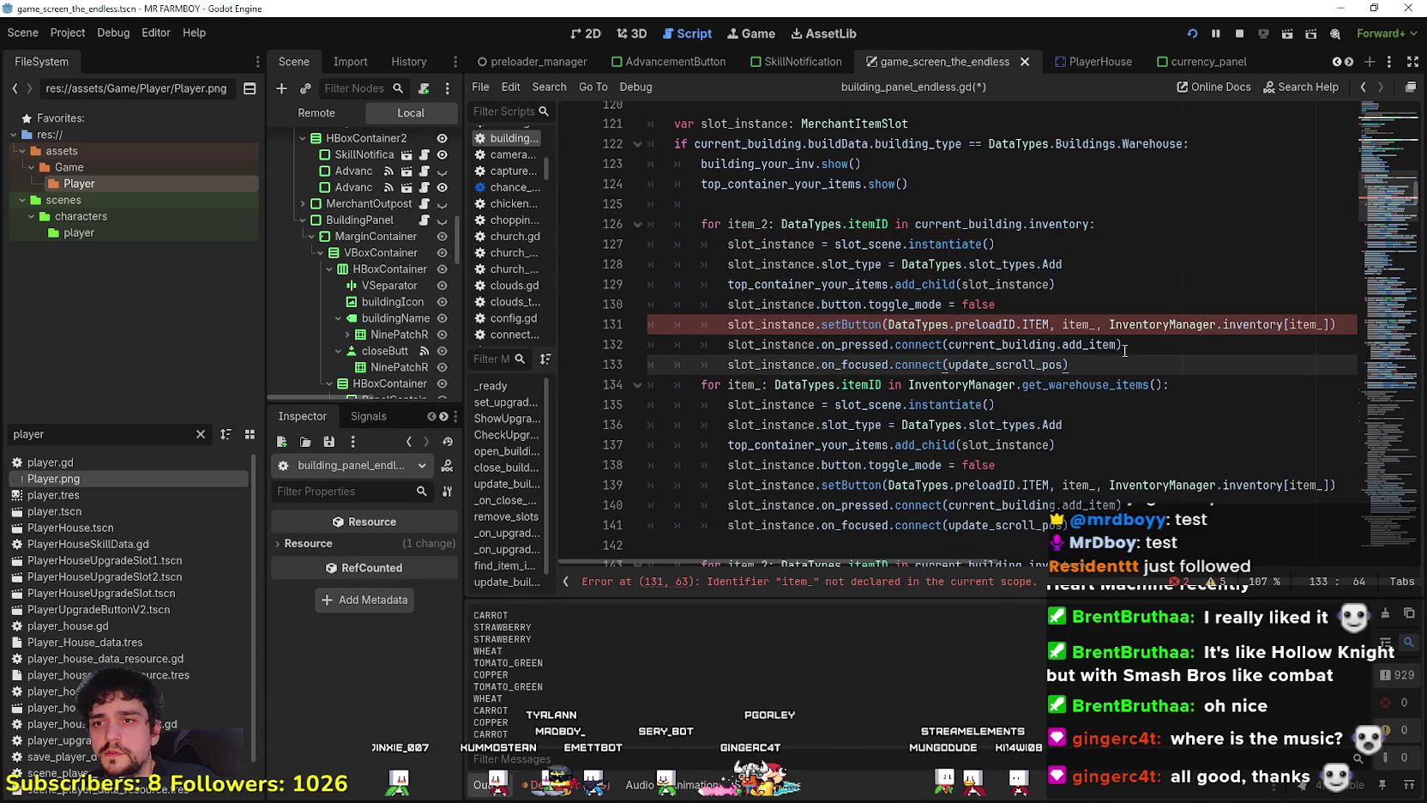
key("Return")
left_click(1105, 363)
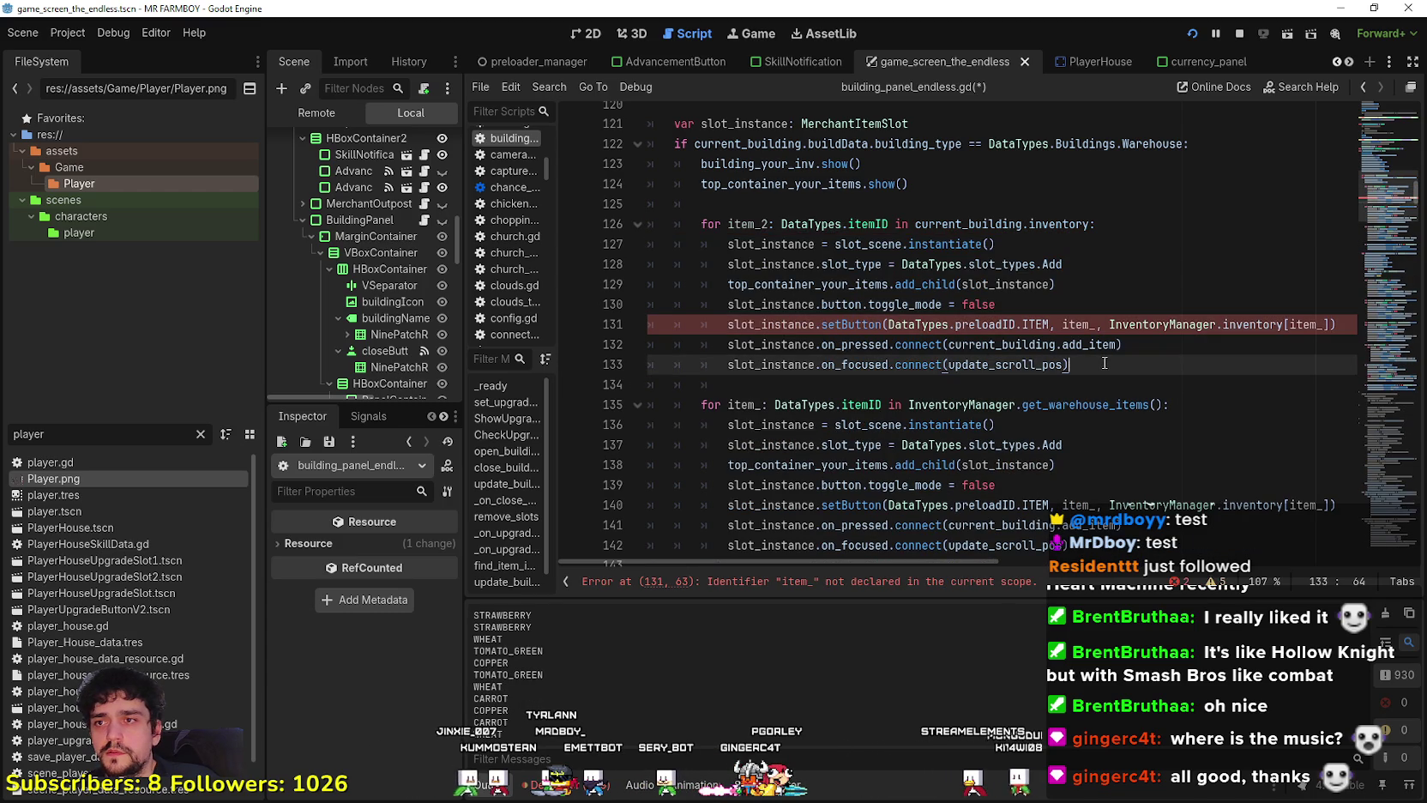
Change both item_ references in the setButton call on line 131 to item_2.
key("ctrl+z")
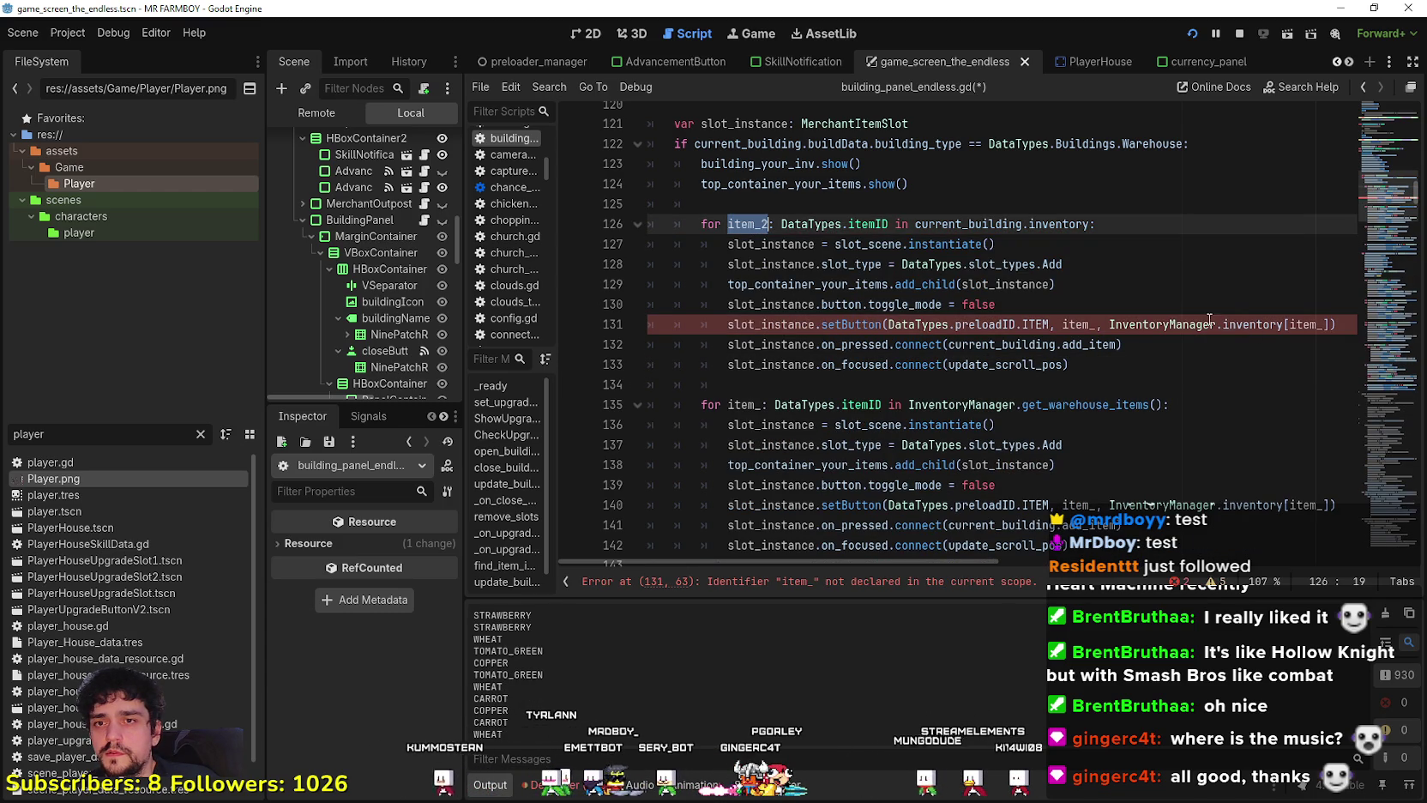
left_click_drag(1063, 324, 1081, 324)
double_click(1086, 326)
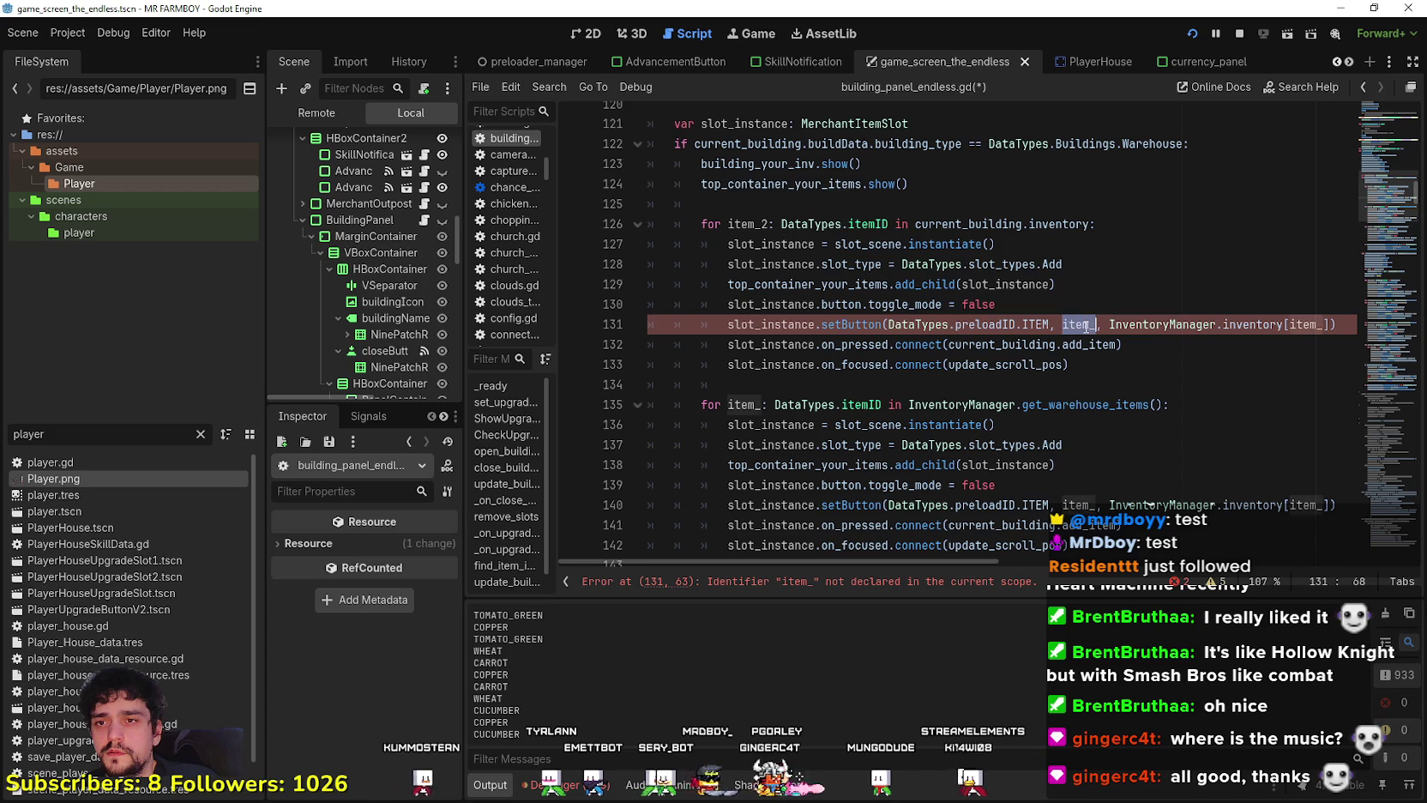
type("item_2")
double_click(1312, 326)
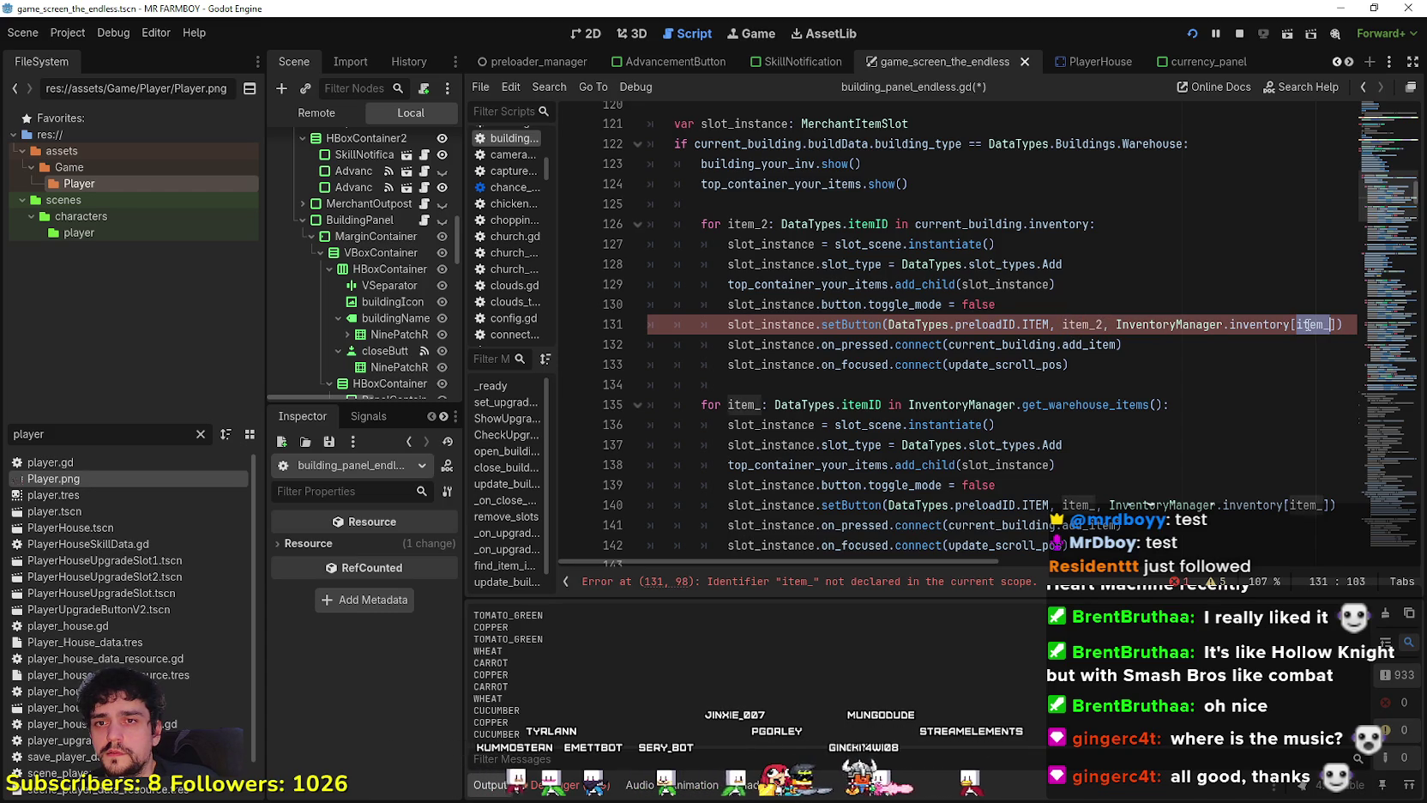
type("item_2")
left_click(830, 365)
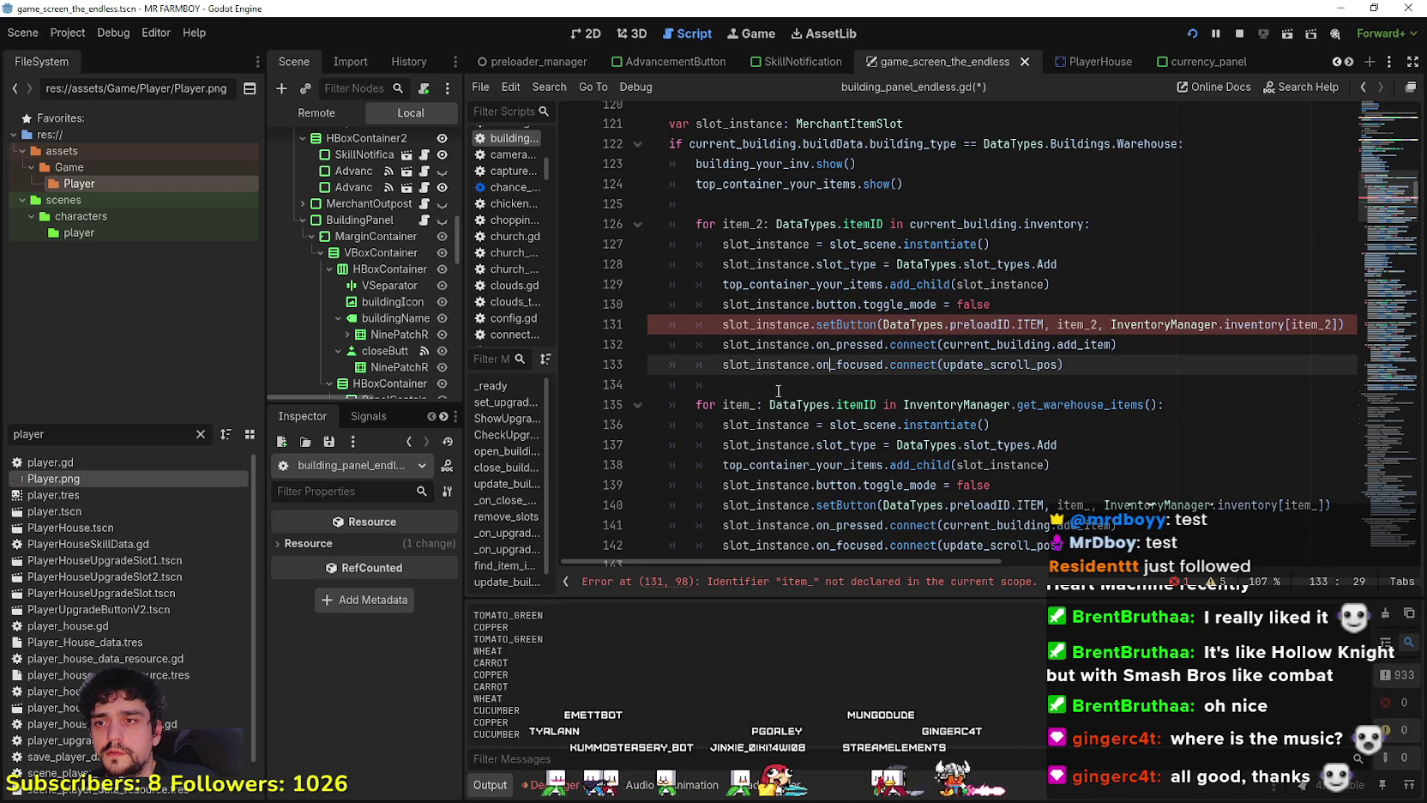
left_click(774, 390)
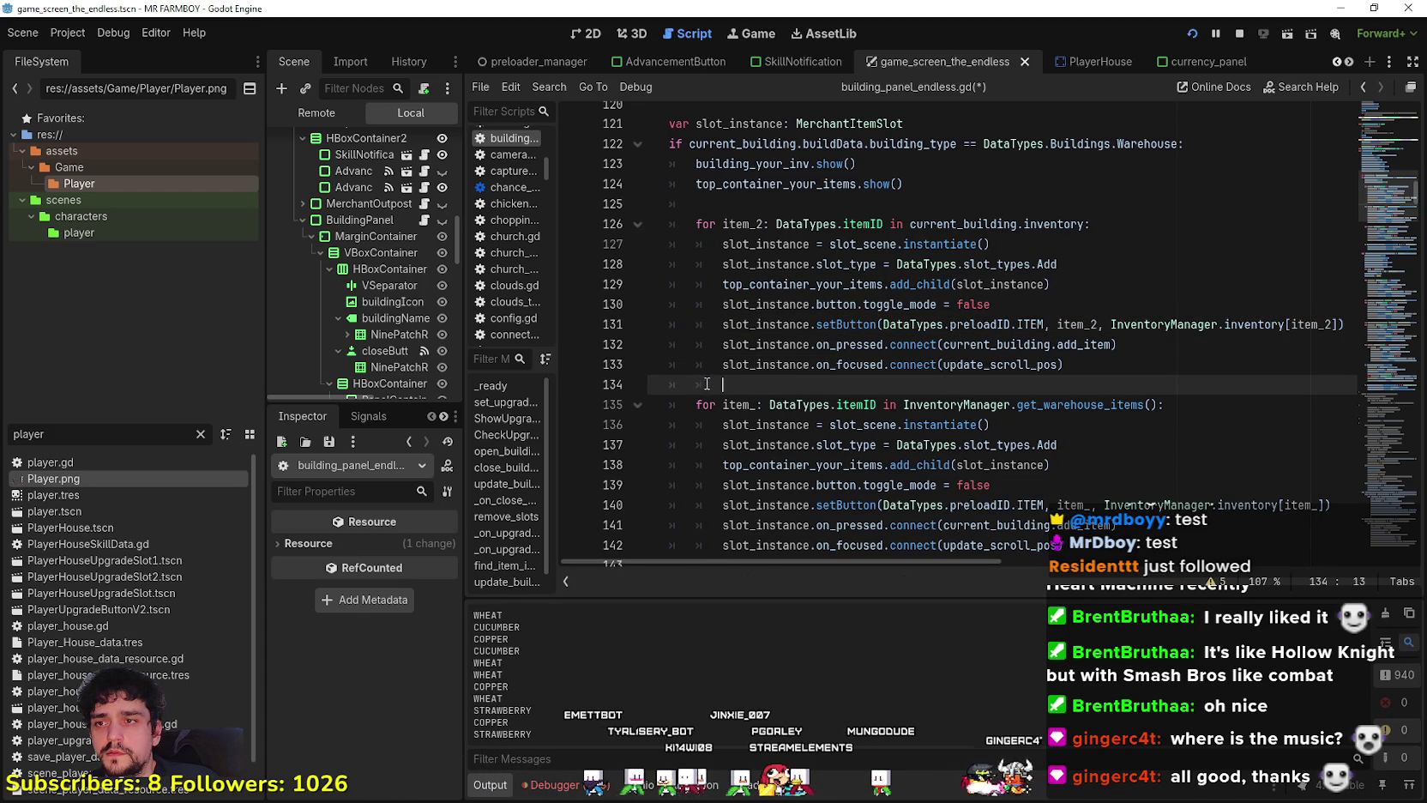
scroll(718, 383, "down", 2)
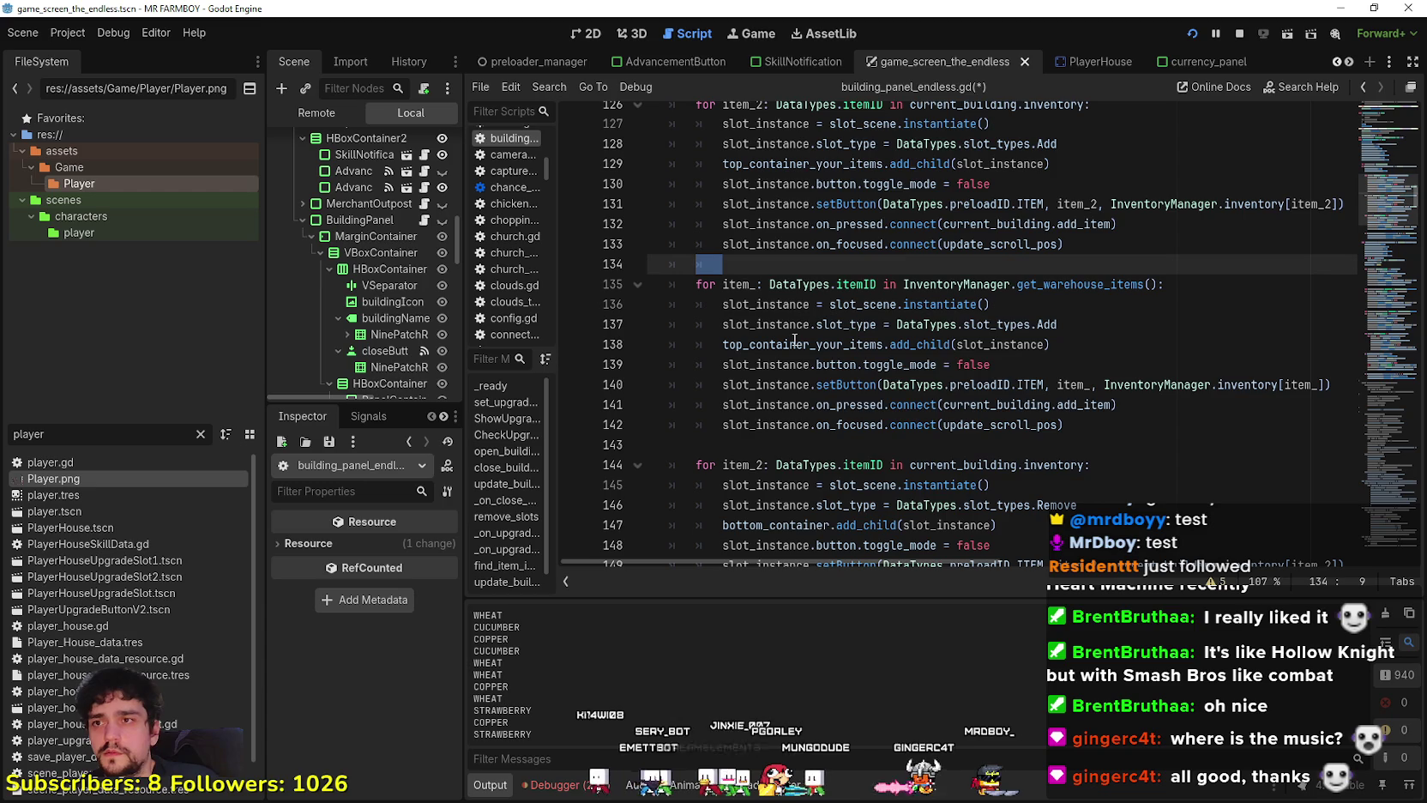
scroll(726, 339, "up", 3)
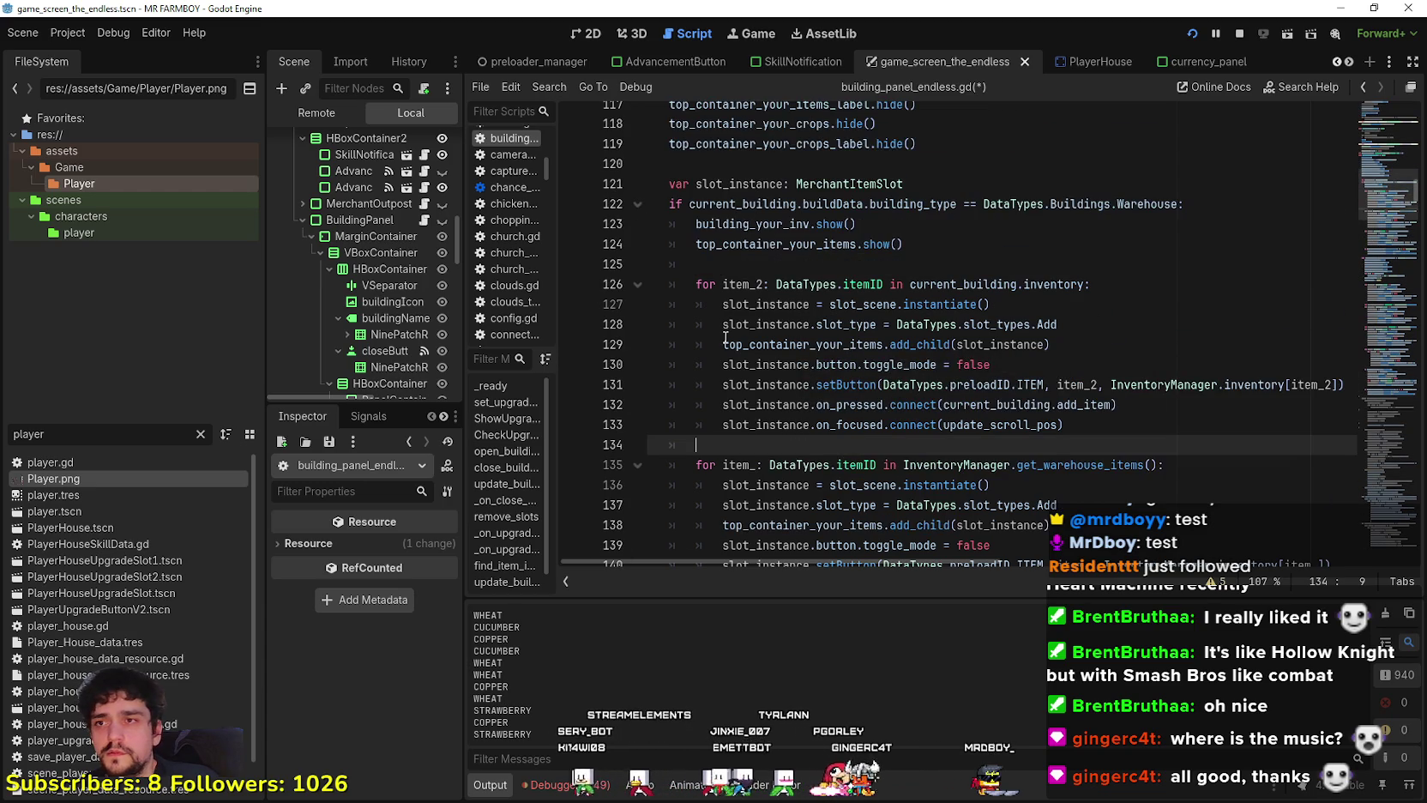
scroll(1069, 293, "down", 3)
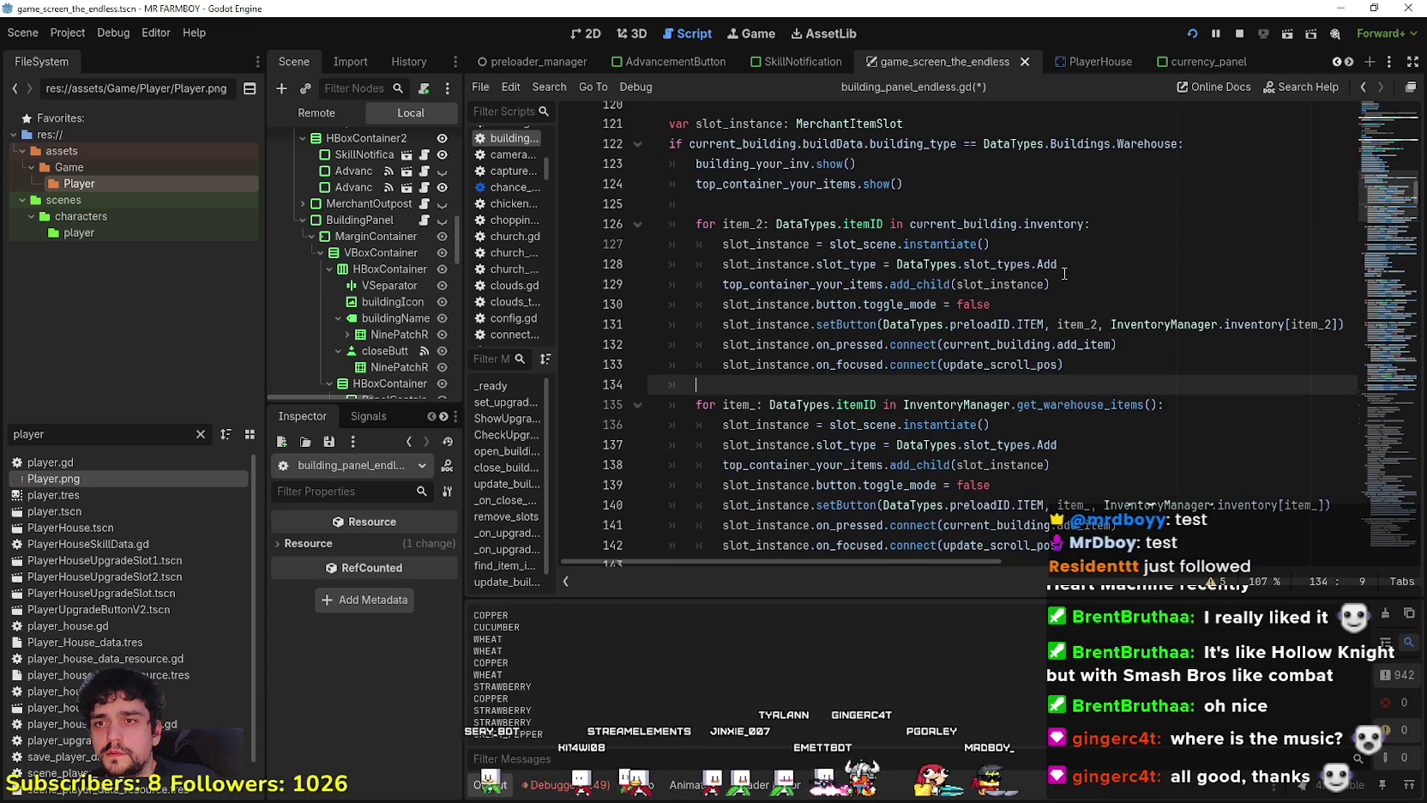
scroll(741, 299, "up", 2)
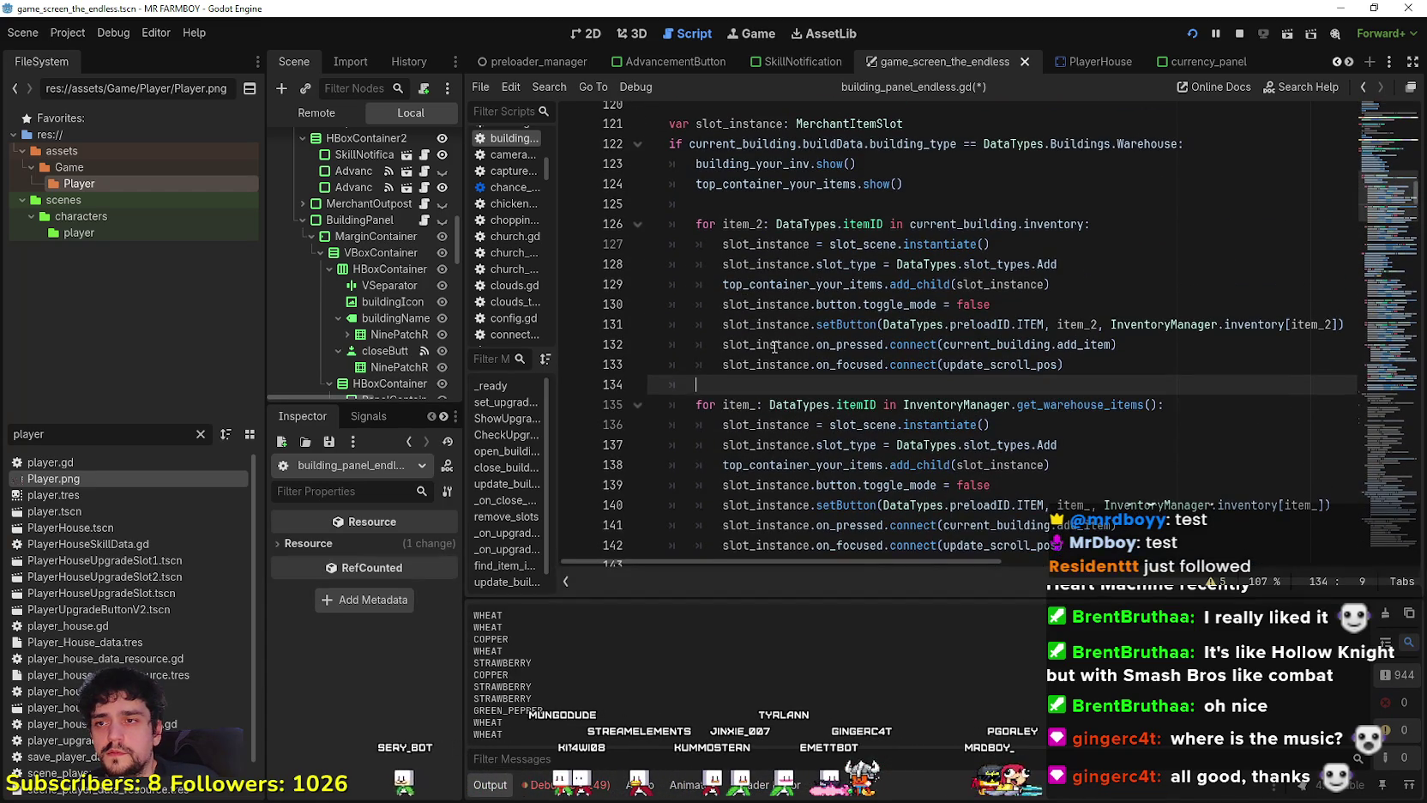
double_click(1068, 224)
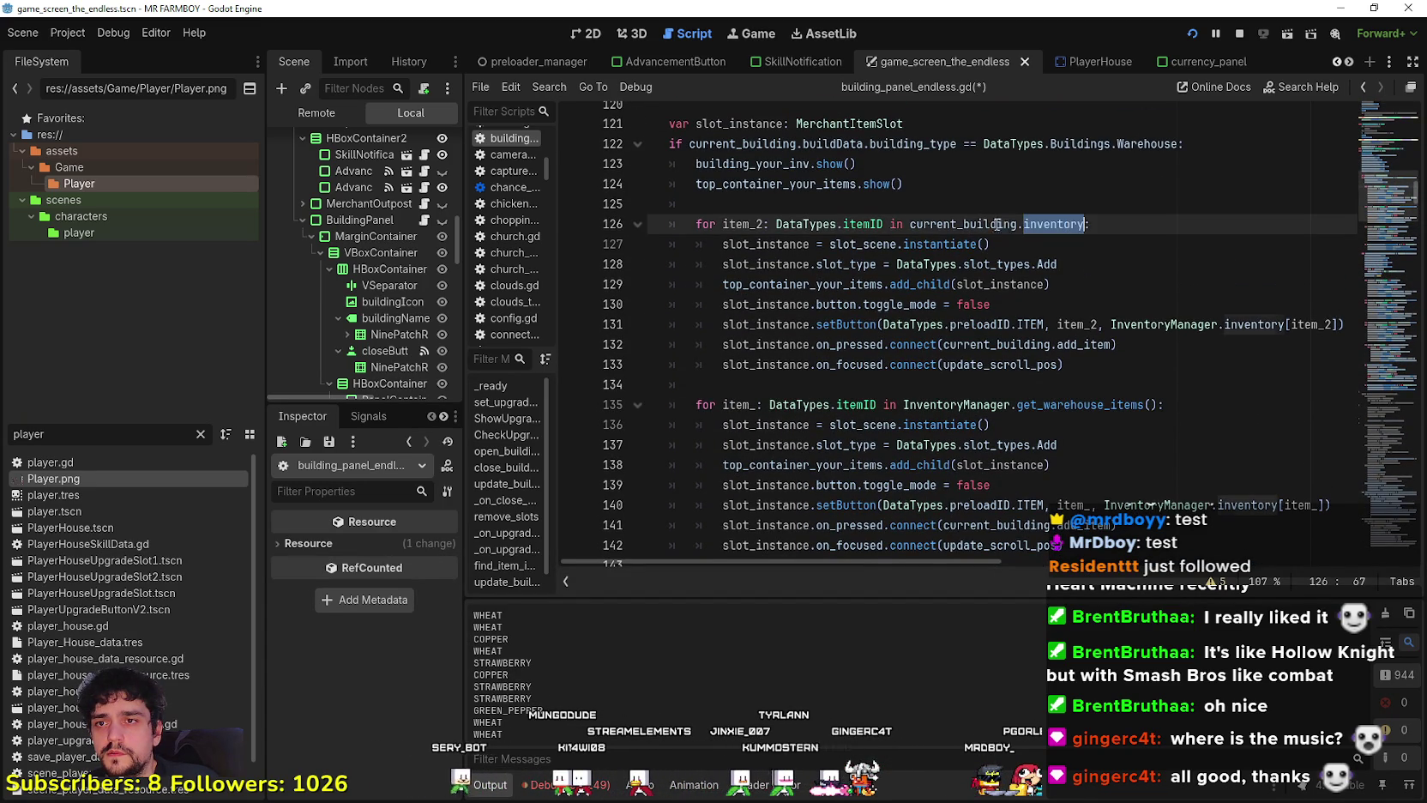
Start an 'if current_building.inventory.has' check inside the warehouse items loop.
left_click_drag(1068, 224, 993, 224)
double_click(999, 404)
left_click_drag(1000, 404, 1153, 404)
left_click(1164, 404)
key("Return")
type("io")
key("BackSpace")
type("f current_building.inventory.has")
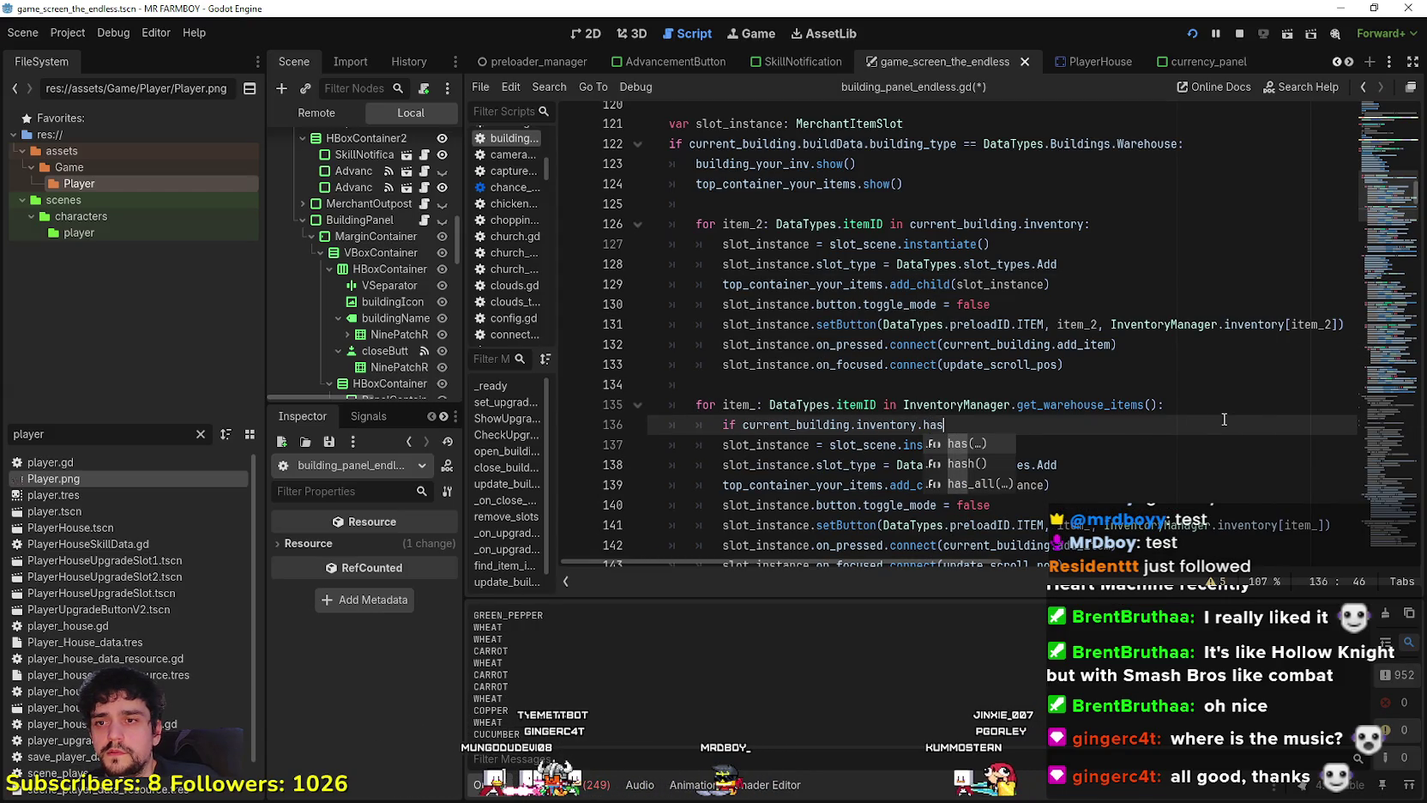
key("Return")
Complete the check as has(item_): with an indented line beneath it.
double_click(729, 403)
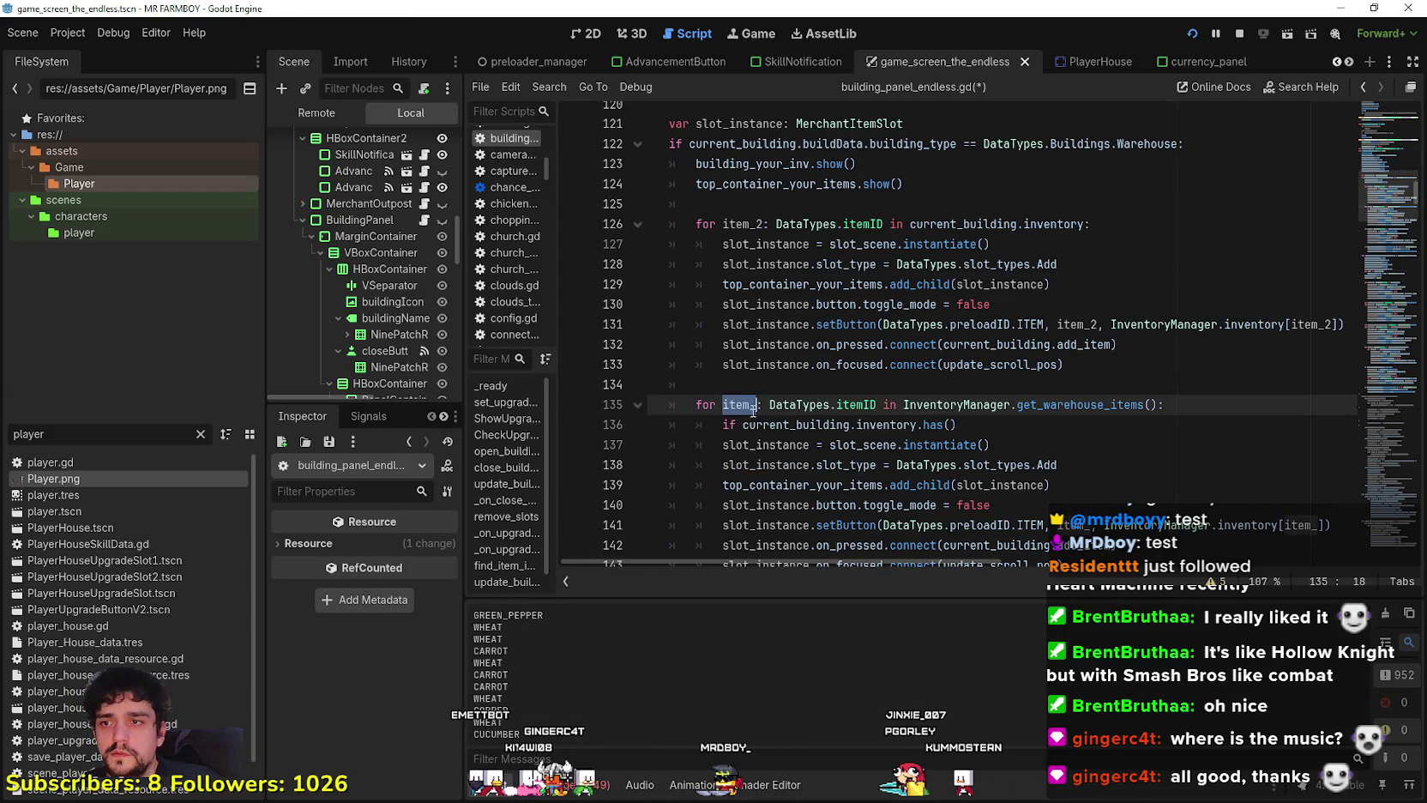
left_click(971, 446)
key("Up")
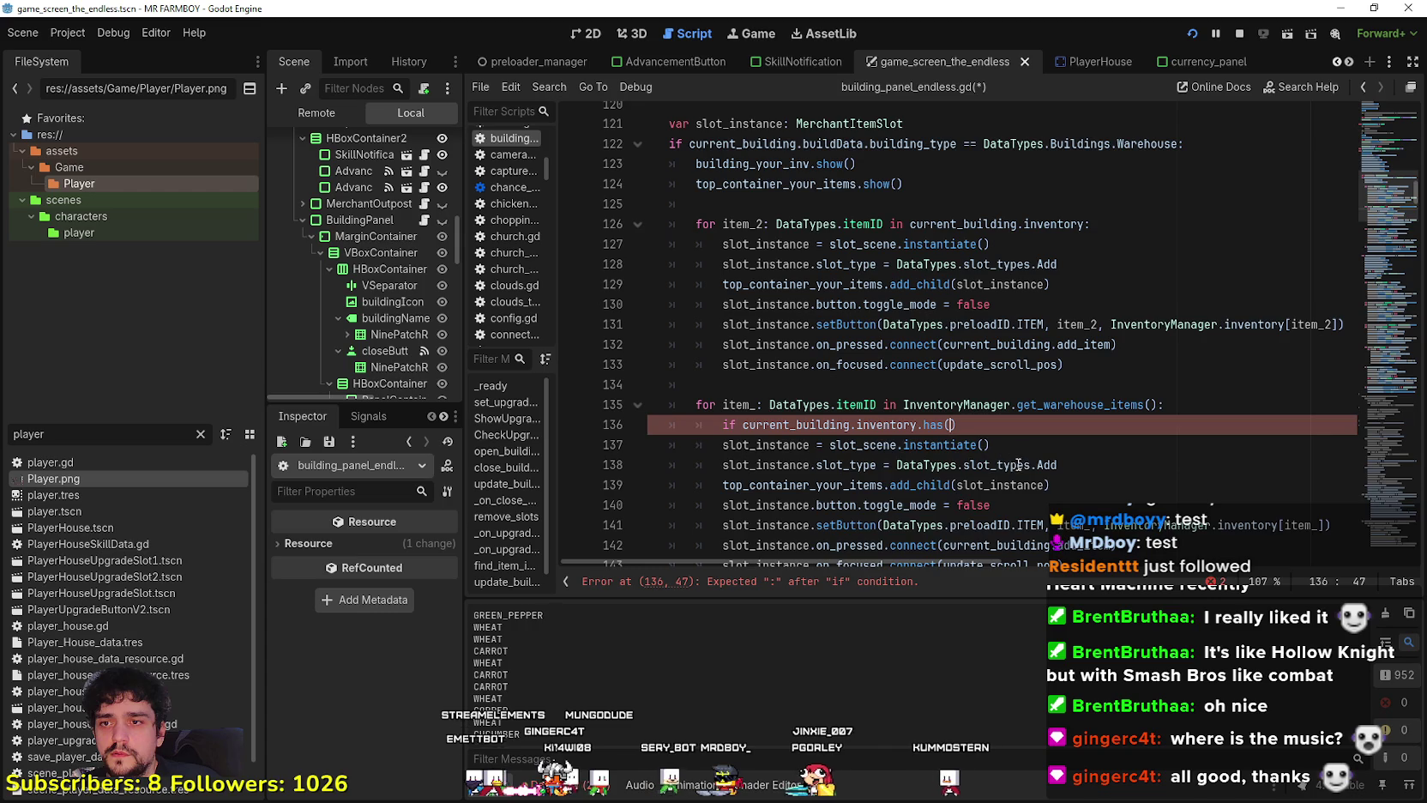
key("ctrl+shift+d")
key("ctrl+z")
left_click(749, 403)
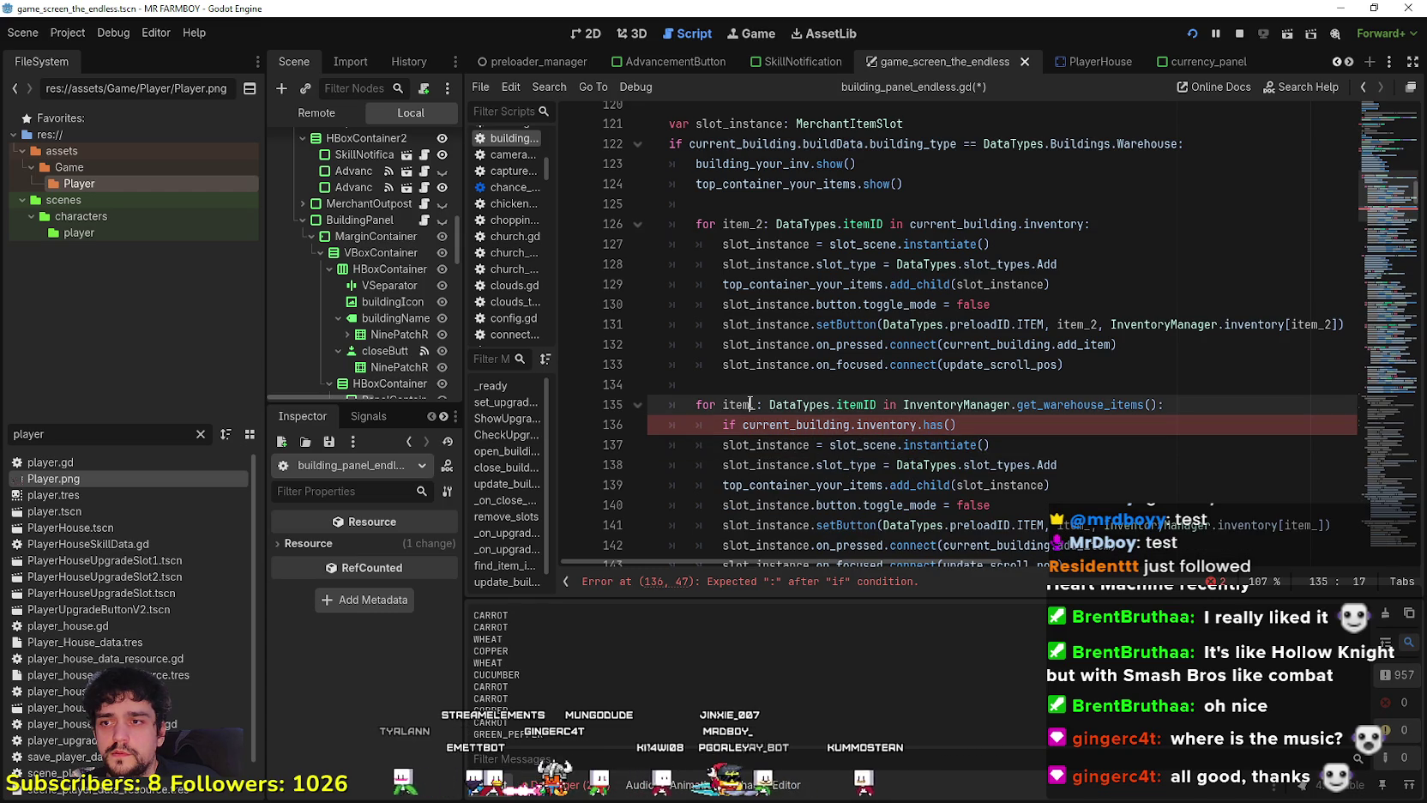
right_click(739, 405)
key("Escape")
left_click(950, 425)
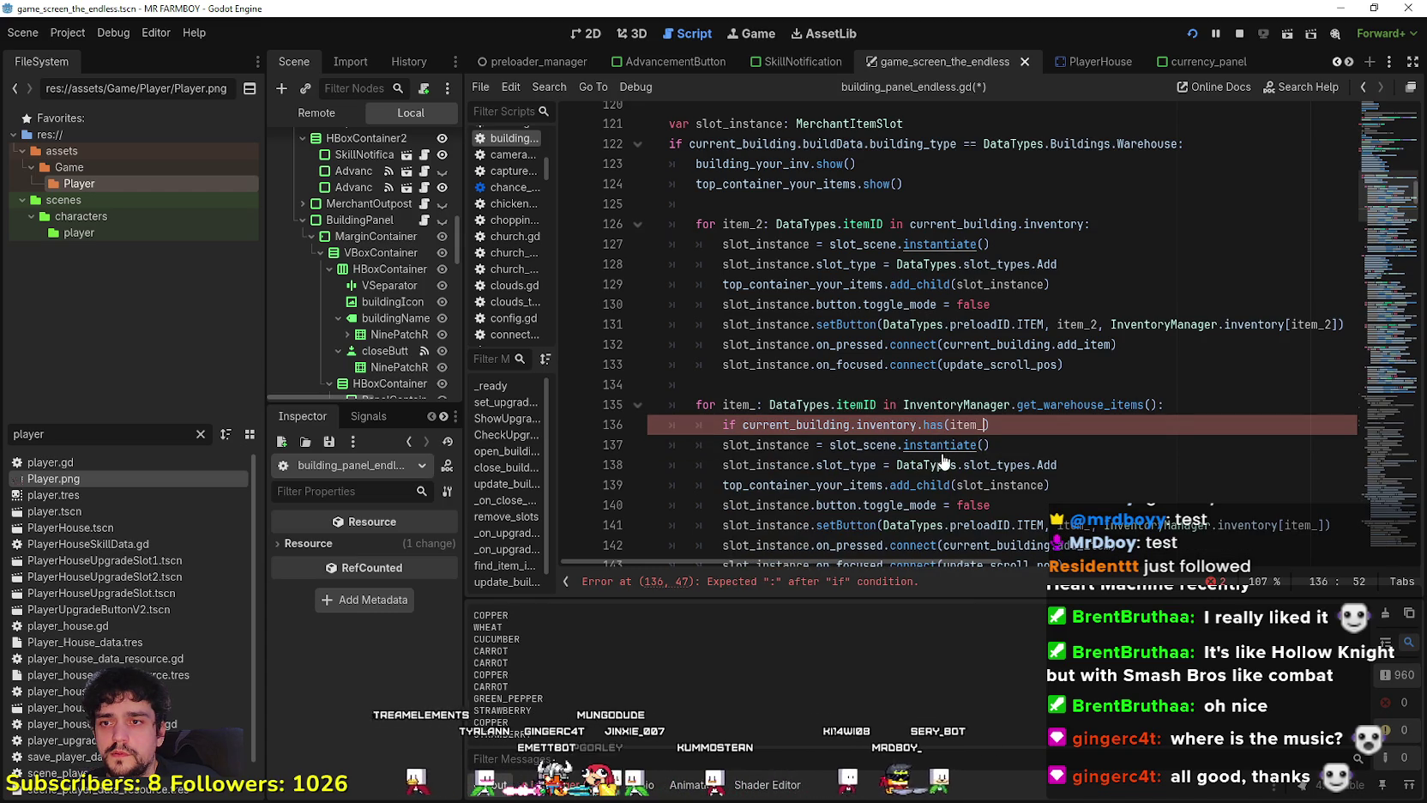
type("item_")
left_click(1107, 425)
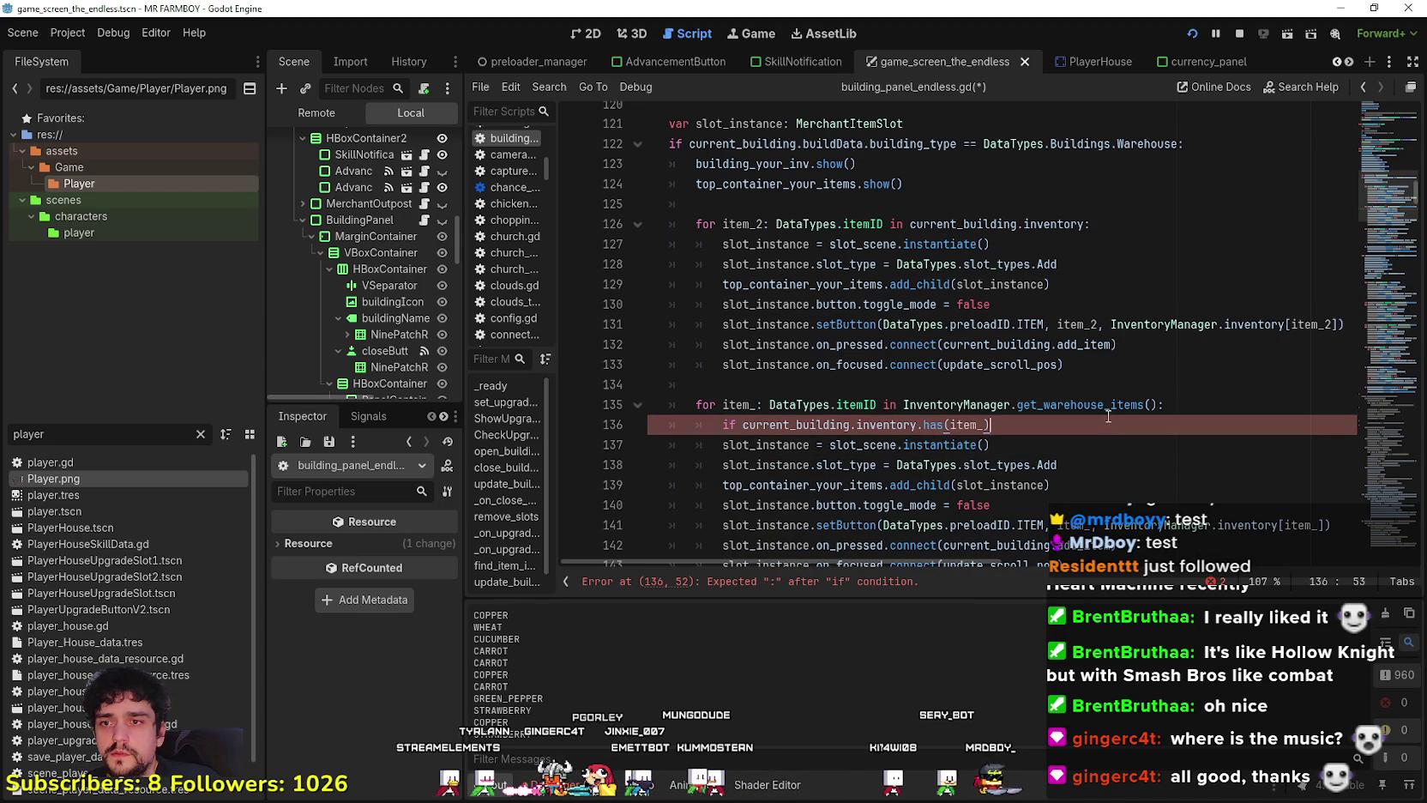
type(":")
key("Return")
type("continue")
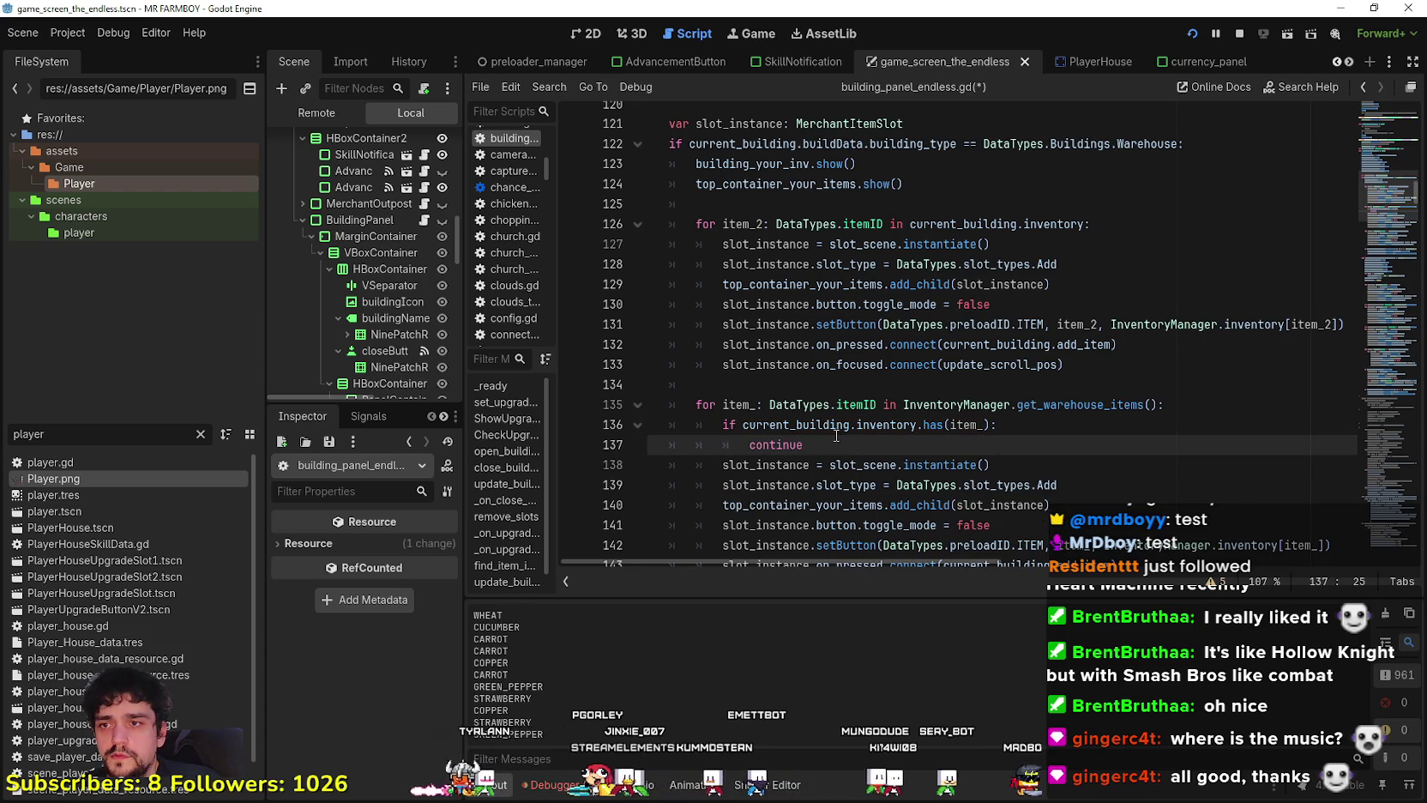
Delete the empty line 134, save the script, and switch to the localization spreadsheet.
left_click(798, 383)
key("BackSpace")
key("BackSpace")
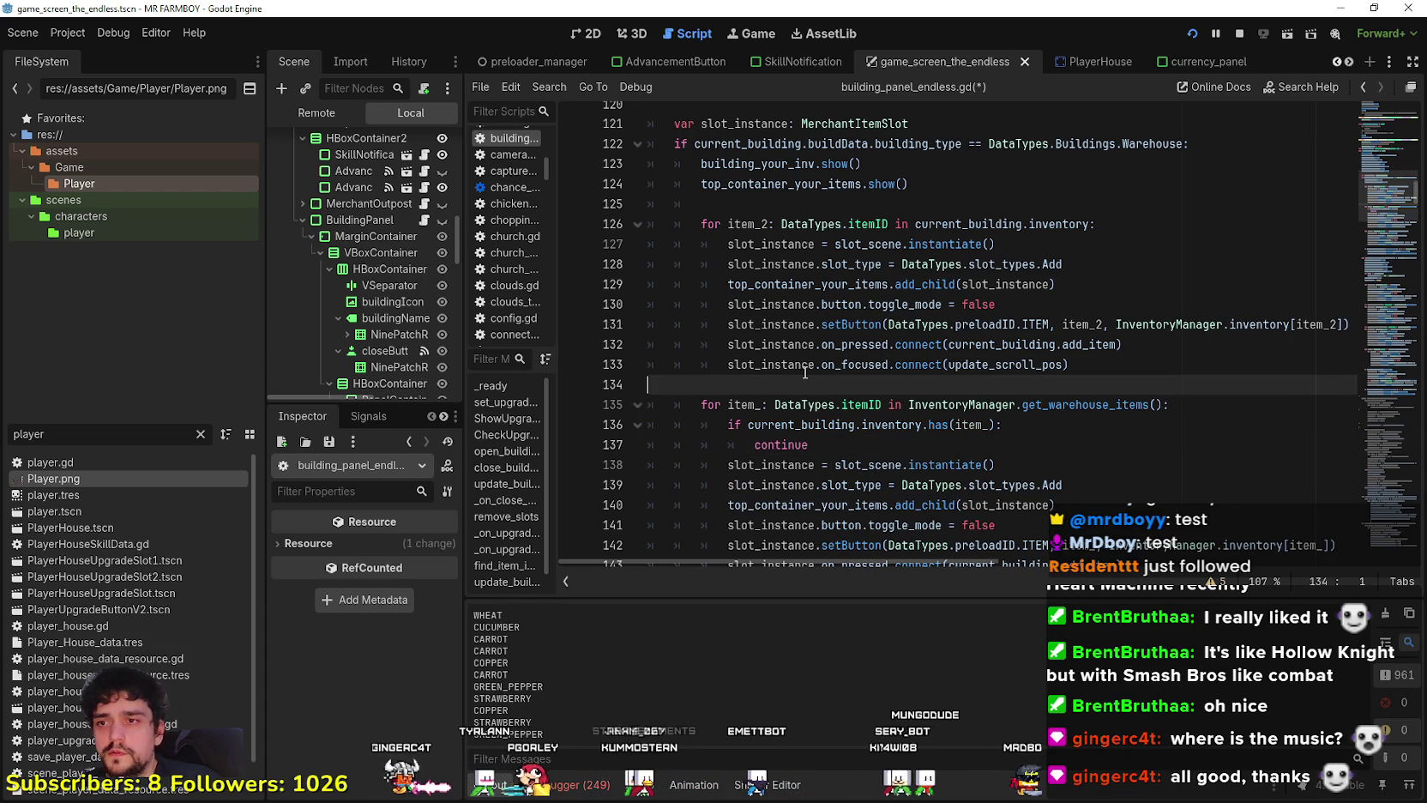
key("ctrl+s")
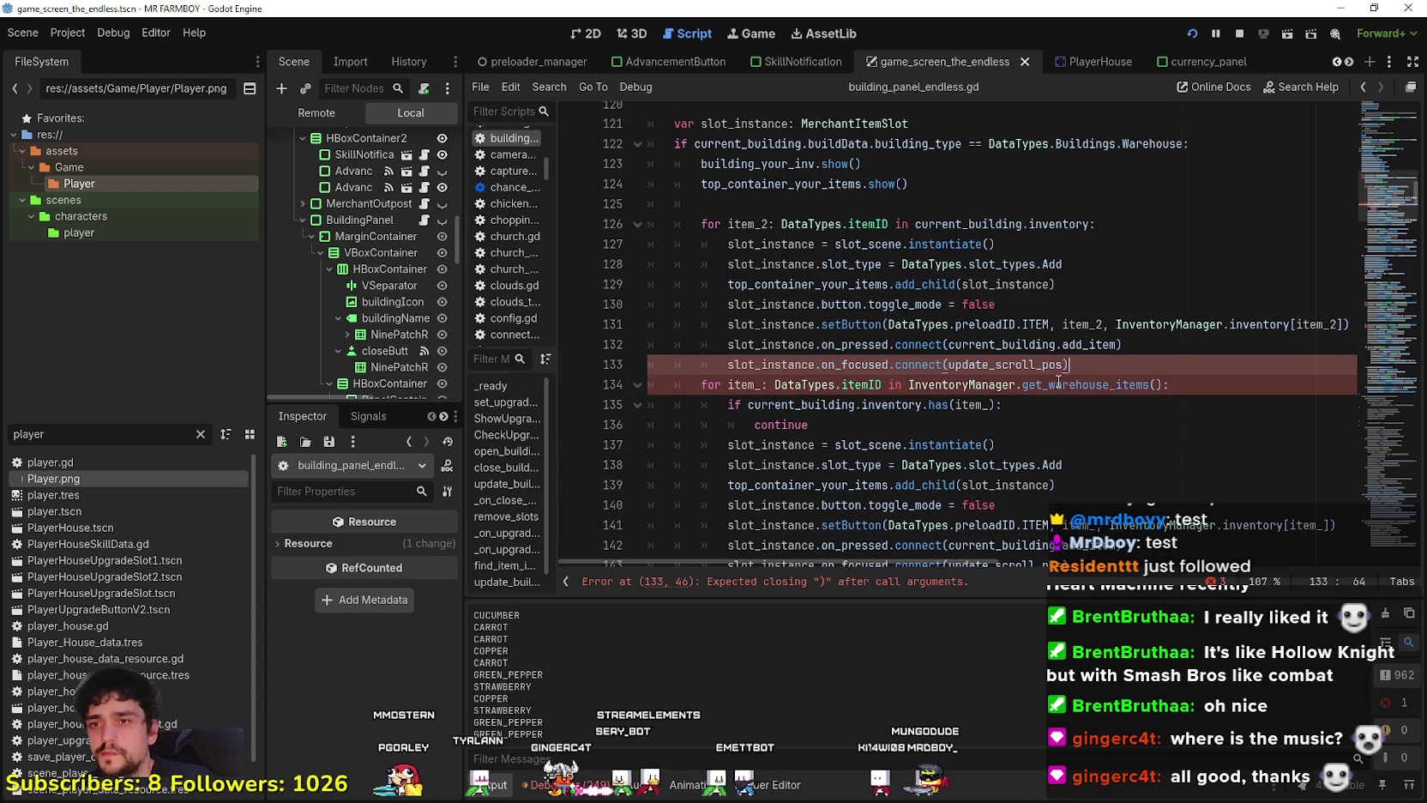
key("ctrl+s")
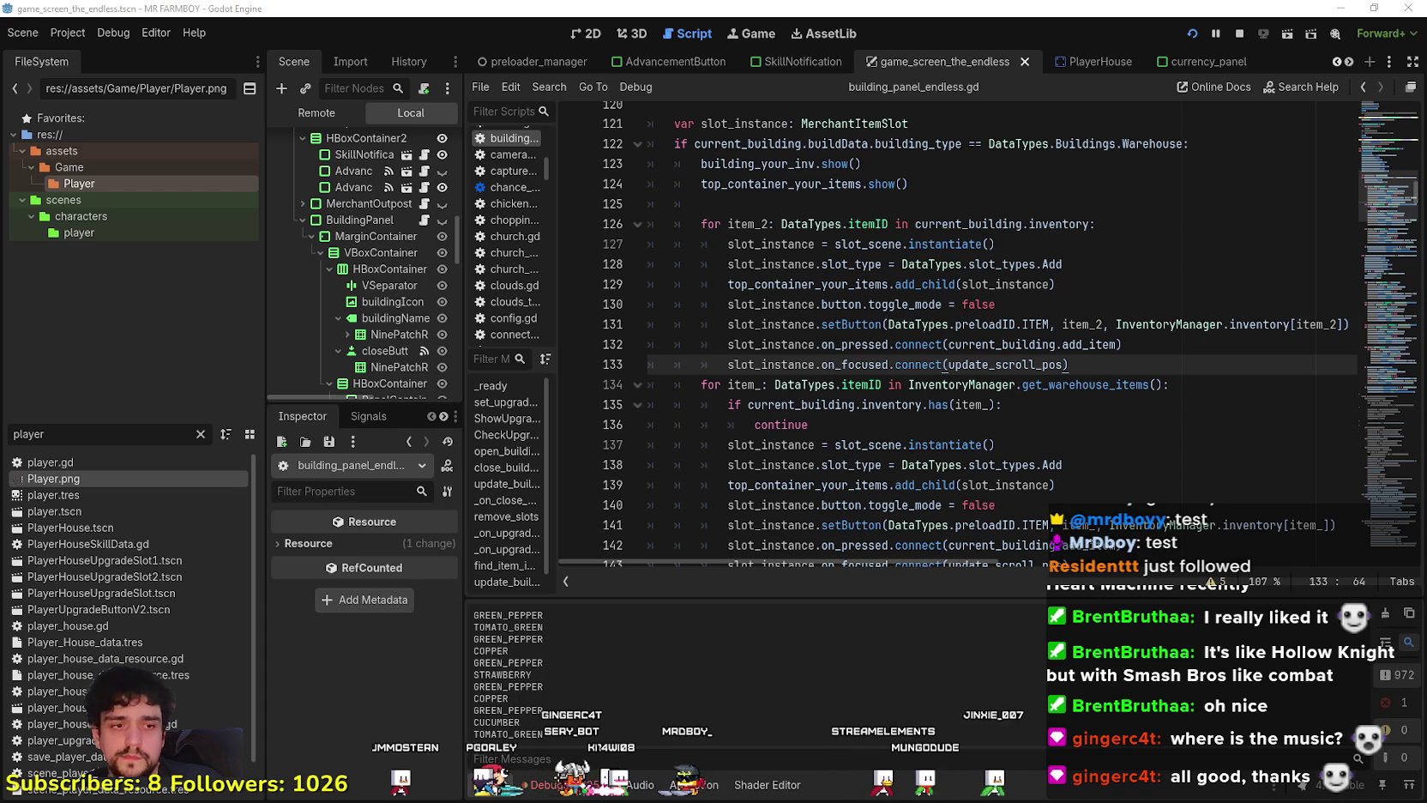
key("alt+Tab")
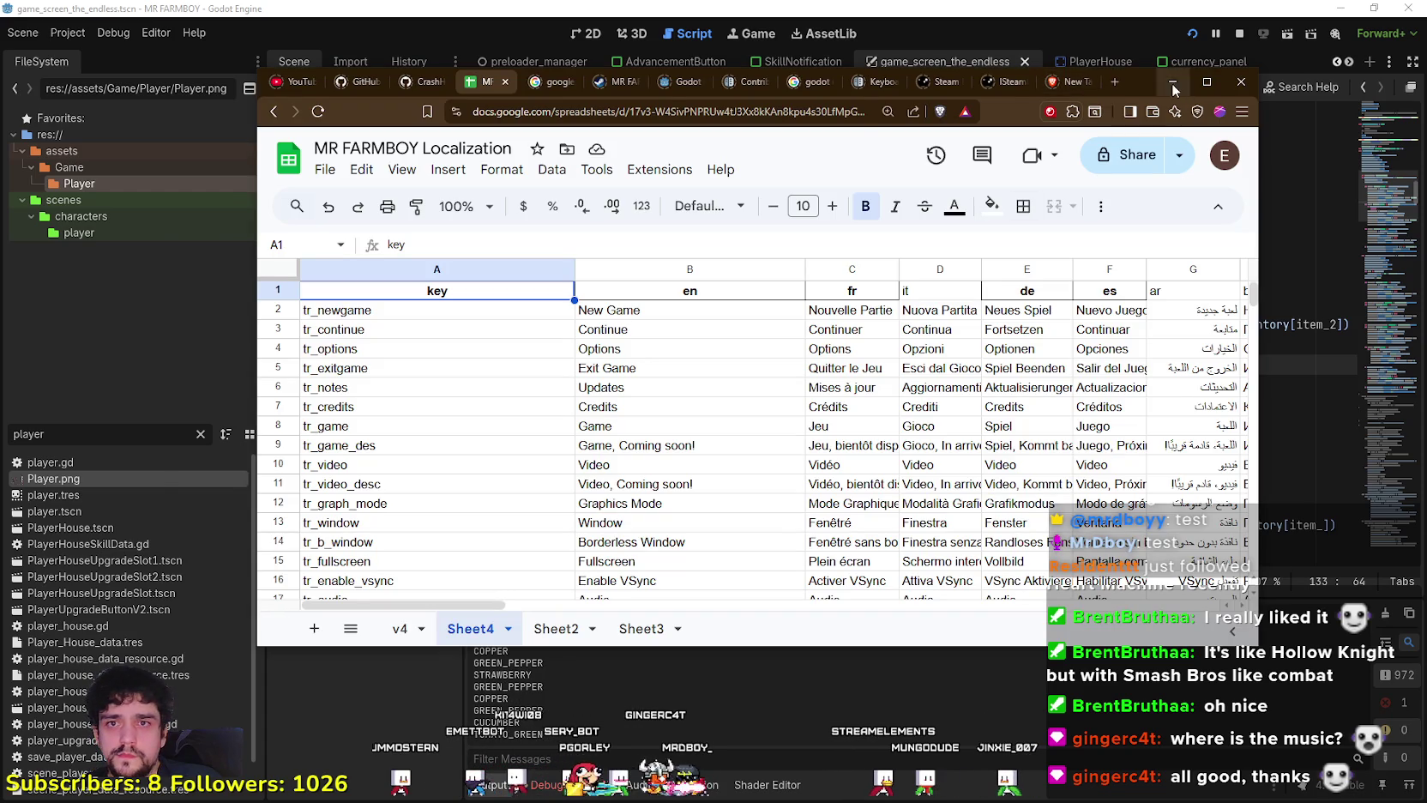
Minimize the localization spreadsheet and bring the running MR FARMBOY game forward.
left_click(1171, 85)
key("alt+Tab")
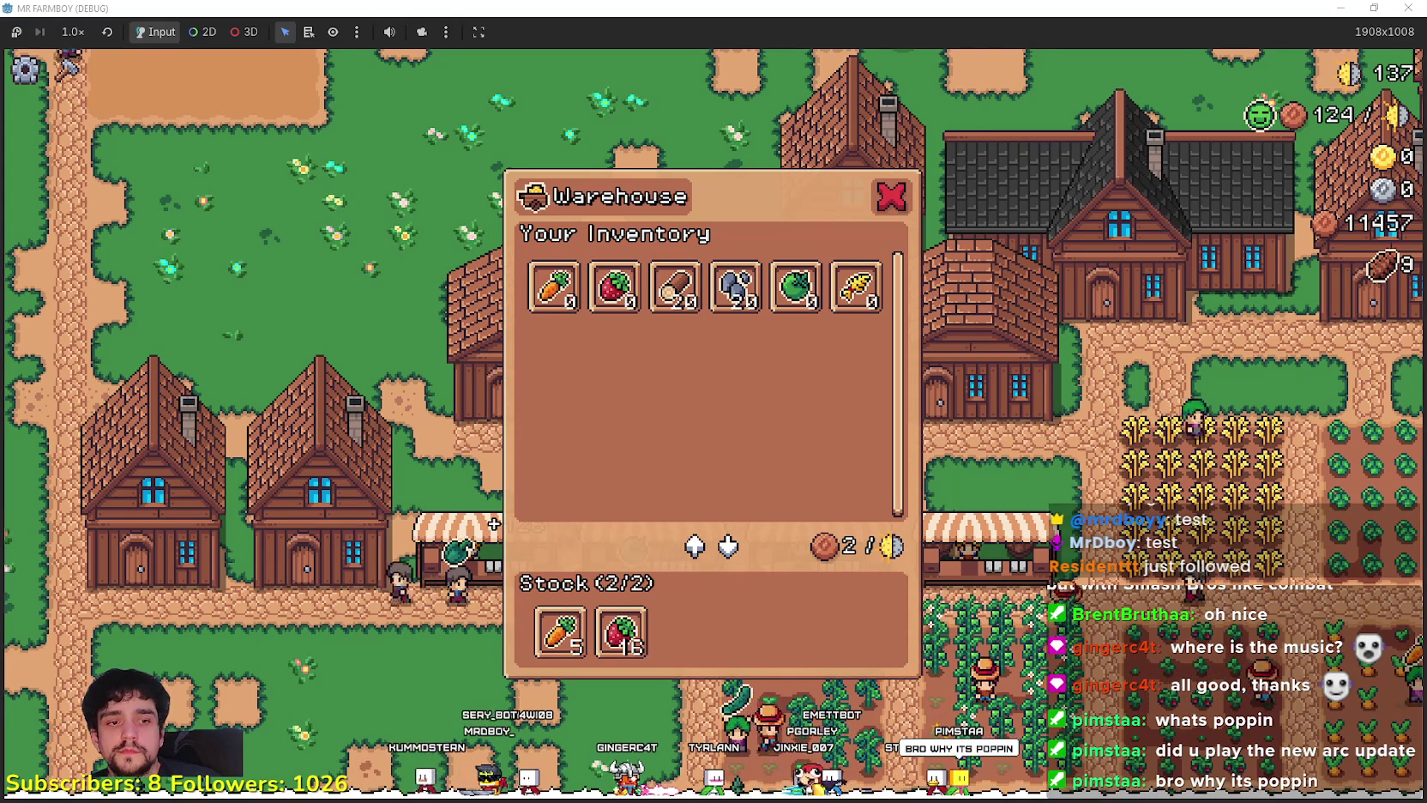
key("alt+Tab")
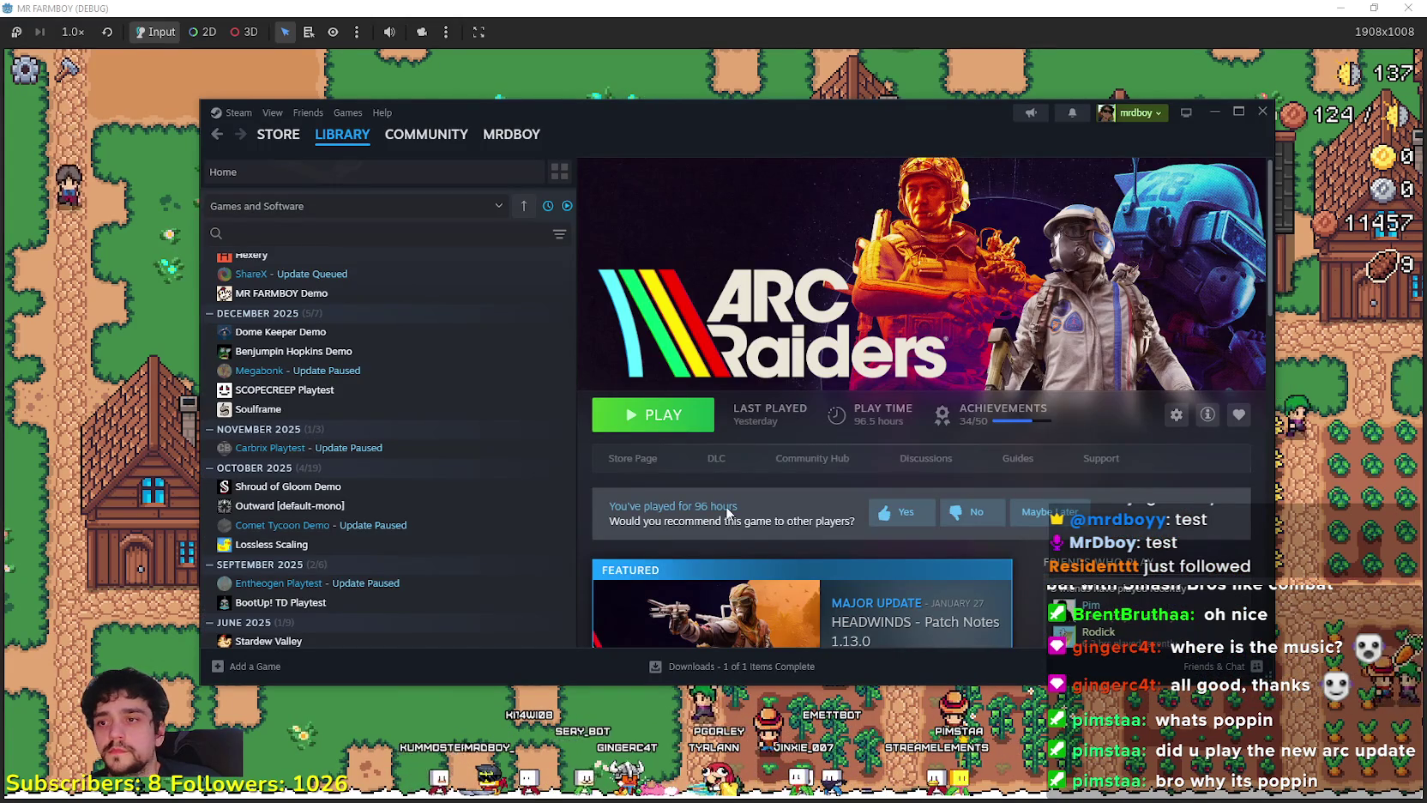
left_click(805, 469)
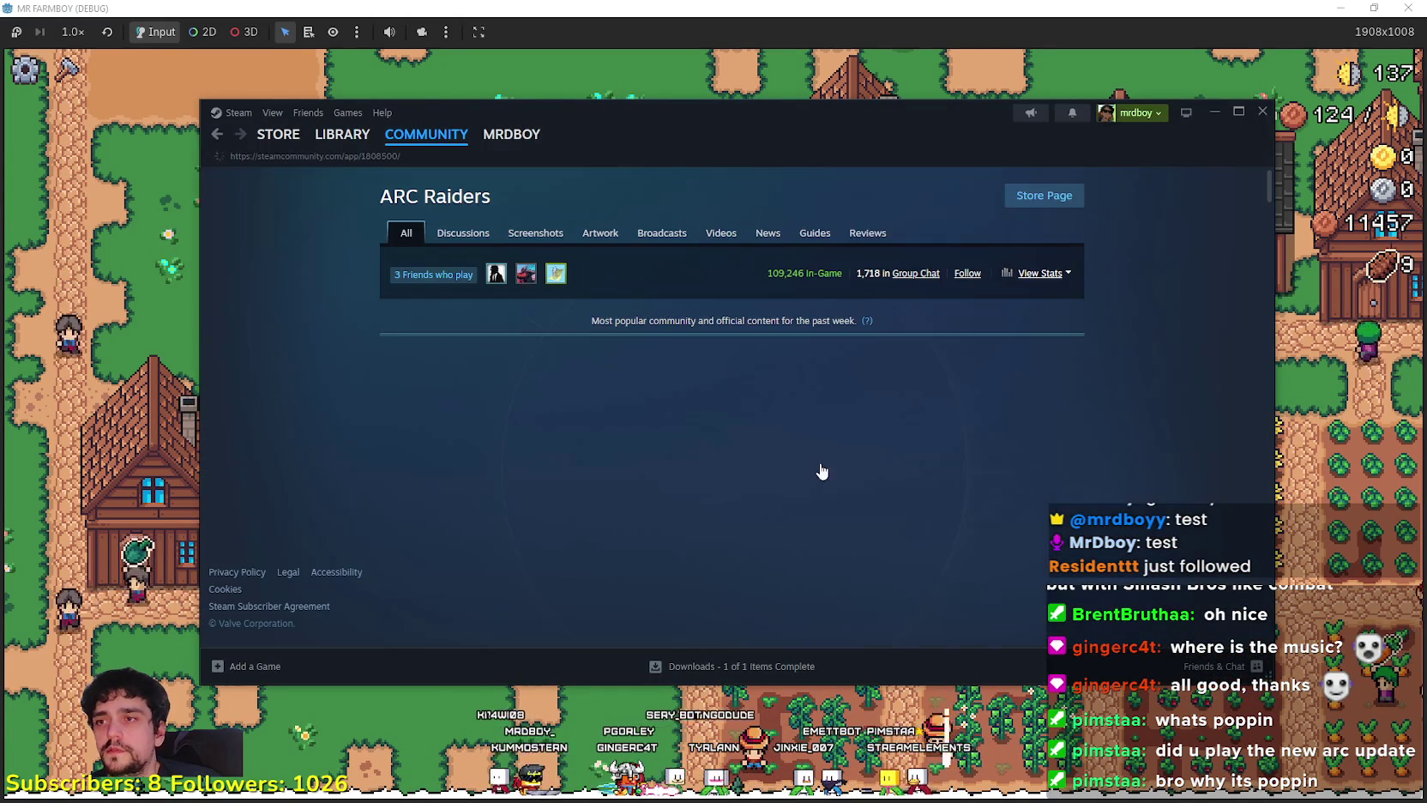
scroll(1119, 412, "down", 3)
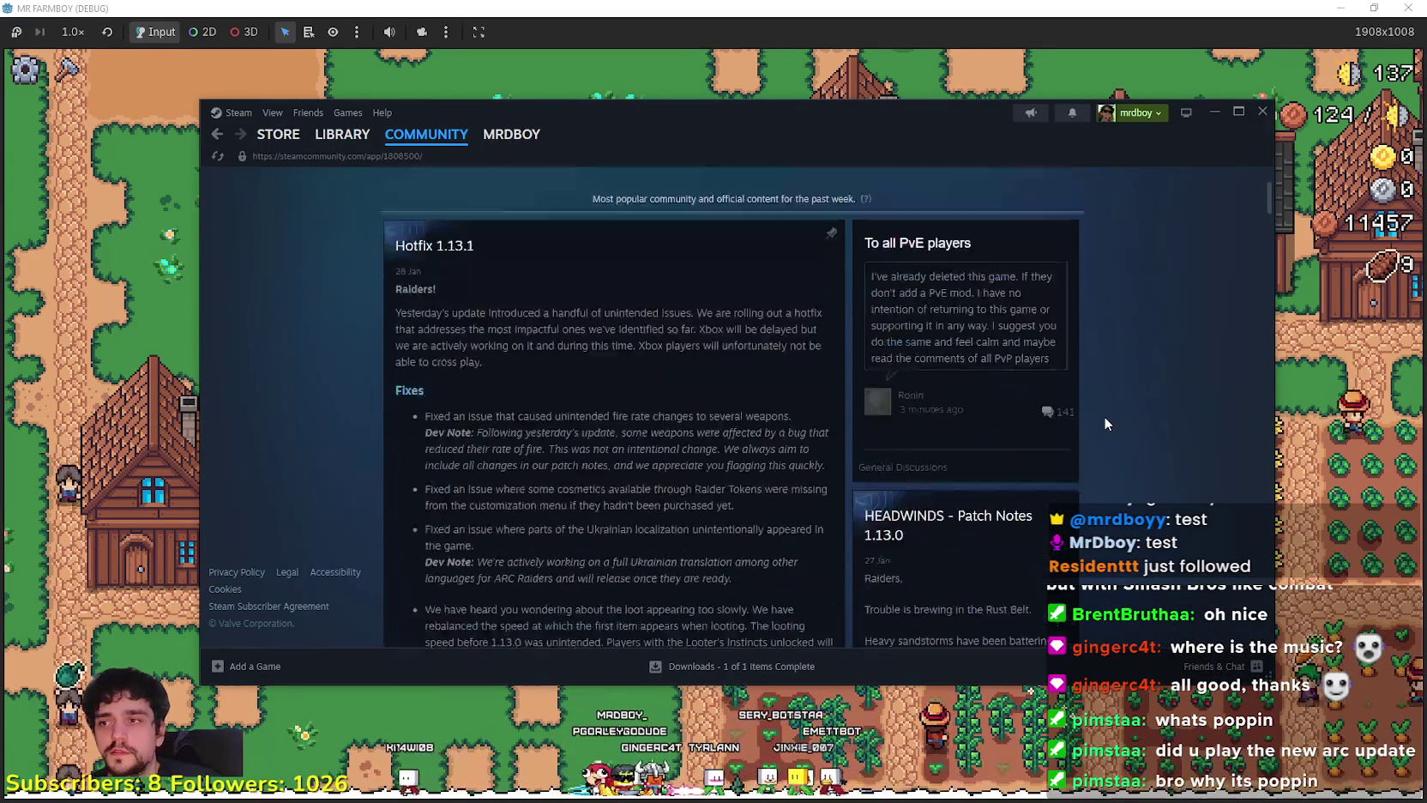
left_click(669, 385)
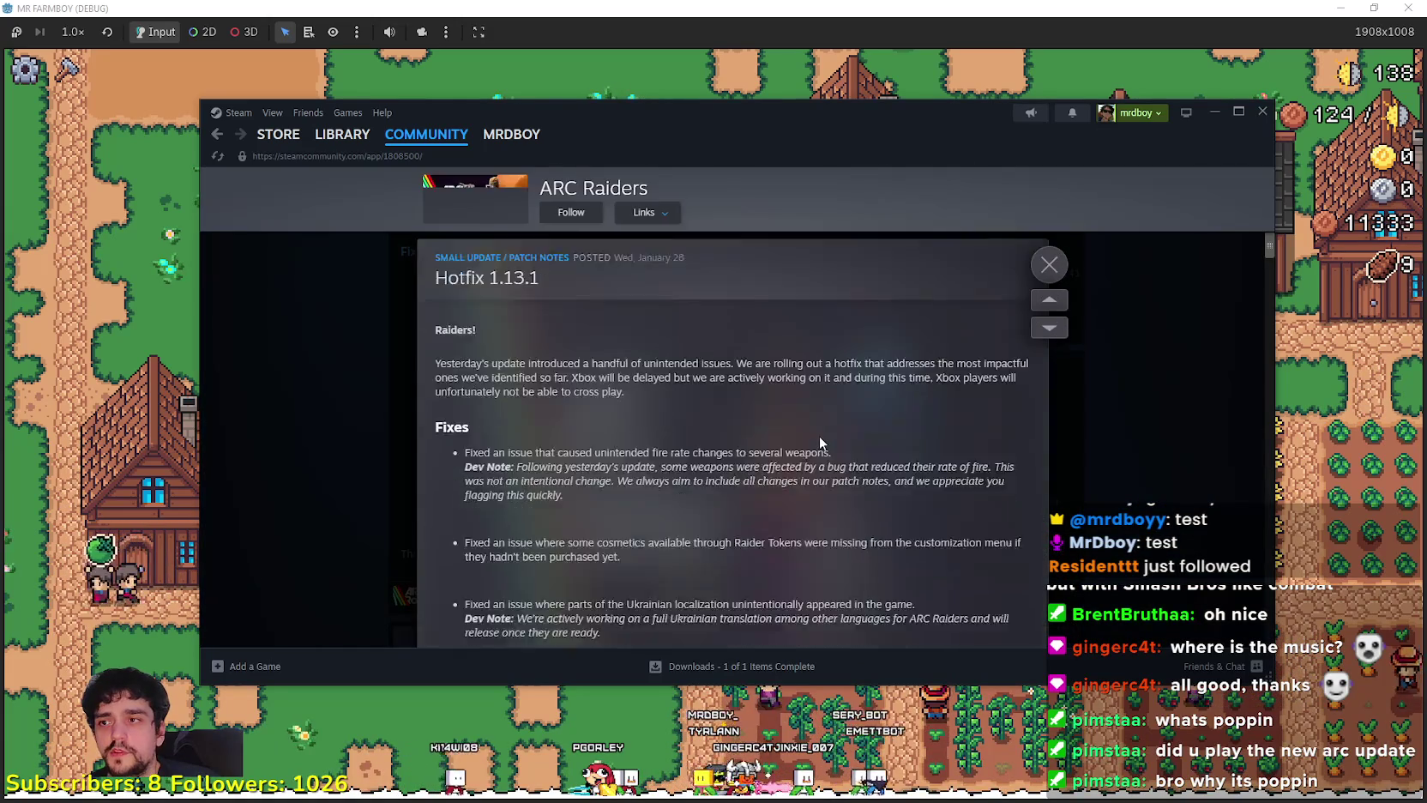
scroll(820, 438, "up", 5)
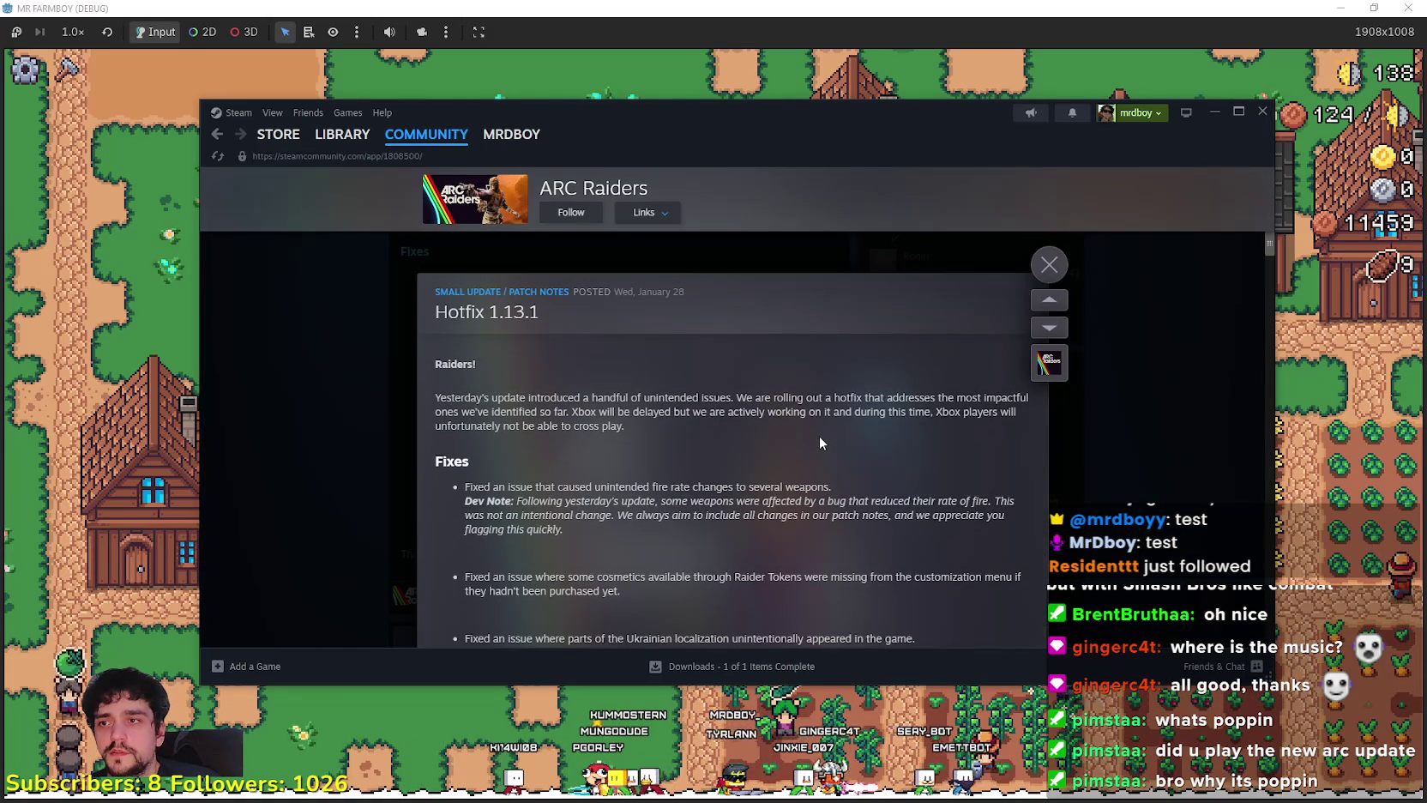
scroll(820, 438, "down", 3)
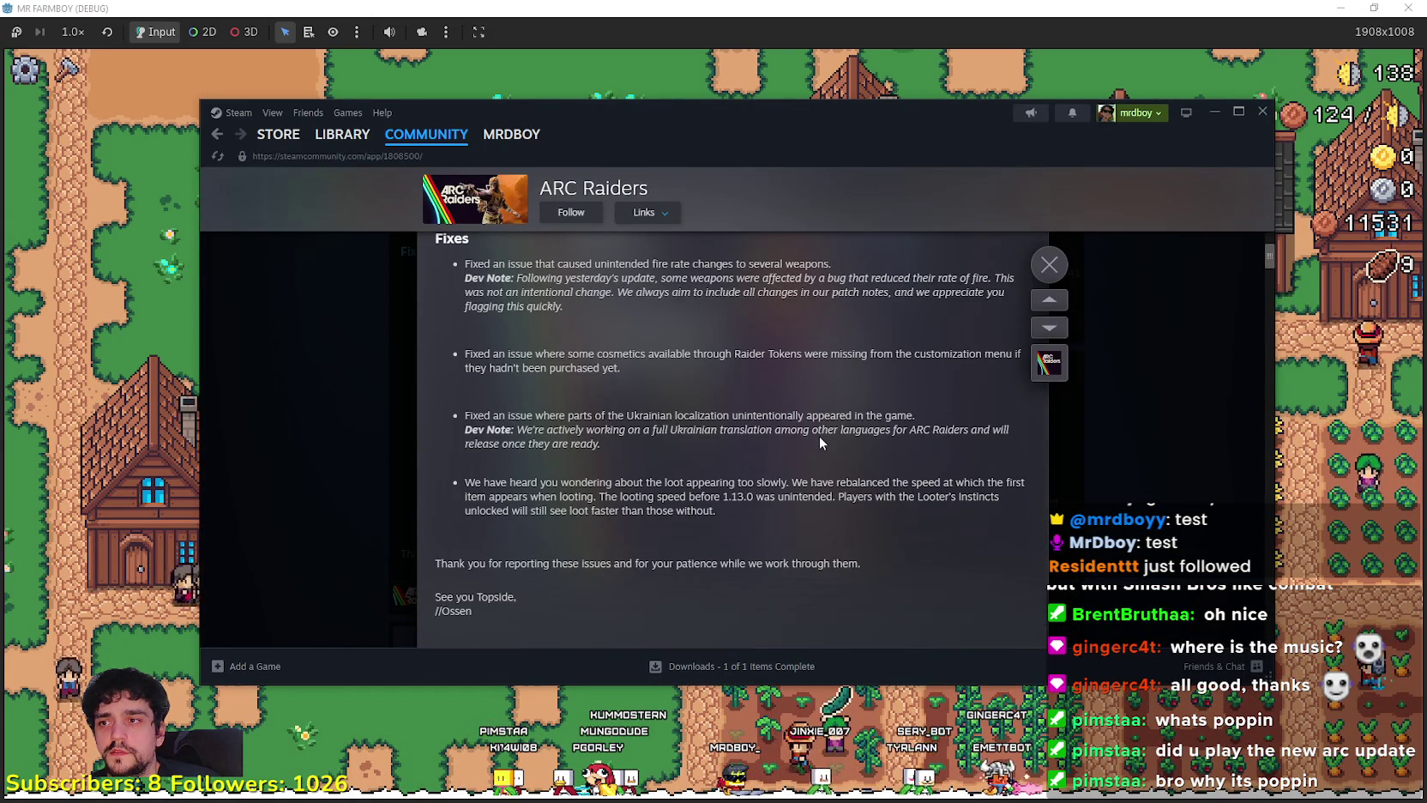
scroll(820, 437, "down", 3)
left_click(1102, 269)
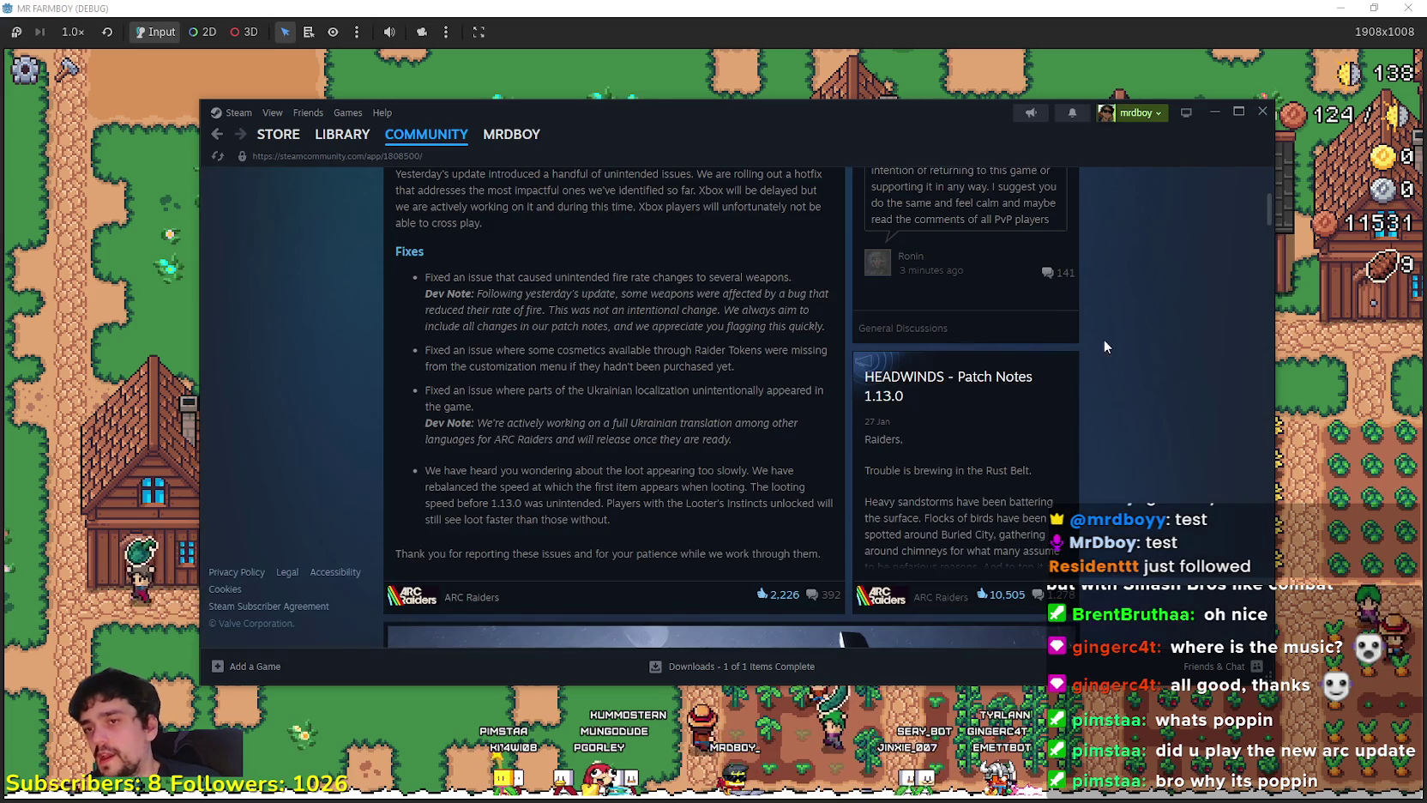
scroll(1066, 383, "up", 3)
left_click(869, 38)
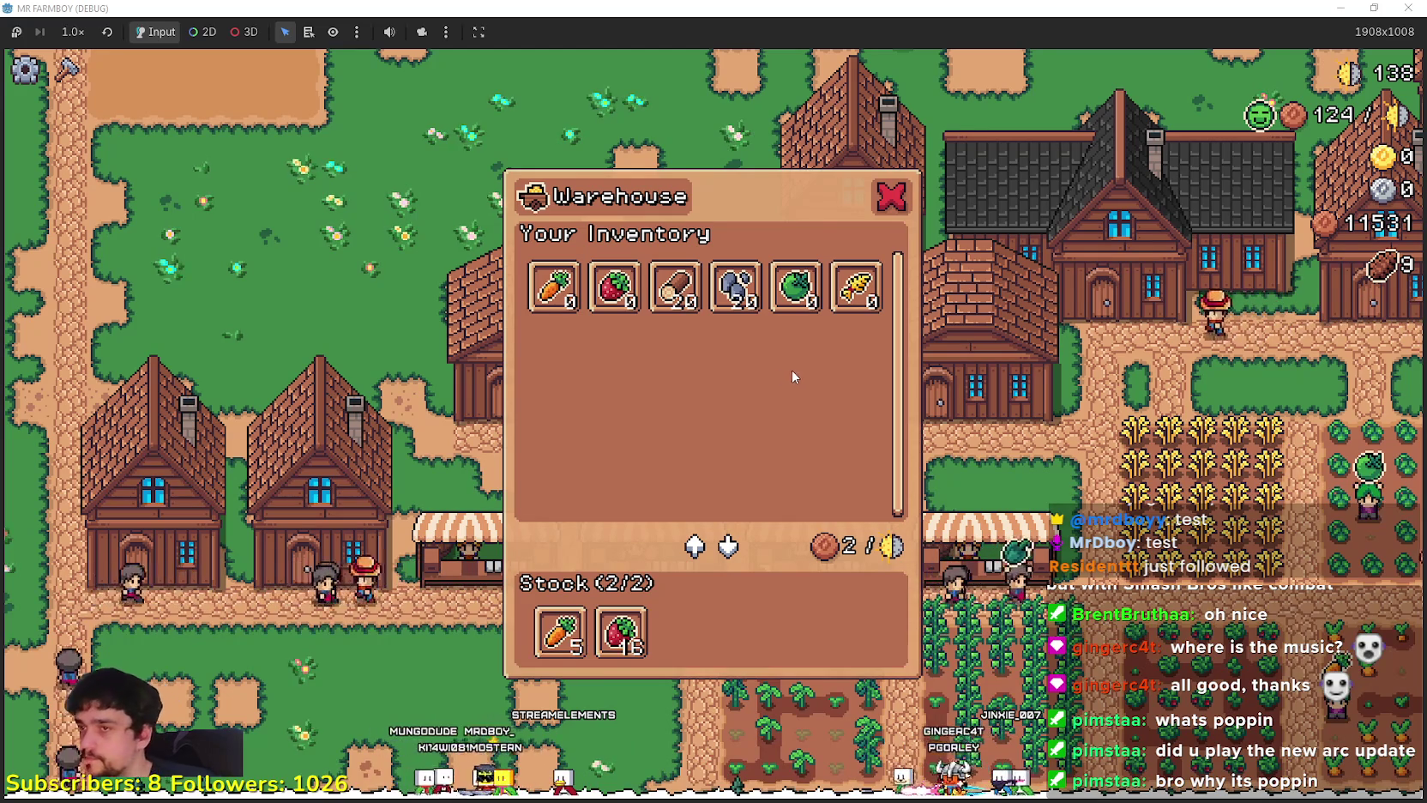
Shrink the game window, toggle the Warehouse panel, and try a nearby house's panel.
key("super+Down")
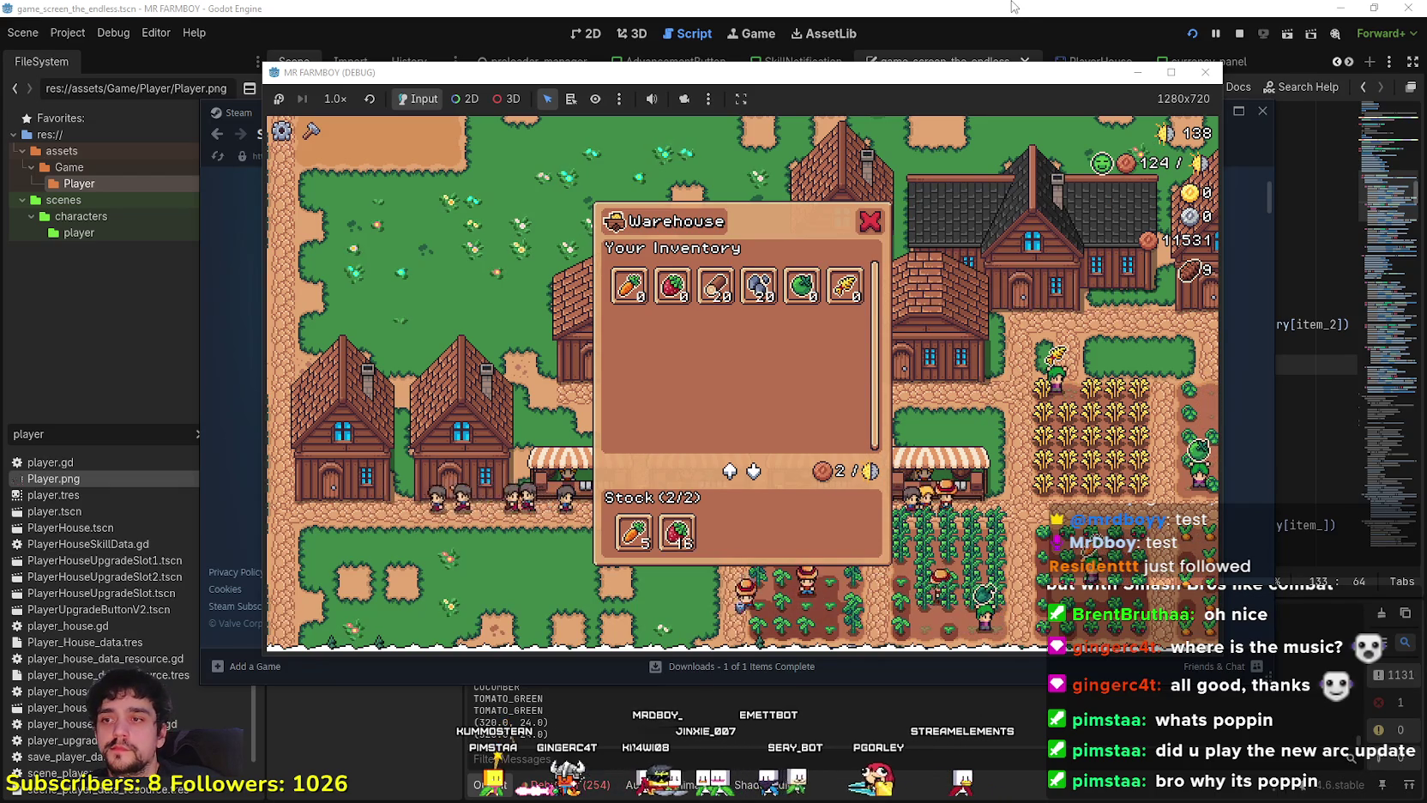
left_click(1000, 506)
left_click(998, 502)
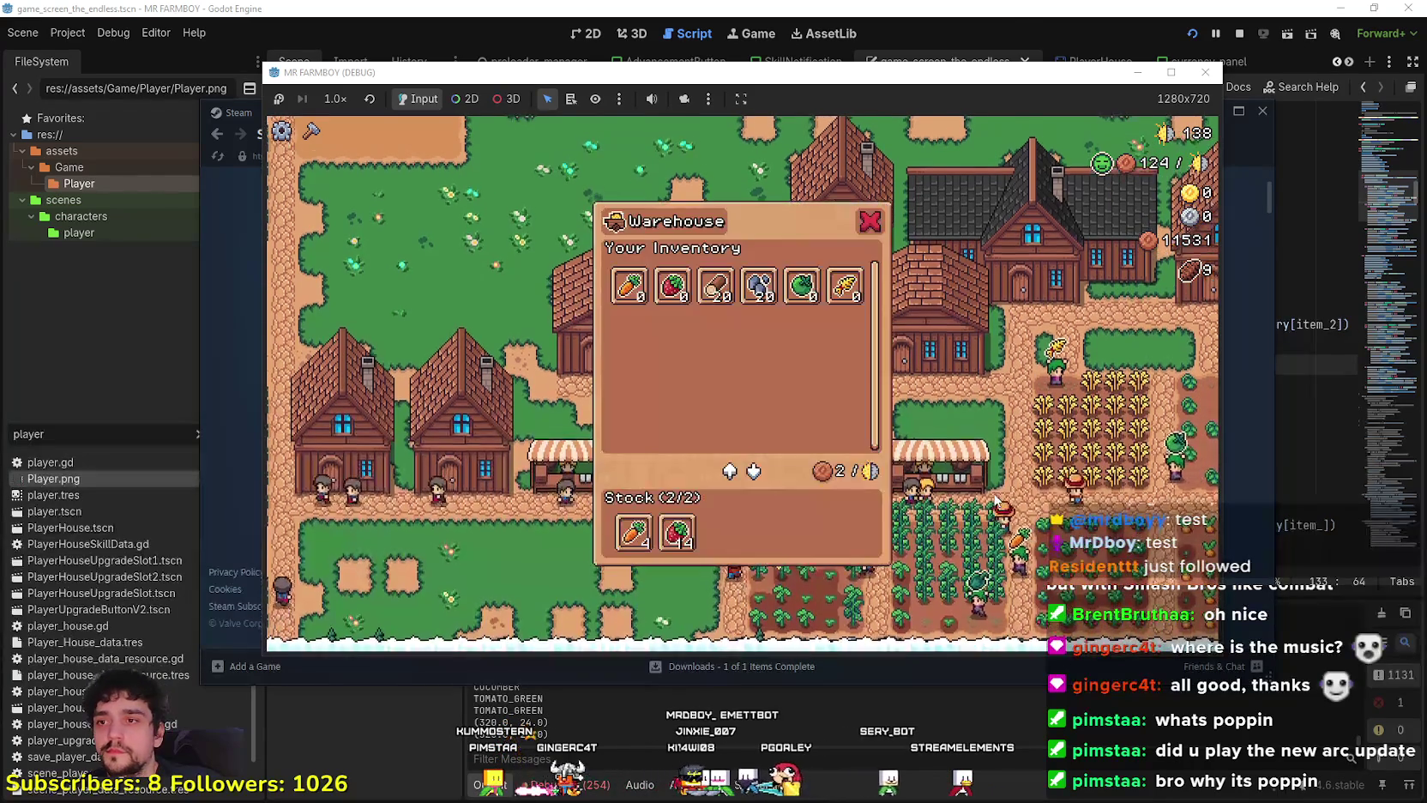
left_click(995, 495)
key("w")
key("a")
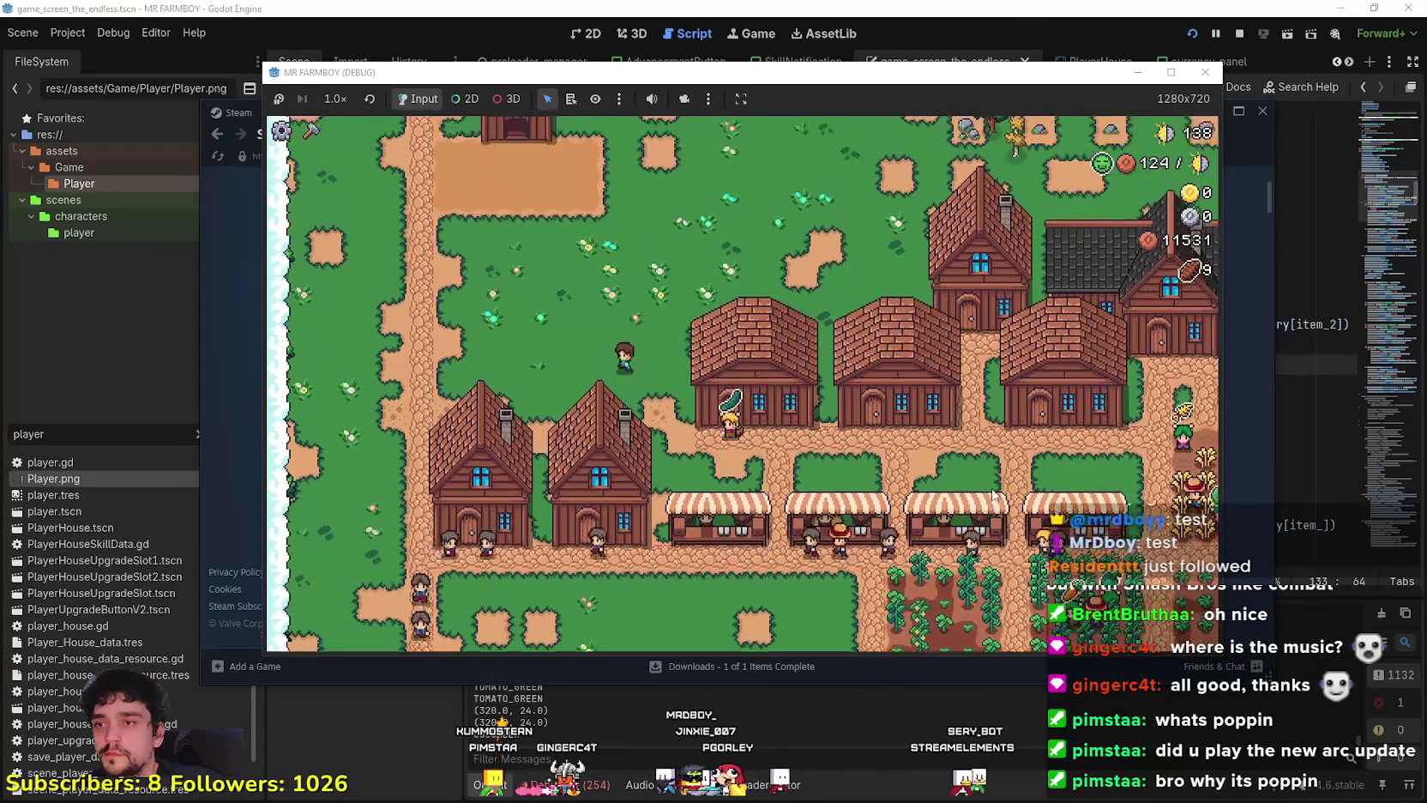
key("s")
key("d")
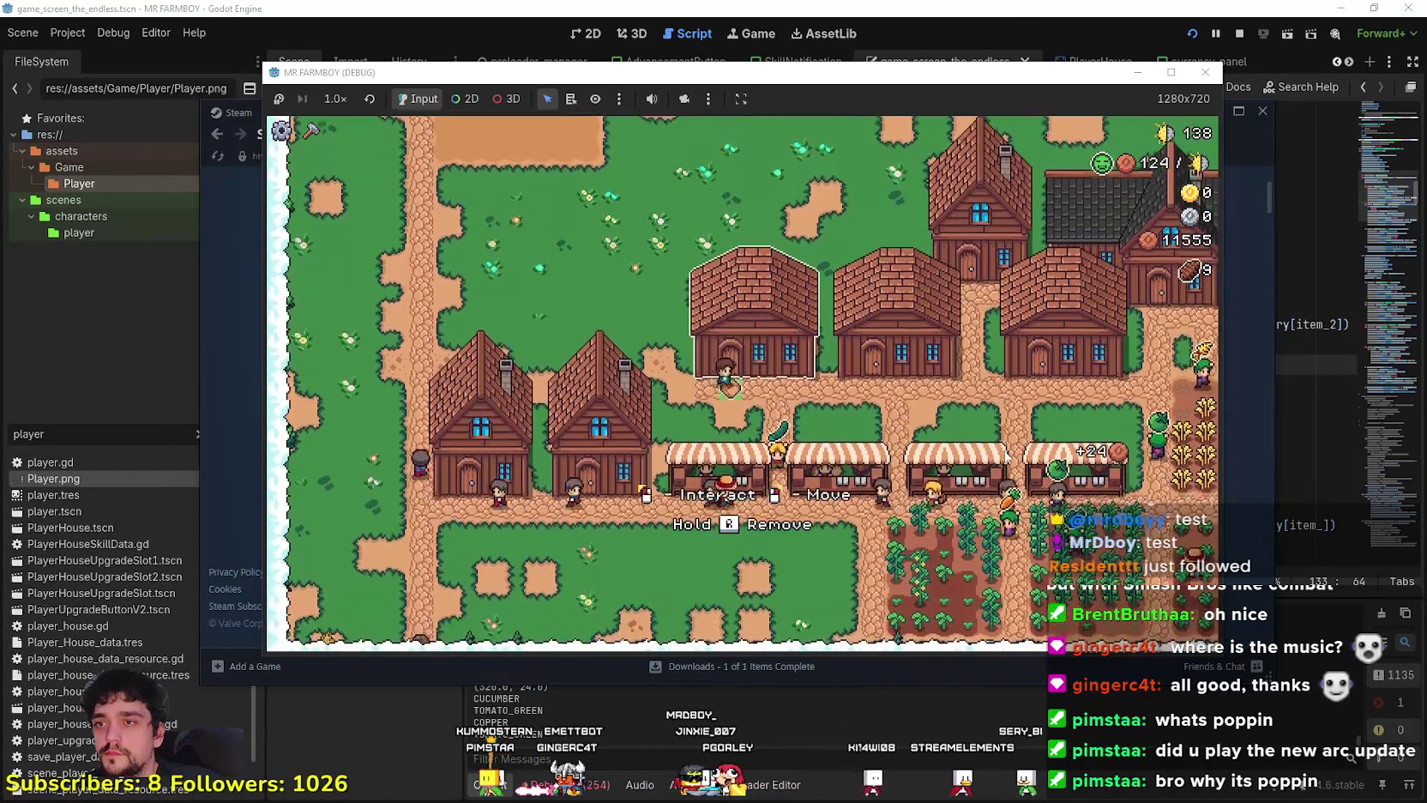
left_click(1008, 458)
left_click(1008, 457)
Walk the farmer back to the Warehouse twice, opening and closing its panel.
key("a")
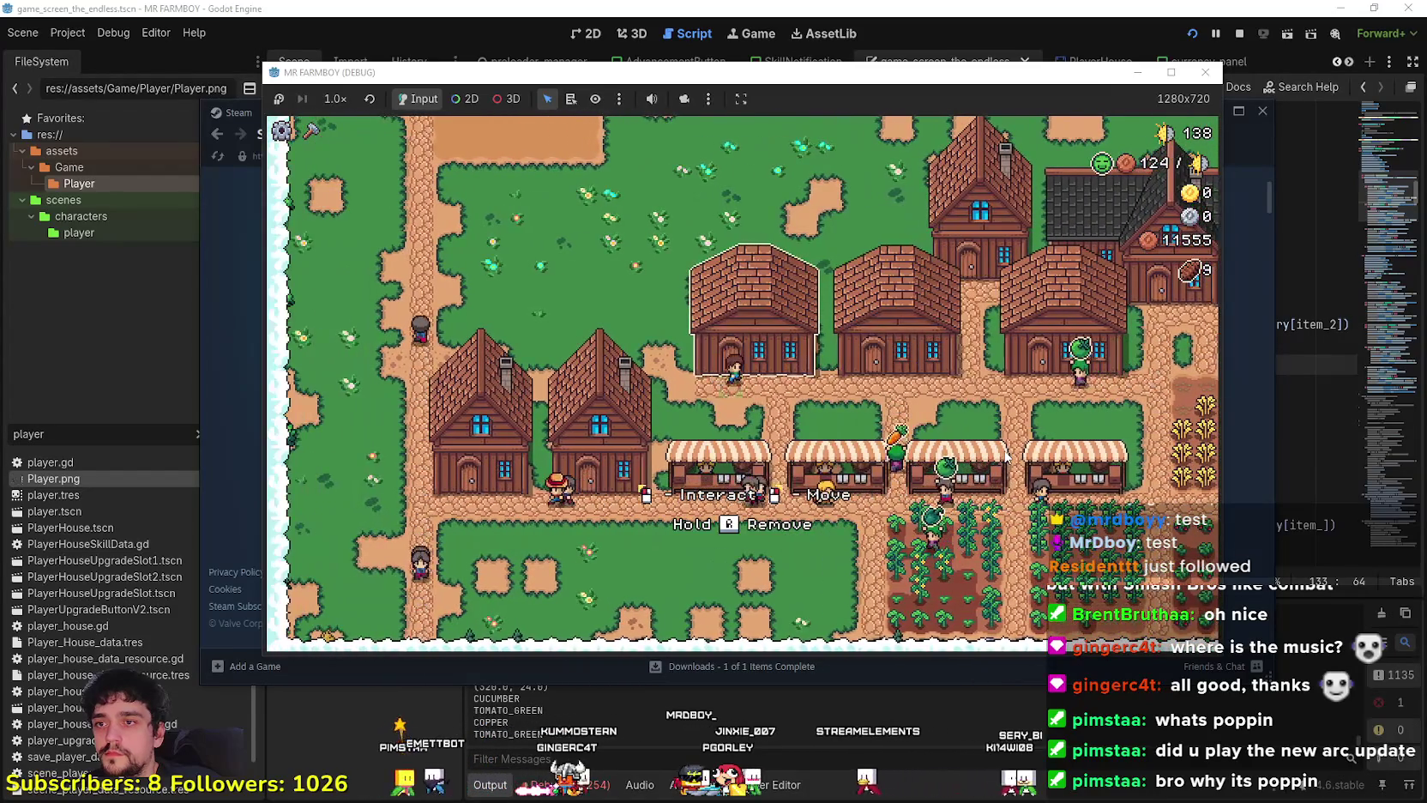
key("d")
left_click(1008, 457)
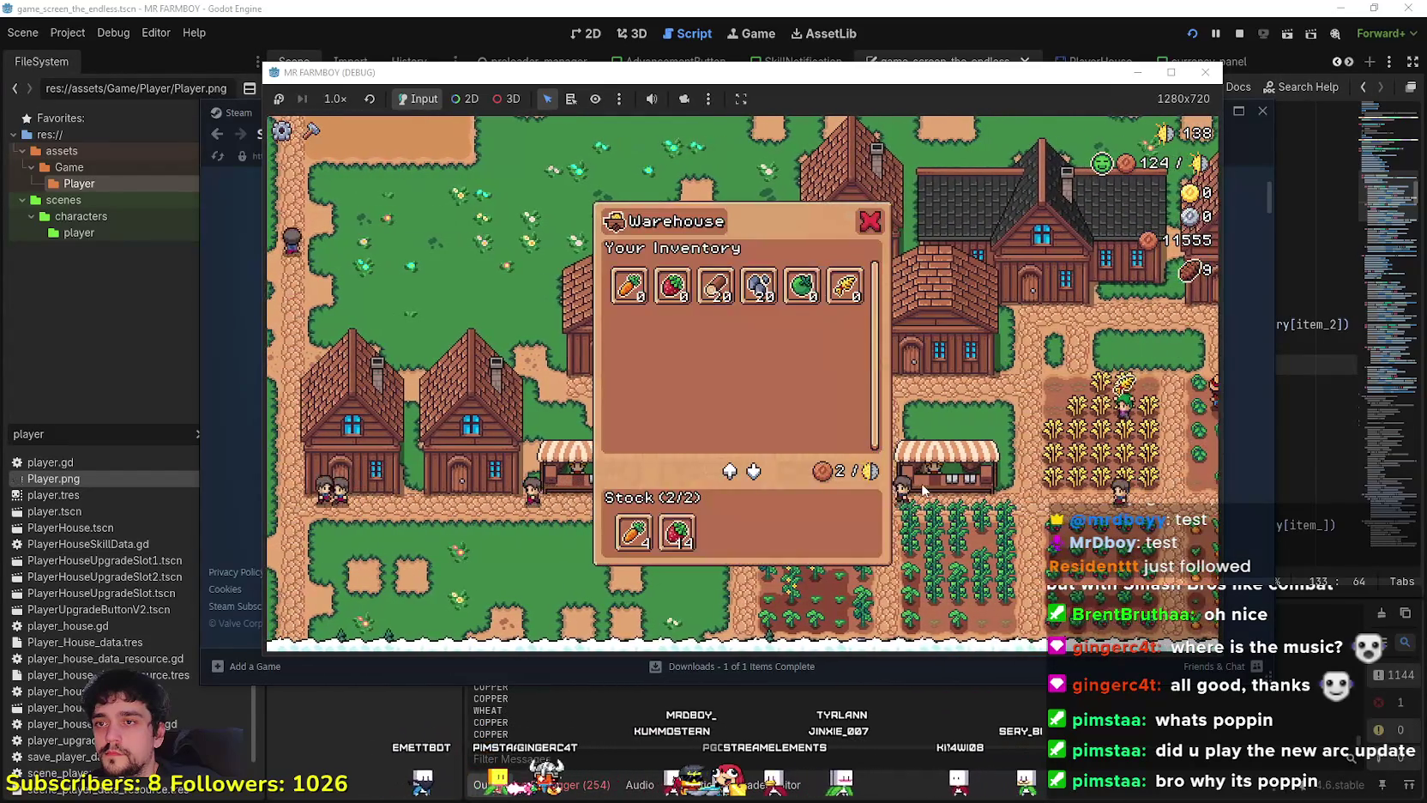
key("Escape")
key("w")
key("a")
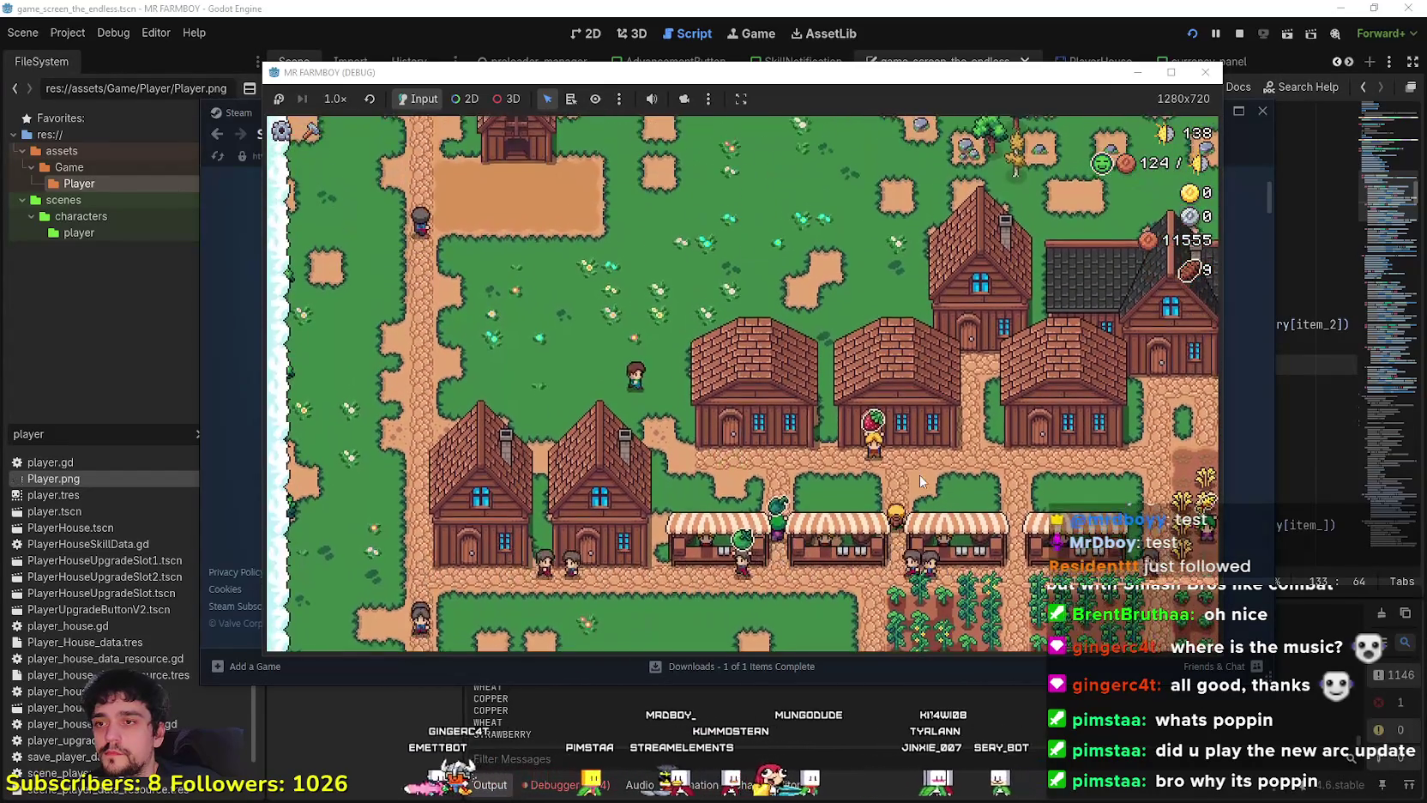
key("d")
key("s")
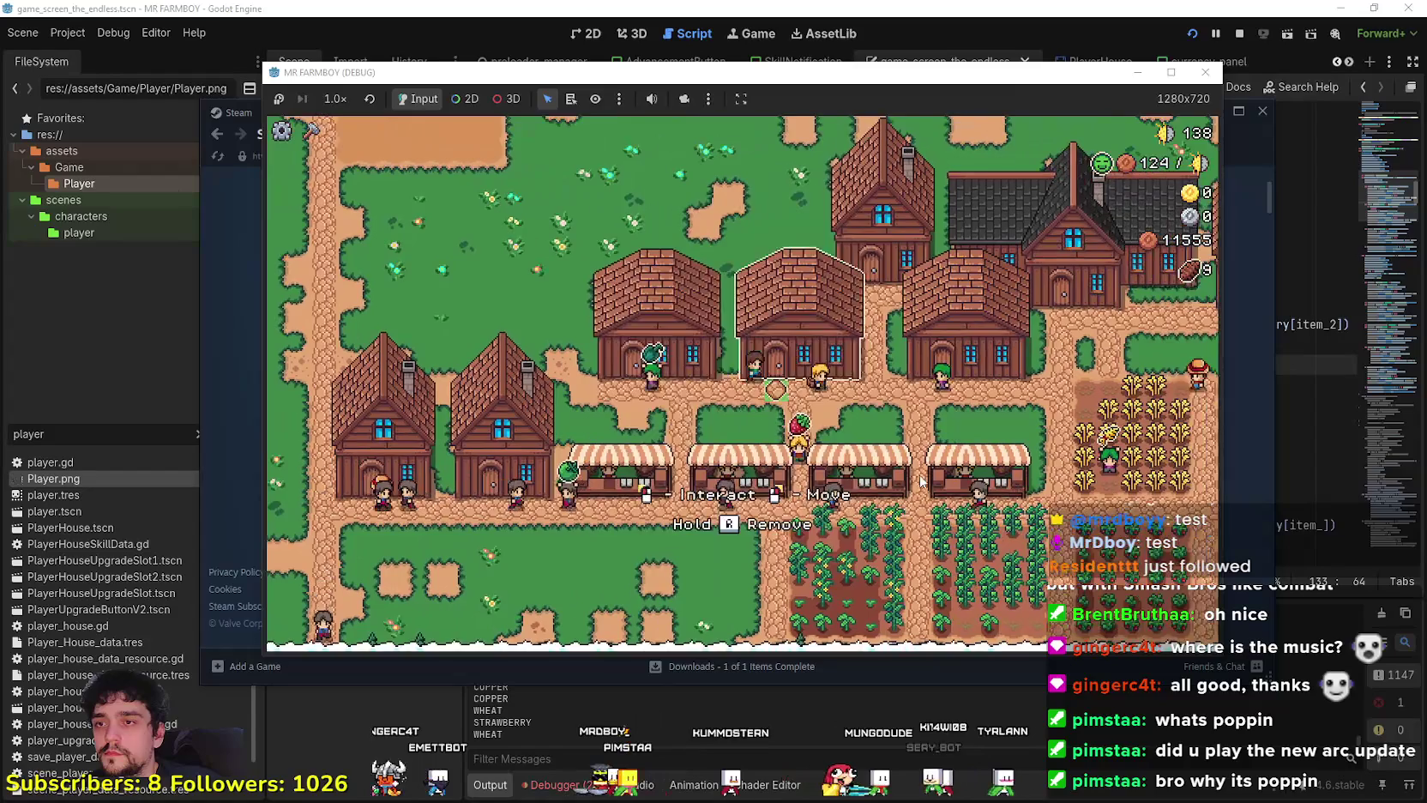
left_click(921, 482)
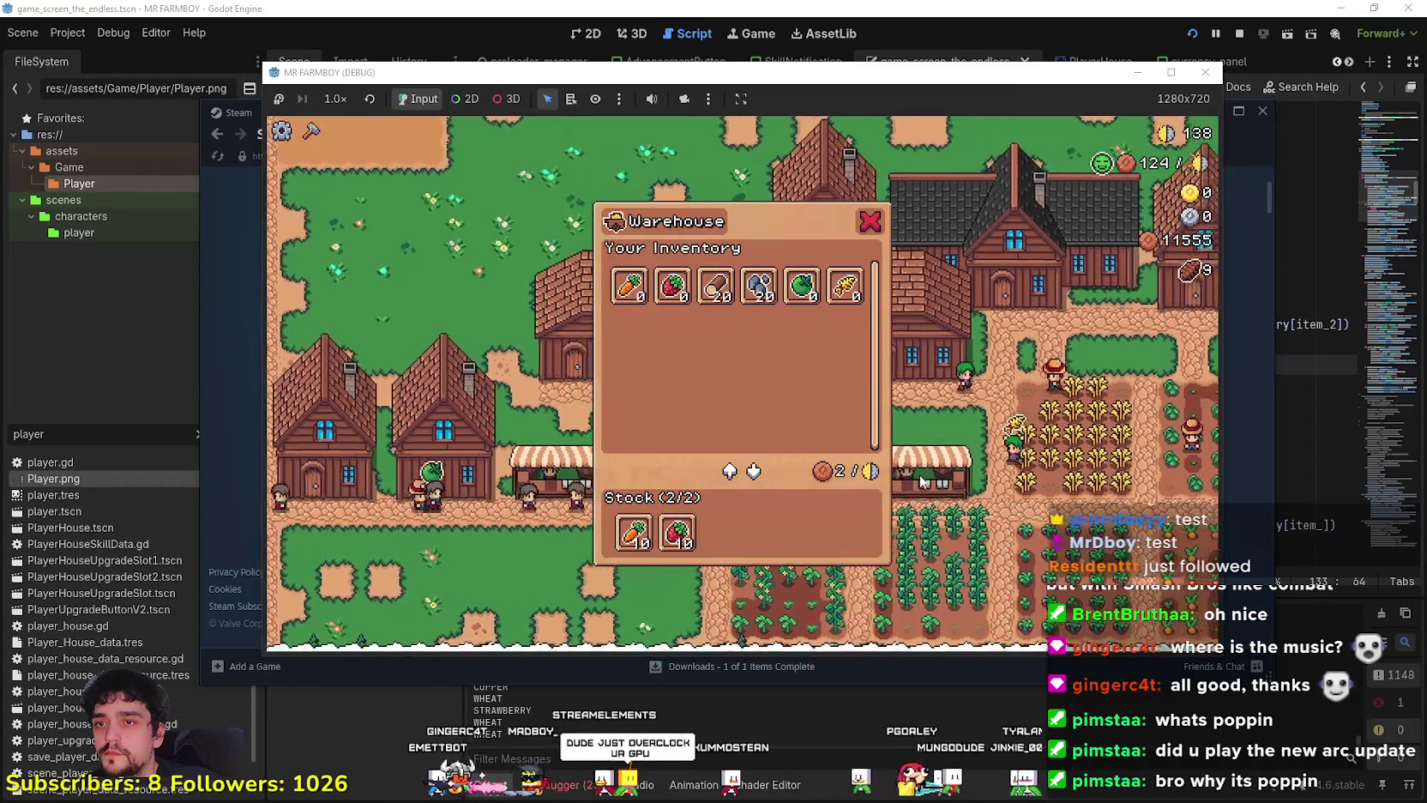
key("Escape")
Walk to the Coop and open its panel, still empty, then return to the Godot editor.
key("w")
key("d")
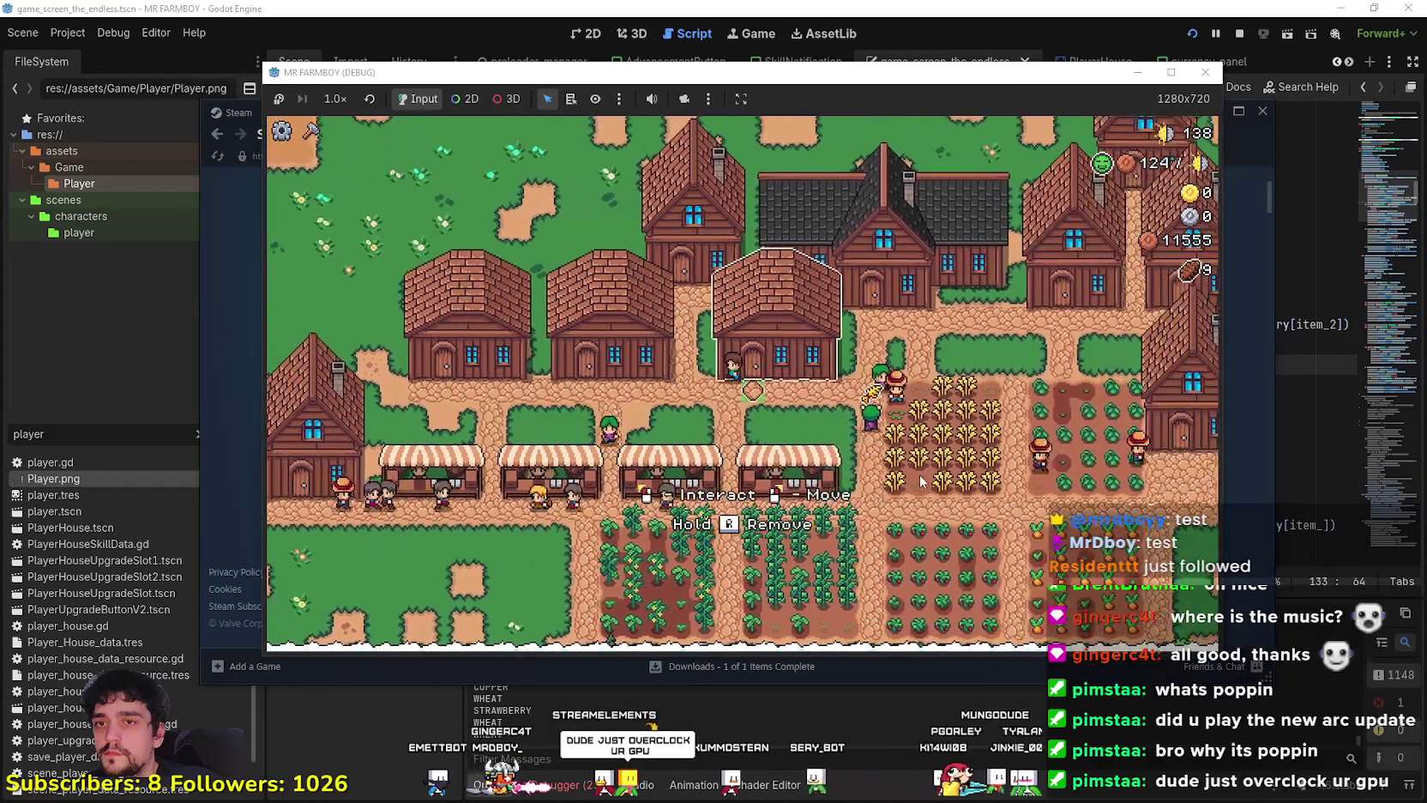
key("a")
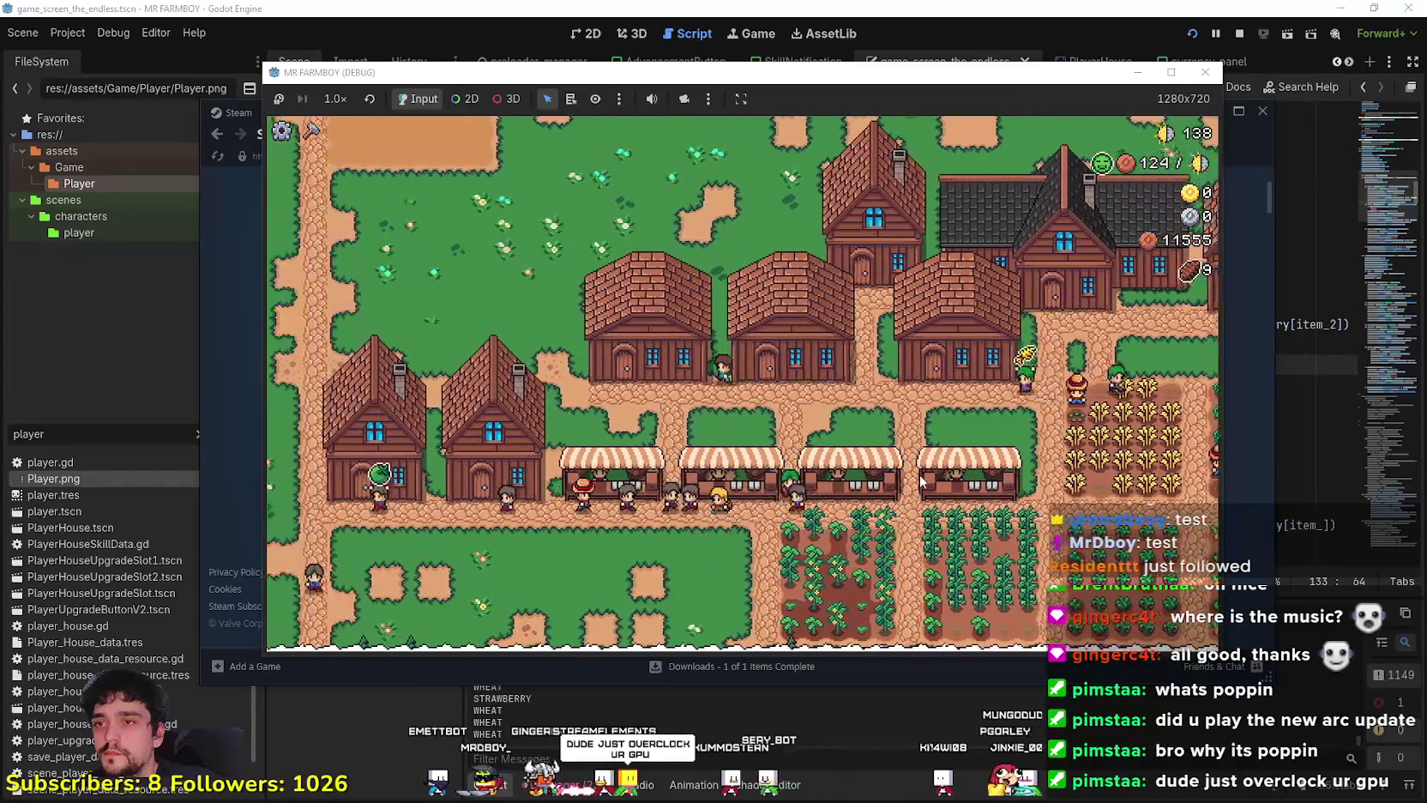
key("w")
key("a")
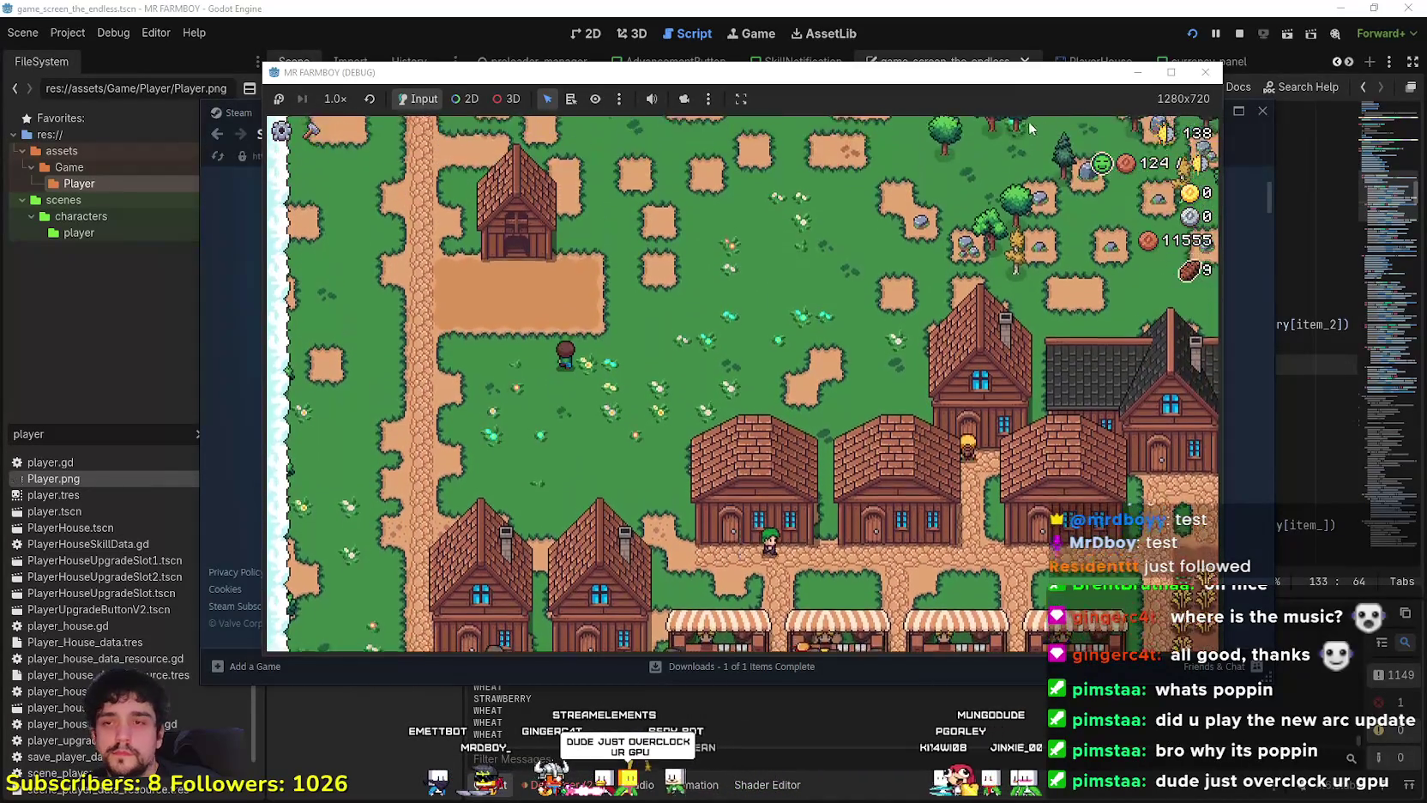
key("super+Up")
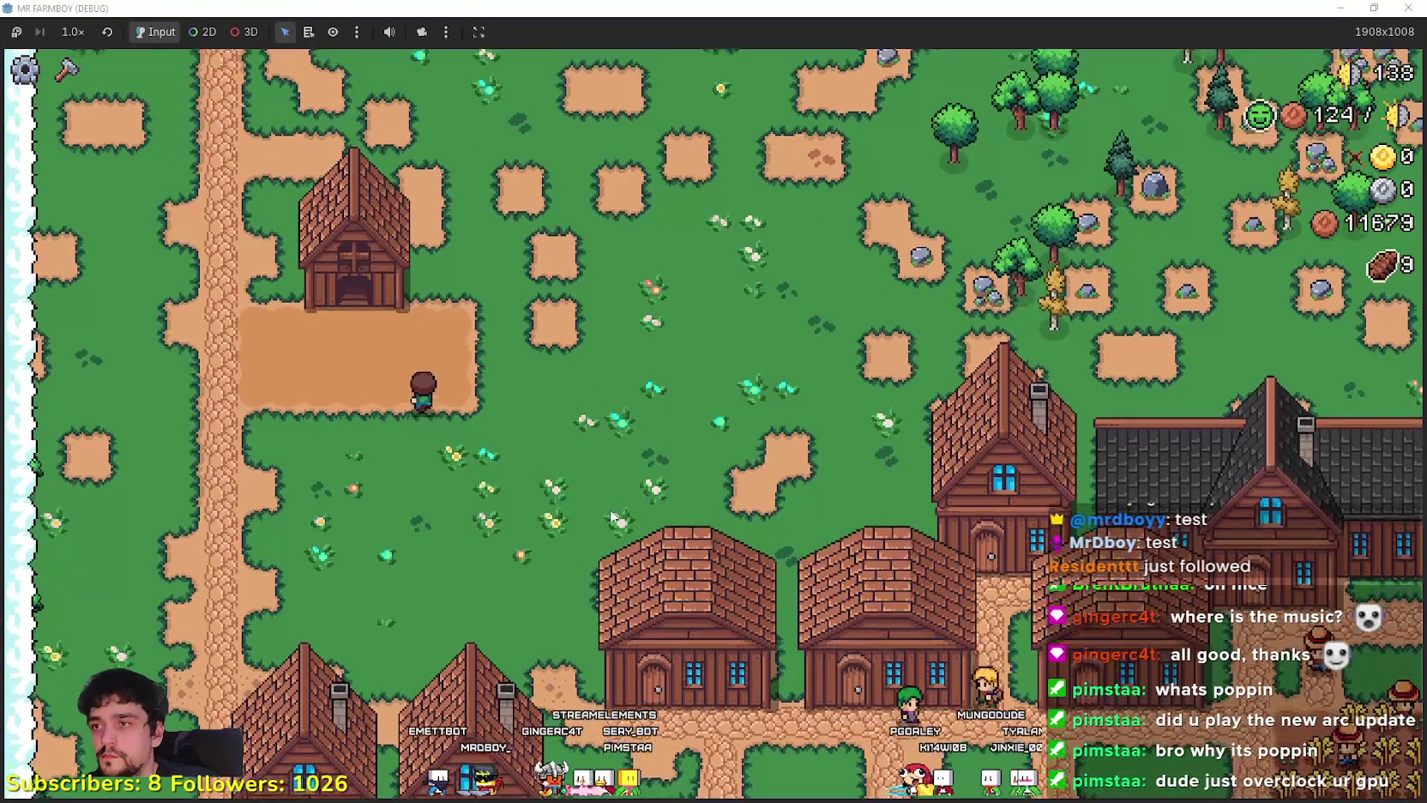
key("w")
key("a")
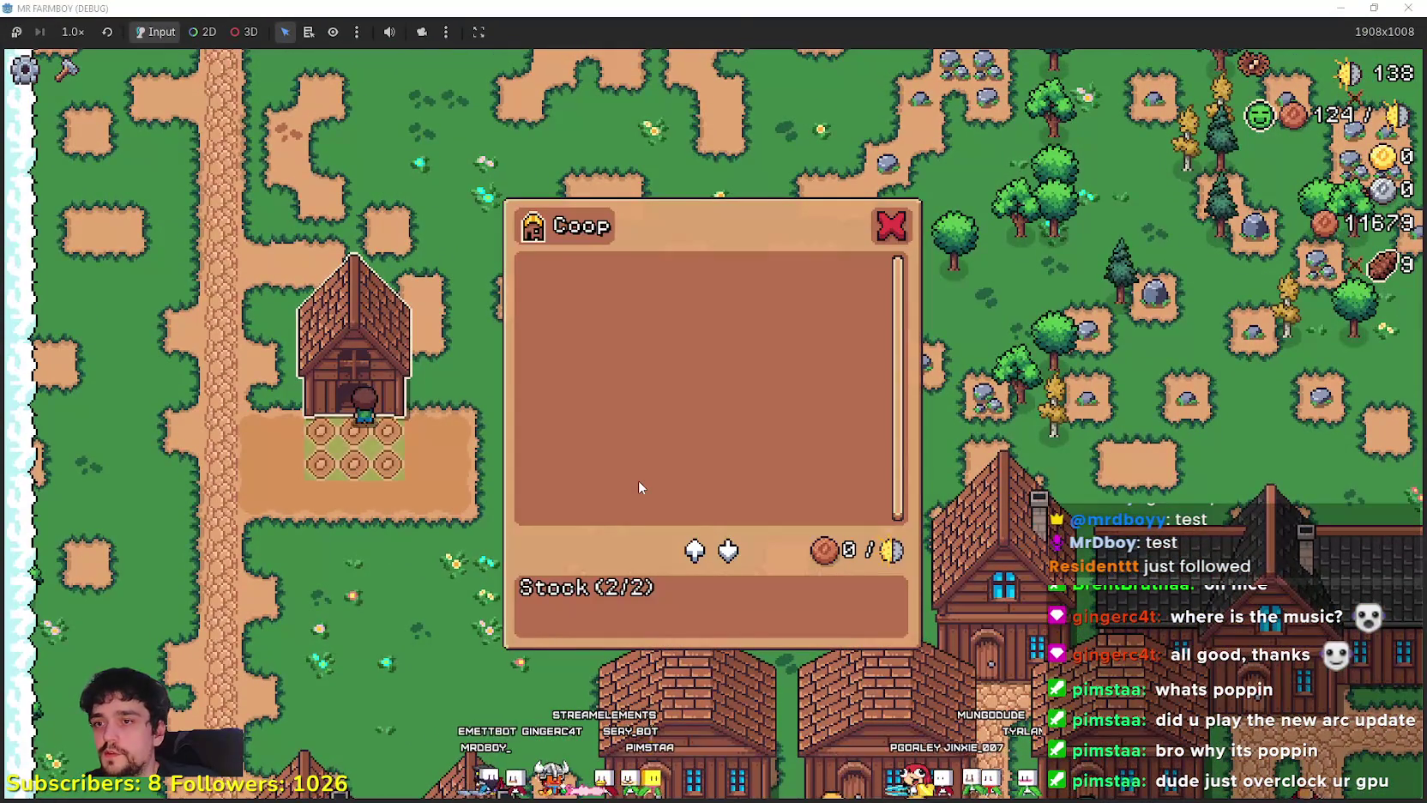
key("super+Down")
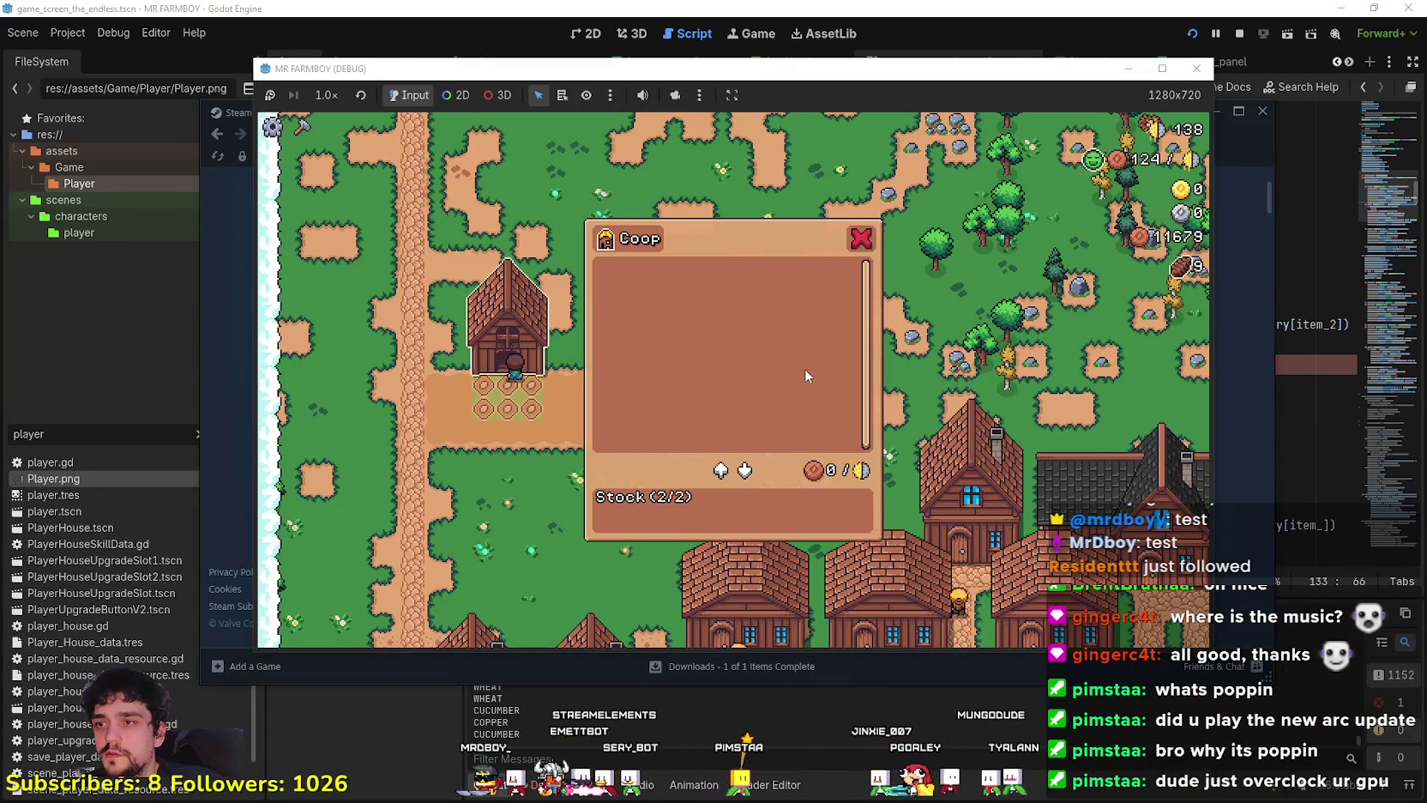
left_click(793, 7)
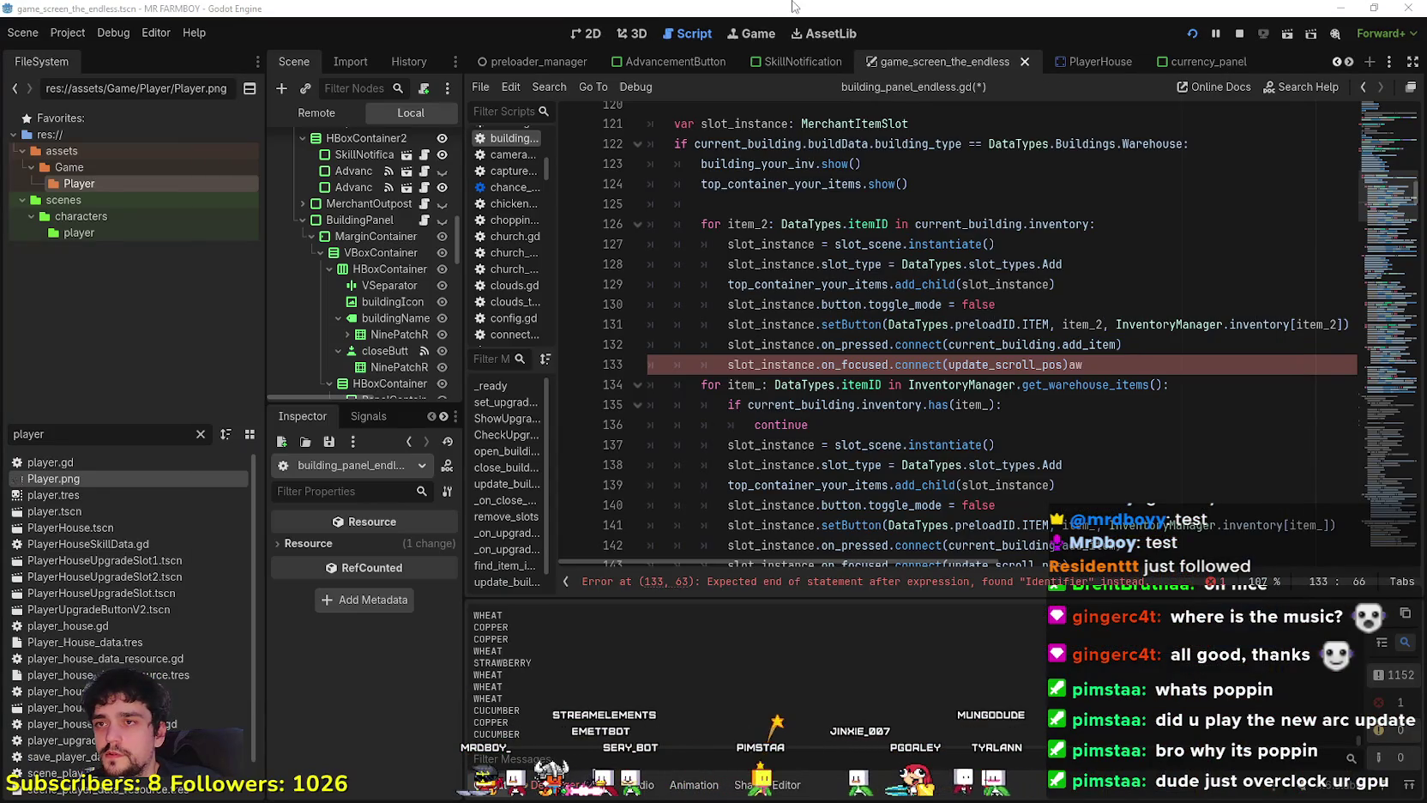
Save, then delete the empty line after the Warehouse branch's show() calls.
left_click(1132, 367)
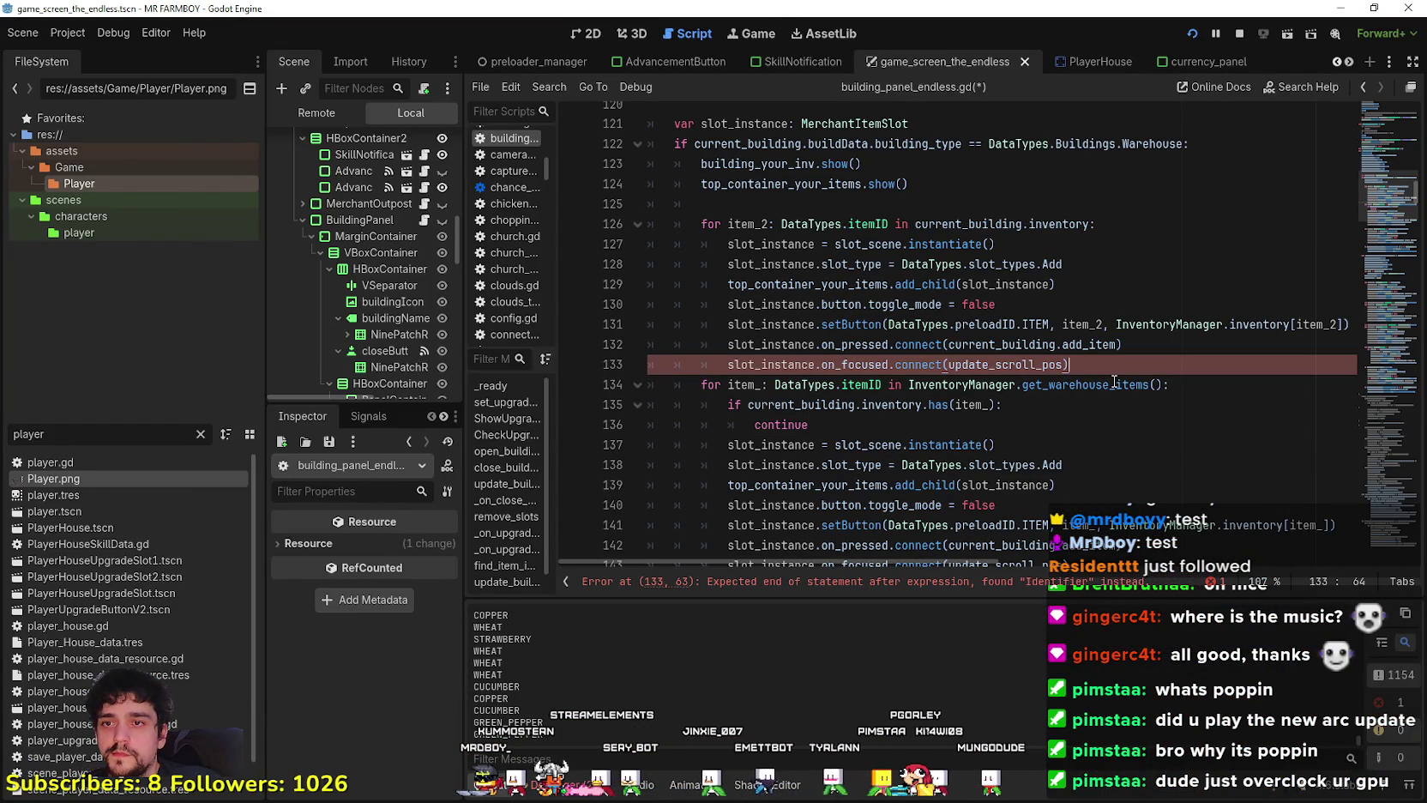
key("ctrl+s")
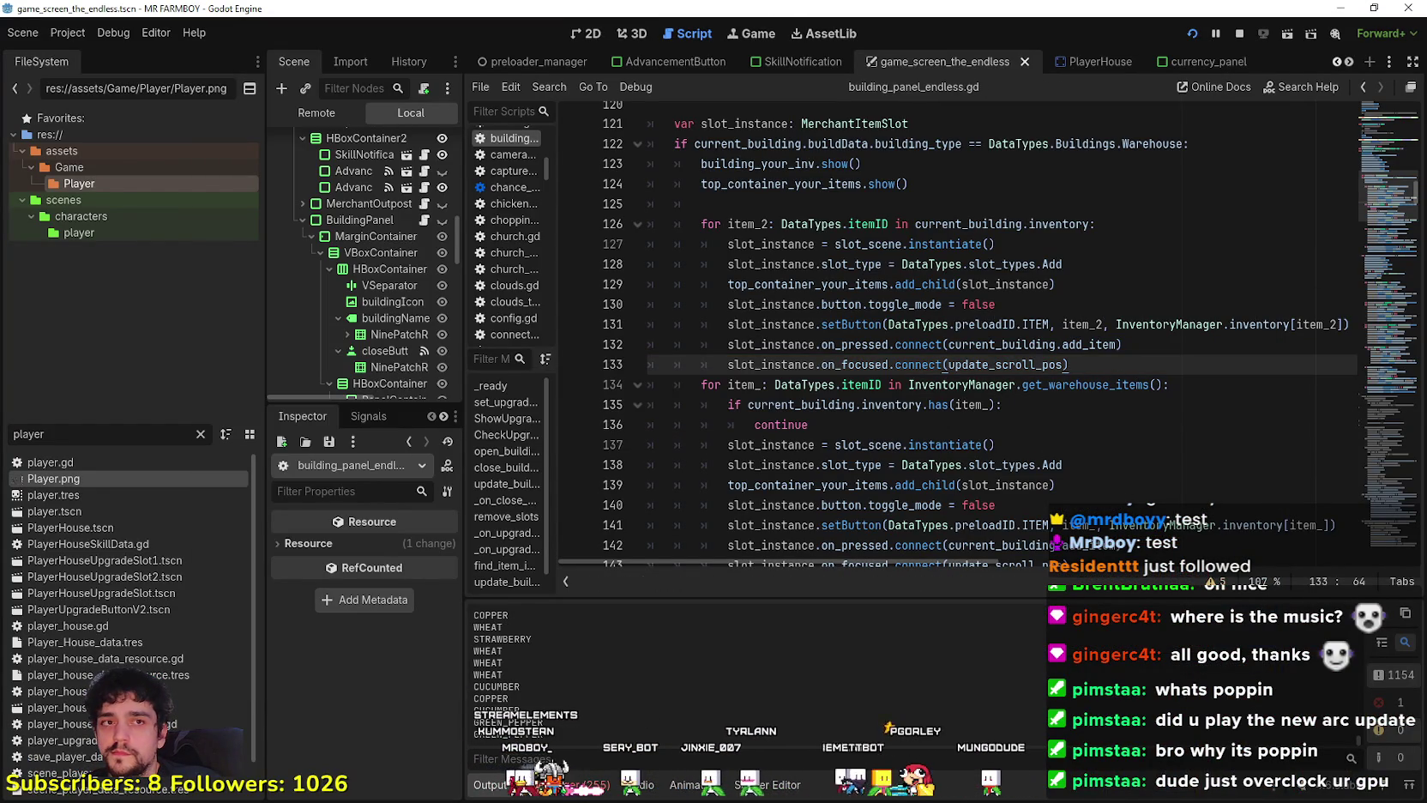
scroll(866, 343, "up", 1)
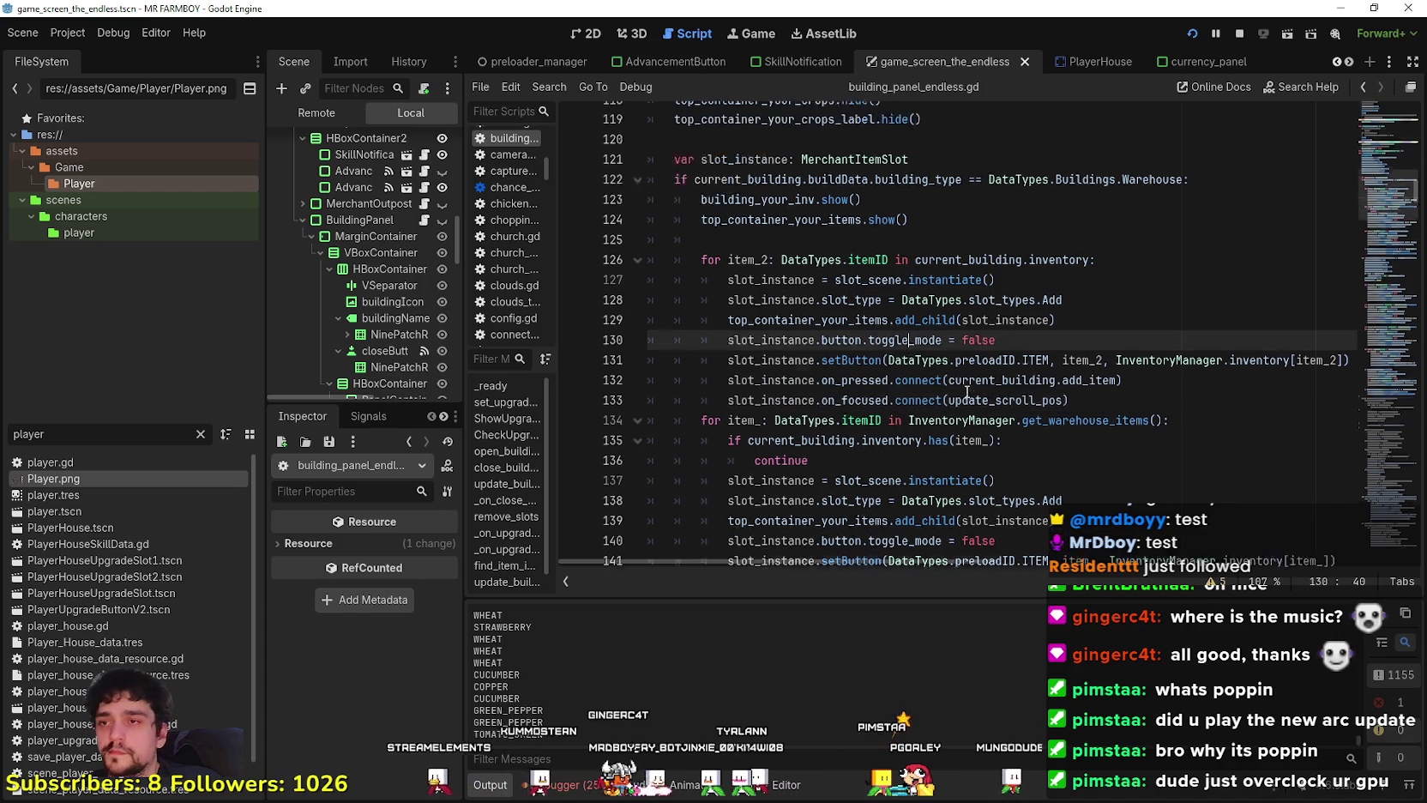
key("Up")
key("Up")
key("Up")
scroll(784, 350, "down", 8)
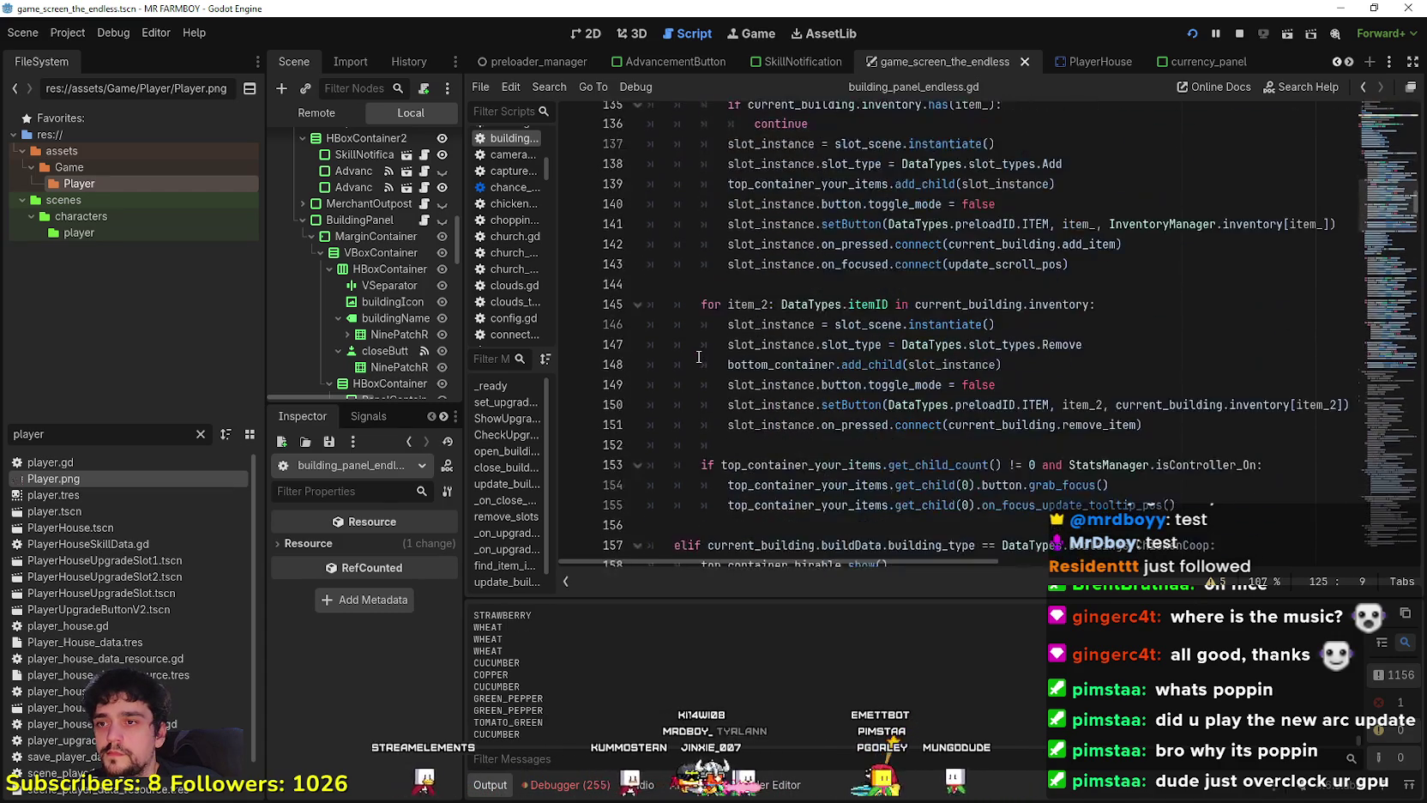
scroll(695, 426, "up", 9)
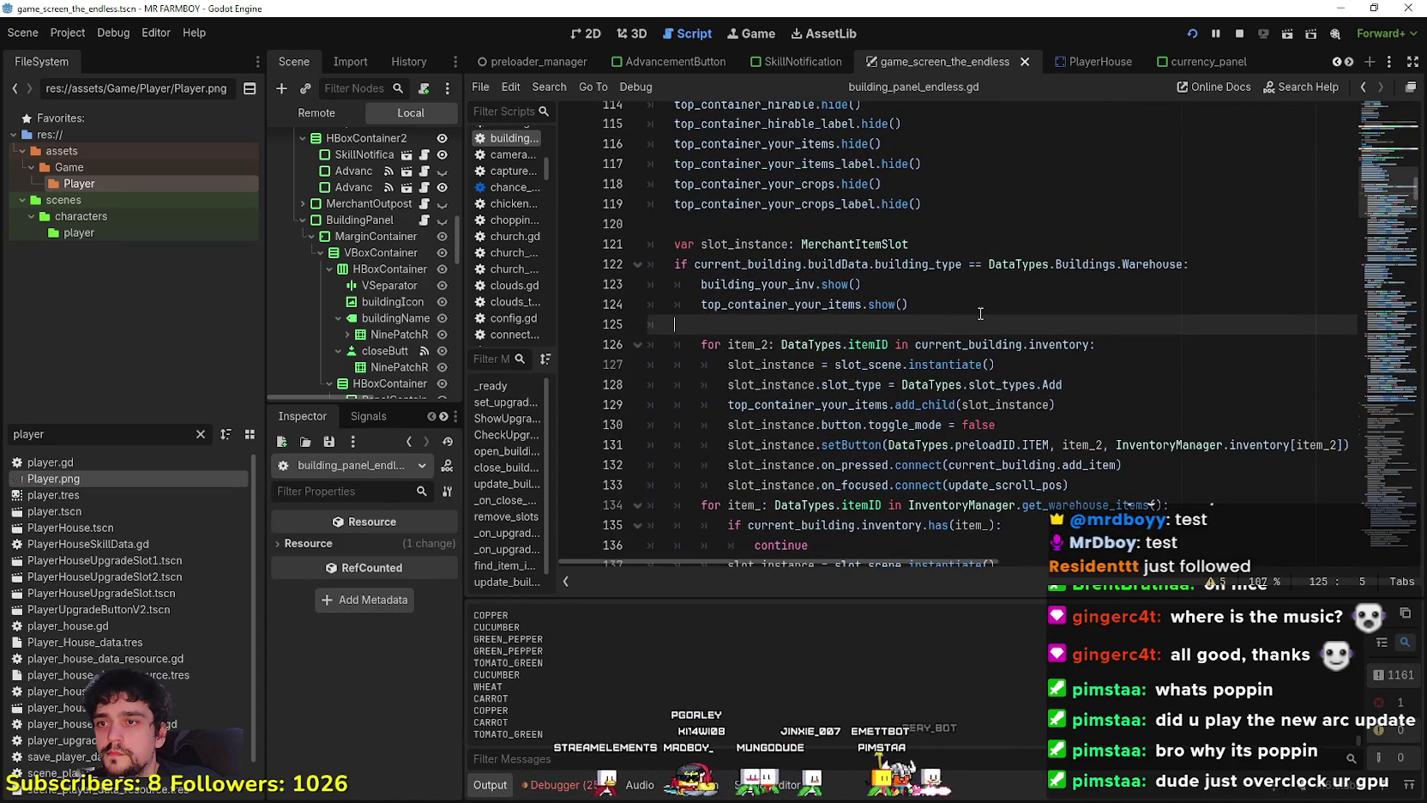
key("BackSpace")
key("BackSpace")
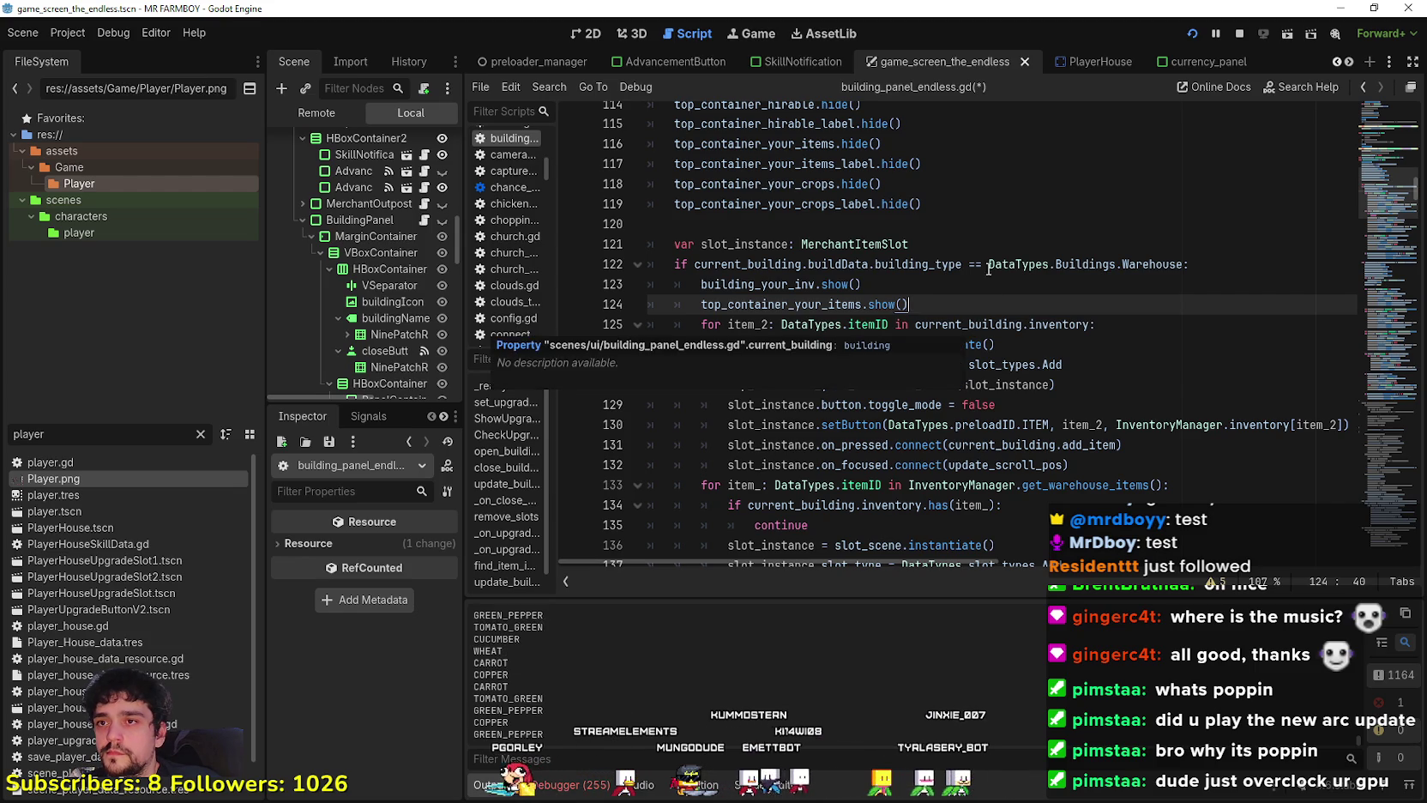
scroll(840, 339, "down", 9)
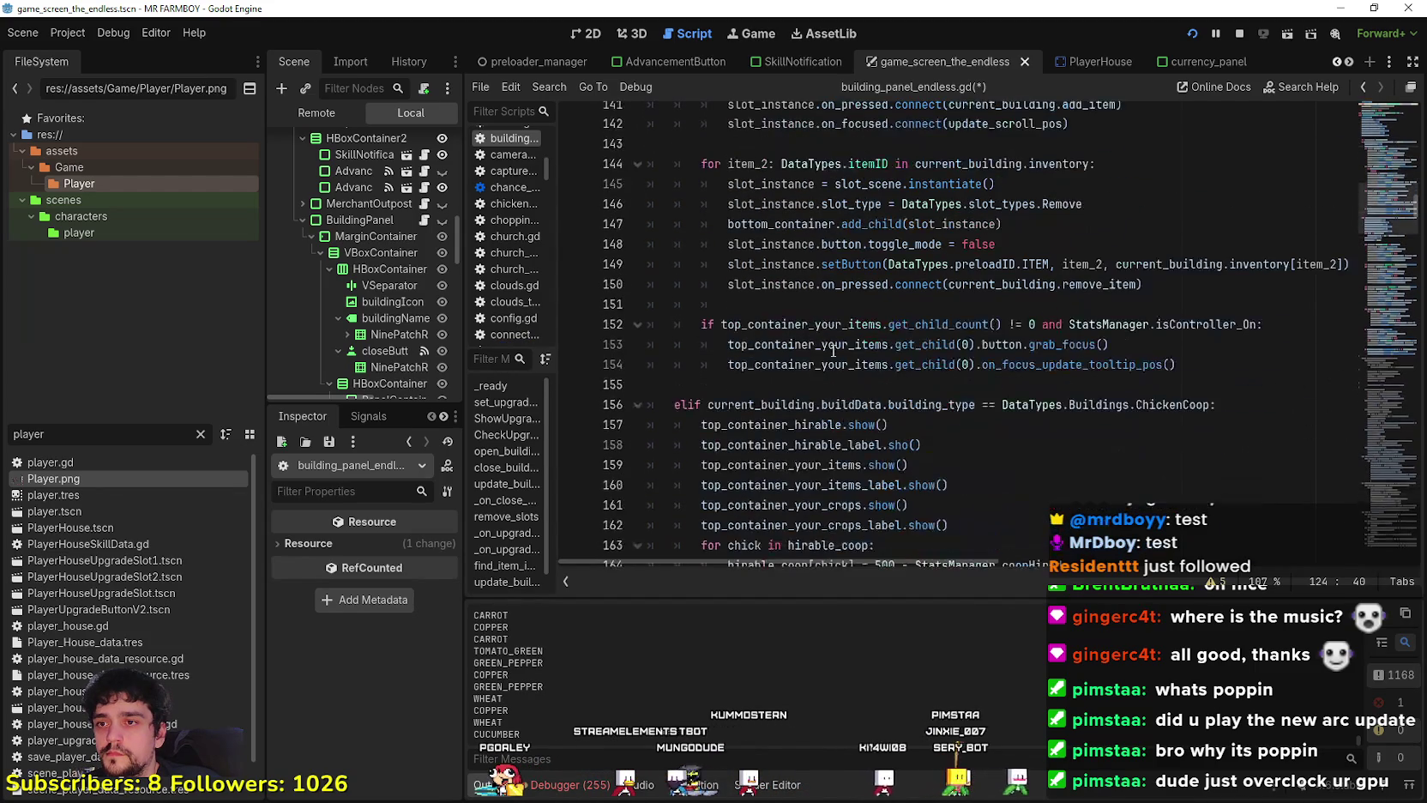
left_click(987, 424)
scroll(989, 422, "down", 3)
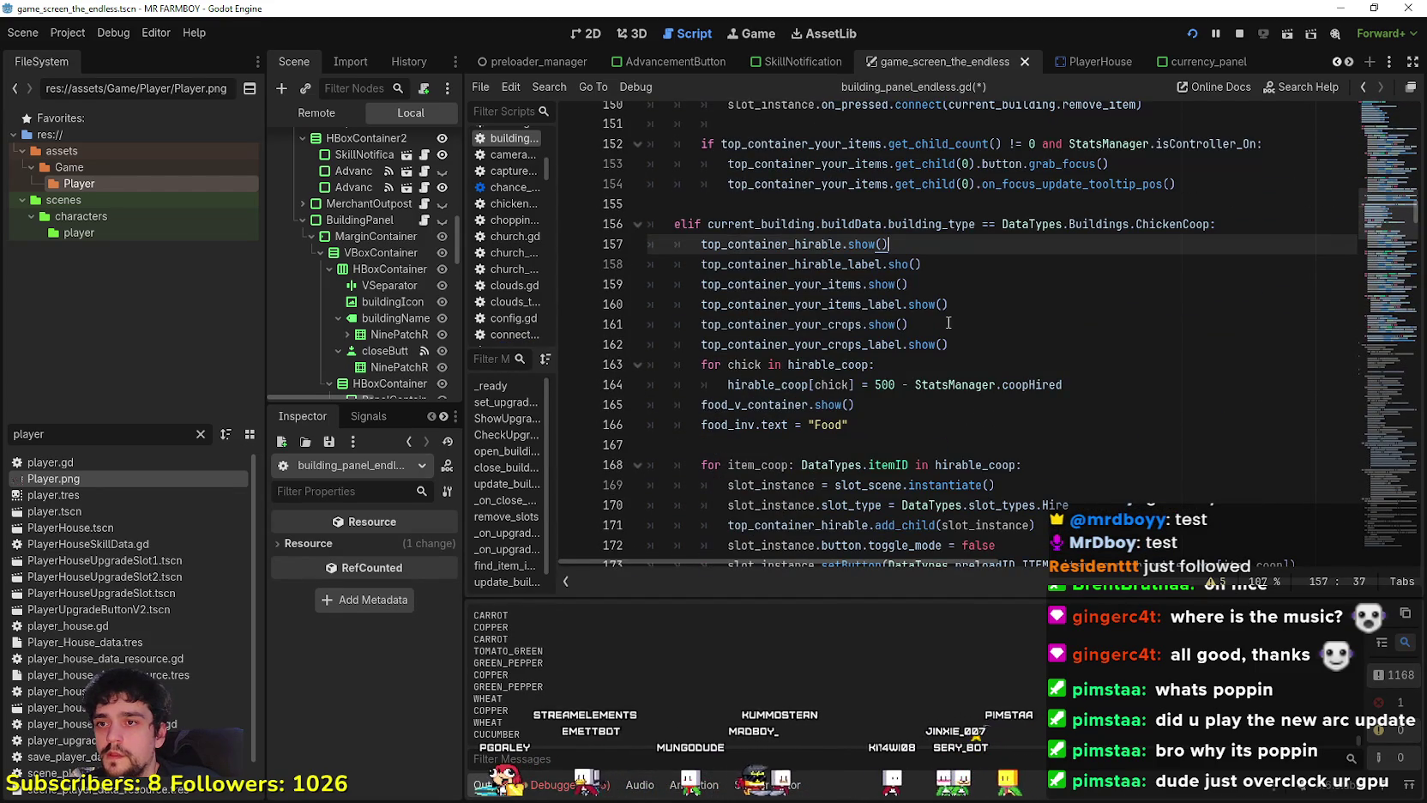
Break on line 157, run the game, open the Coop, and resume past the breakpoint.
left_click(573, 247)
left_click(816, 266)
key("alt+Tab")
key("Escape")
key("e")
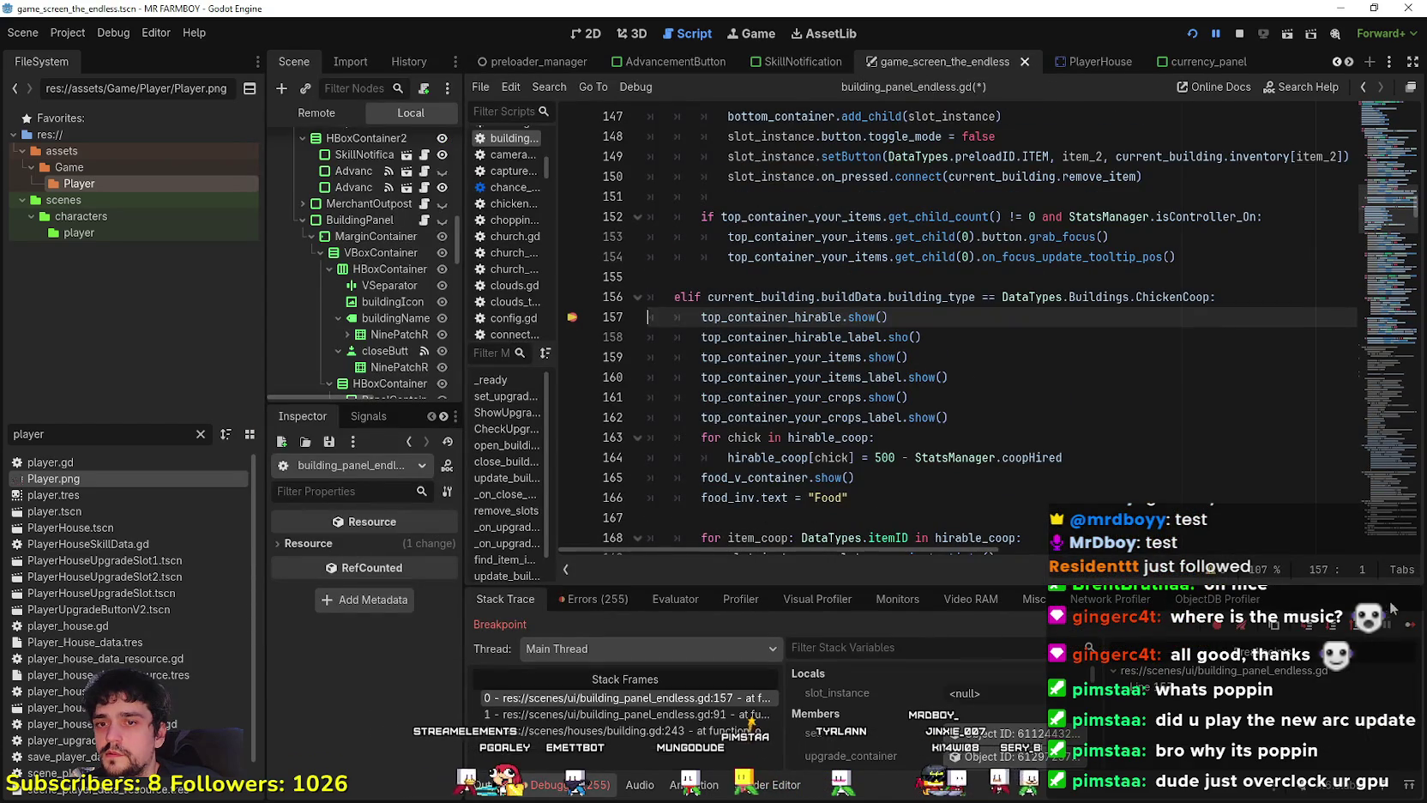
left_click(1411, 628)
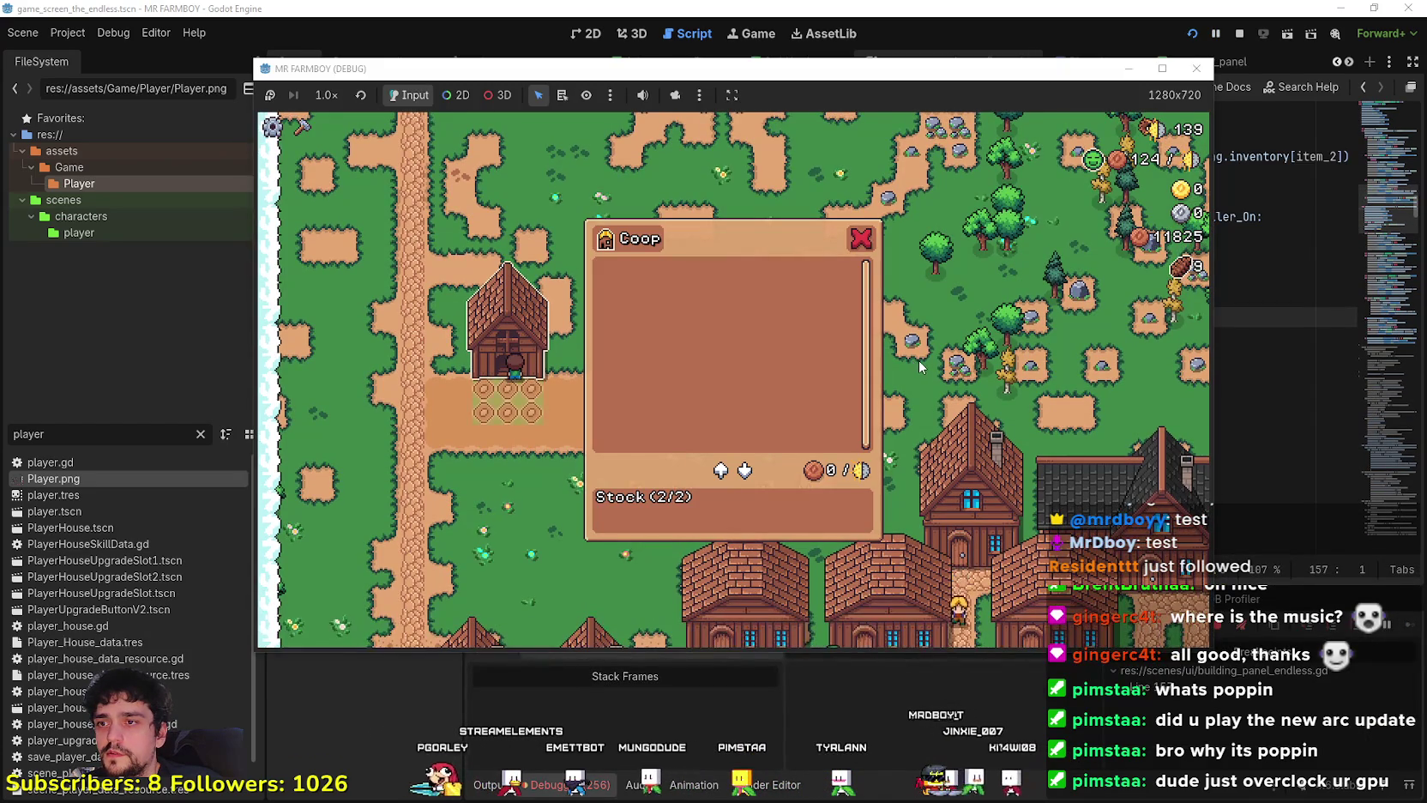
key("Escape")
key("alt+Tab")
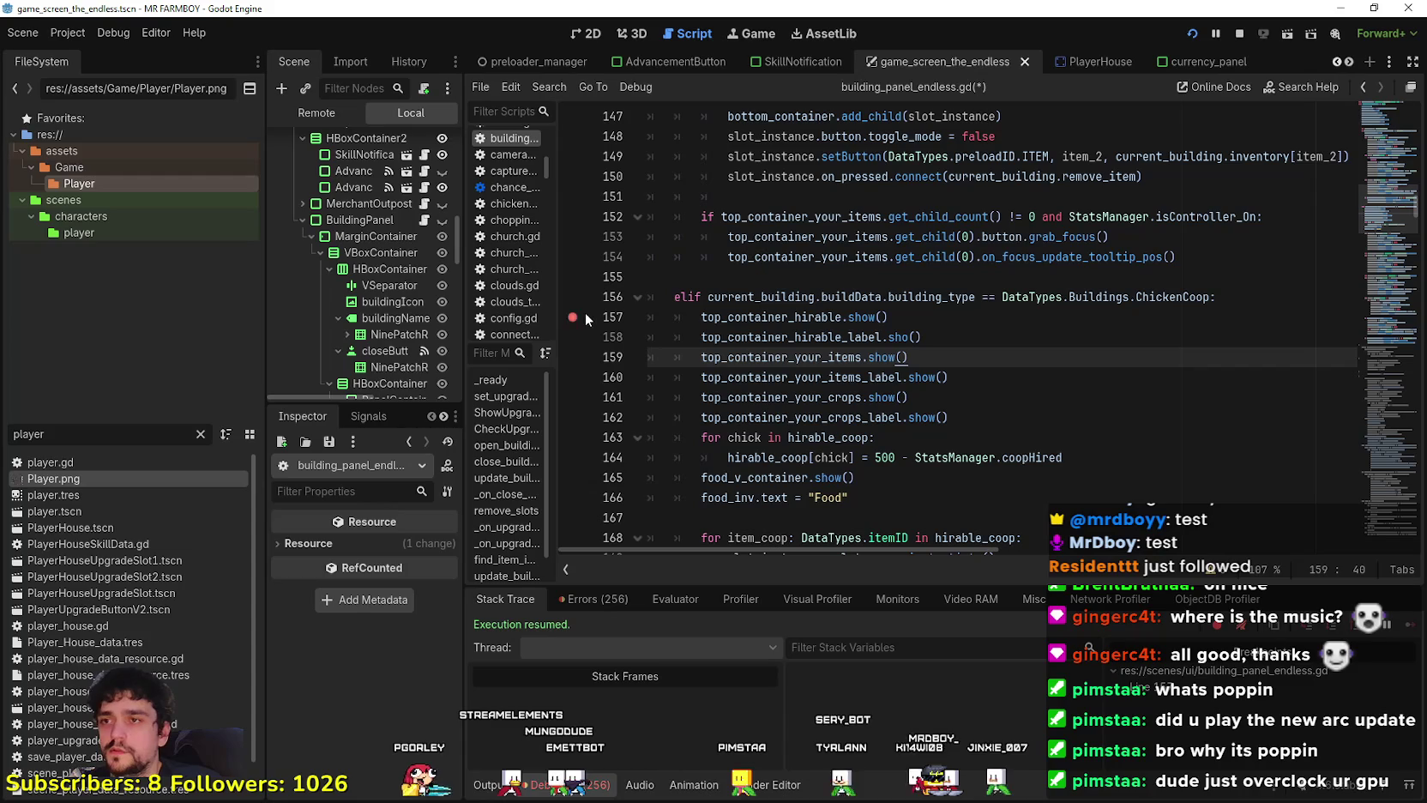
Set a second breakpoint on line 123 in the Warehouse branch.
scroll(669, 386, "up", 3)
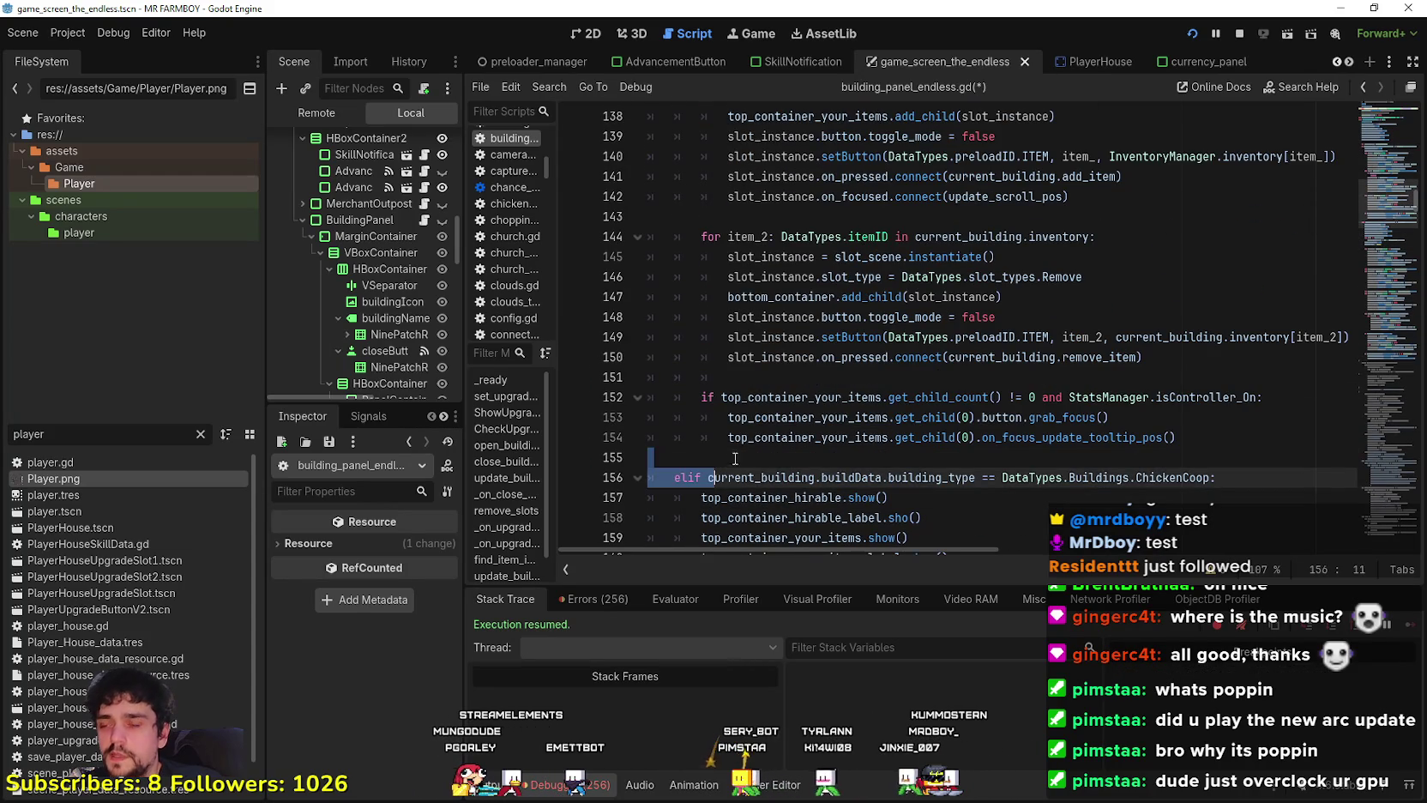
left_click(741, 452)
left_click(796, 376)
scroll(687, 343, "up", 8)
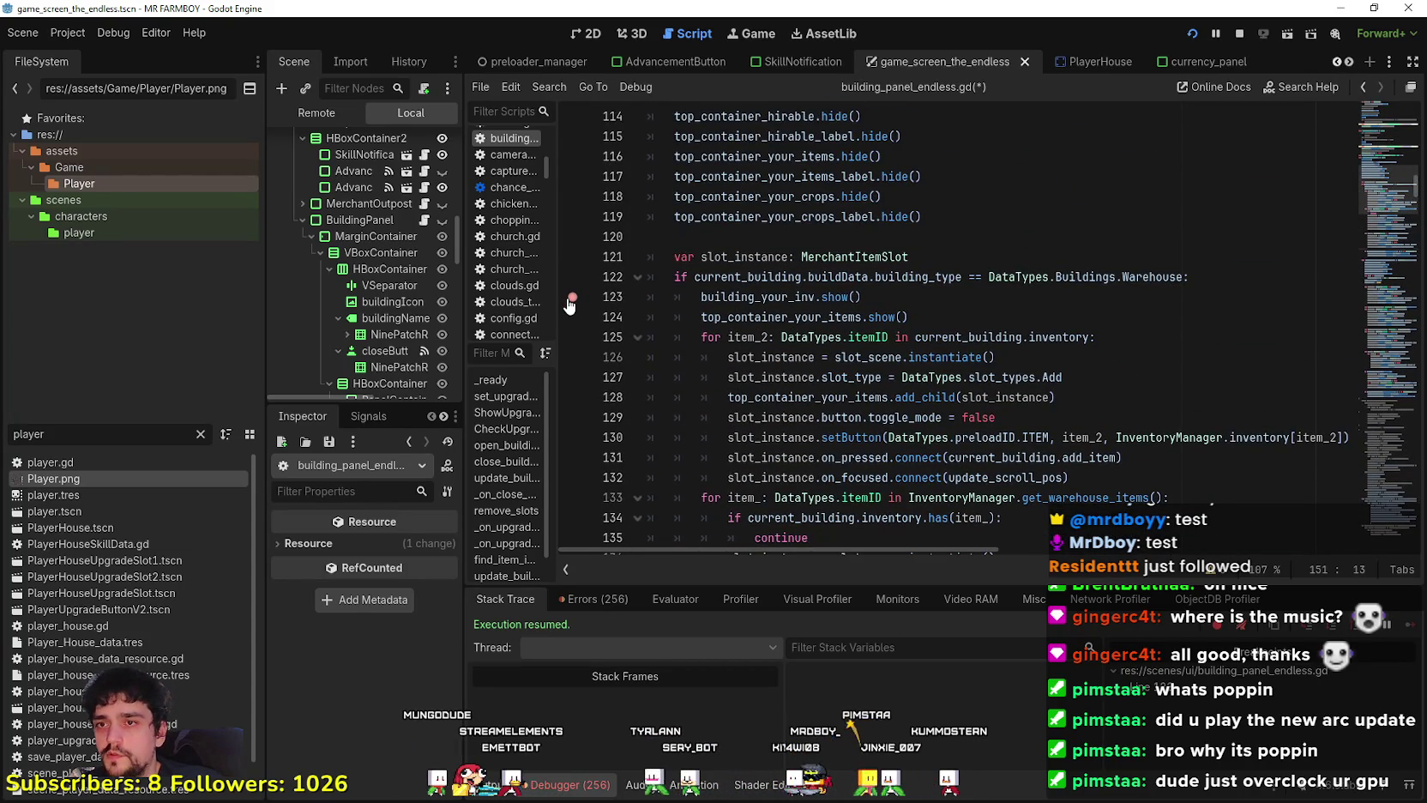
Close the empty Coop panel in the game and return to the script editor.
scroll(916, 321, "up", 1)
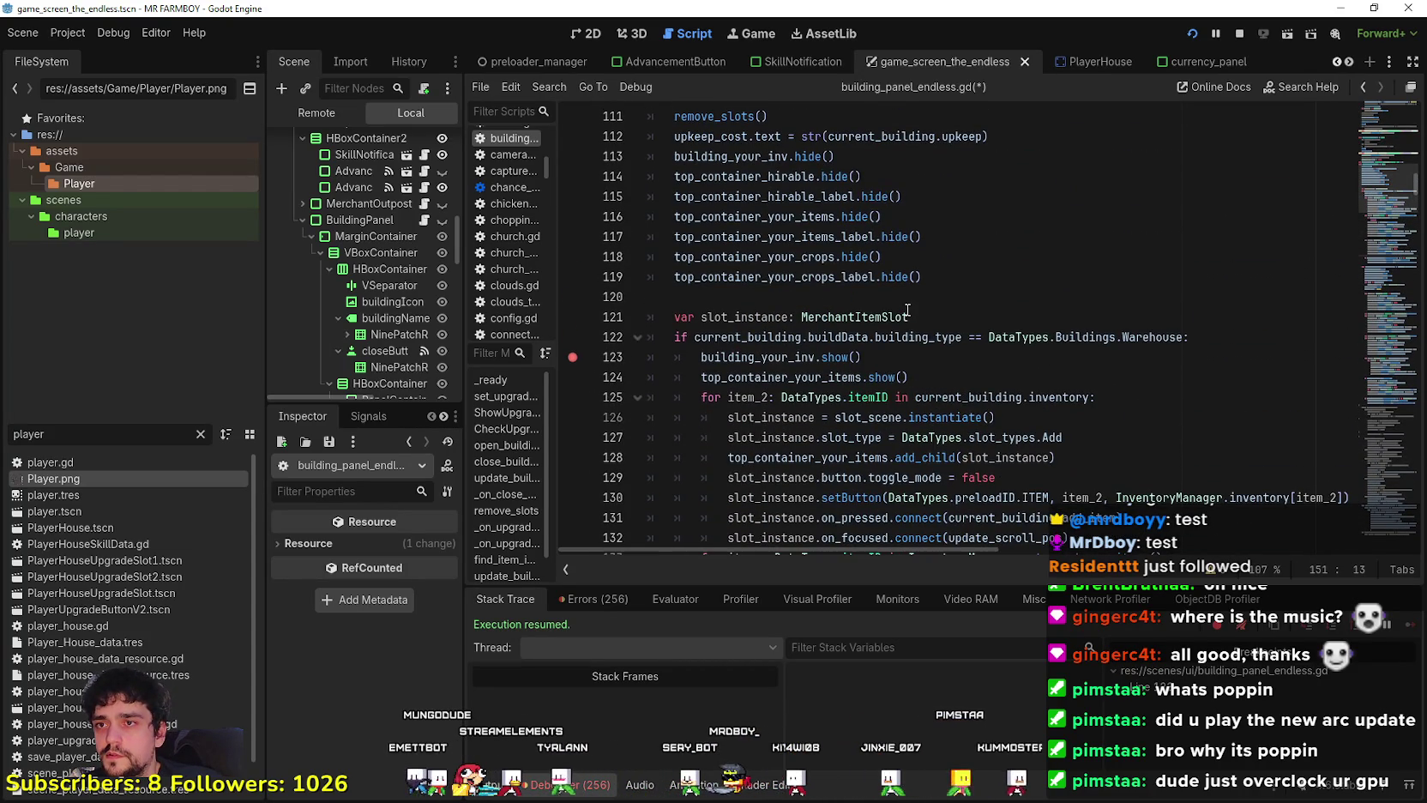
scroll(908, 311, "up", 2)
scroll(907, 311, "down", 2)
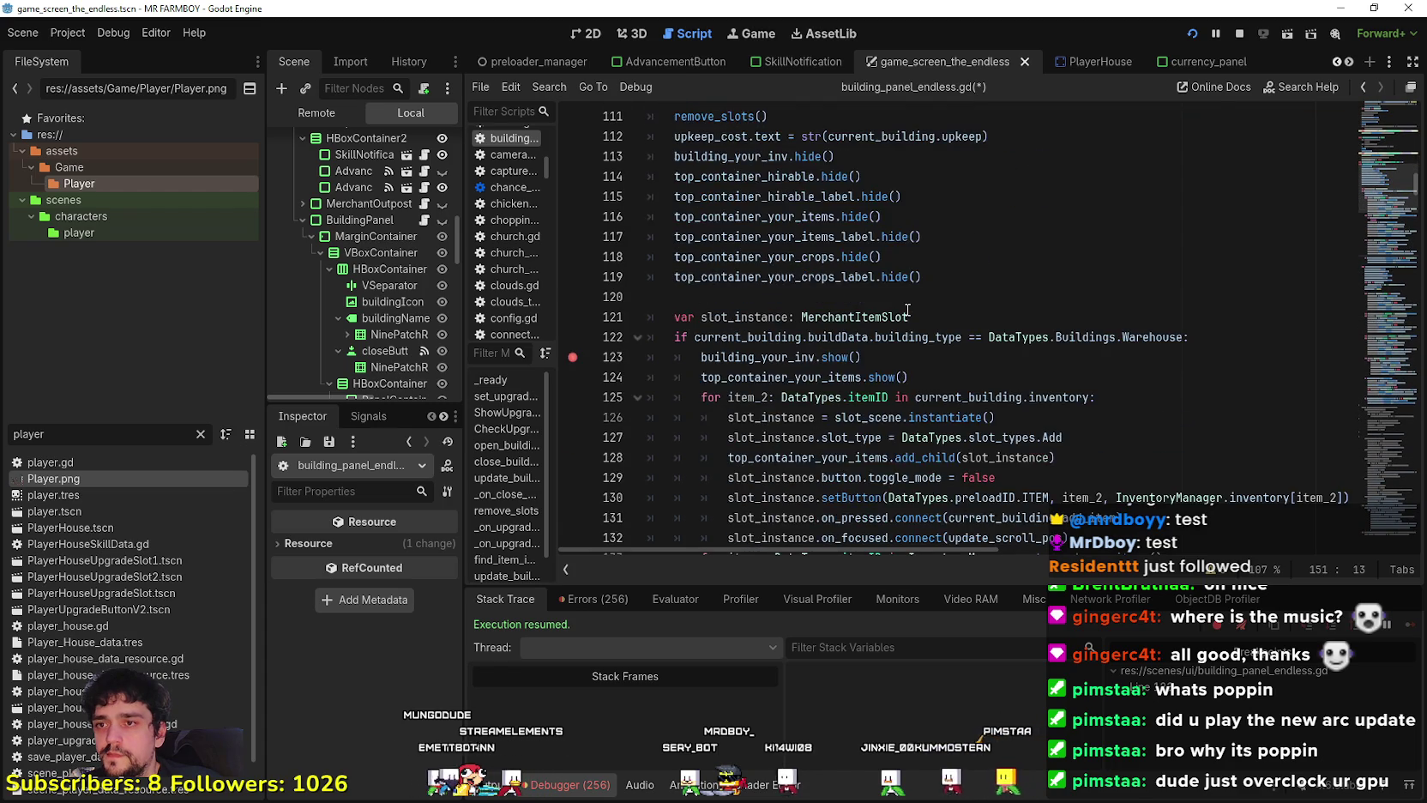
left_click(897, 315)
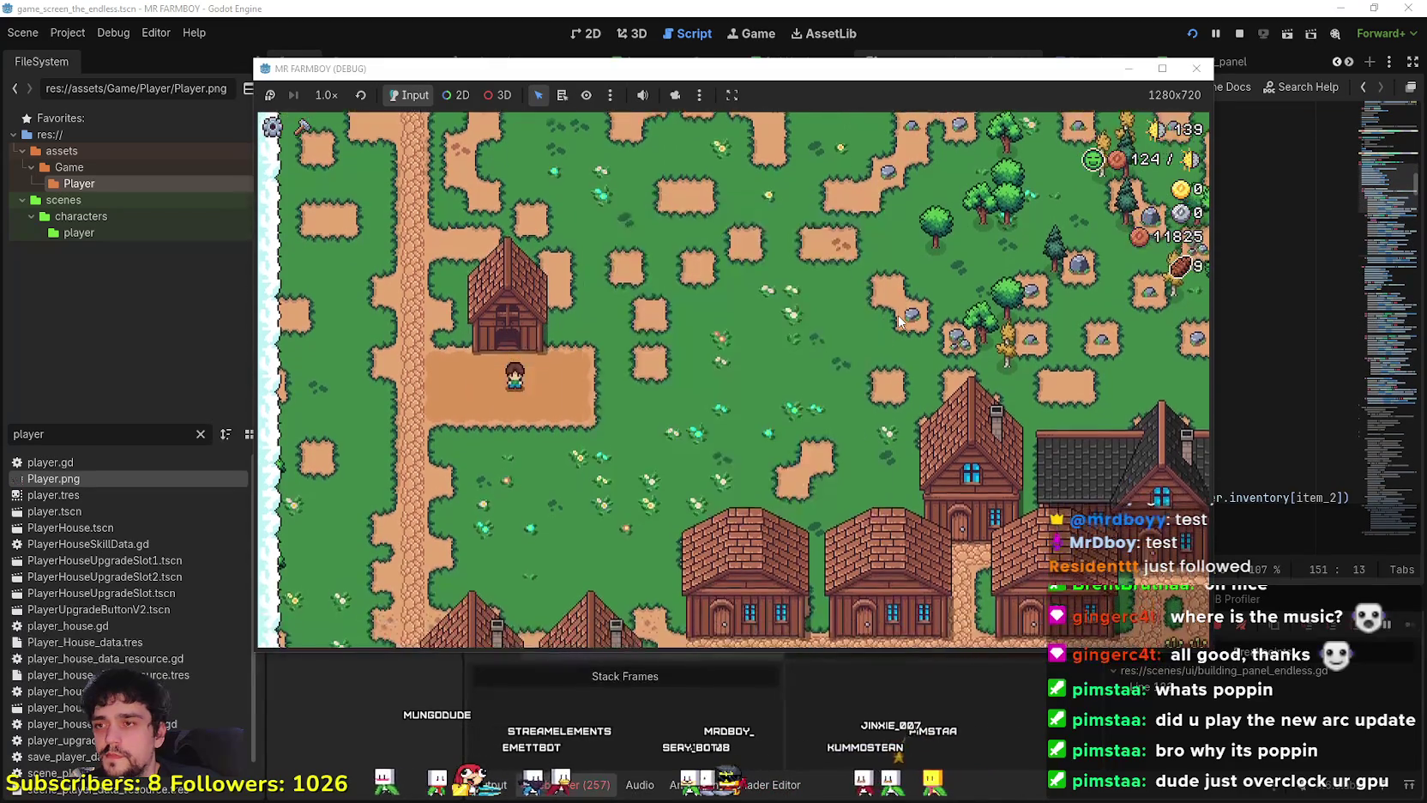
key("alt+Tab")
Review the ChickenCoop branch code and re-test the Coop panel, which stays empty at Stock (2/2).
scroll(861, 341, "down", 3)
scroll(862, 342, "down", 15)
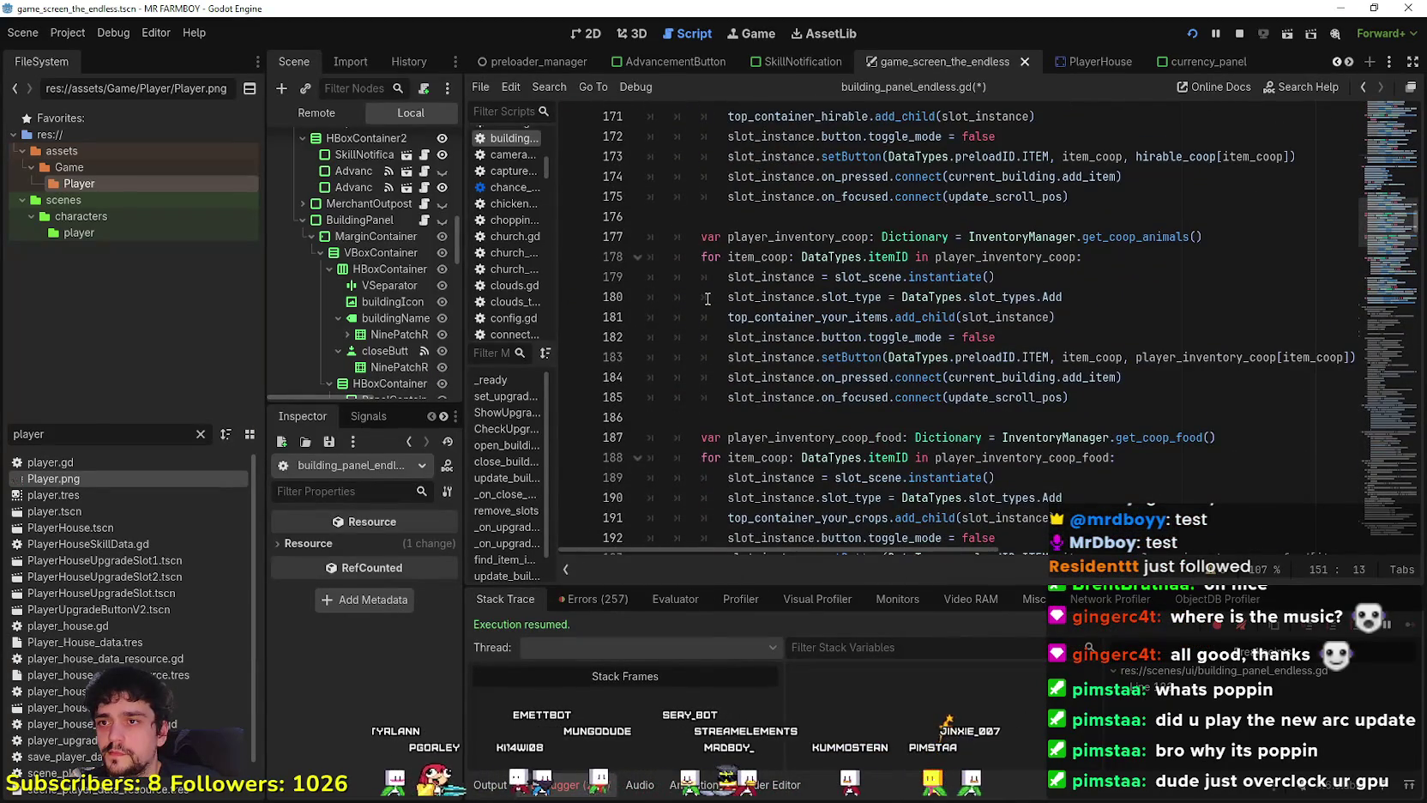
scroll(707, 299, "up", 3)
scroll(711, 296, "up", 1)
left_click(729, 281)
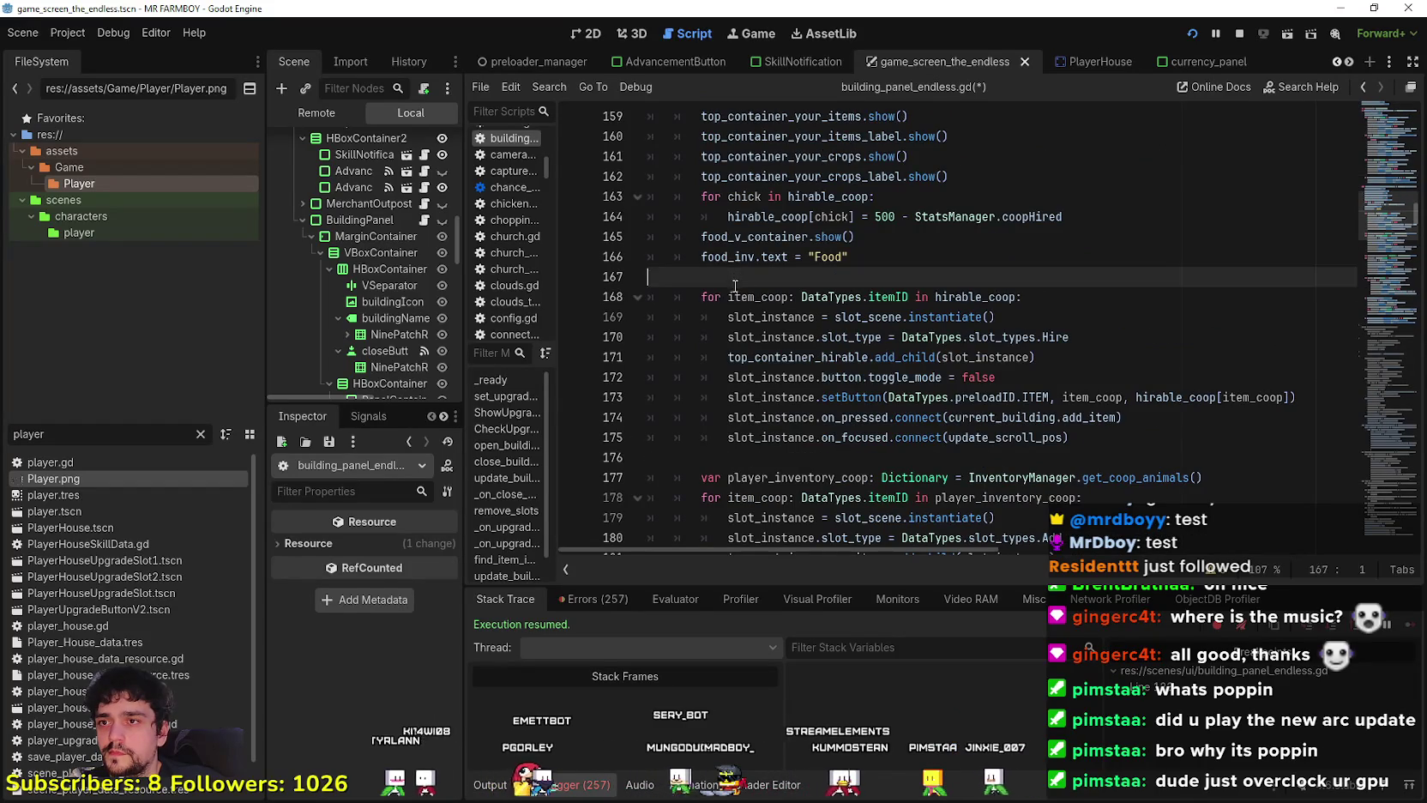
scroll(742, 296, "up", 2)
mouse_move(743, 294)
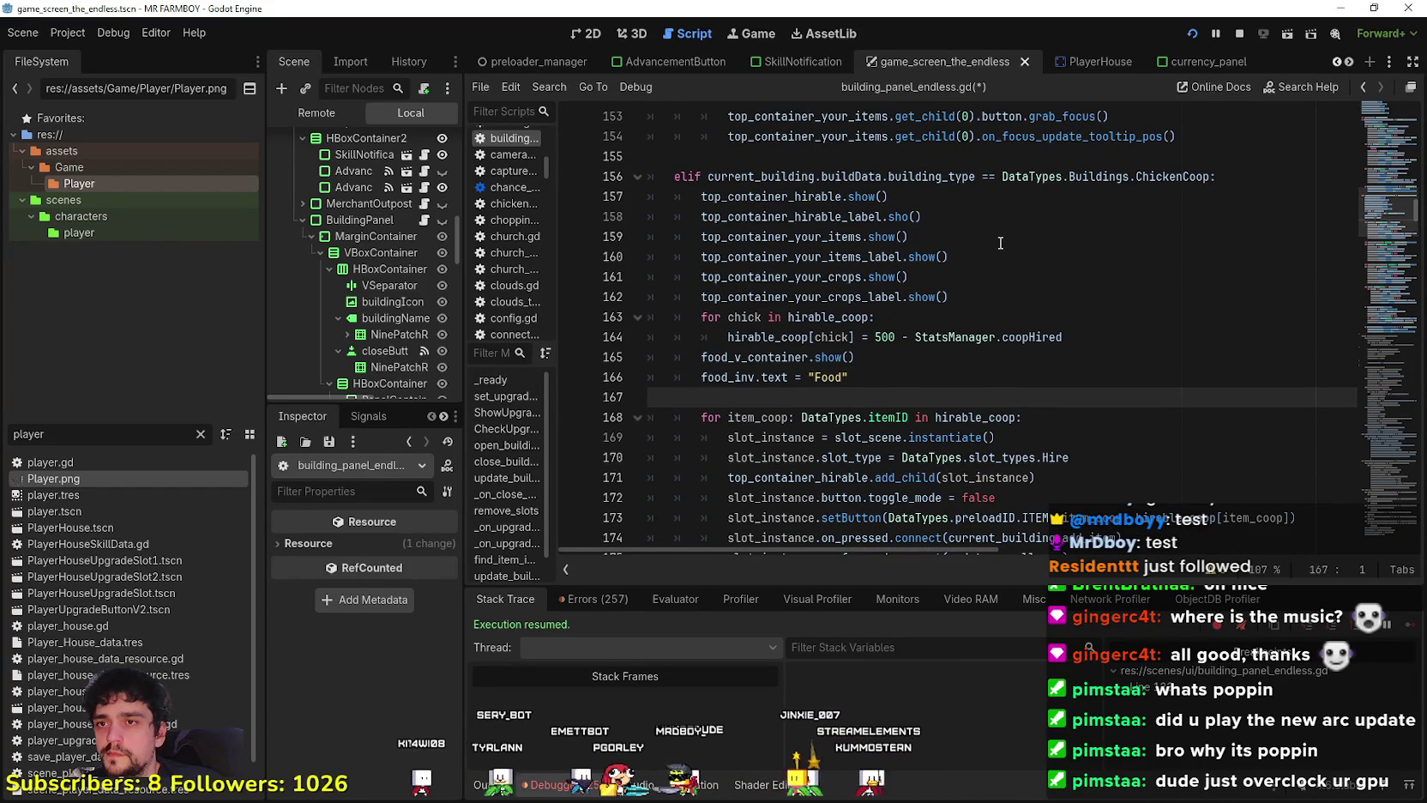
scroll(999, 237, "up", 2)
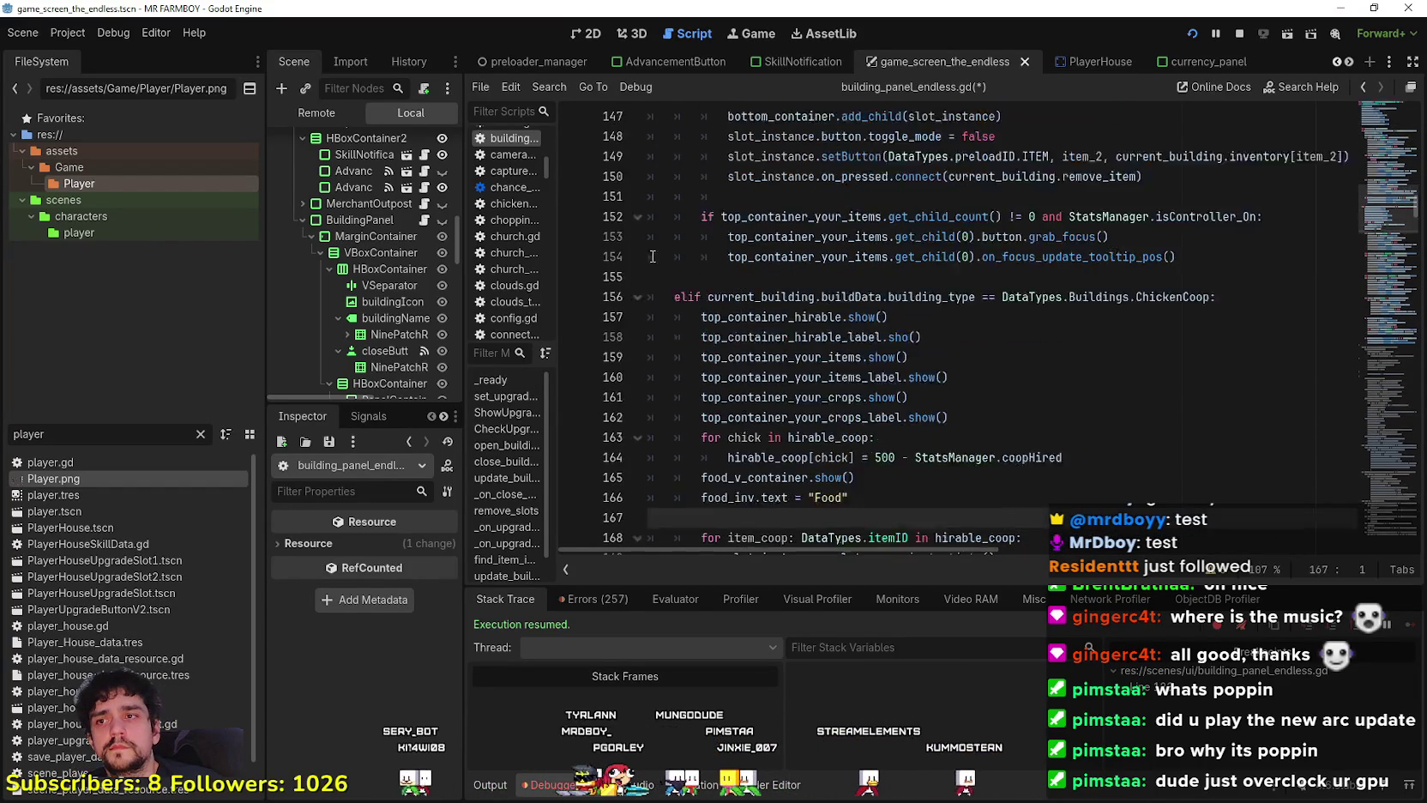
scroll(646, 303, "down", 2)
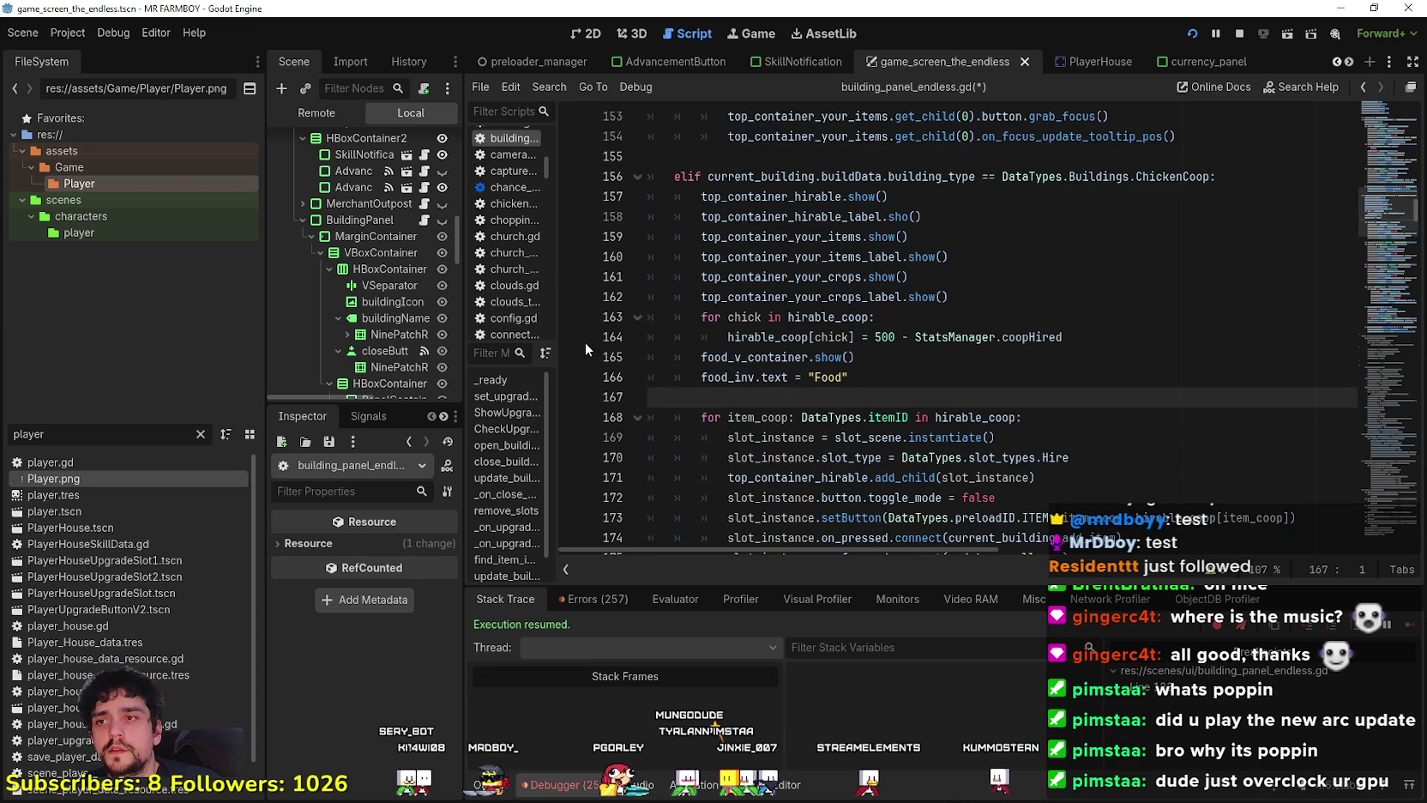
key("alt+Tab")
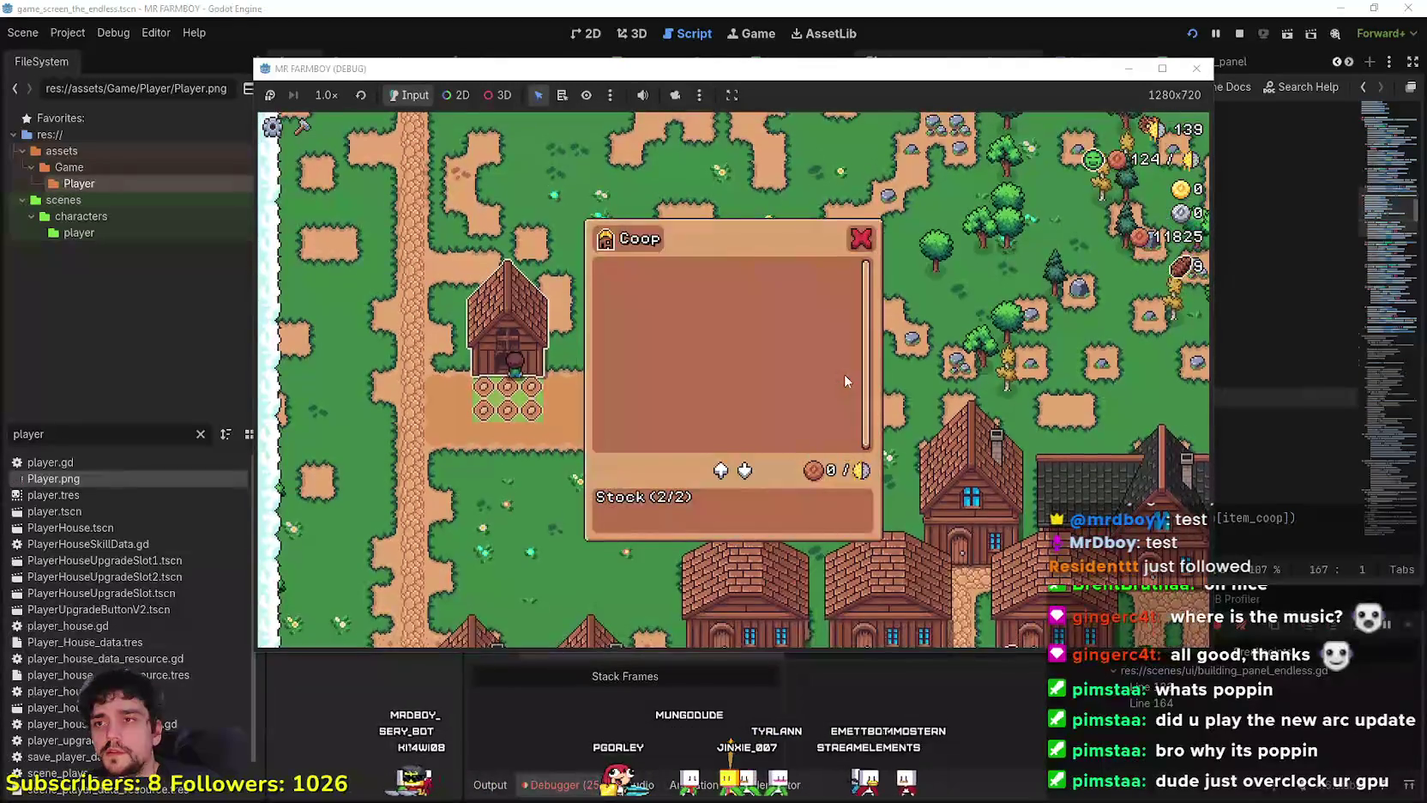
key("alt+Tab")
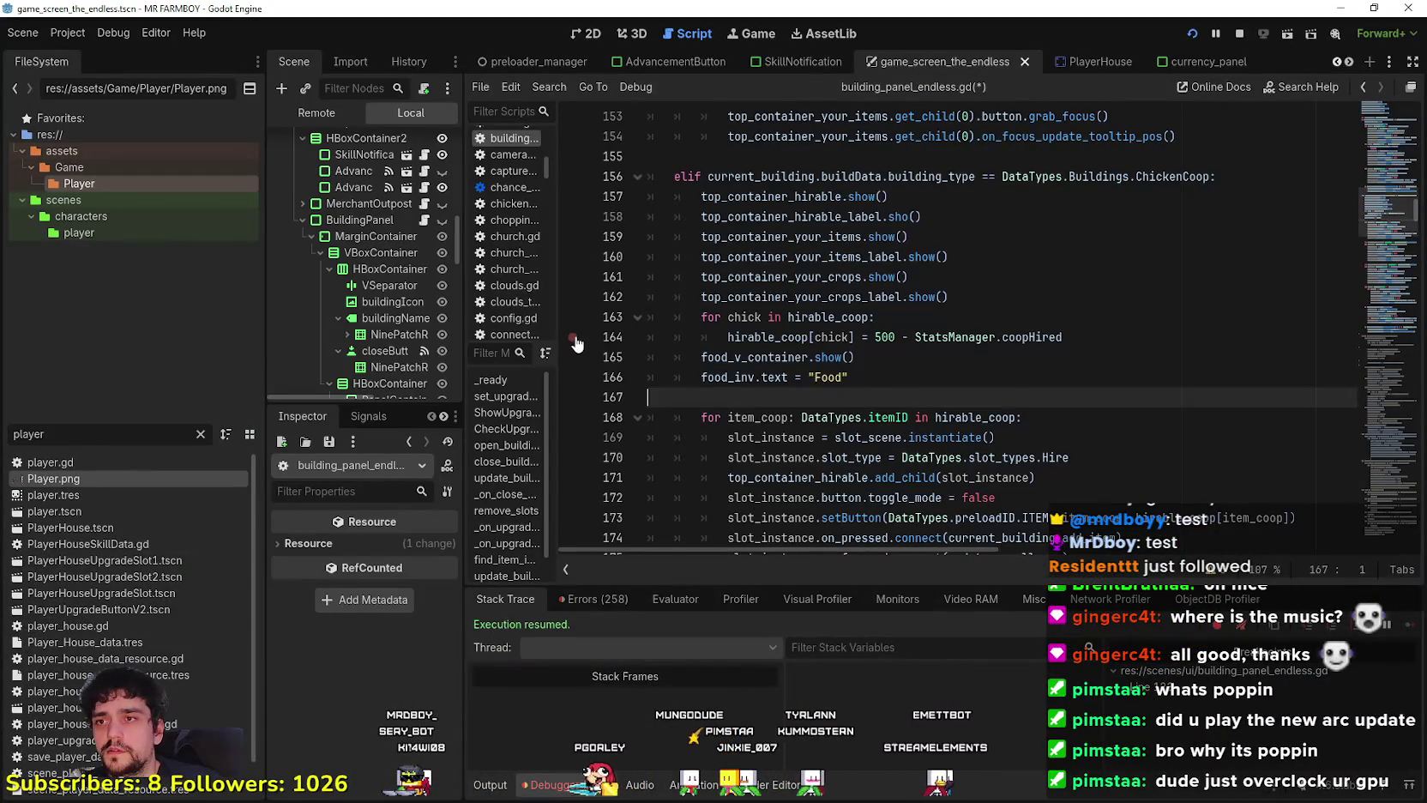
left_click(969, 297)
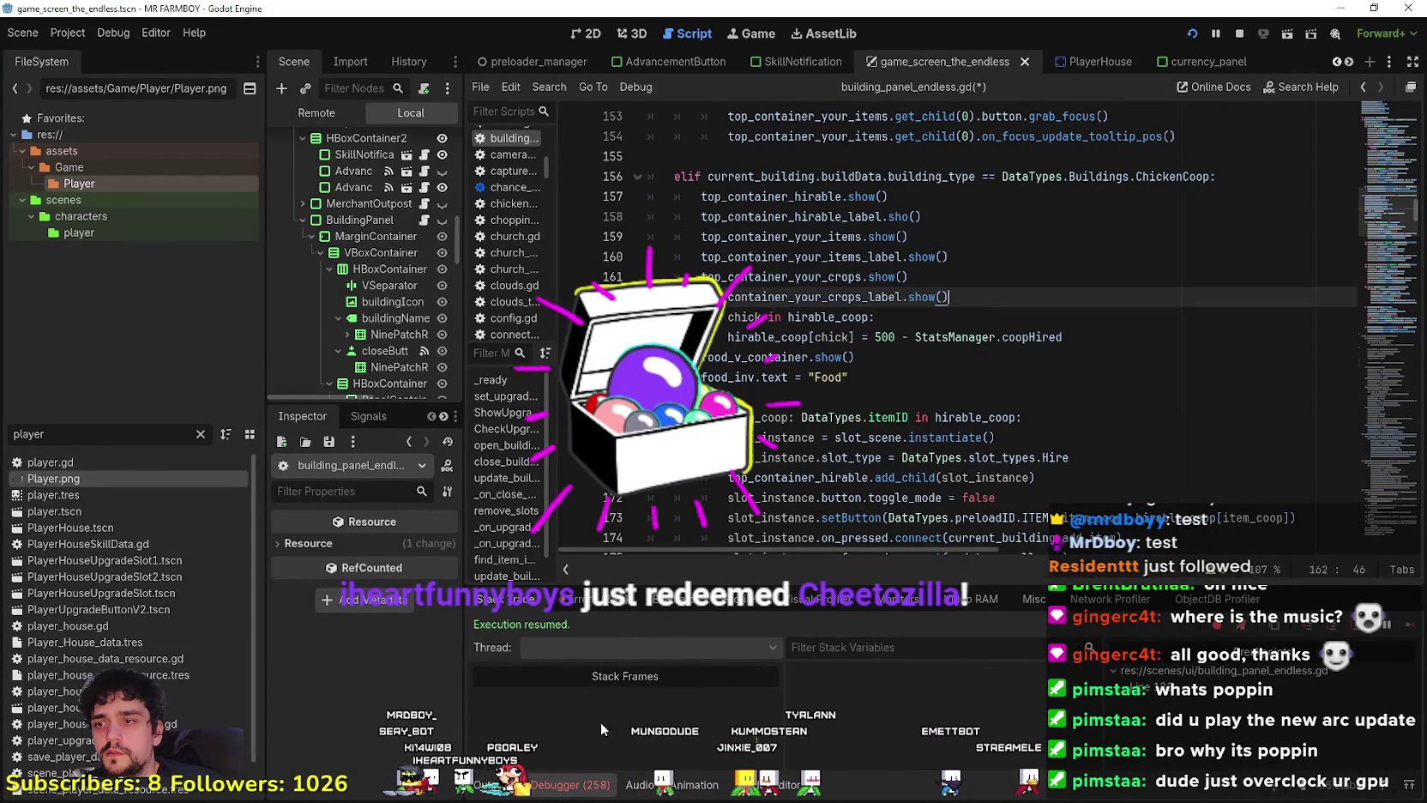
Trace the 'sho' error from the errors list to line 158.
left_click(558, 599)
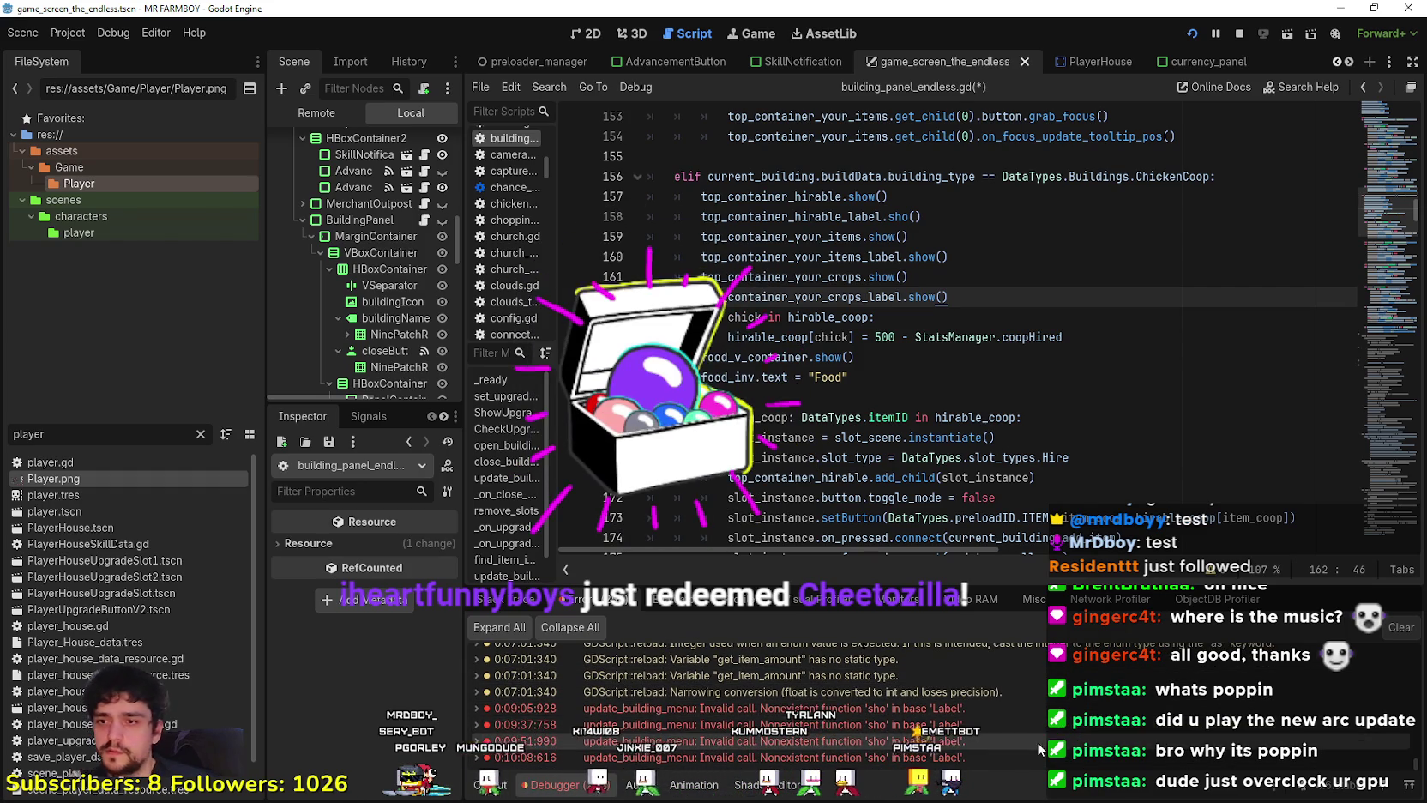
left_click(997, 720)
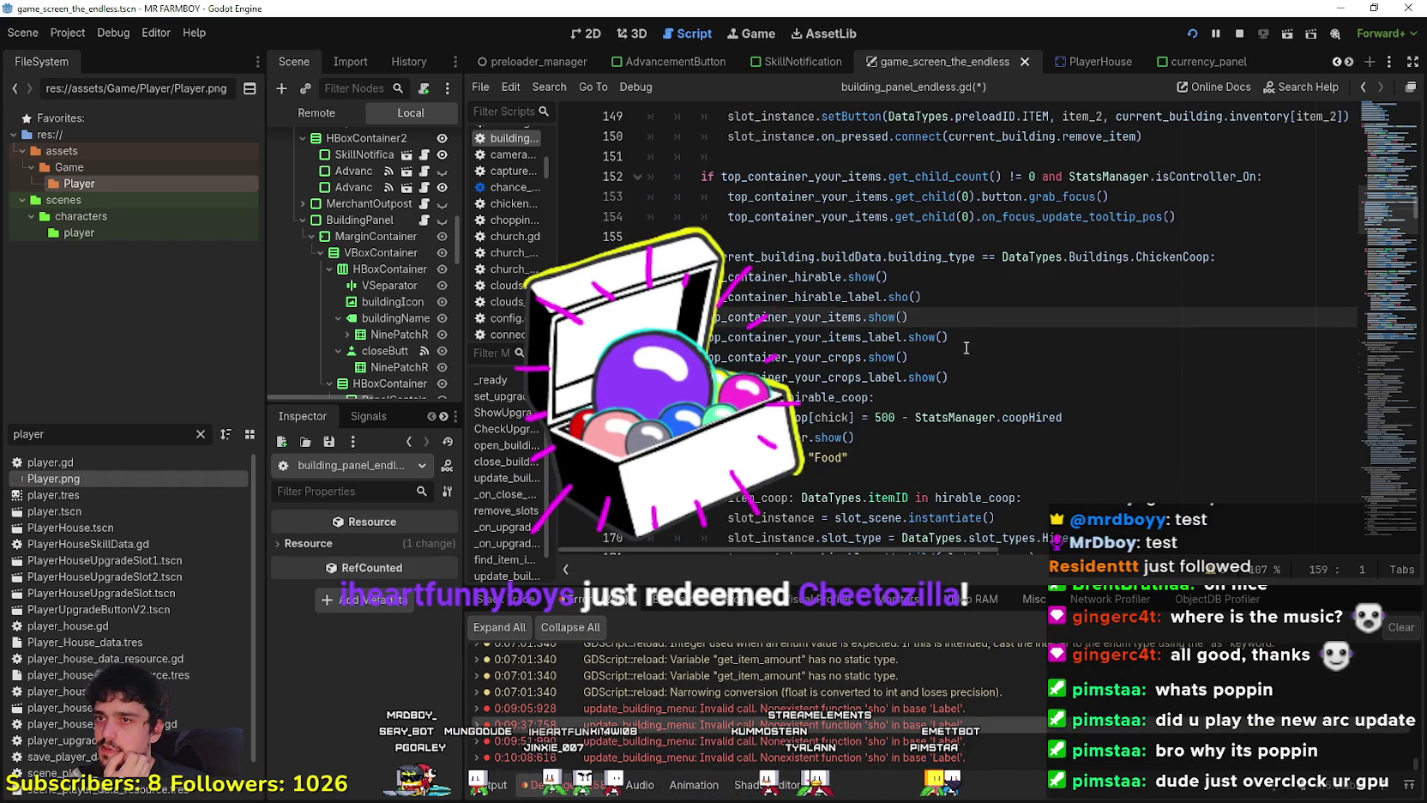
left_click(971, 318)
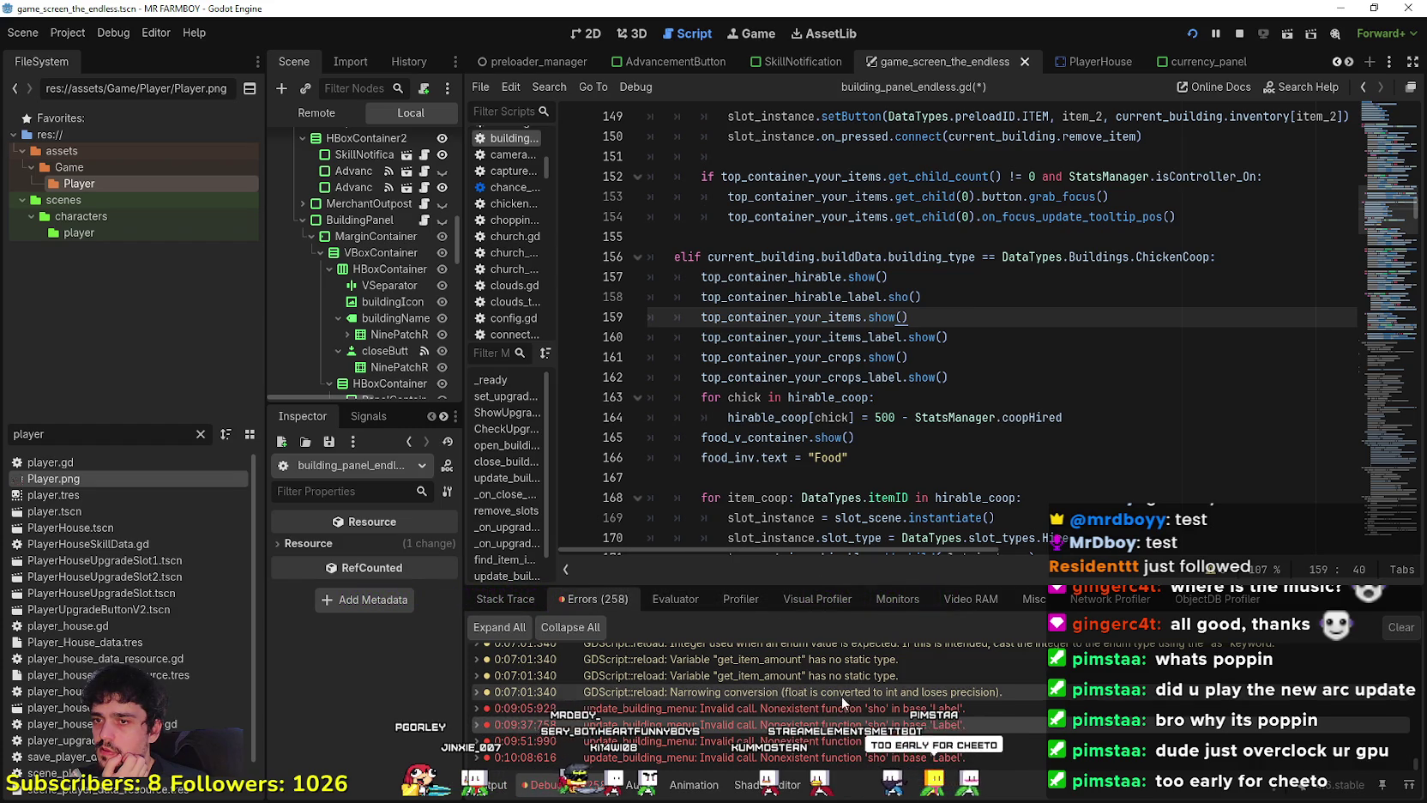
left_click(831, 723)
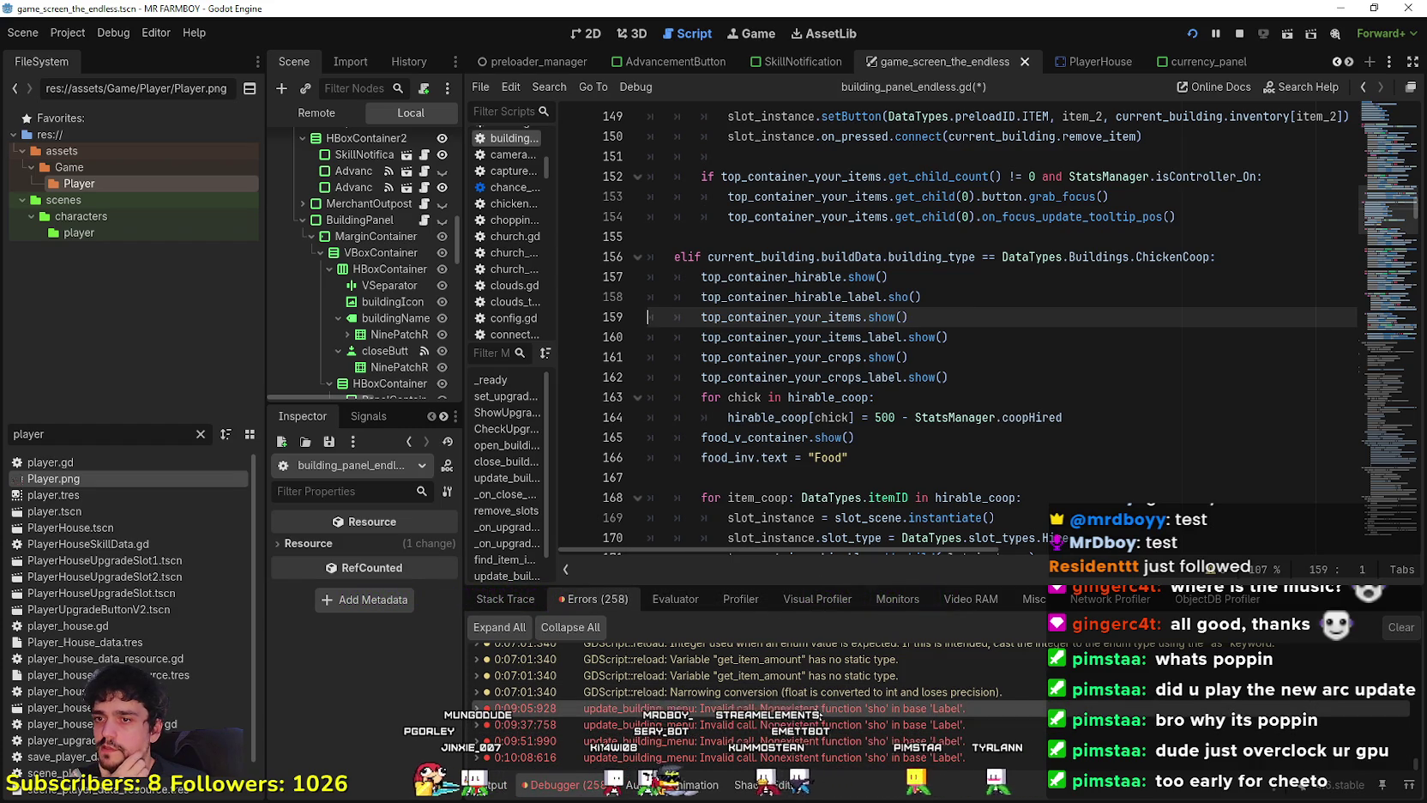
mouse_move(817, 712)
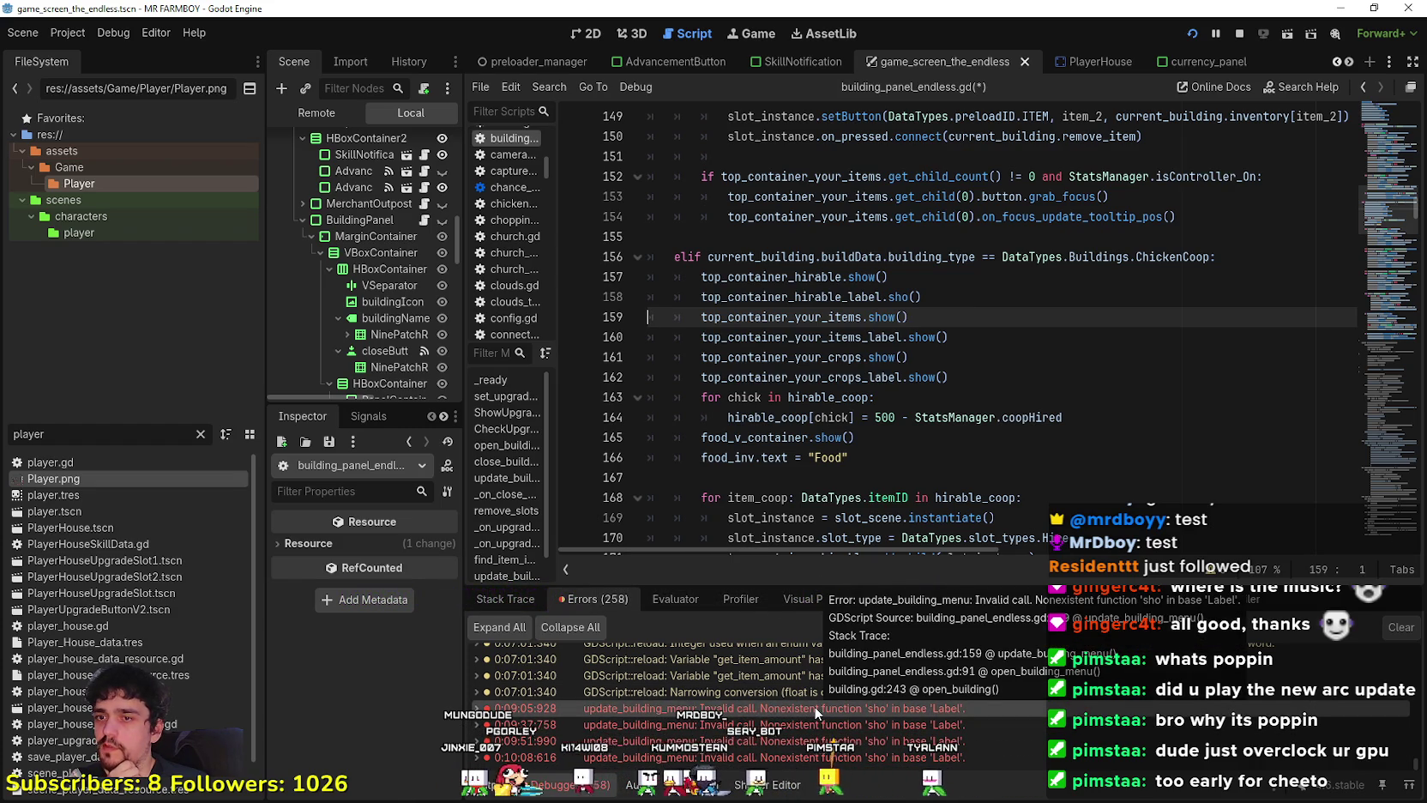
scroll(381, 307, "down", 4)
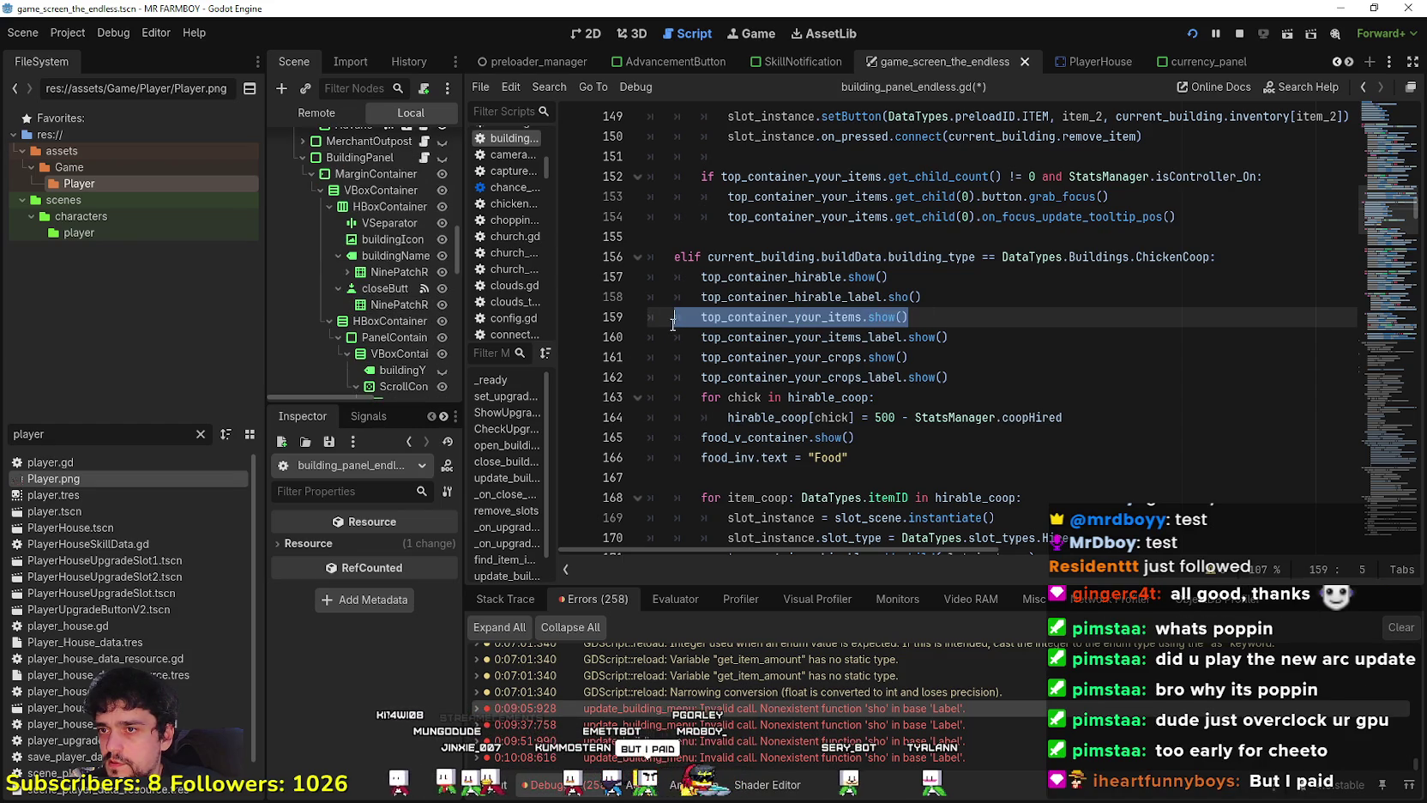
left_click(915, 296)
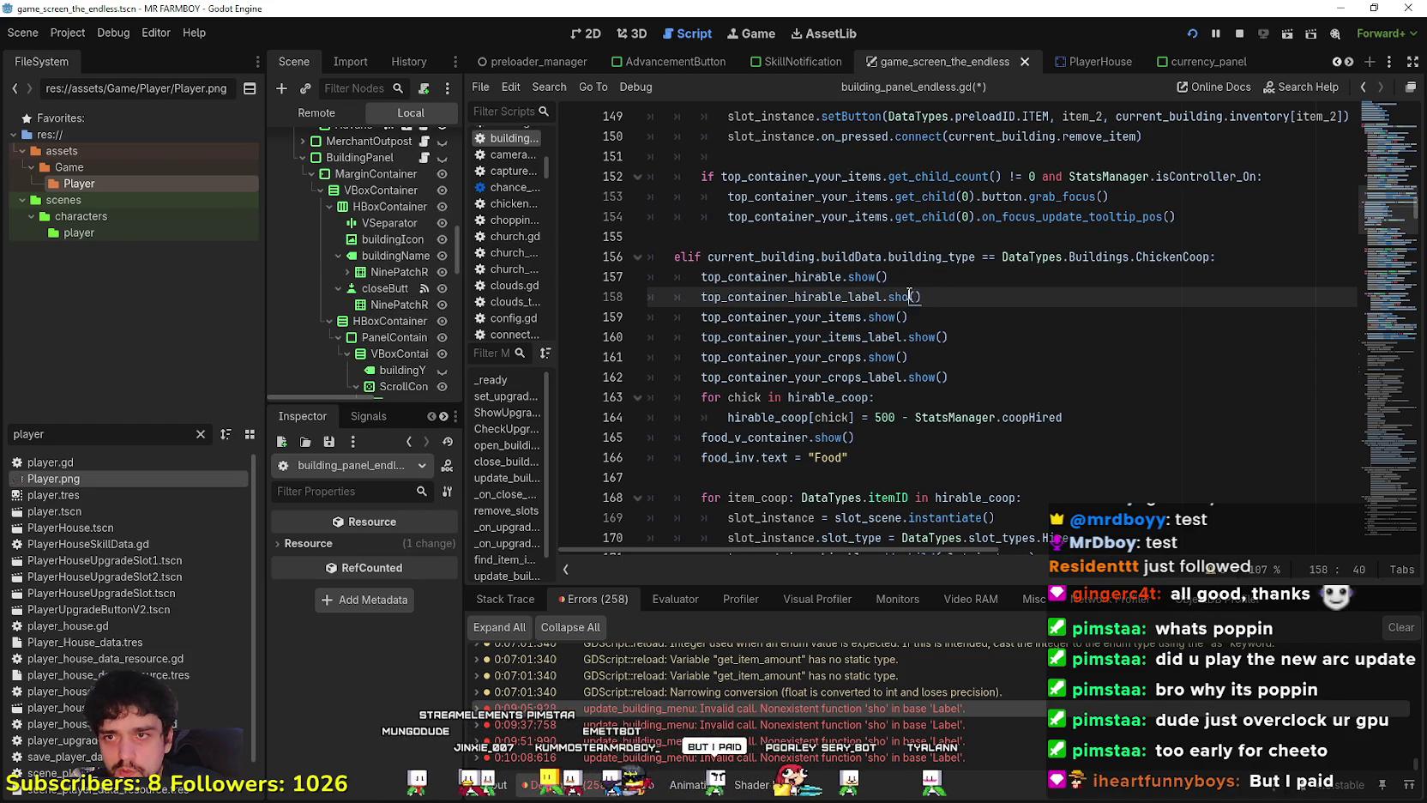
type("w")
left_click(847, 336)
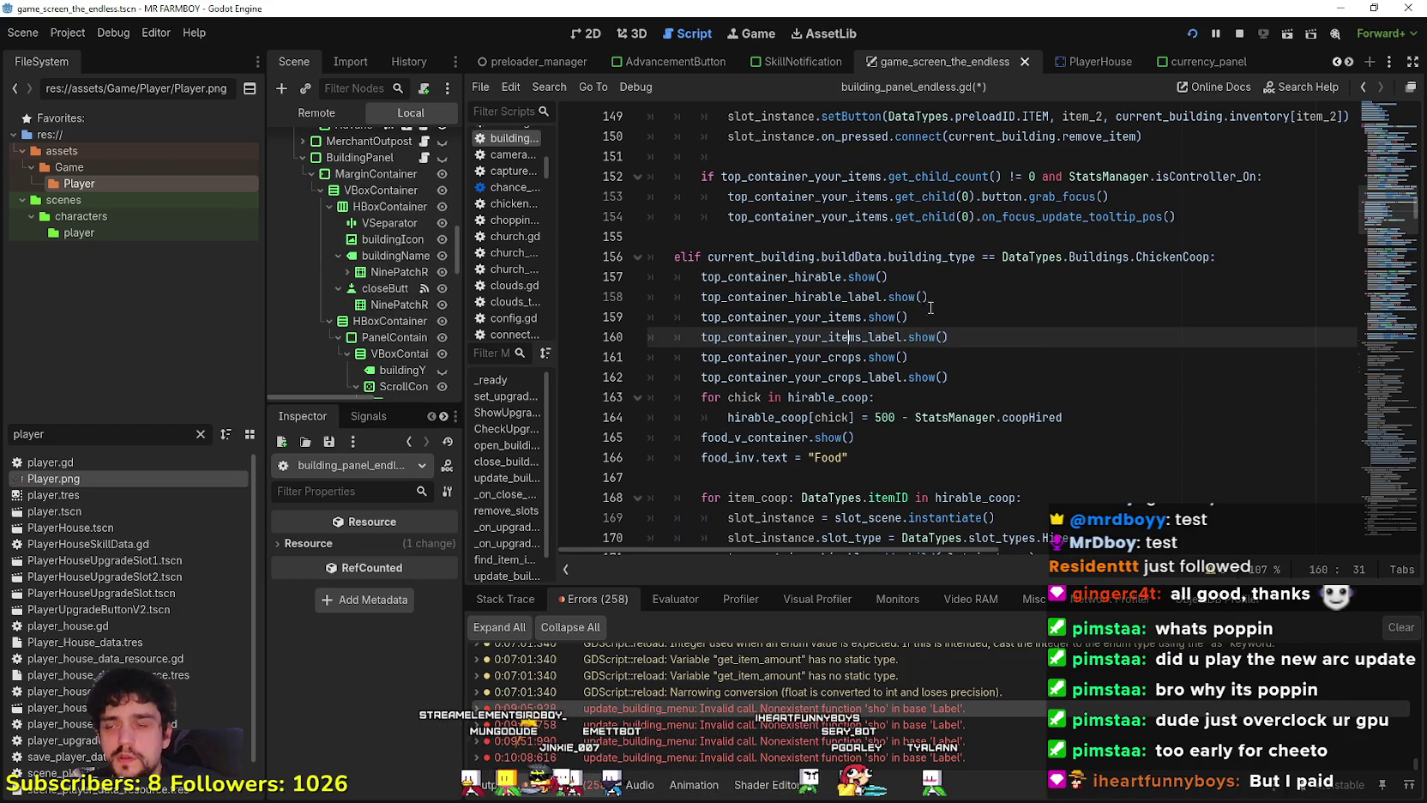
left_click(933, 297)
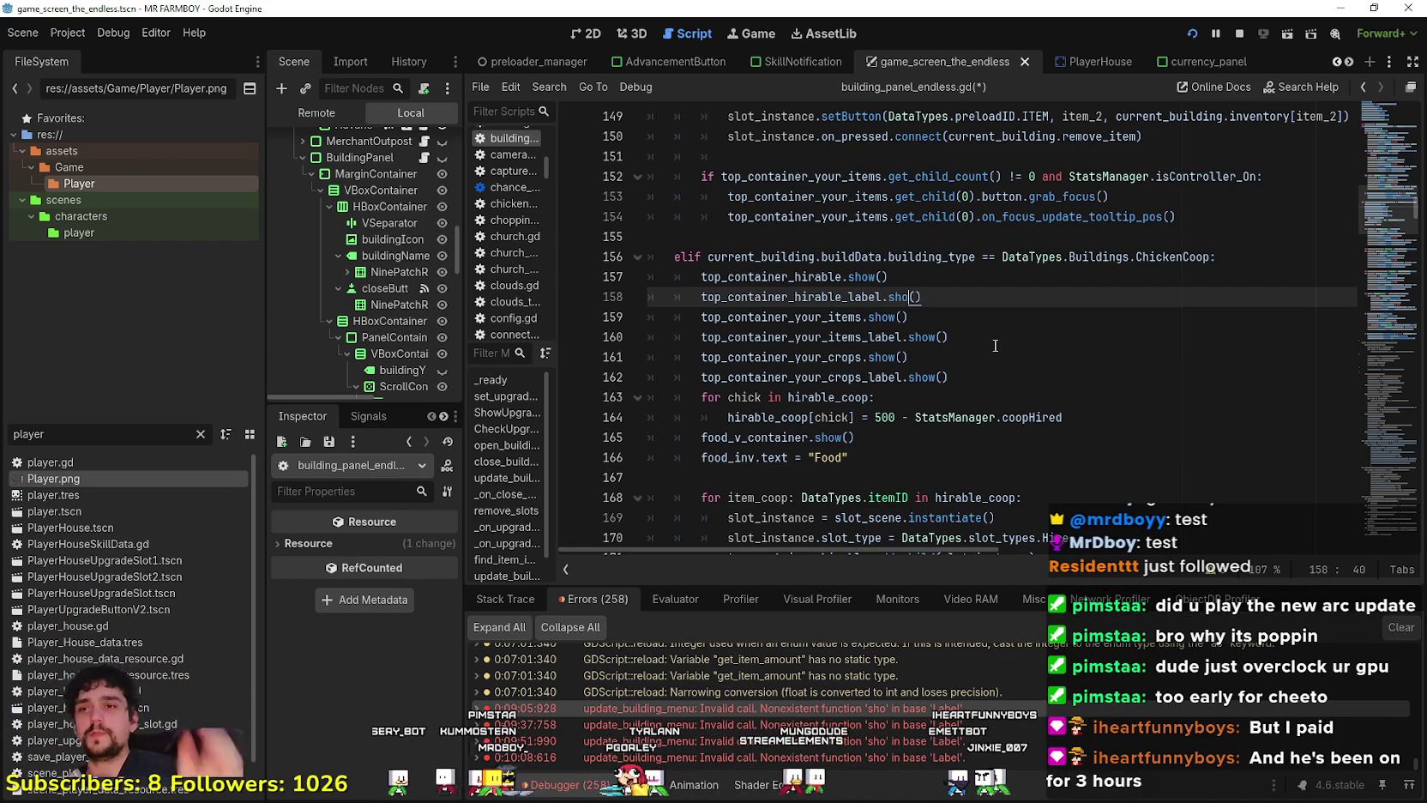
Correct 'sho' to 'show' on the hirable label line 158 and save the script.
left_click(964, 363)
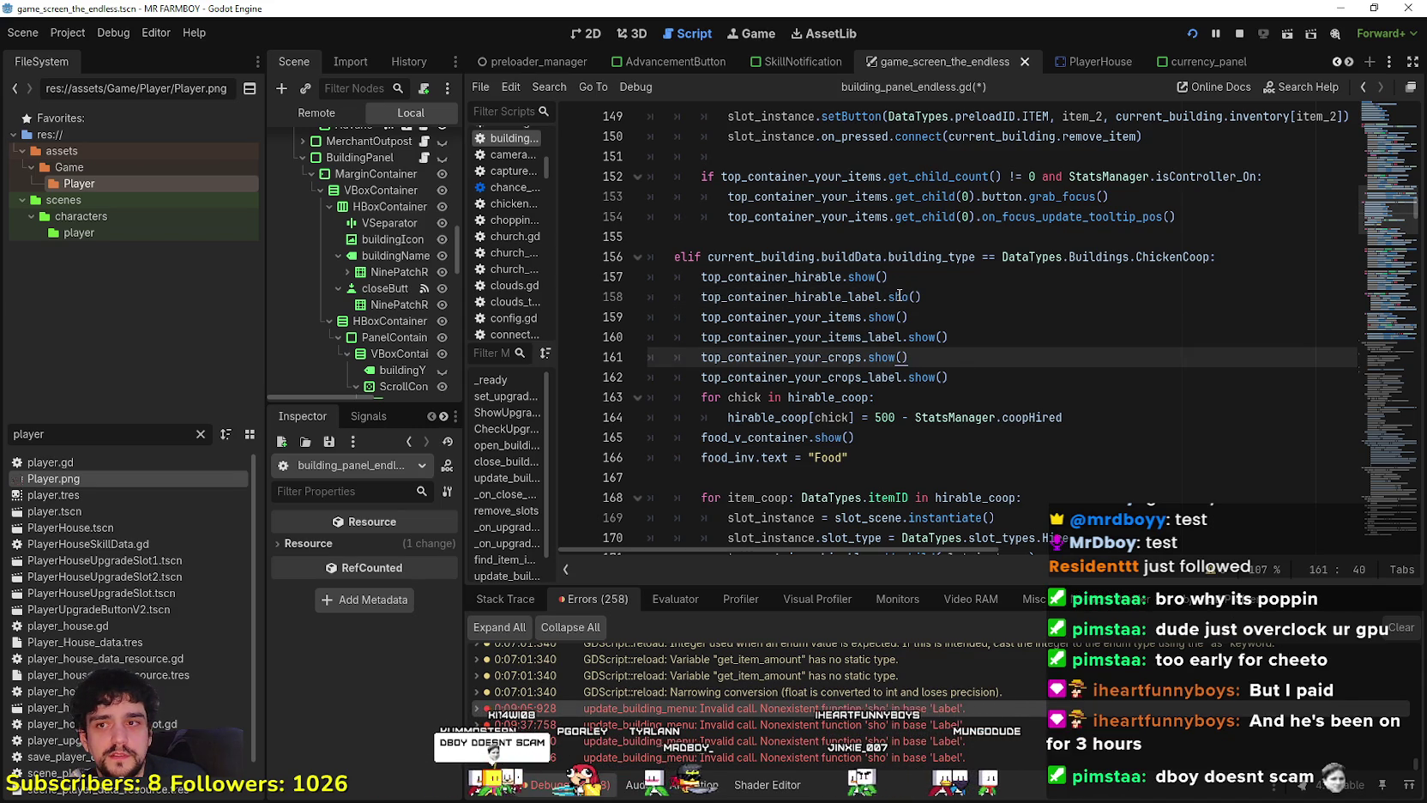
left_click(898, 296)
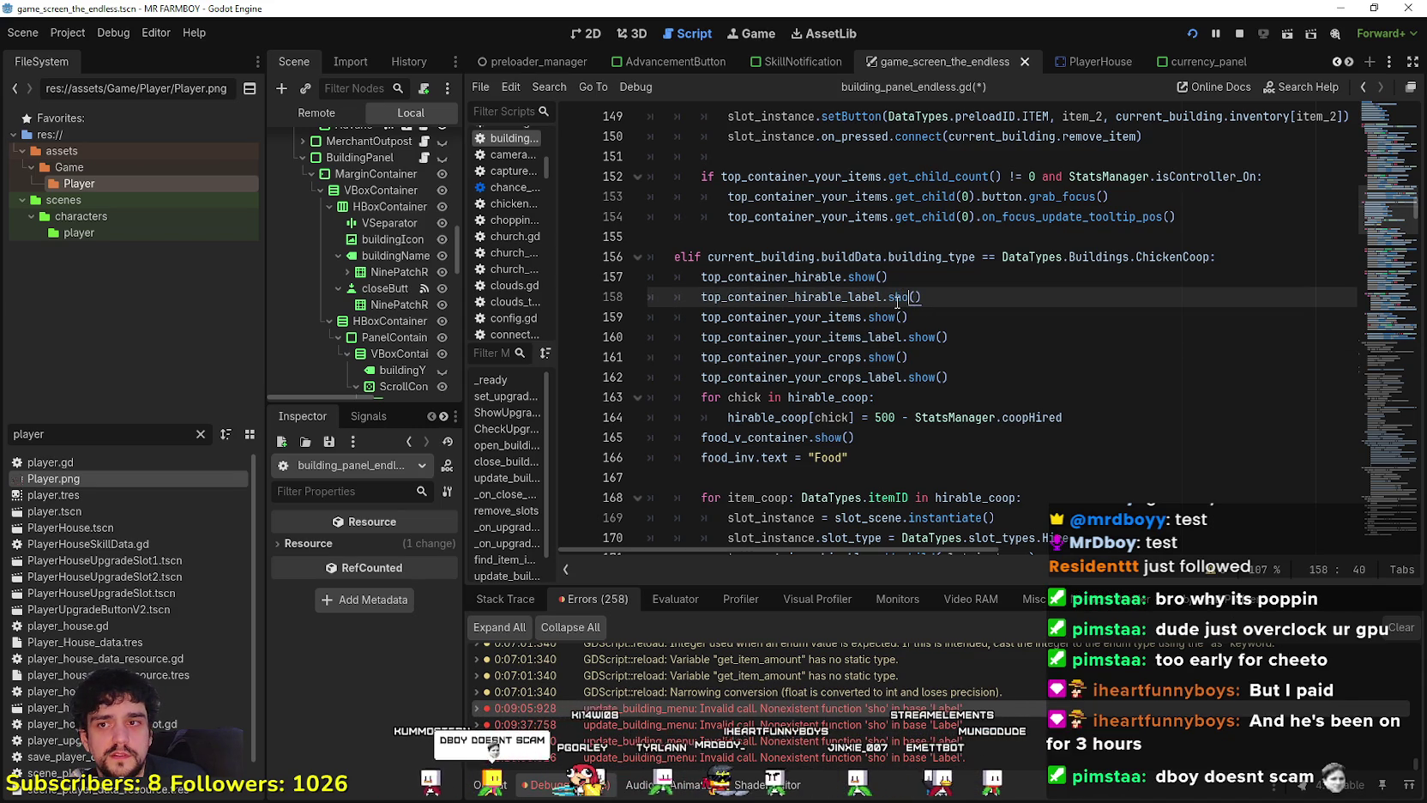
right_click(898, 300)
left_click(832, 345)
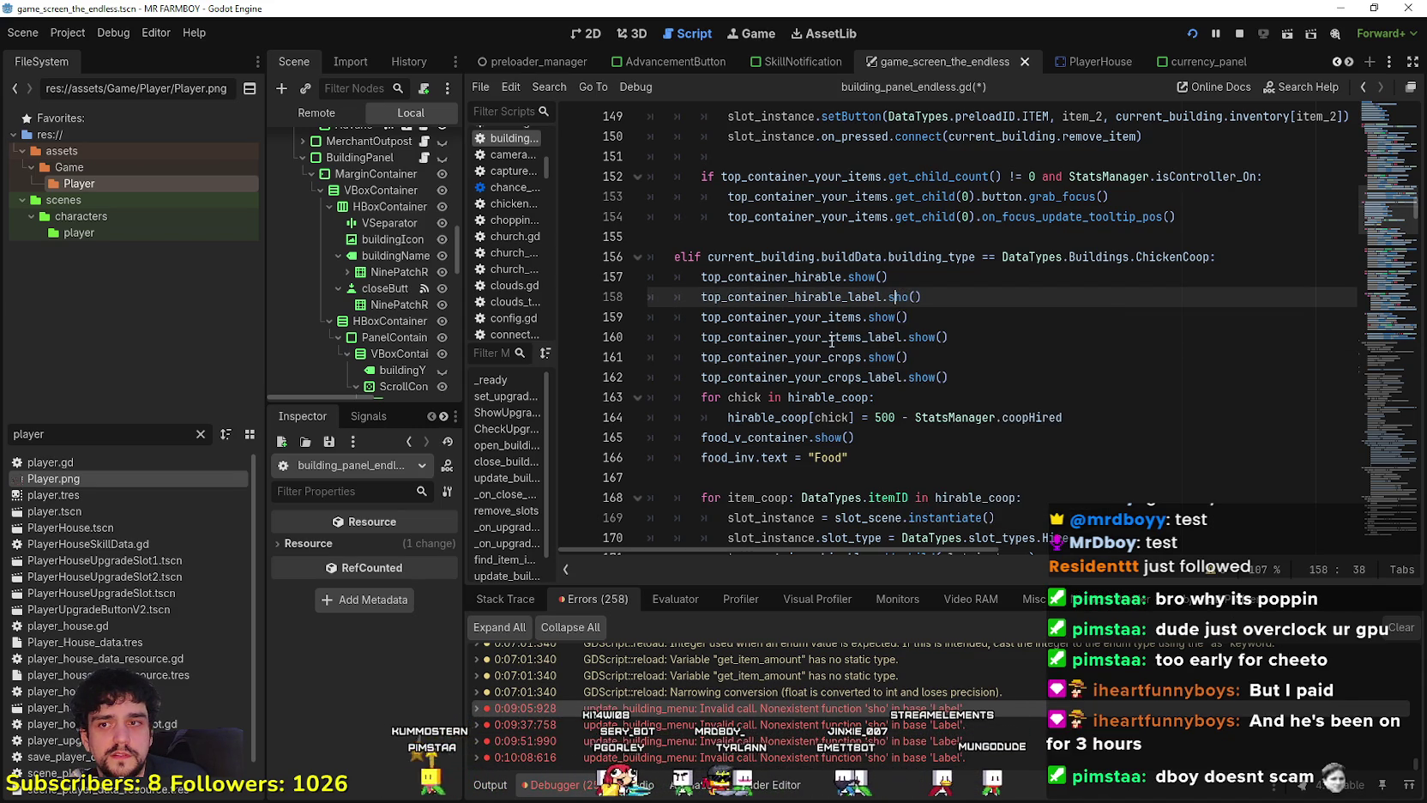
type("w")
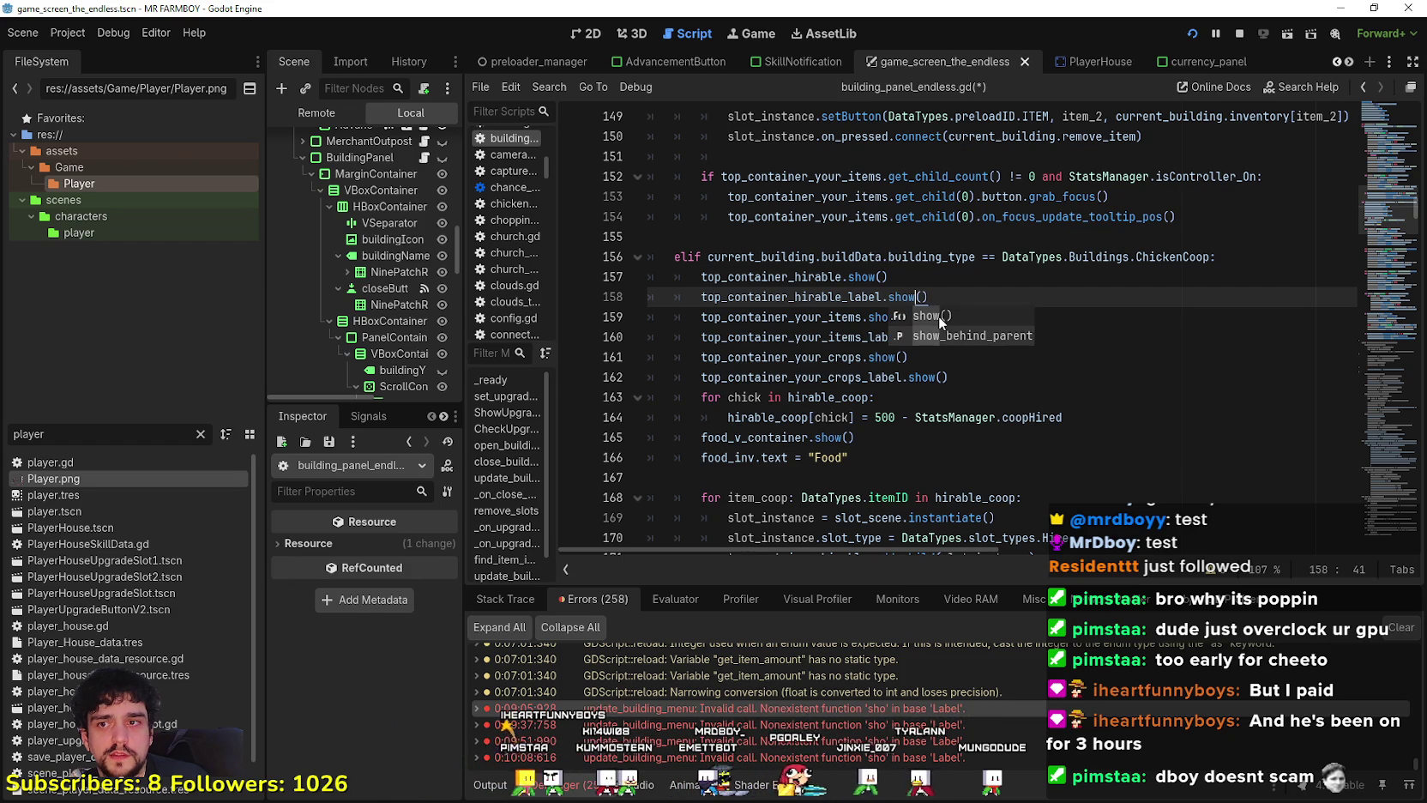
left_click(862, 319)
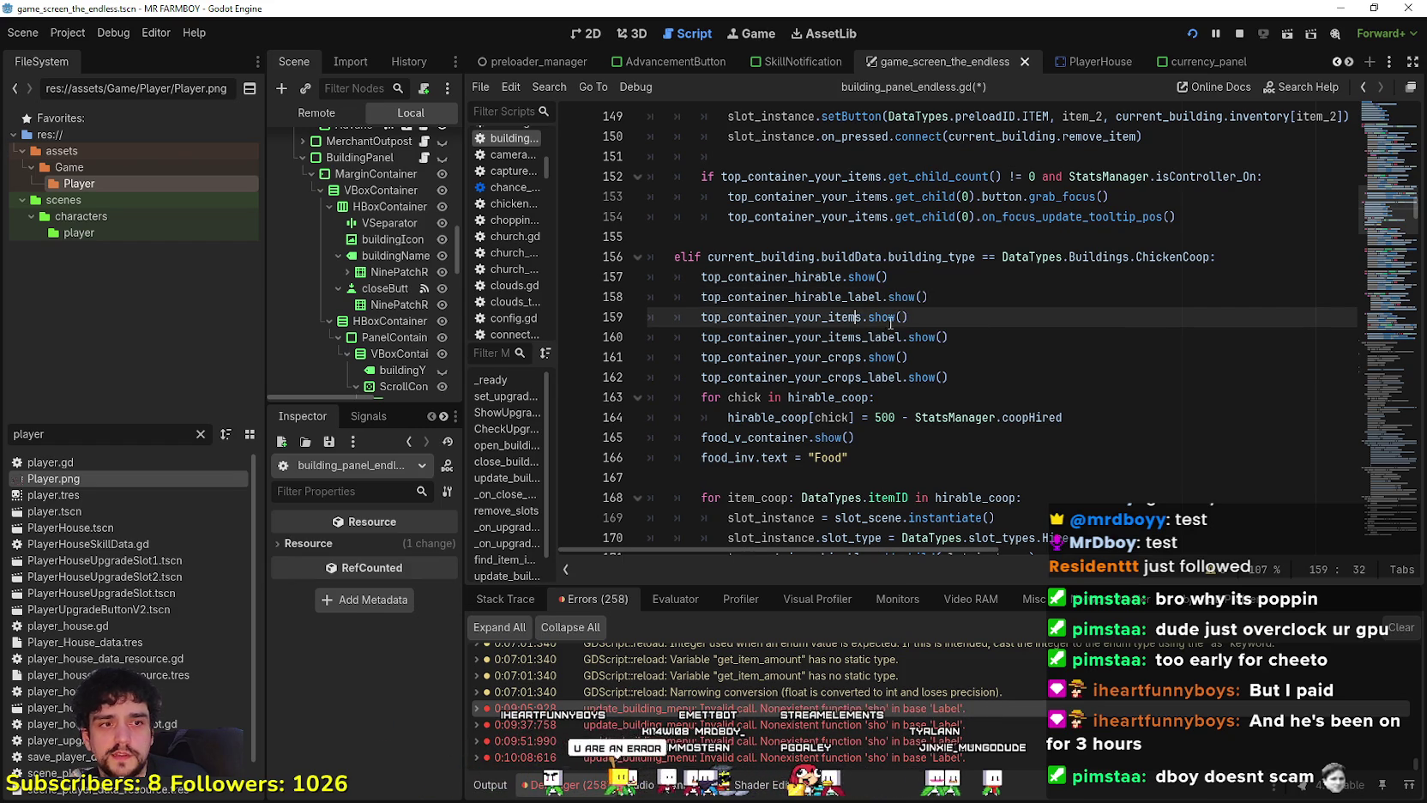
key("ctrl+s")
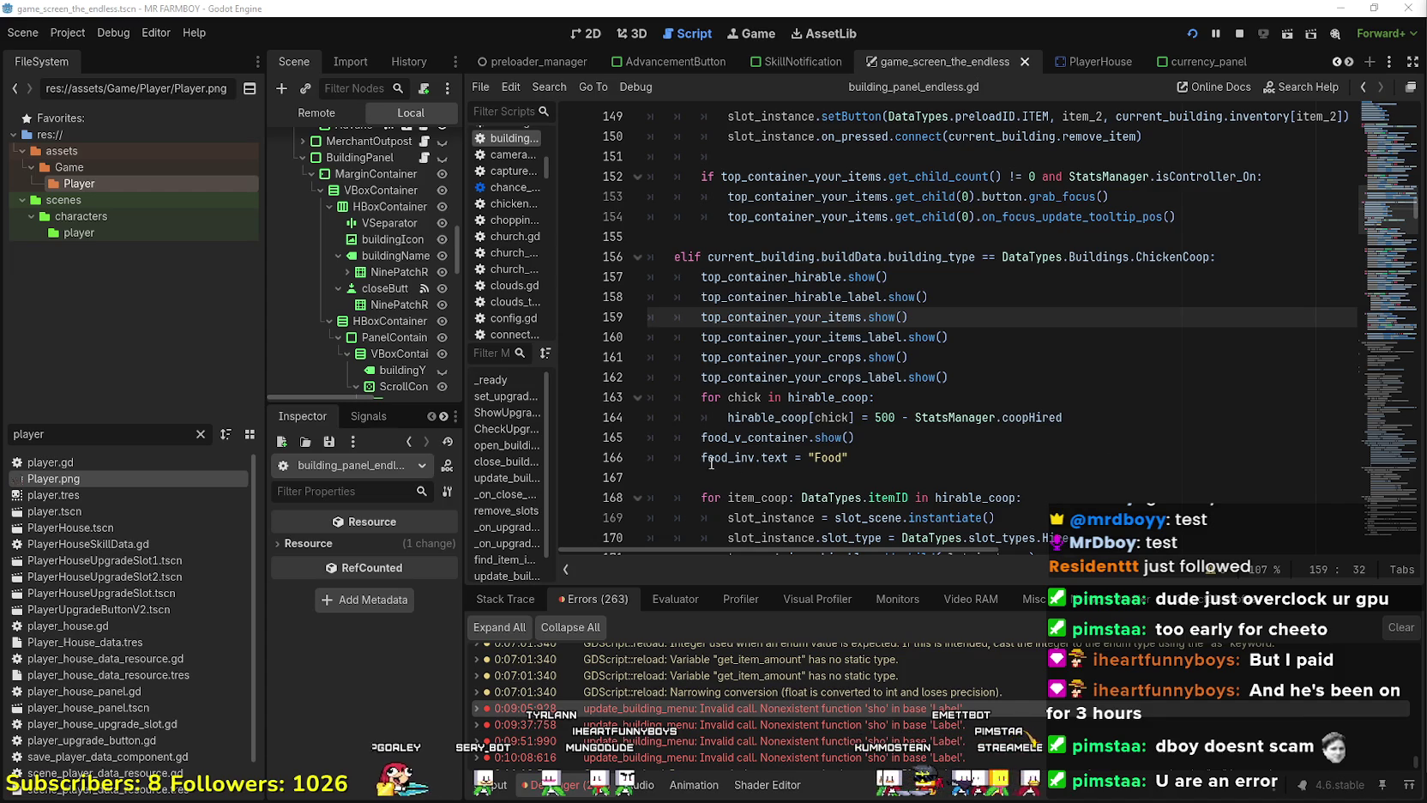
left_click(1227, 357)
scroll(1229, 204, "down", 2)
Run the MR FARMBOY game and enter the coop to show Buy Animals, Your Animals and Your Crops.
key("F5")
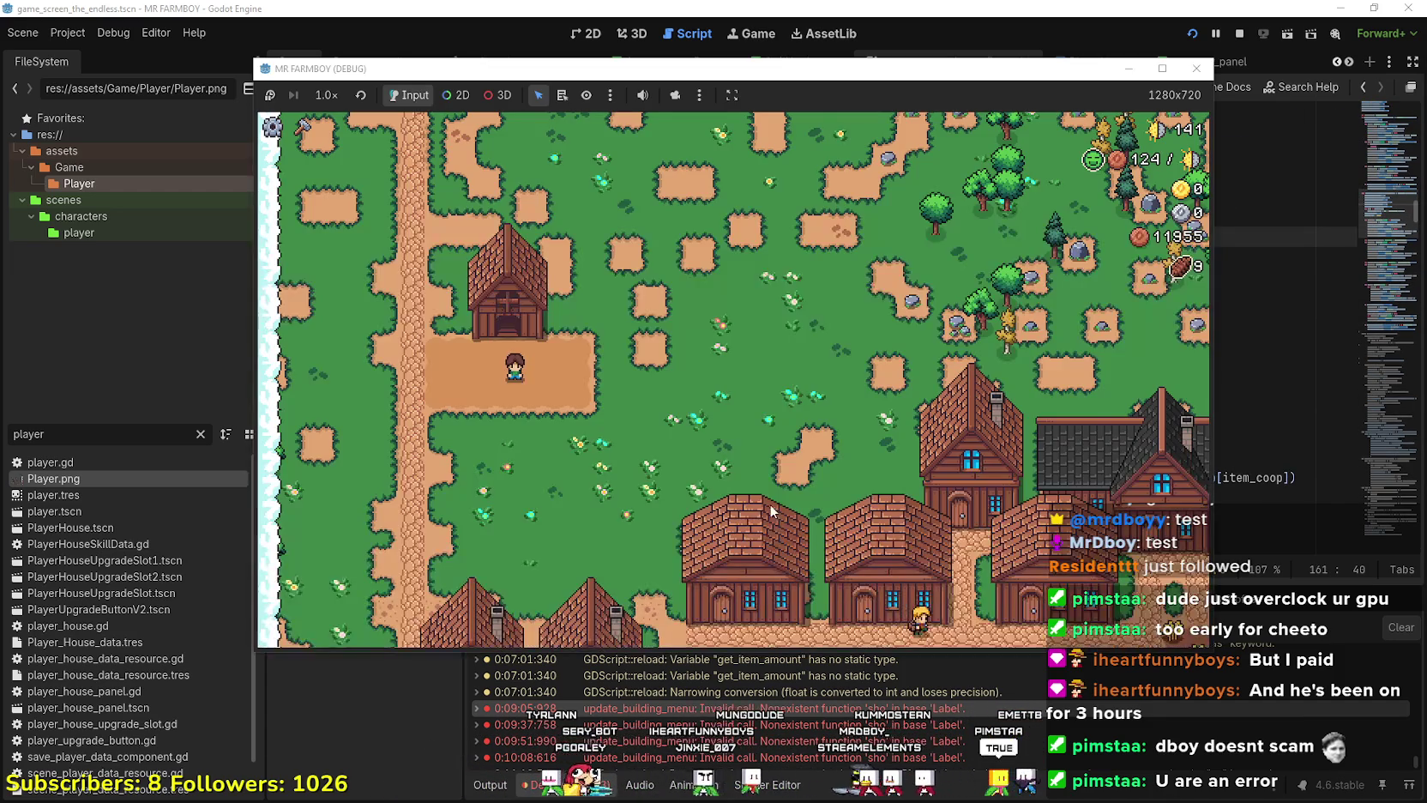
key("e")
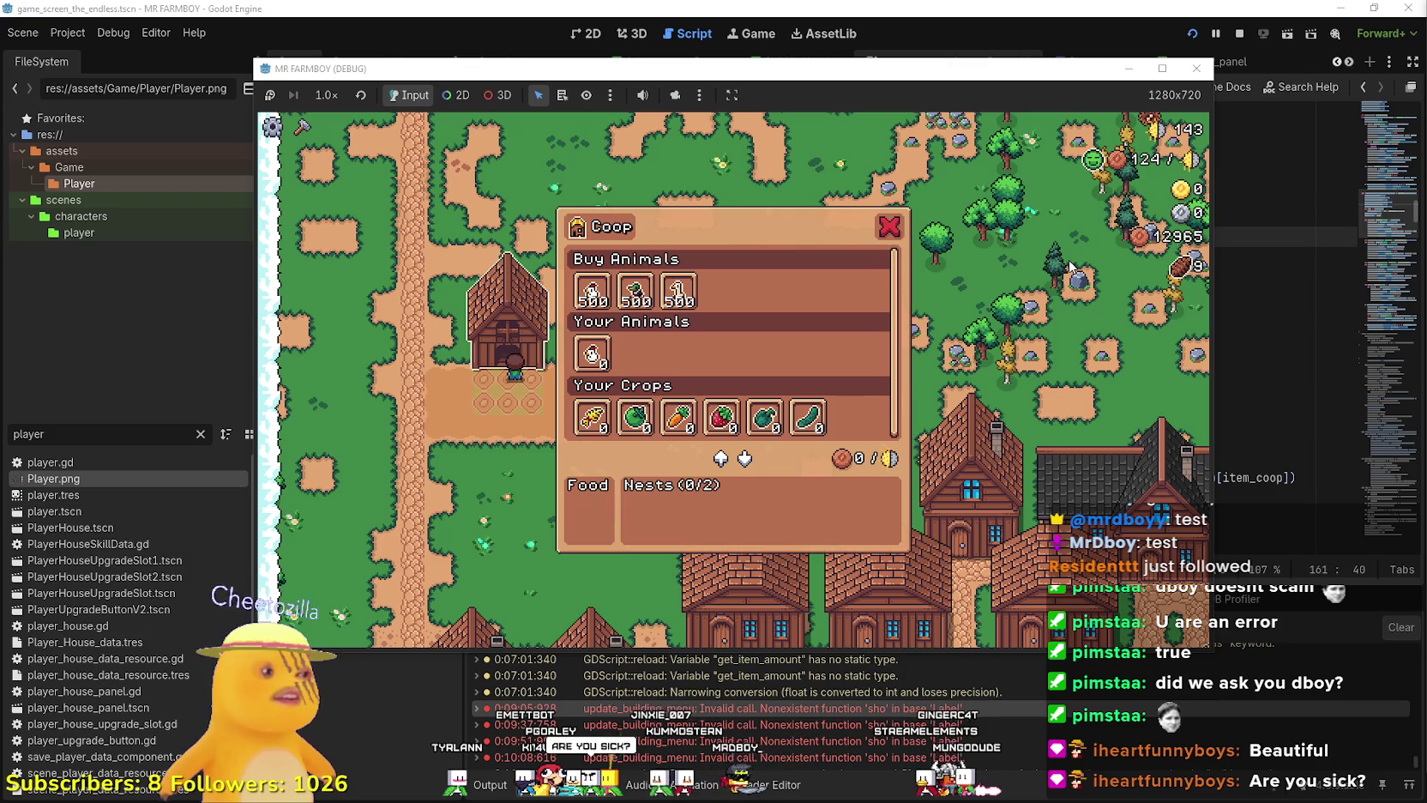
key("s")
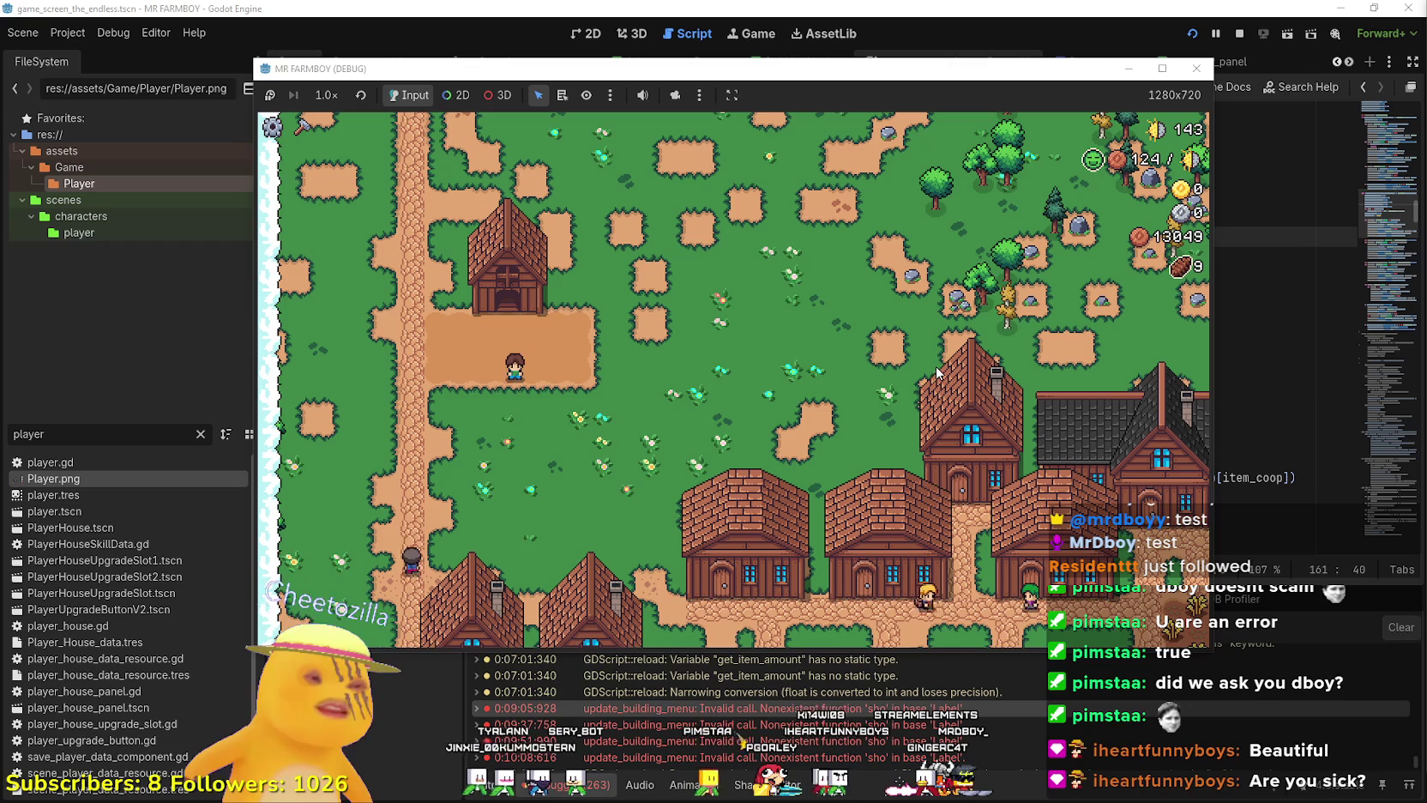
key("w")
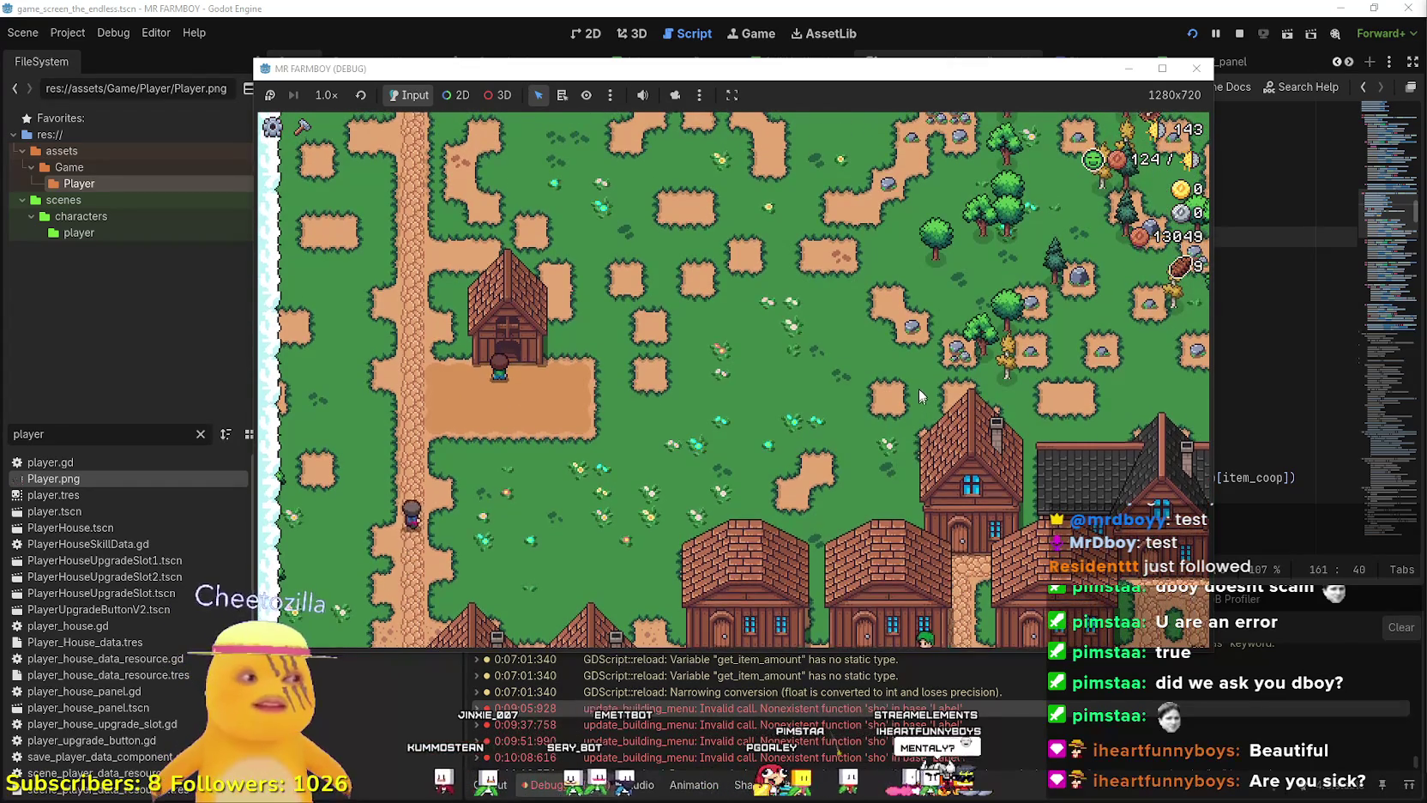
key("w")
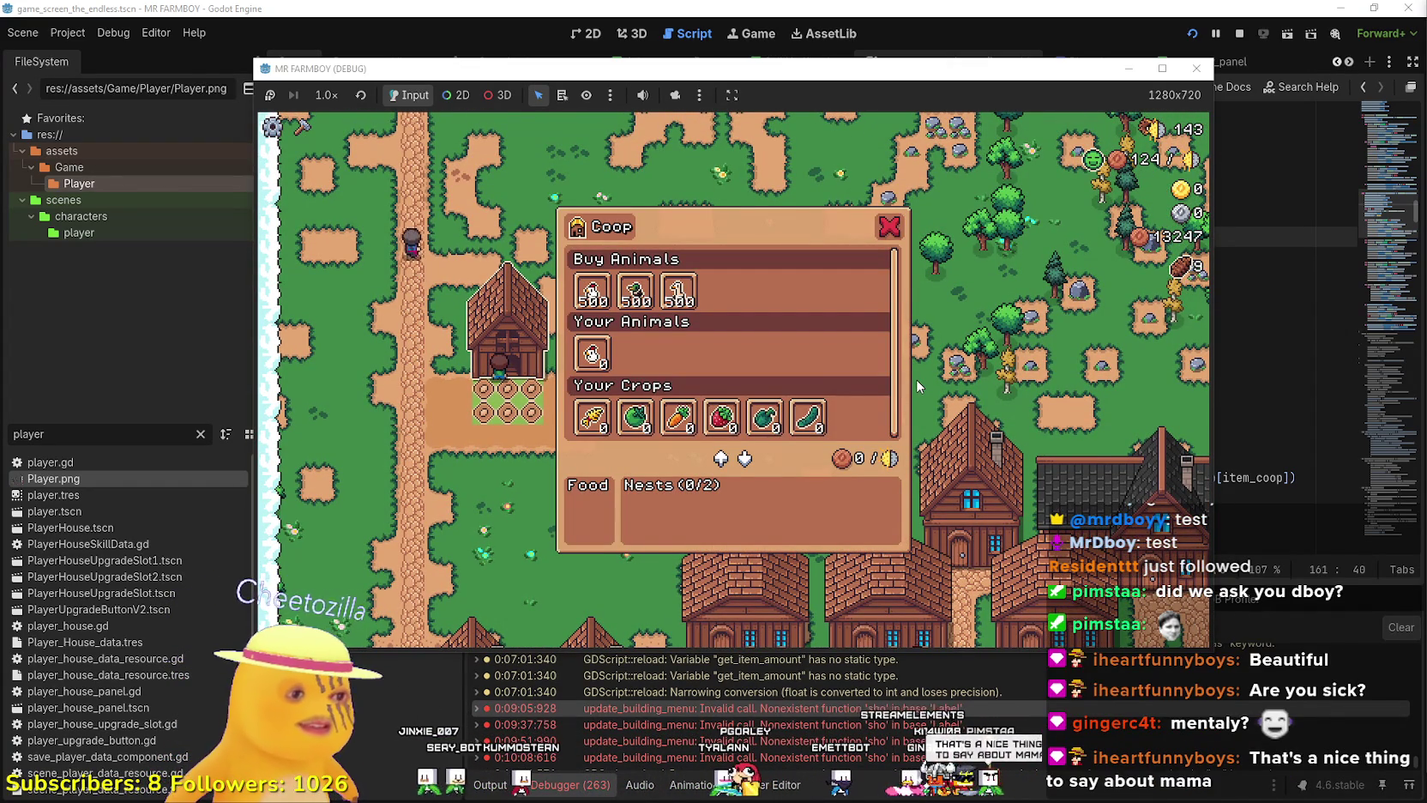
Reopen the Coop panel, maximize the game window, then walk away to hit the line 123 breakpoint.
key("s")
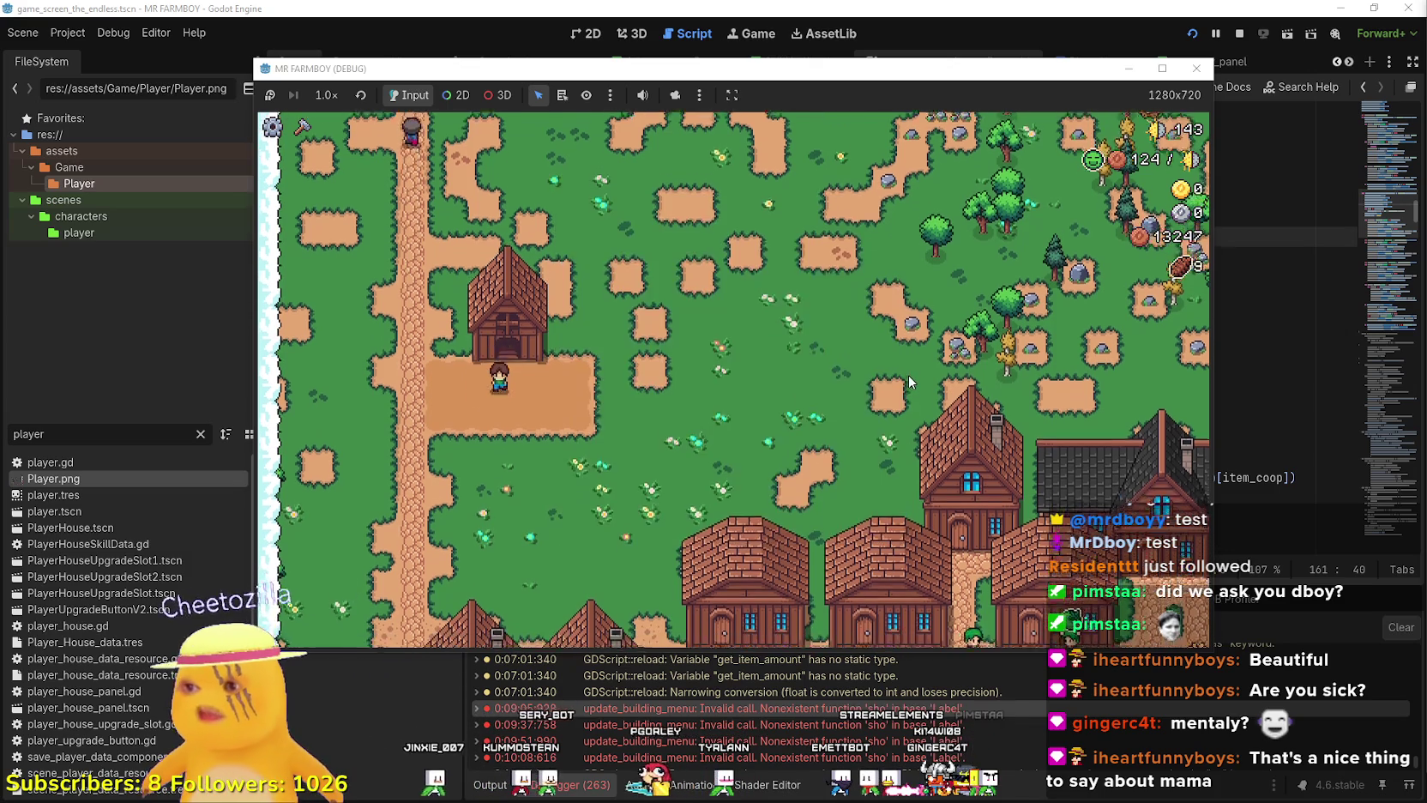
key("w")
left_click(1157, 71)
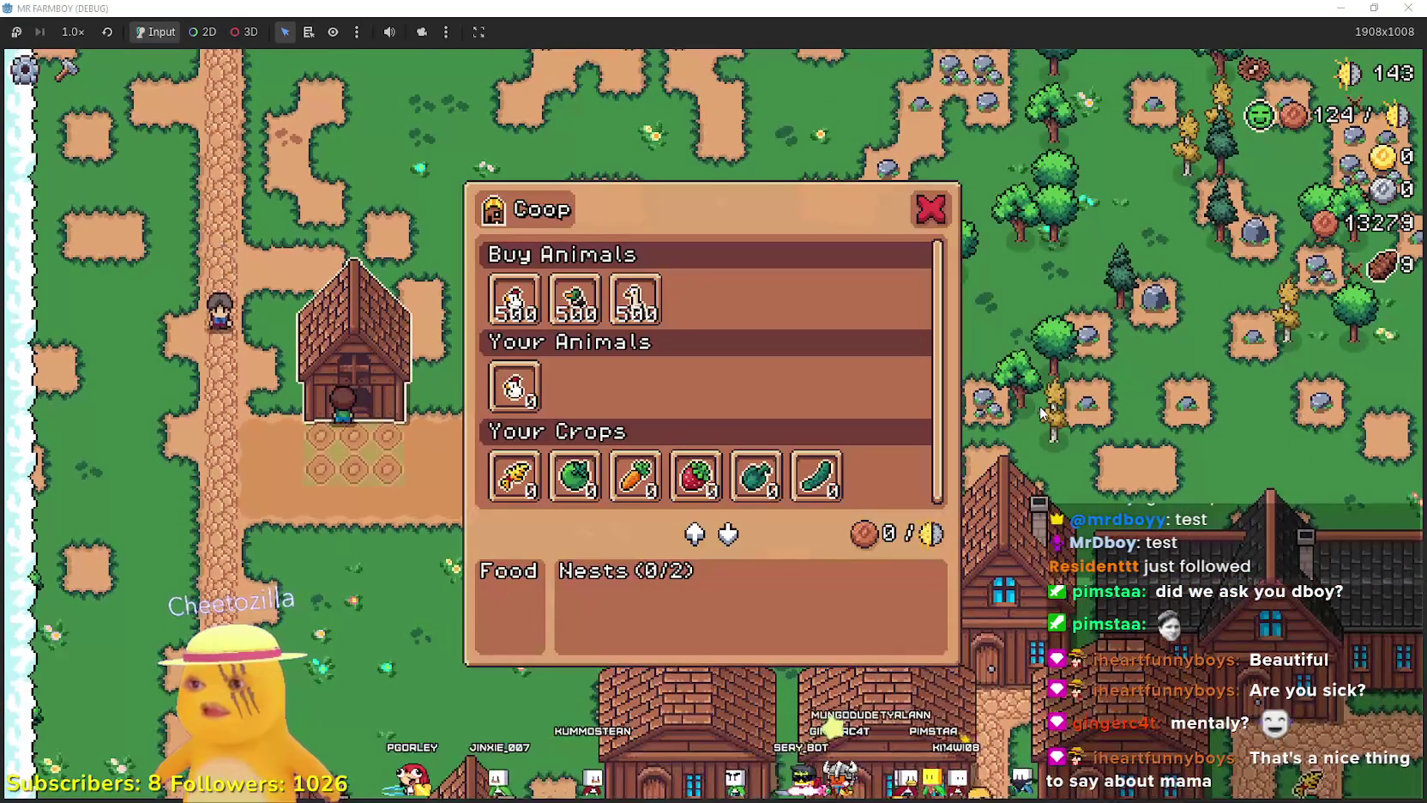
key("s")
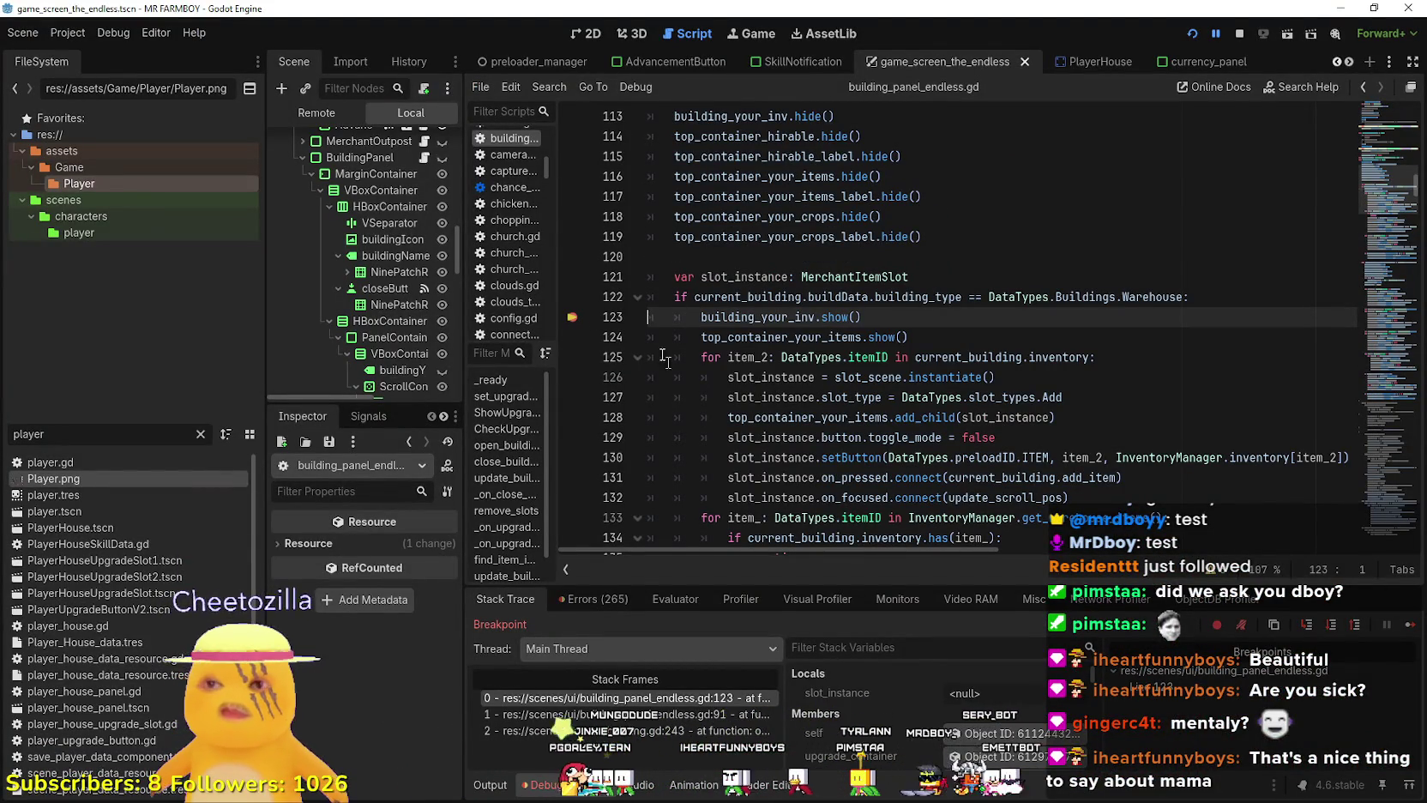
Resume from the line 123 breakpoint and close the Warehouse and Coop panels in-game.
left_click(1410, 627)
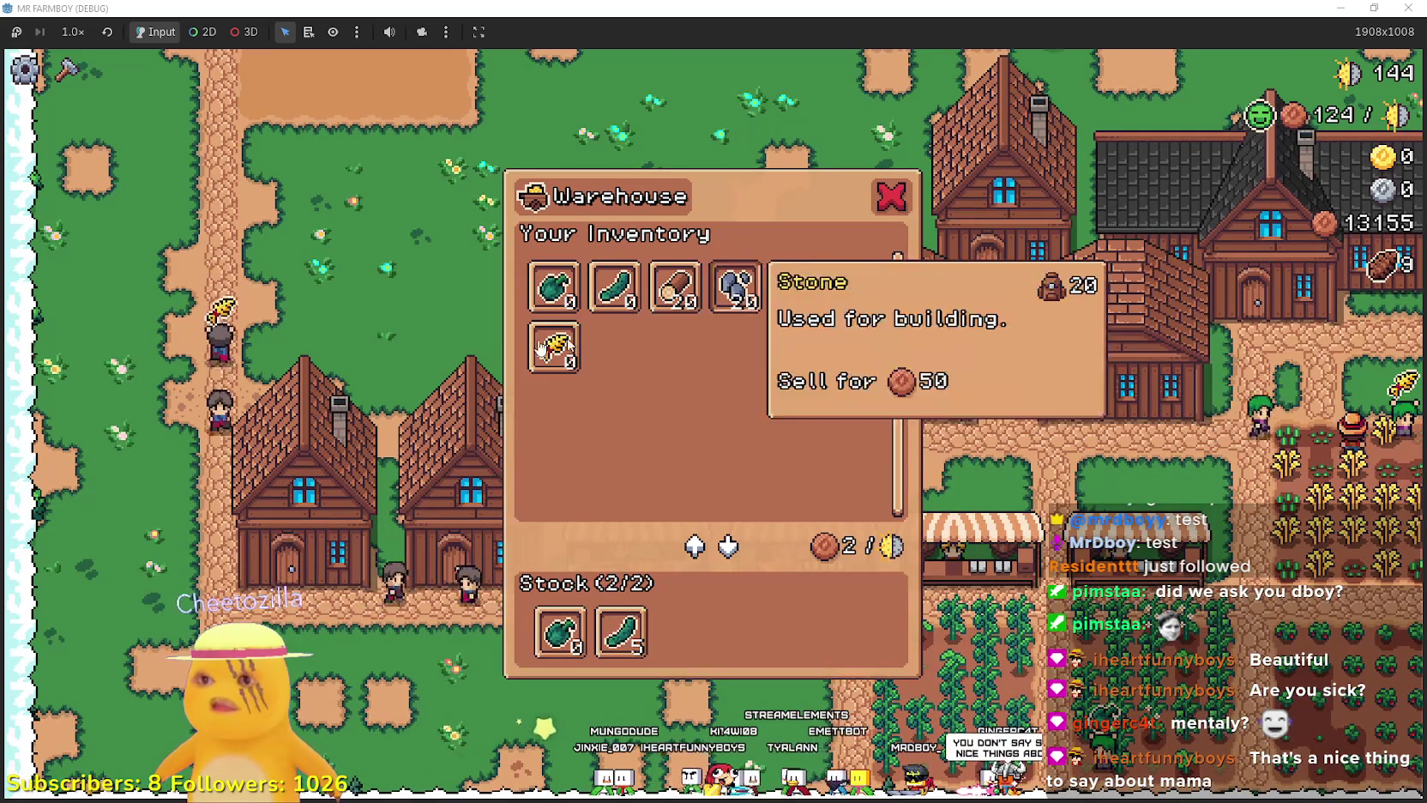
key("Escape")
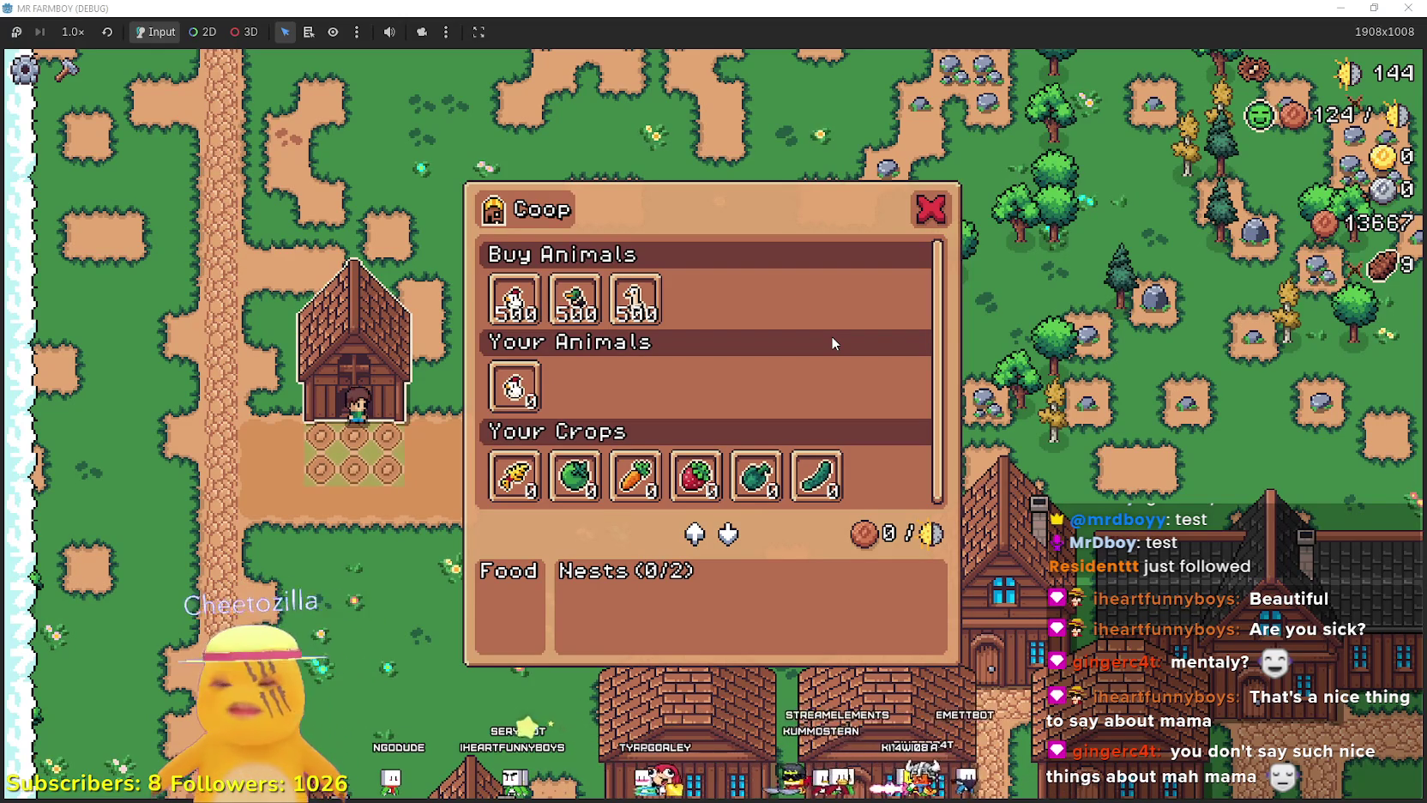
key("Escape")
key("d")
Zoom the game view in and out over the farm map near the riverbank.
scroll(974, 420, "down", 2)
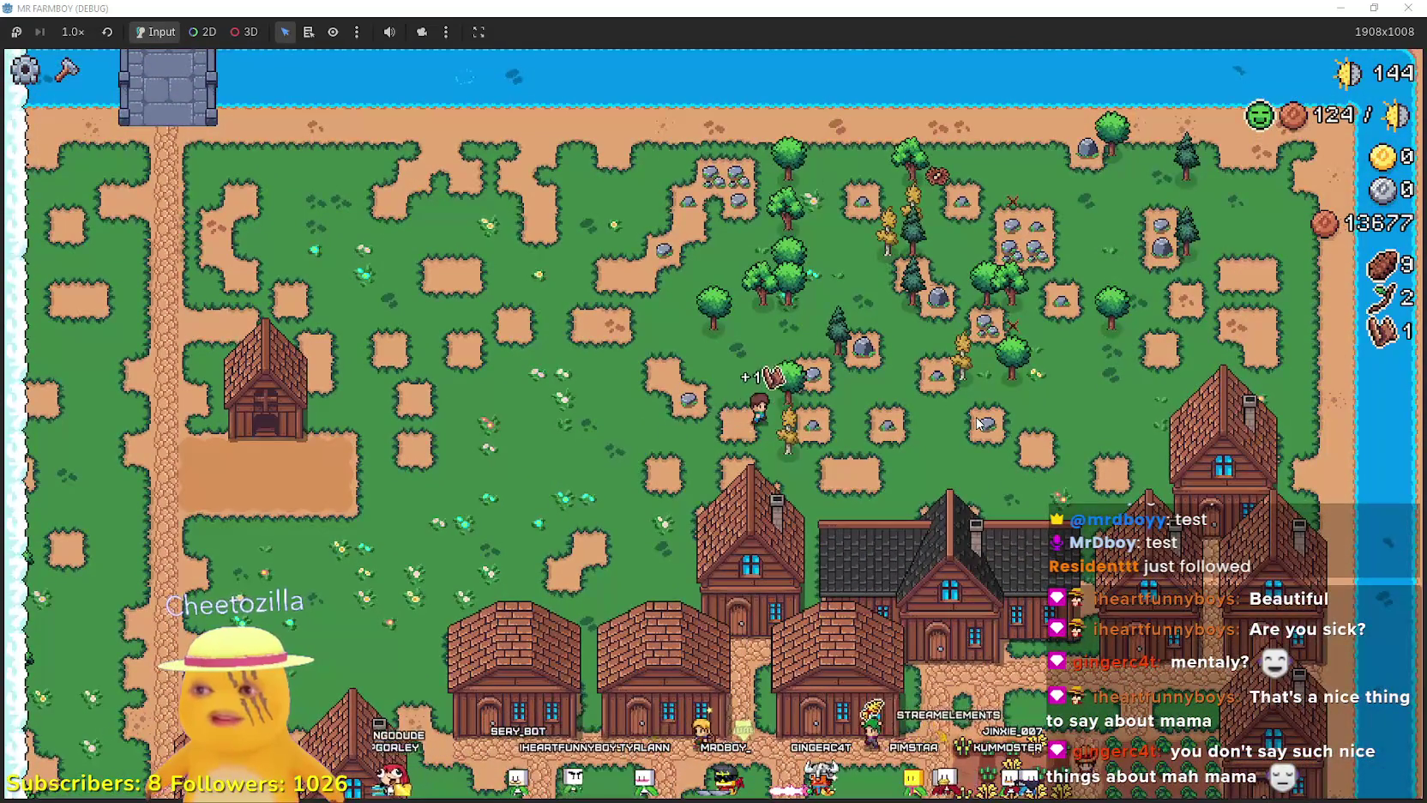
scroll(965, 408, "up", 2)
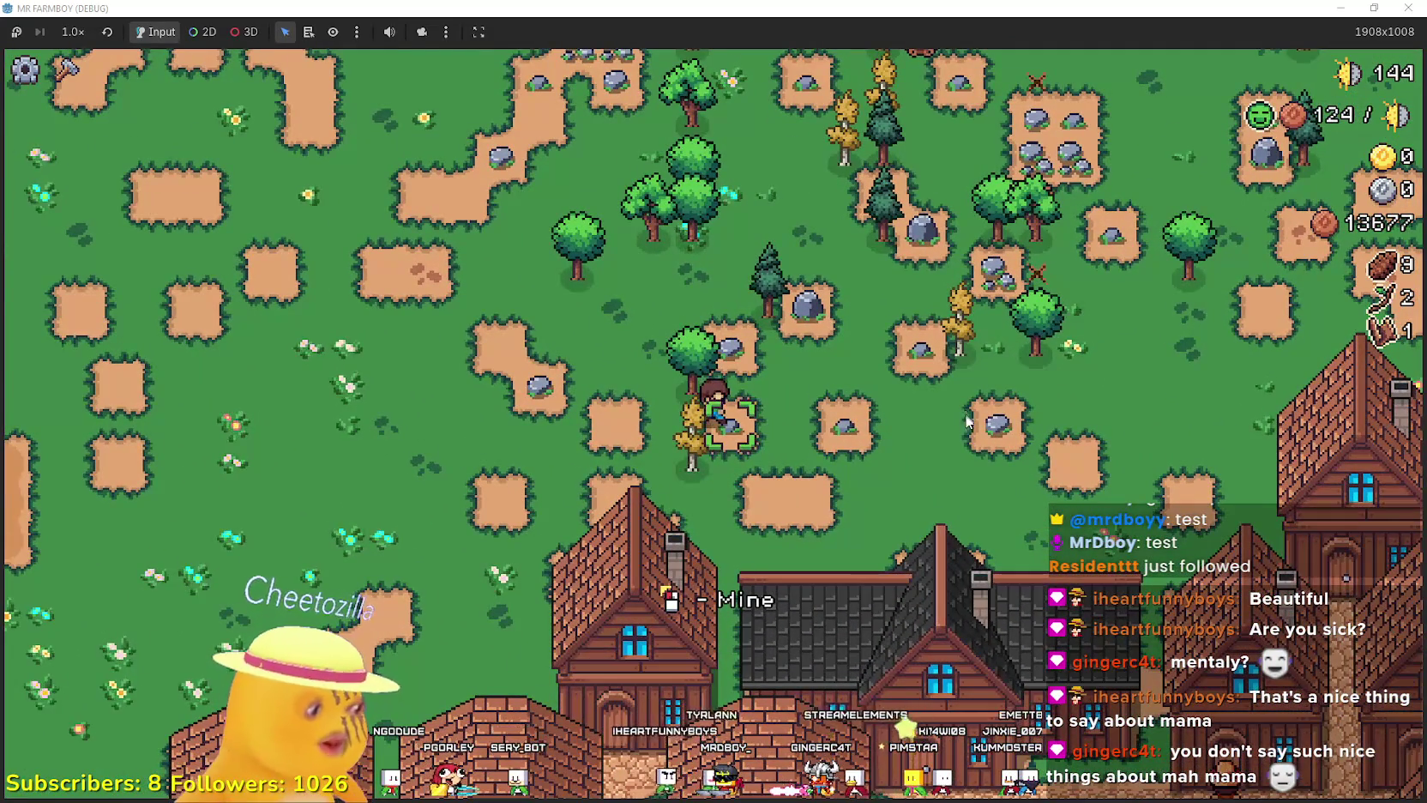
scroll(969, 420, "down", 2)
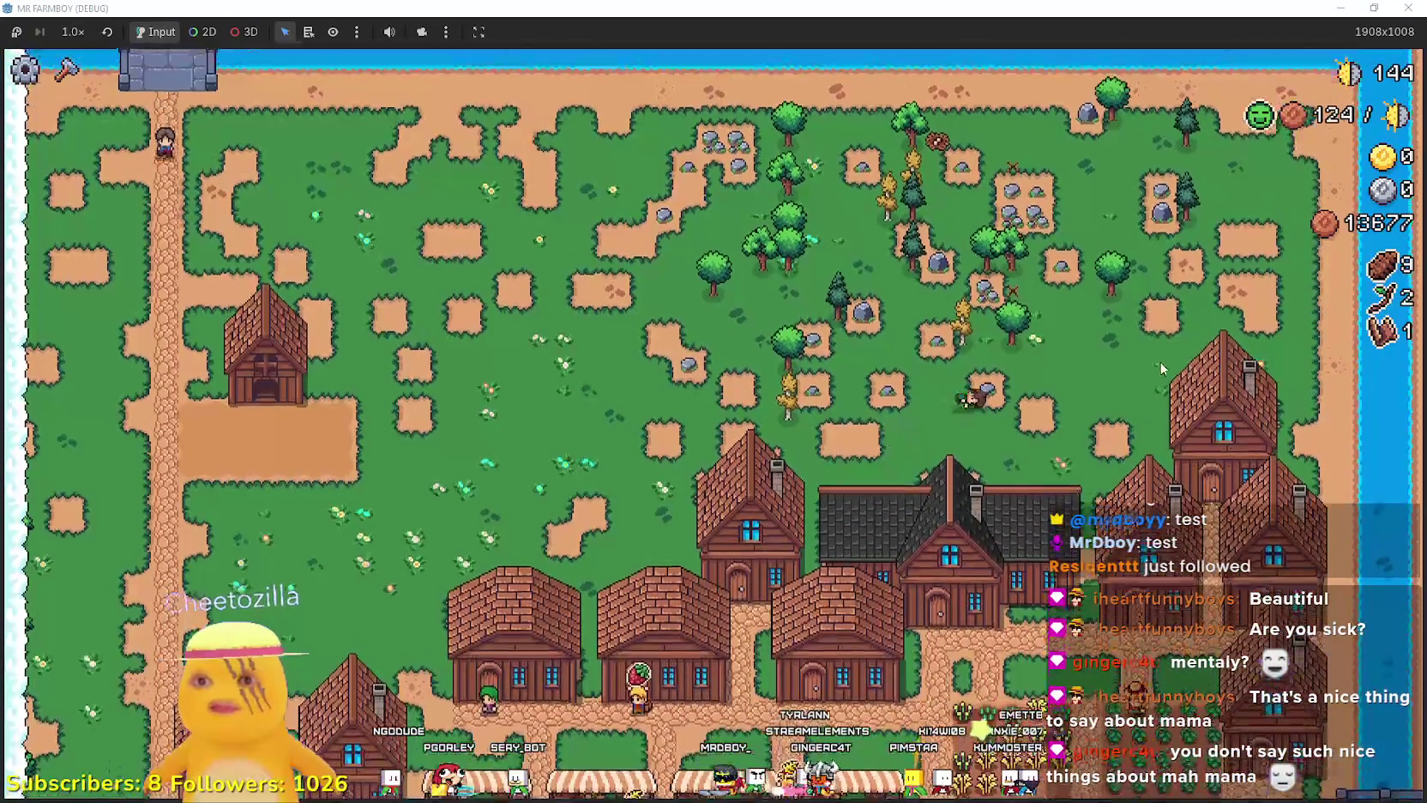
scroll(1161, 369, "up", 2)
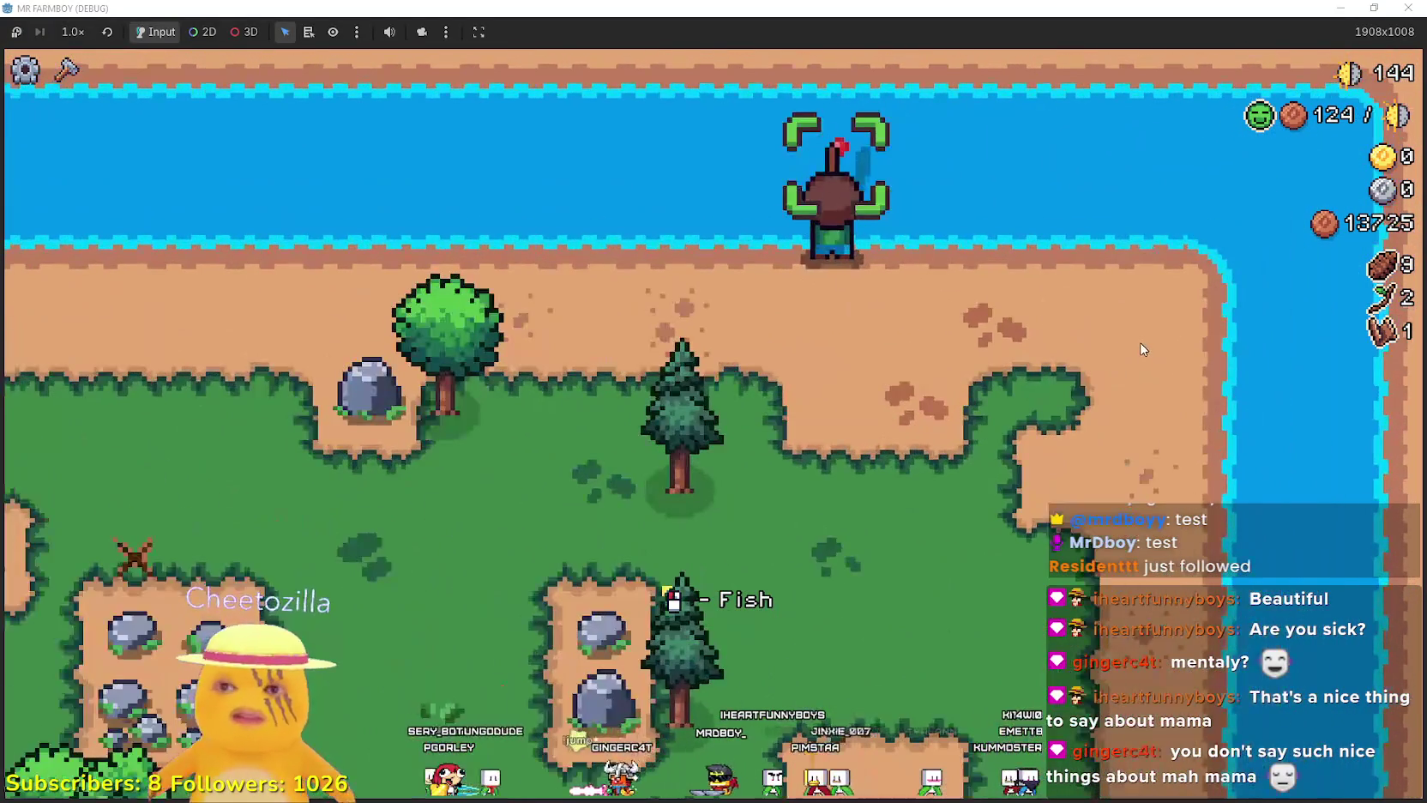
scroll(1142, 349, "down", 2)
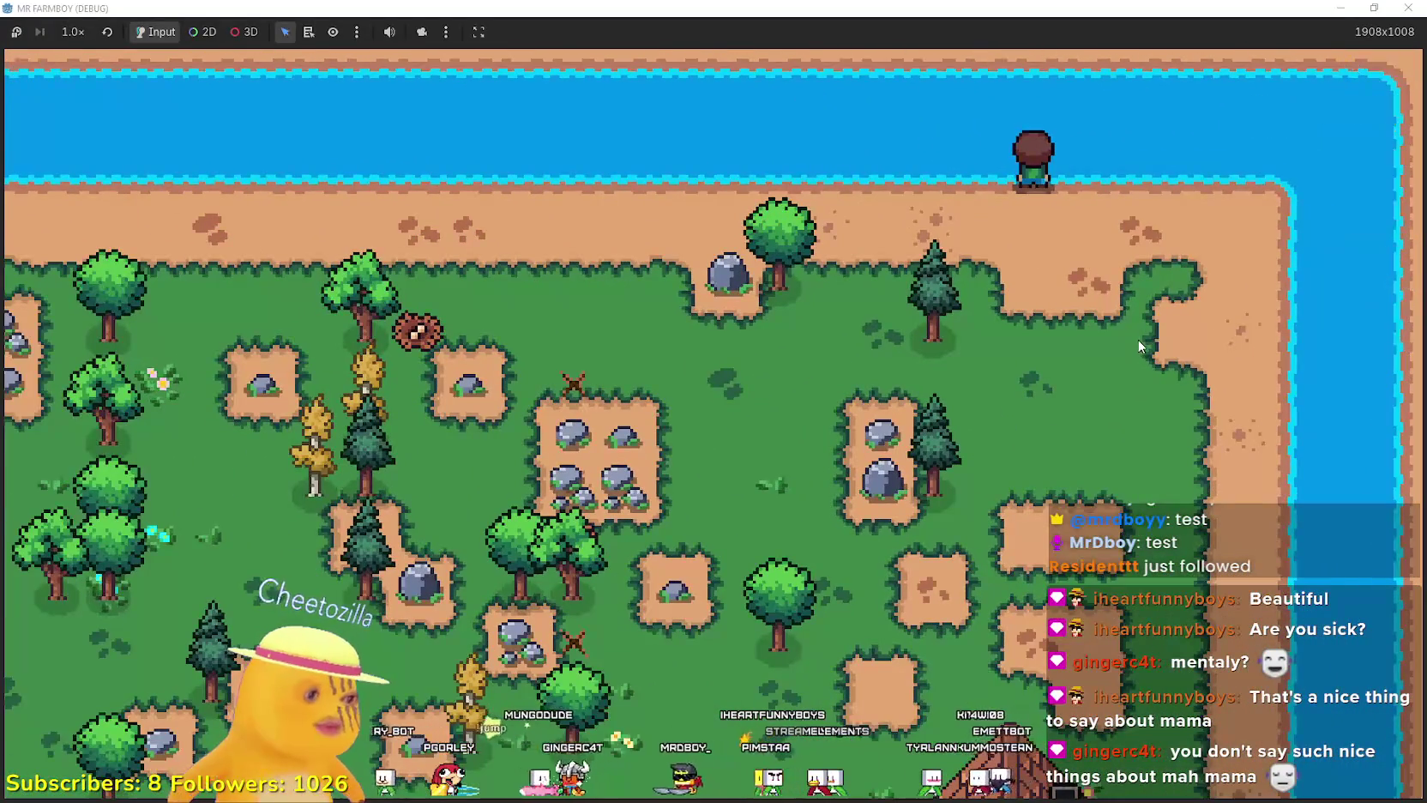
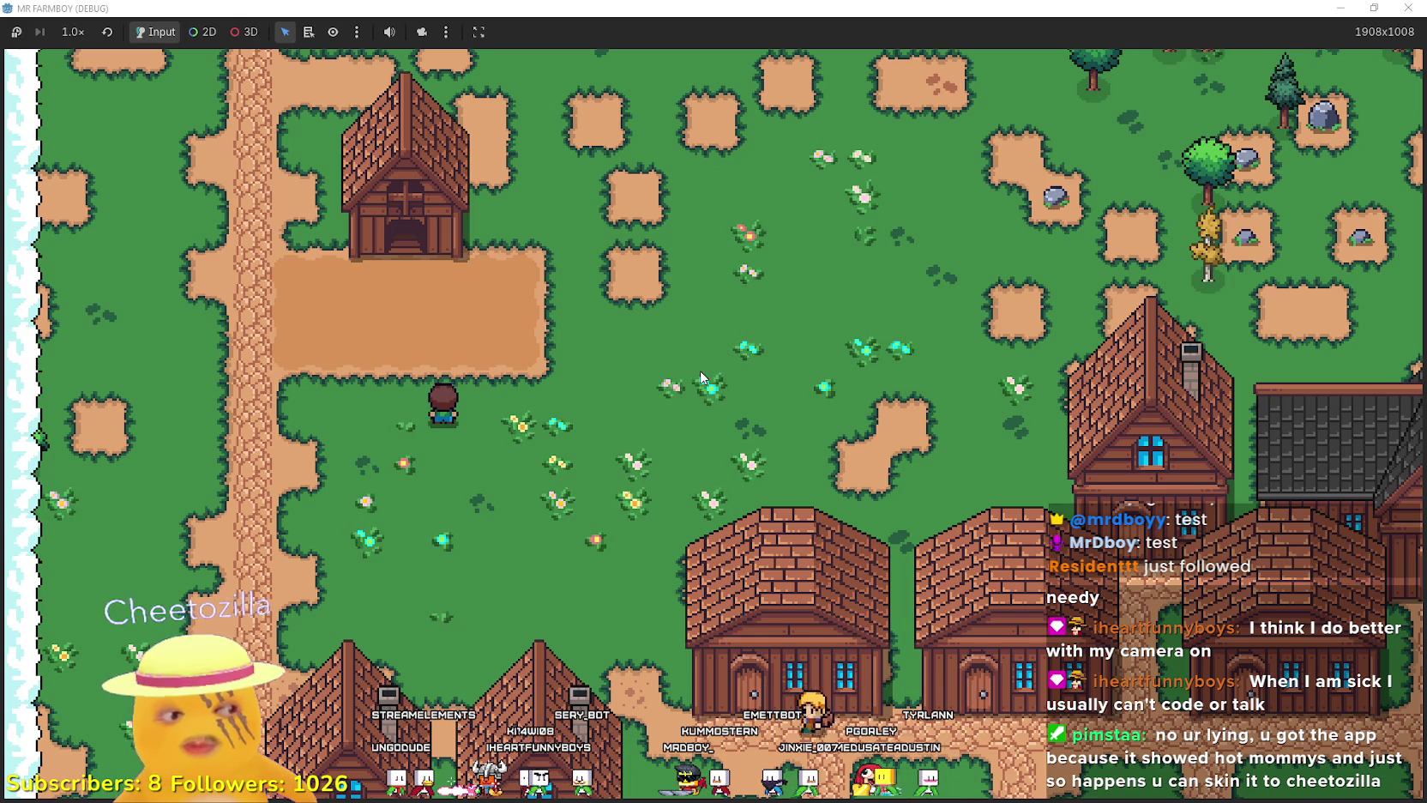
Walk the farmer right and down to the warehouse so its panel opens.
left_click(619, 383)
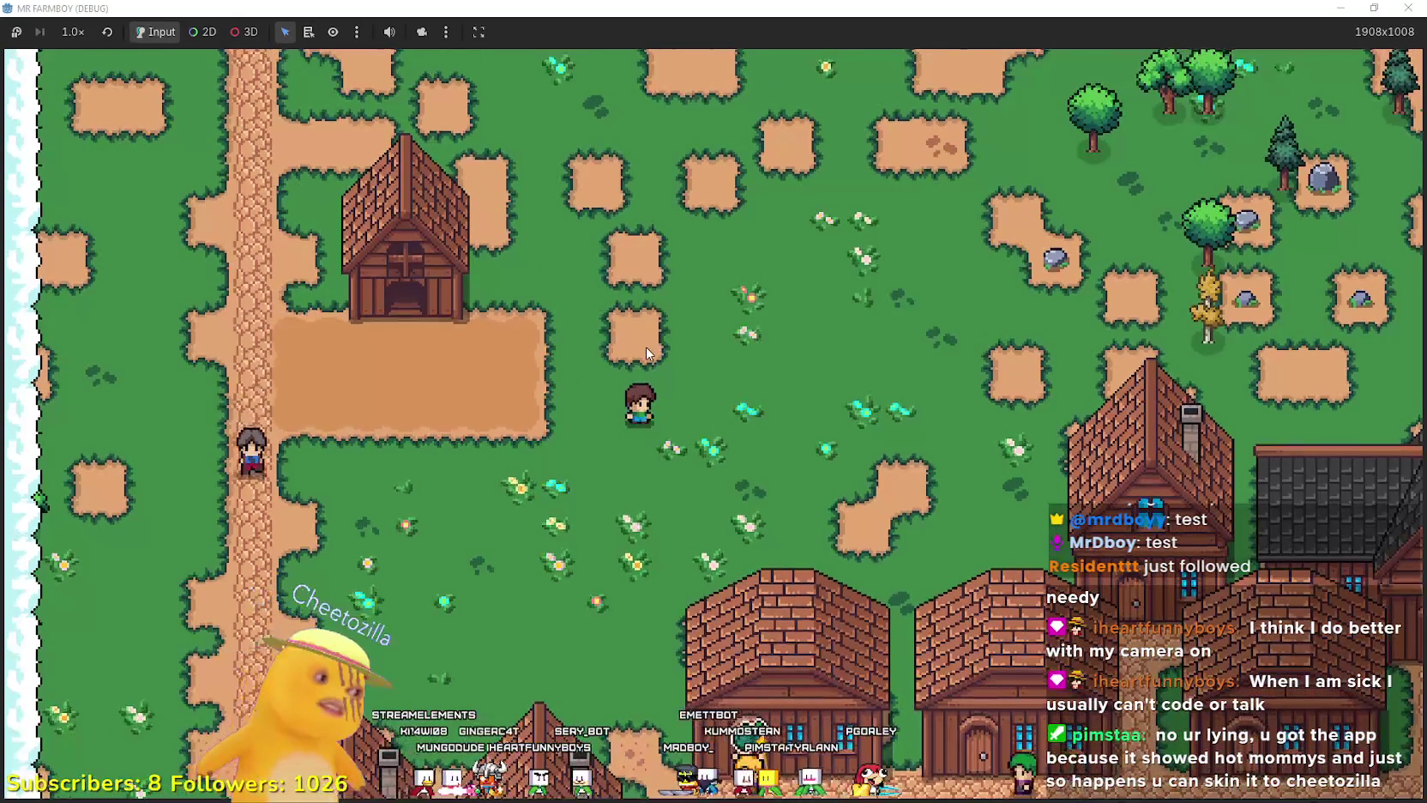
left_click(781, 493)
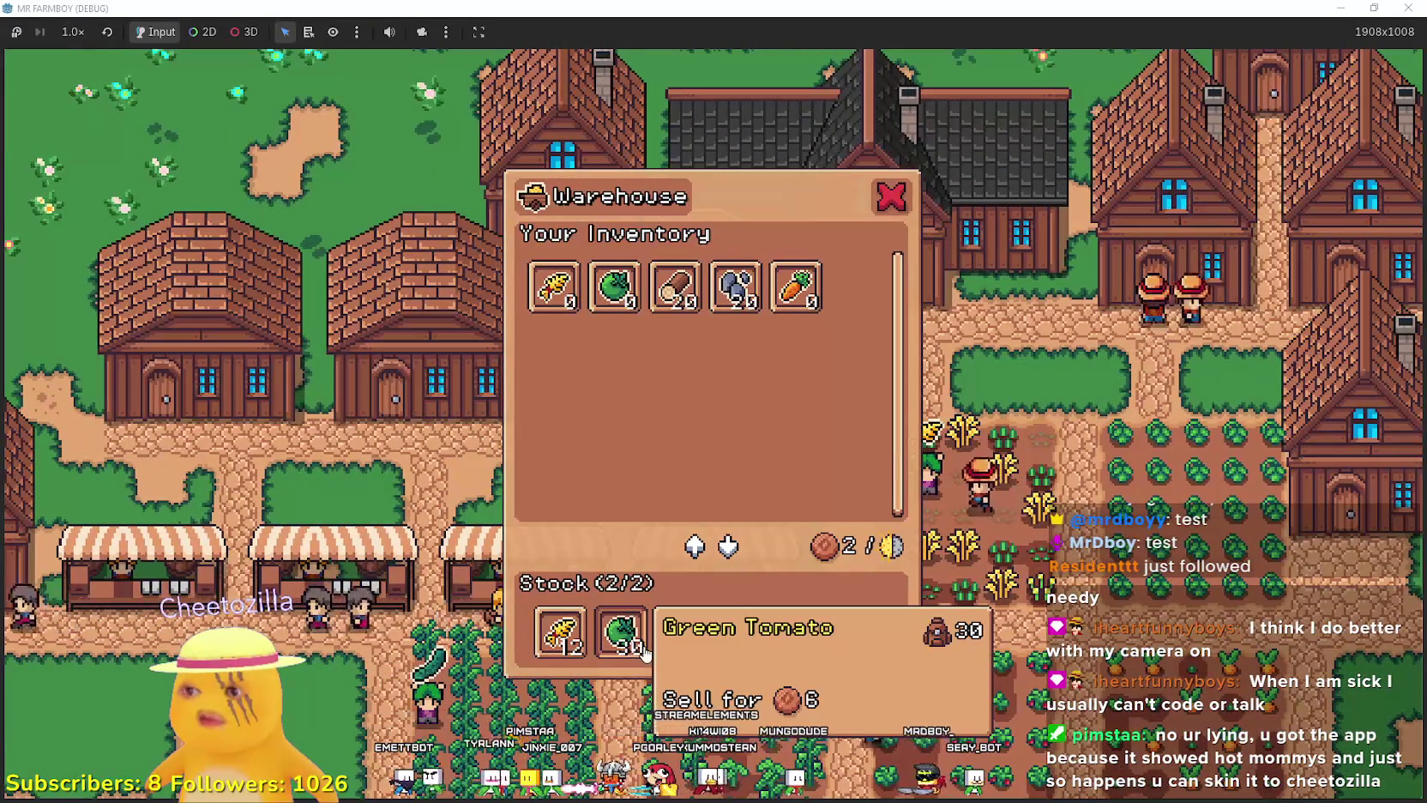
Move the stocked wheat and green tomatoes out of the warehouse into the inventory.
left_click(637, 649)
left_click(559, 632)
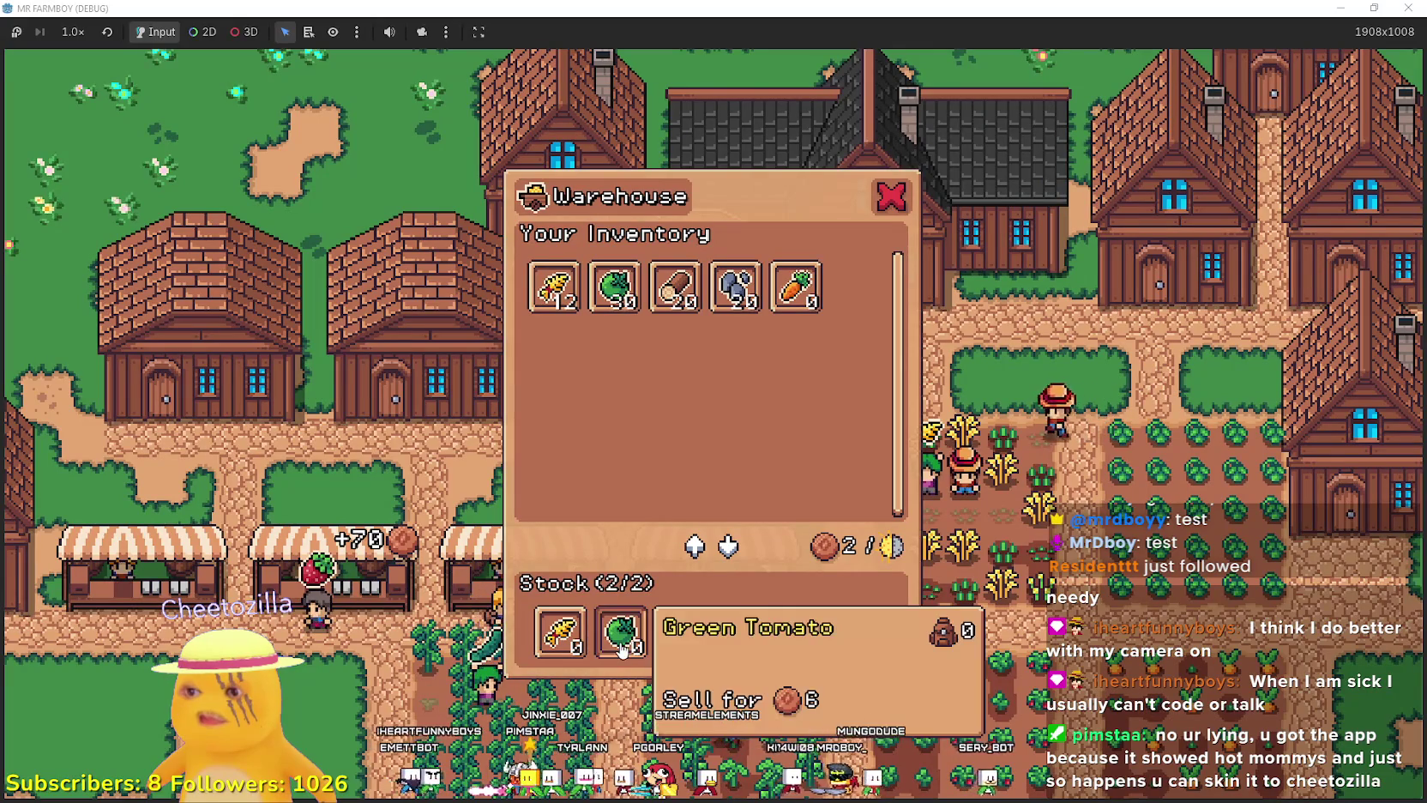
left_click(977, 566)
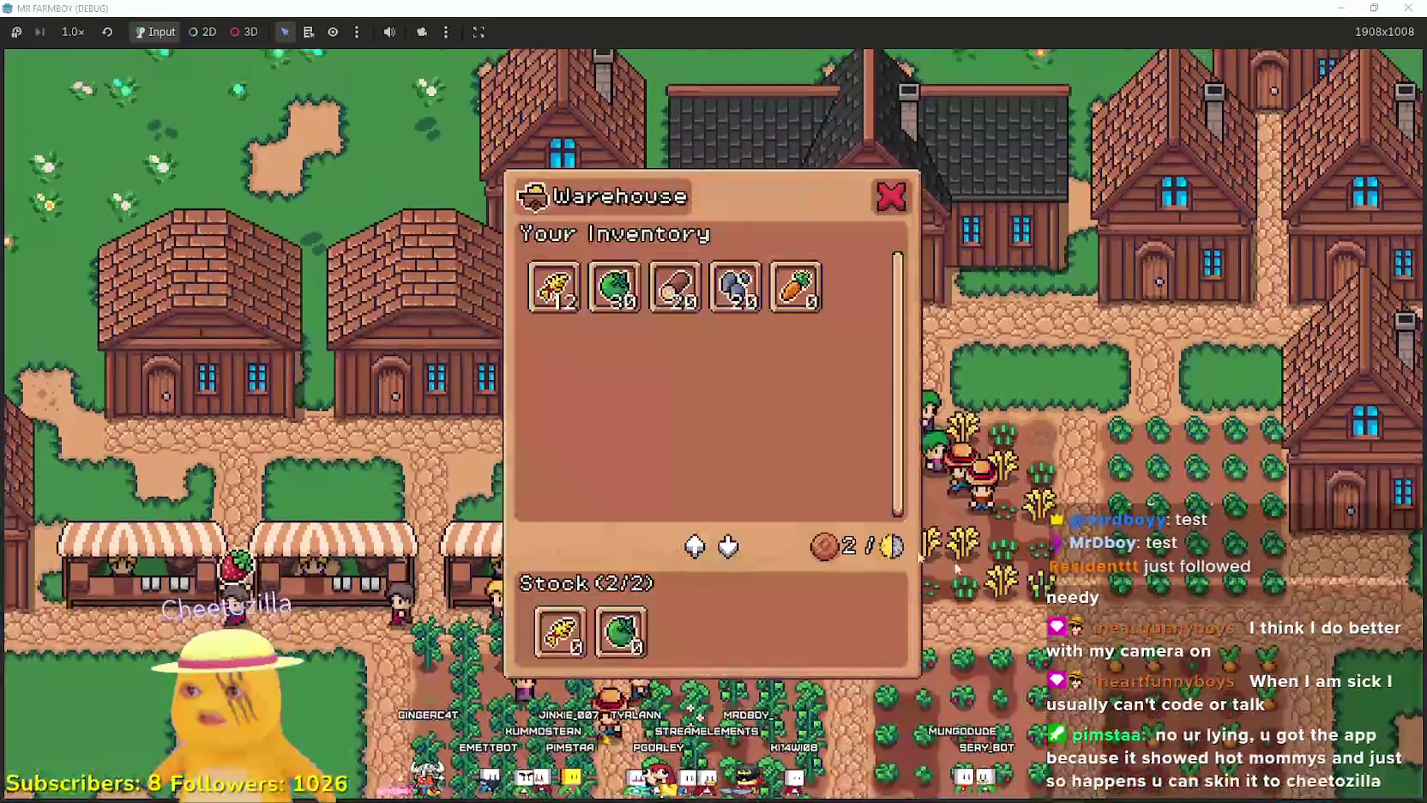
left_click(629, 639)
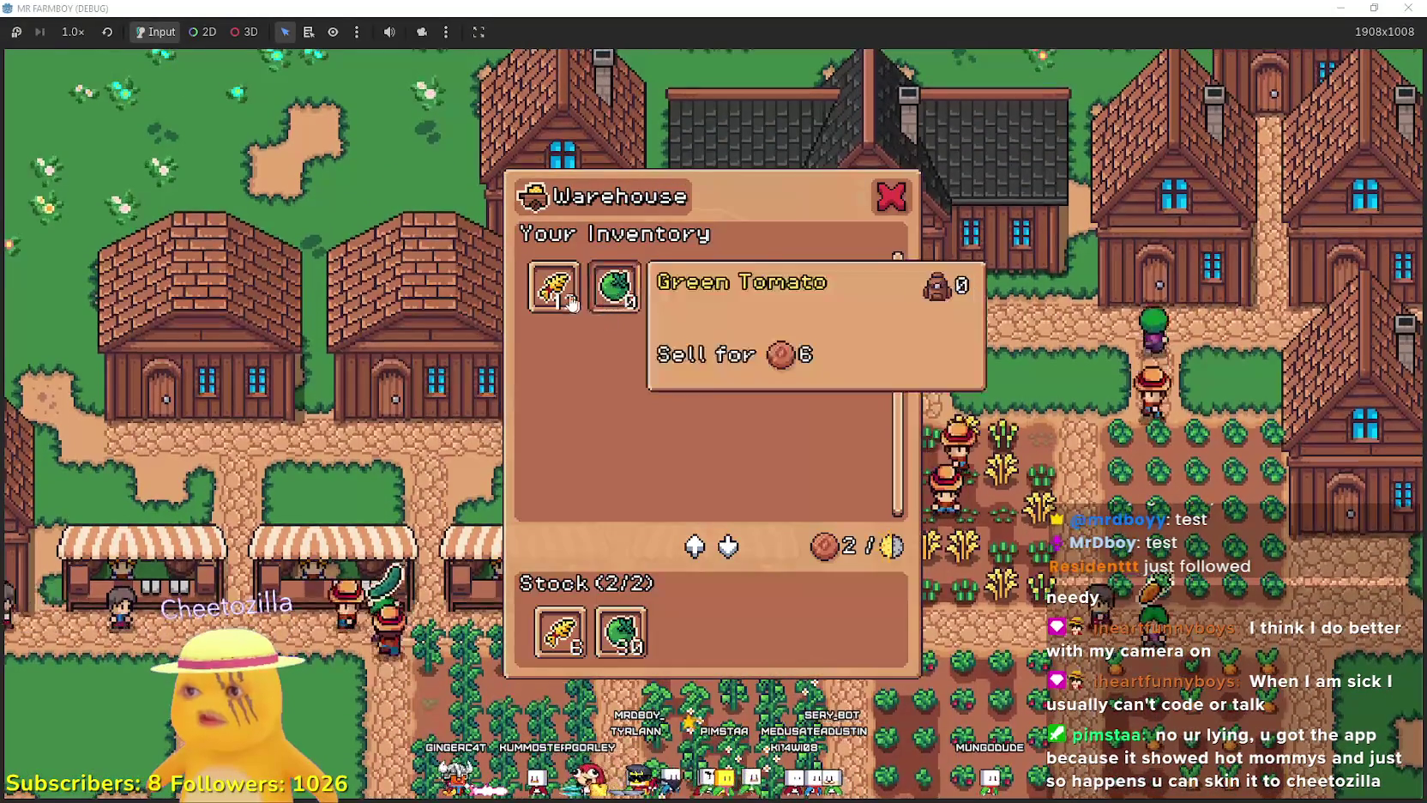
left_click(560, 633)
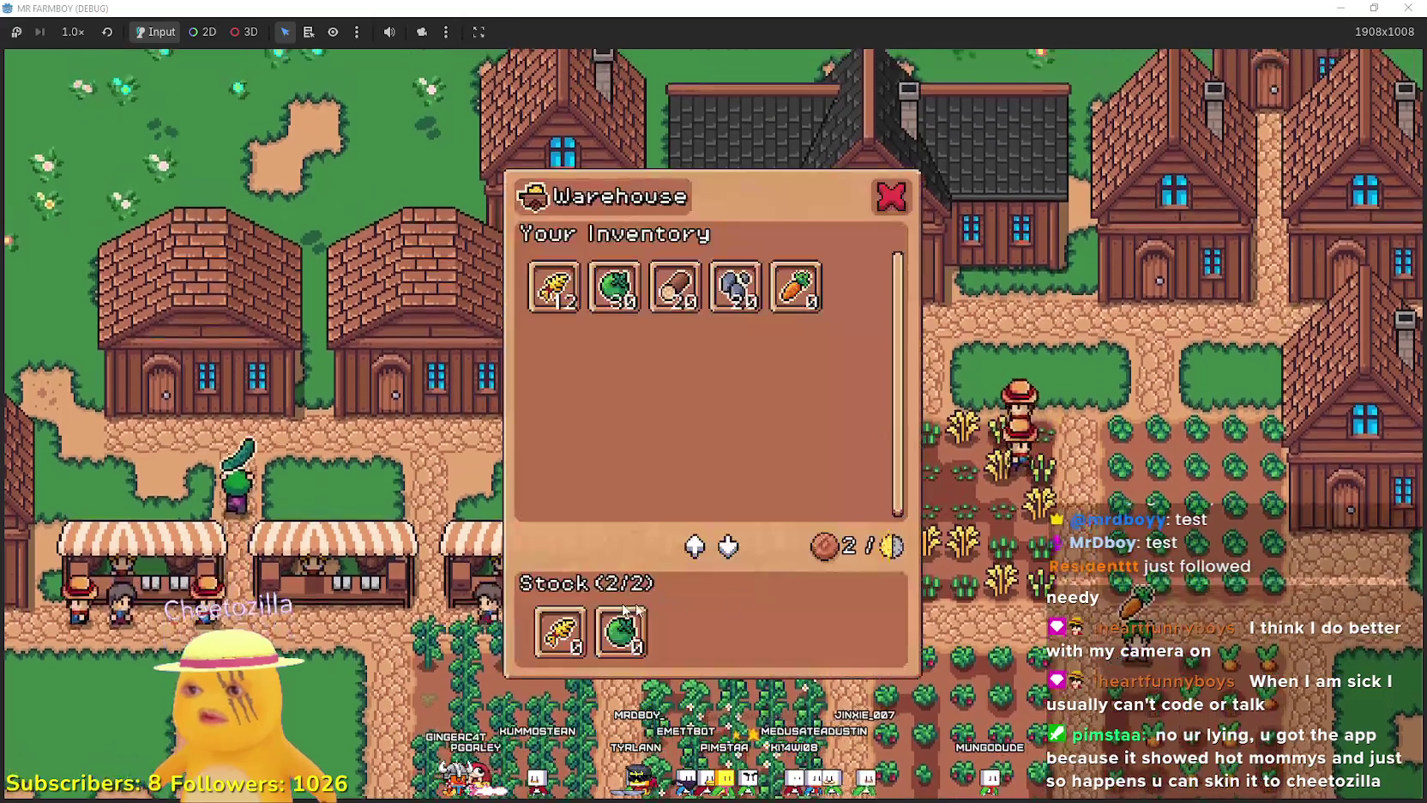
mouse_move(635, 652)
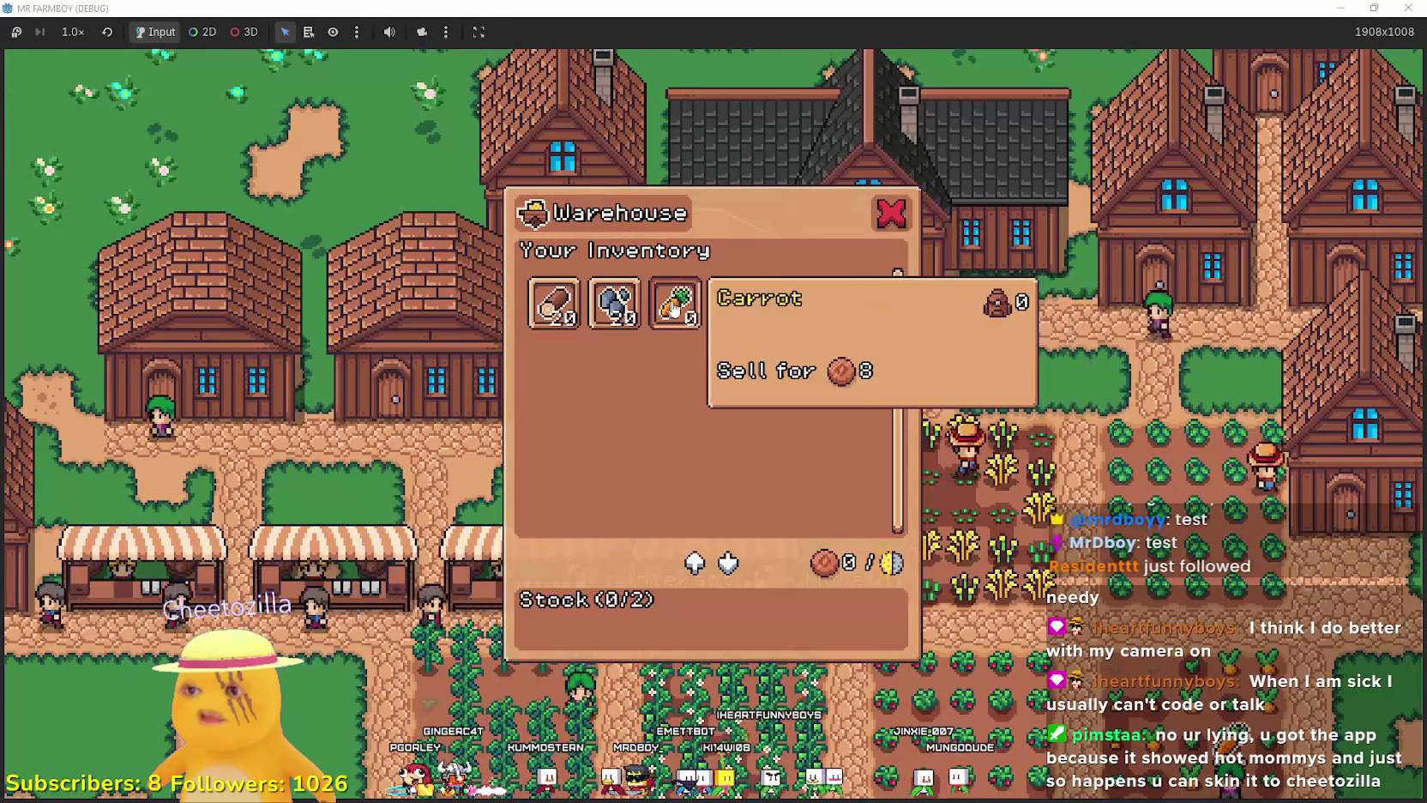
mouse_move(815, 307)
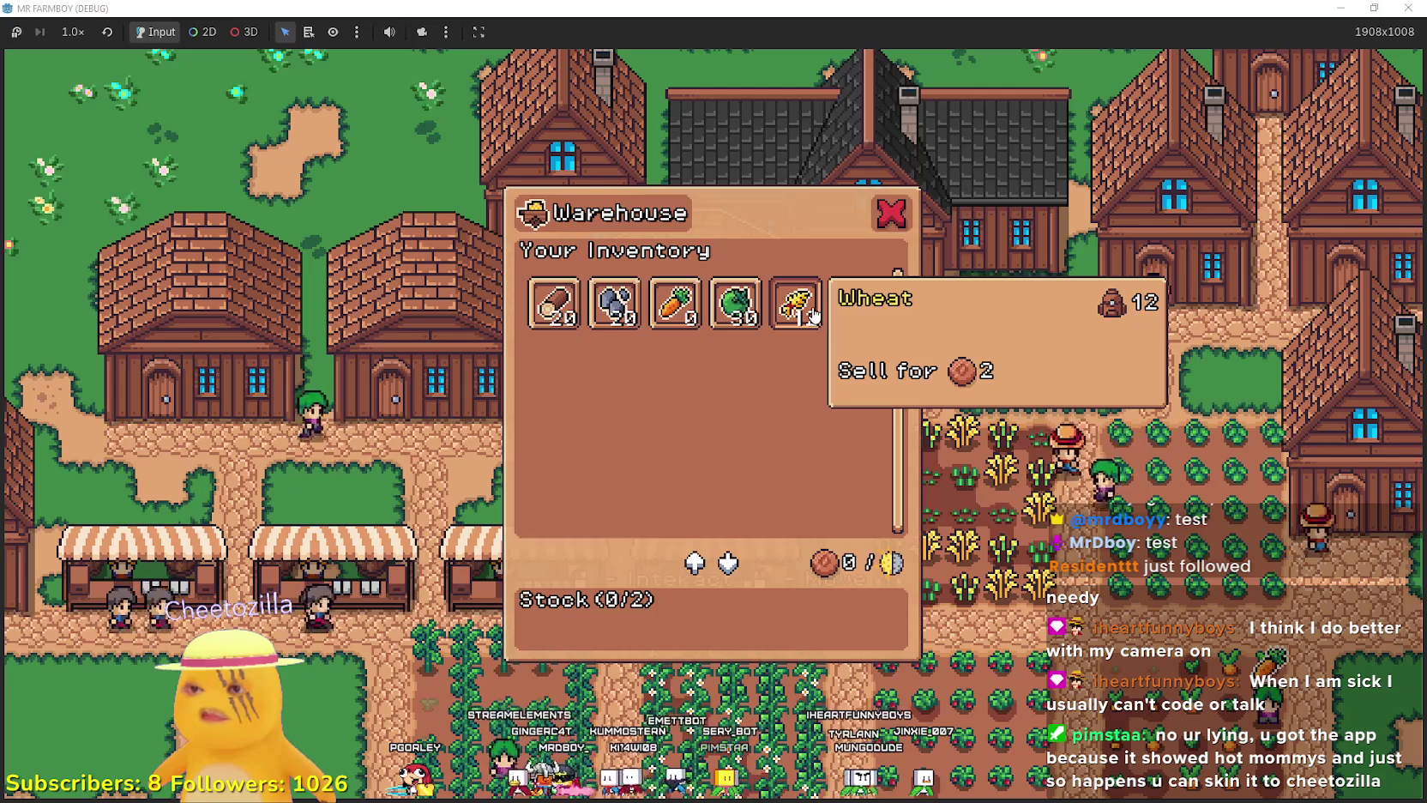
Restock 12 wheat and 30 green tomatoes in the warehouse after trying a carrot, then close the panel.
left_click(819, 307)
left_click(737, 290)
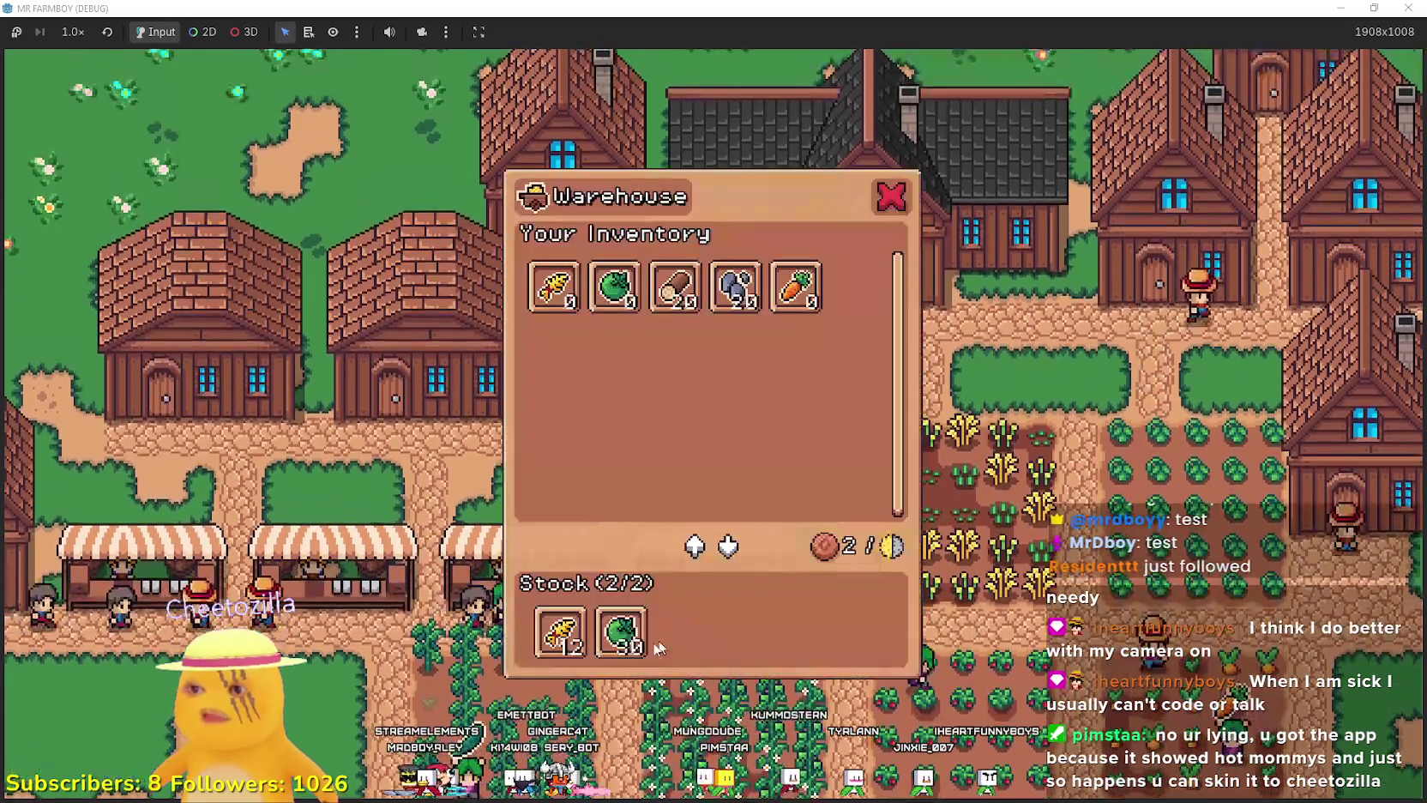
left_click(621, 635)
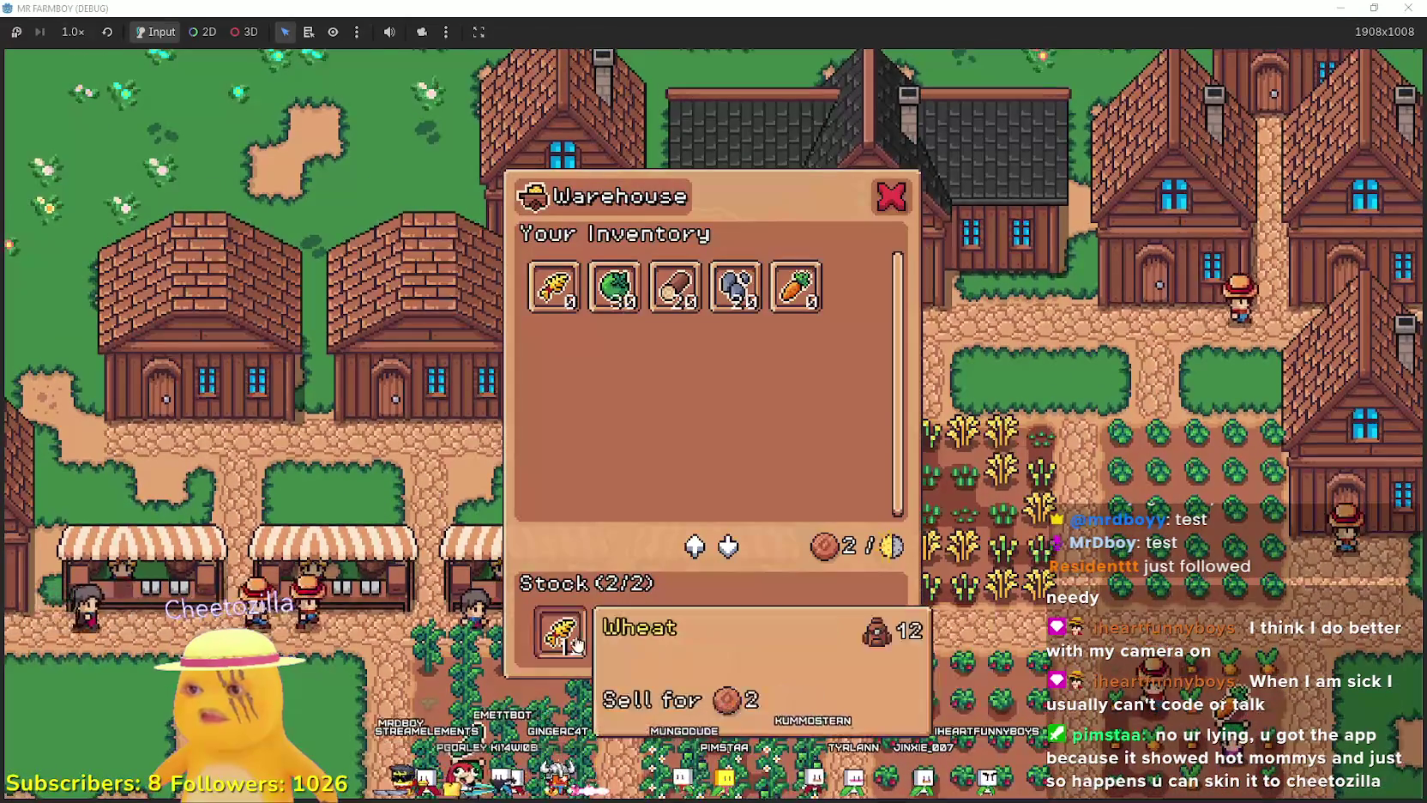
left_click(560, 635)
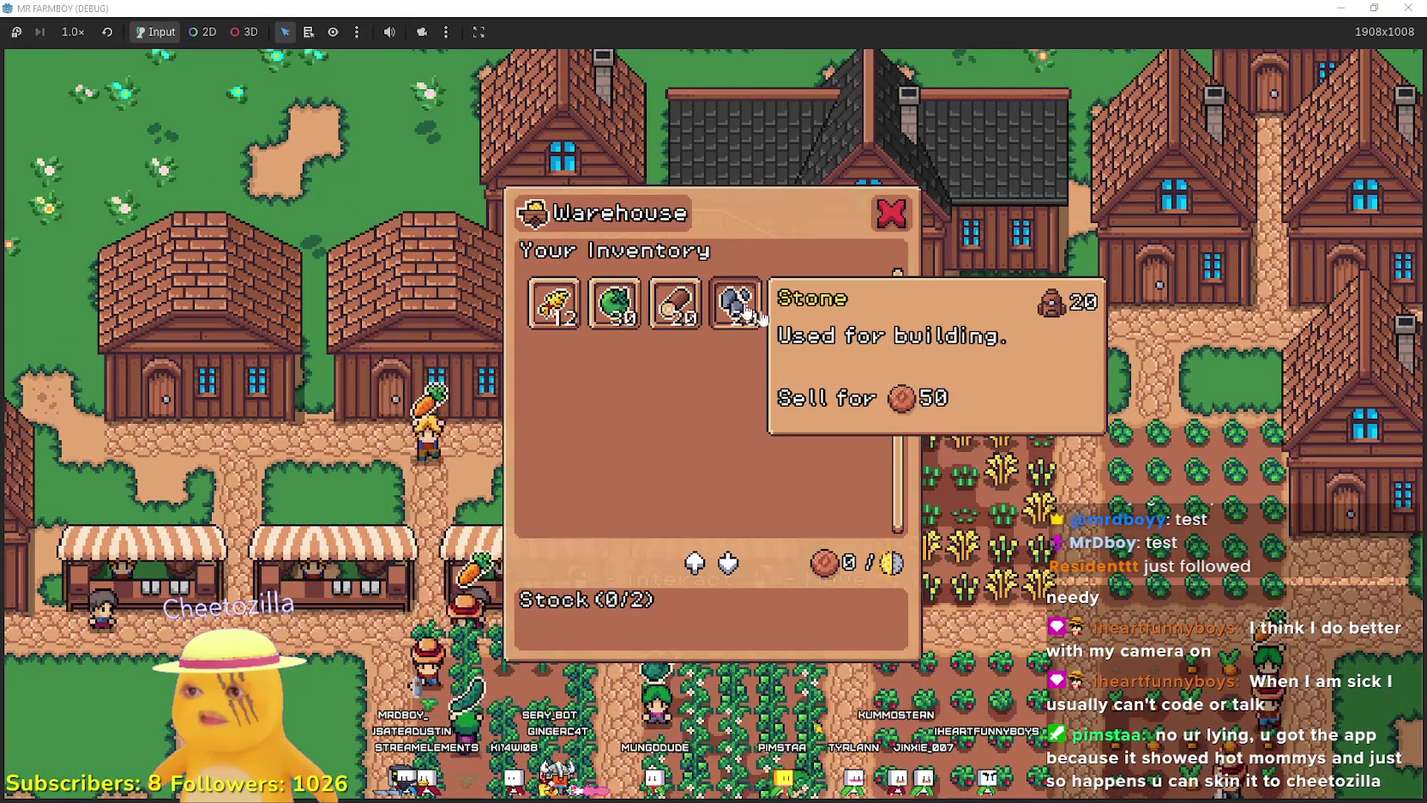
left_click(796, 304)
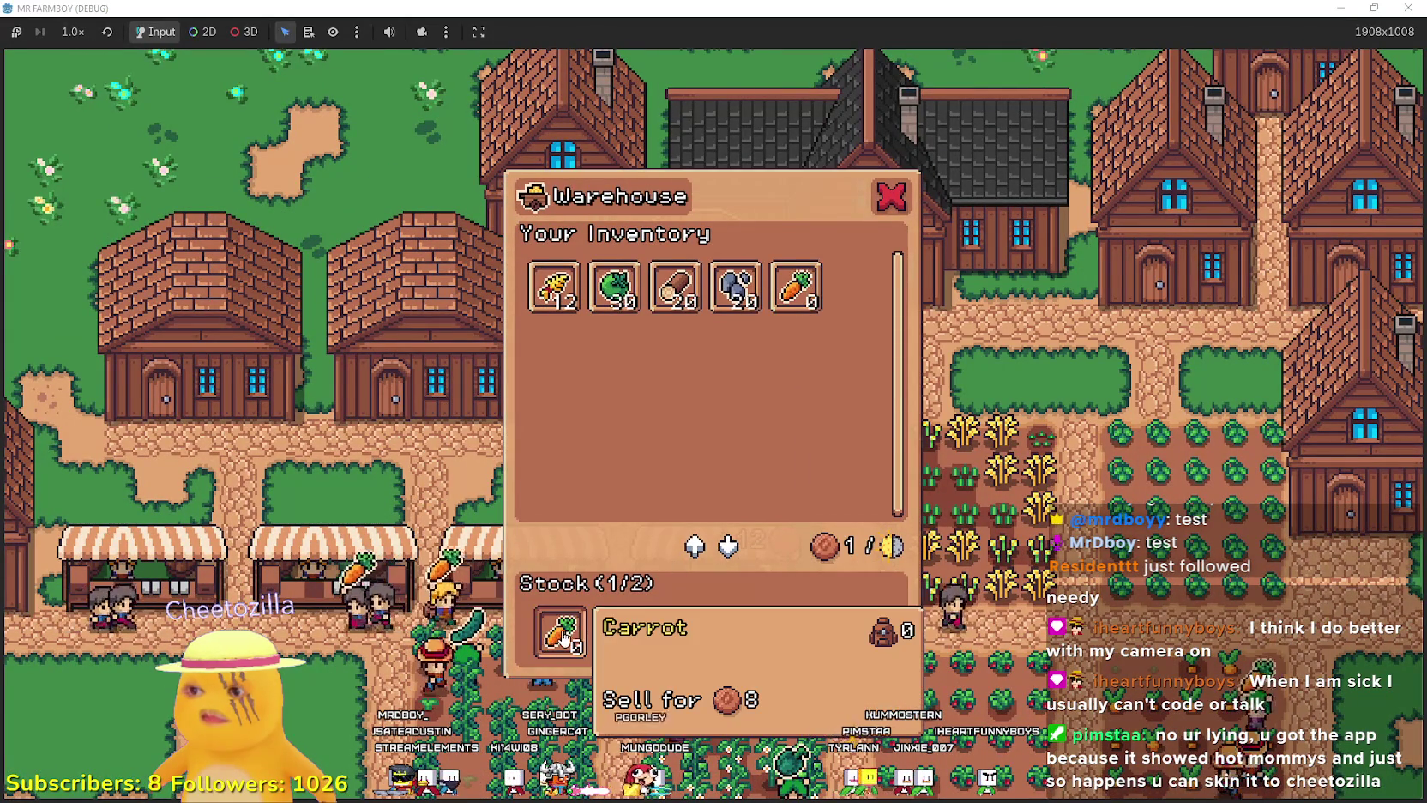
left_click(549, 639)
left_click(553, 287)
left_click(614, 288)
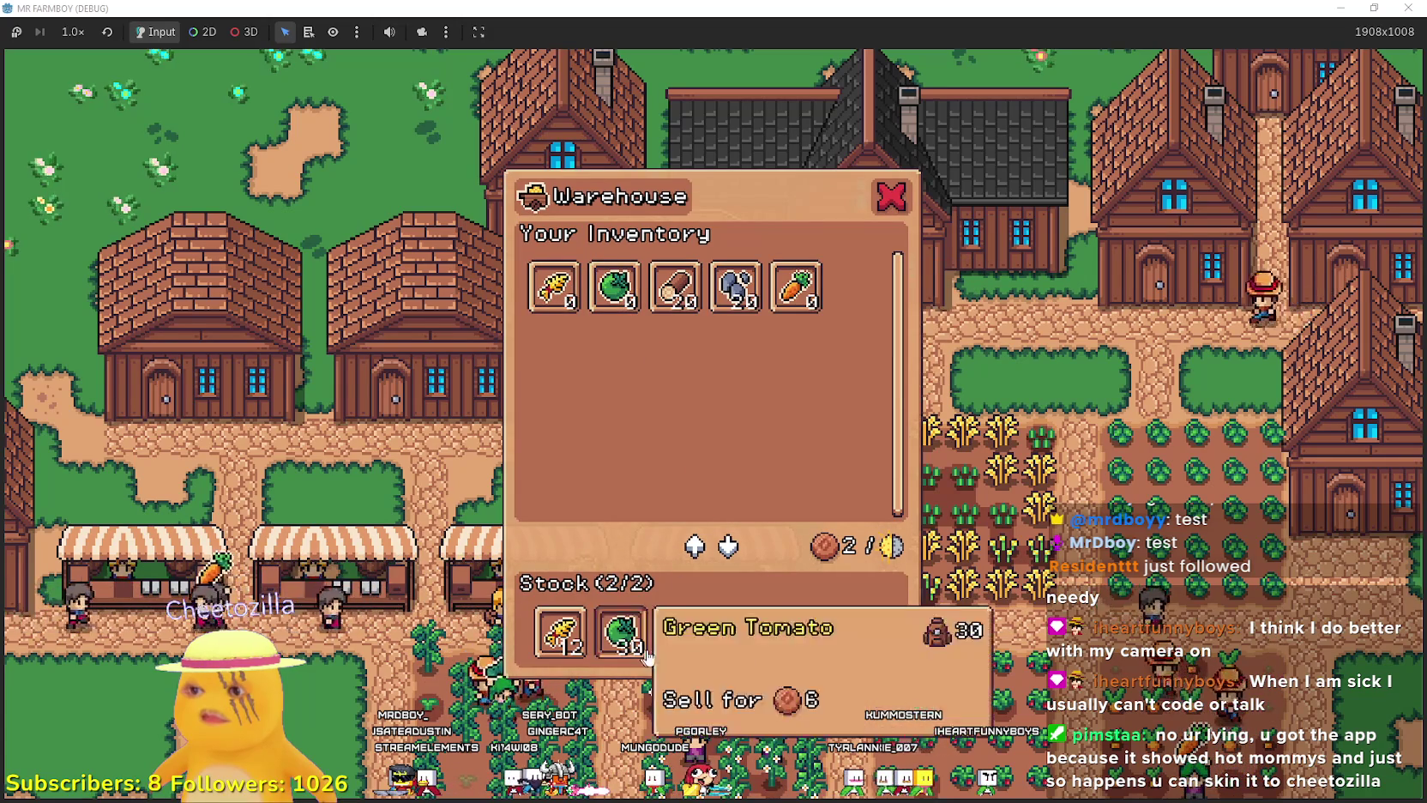
key("Escape")
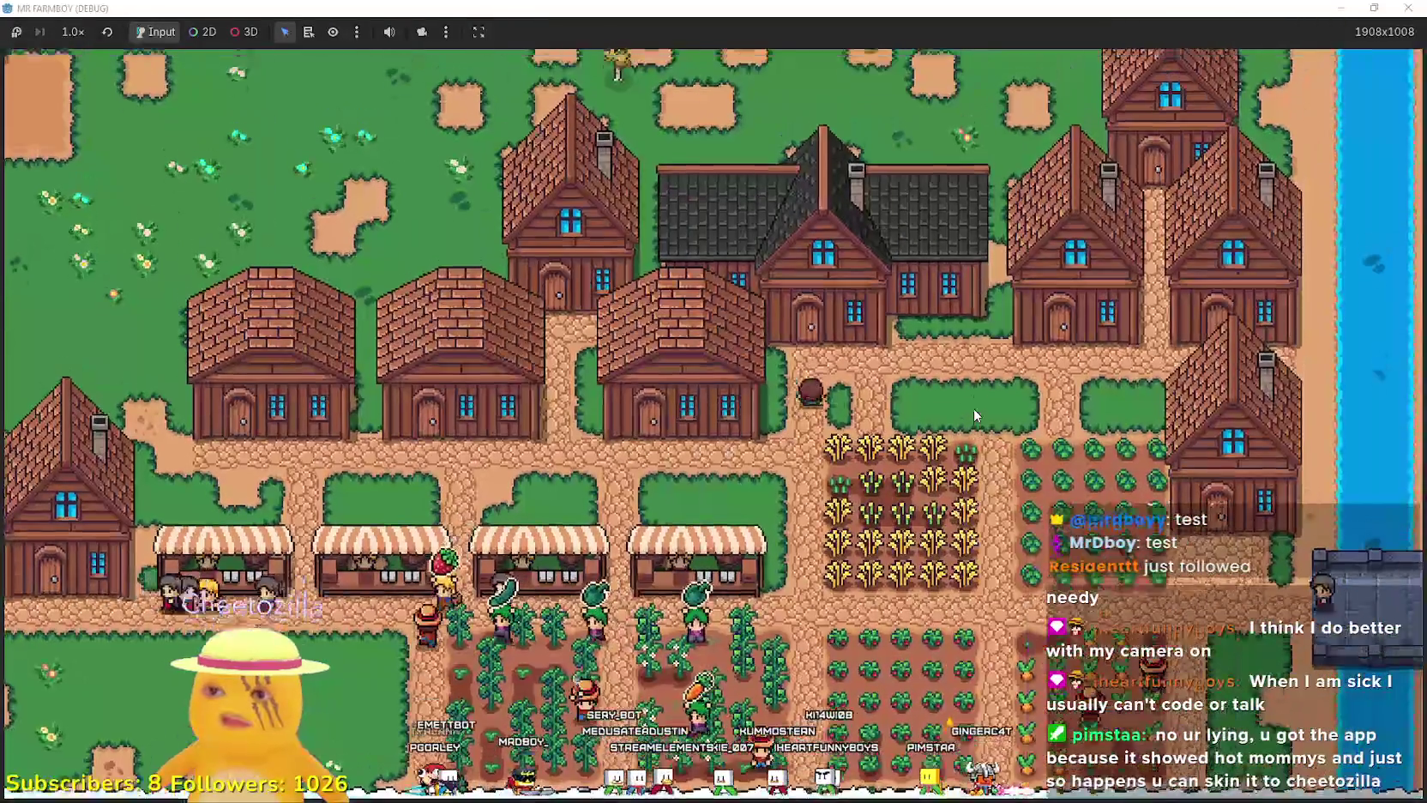
Pause and quit the running game, returning to the editor.
key("Escape")
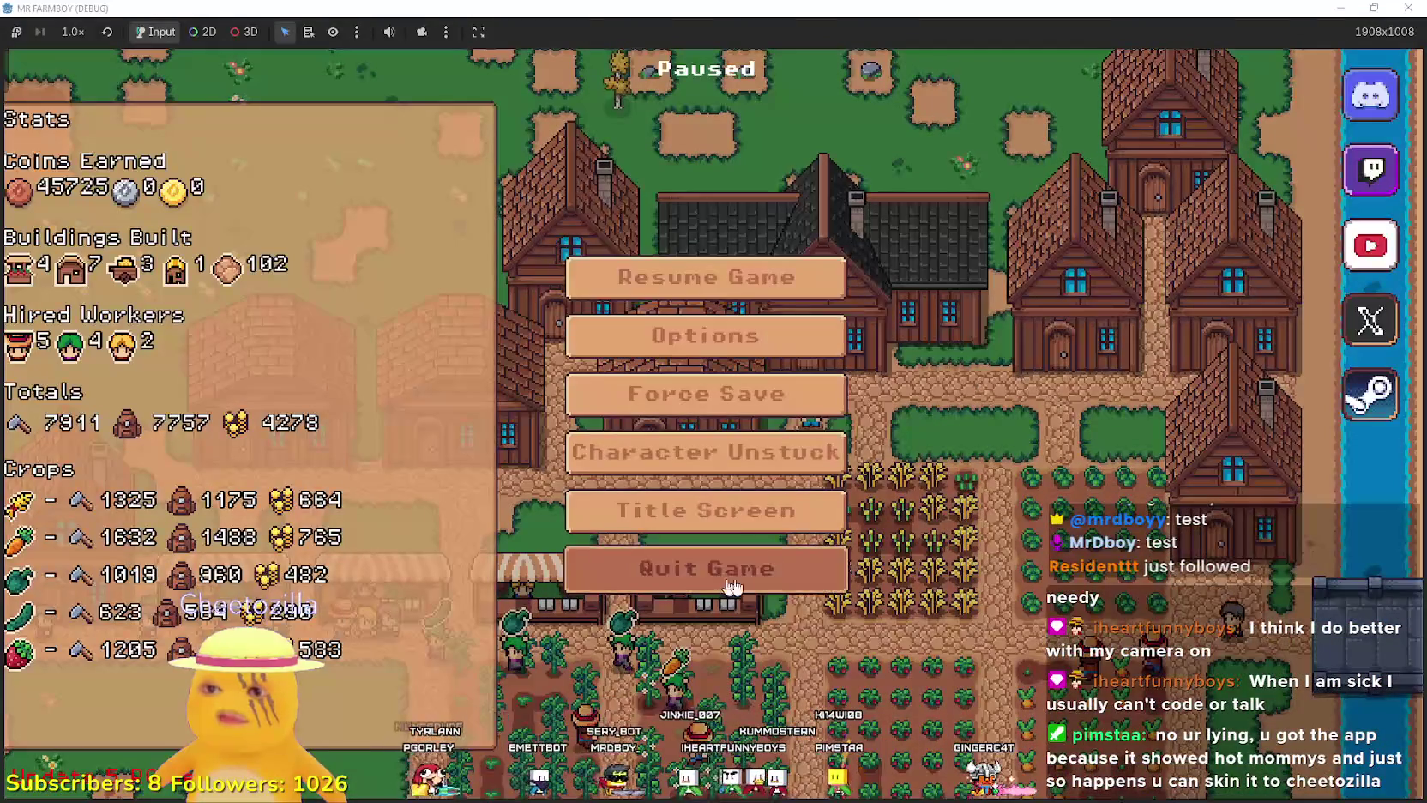
left_click(721, 584)
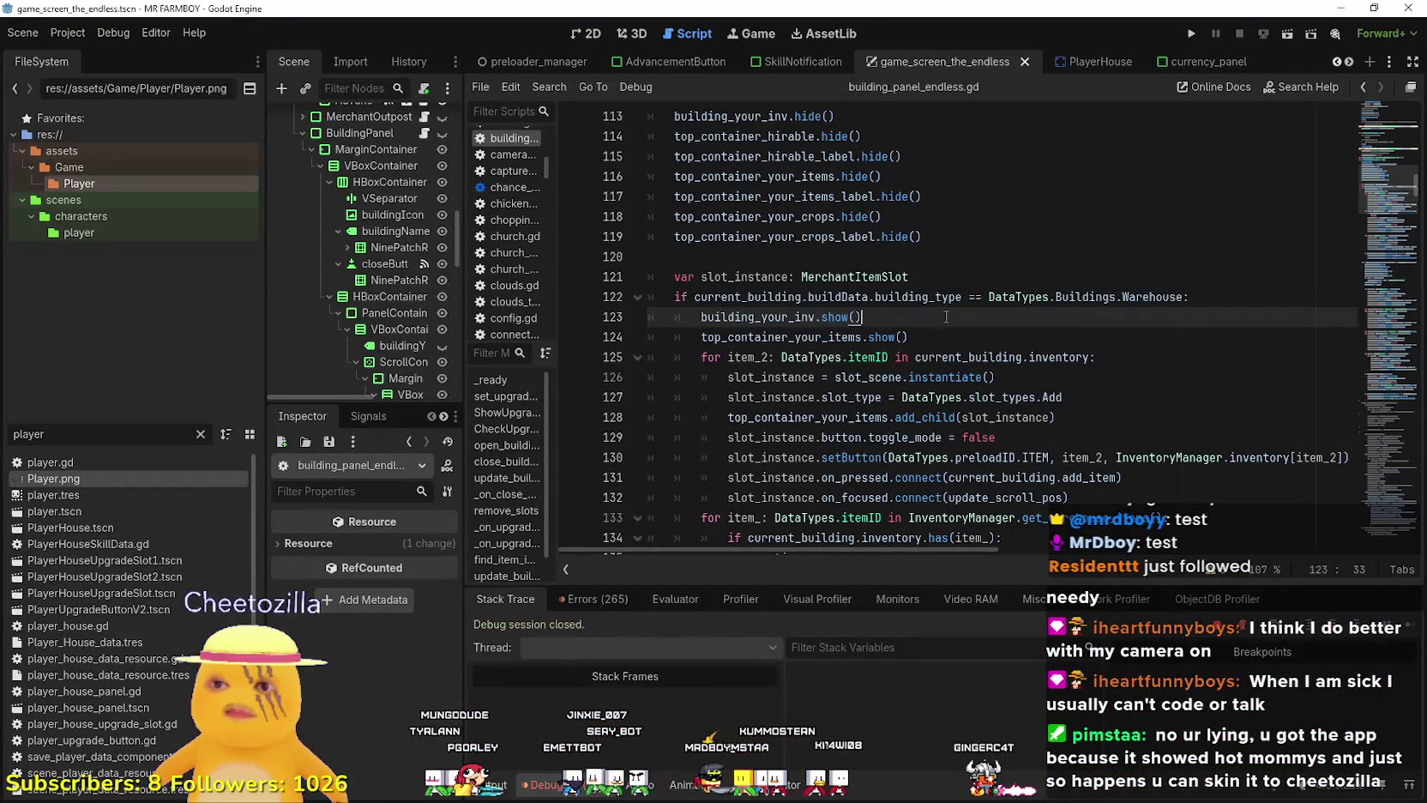
left_click(939, 334)
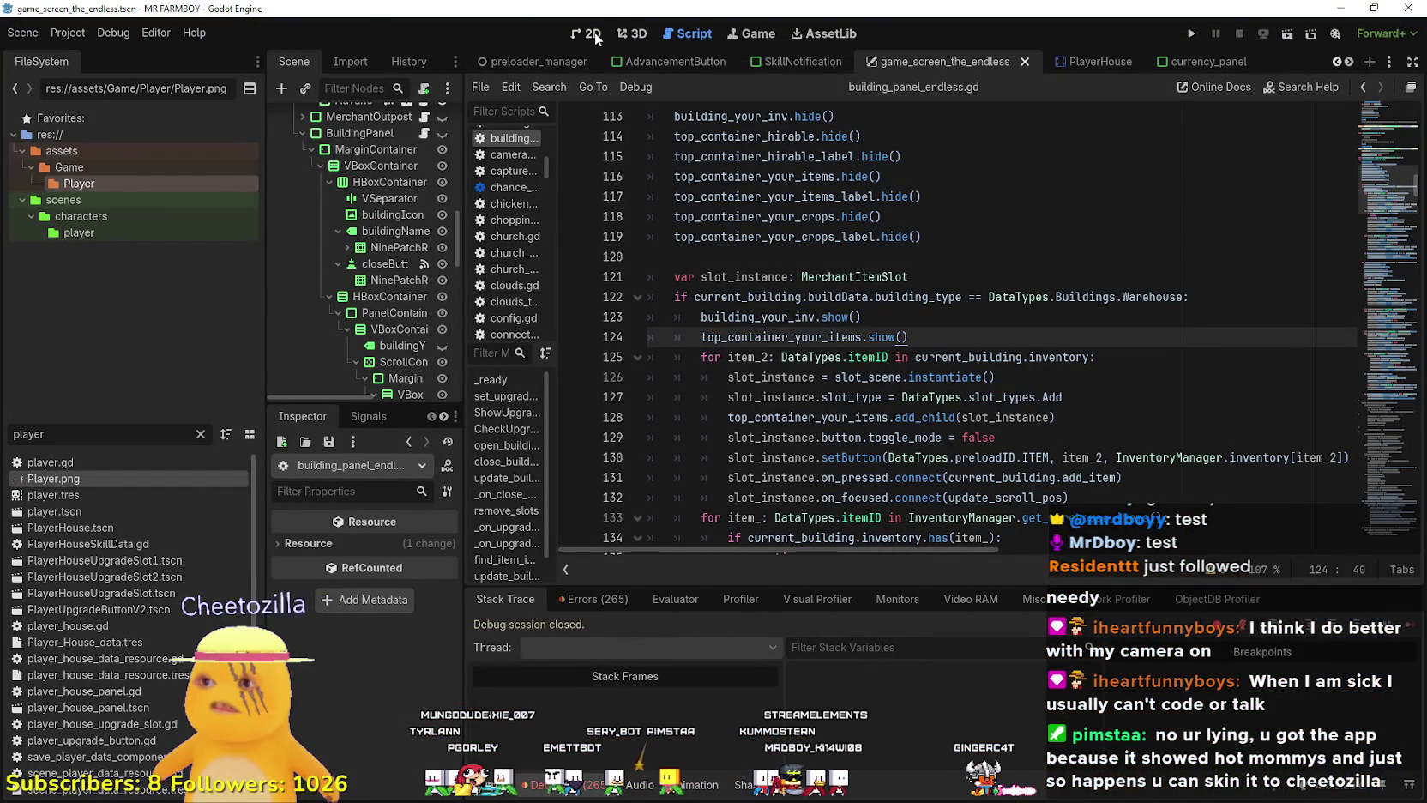
Switch to the 2D view and open the player_house_panel scene from the scene tabs.
left_click(594, 37)
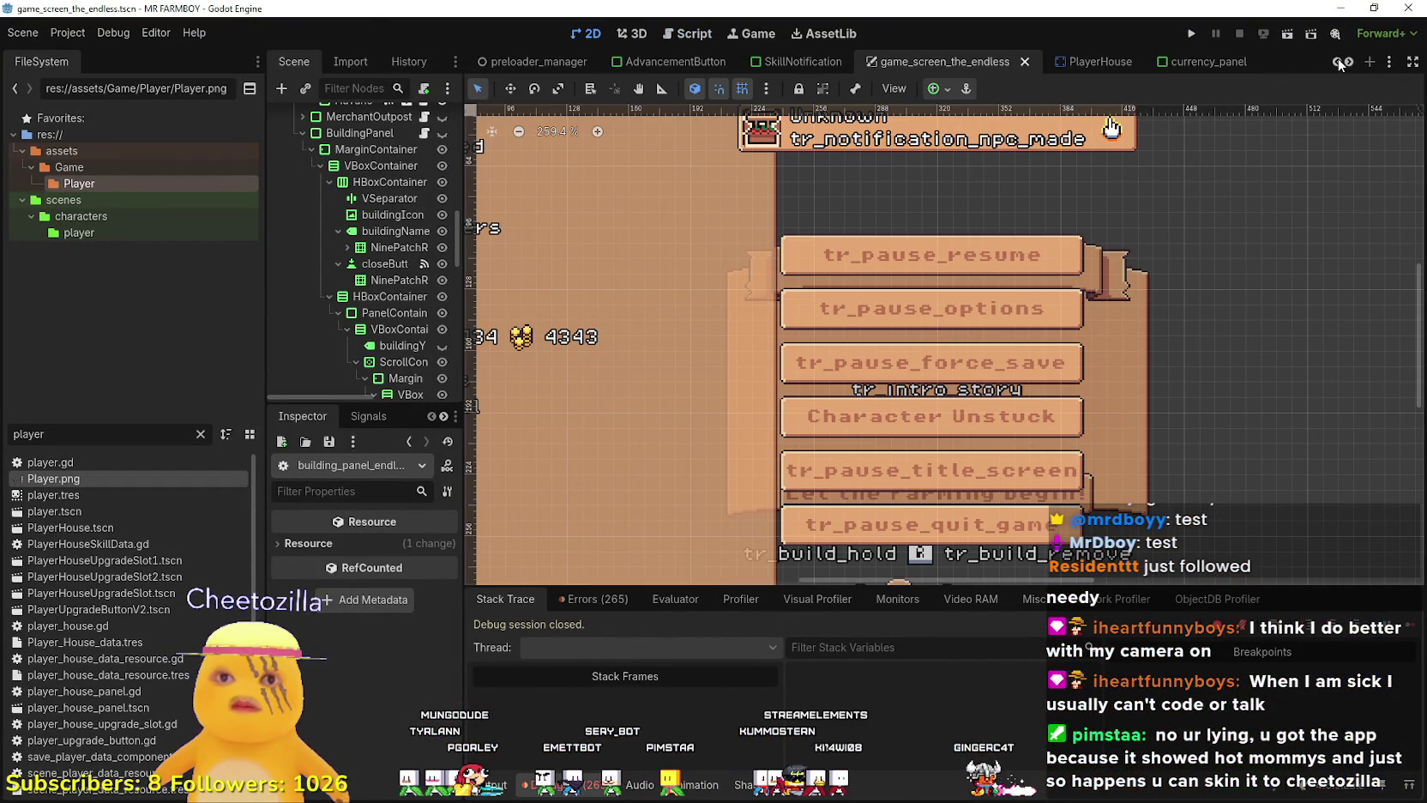
scroll(1338, 62, "up", 5)
scroll(1328, 62, "up", 1)
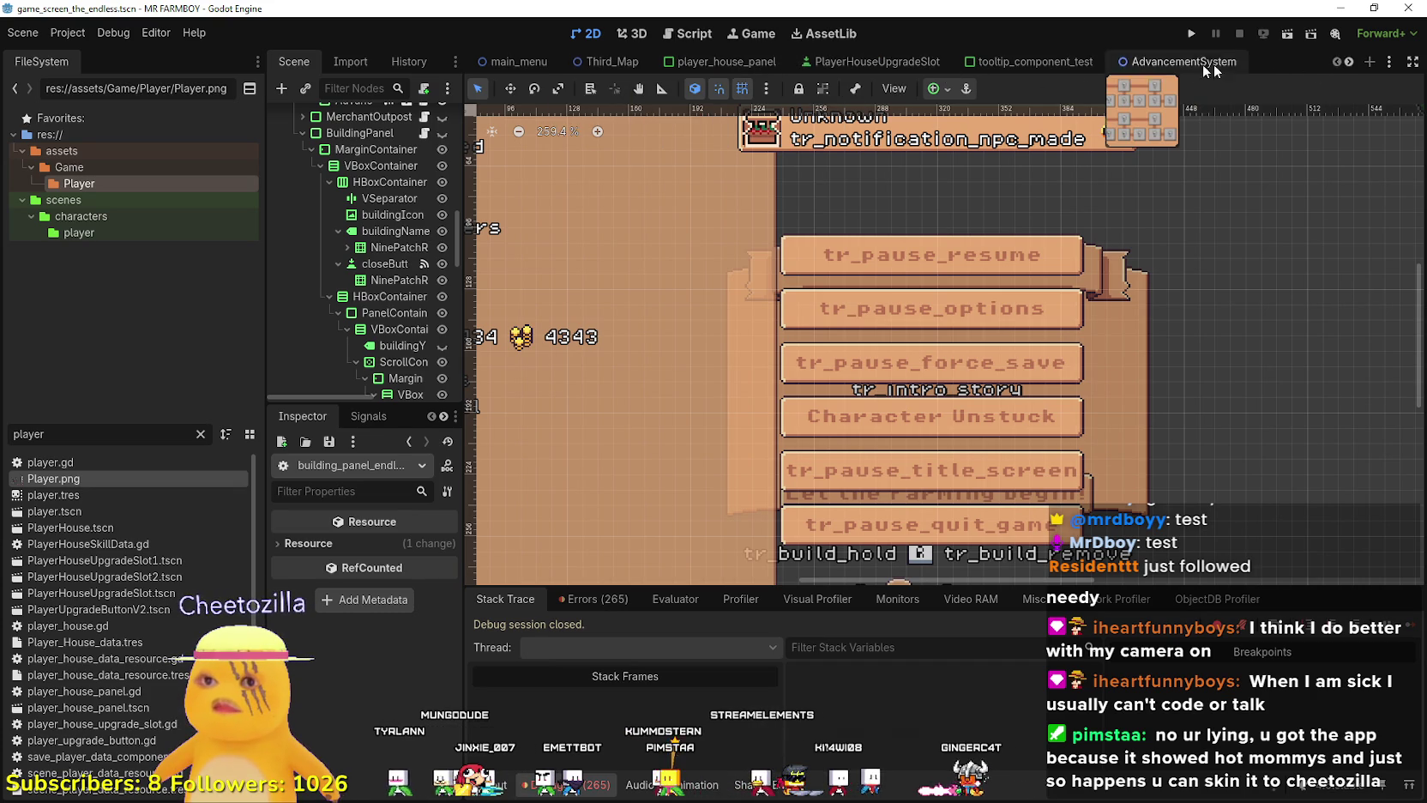
scroll(1352, 62, "down", 8)
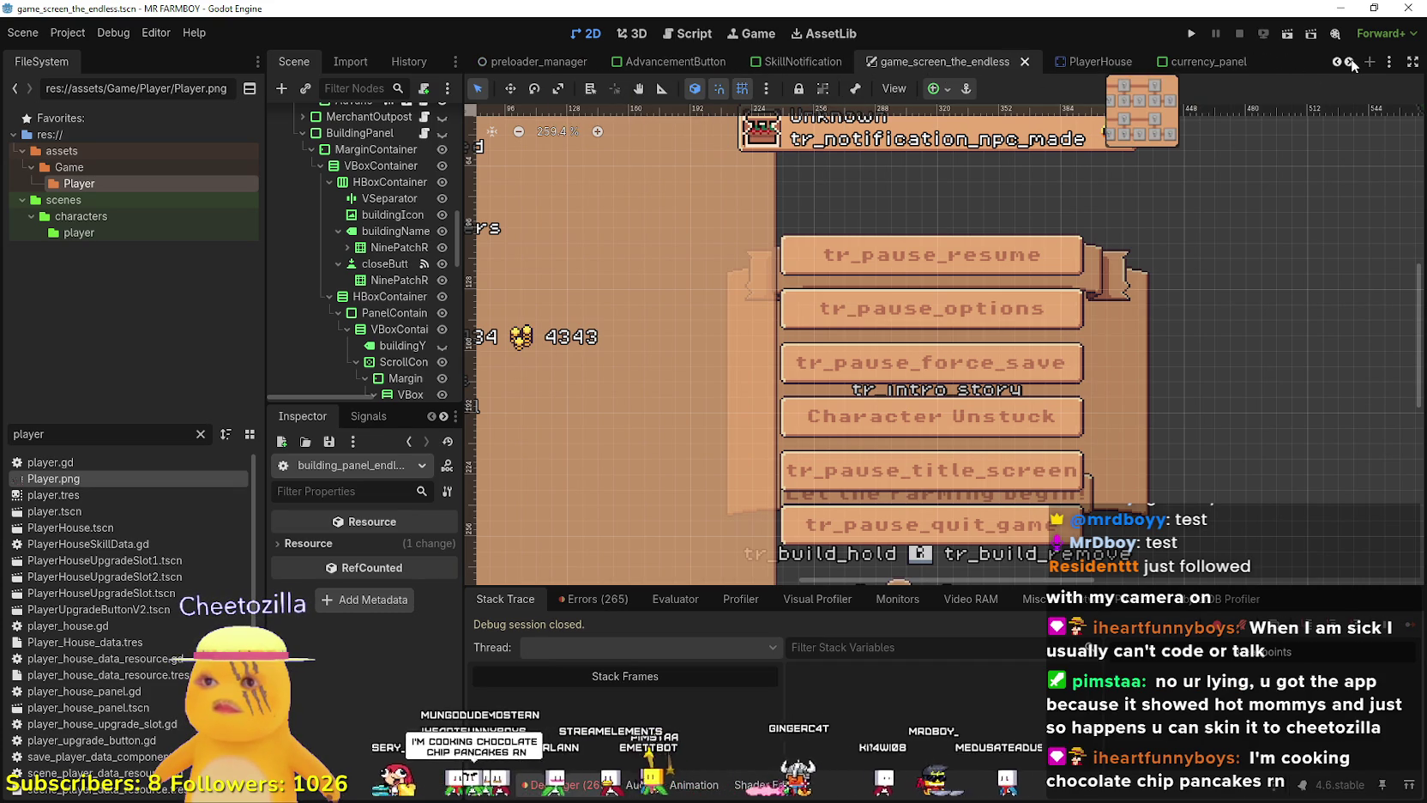
scroll(1349, 64, "down", 4)
scroll(1342, 66, "up", 12)
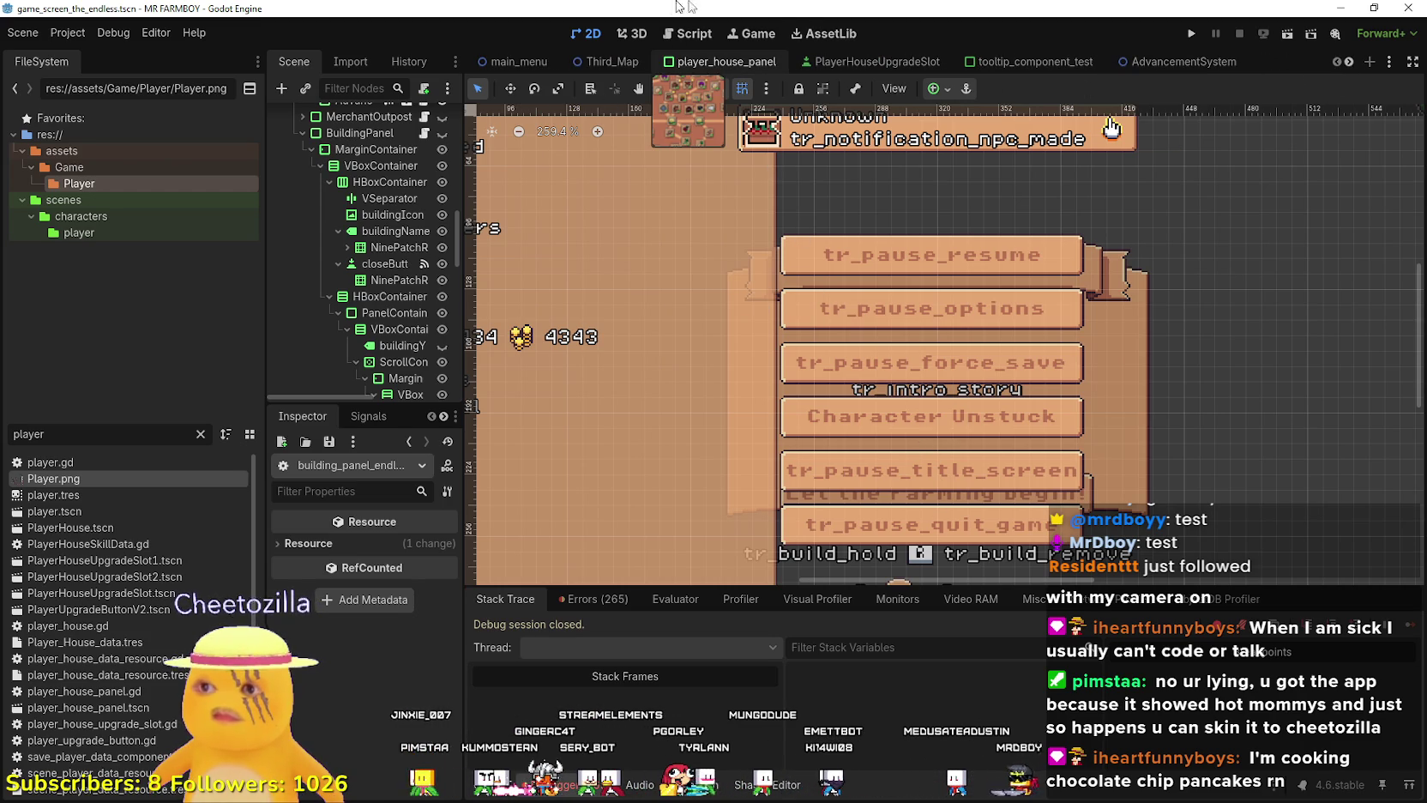
left_click(725, 61)
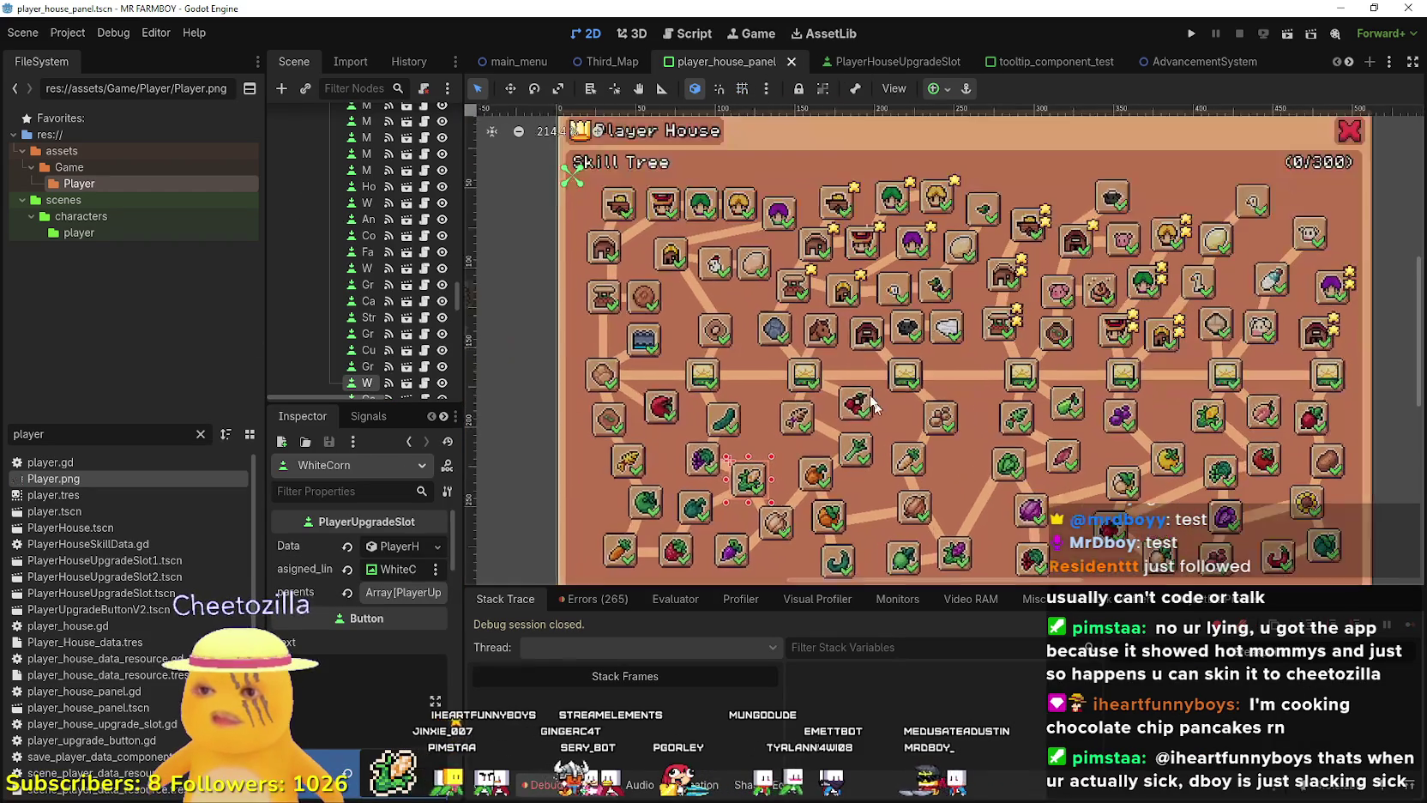
Capture a Snipping Tool screenshot of the player_house_panel skill tree area.
scroll(861, 367, "down", 2)
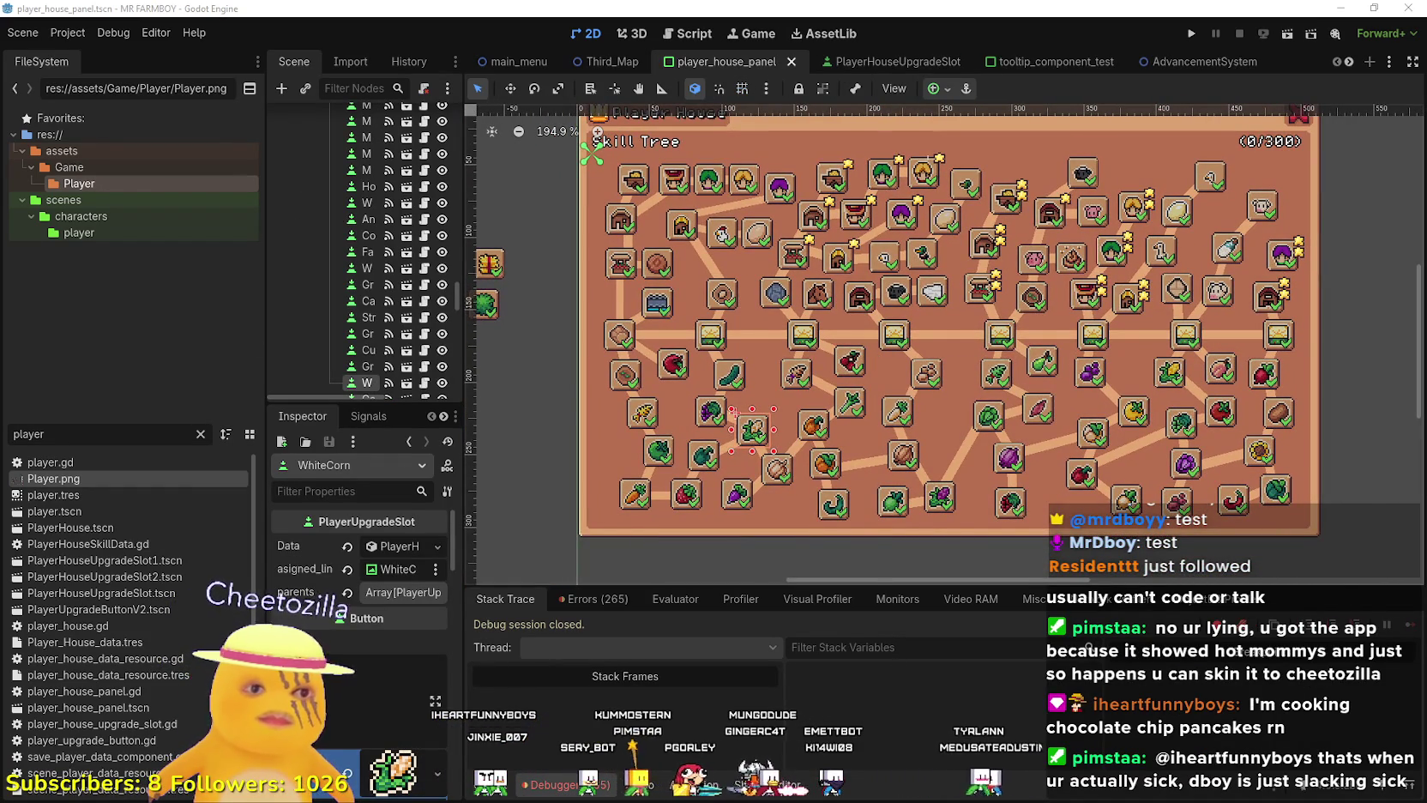
key("alt+Tab")
left_click(459, 102)
mouse_move(575, 140)
left_mouse_down()
mouse_move(879, 312)
mouse_move(1314, 526)
left_mouse_up()
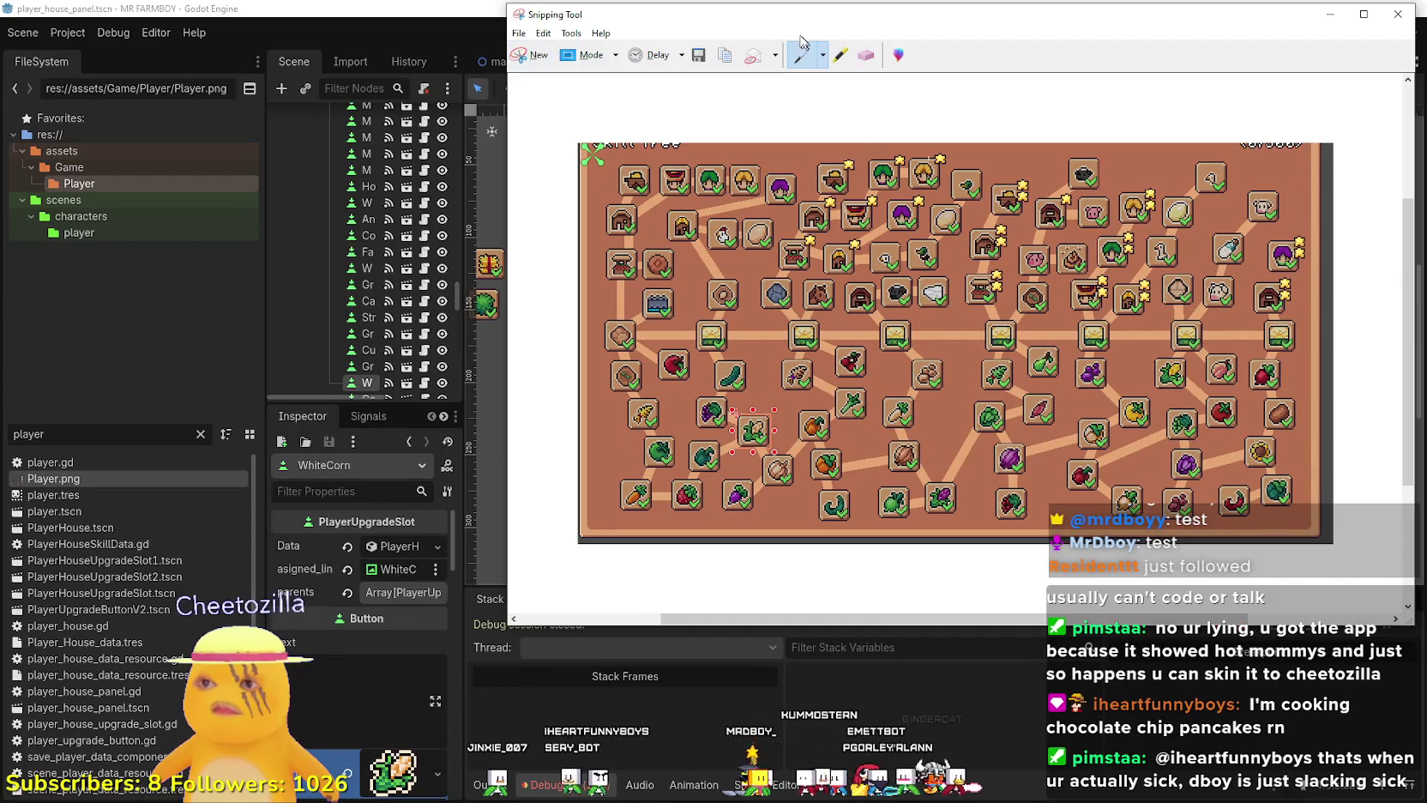
key("alt+Tab")
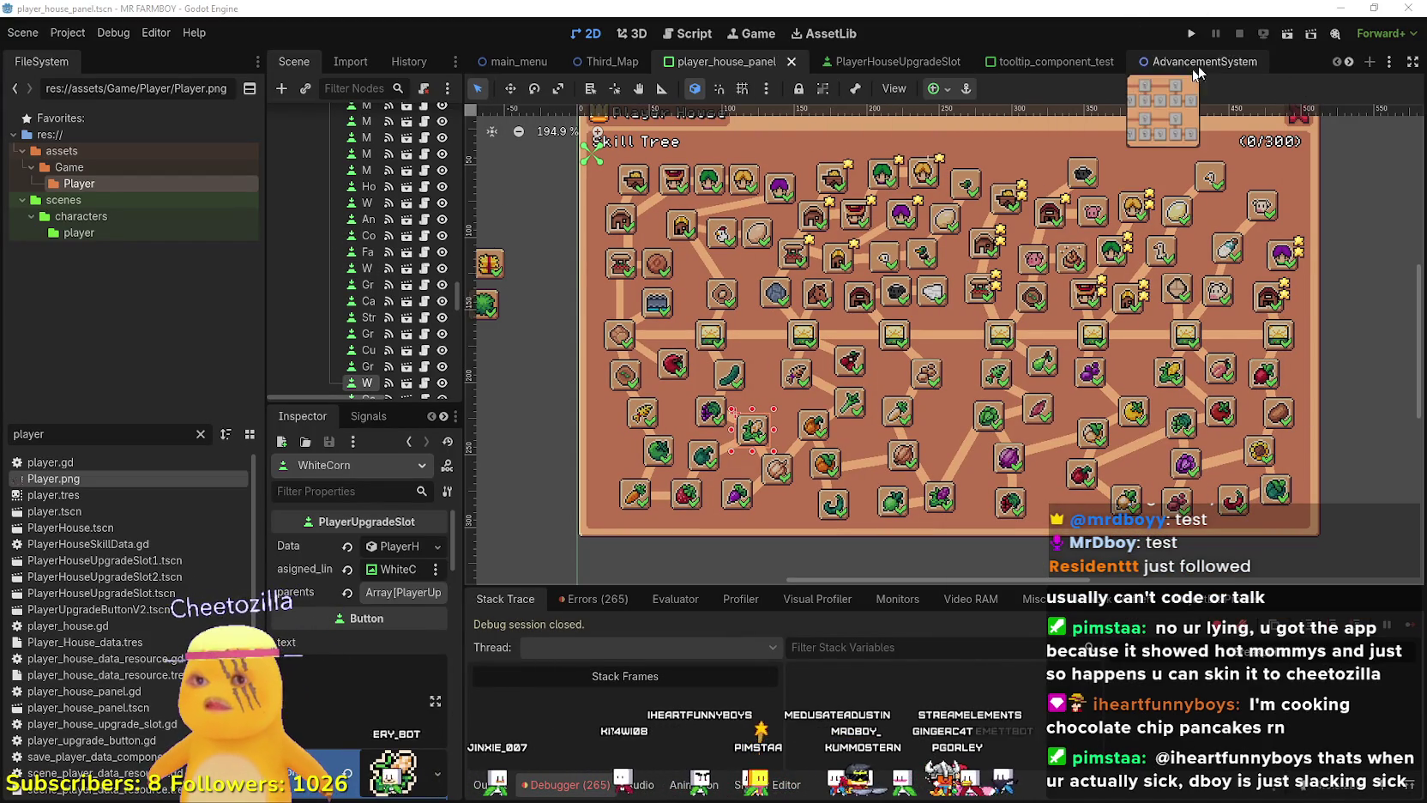
scroll(1352, 68, "down", 6)
Open the game_screen_the_endless scene and widen the scene tree and inspector docks.
left_click(805, 64)
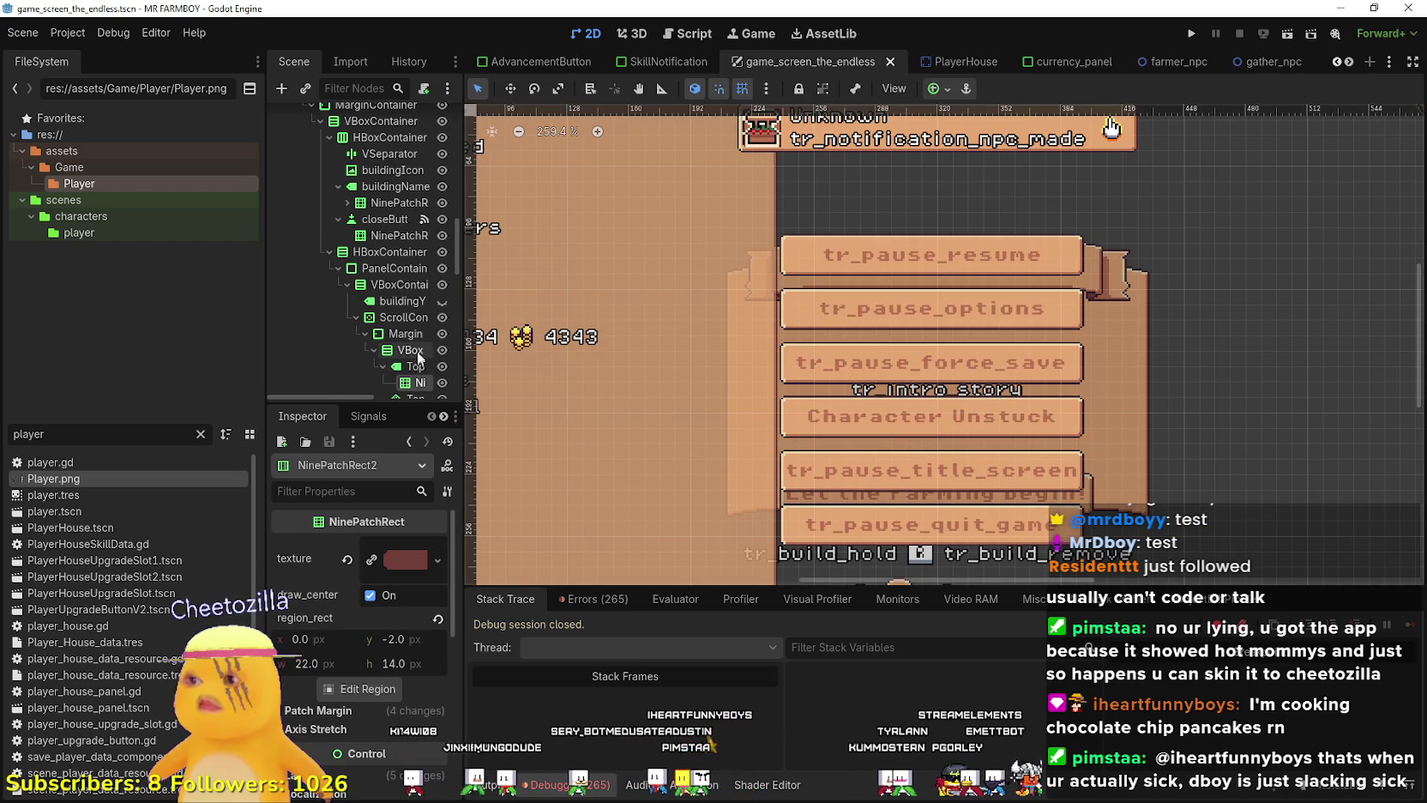
left_click_drag(462, 275, 605, 296)
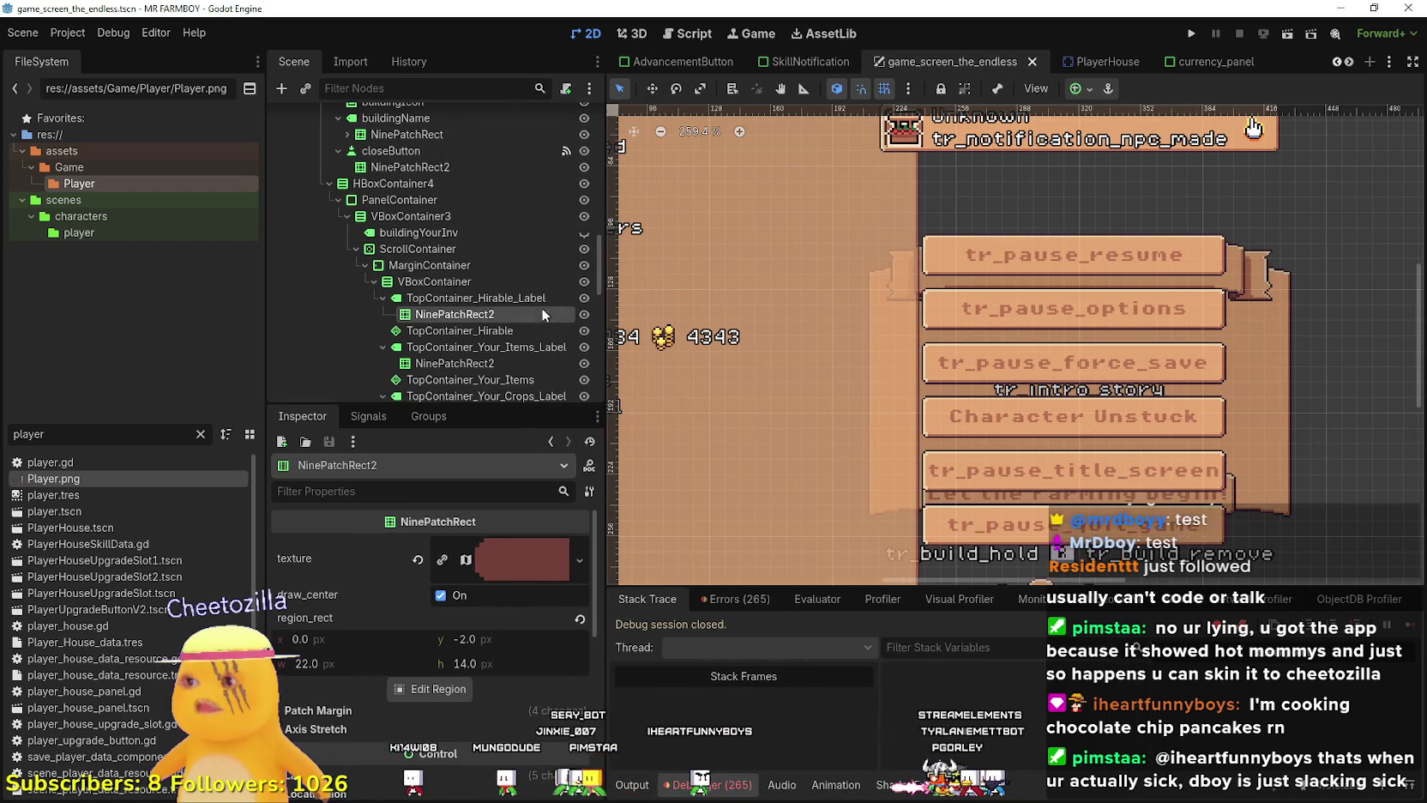
scroll(568, 227, "up", 1)
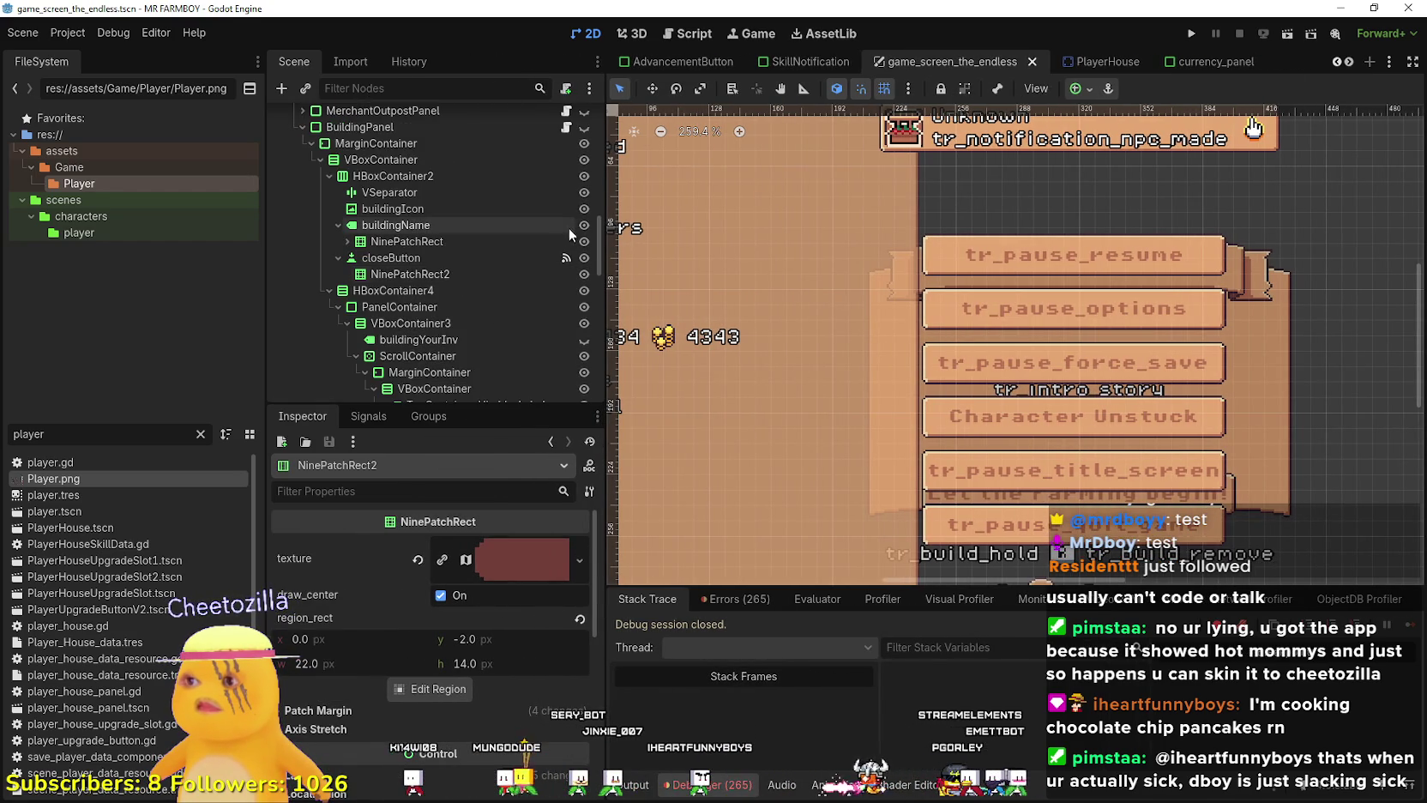
Open building_panel_endless.gd in the script editor and inspect lines 124 and 133.
left_click(566, 127)
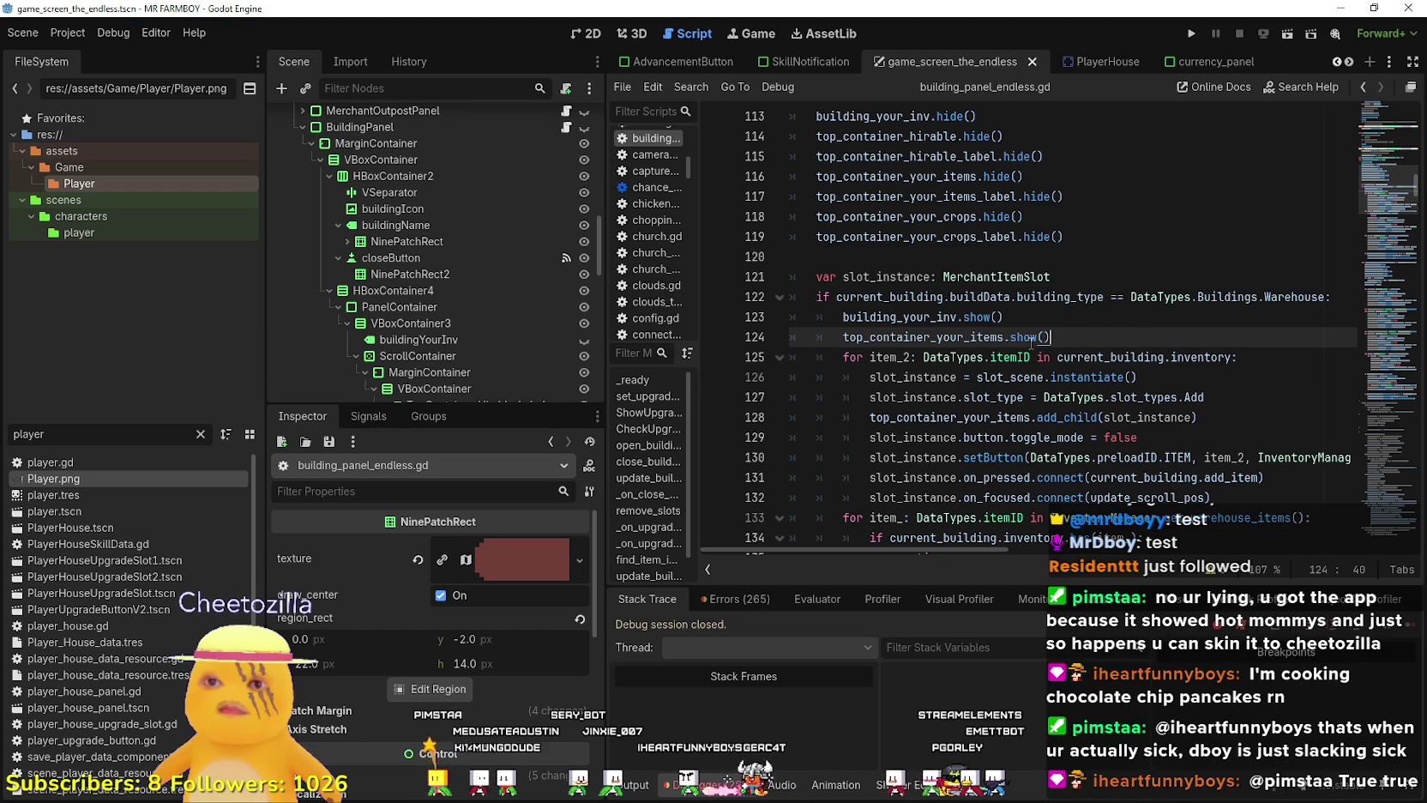
right_click(933, 339)
left_click(1218, 338)
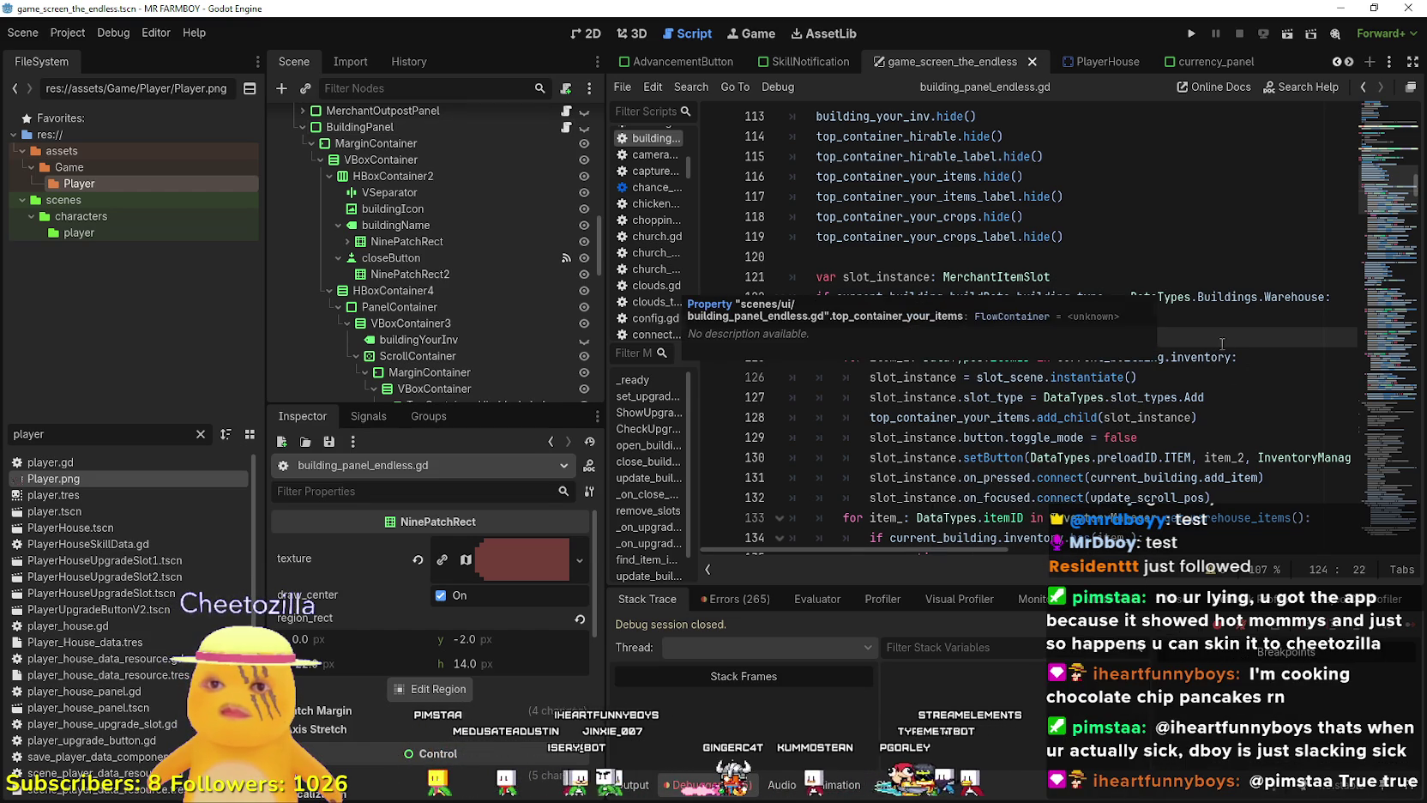
scroll(1227, 345, "down", 1)
scroll(1226, 346, "down", 3)
right_click(1253, 342)
left_click(1164, 574)
Narrow the docks and place the caret at the end of line 43 in grab_items.
left_click_drag(598, 388, 379, 388)
left_click(1158, 317)
left_click(1306, 304)
left_click(1292, 319)
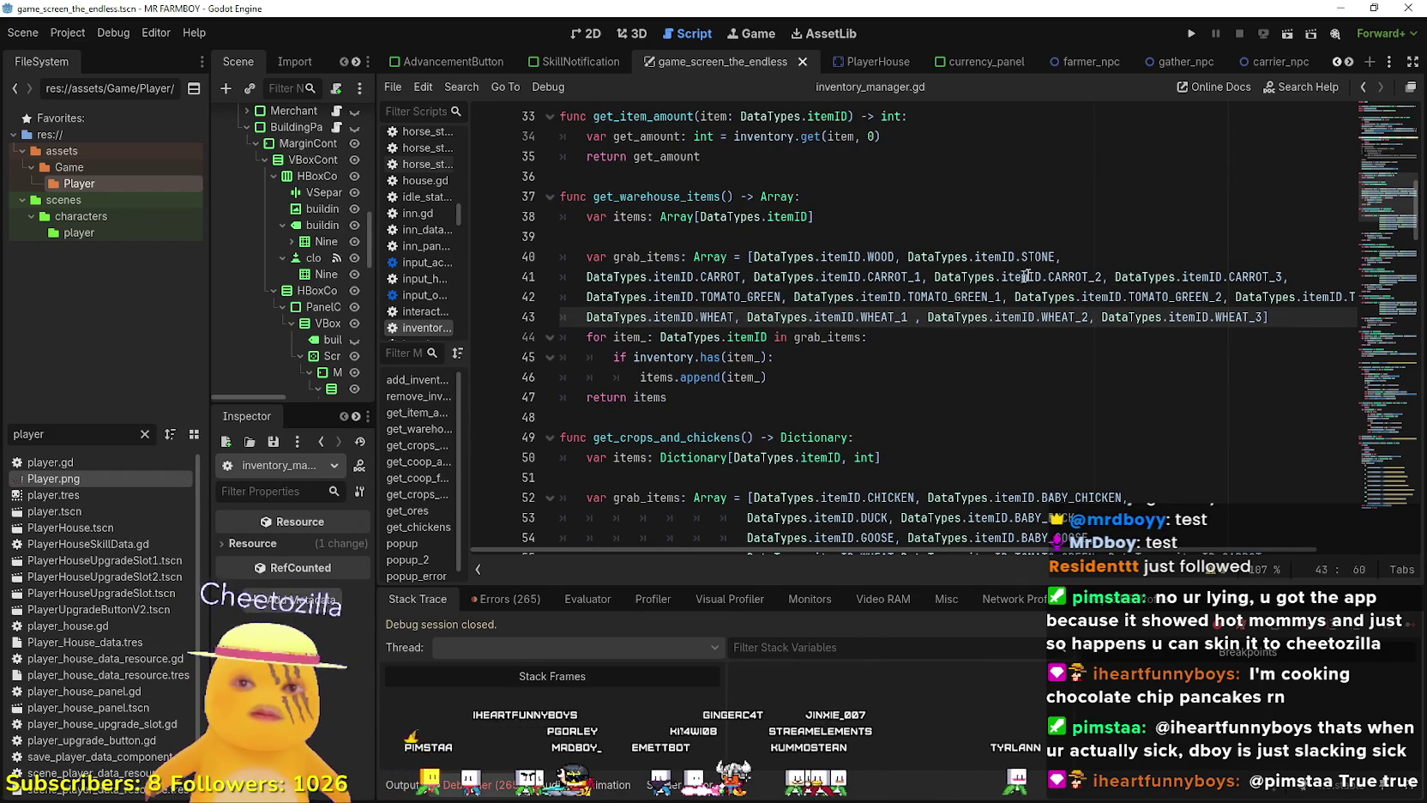
Add an unfinished DataTypes.item line after STONE in grab_items, then open a new Brave tab.
left_click(1103, 257)
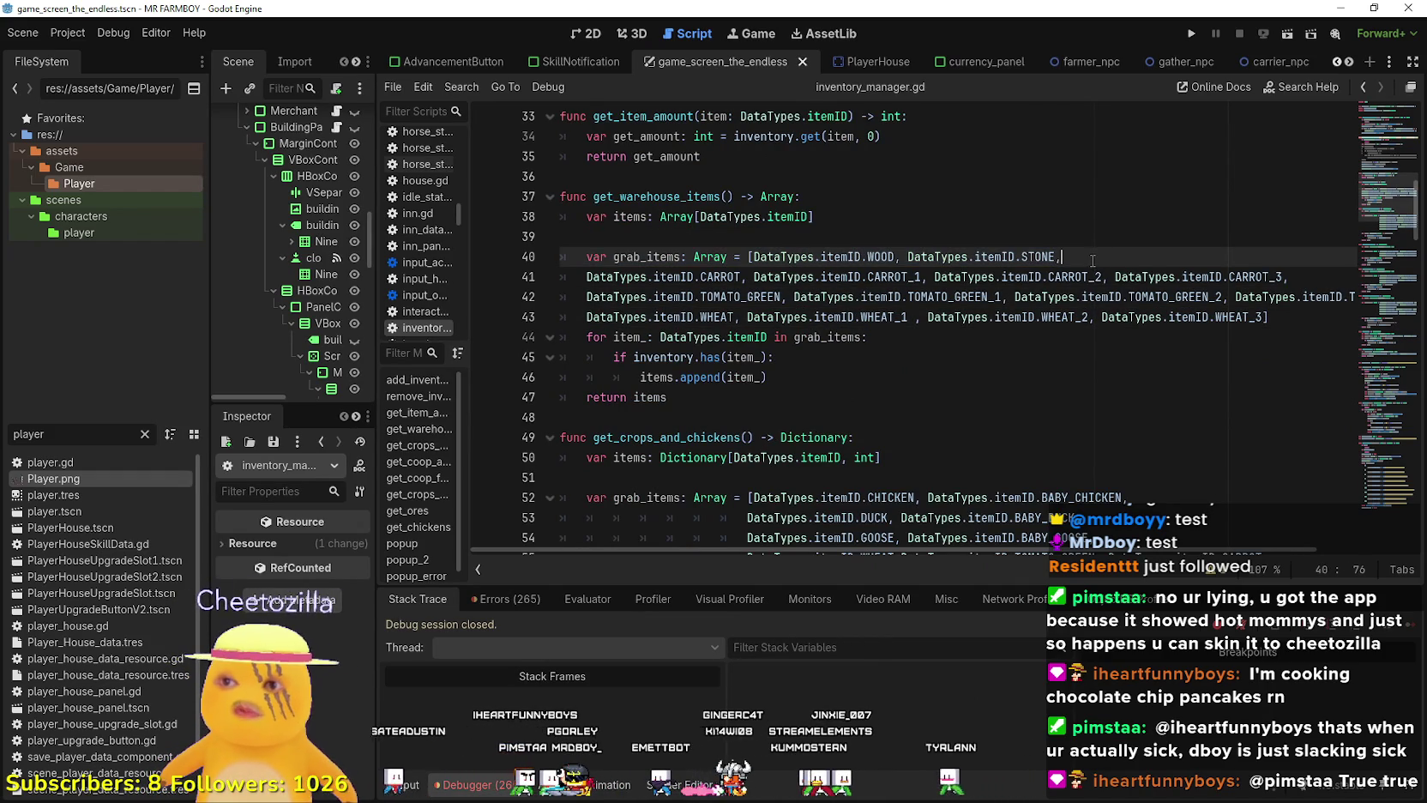
key("Return")
type("aTypes.item")
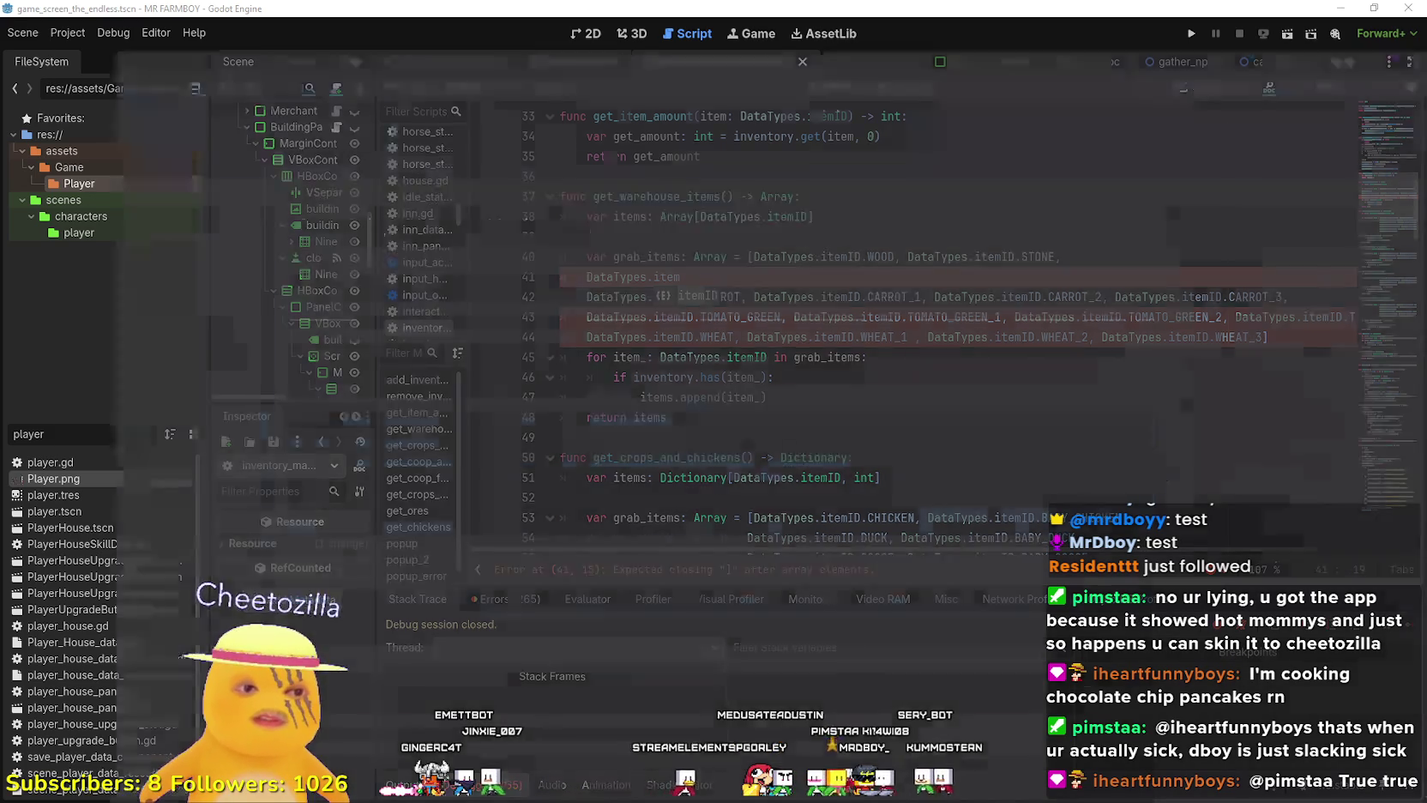
key("alt+Tab")
left_click(1112, 14)
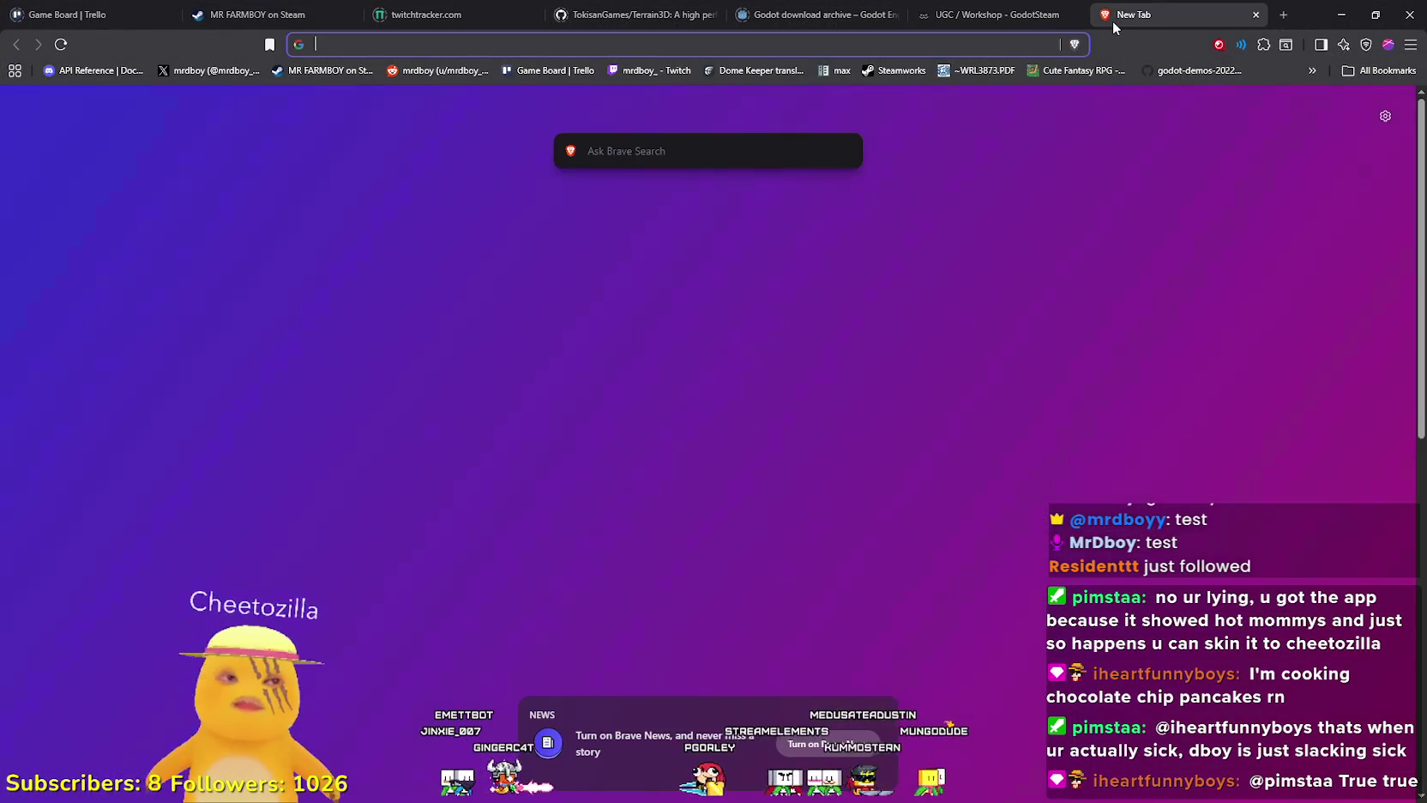
Search Google for 'Chocolate chip pancakes' and show the image results.
type("Chocolat")
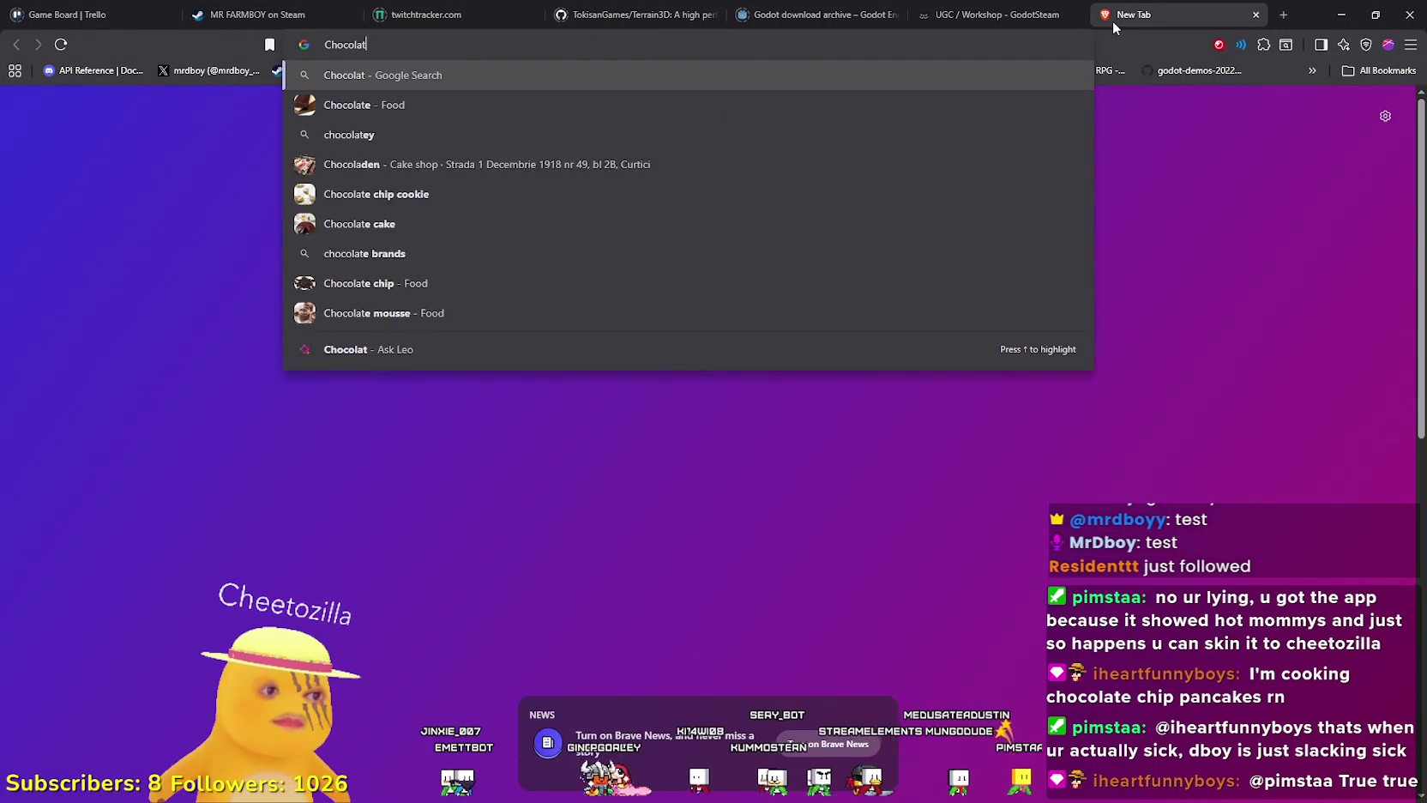
type("e chip pancakes")
key("Return")
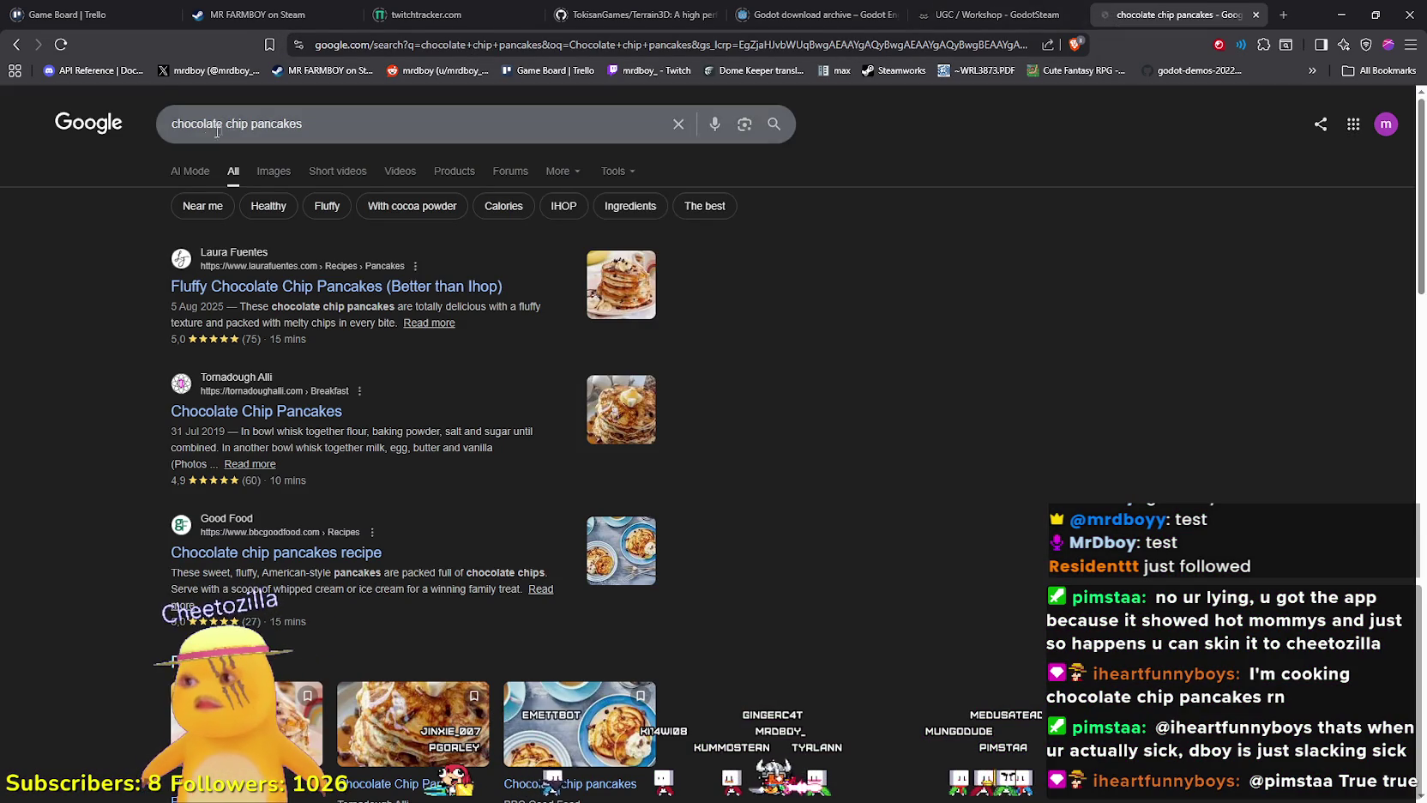
left_click(292, 176)
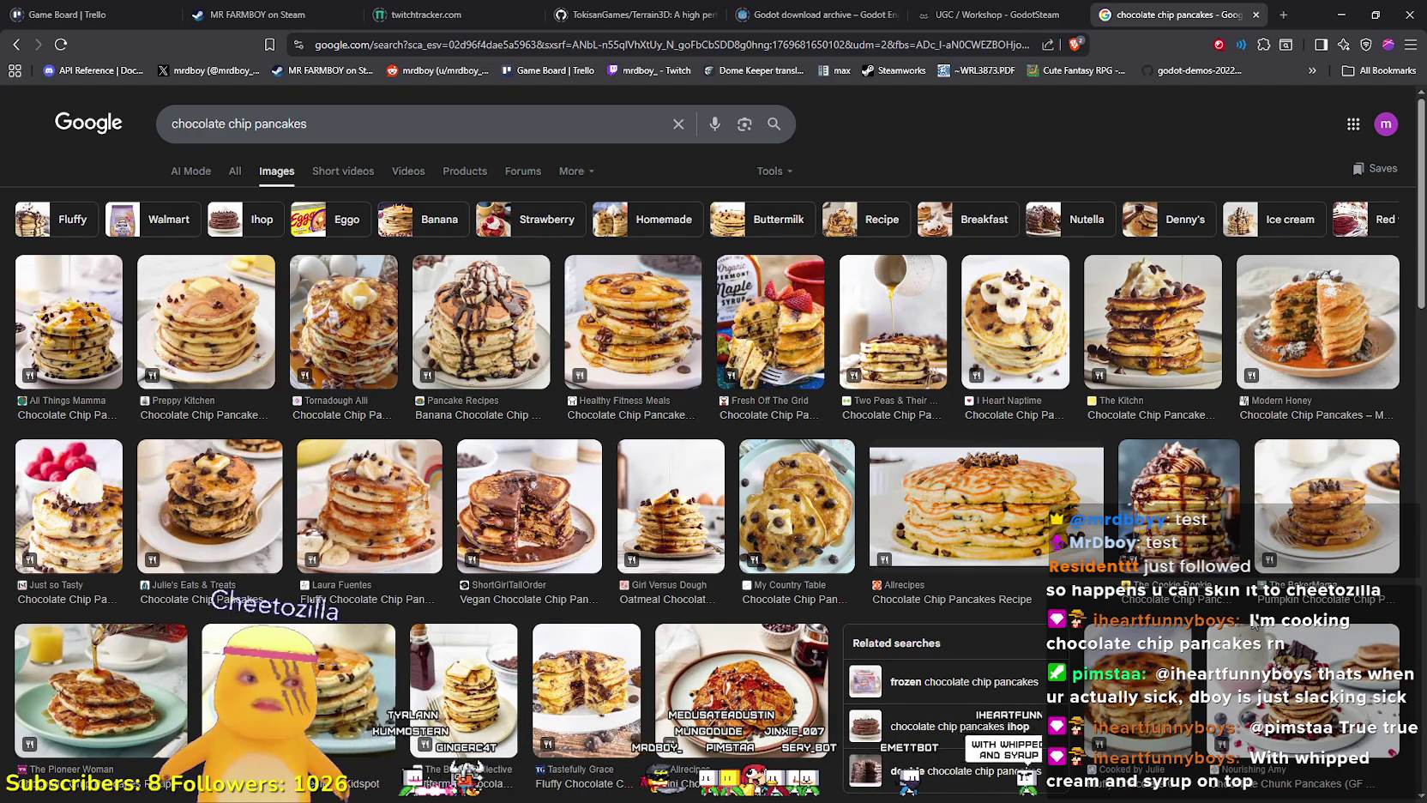
Preview the Tornadough Alli, Preppy Kitchen and Banana Chocolate Chip Pancakes images in turn.
left_click(319, 295)
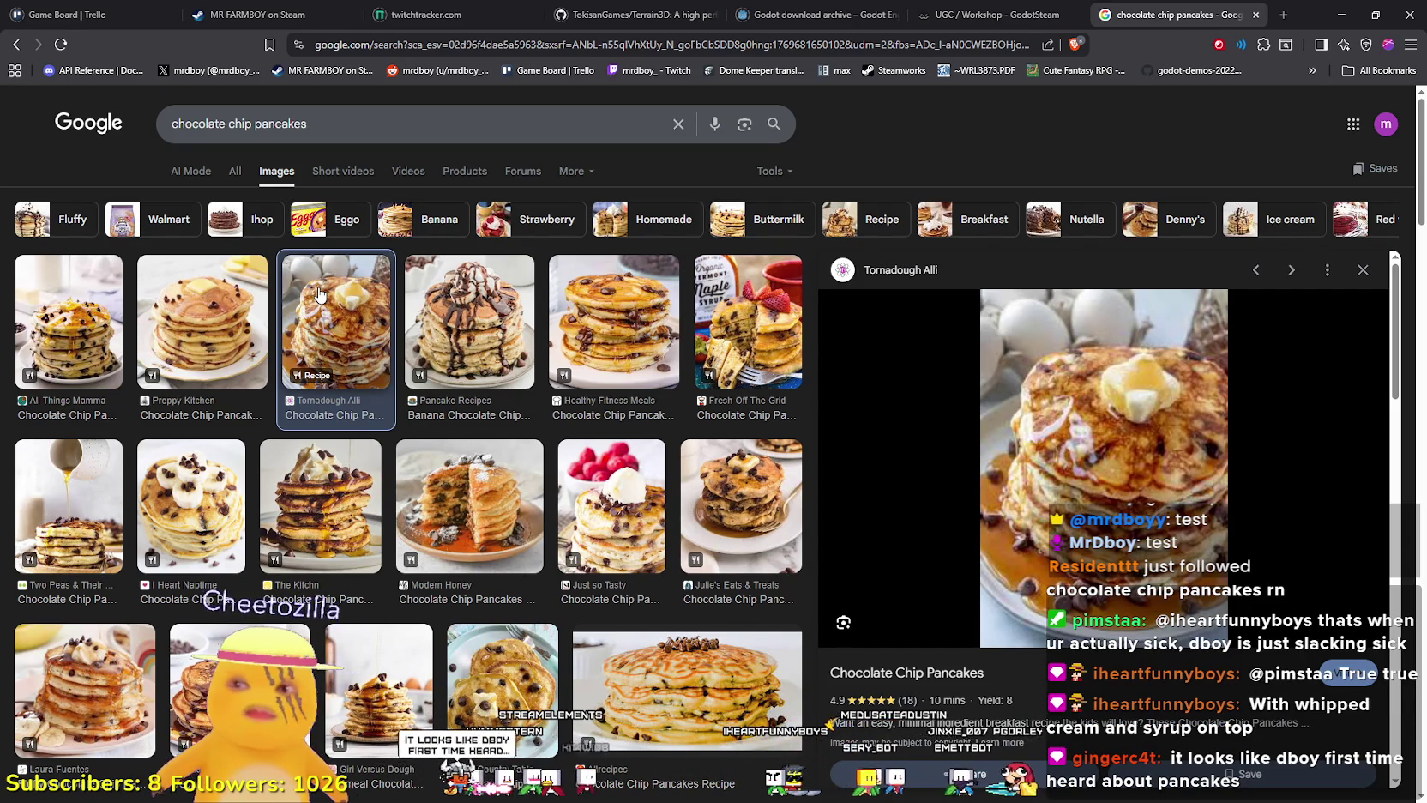
left_click(229, 340)
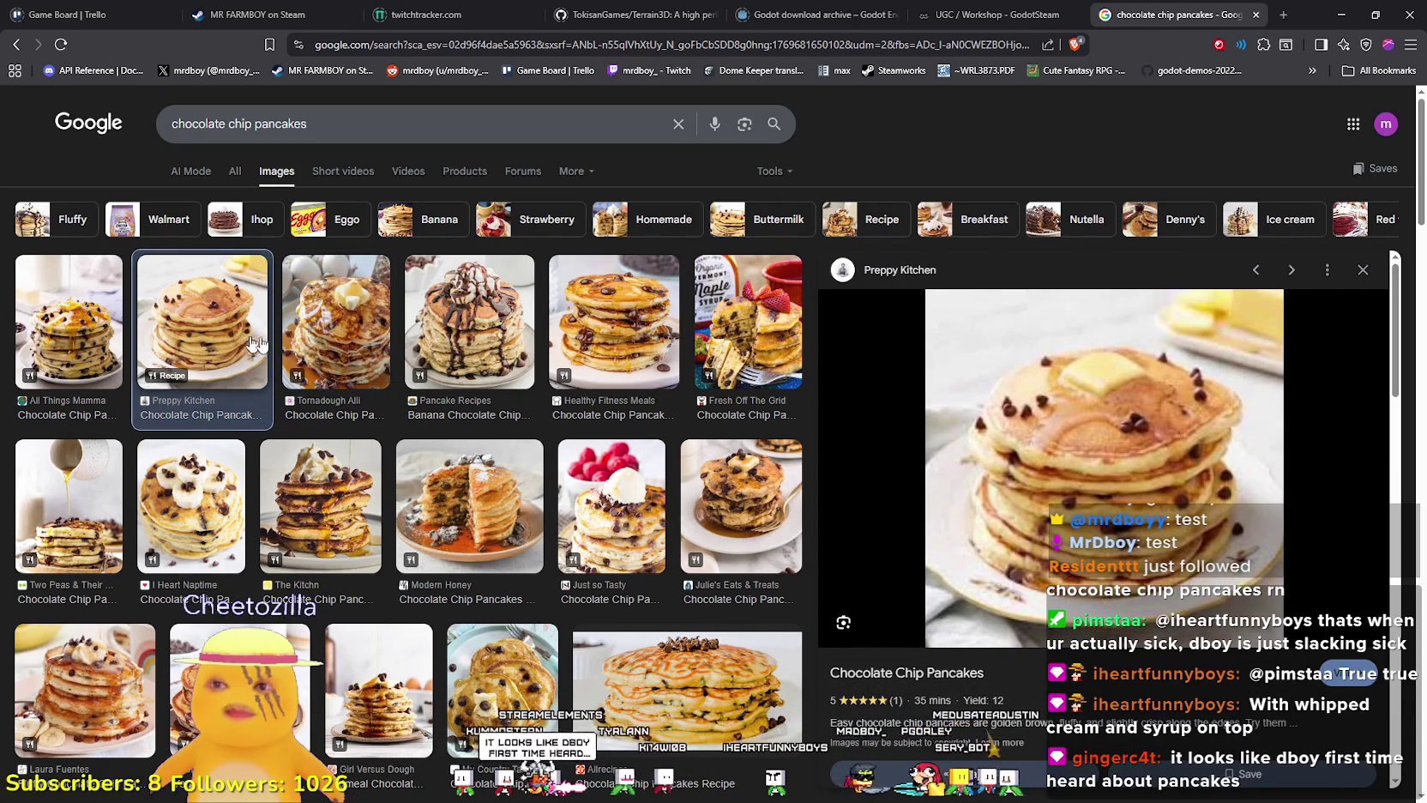
left_click(452, 324)
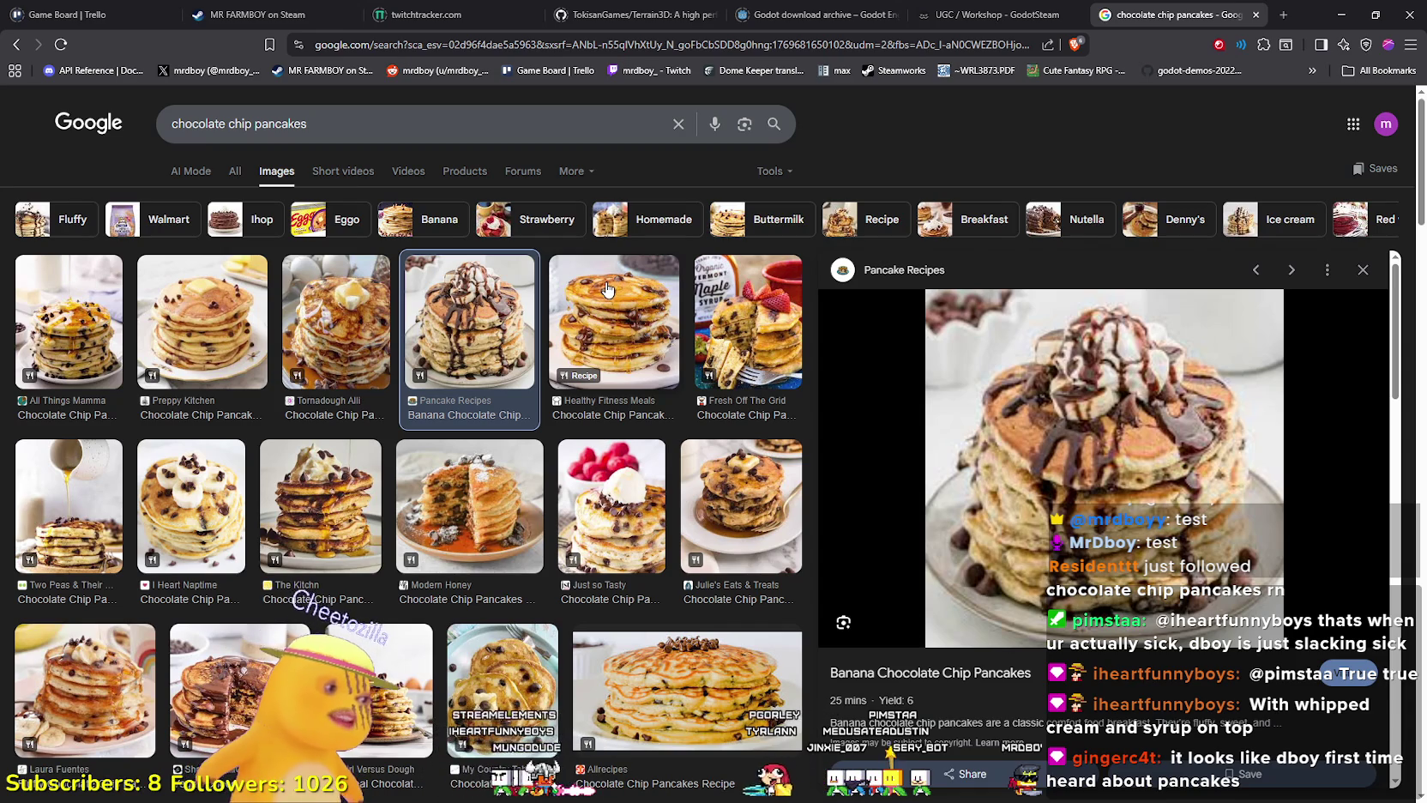
scroll(590, 505, "down", 3)
scroll(590, 505, "down", 2)
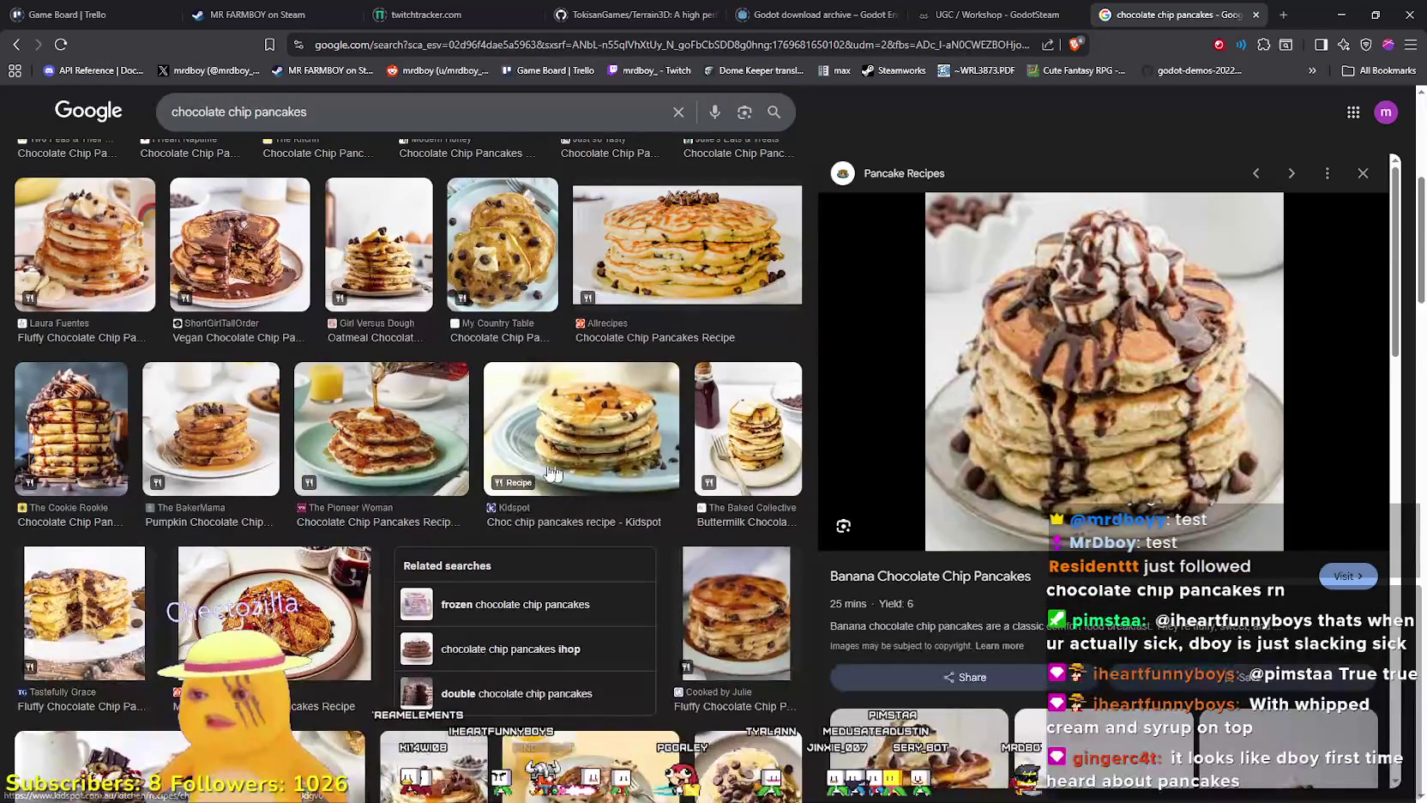
scroll(356, 544, "down", 5)
scroll(356, 544, "down", 10)
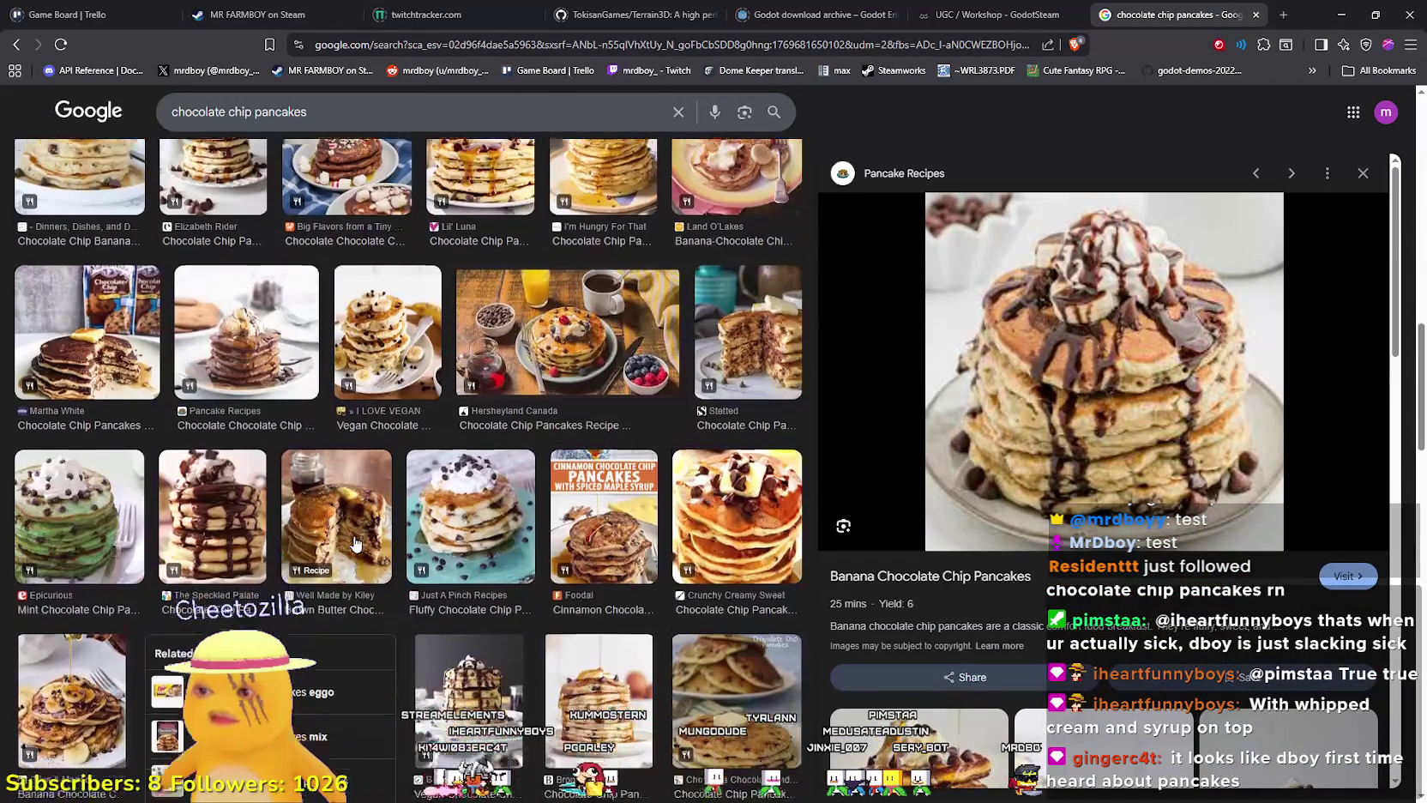
scroll(411, 553, "up", 12)
scroll(416, 557, "up", 5)
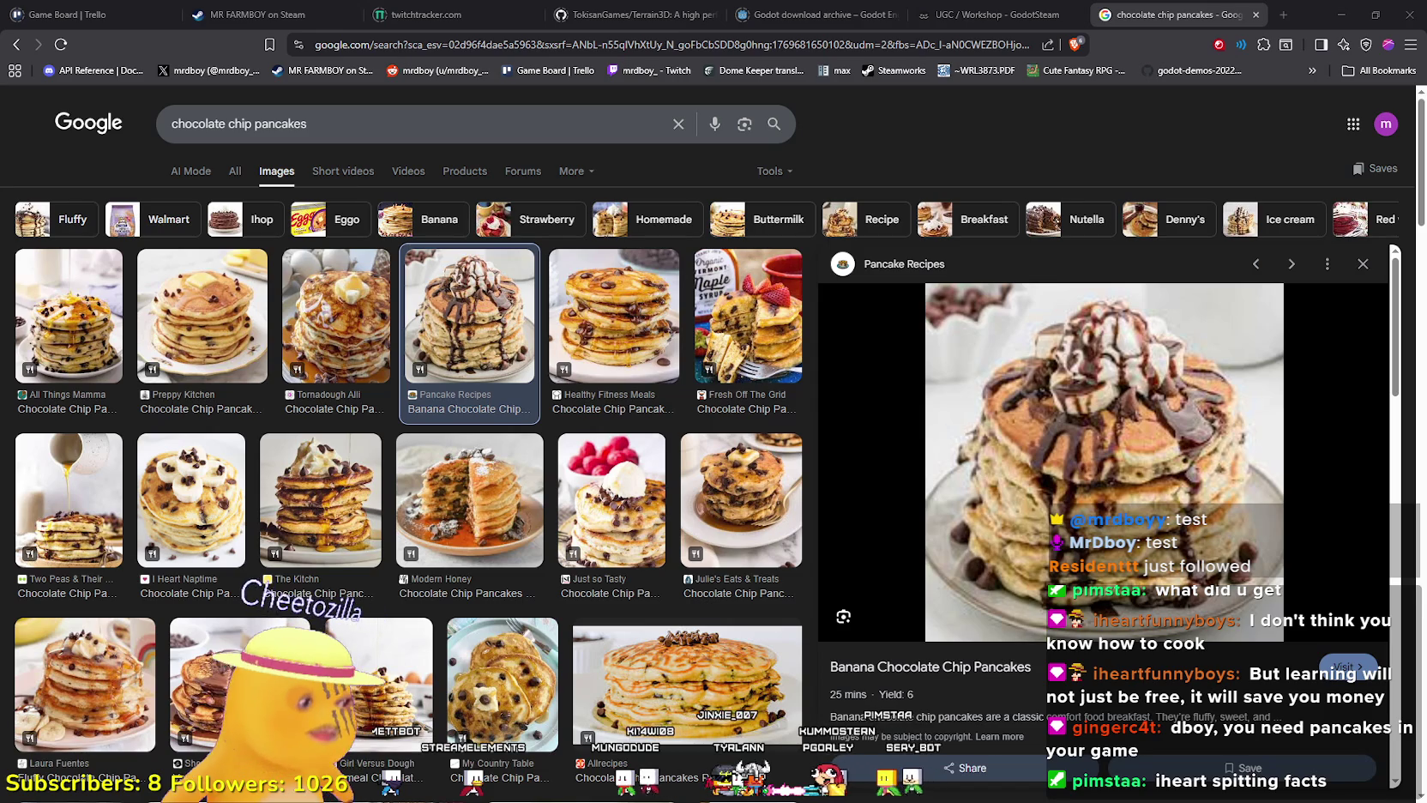
Bring the Steam client window in front of the Google Images results.
key("alt+Tab")
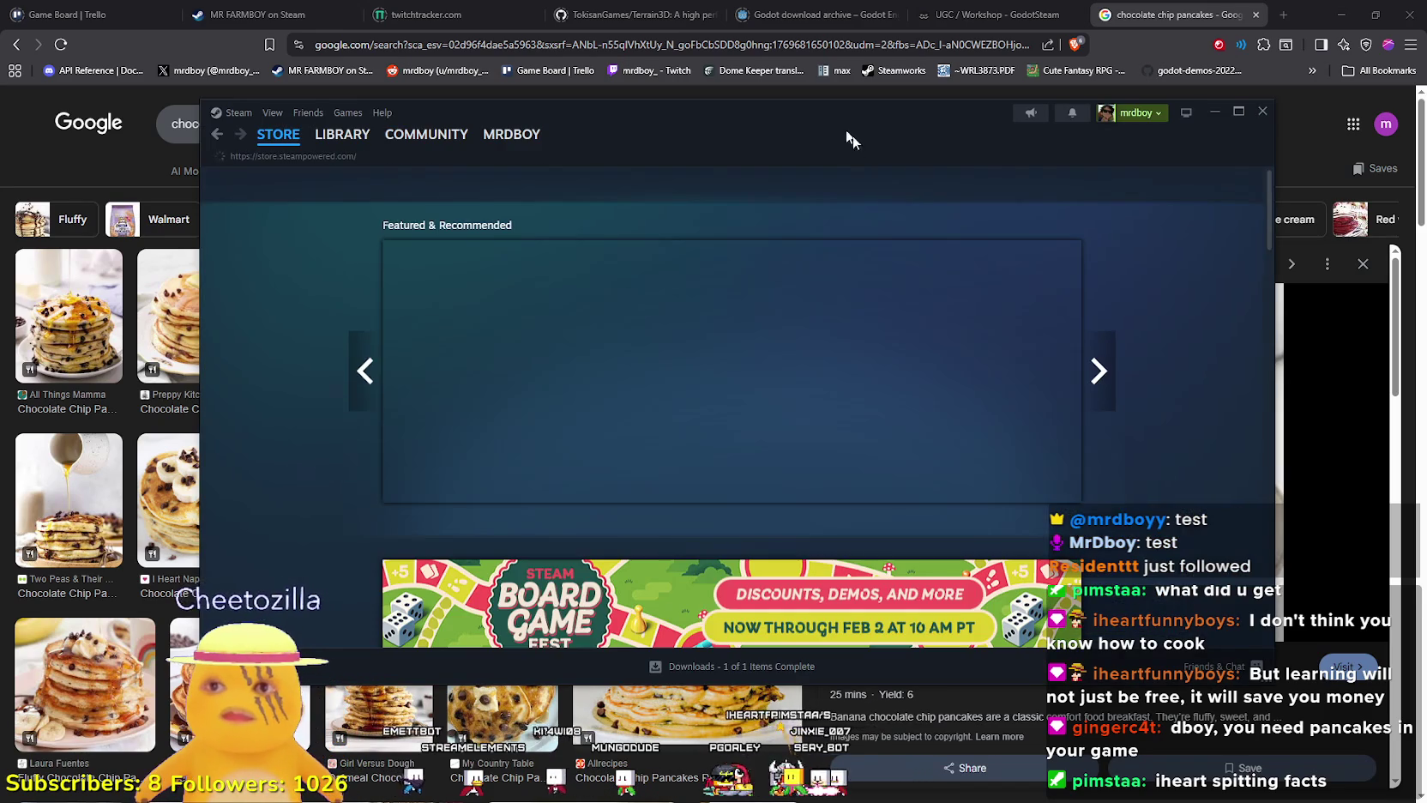
Search the Steam store for 'No Rest' and open the No Rest for the Wicked page.
left_click(990, 180)
type("No Rest")
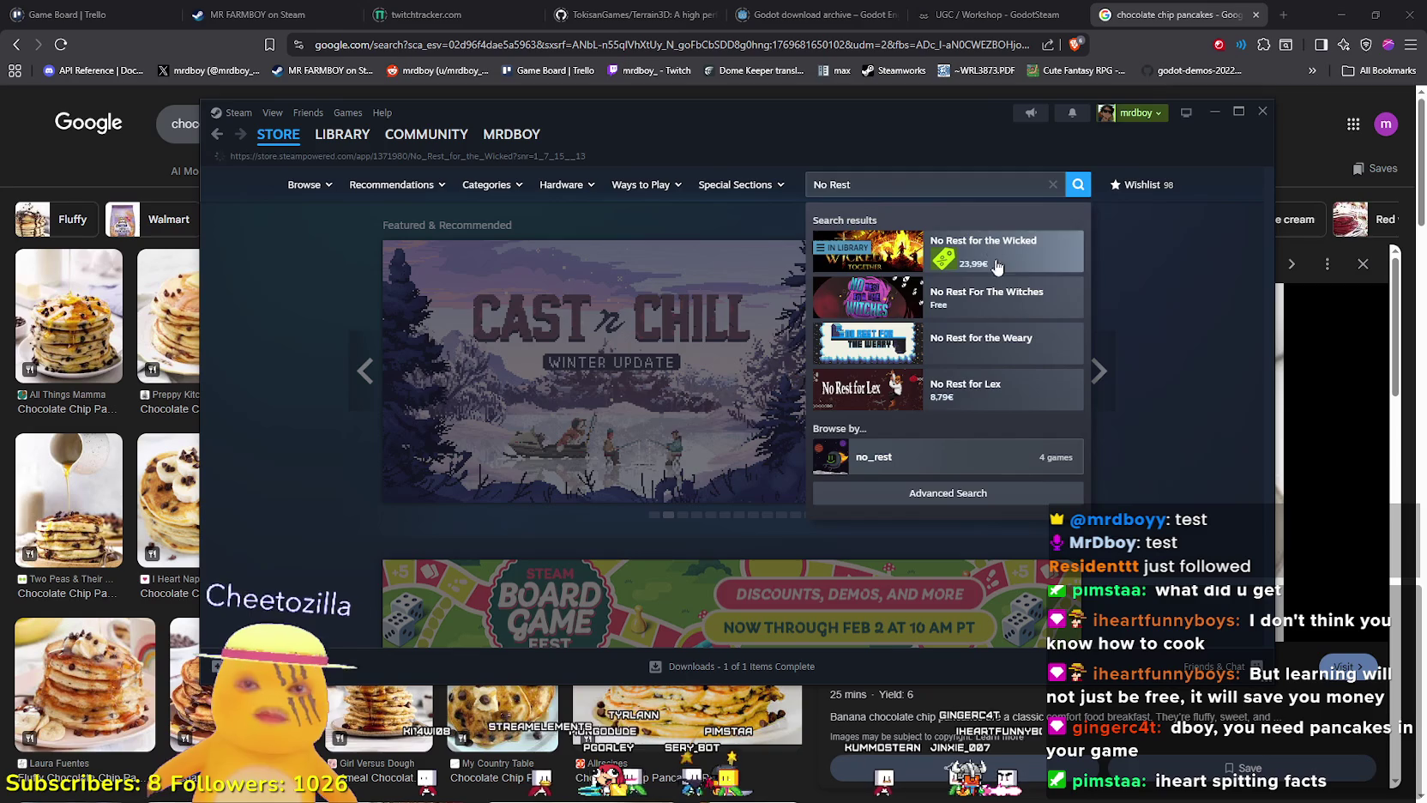
left_click(995, 257)
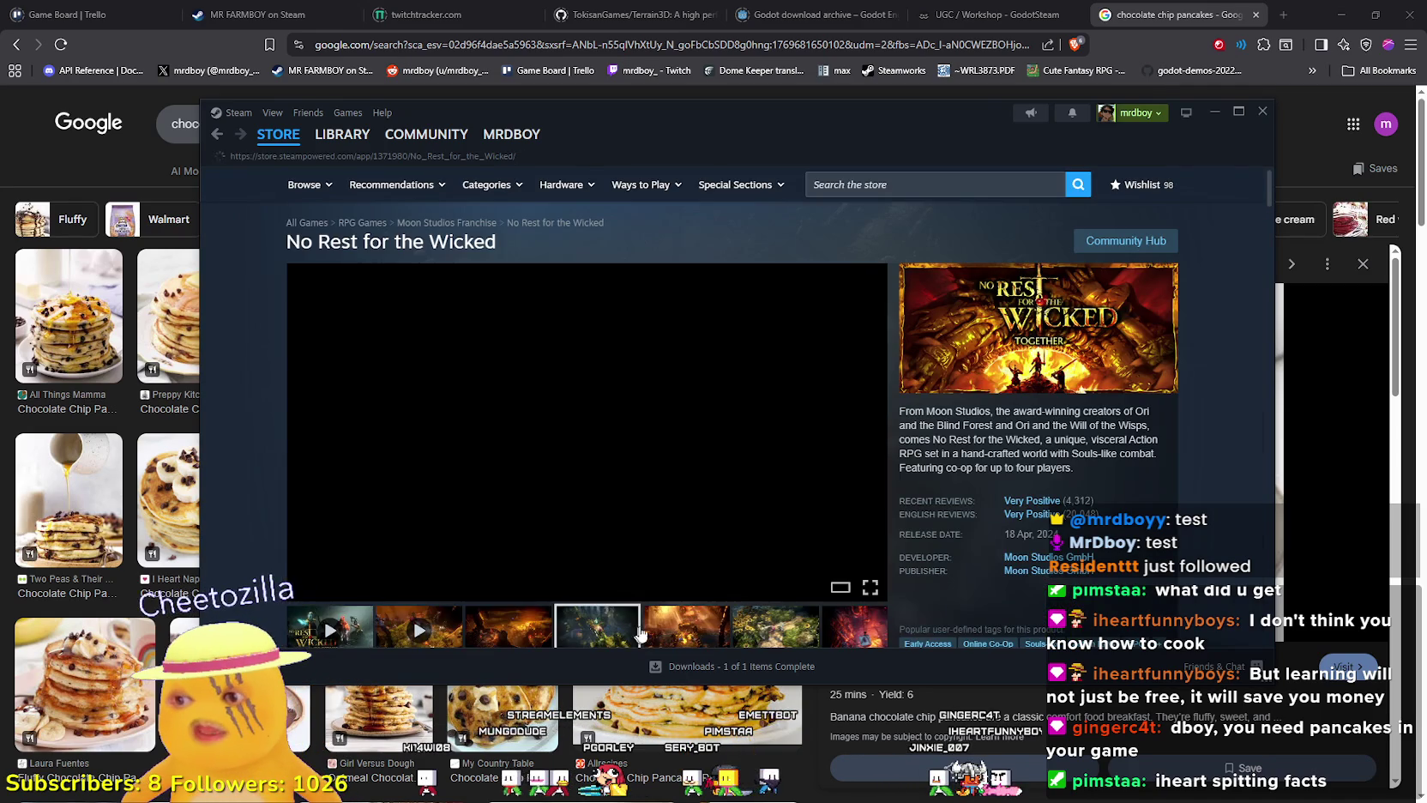
scroll(428, 424, "down", 3)
scroll(428, 424, "up", 3)
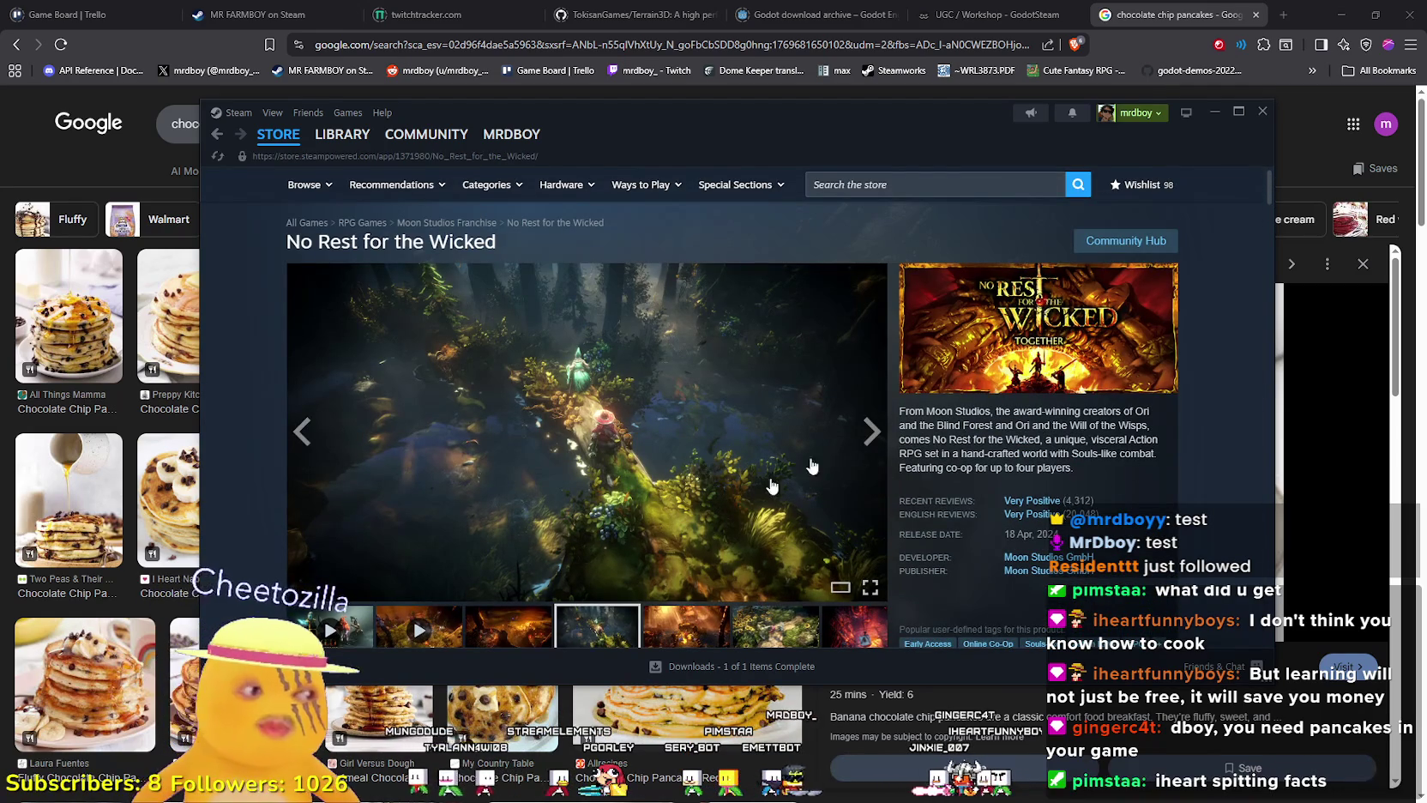
mouse_move(1027, 519)
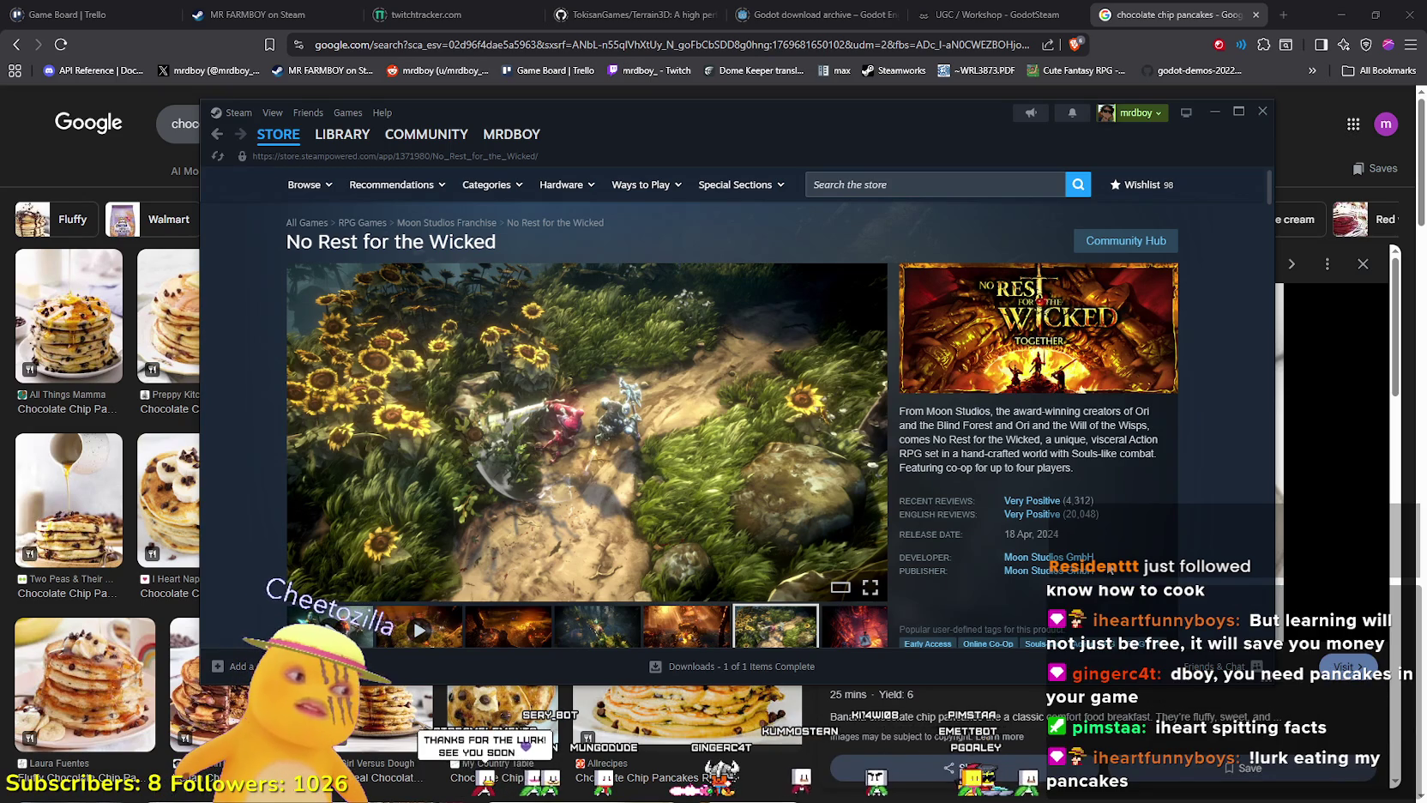
Browse the game's community hub in Steam.
left_click(1124, 243)
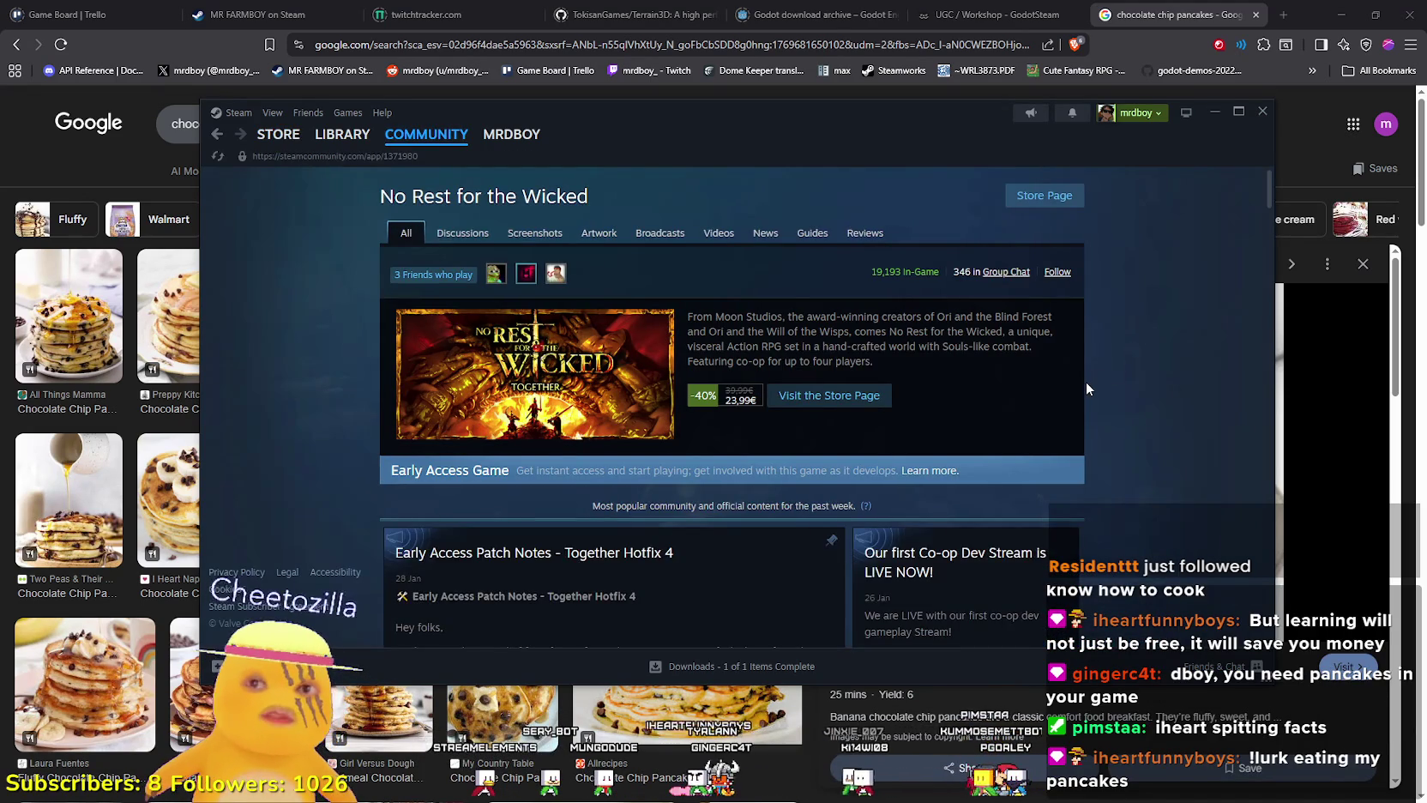
scroll(1087, 374, "down", 3)
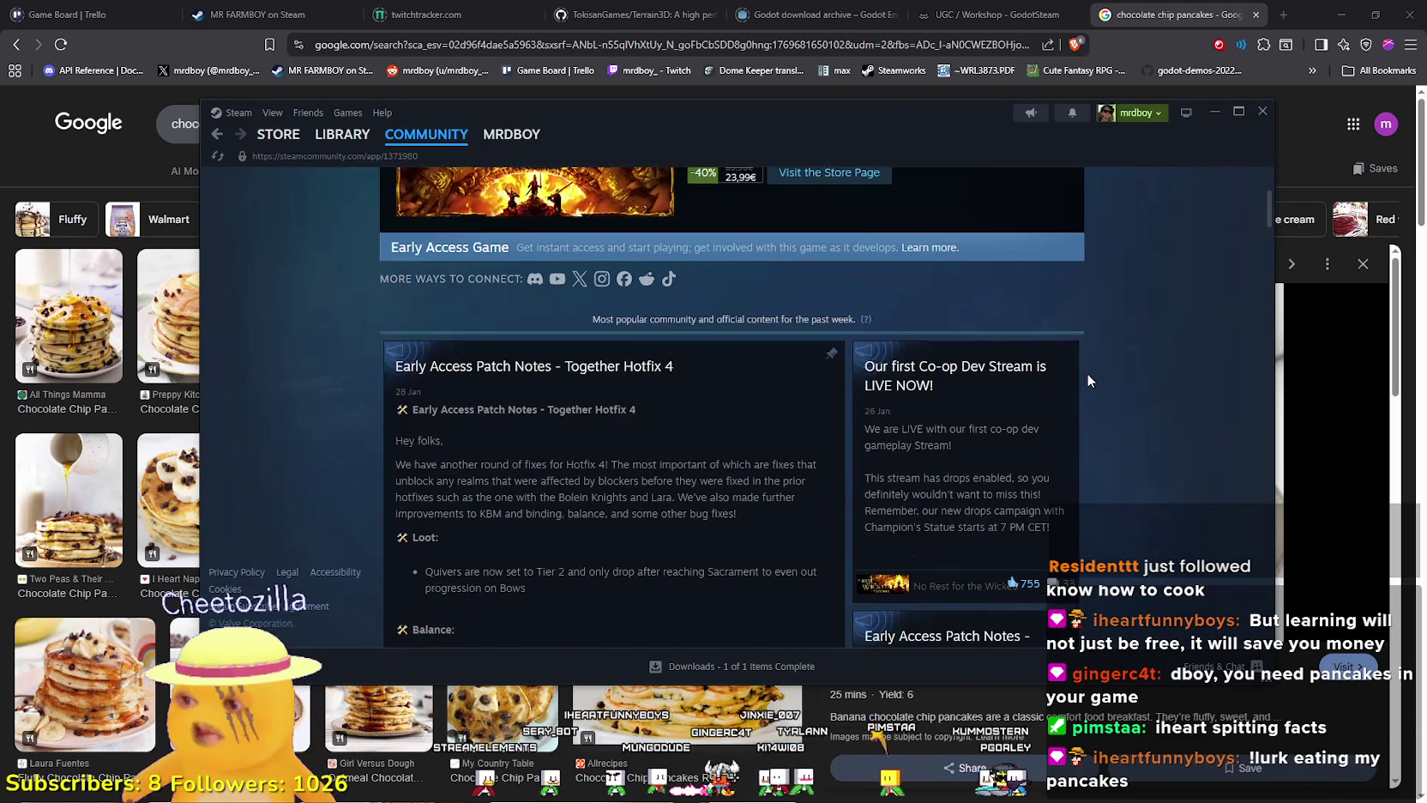
scroll(1087, 374, "down", 3)
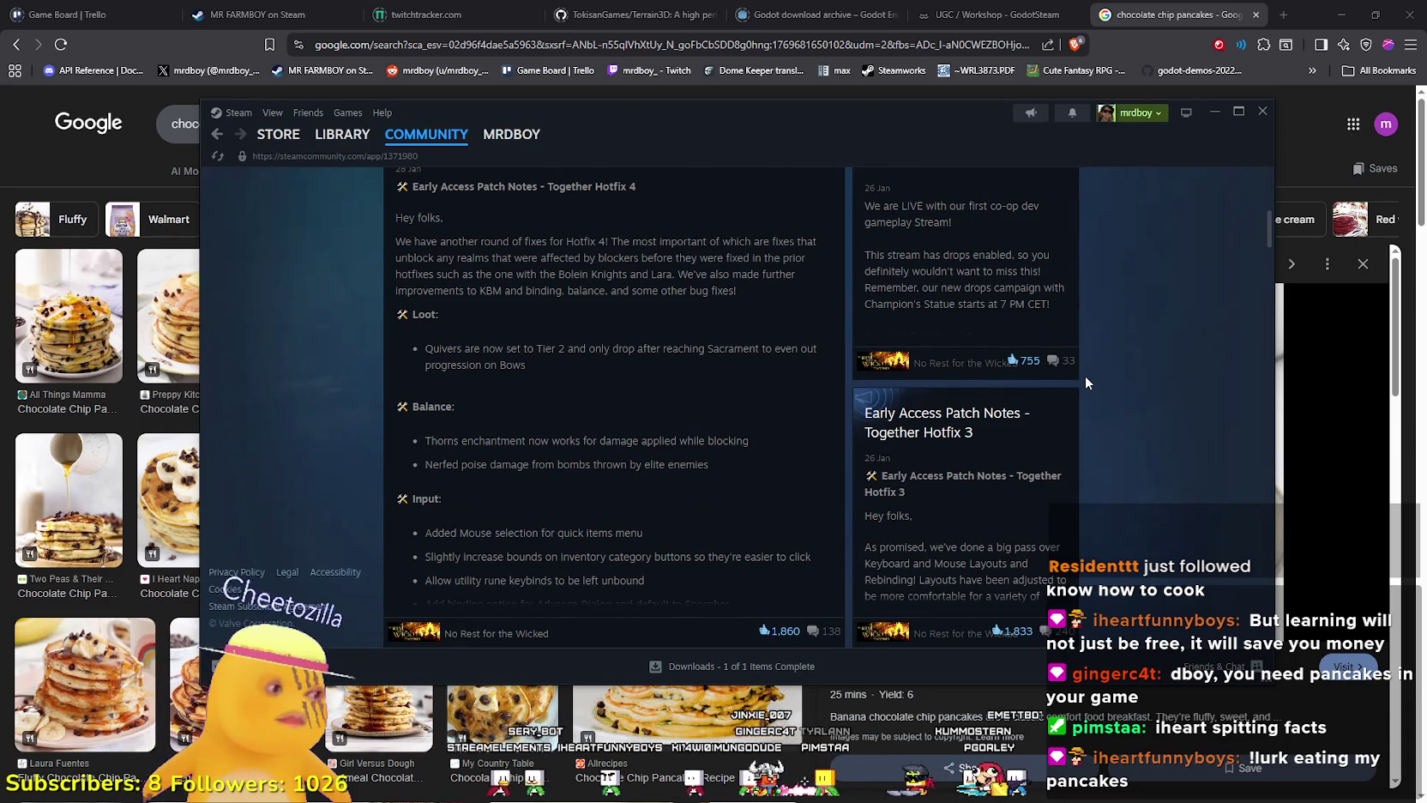
scroll(1081, 386, "down", 3)
scroll(1082, 385, "down", 4)
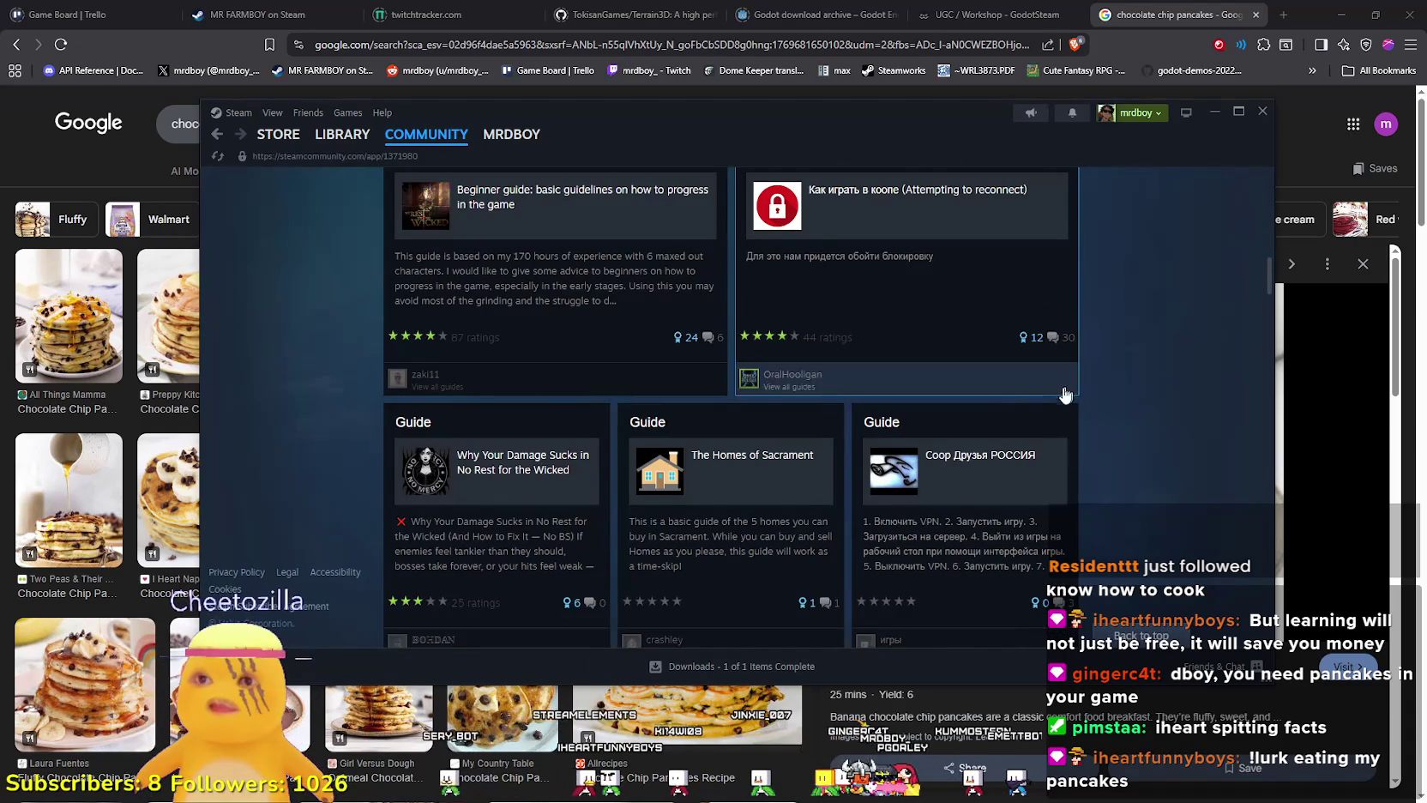
scroll(1186, 417, "up", 12)
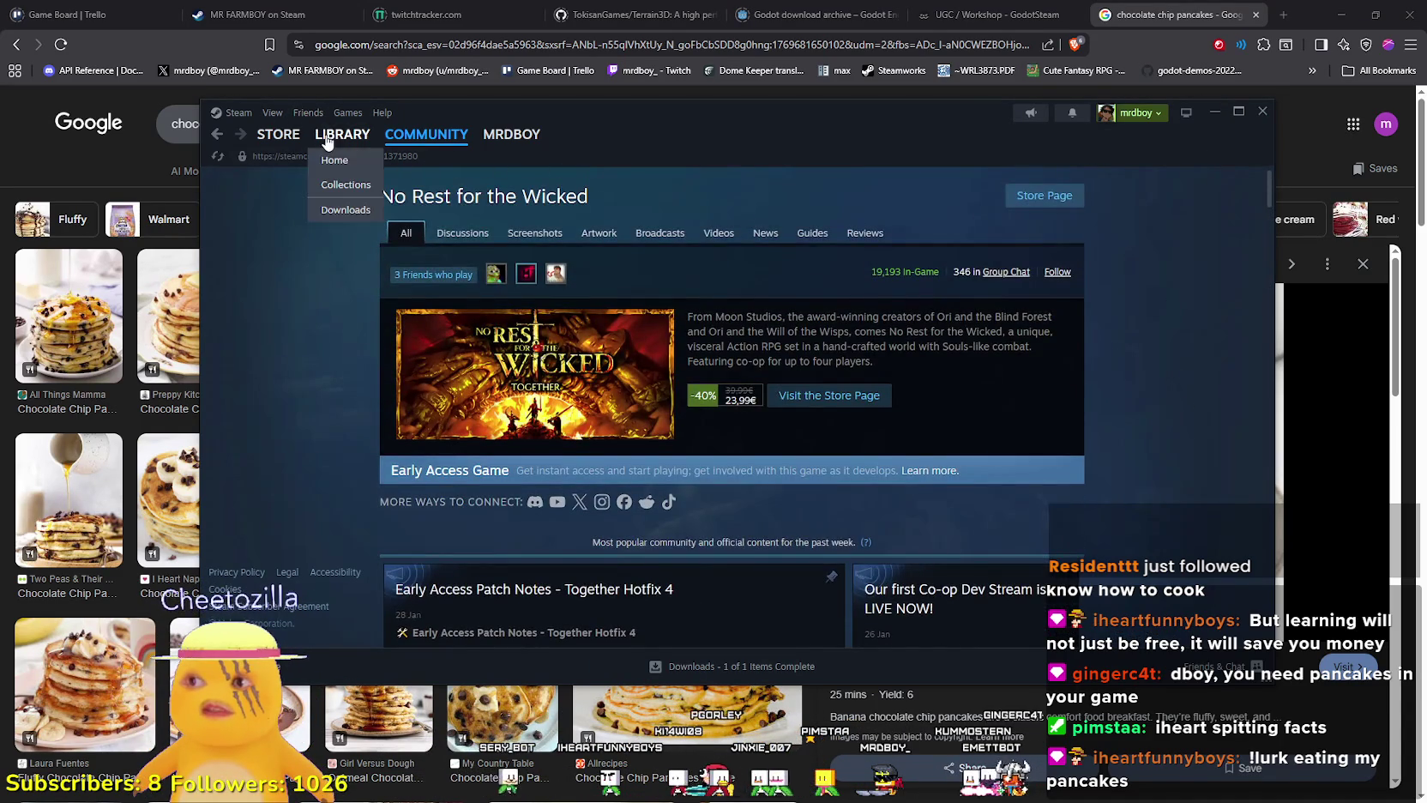
Visit the Steam library, hide the Steam window, and return to the Godot script editor.
left_click(342, 134)
scroll(439, 431, "up", 4)
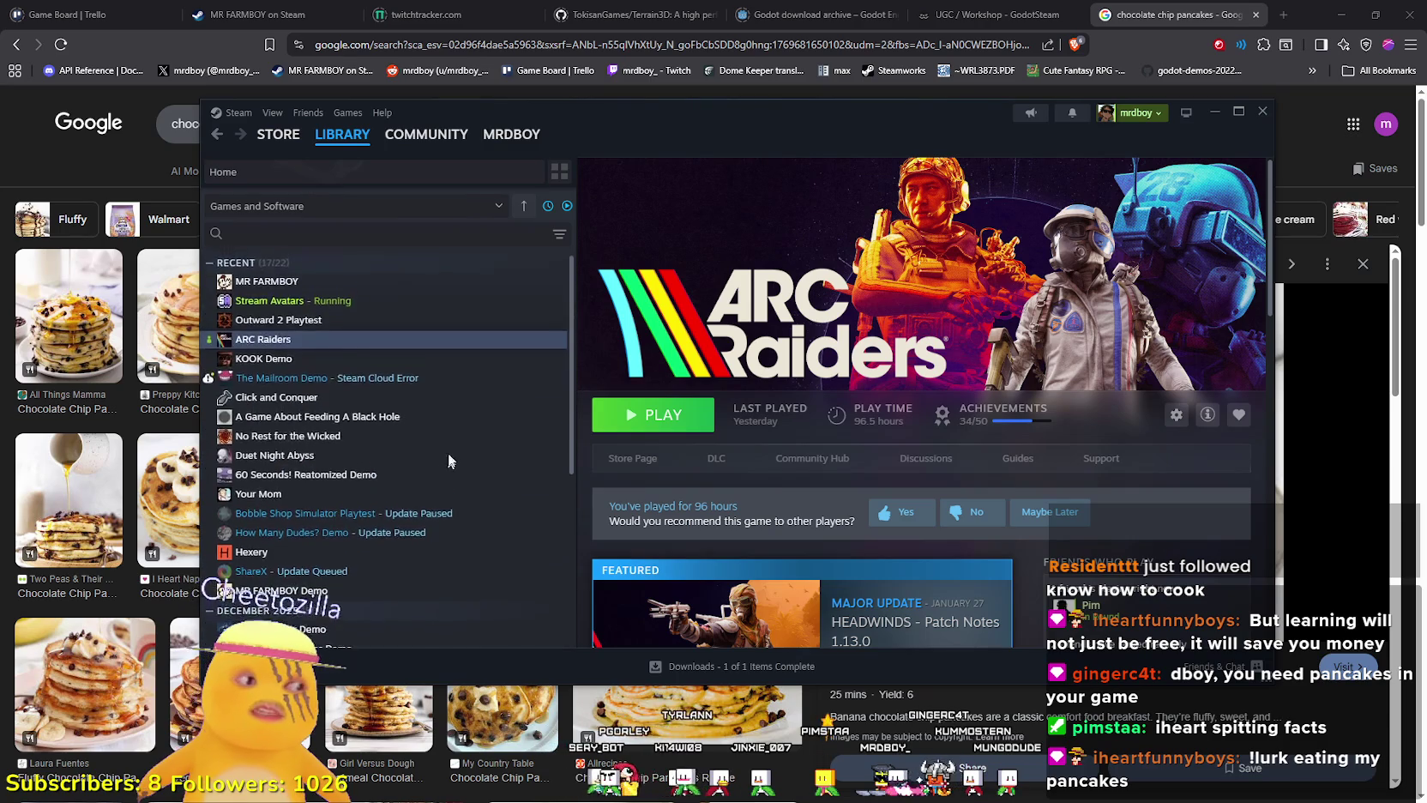
scroll(518, 386, "down", 2)
scroll(518, 386, "up", 2)
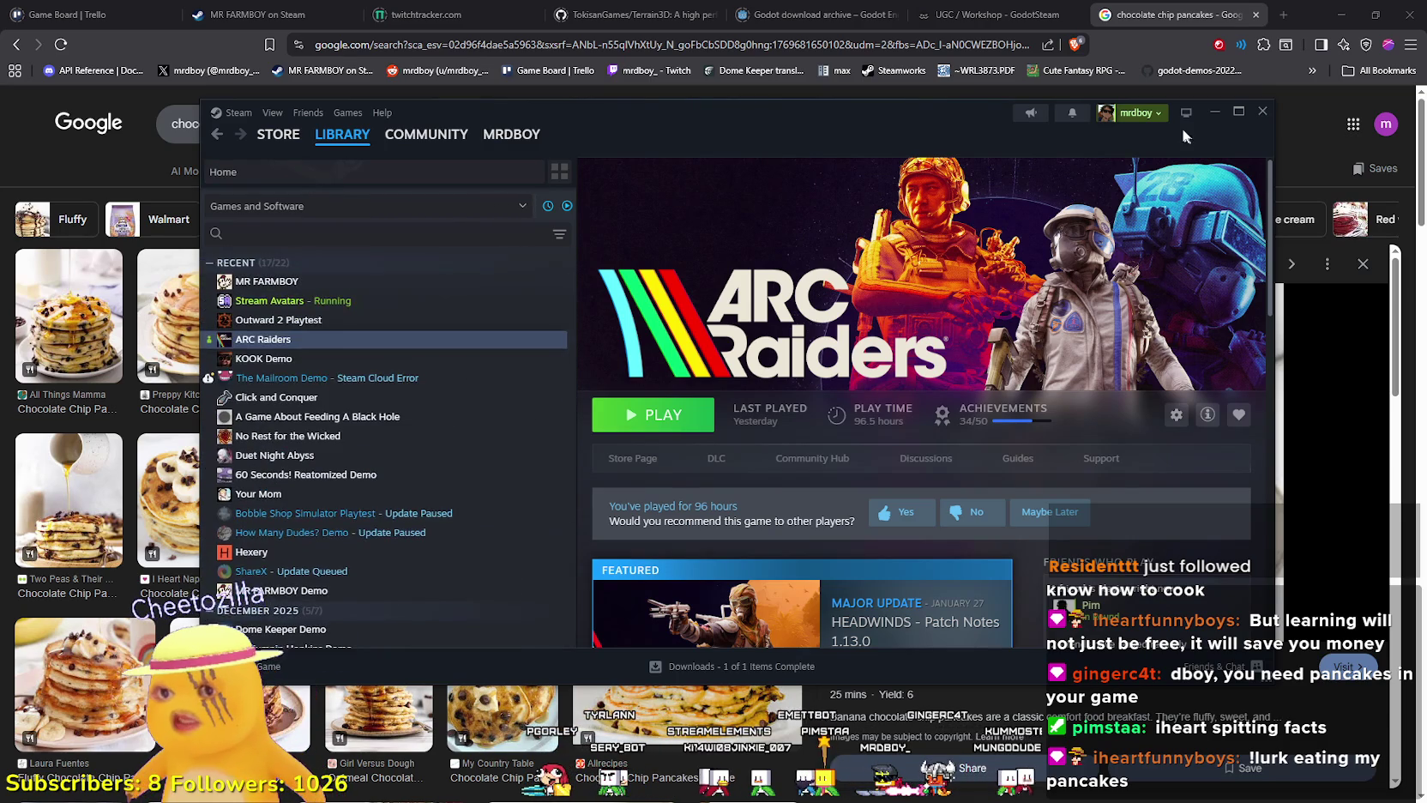
left_click(1214, 112)
scroll(1046, 491, "down", 5)
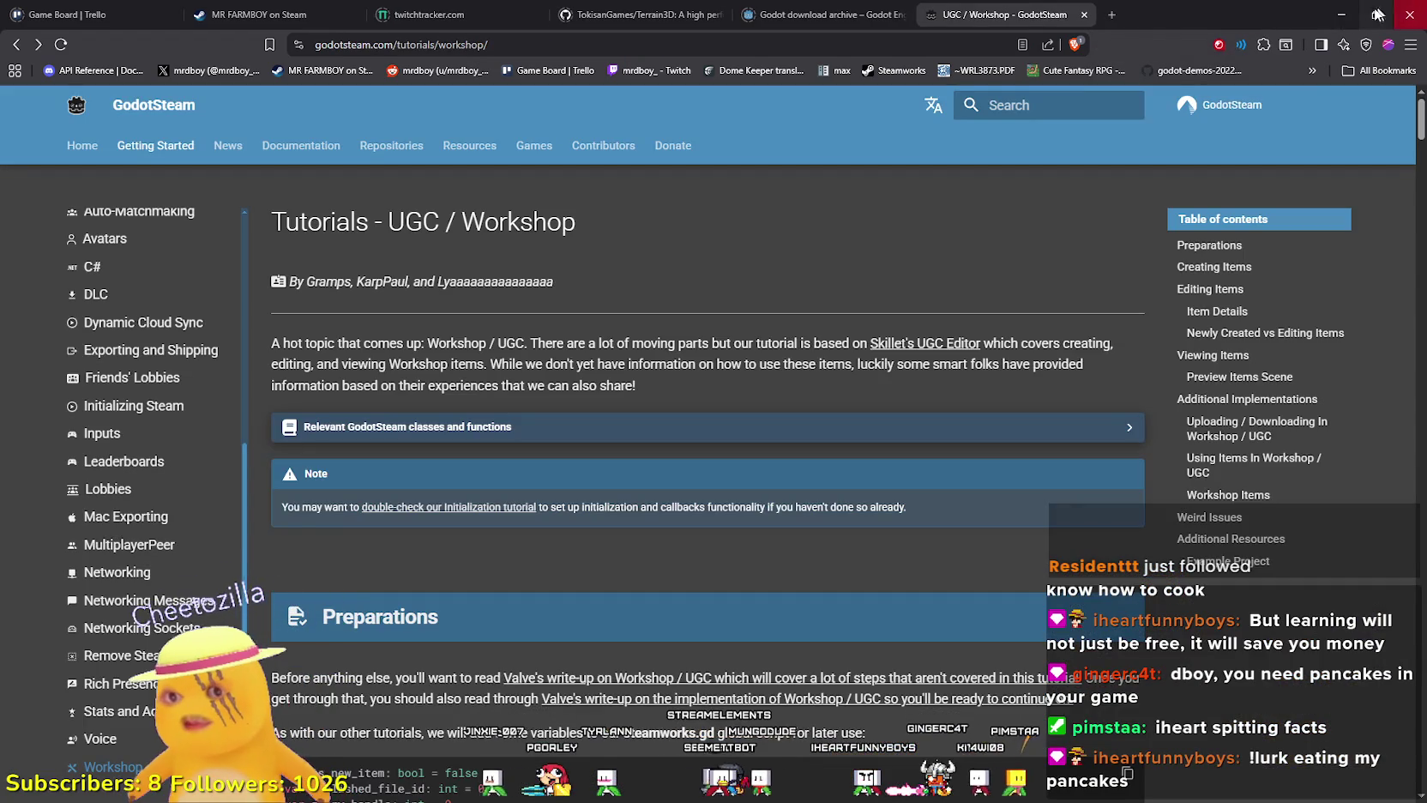
left_click(1342, 14)
Continue line 41 of grab_items so it reads DataTypes.itemID., dismissing the autocomplete list.
left_click(736, 277)
type("ID")
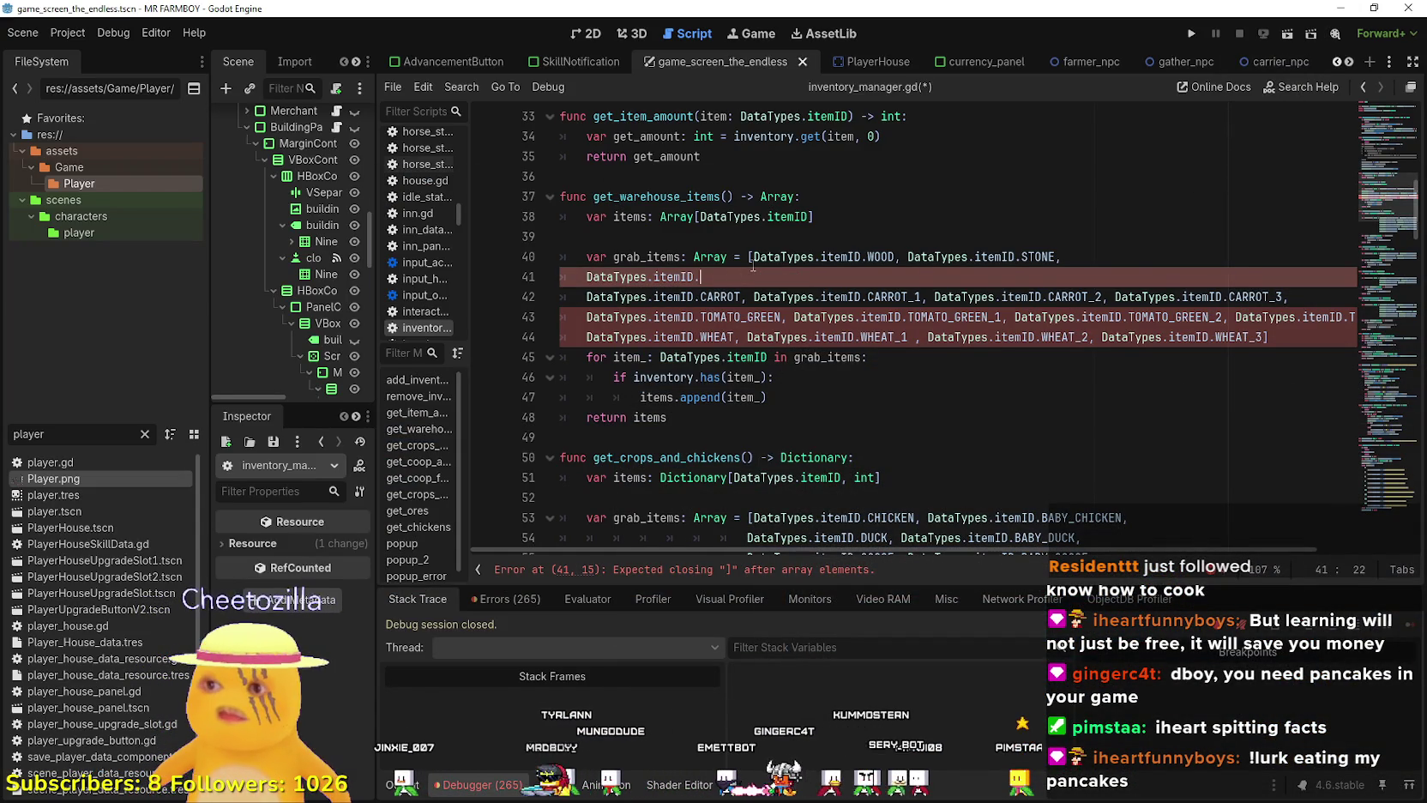
type(".")
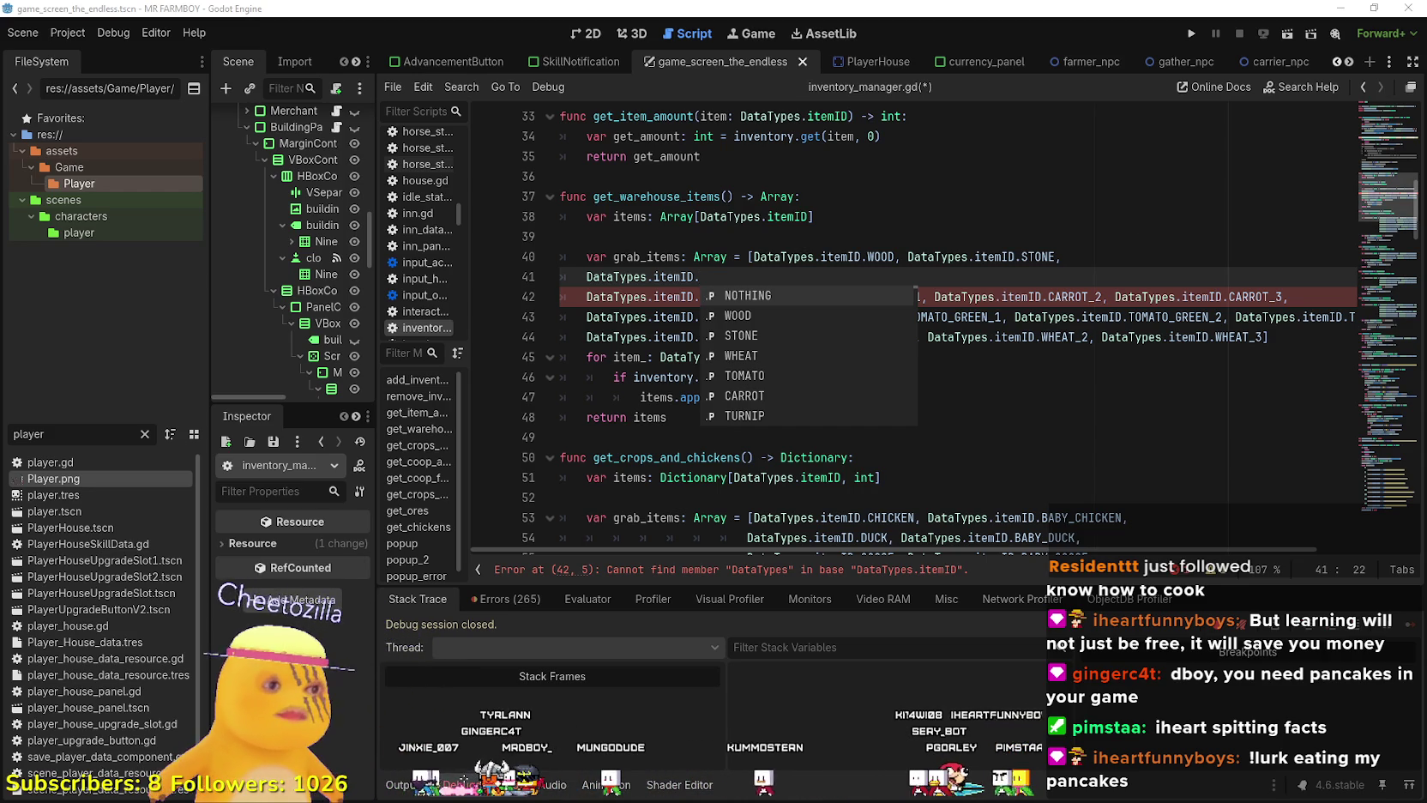
key("Escape")
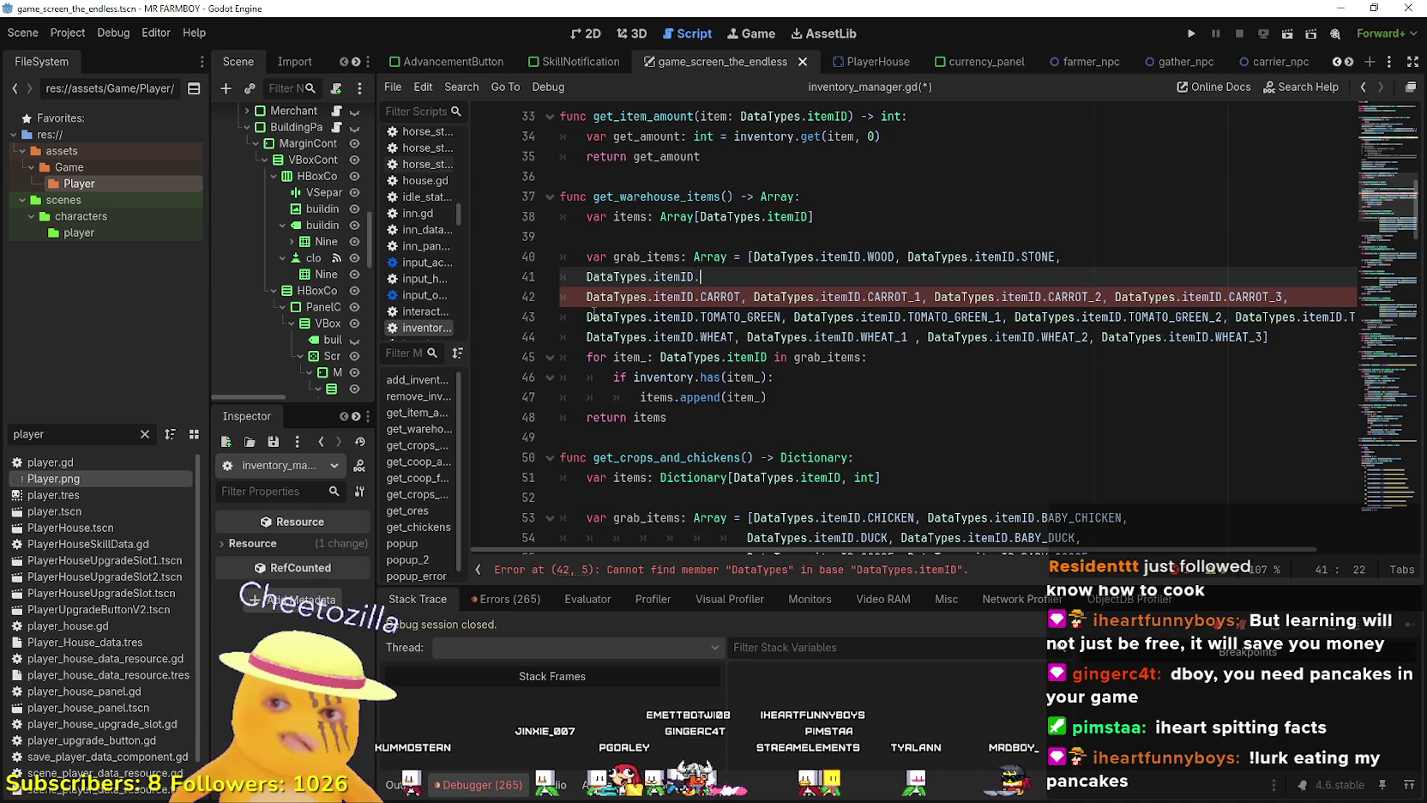
Add the EGG and DUCK_EGG item IDs to line 41 using autocomplete.
type("Chicken")
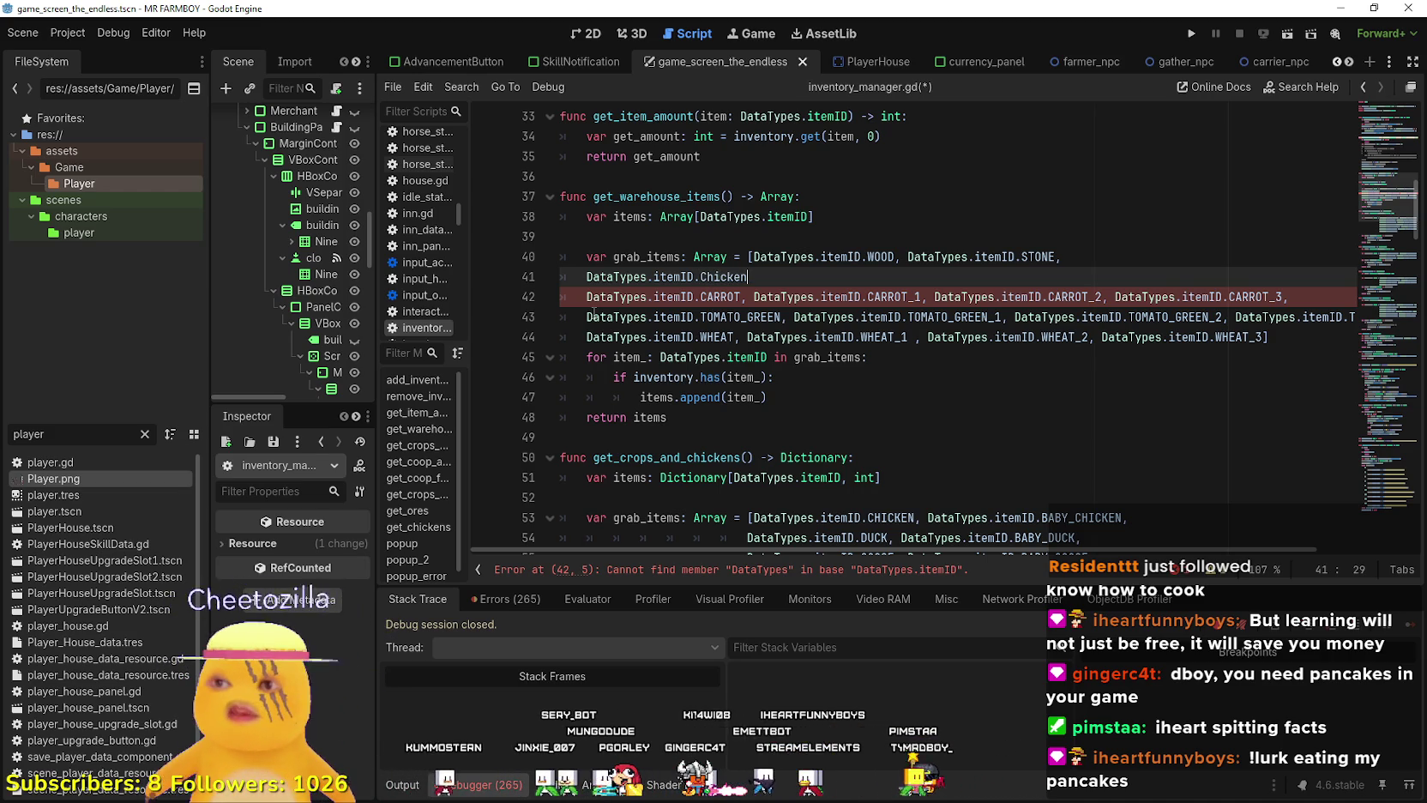
key("BackSpace")
key("BackSpace")
key("BackSpace")
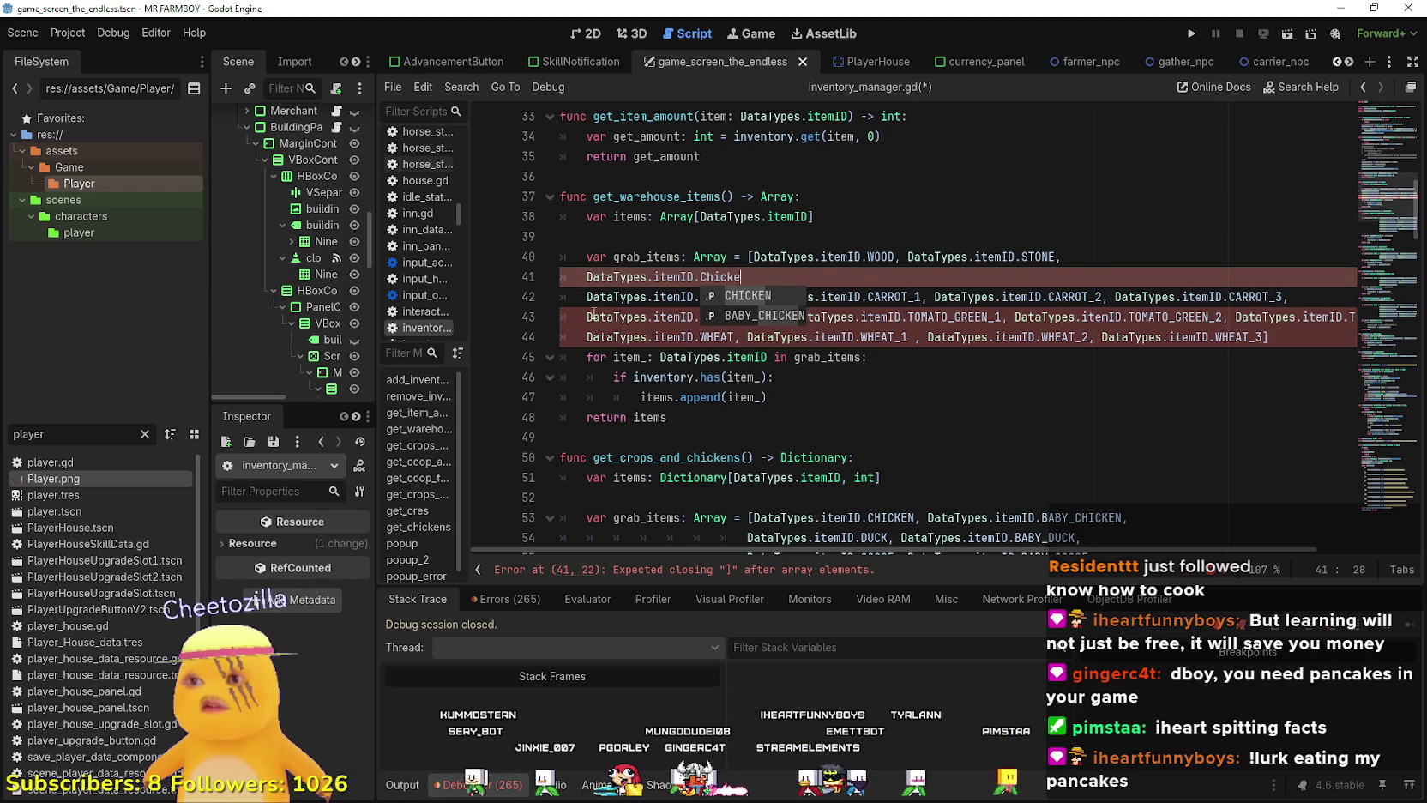
type("EGG")
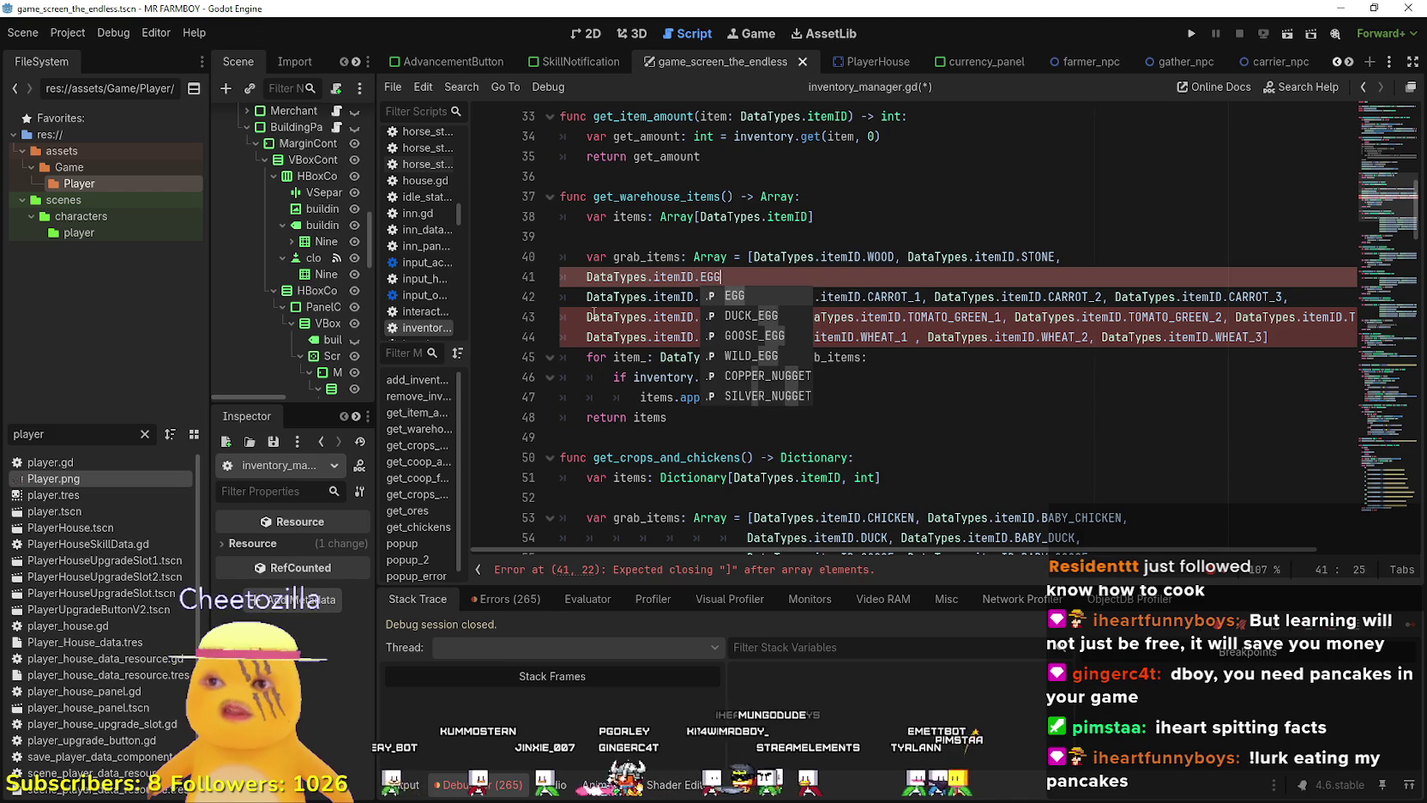
key("Return")
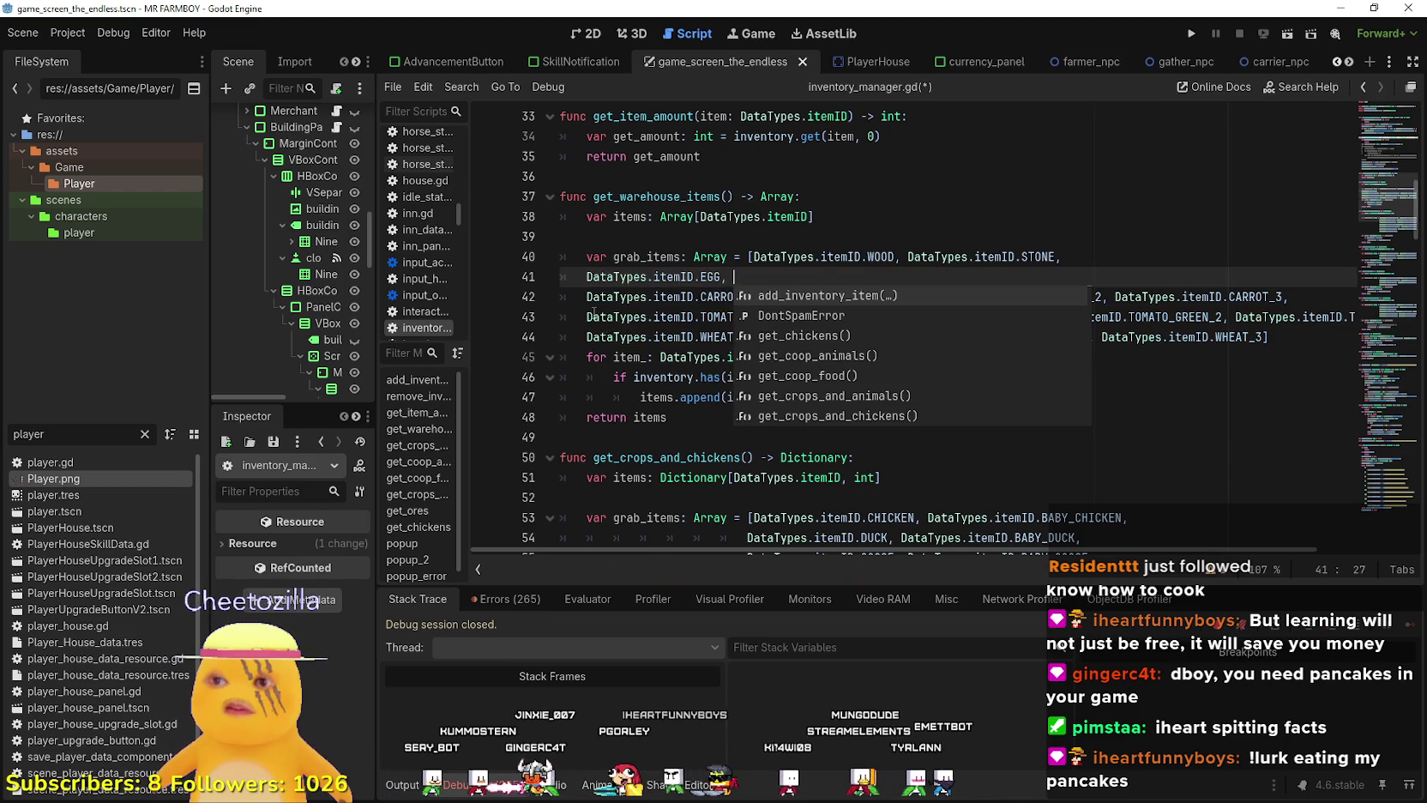
type("DataTypes.it")
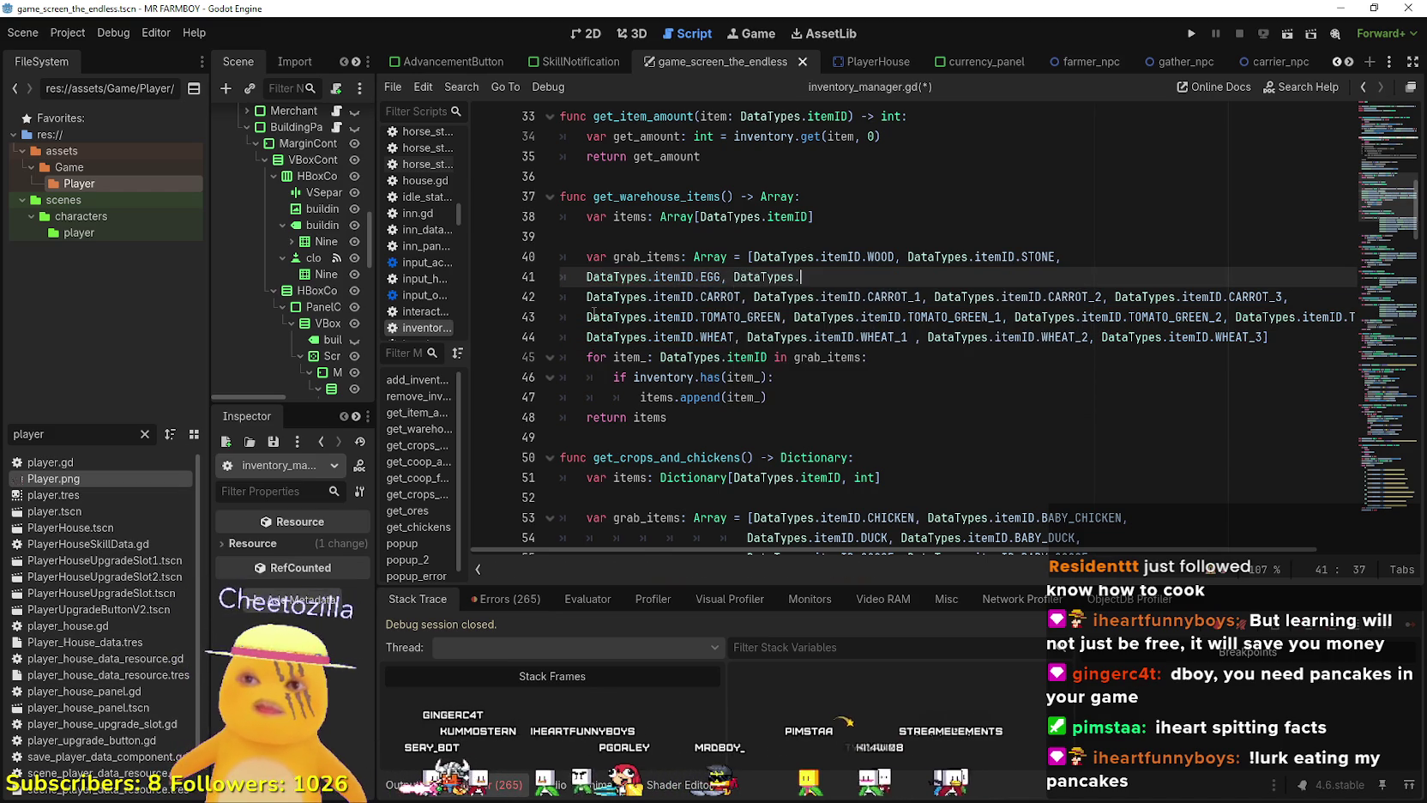
key("Return")
type(".")
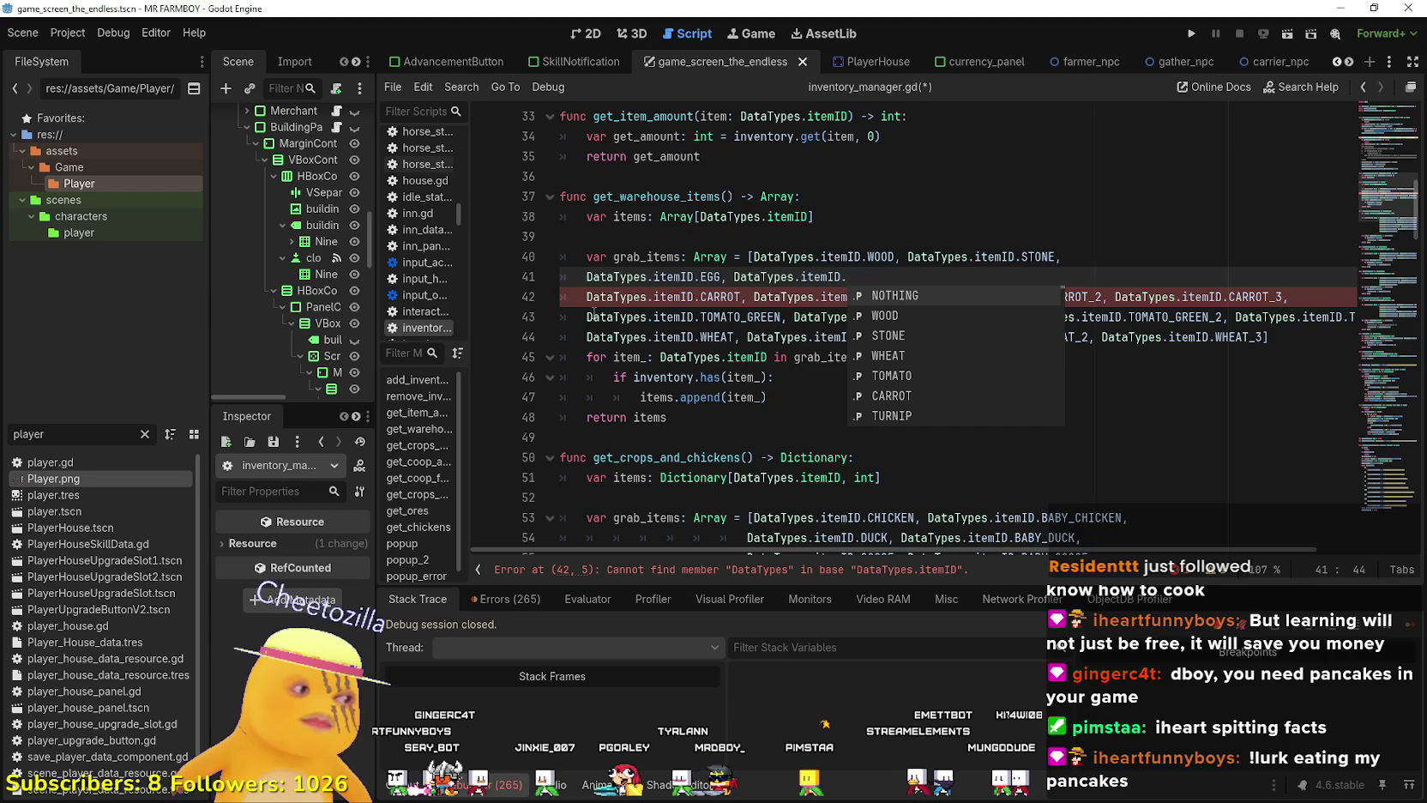
type("Duck")
key("Down")
key("Return")
Append DataTypes.itemID.GOOSE_EGG to line 41, remove a stray insertion, and start a new line.
type("Data")
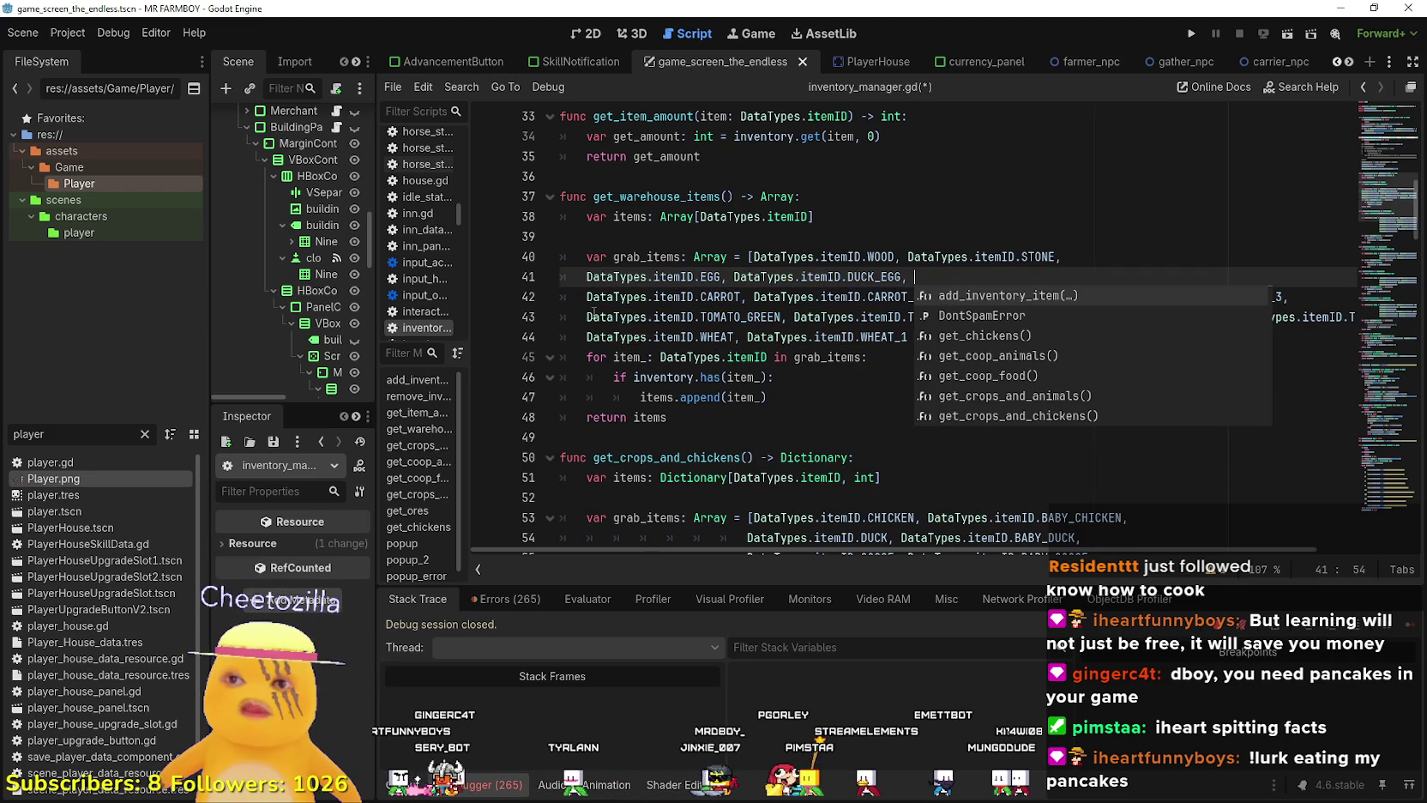
key("Return")
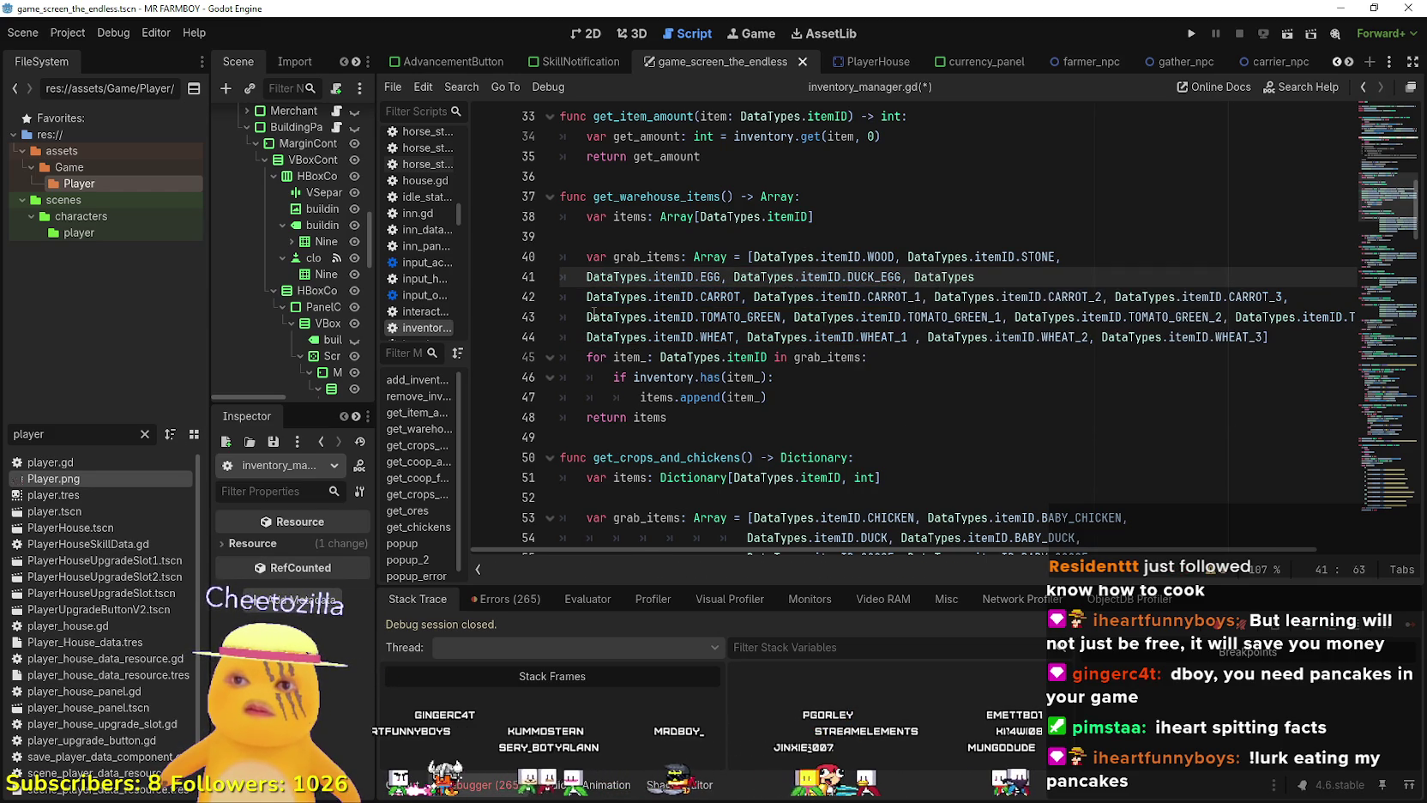
type(".ite")
key("Return")
type(".itemID.")
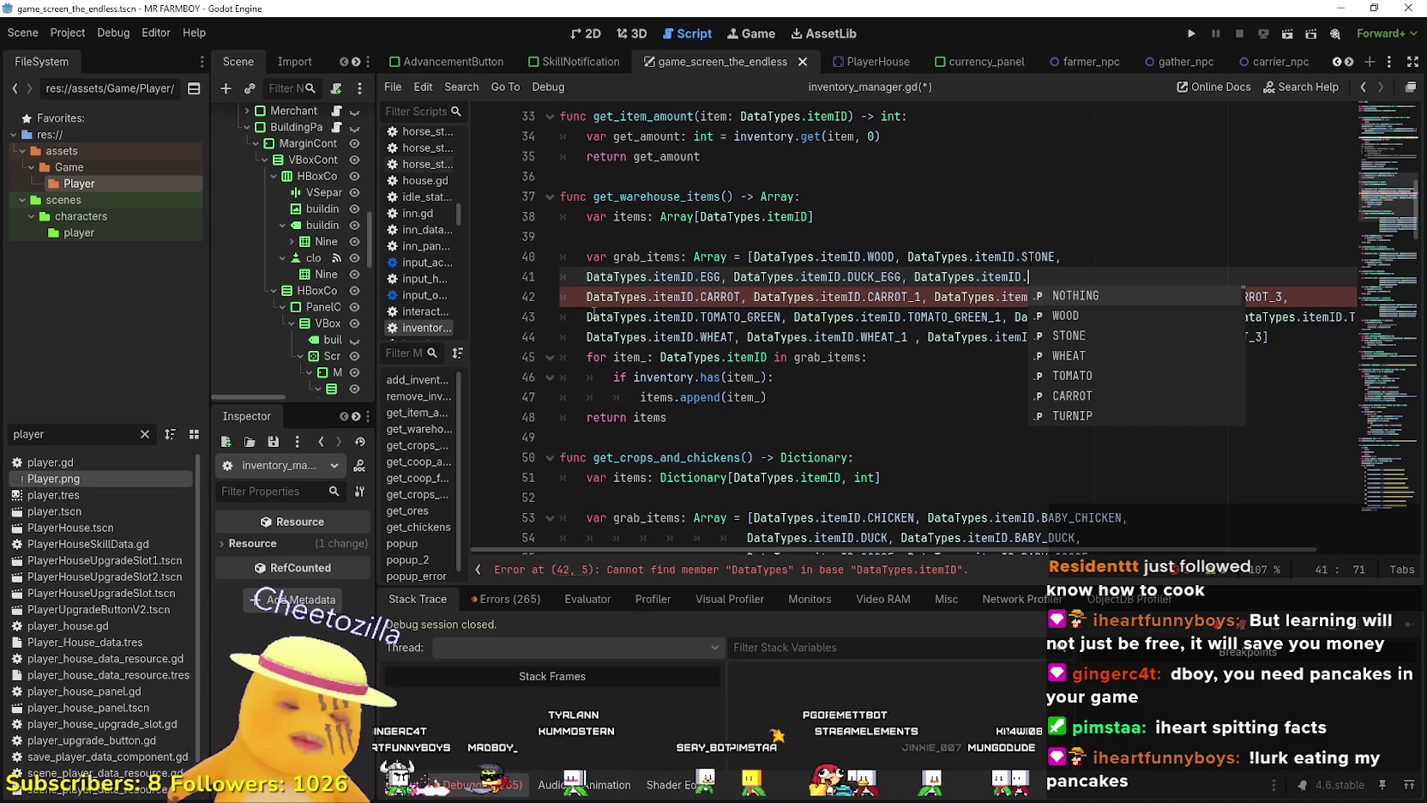
type("GOO")
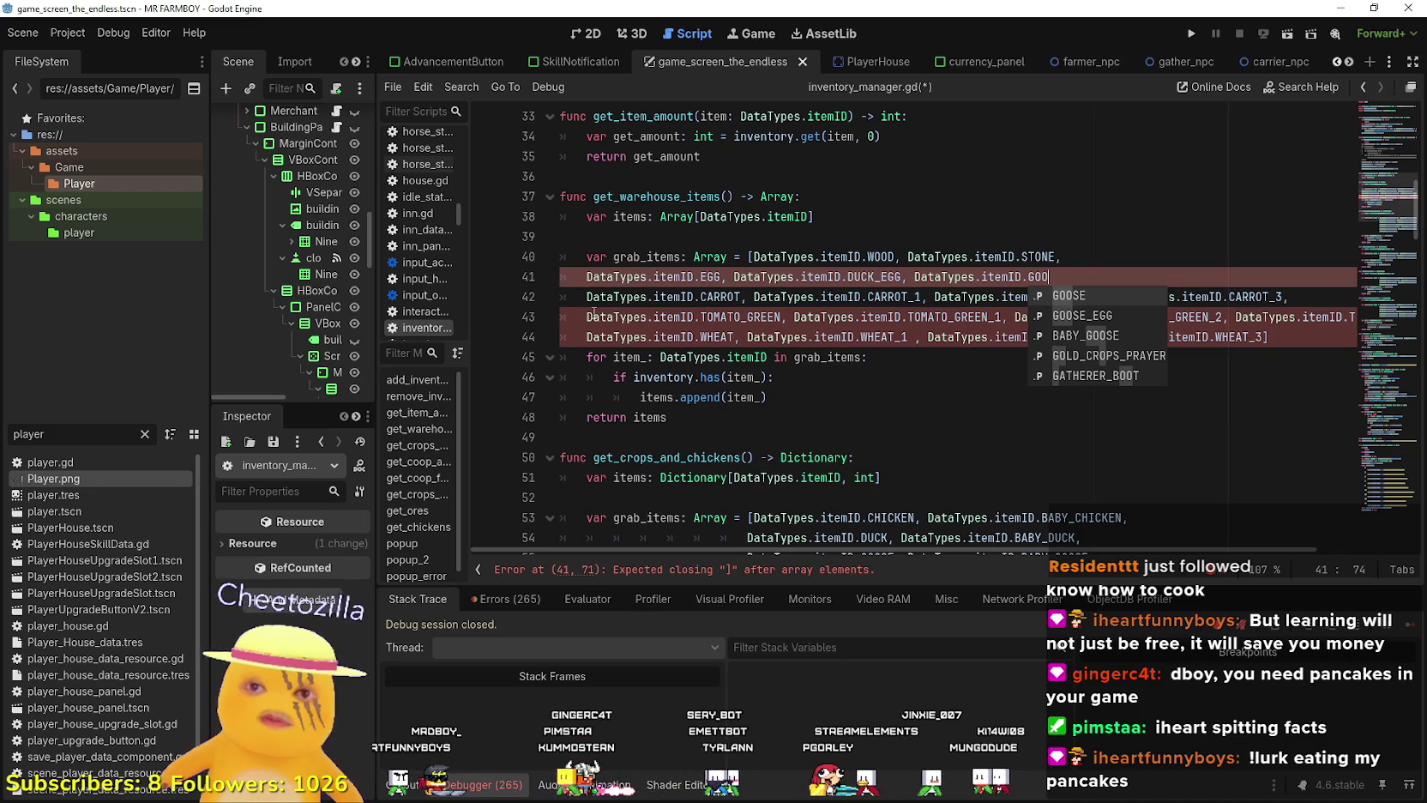
key("Down")
key("Return")
type(",add")
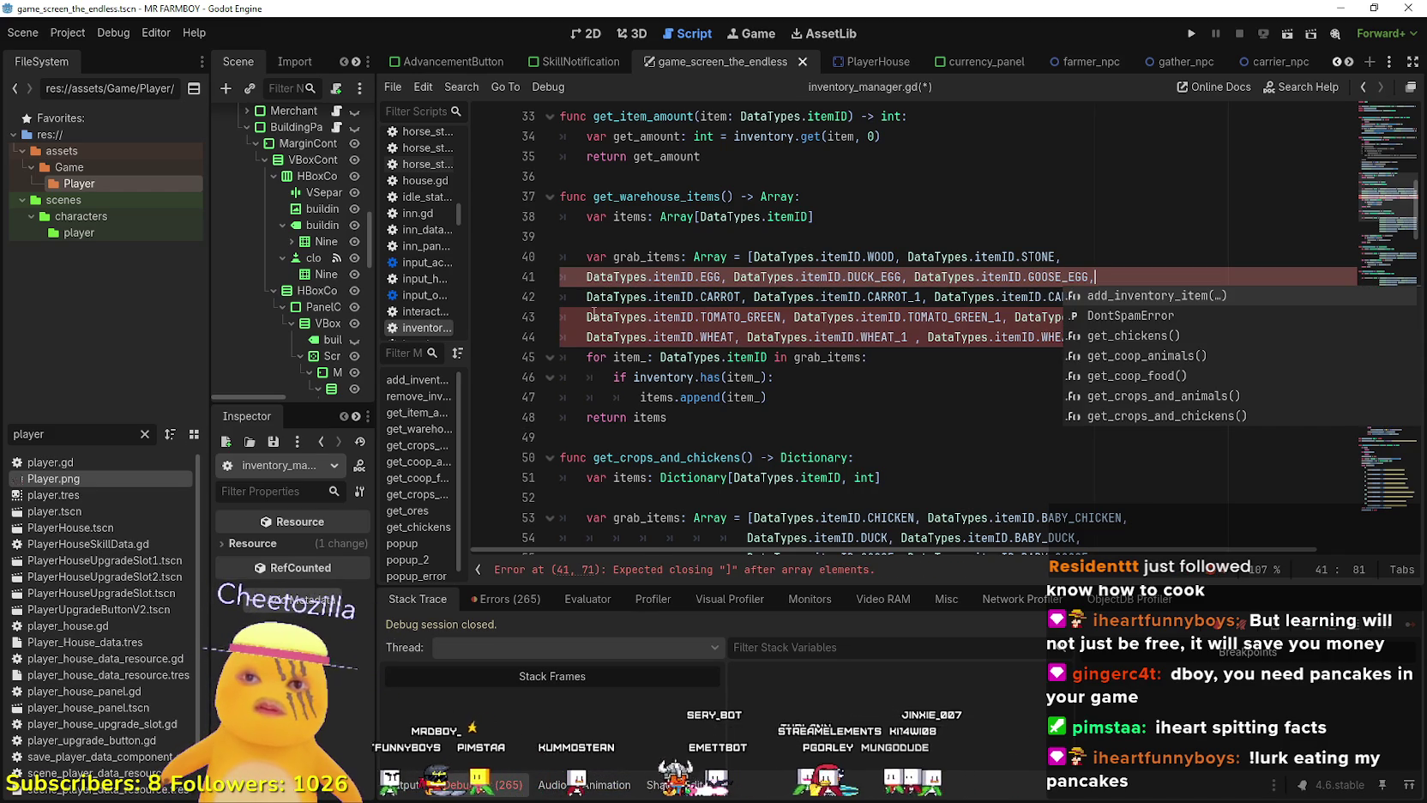
key("Return")
key("shift+ctrl+Left")
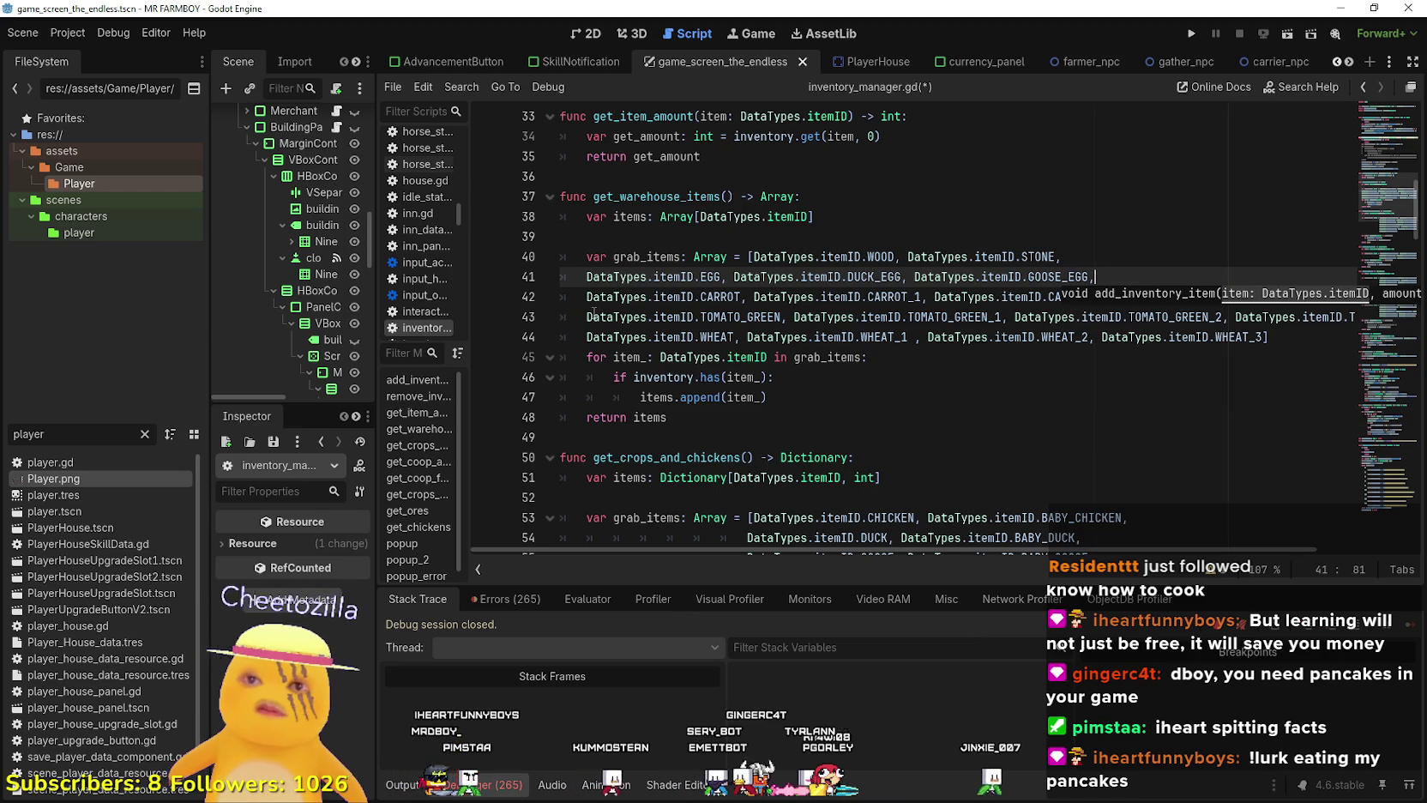
key("Return")
Type DataTypes.itemID.WOOL, MILK and MANURE entries on line 42 using autocomplete.
type("Da")
key("Return")
type(".itemID.")
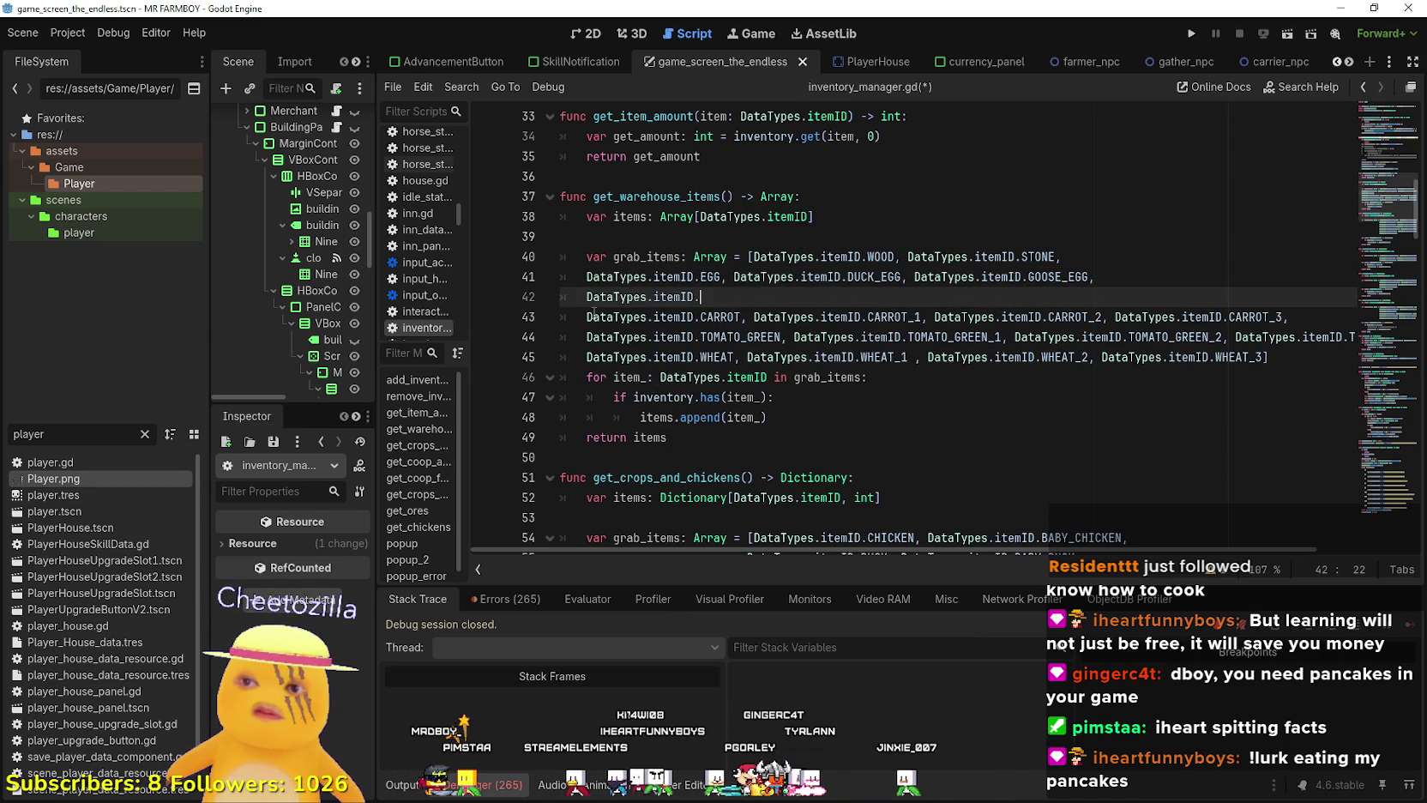
type("Wool")
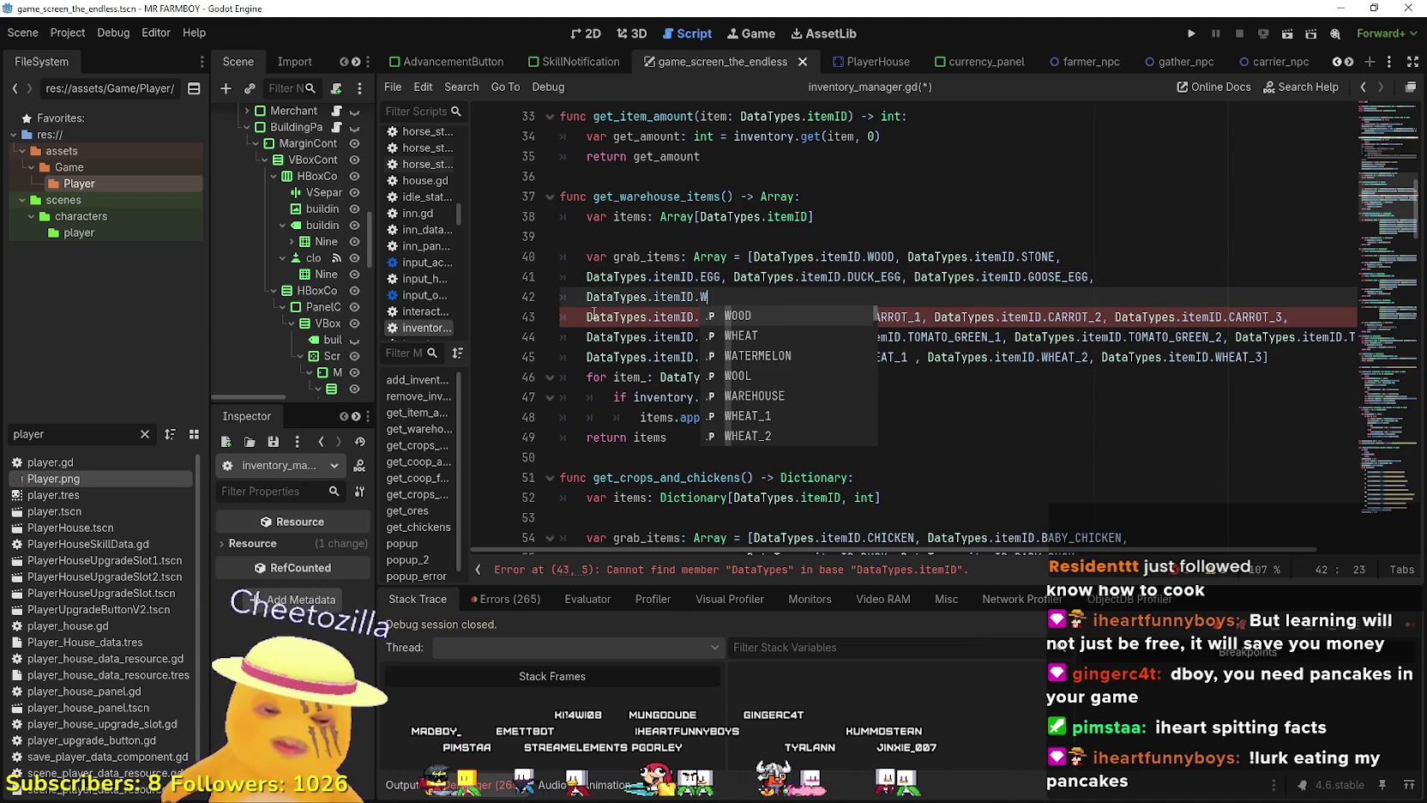
key("Return")
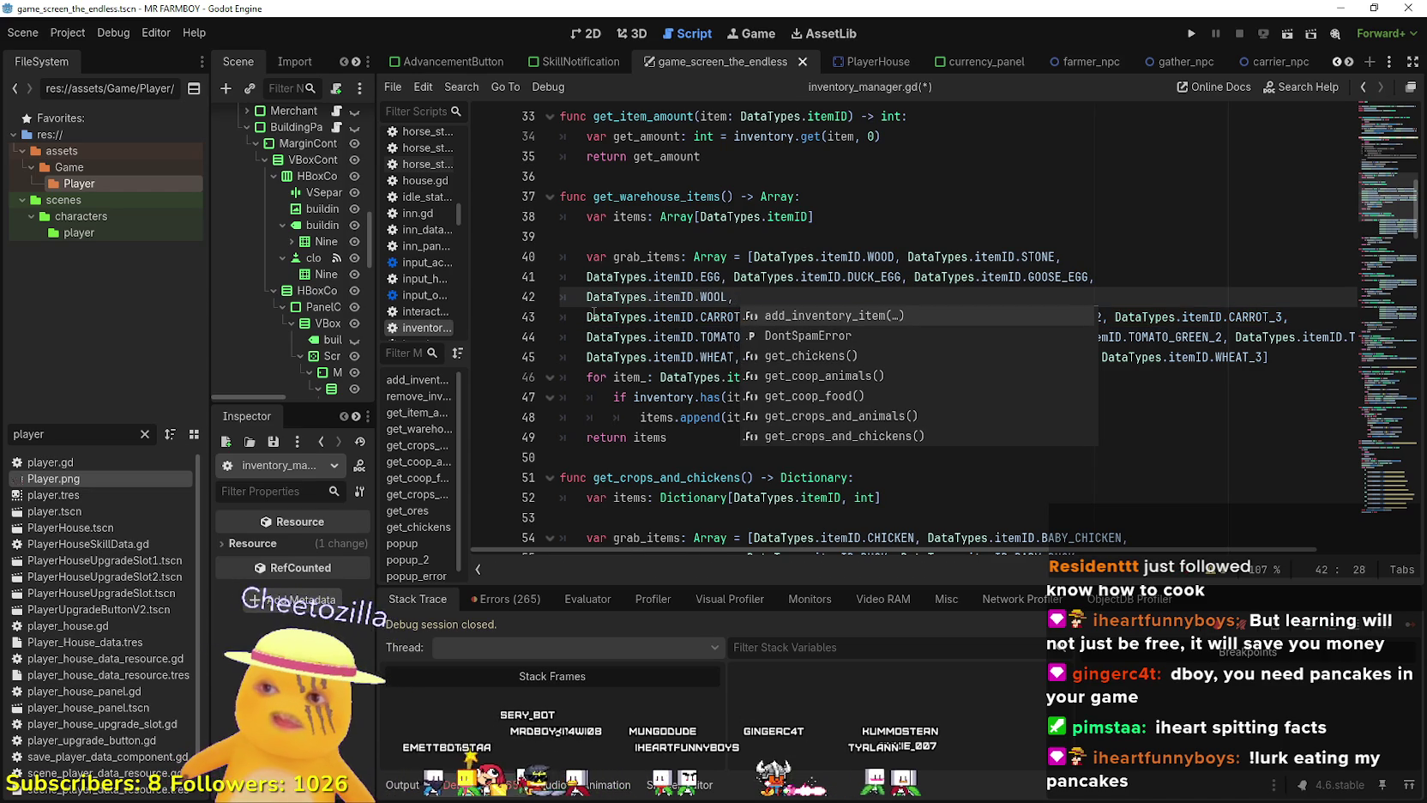
type("Data")
key("Return")
type("itemID.")
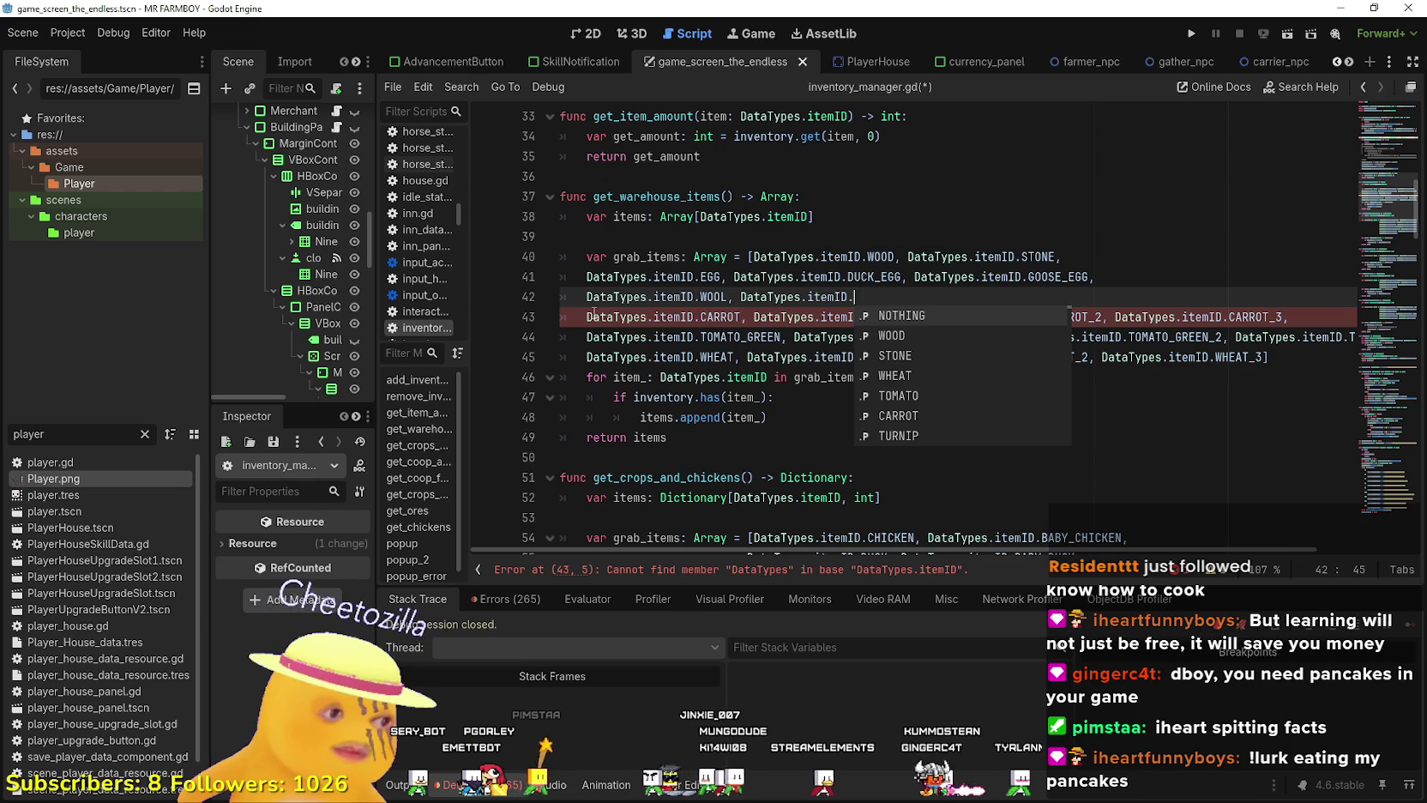
type("M")
key("Return")
type(",")
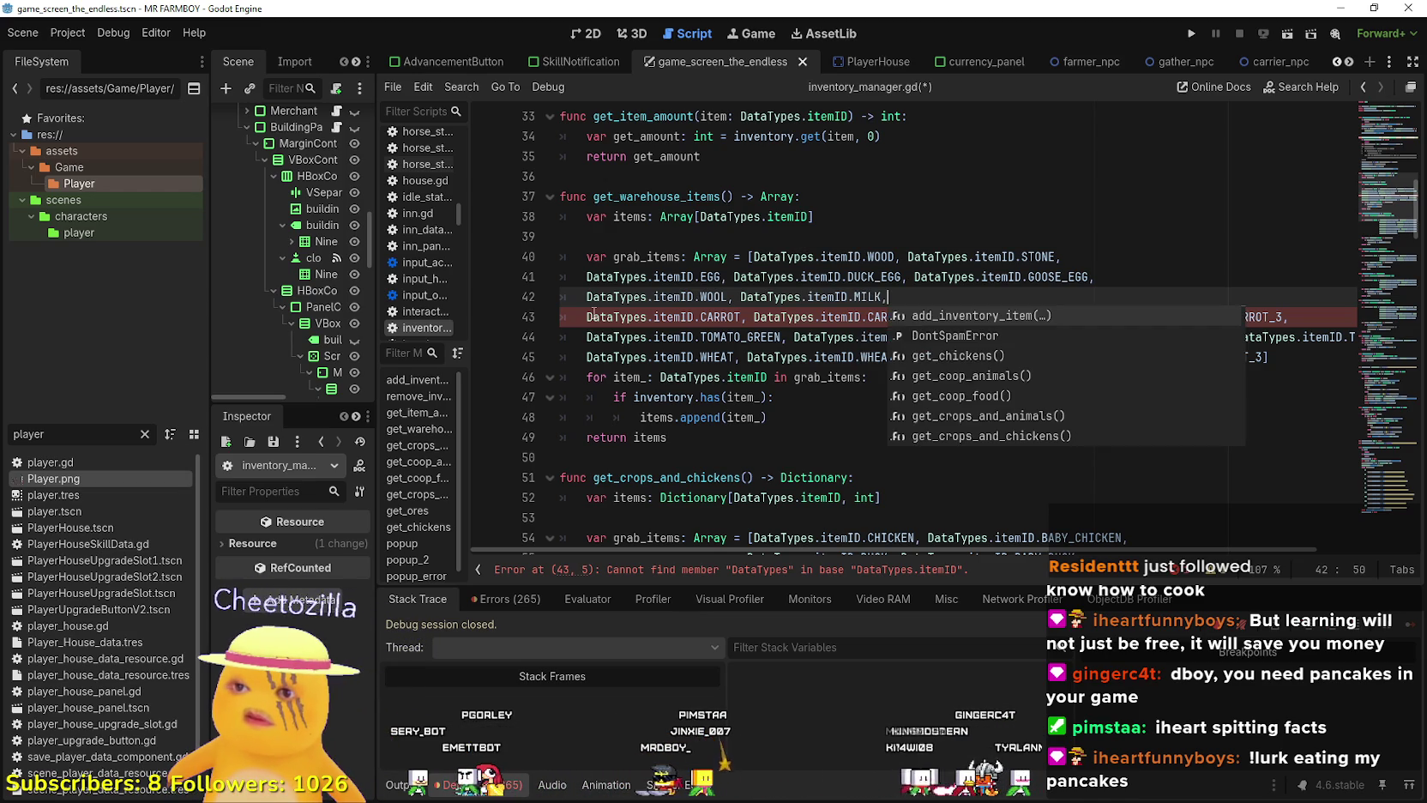
type(" DataTypes.itemID.MANURE")
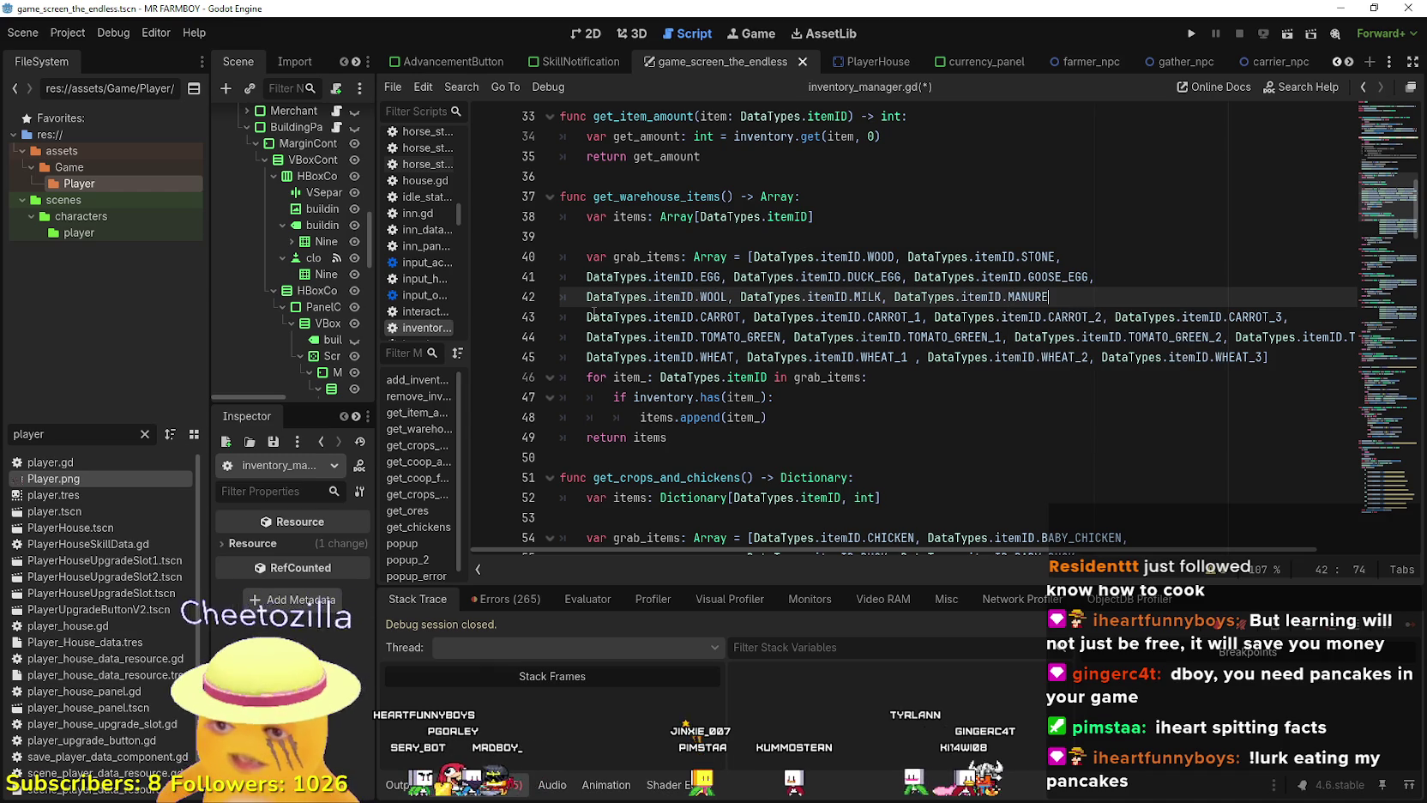
type(",")
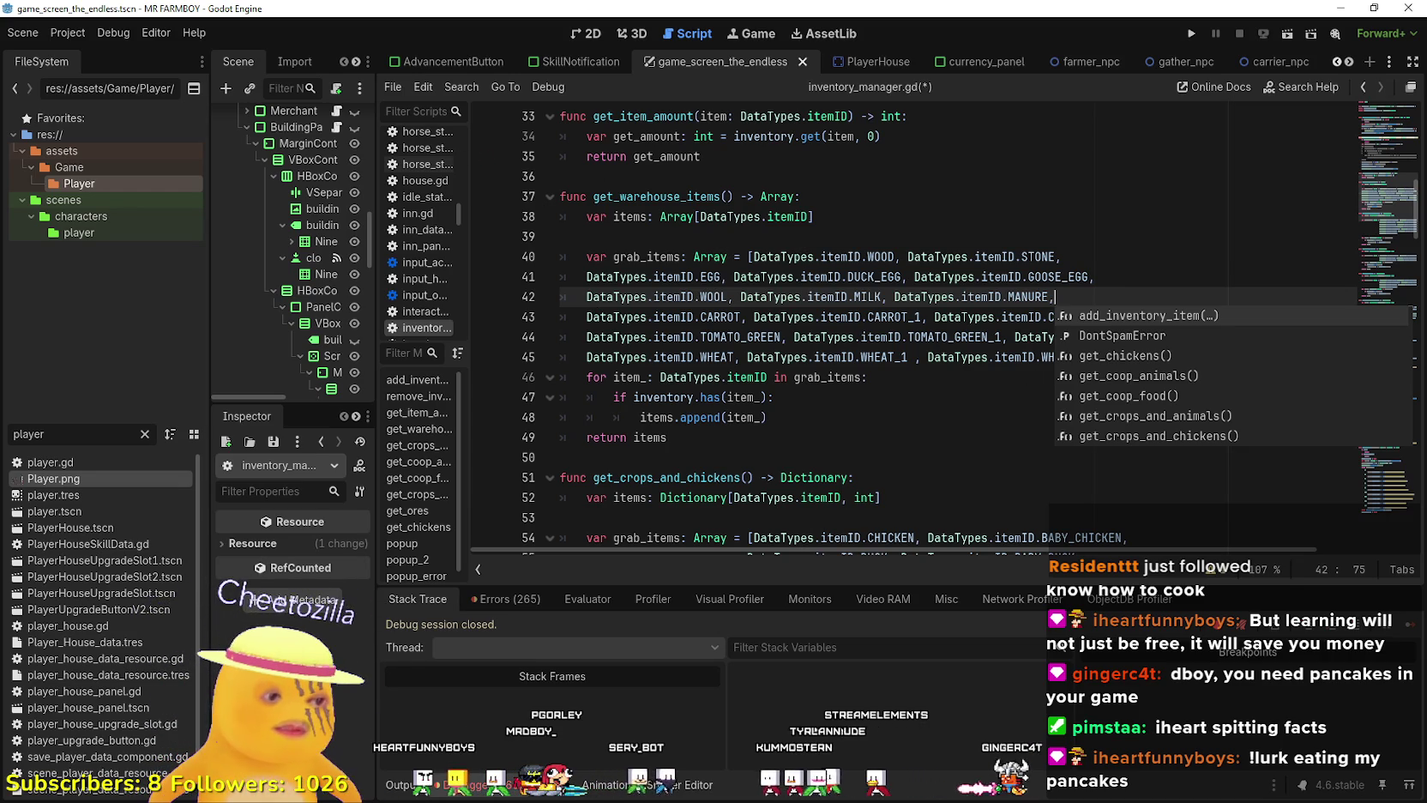
Resume the background music in YouTube Music, then minimize that window.
key("alt+Tab")
left_click(889, 439)
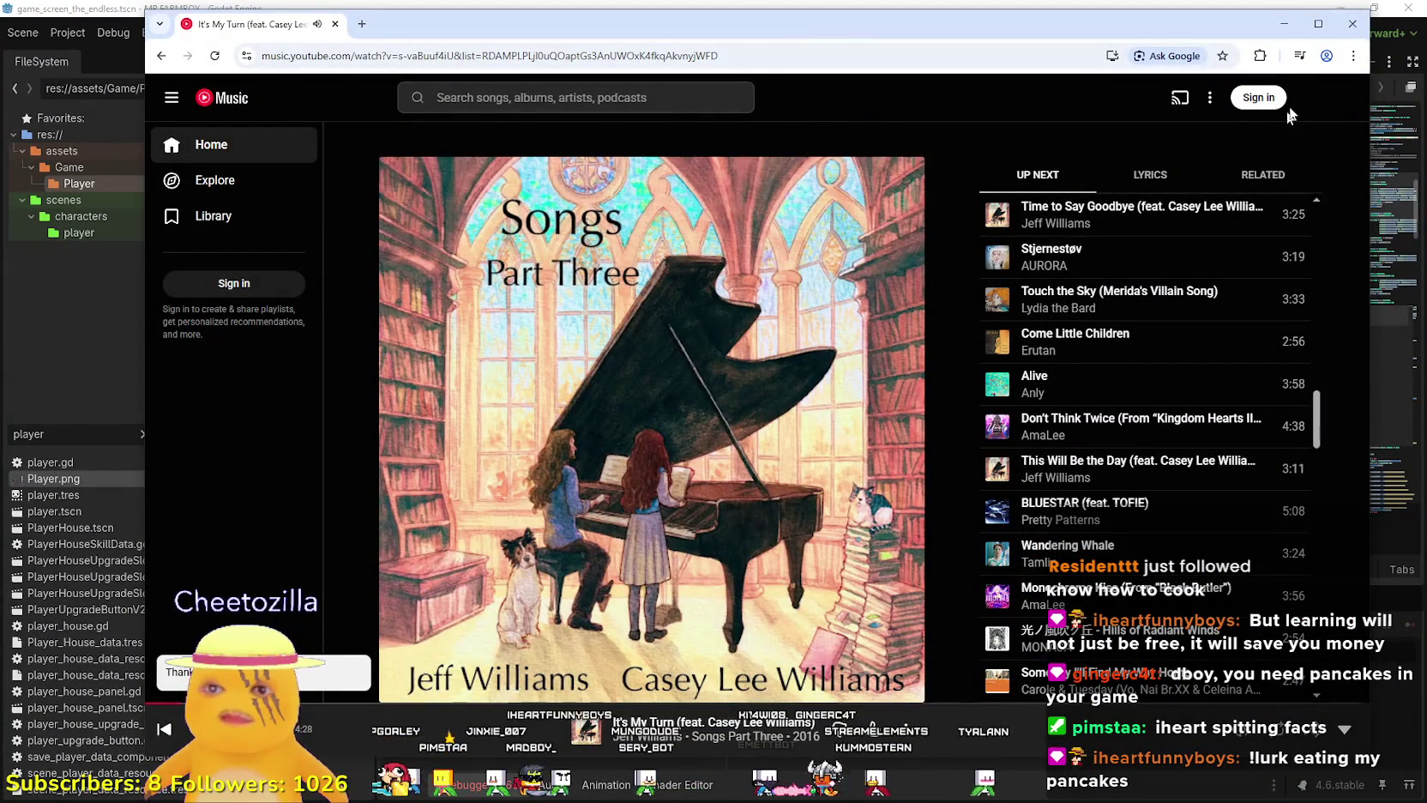
left_click(1284, 23)
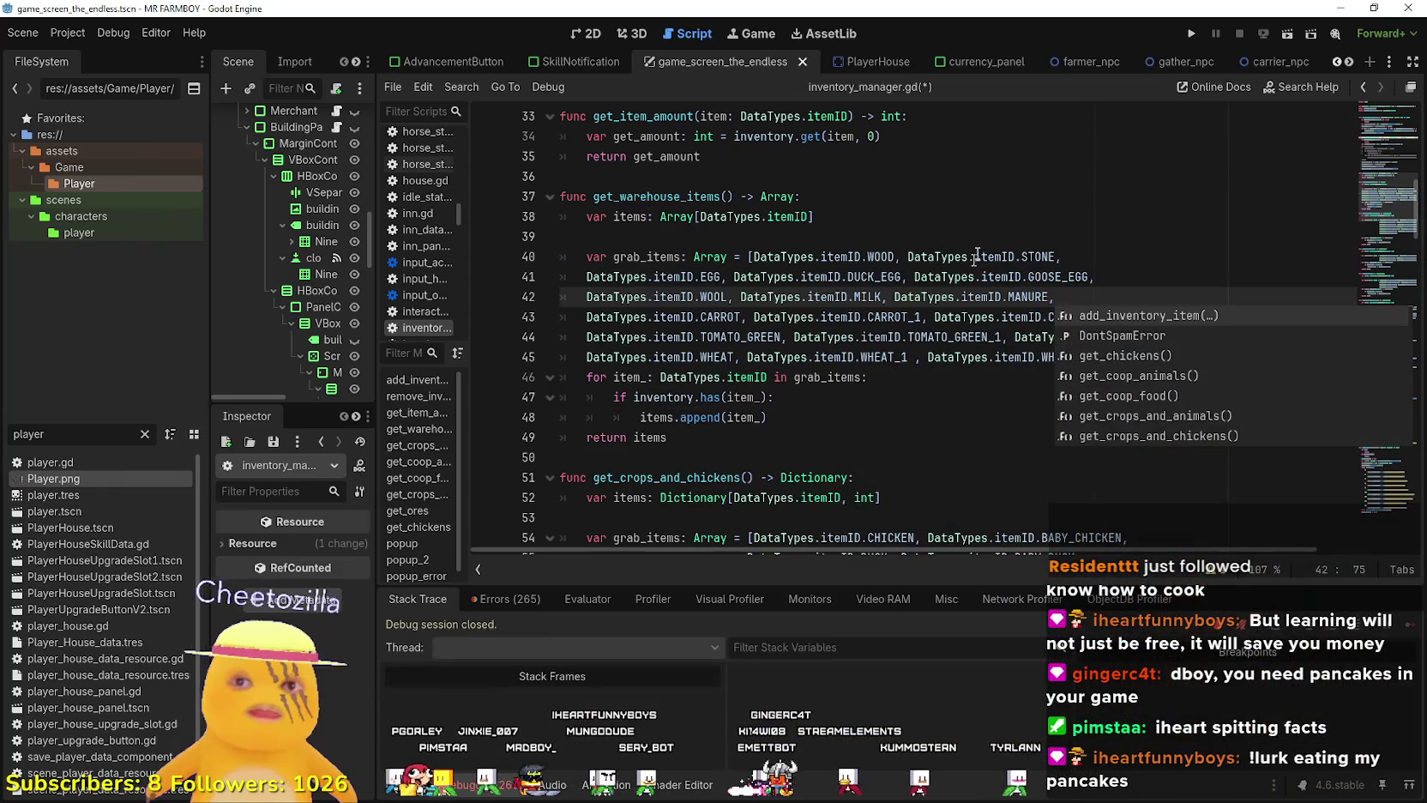
Insert a blank line after the MANURE line and paste a copy of the CARROT line into it.
left_click(1086, 294)
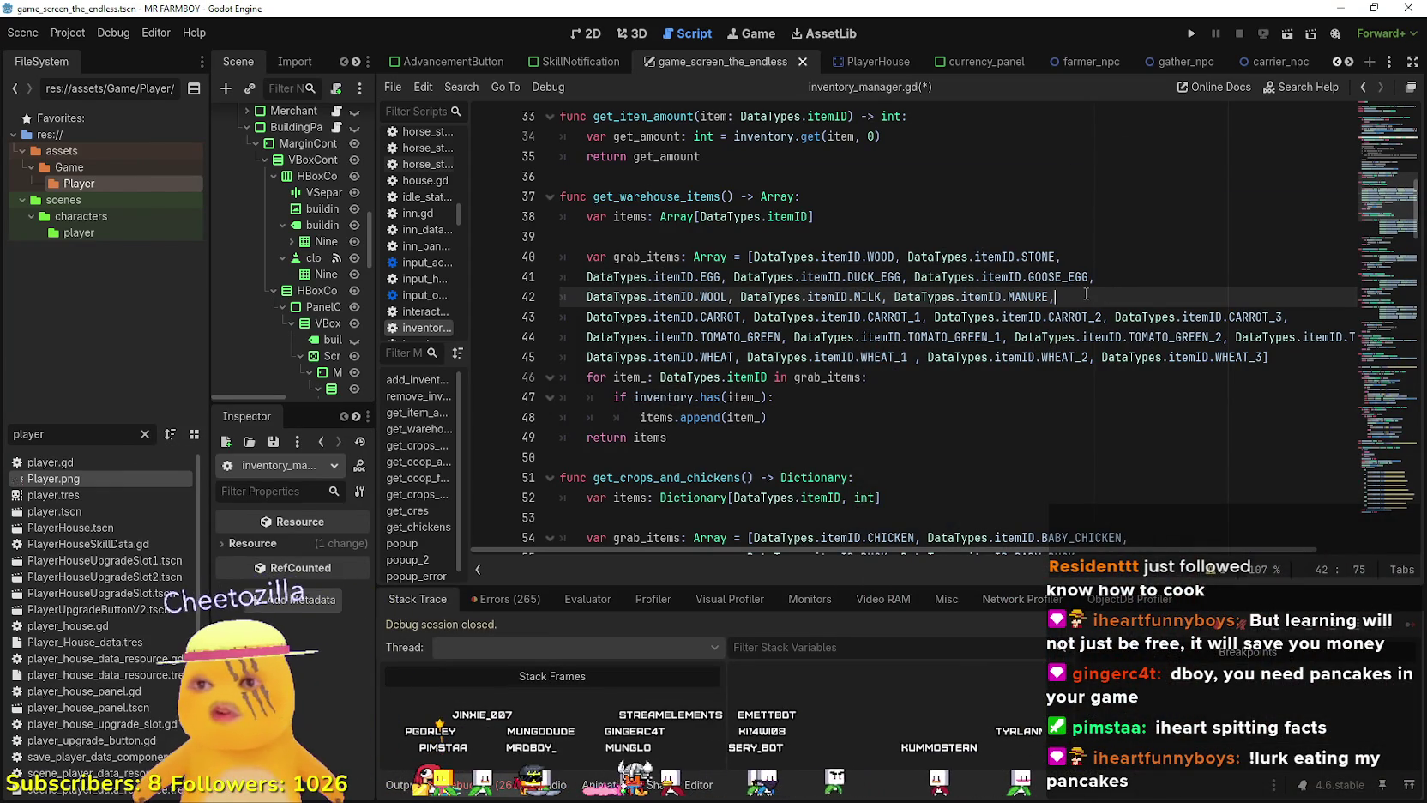
key("Return")
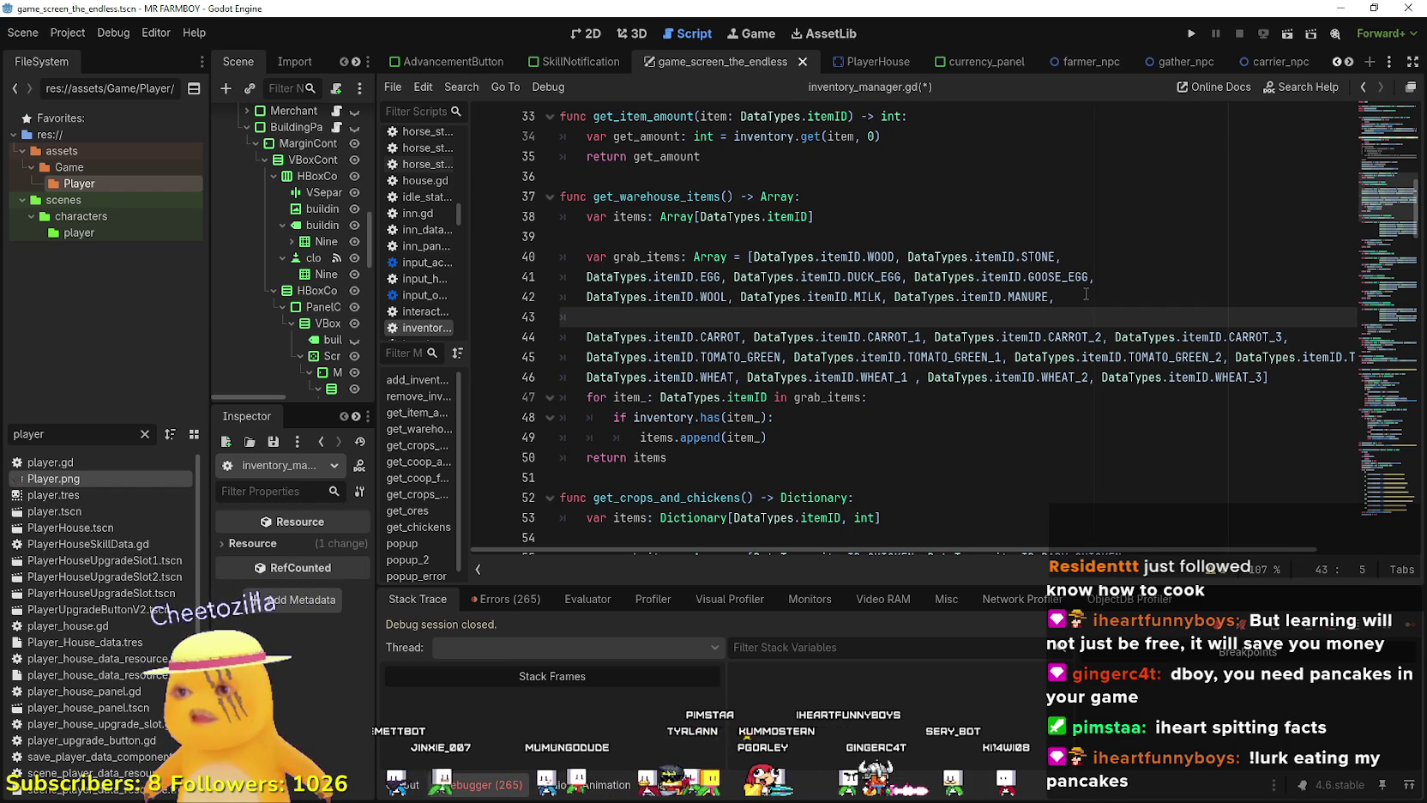
type("Da")
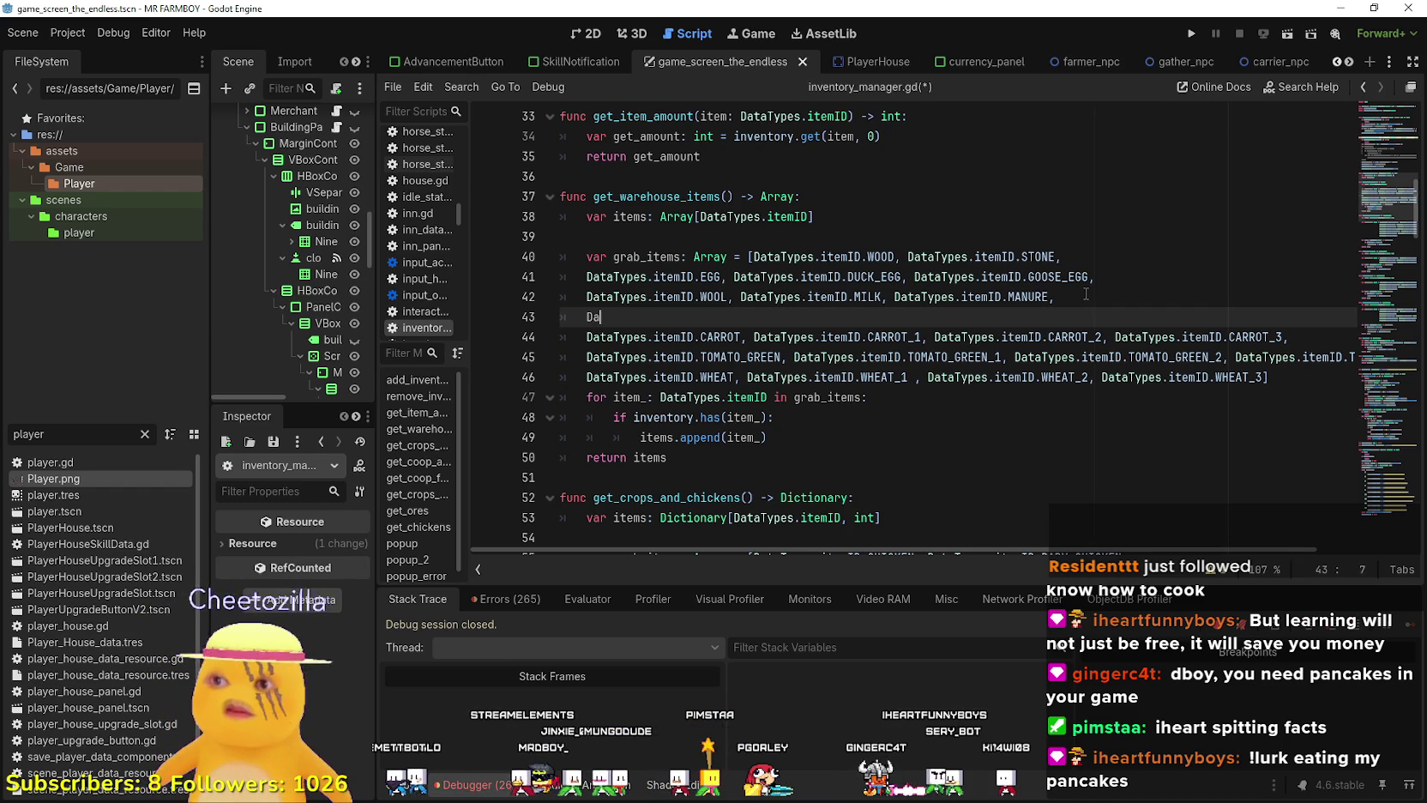
type("taTypes.")
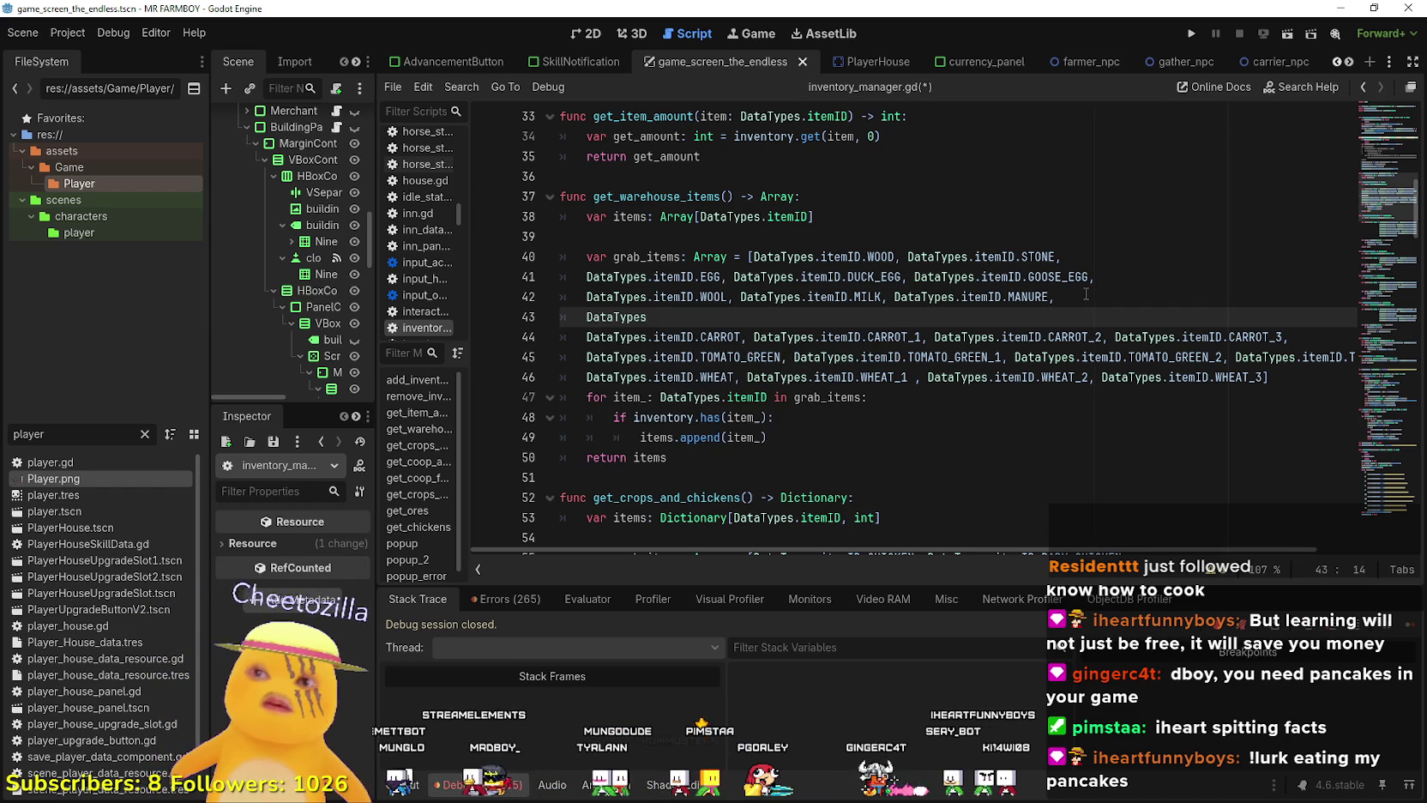
type("itemID")
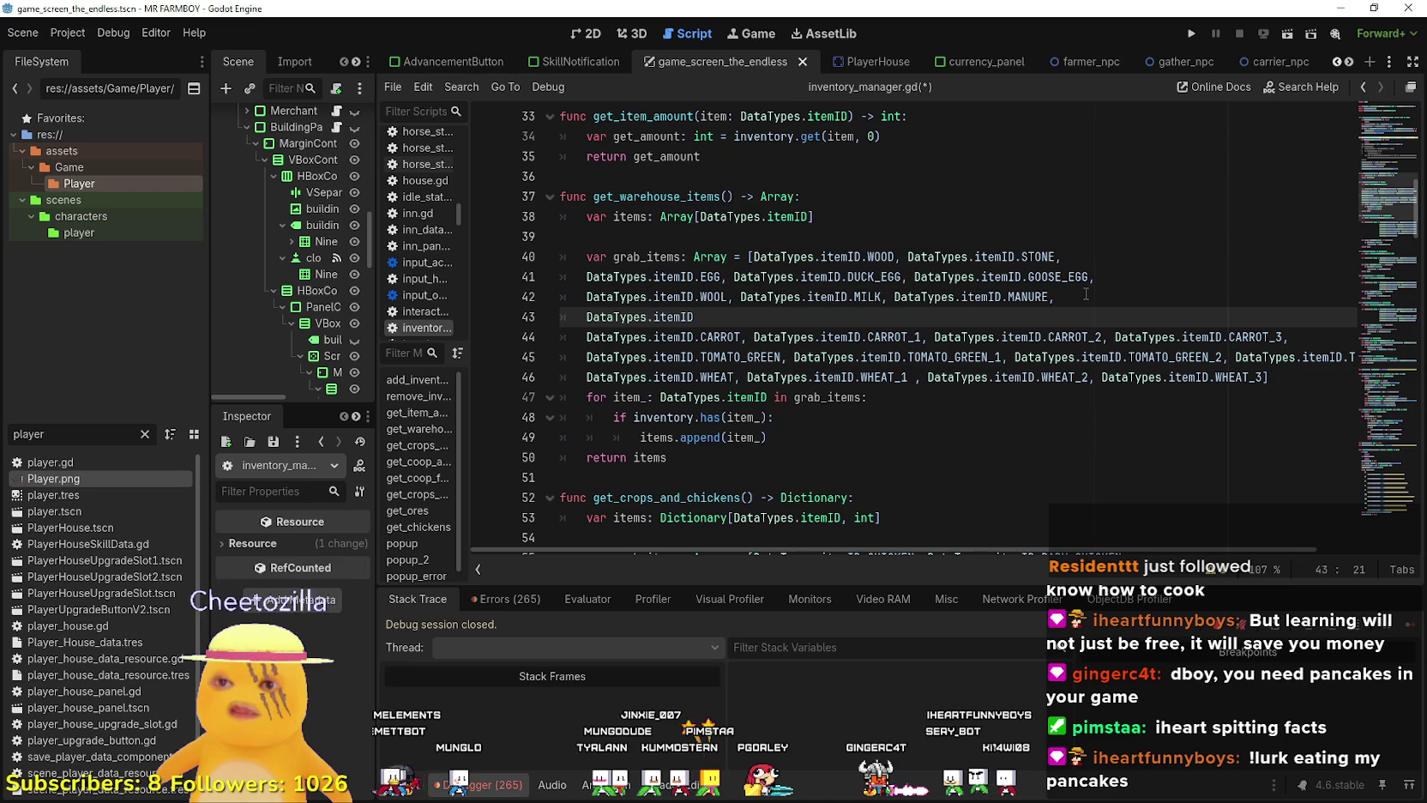
key("BackSpace")
key("BackSpace")
key("BackSpace")
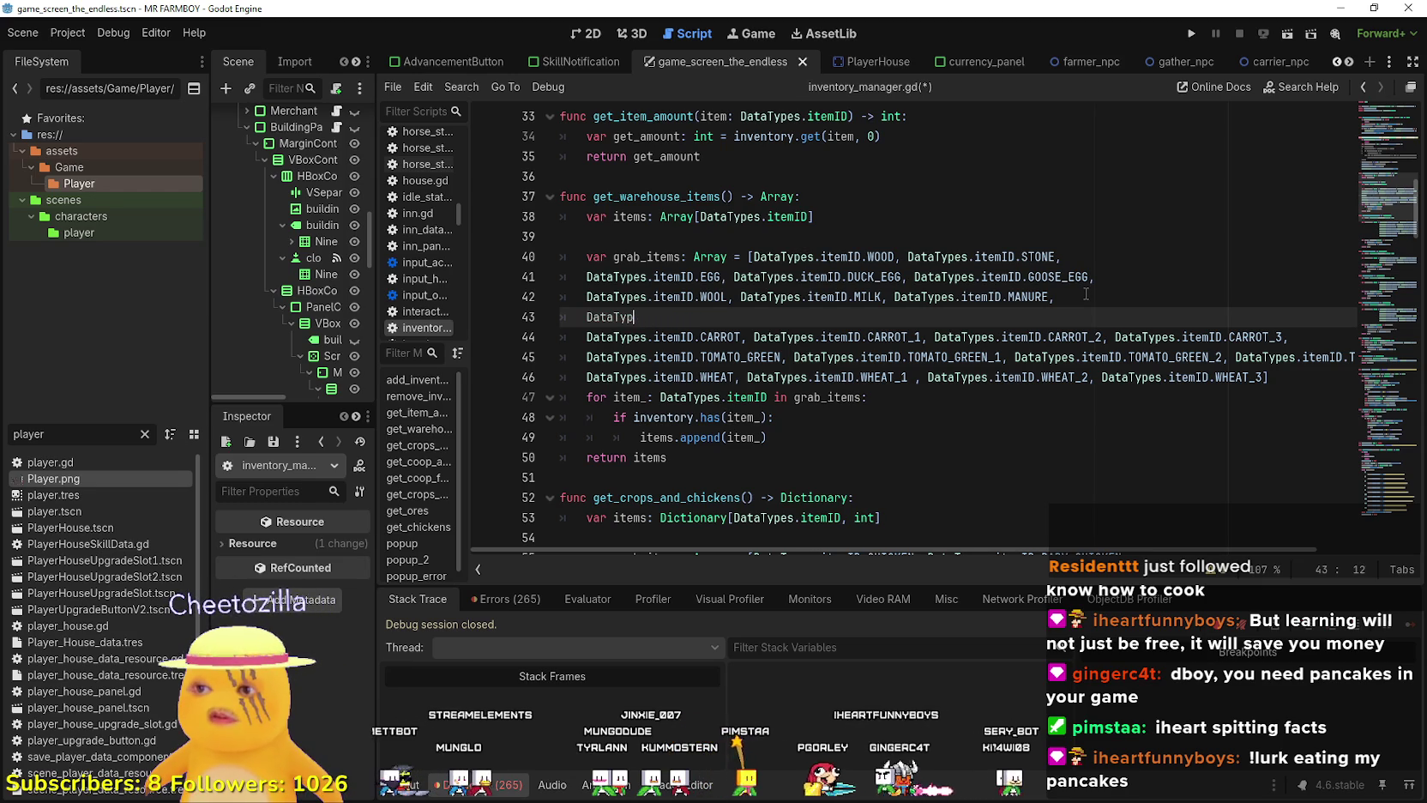
key("BackSpace")
key("BackSpace")
key("BackSpace")
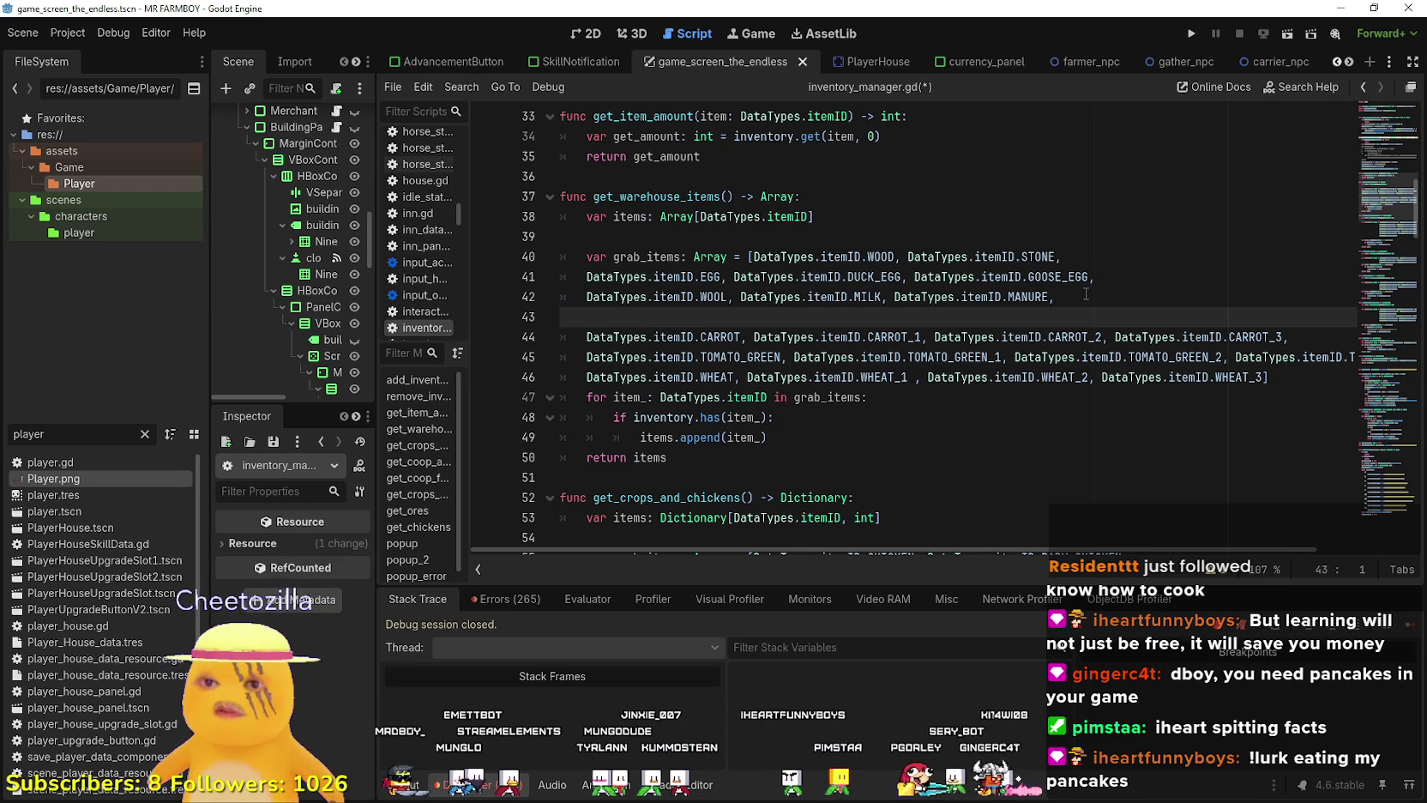
mouse_move(1328, 337)
left_mouse_down()
mouse_move(587, 337)
mouse_move(1347, 347)
mouse_move(1327, 340)
left_mouse_up()
key("ctrl+c")
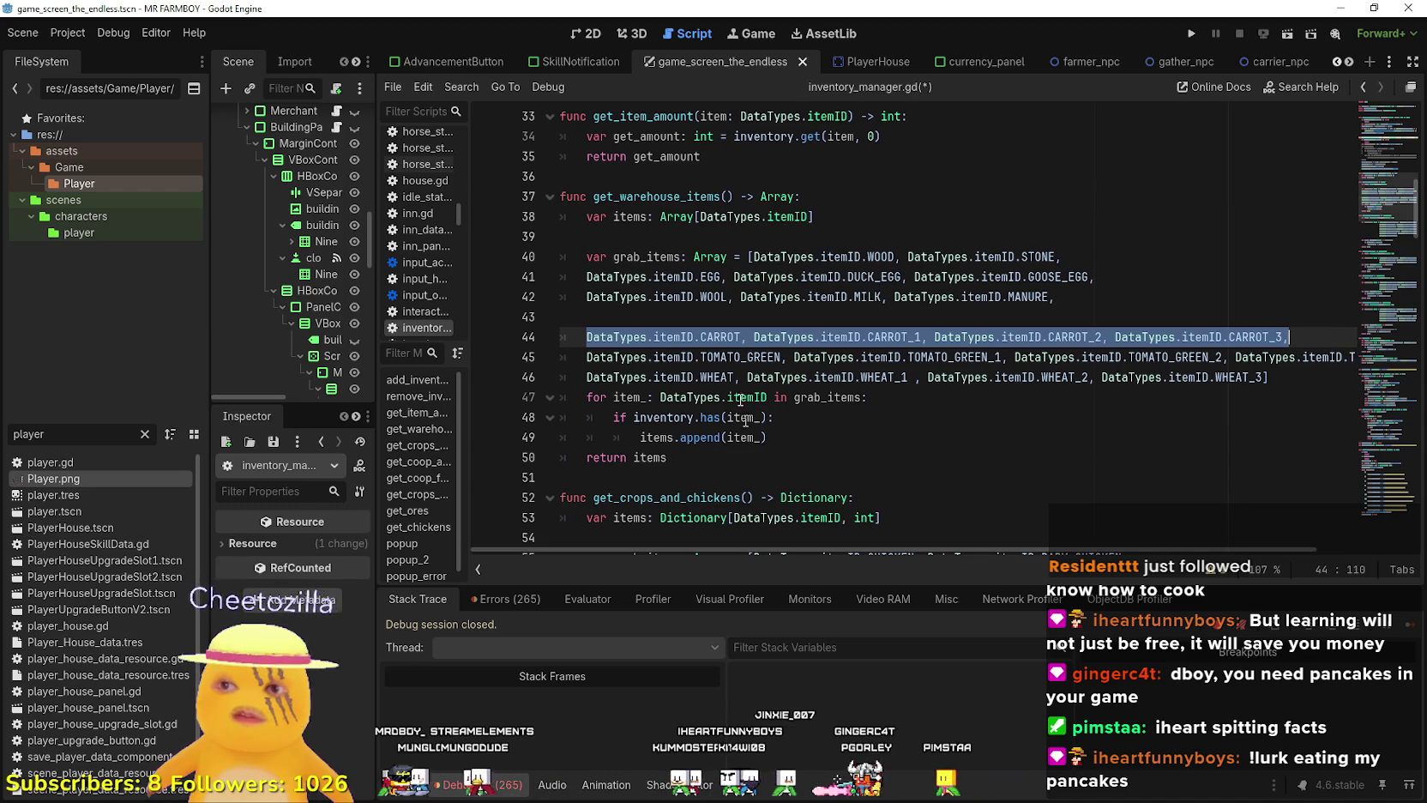
left_click(652, 317)
key("ctrl+v")
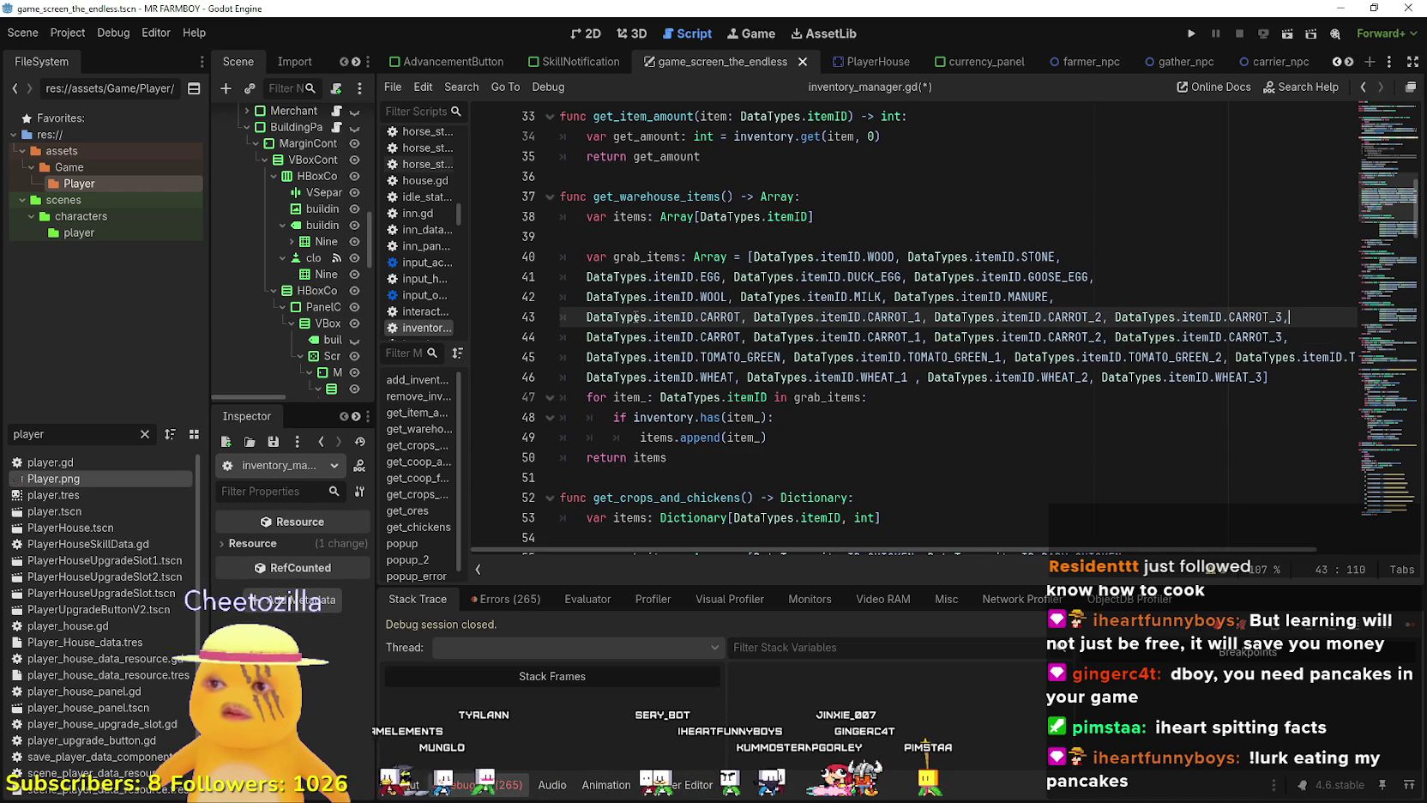
Rename CARROT and CARROT_1 on the pasted line to STRAWBERRY and STRAWBERRY_1.
double_click(729, 317)
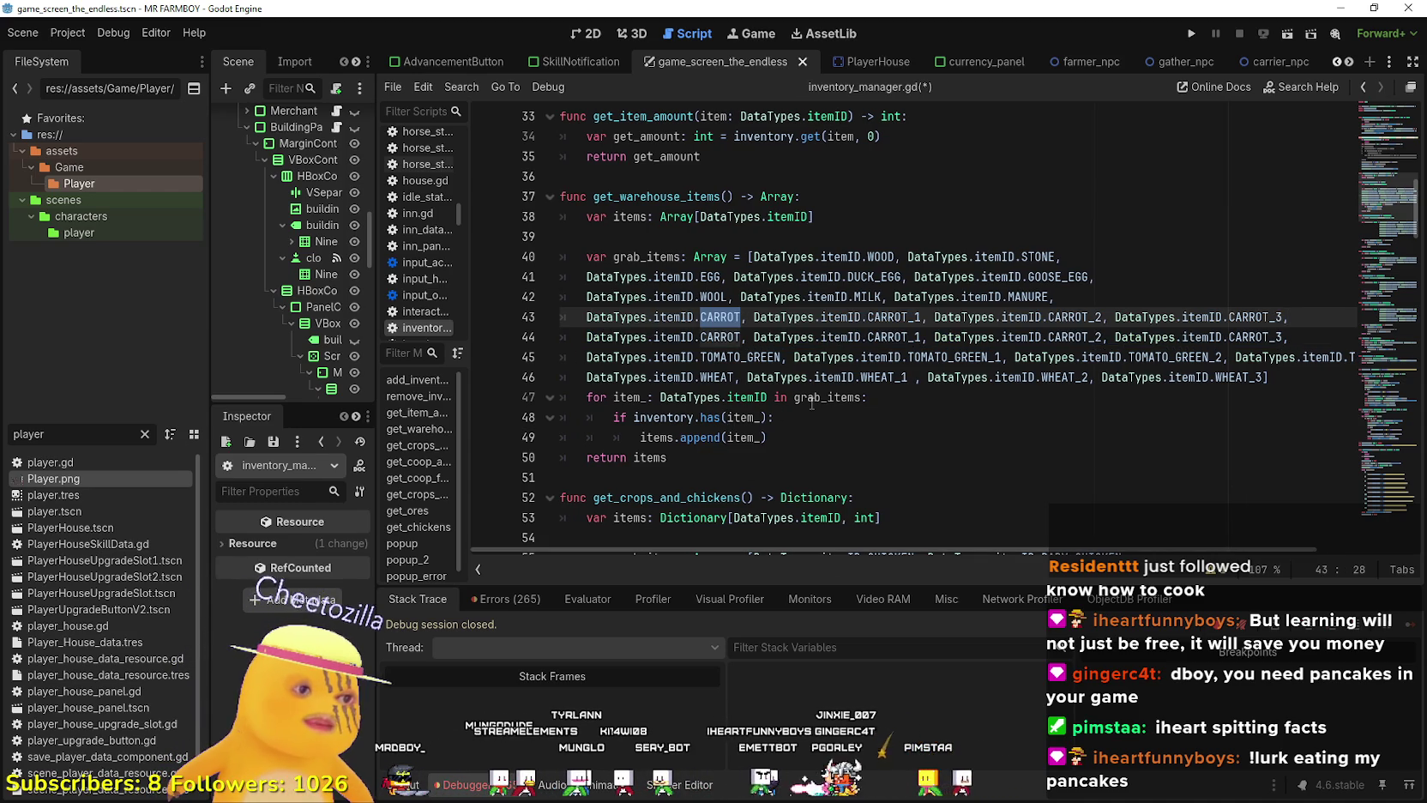
type("Straw")
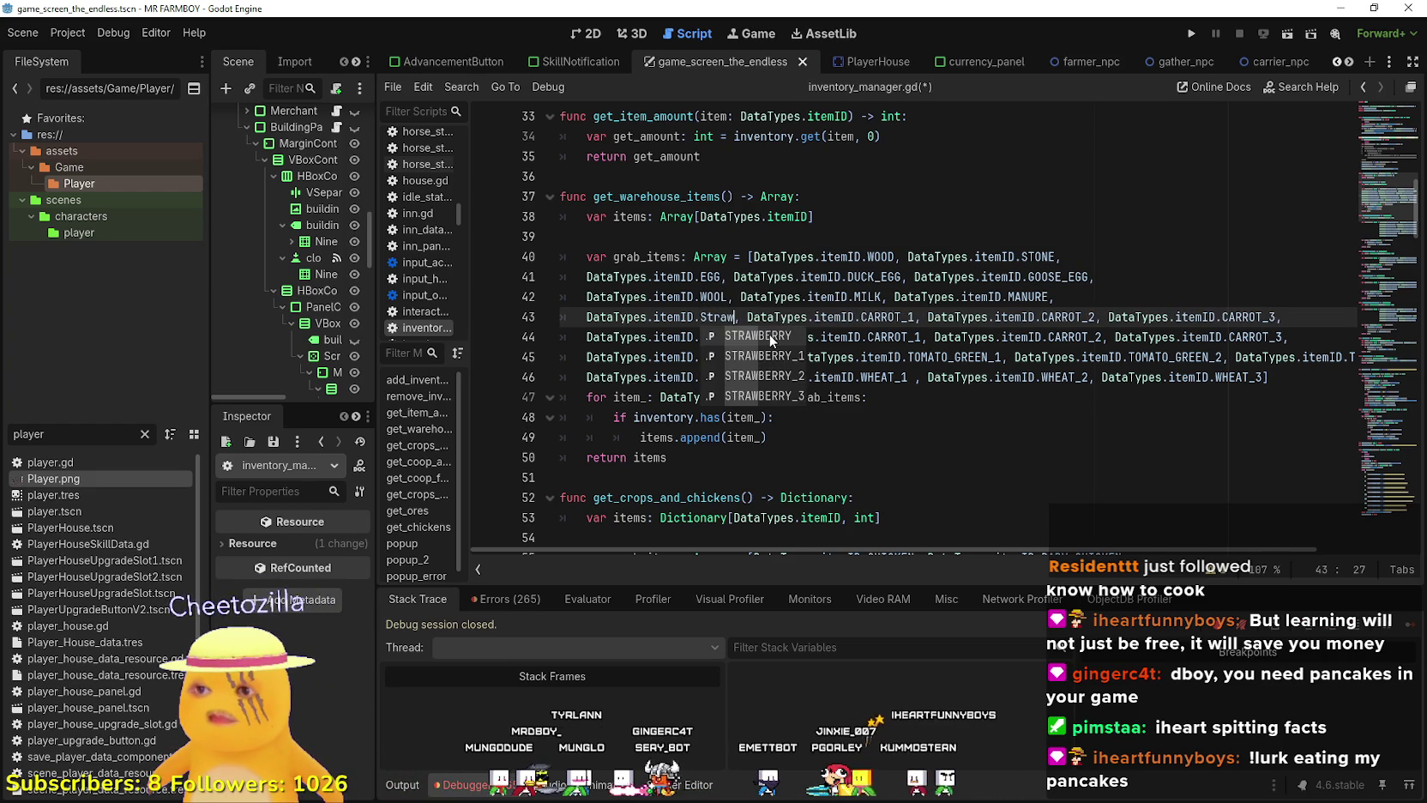
left_click(774, 340)
left_click_drag(766, 317, 696, 317)
left_click(707, 316)
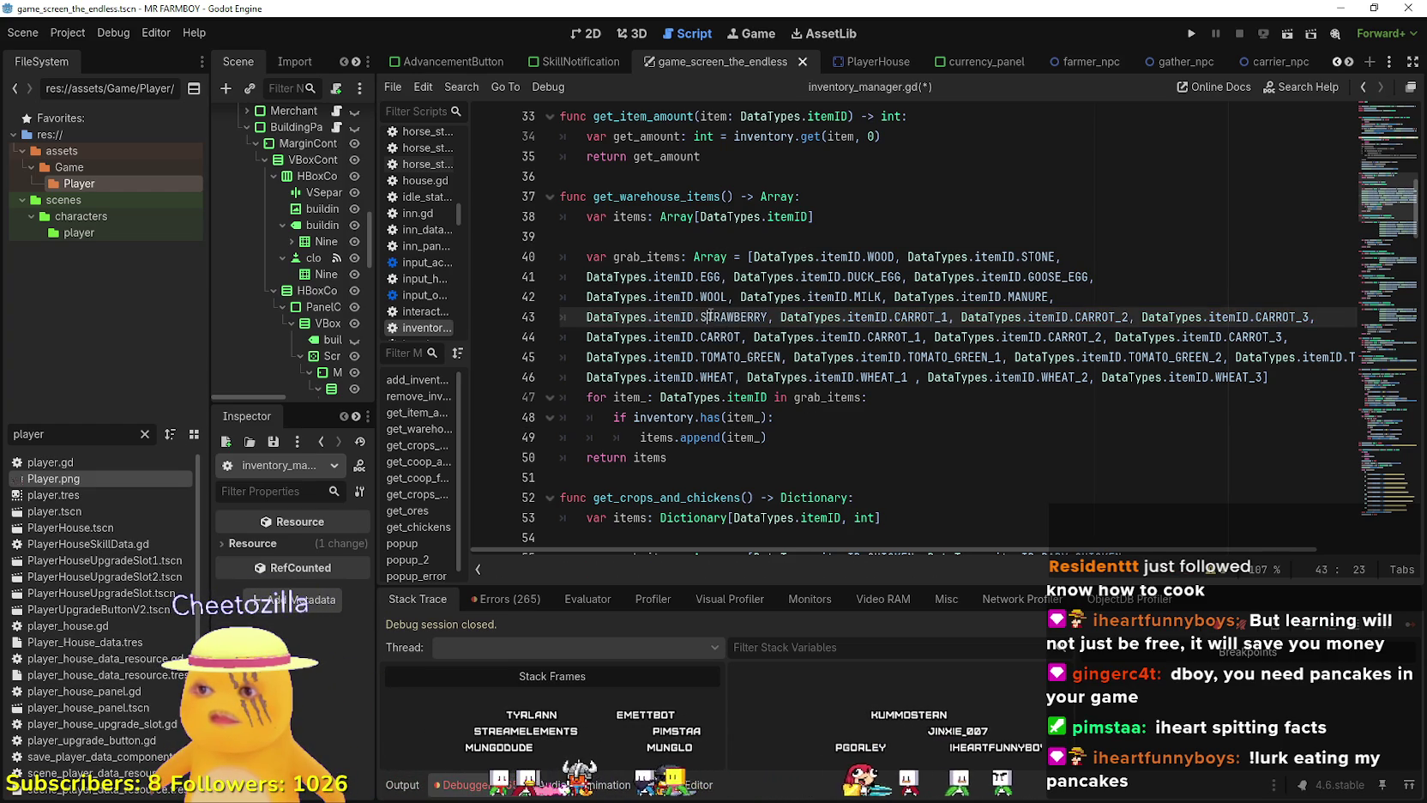
double_click(729, 317)
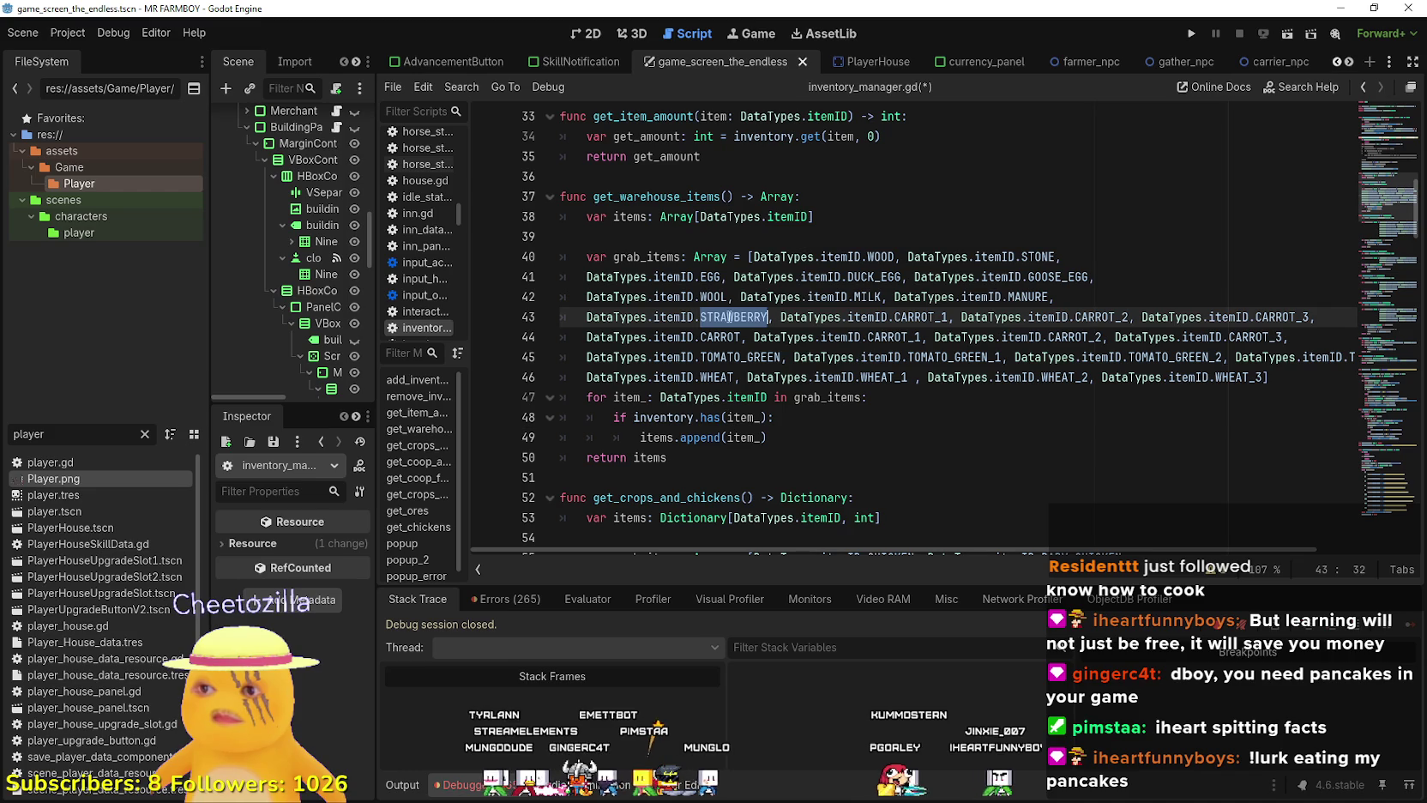
left_click(922, 317)
key("BackSpace")
key("BackSpace")
key("BackSpace")
type("STRAWBERRY")
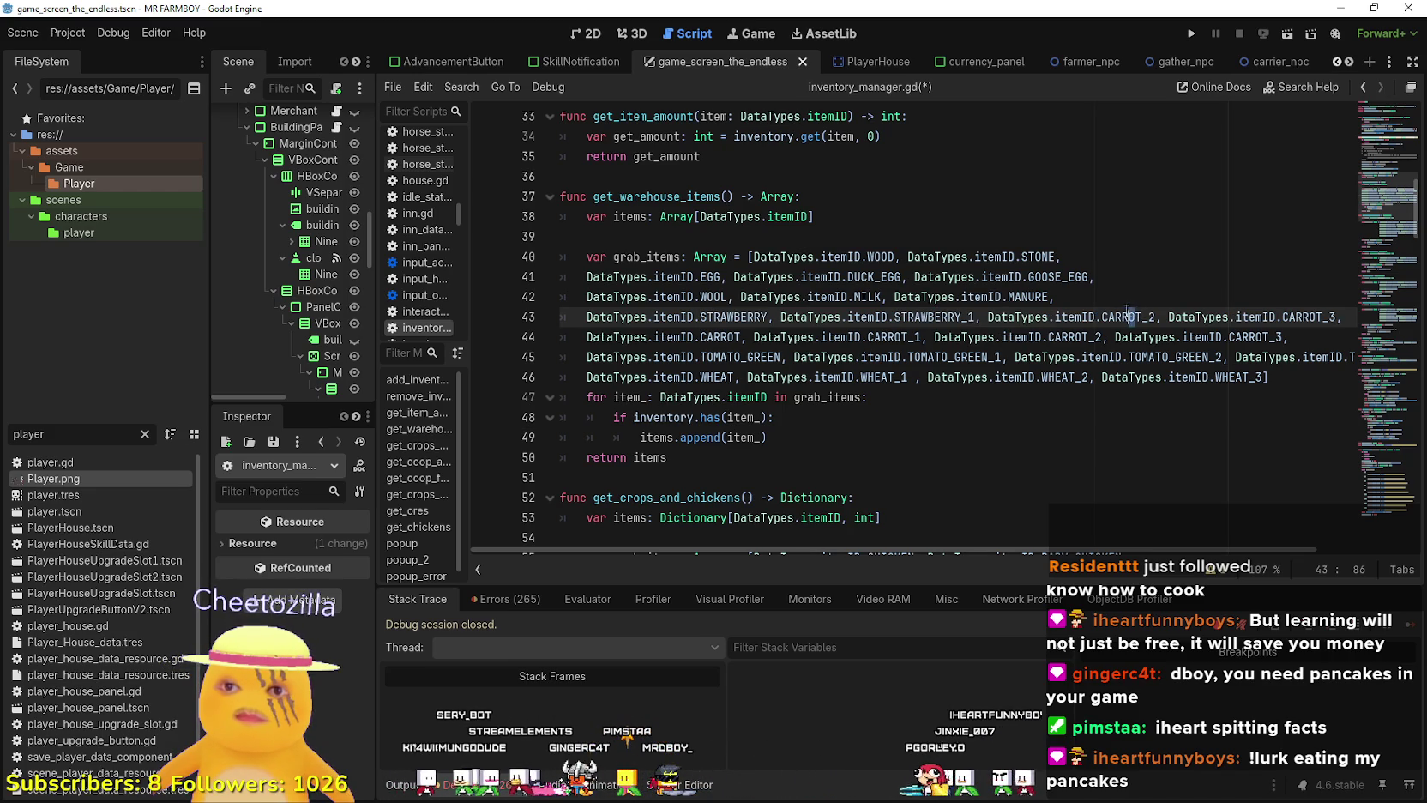
Change CARROT_2 and CARROT_3 to STRAWBERRY_2 and STRAWBERRY_3, then select the strawberry line.
left_click_drag(1142, 317, 1103, 316)
type("STRAWBERRY")
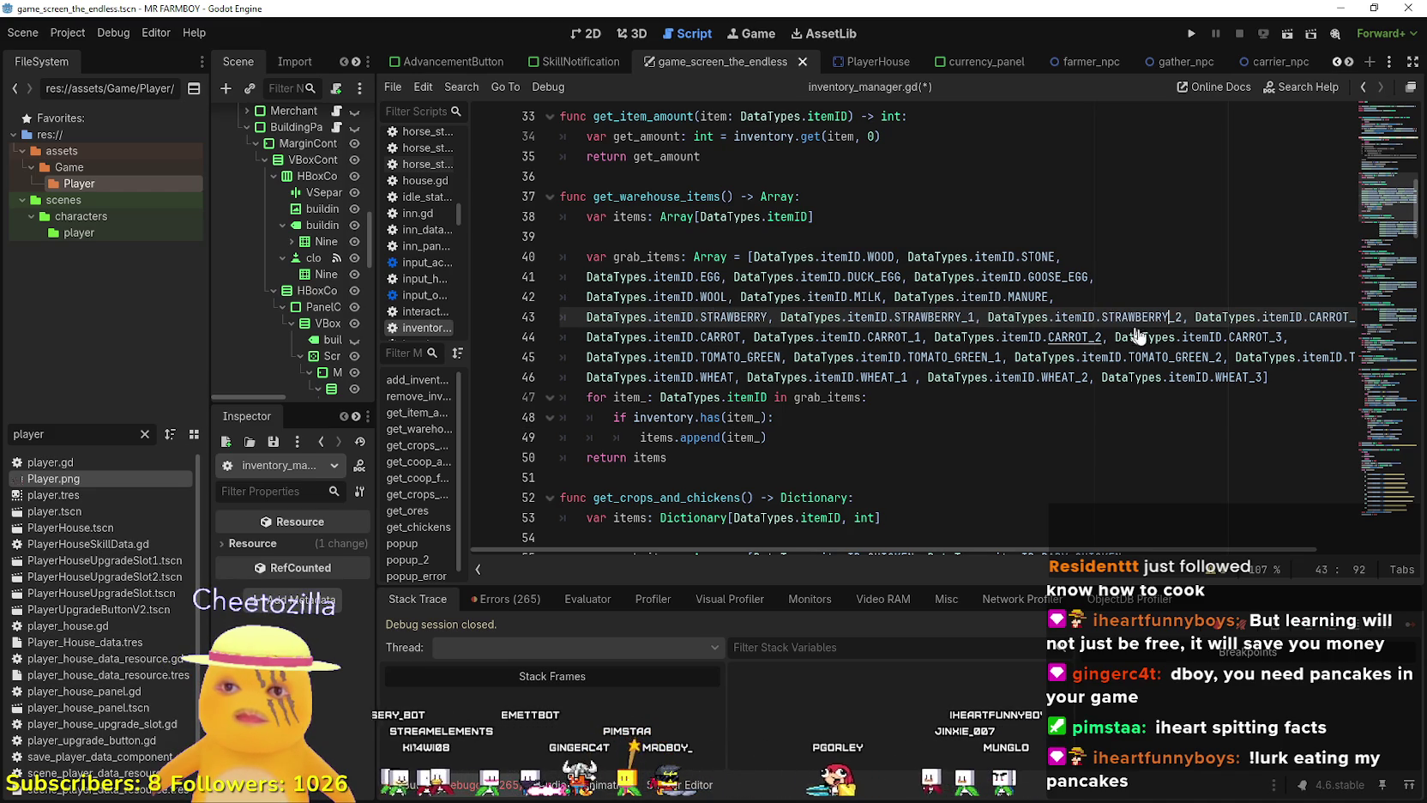
left_click_drag(1349, 317, 1271, 317)
type("STRAWBERRY")
left_click(1248, 336)
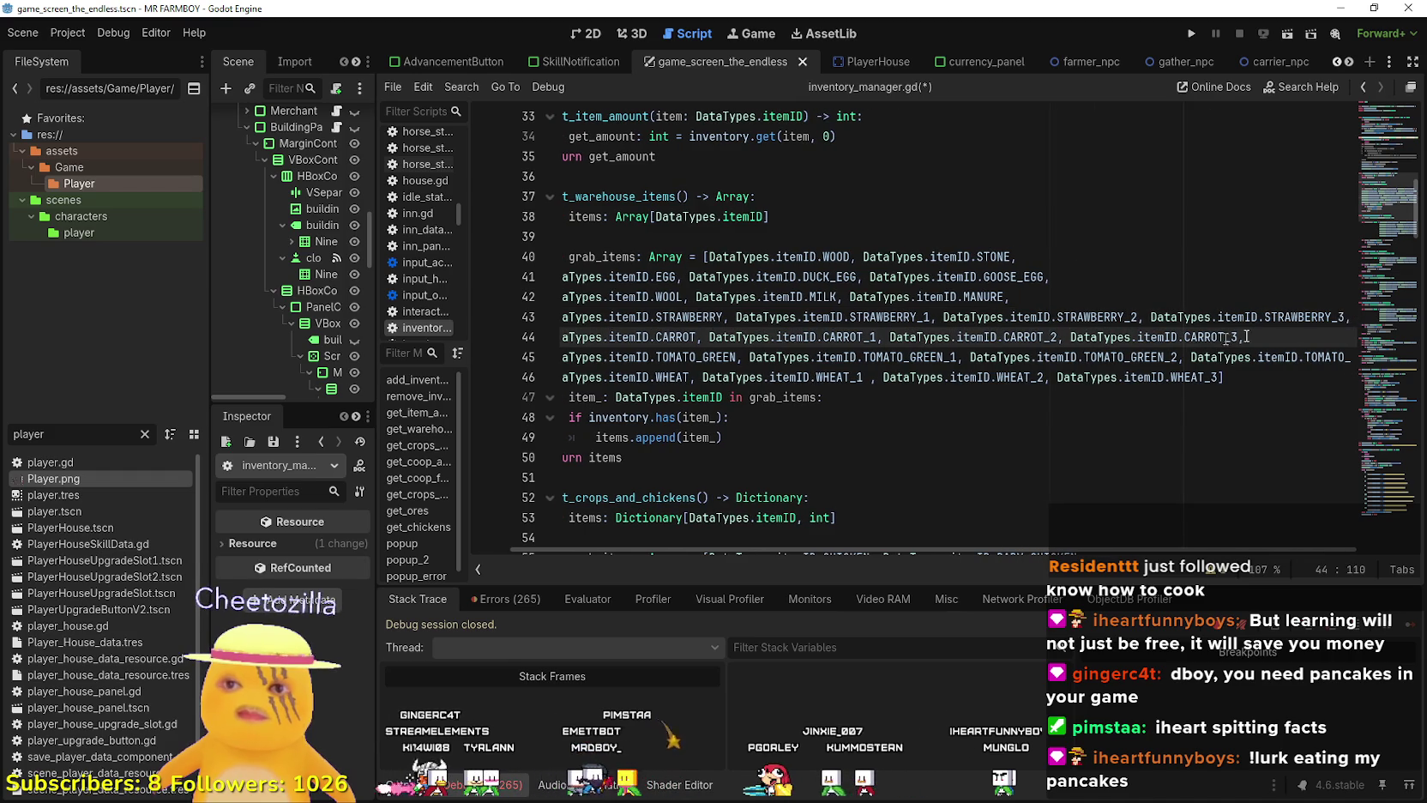
left_click_drag(1337, 314, 904, 316)
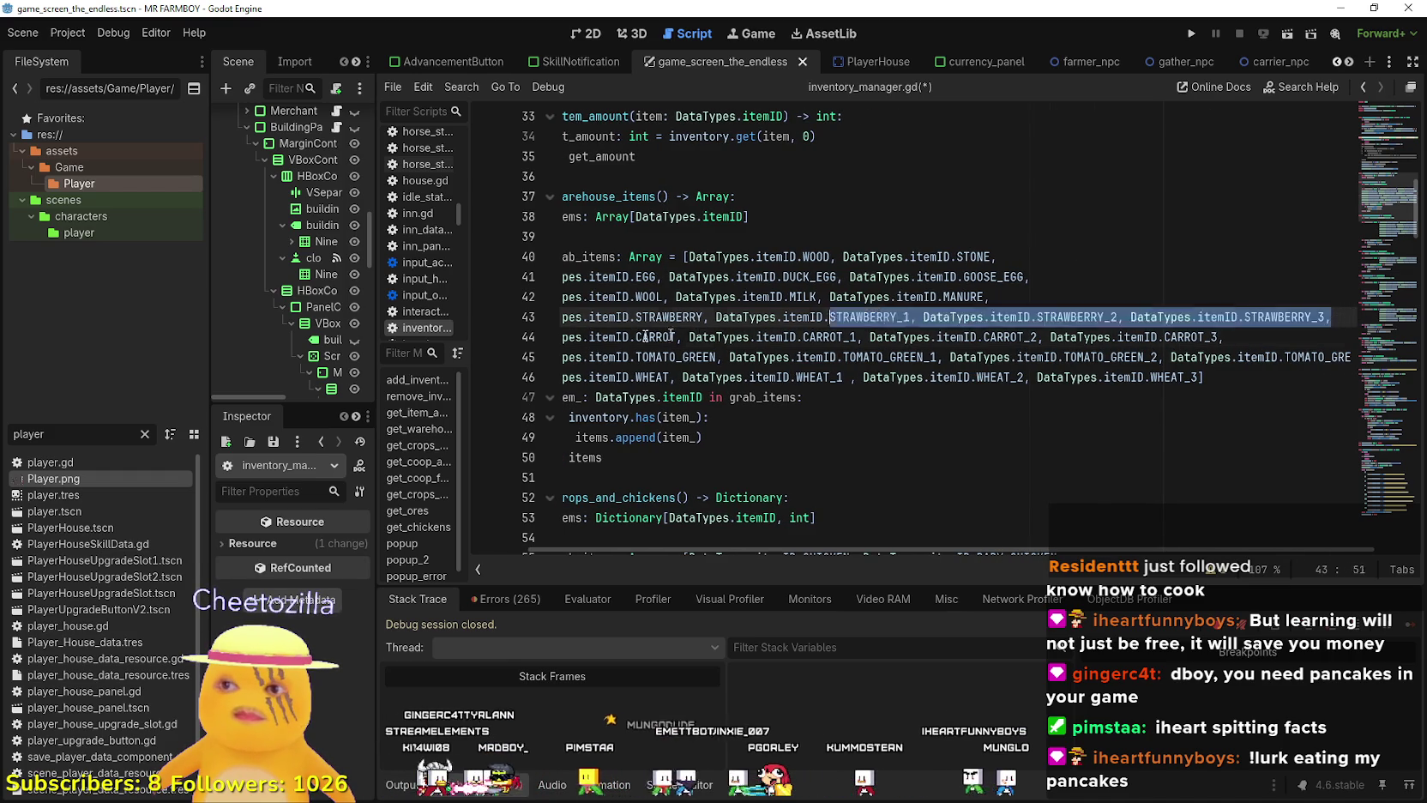
left_click(558, 337)
triple_click(550, 321)
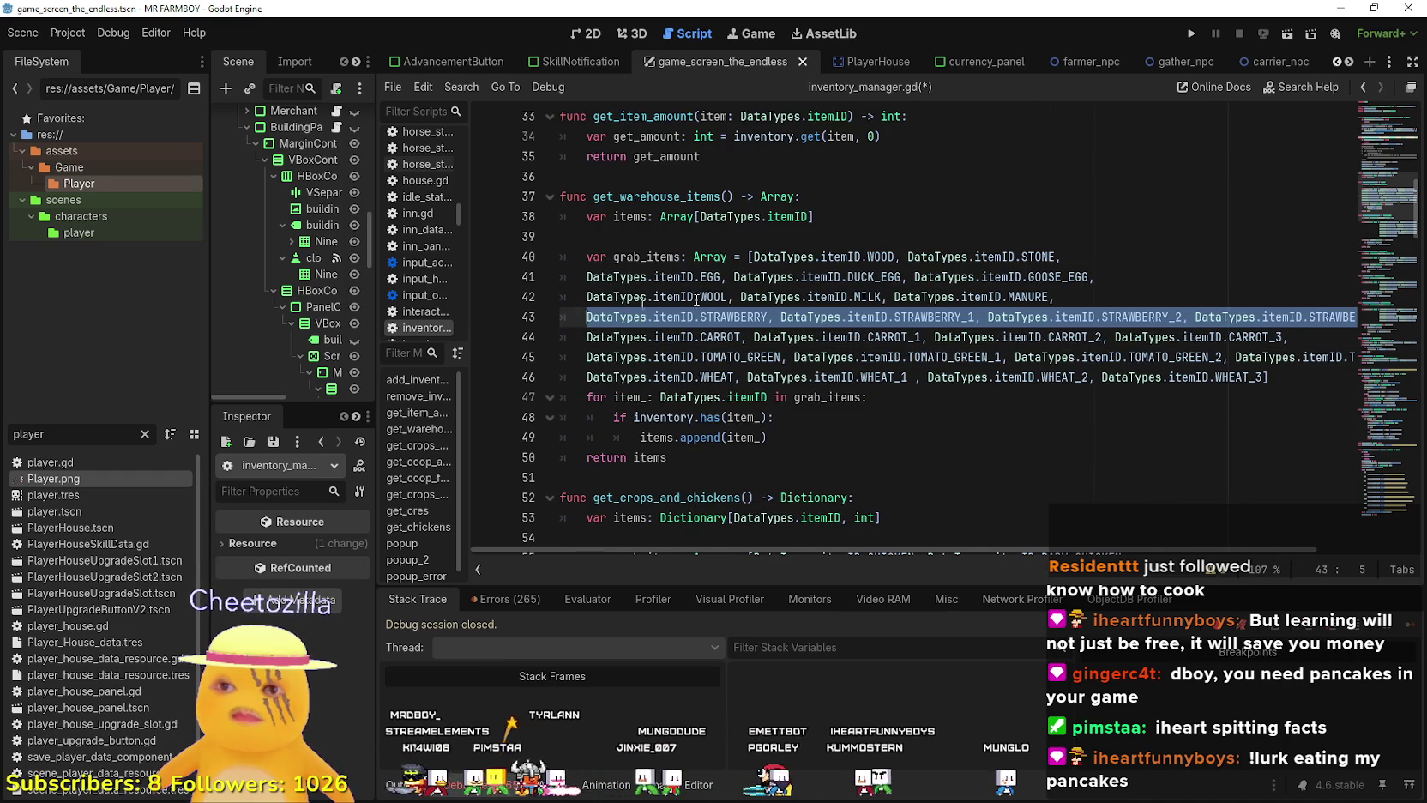
Paste the strawberry line on a new line after MANURE and rename its first ID to GREEN_PEPPER.
left_click(1080, 290)
key("Return")
type("DataTypes.itemID.STRAWBERRY, DataTypes.itemID.STRAWBERRY_1, DataTypes.itemID.STRAWBERRY_2, DataTypes.itemID.STRAWBERRY_3,")
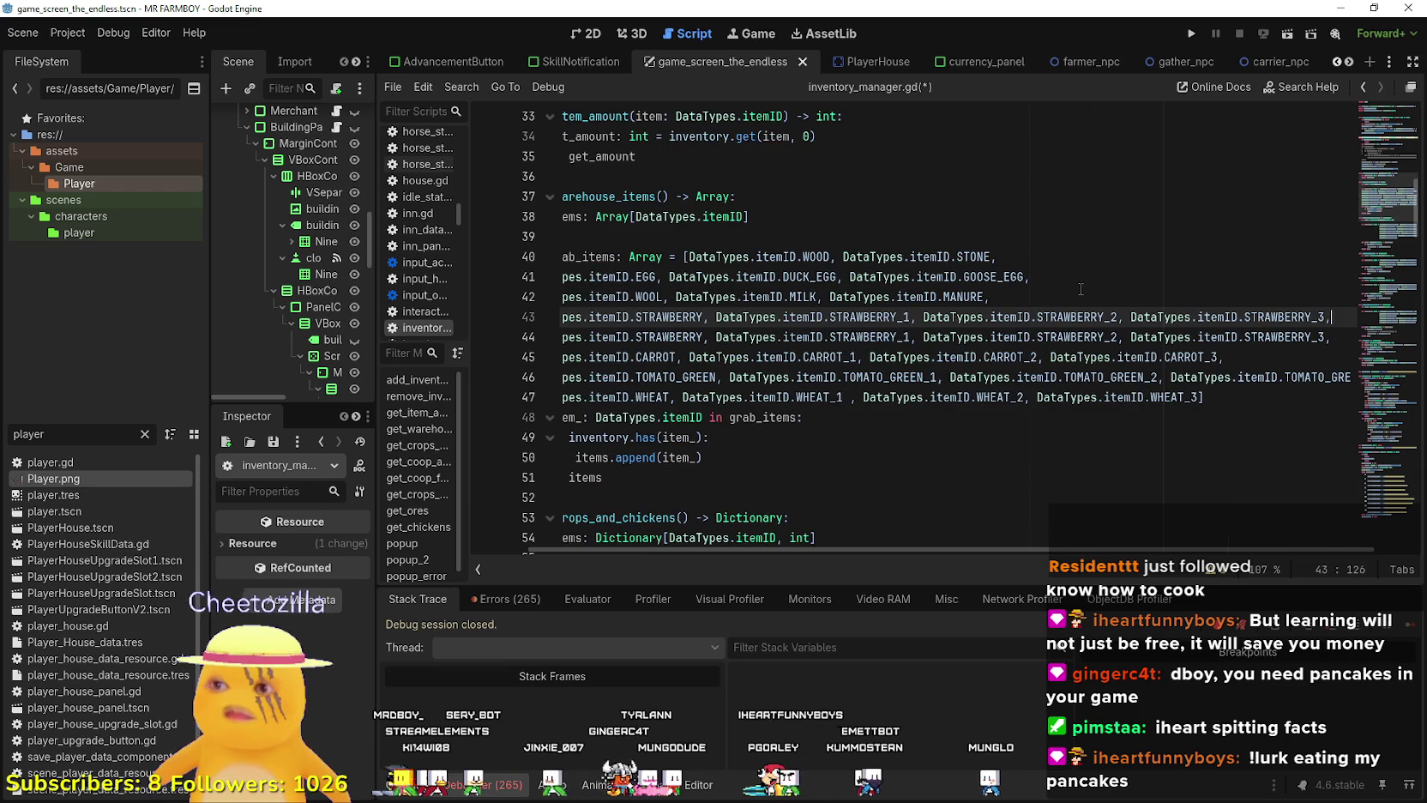
left_click_drag(702, 318, 635, 317)
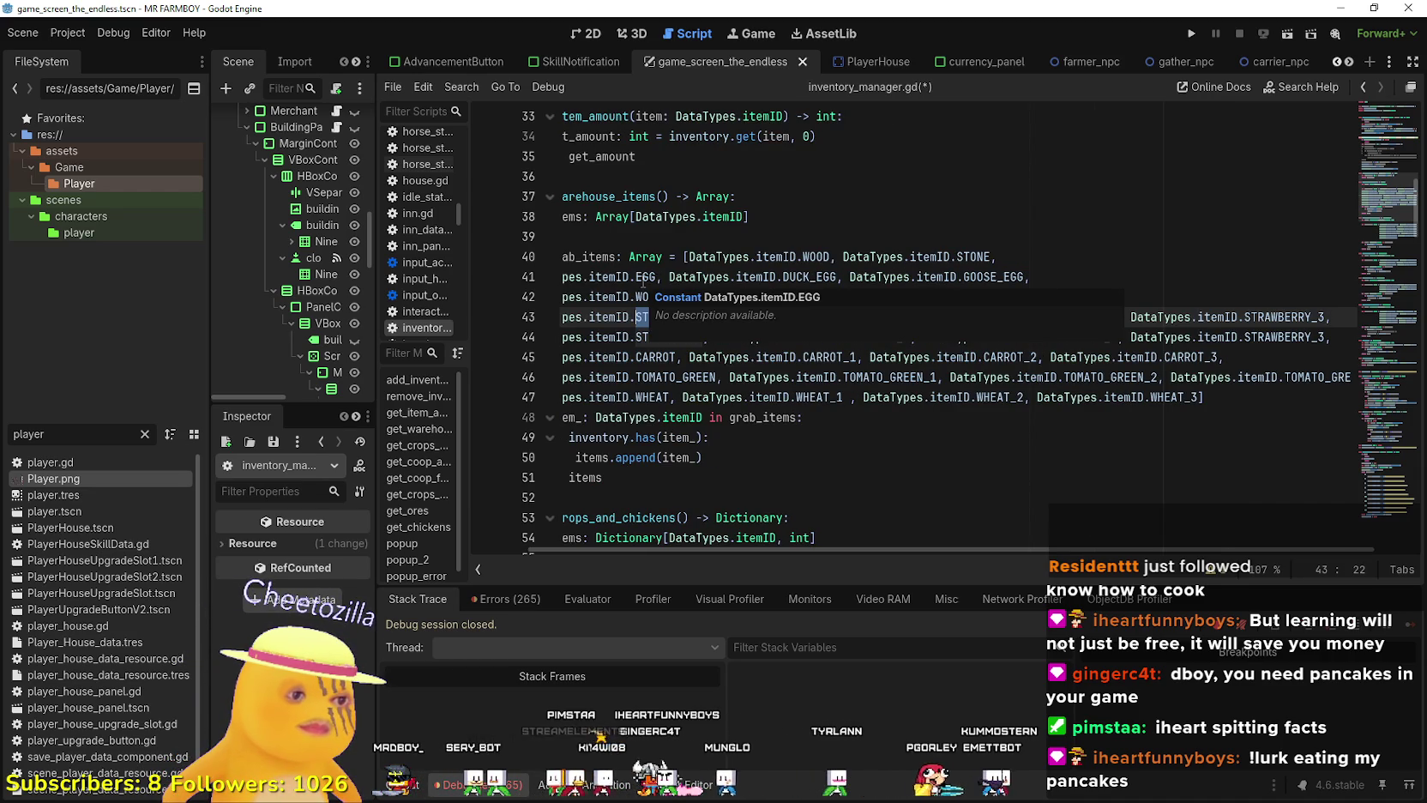
type("G")
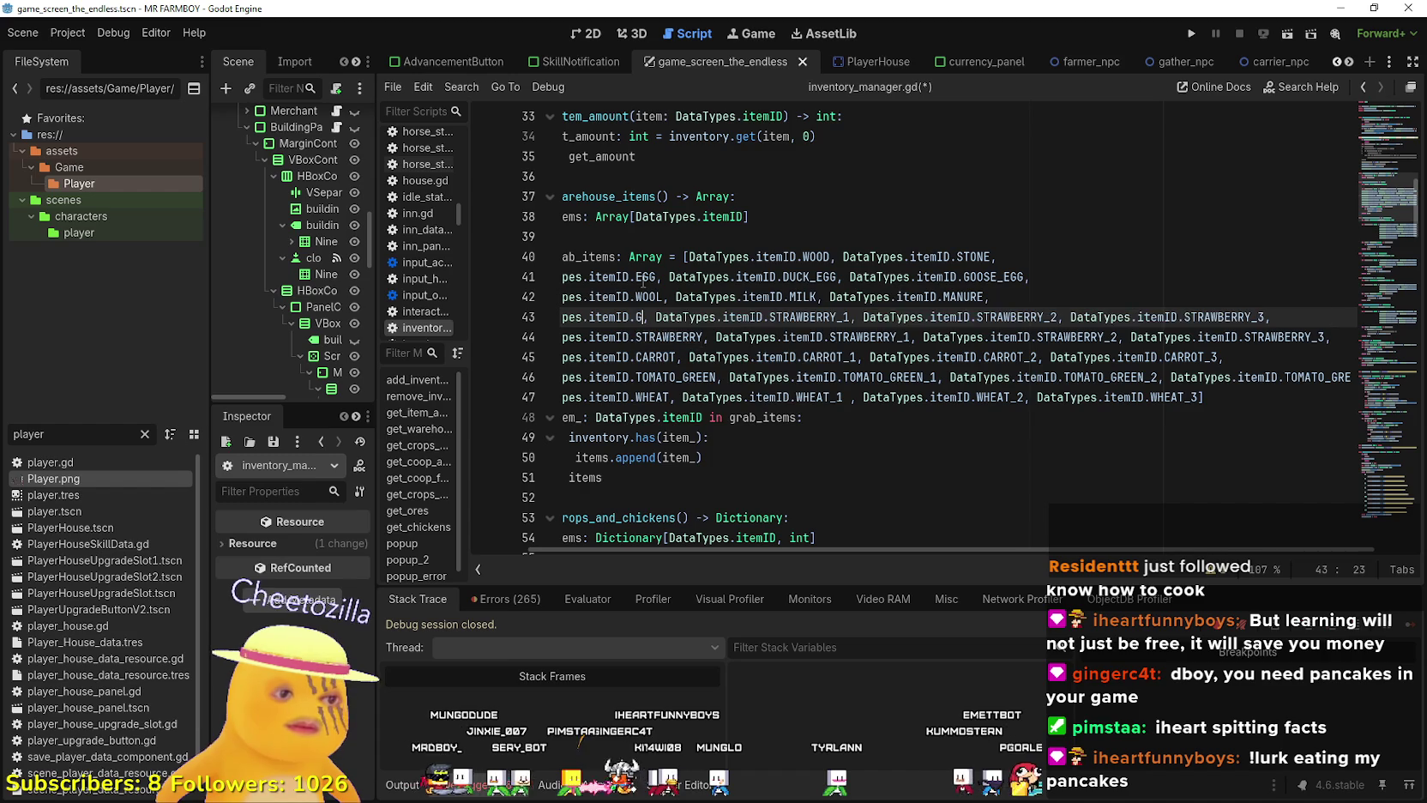
type("reen")
key("Return")
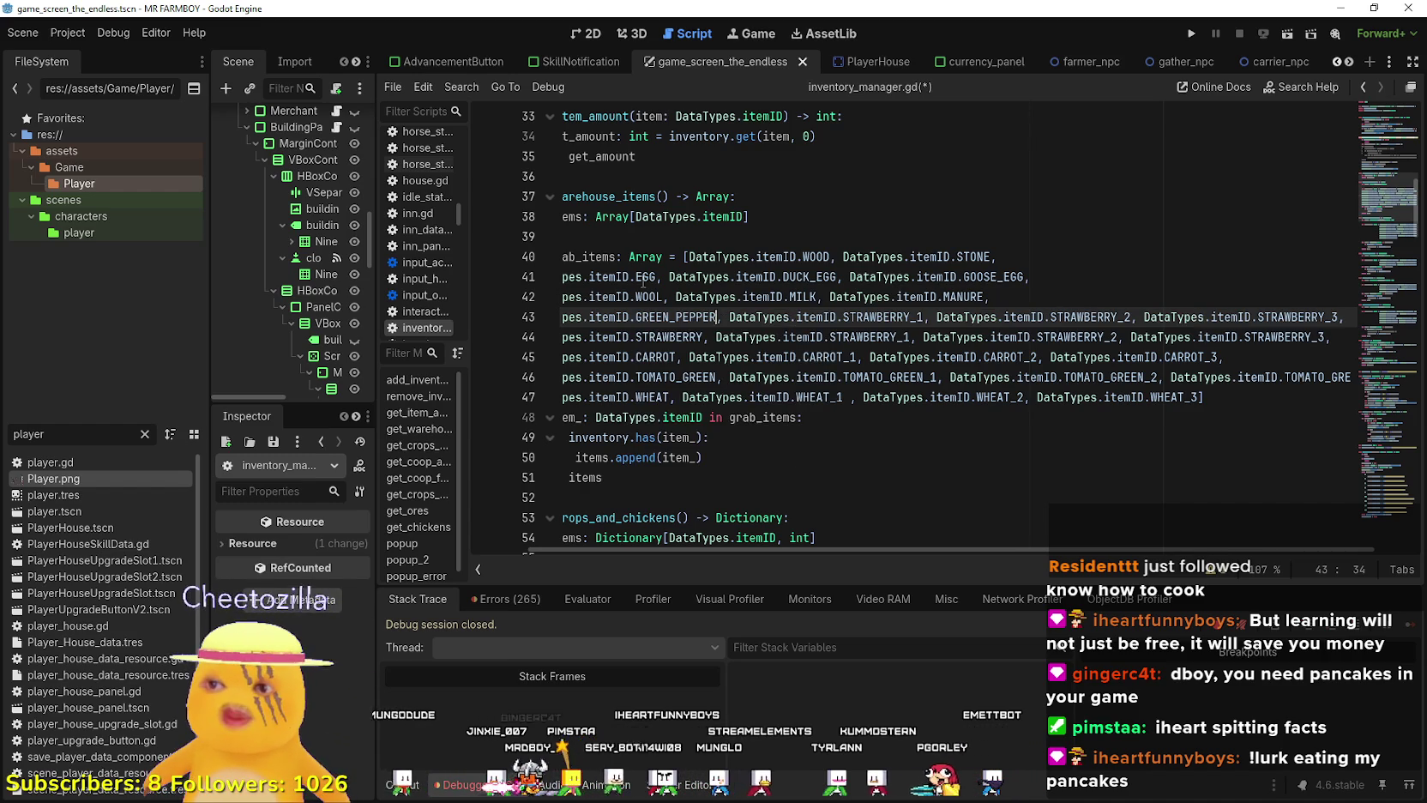
double_click(671, 319)
key("ctrl+c")
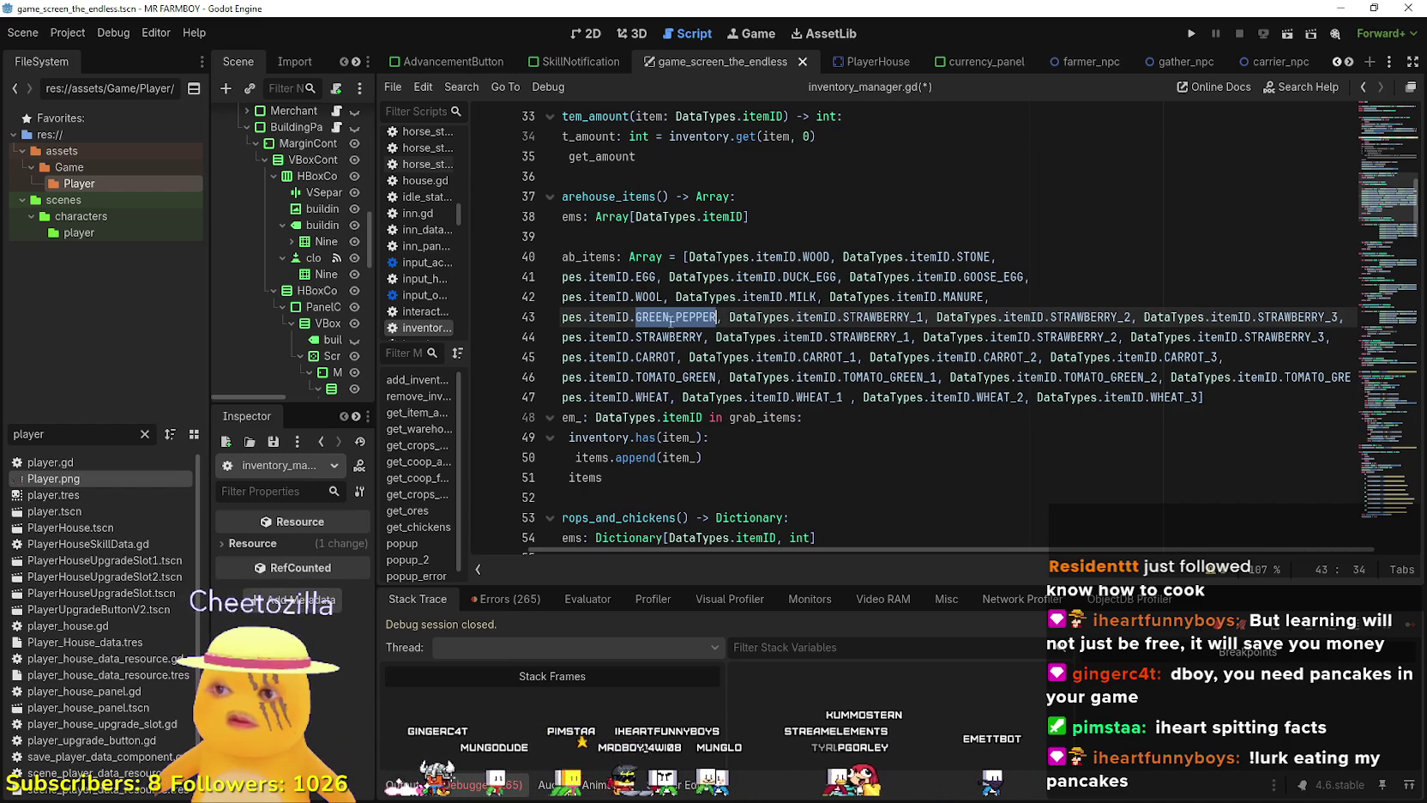
Replace STRAWBERRY with GREEN_PEPPER in the _1, _2 and _3 entries of that line.
left_click(882, 316)
left_click_drag(882, 317, 844, 317)
key("ctrl+v")
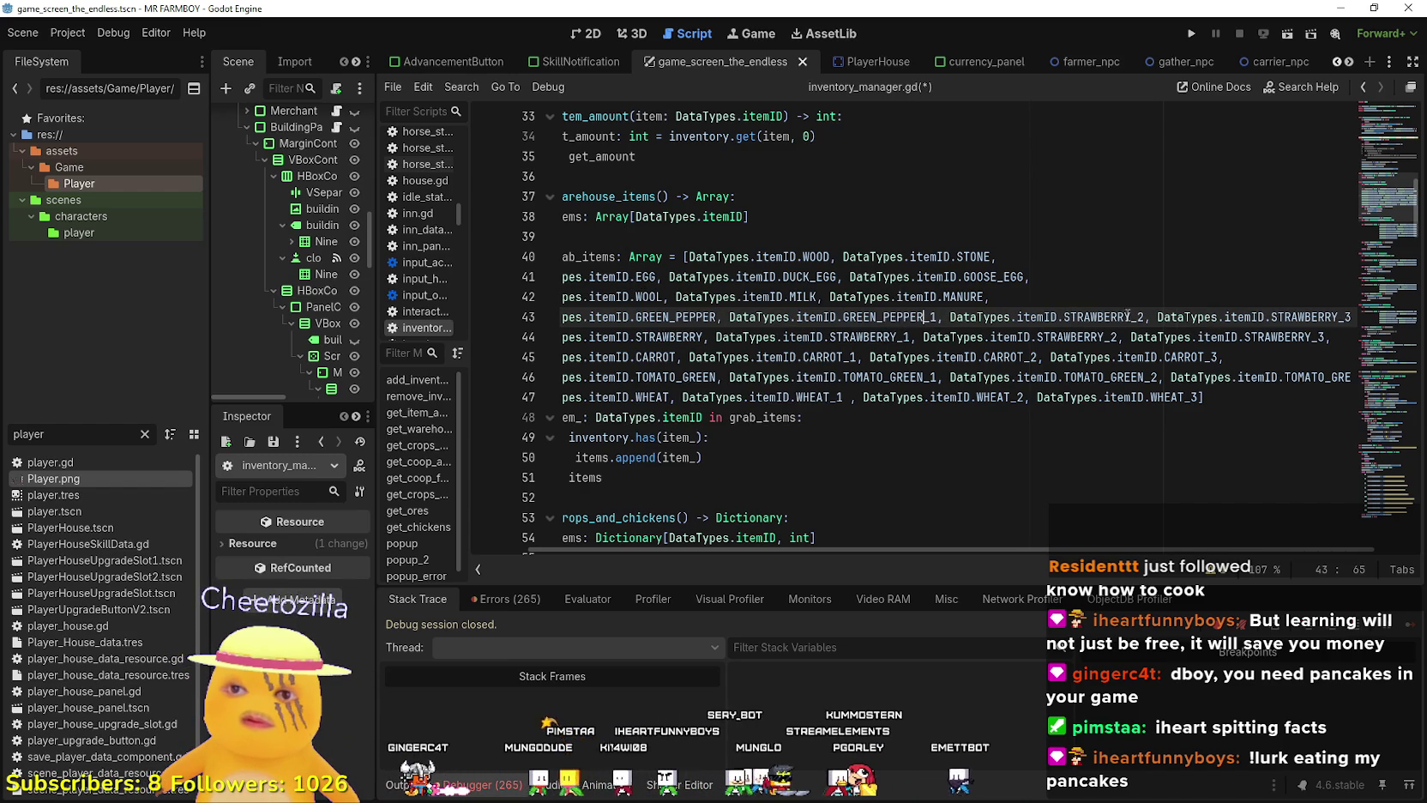
mouse_move(1131, 317)
left_mouse_down()
mouse_move(1057, 317)
mouse_move(1071, 320)
left_mouse_up()
key("ctrl+v")
left_click(1302, 321)
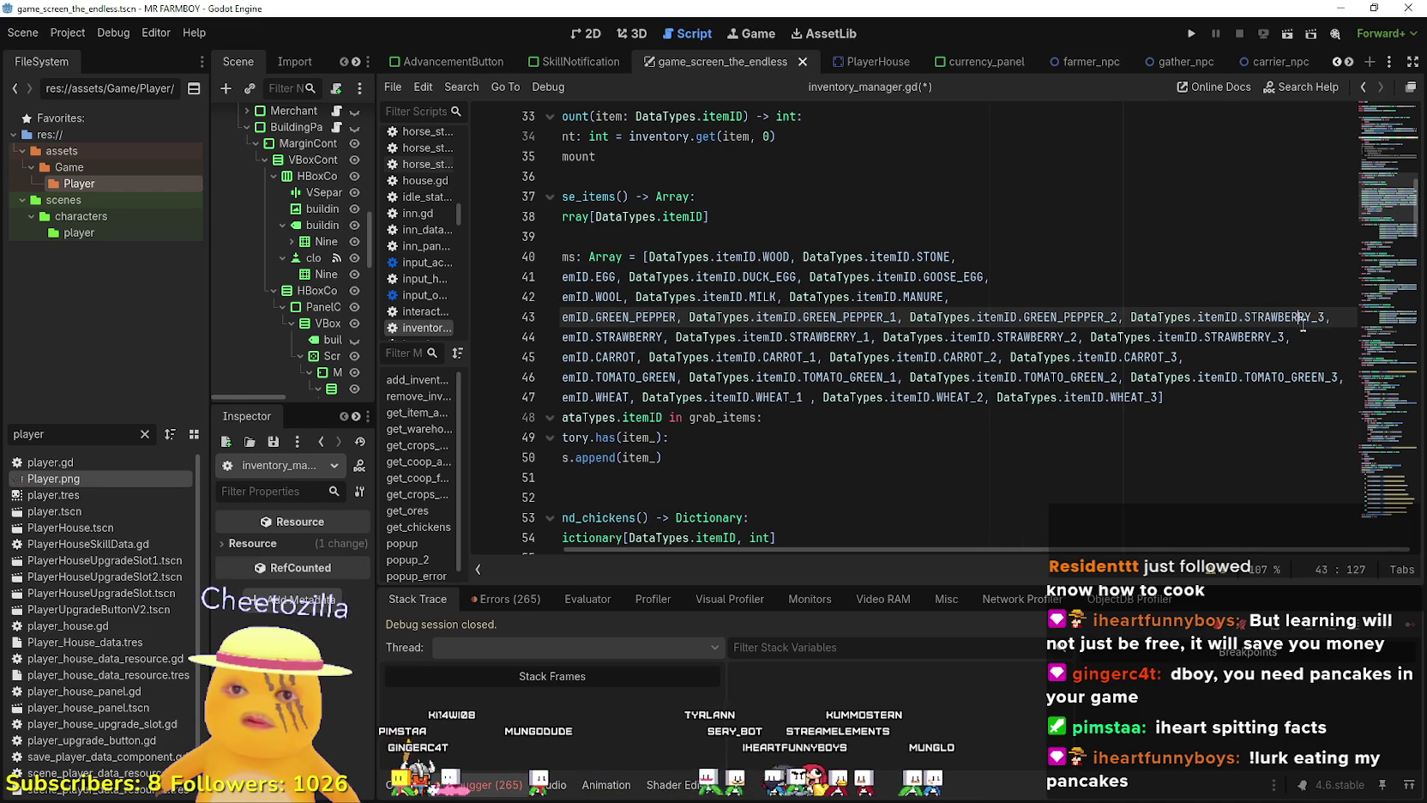
left_click_drag(1310, 317, 1244, 318)
key("ctrl+v")
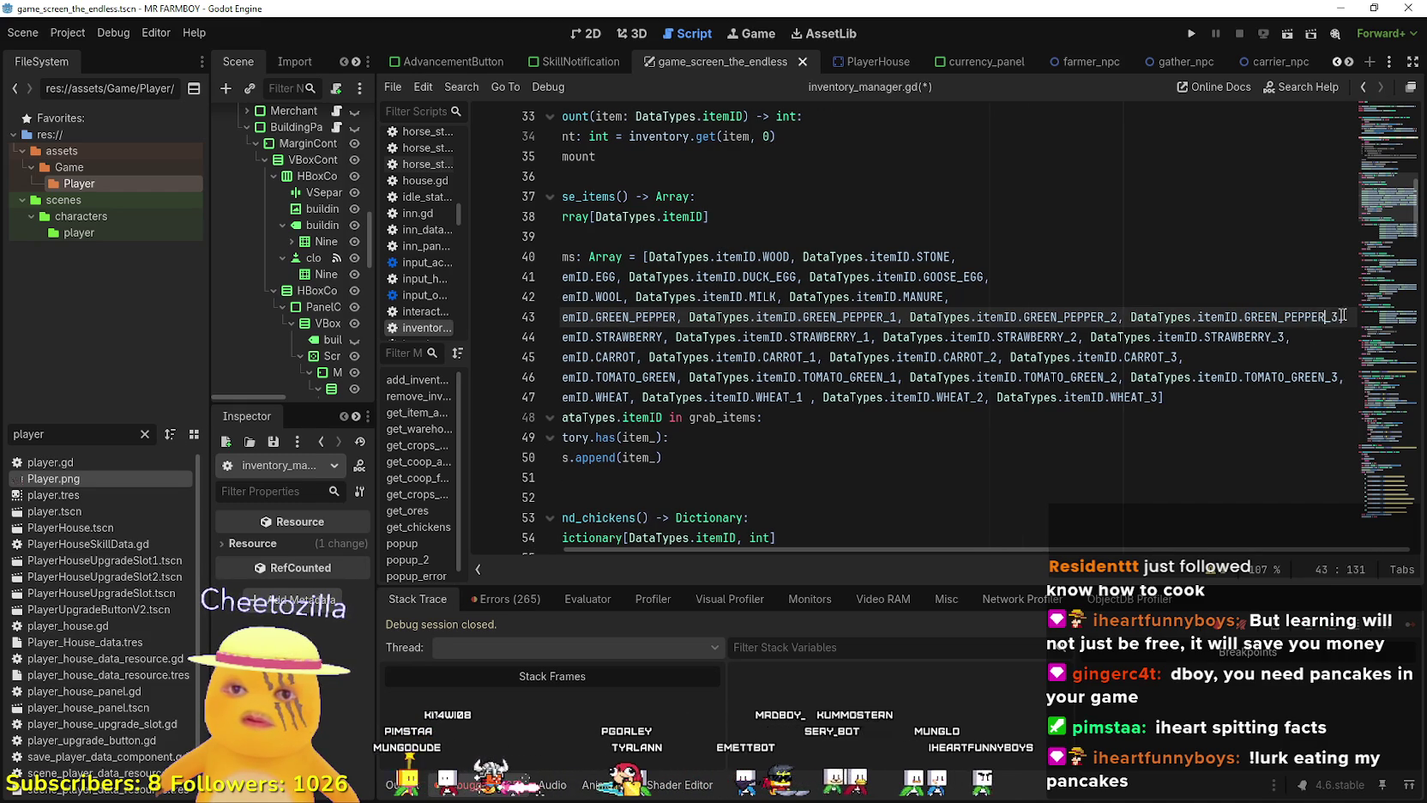
mouse_move(1339, 317)
left_mouse_down()
mouse_move(569, 315)
mouse_move(583, 312)
left_mouse_up()
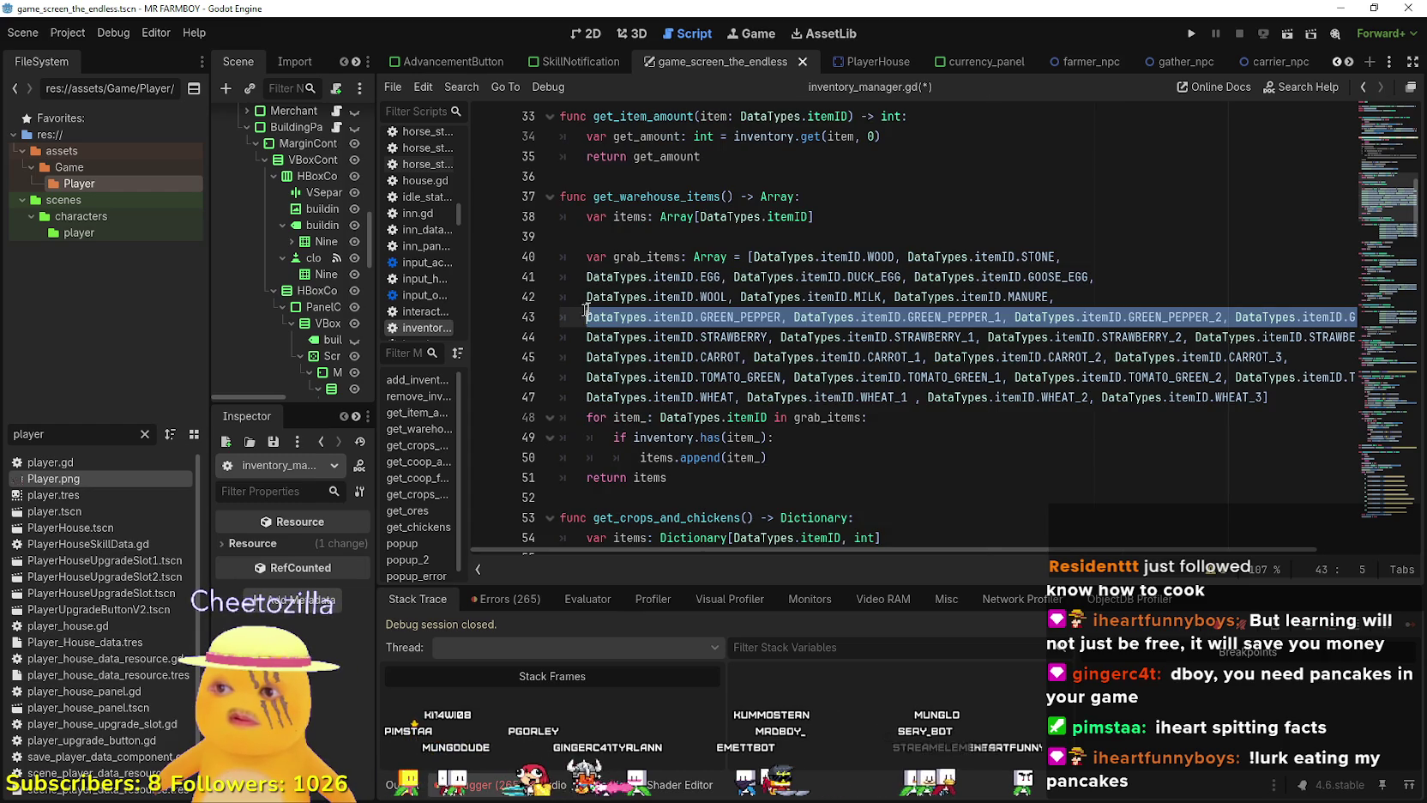
left_click(1082, 292)
Paste another green pepper line above and rename its IDs to CUCUMBER through CUCUMBER_3.
key("Return")
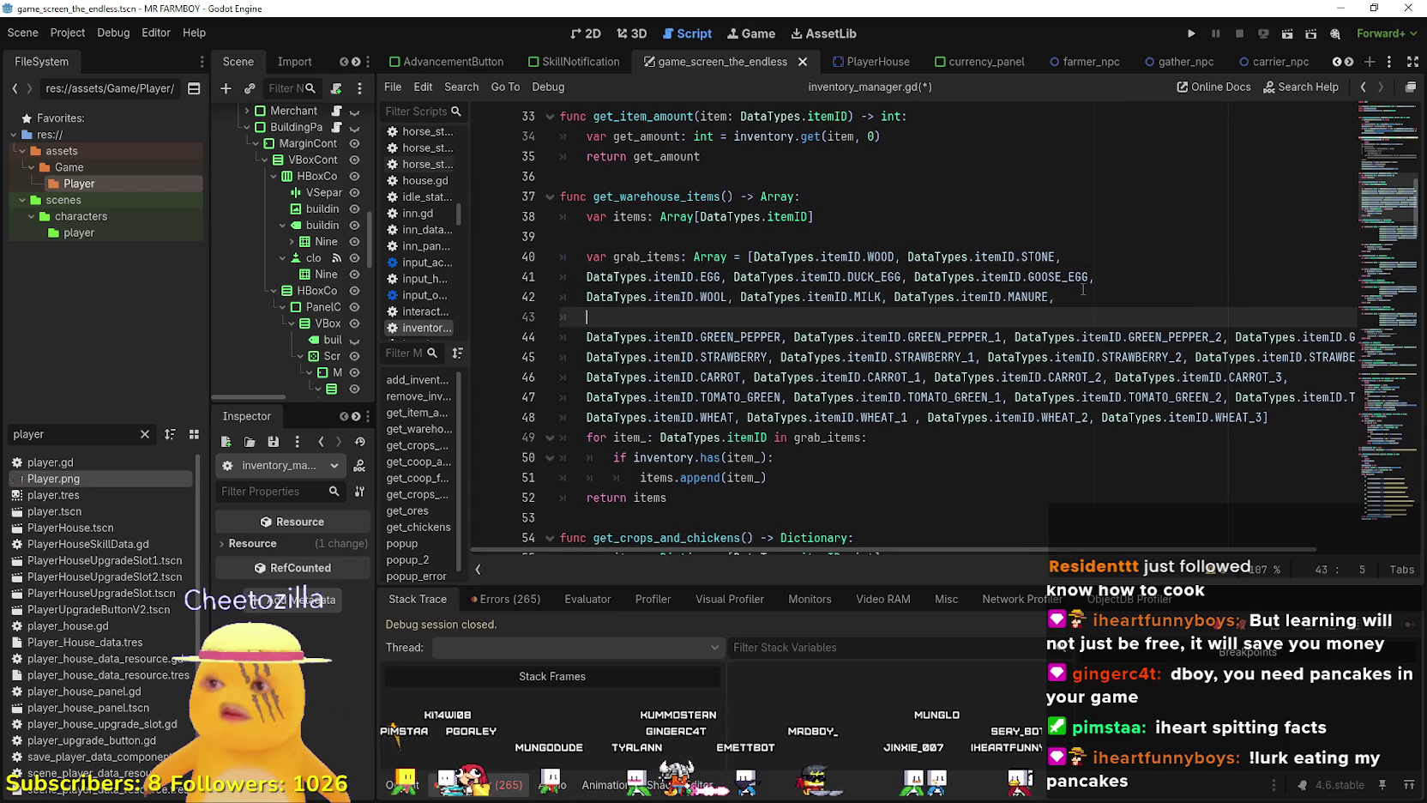
type("DataTypes.itemID.GREEN_PEPPER, DataTypes.itemID.GREEN_PEPPER_1, DataTypes.itemID.GREEN_PEPPER_2, DataTypes.itemID.GREEN_PEPPER_3,")
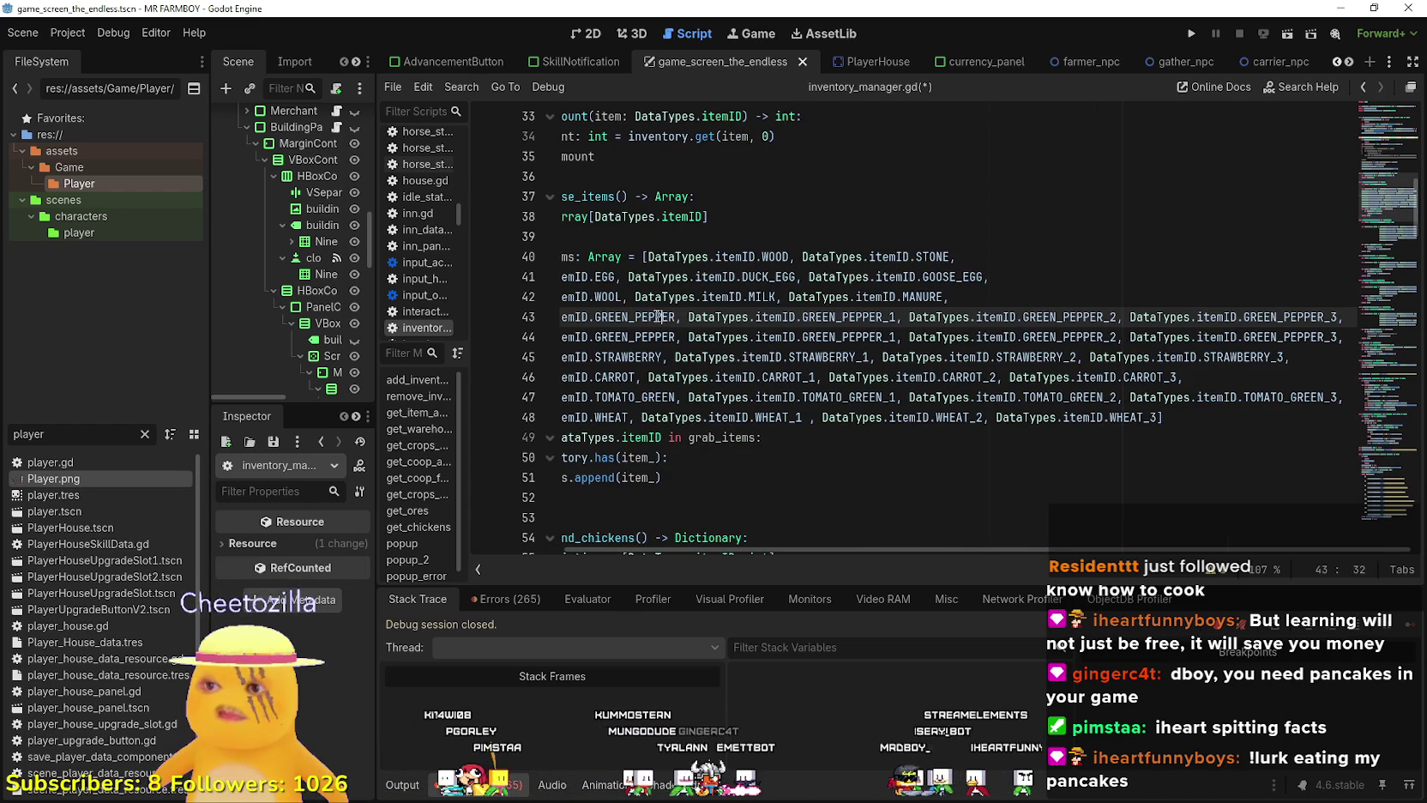
double_click(654, 316)
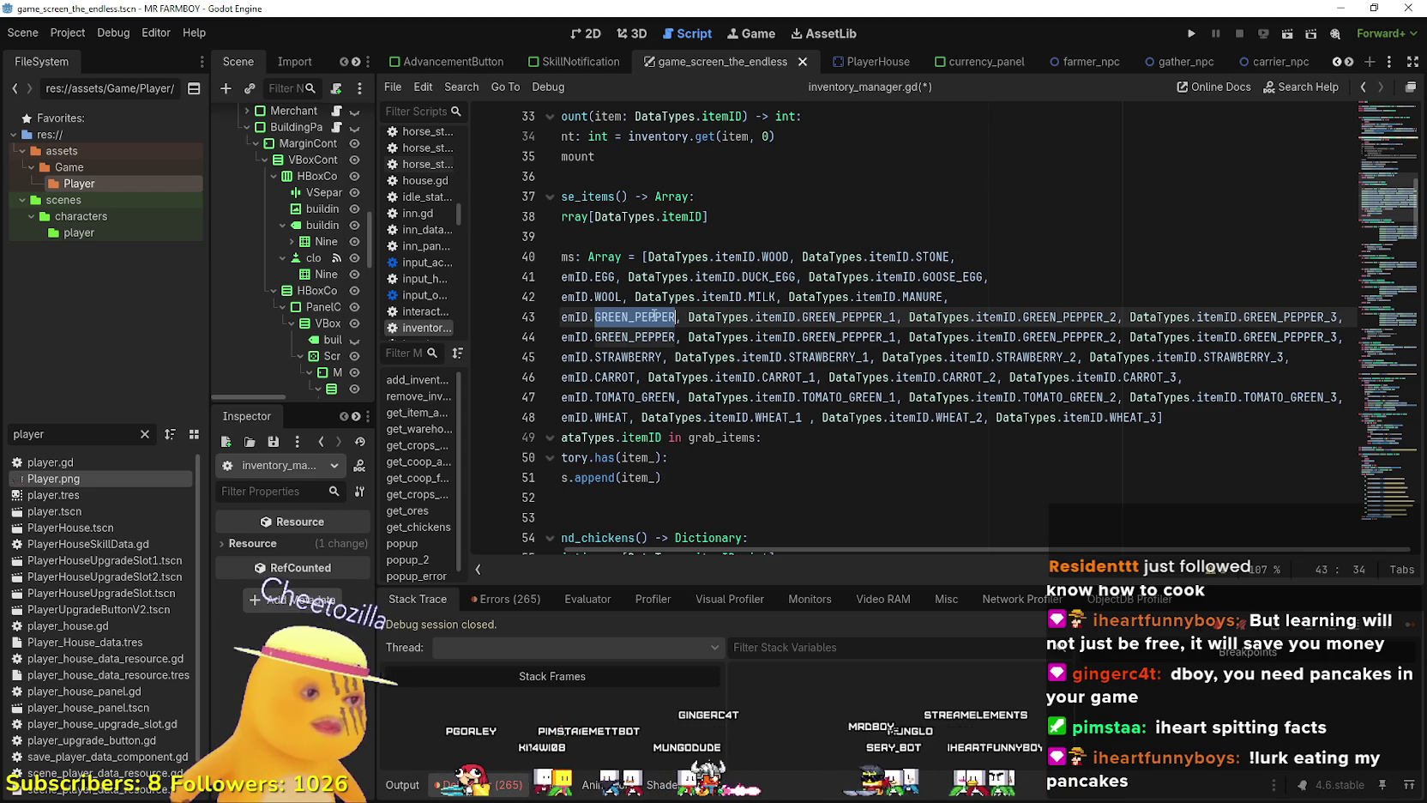
type("CUCUMBER")
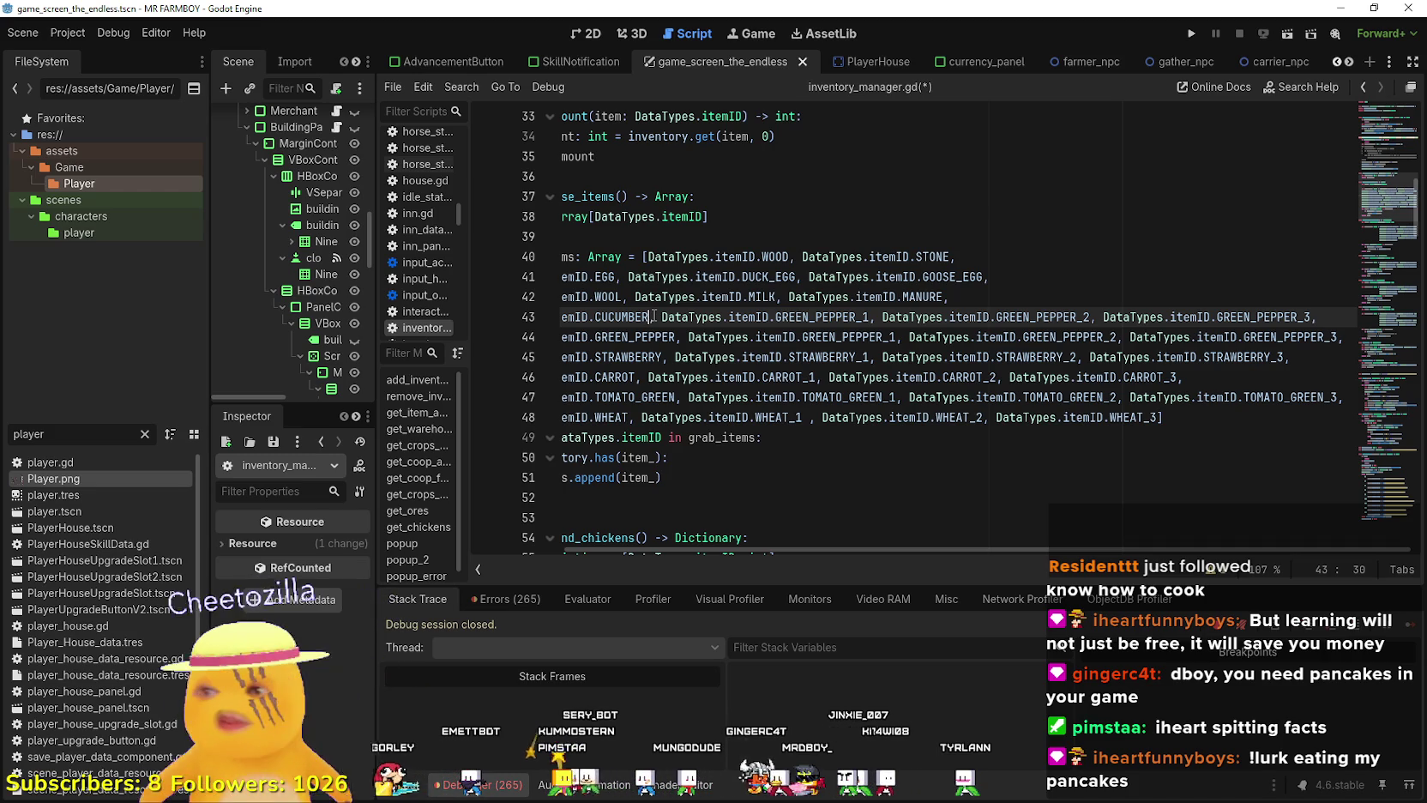
double_click(620, 317)
key("ctrl+c")
left_click_drag(862, 317, 776, 316)
key("ctrl+v")
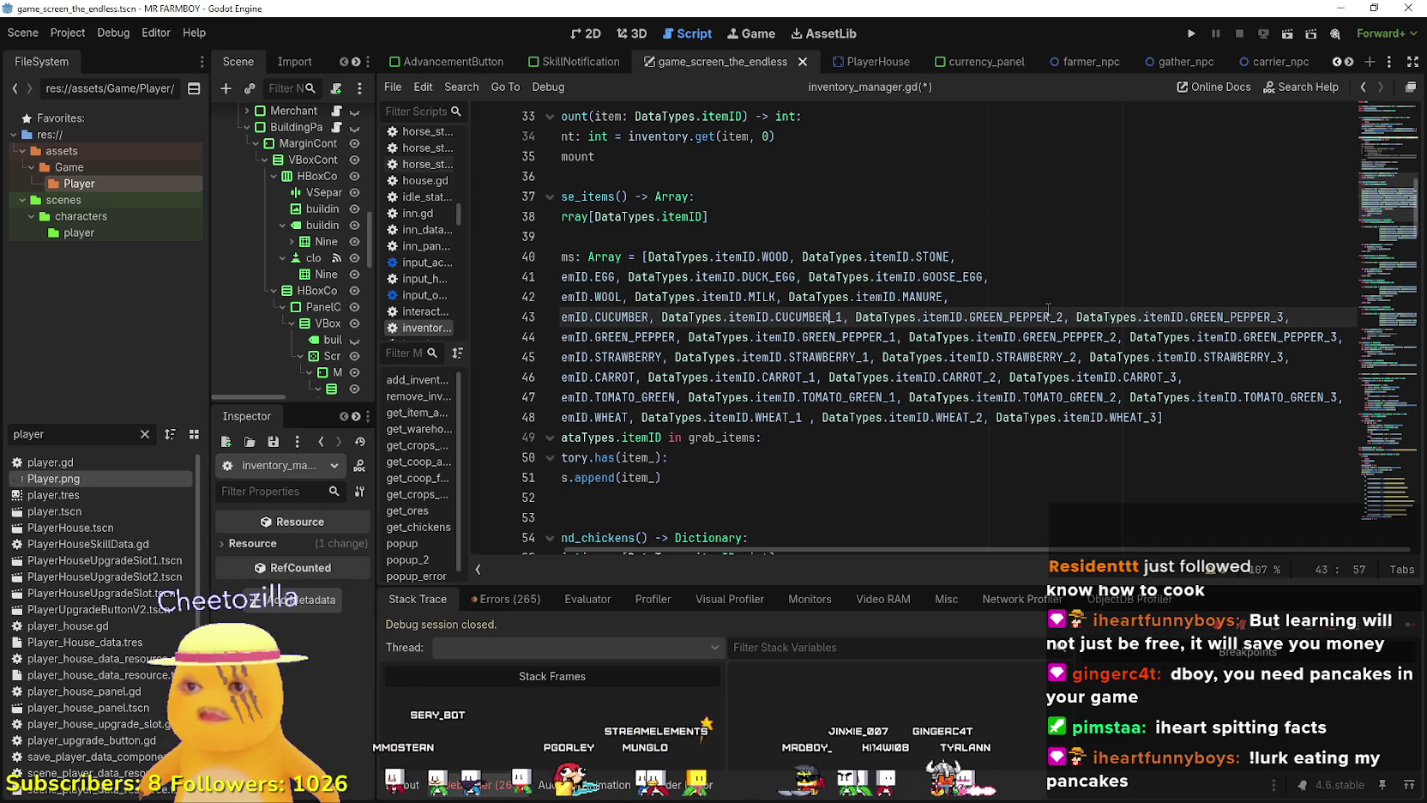
left_click_drag(1049, 316, 970, 317)
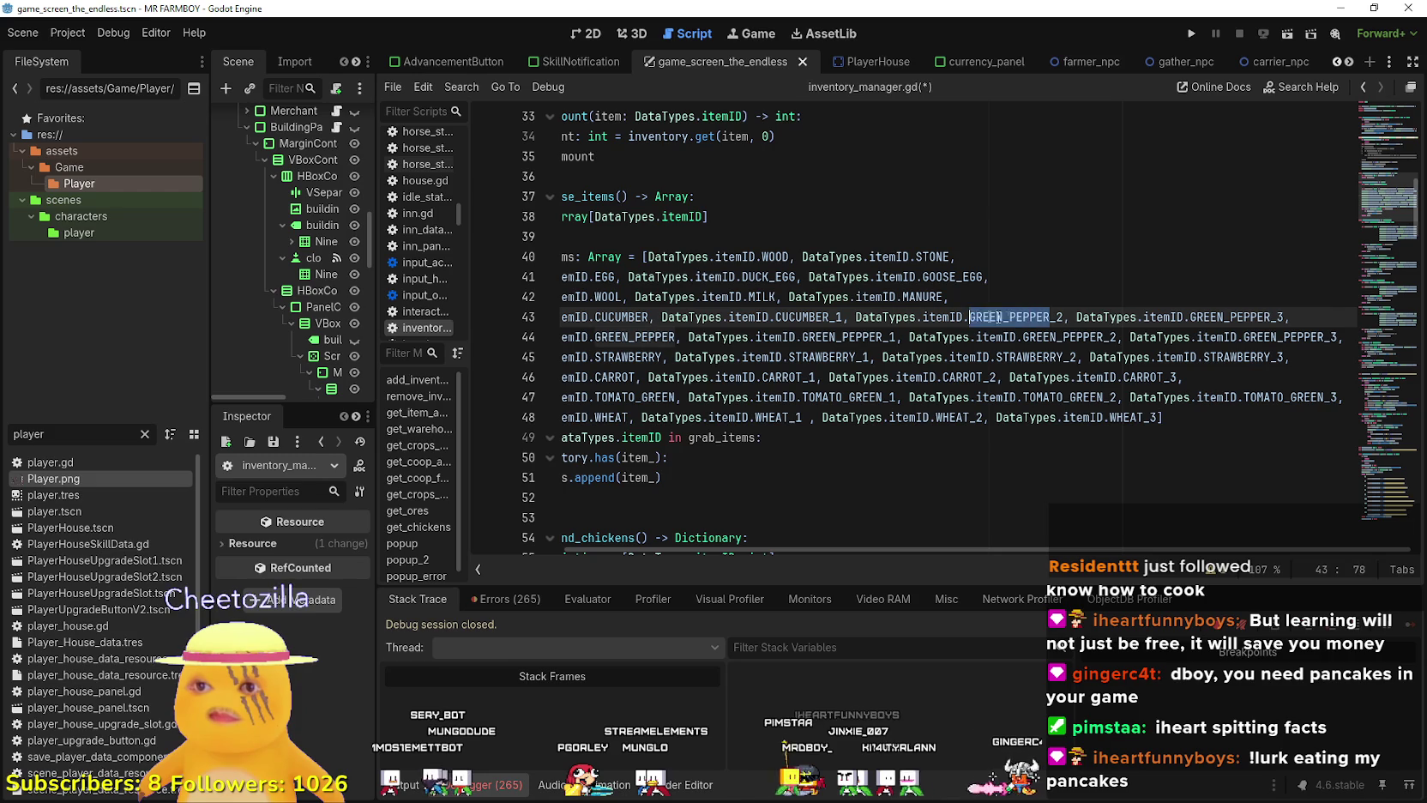
key("ctrl+v")
left_click_drag(1243, 317, 1164, 317)
key("ctrl+v")
Duplicate the CUCUMBER line above itself and rename its first ID to GRAPES via autocomplete.
mouse_move(1265, 317)
left_mouse_down()
mouse_move(566, 276)
mouse_move(570, 312)
left_mouse_up()
key("ctrl+c")
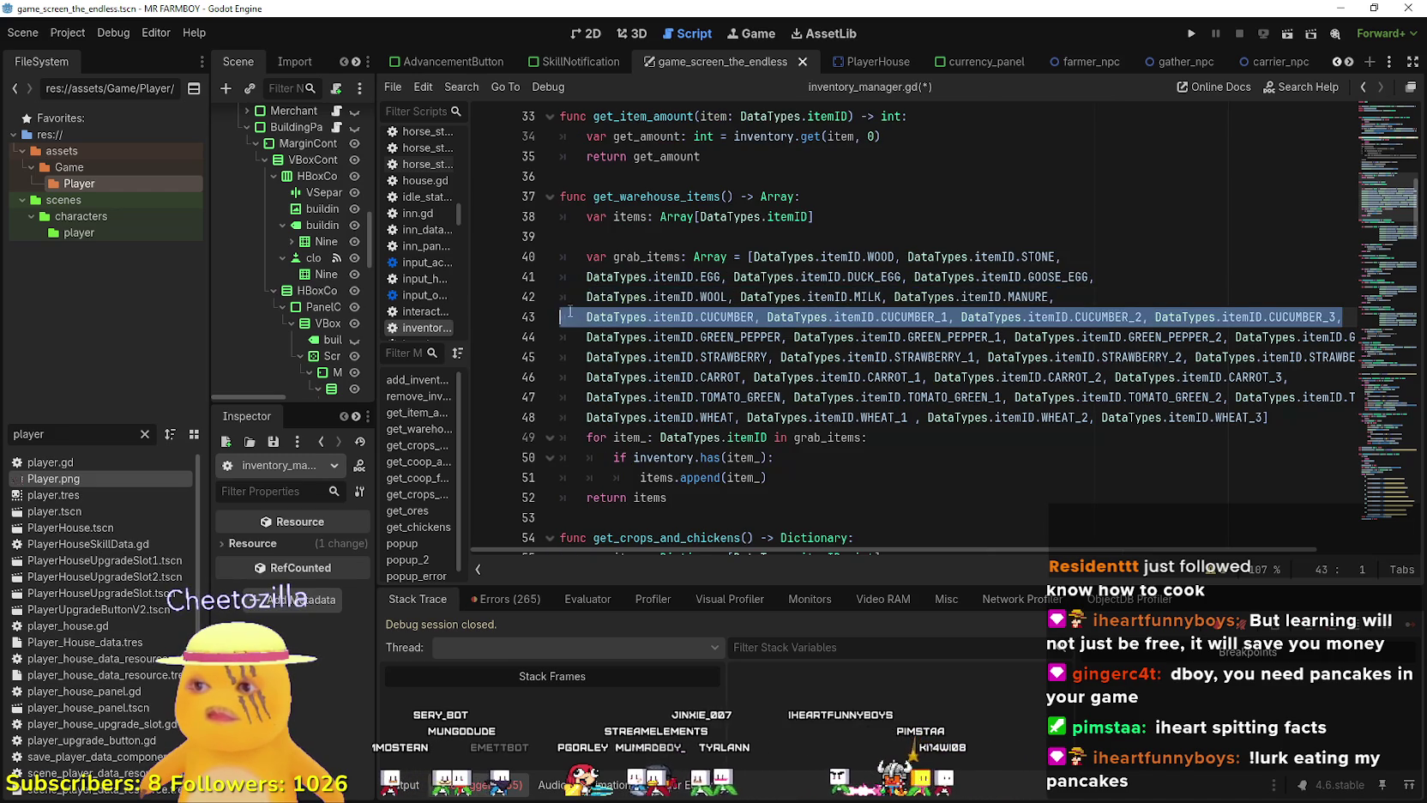
key("ctrl+shift+Return")
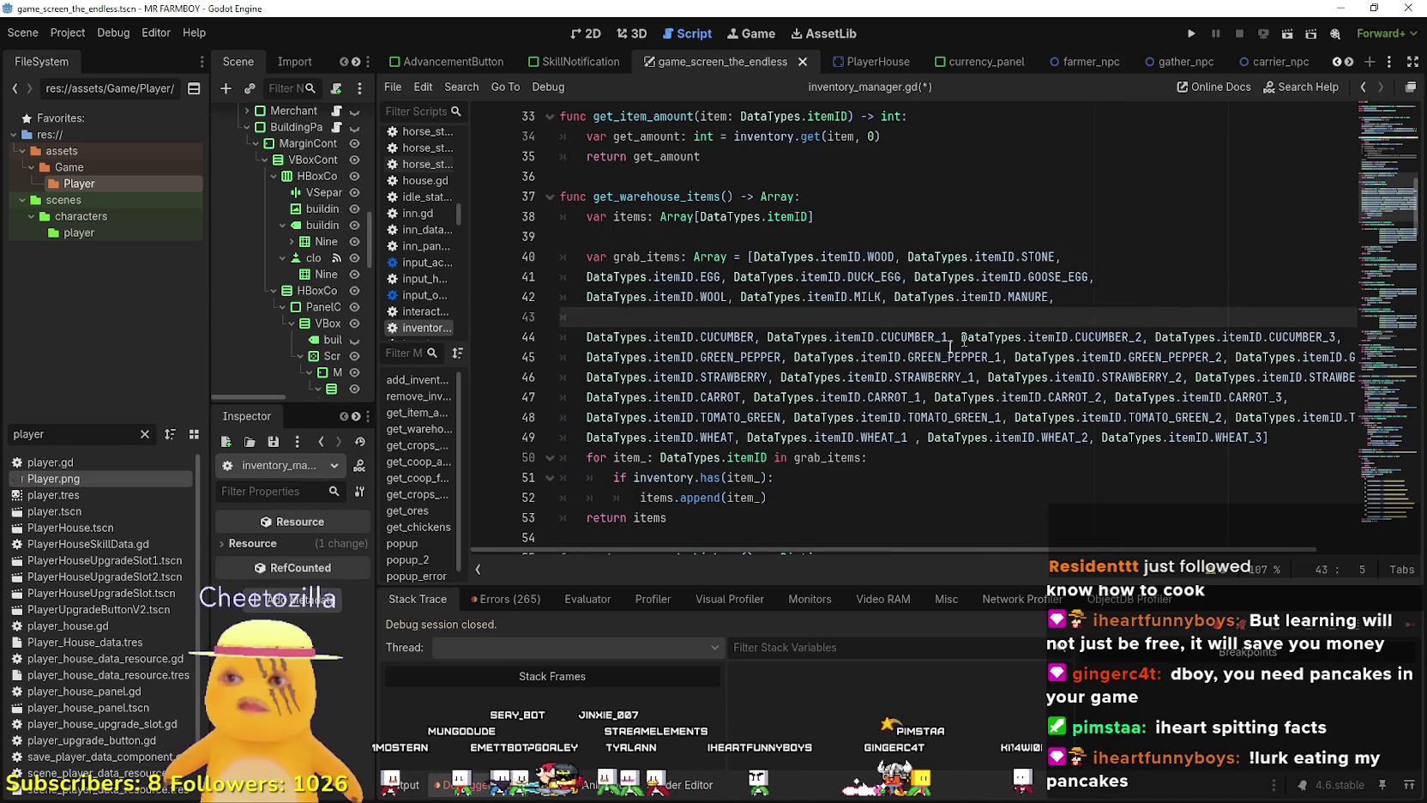
key("ctrl+v")
left_click_drag(745, 317, 702, 318)
double_click(705, 318)
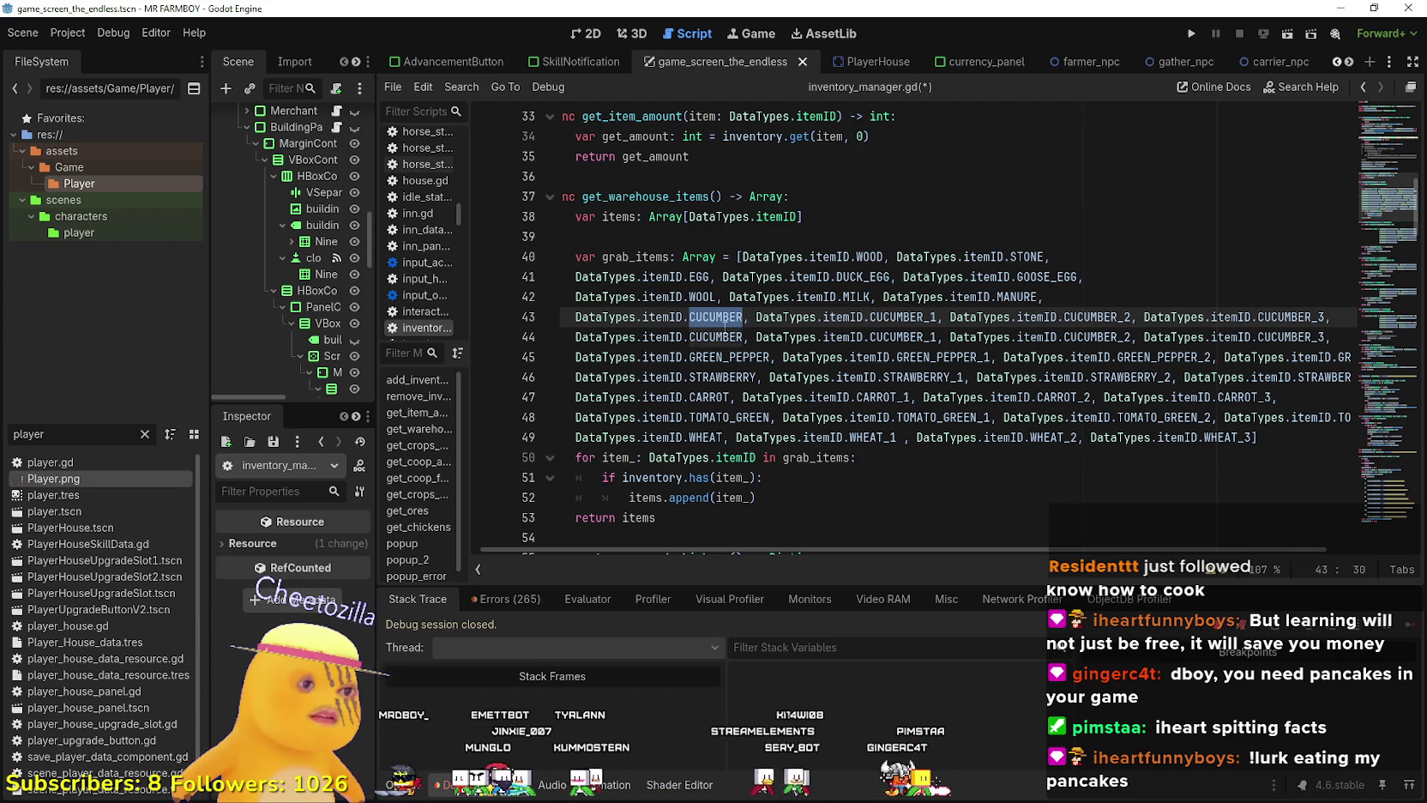
type("Gra")
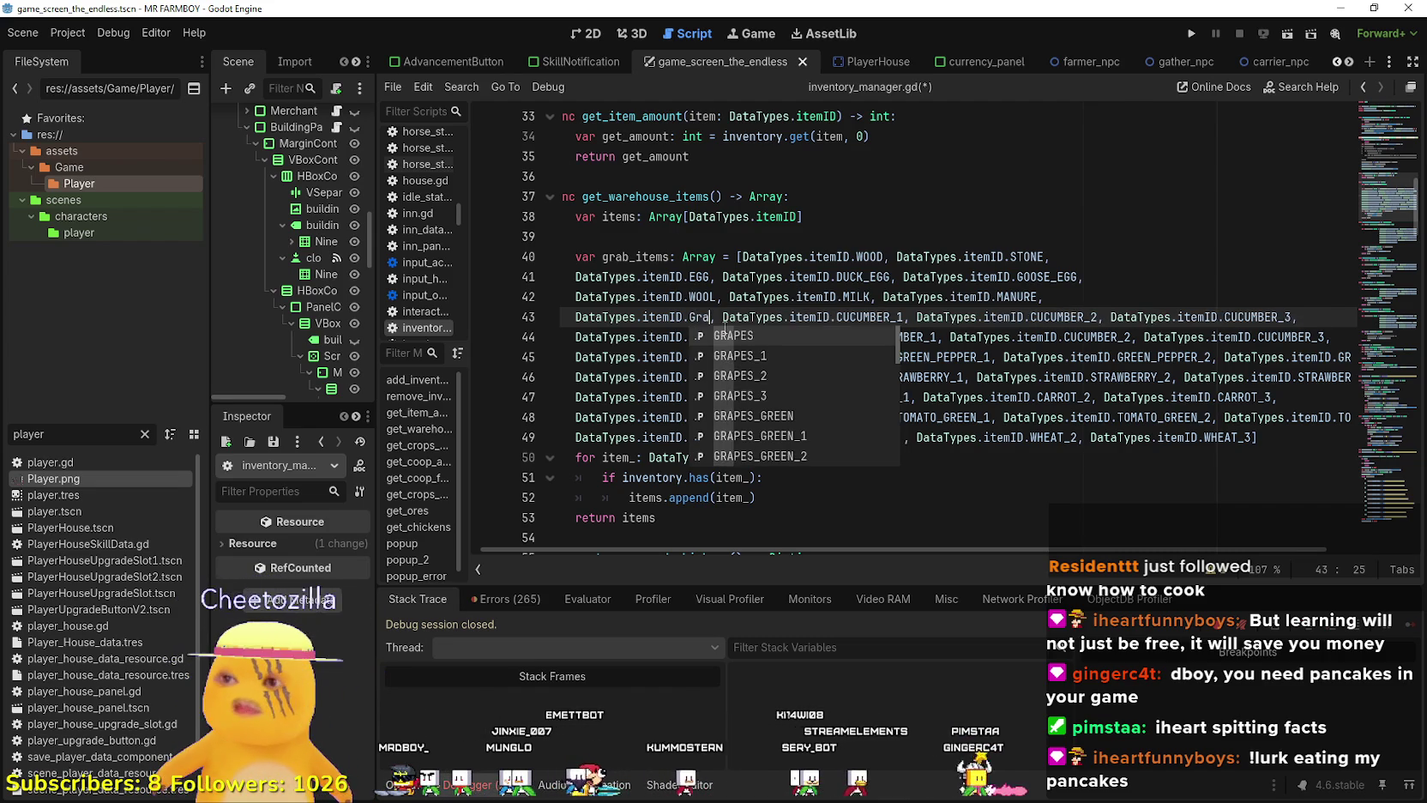
key("Return")
Turn CUCUMBER_1, _2 and _3 into GRAPES_1, _2 and _3, then add a line after MANURE.
double_click(729, 318)
key("ctrl+c")
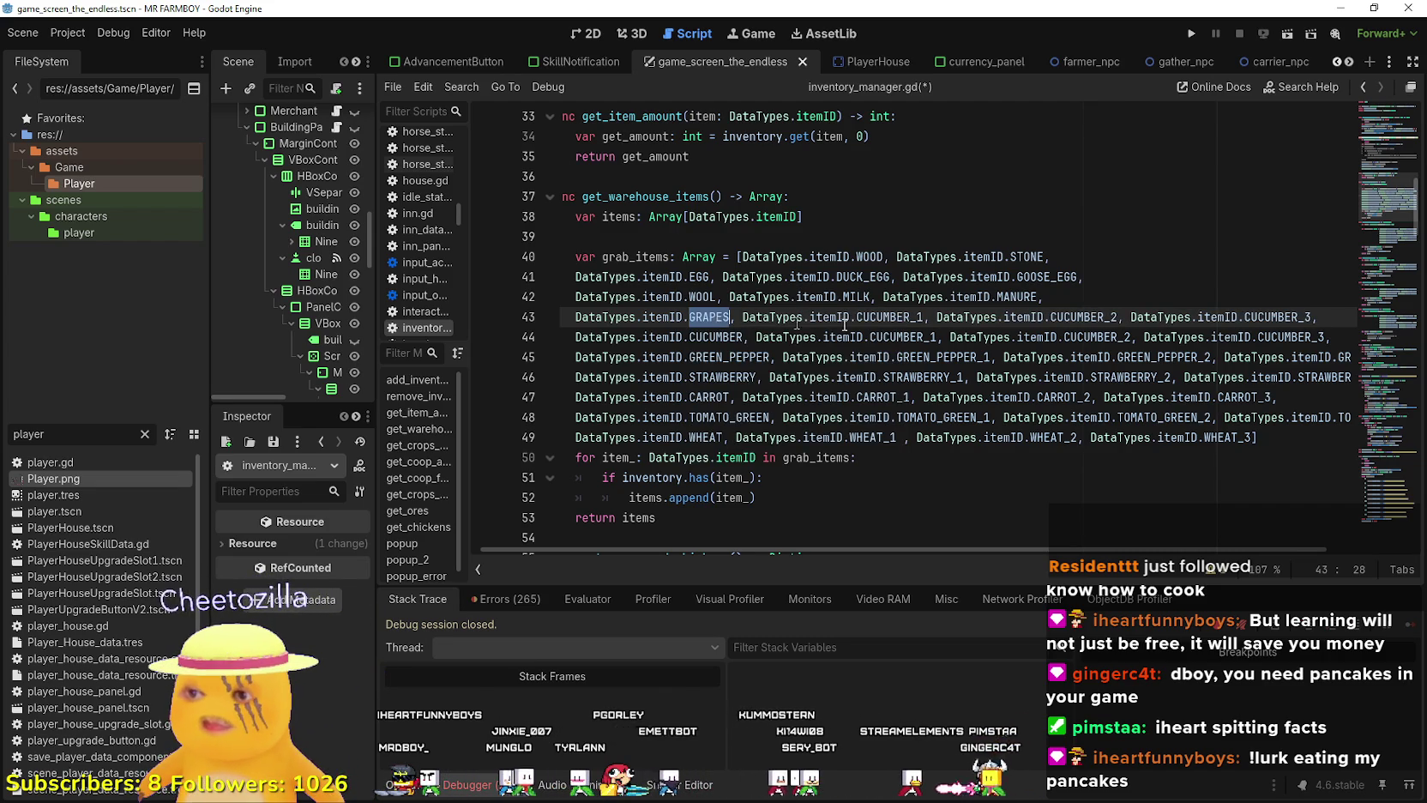
mouse_move(911, 318)
left_mouse_down()
mouse_move(842, 317)
mouse_move(857, 315)
left_mouse_up()
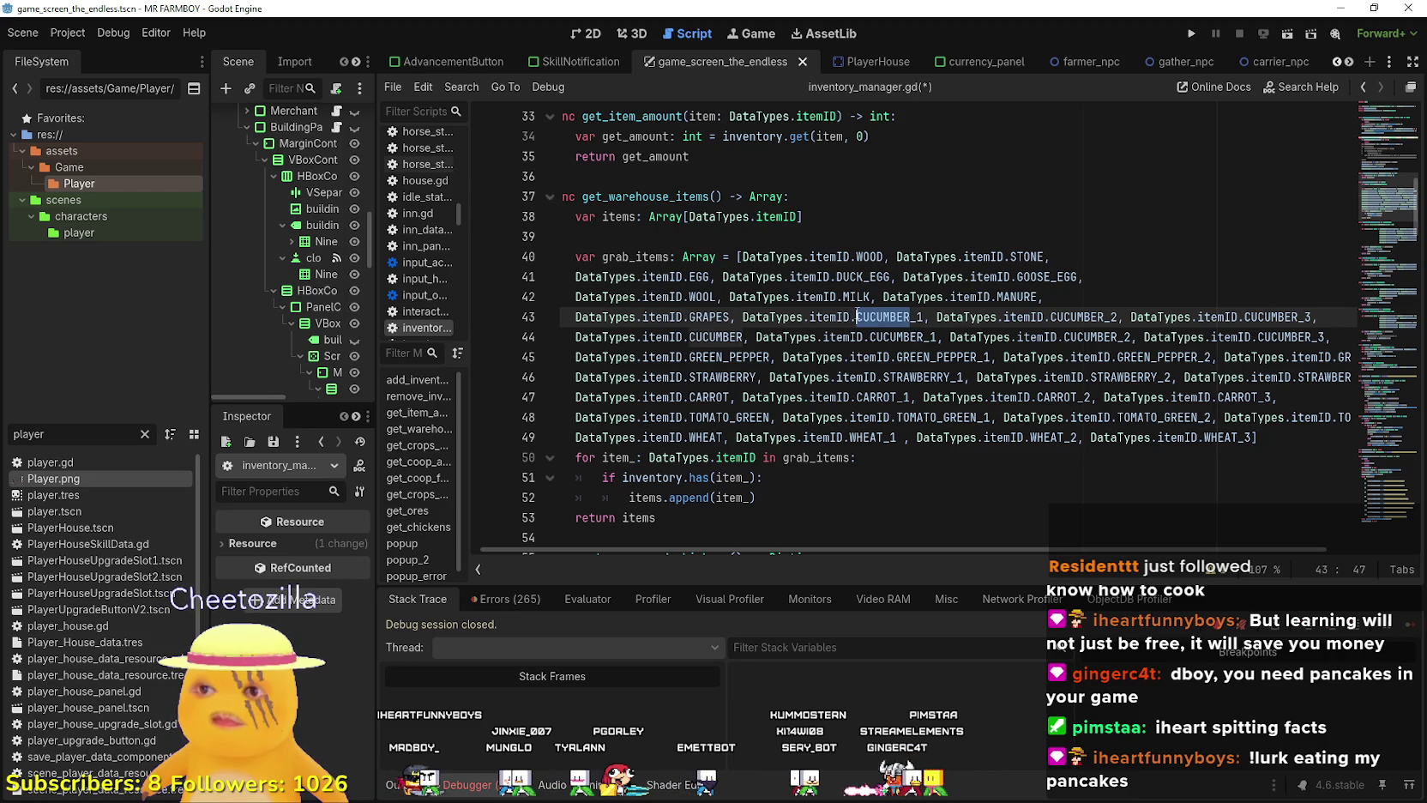
key("ctrl+v")
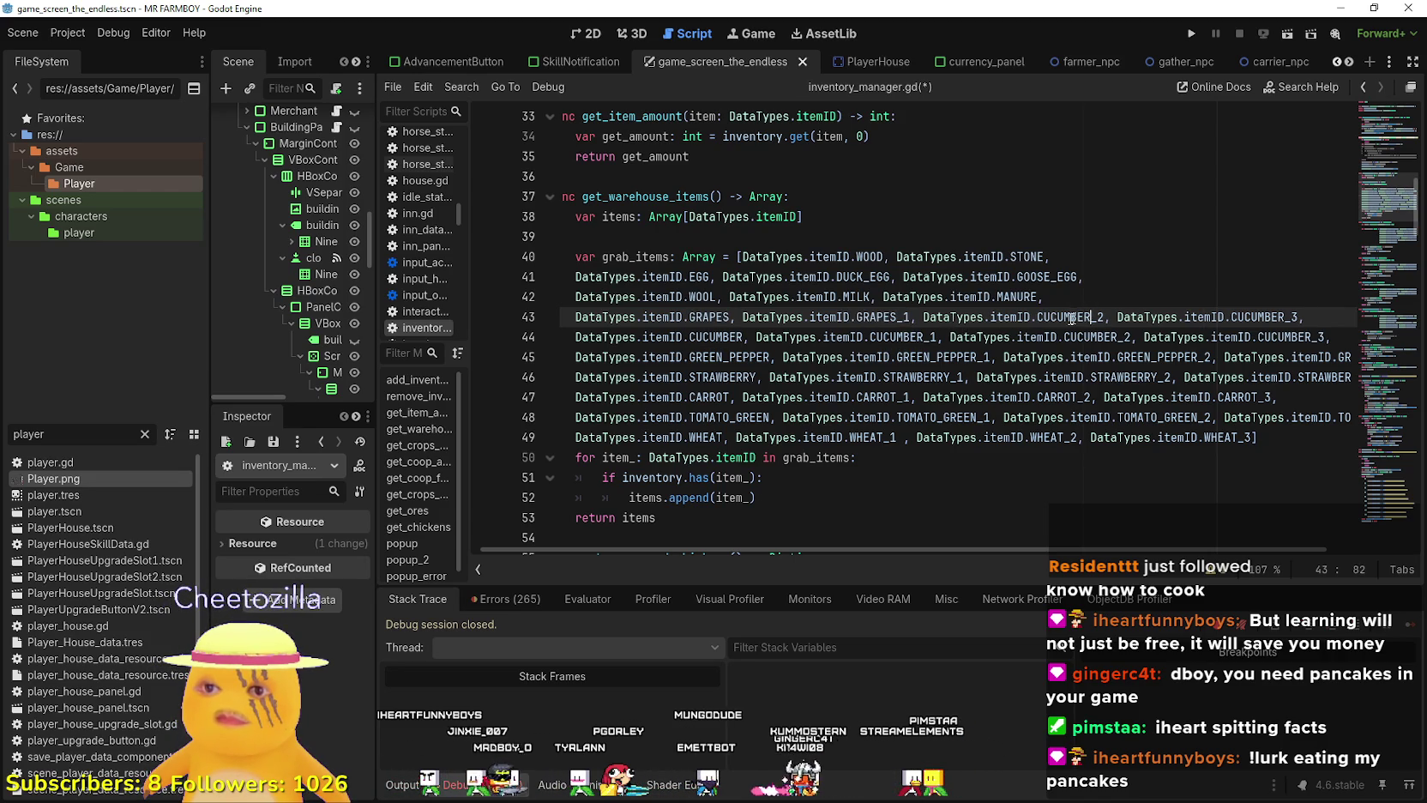
left_click_drag(1083, 316, 1043, 316)
key("ctrl+v")
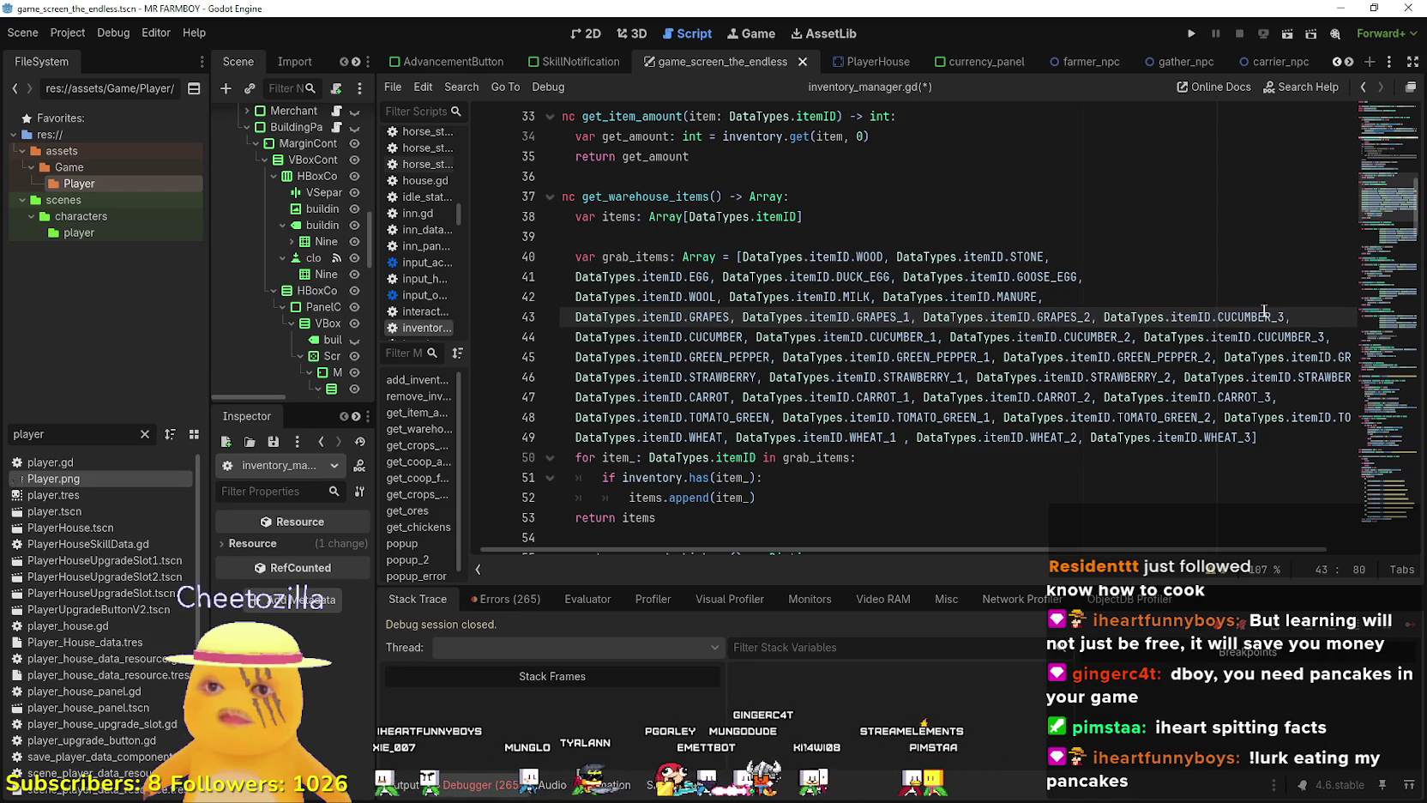
left_click_drag(1270, 315, 1217, 316)
key("ctrl+v")
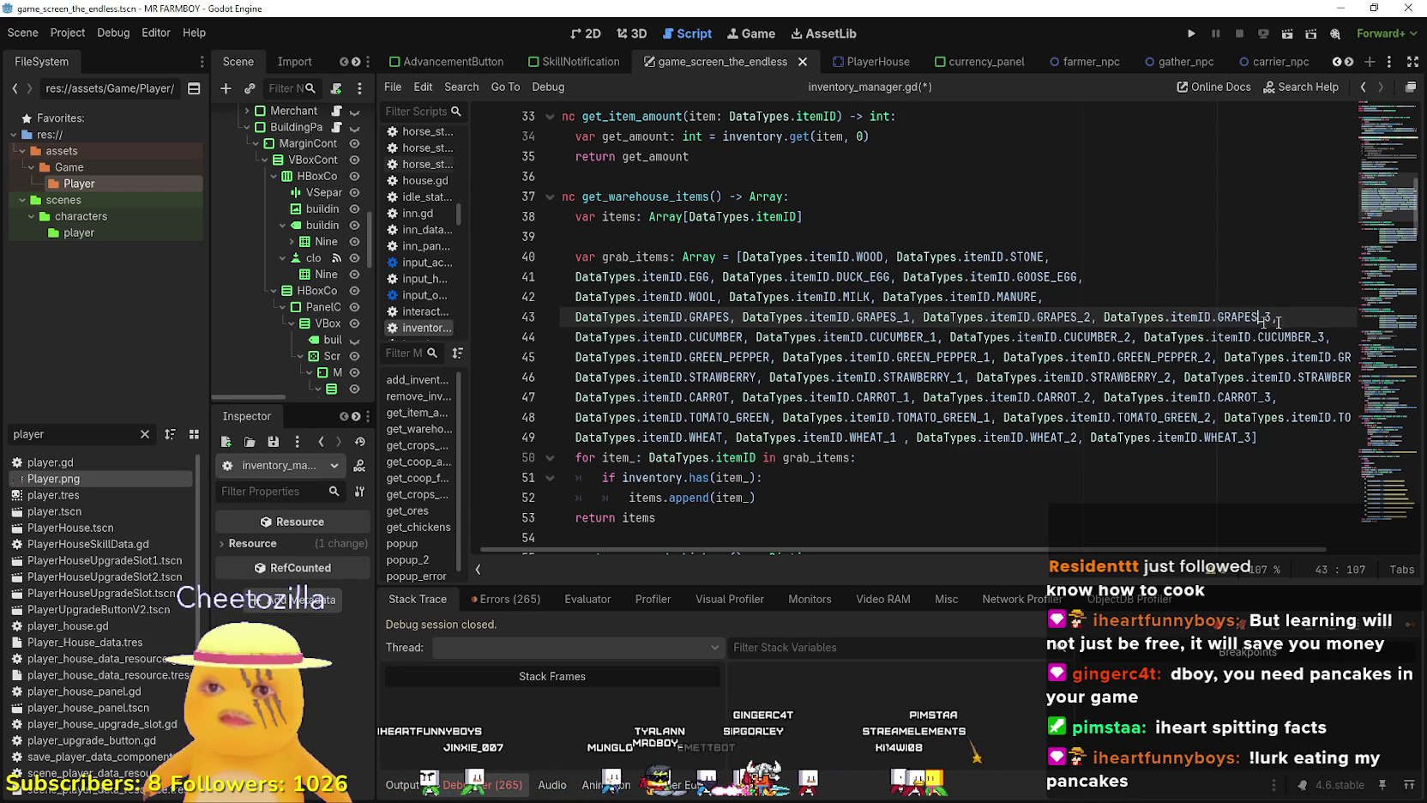
key("shift+Home")
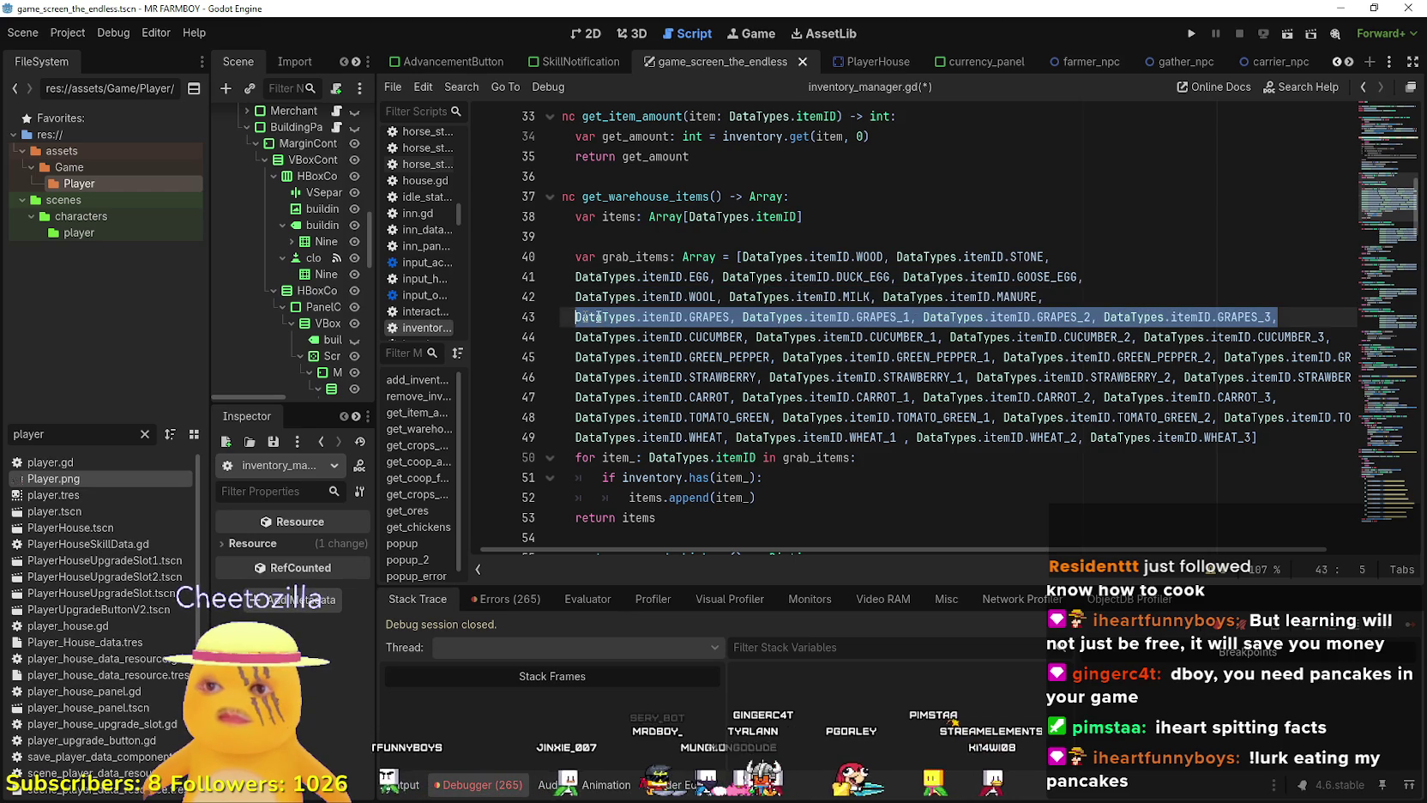
left_click(1116, 303)
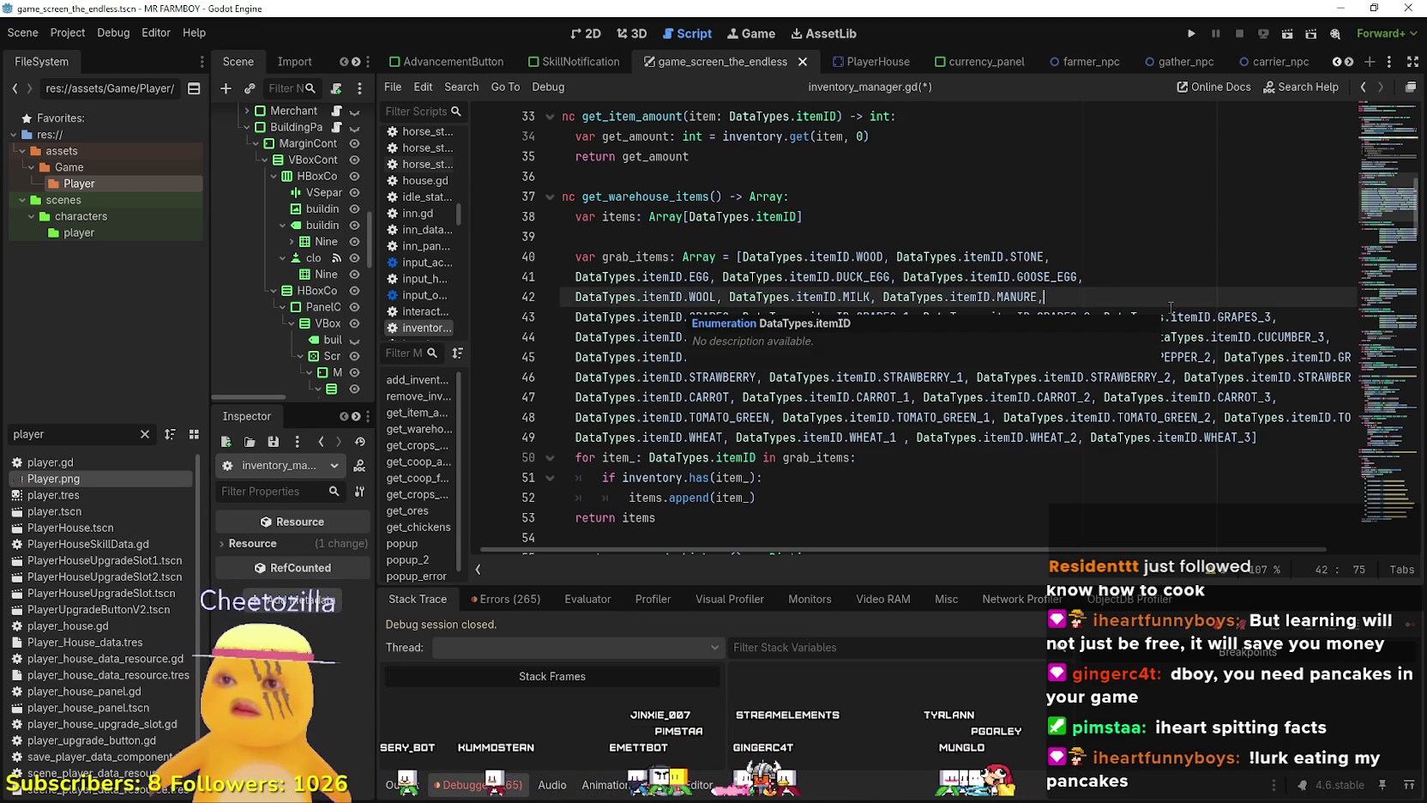
key("ctrl+v")
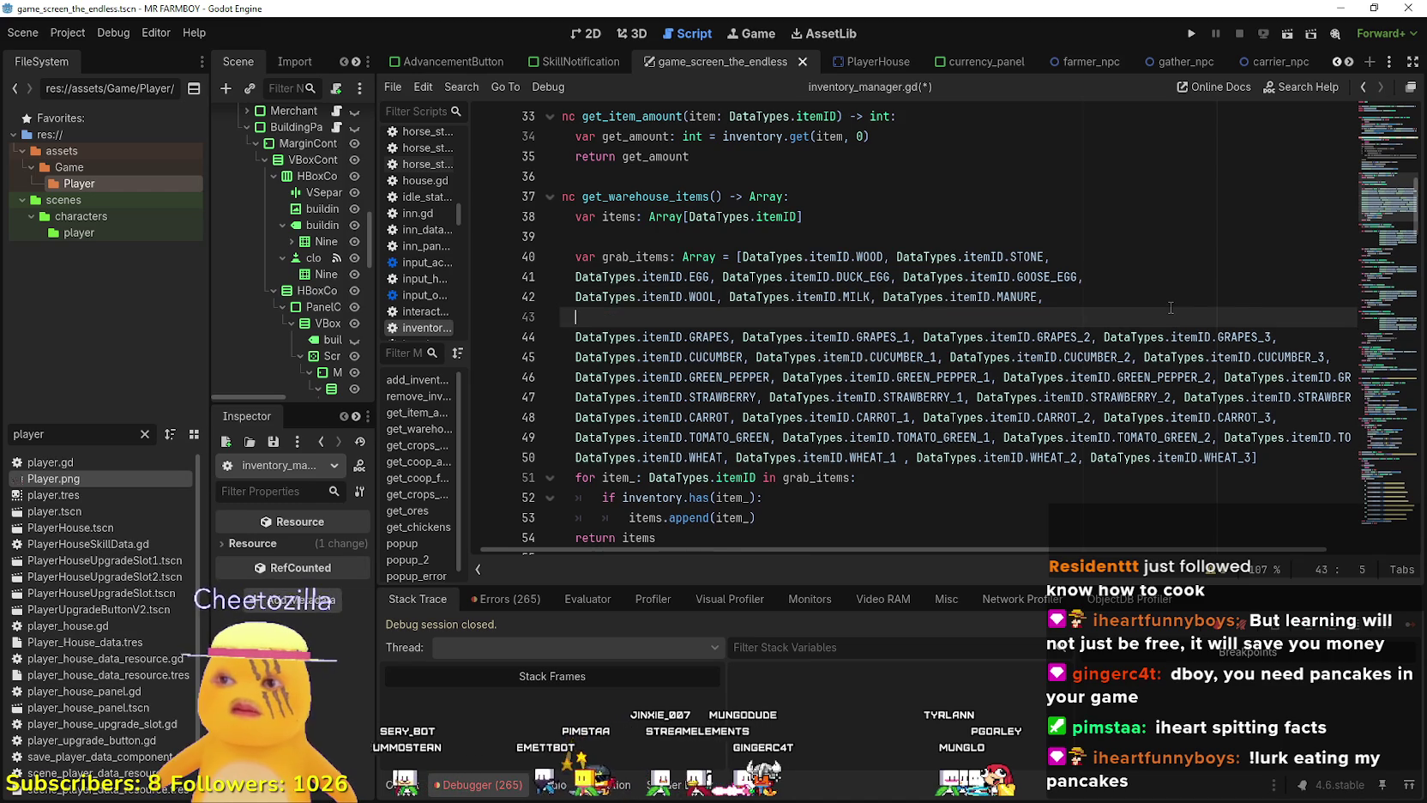
Rename the first GRAPES ID on the new line to CORN_WHITE using autocomplete.
left_click(703, 319)
double_click(703, 319)
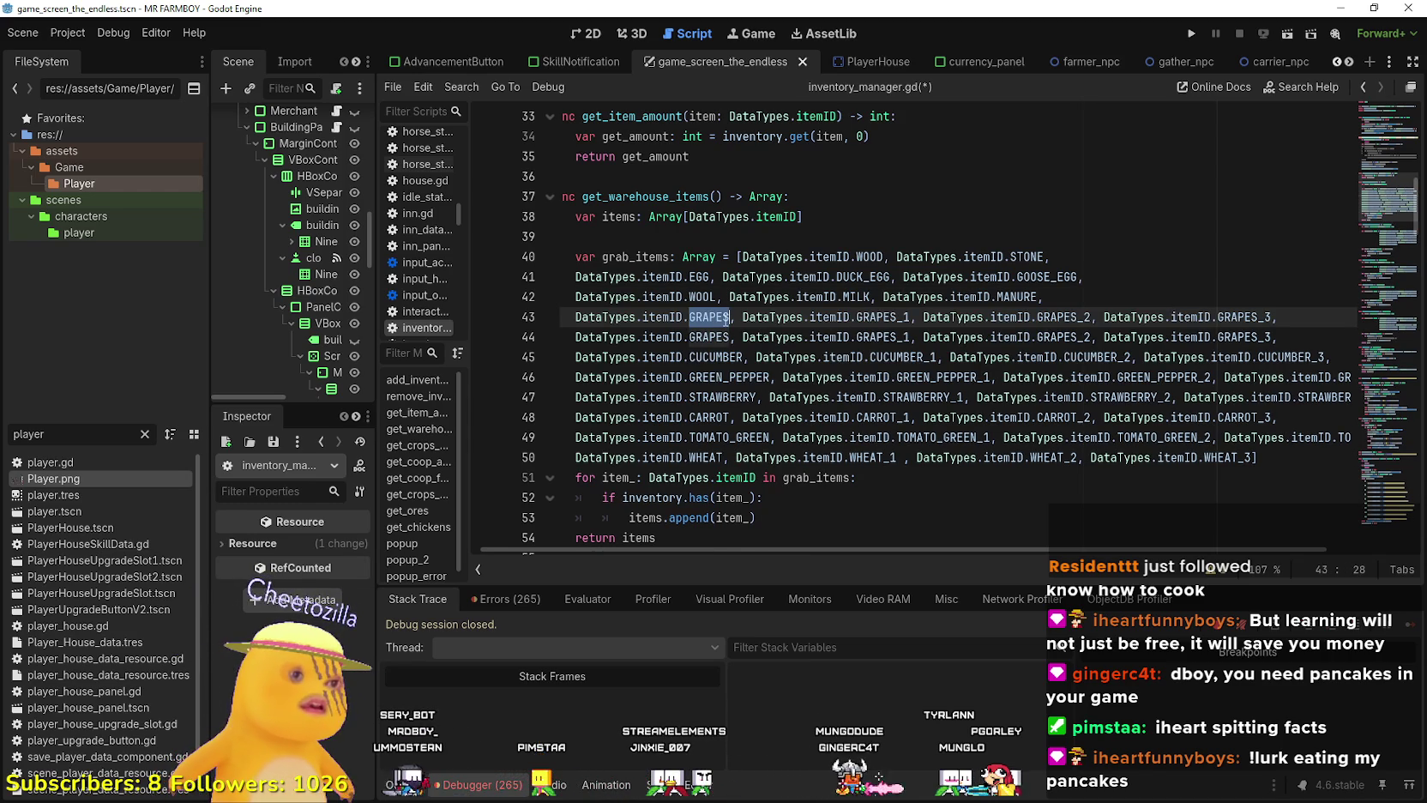
type("CORN")
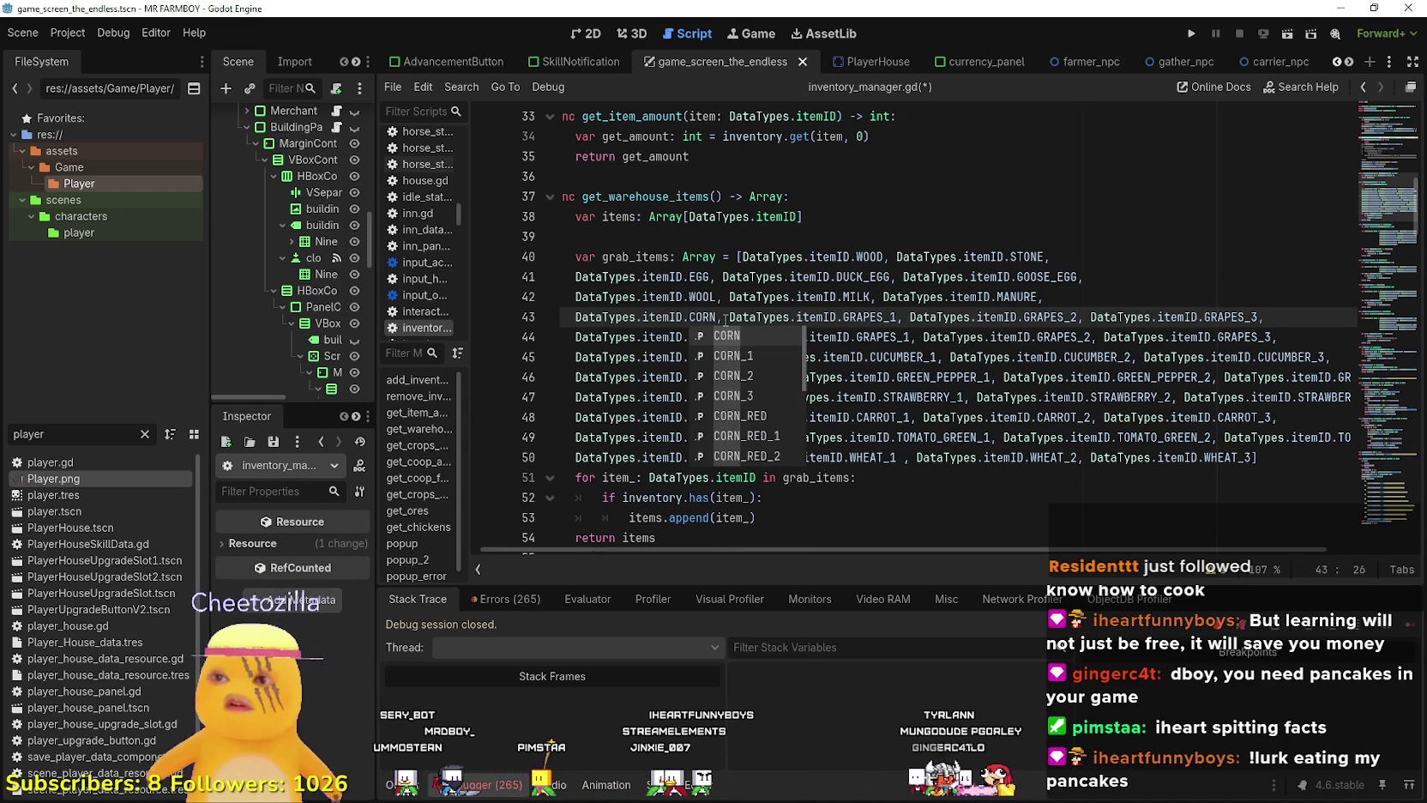
key("Down")
key("Down")
key("Down")
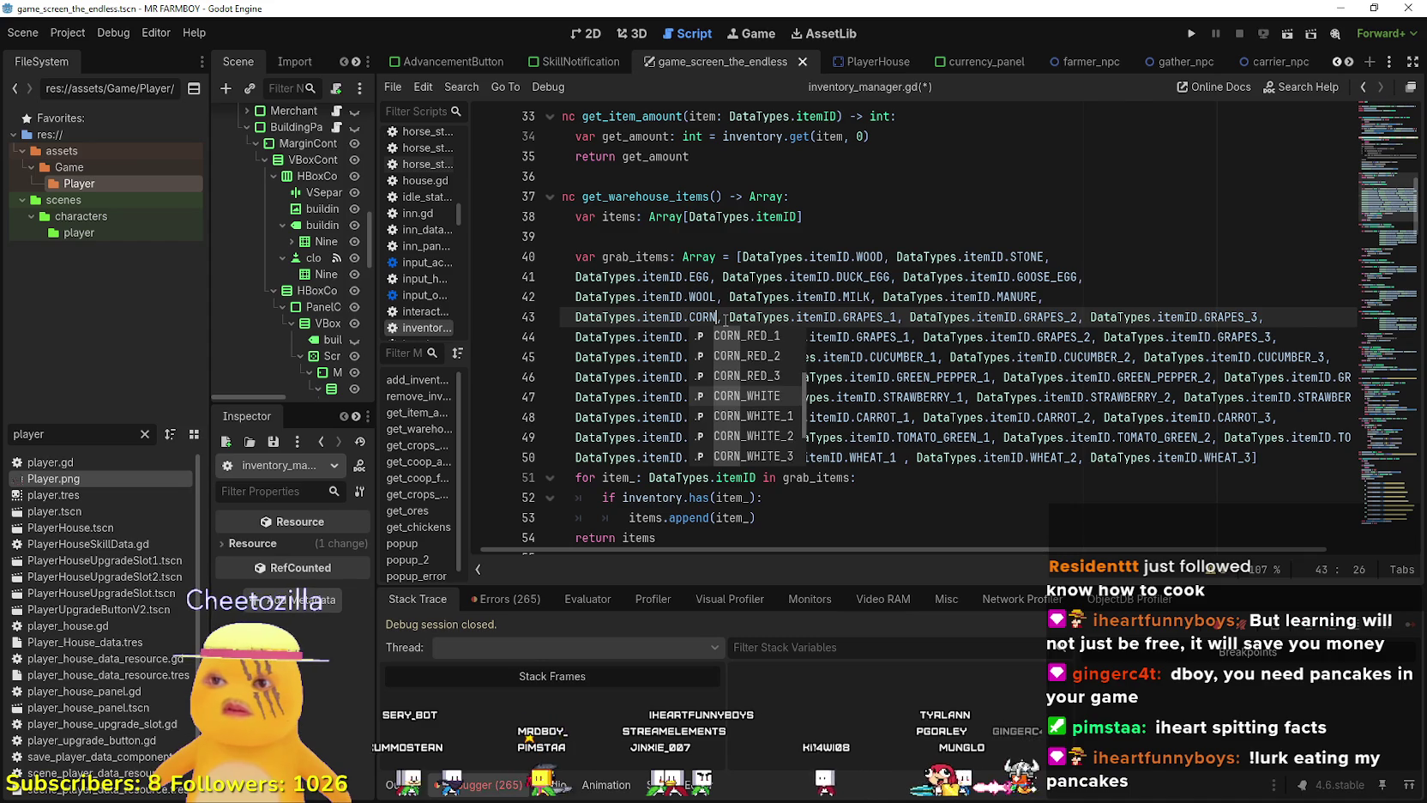
key("Return")
double_click(726, 319)
key("ctrl+c")
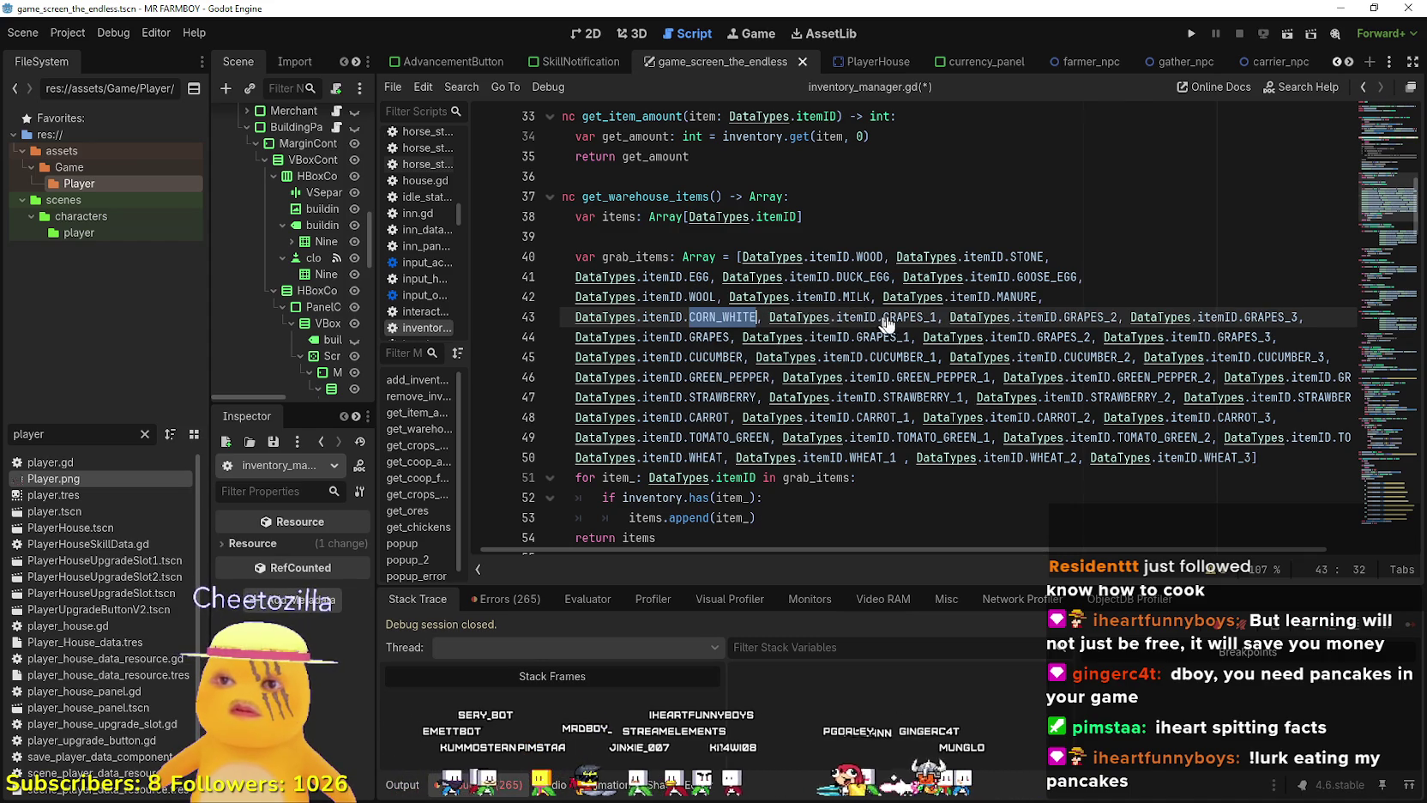
Change GRAPES_1, _2 and _3 on that line to CORN_WHITE_1, _2 and _3.
left_click(920, 319)
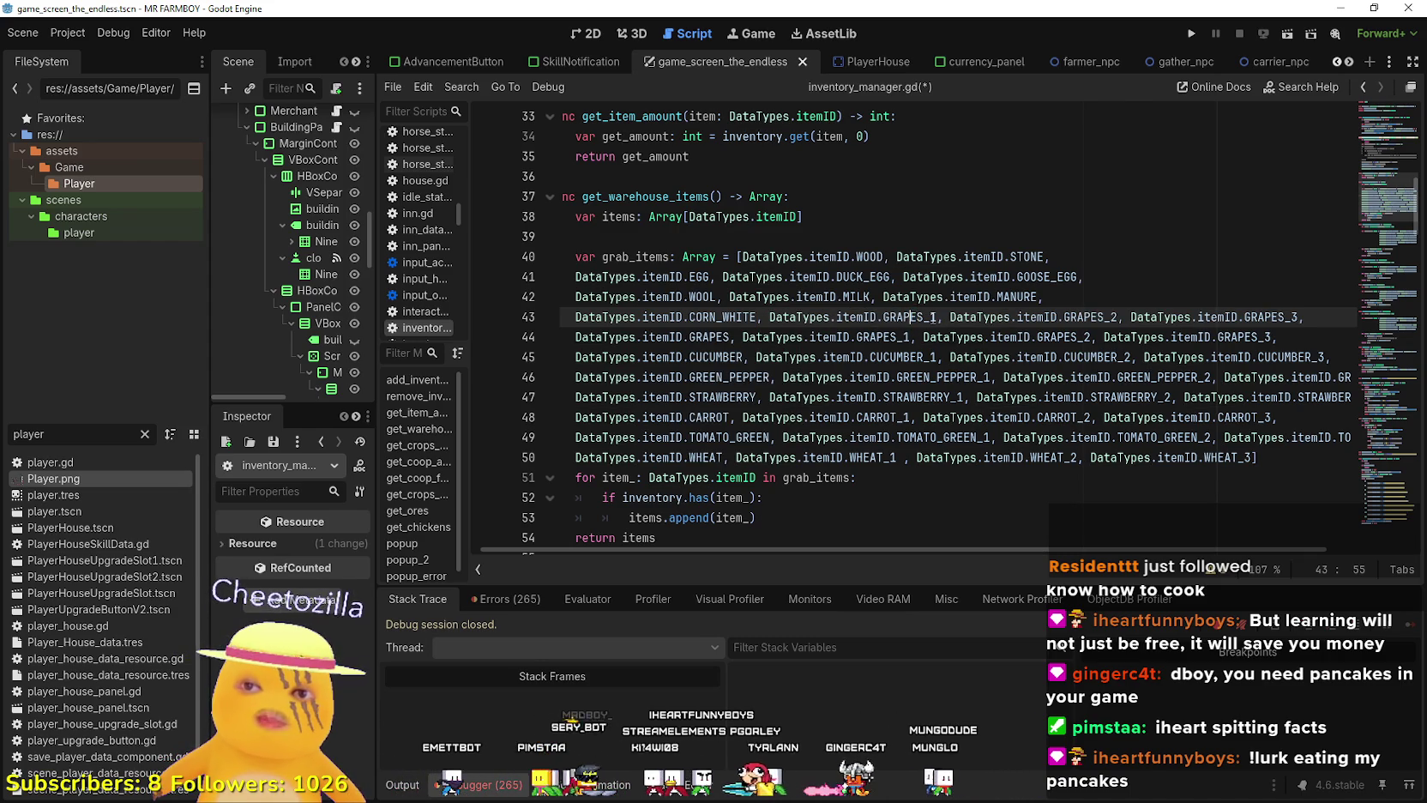
left_click(898, 317)
left_click_drag(925, 317, 883, 318)
key("ctrl+v")
left_click_drag(1130, 317, 1089, 318)
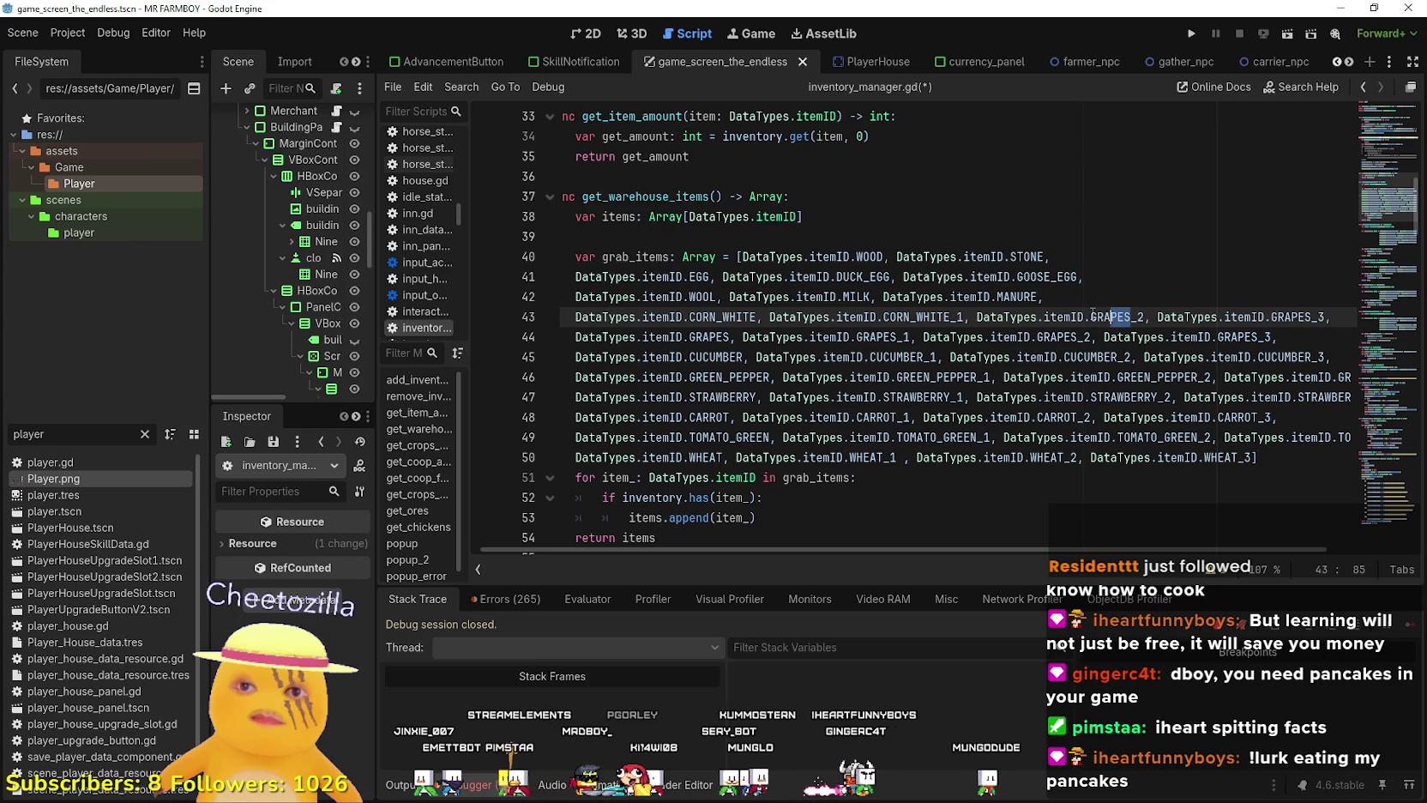
key("ctrl+v")
mouse_move(1319, 317)
left_mouse_down()
mouse_move(1336, 317)
mouse_move(1278, 318)
left_mouse_up()
key("ctrl+v")
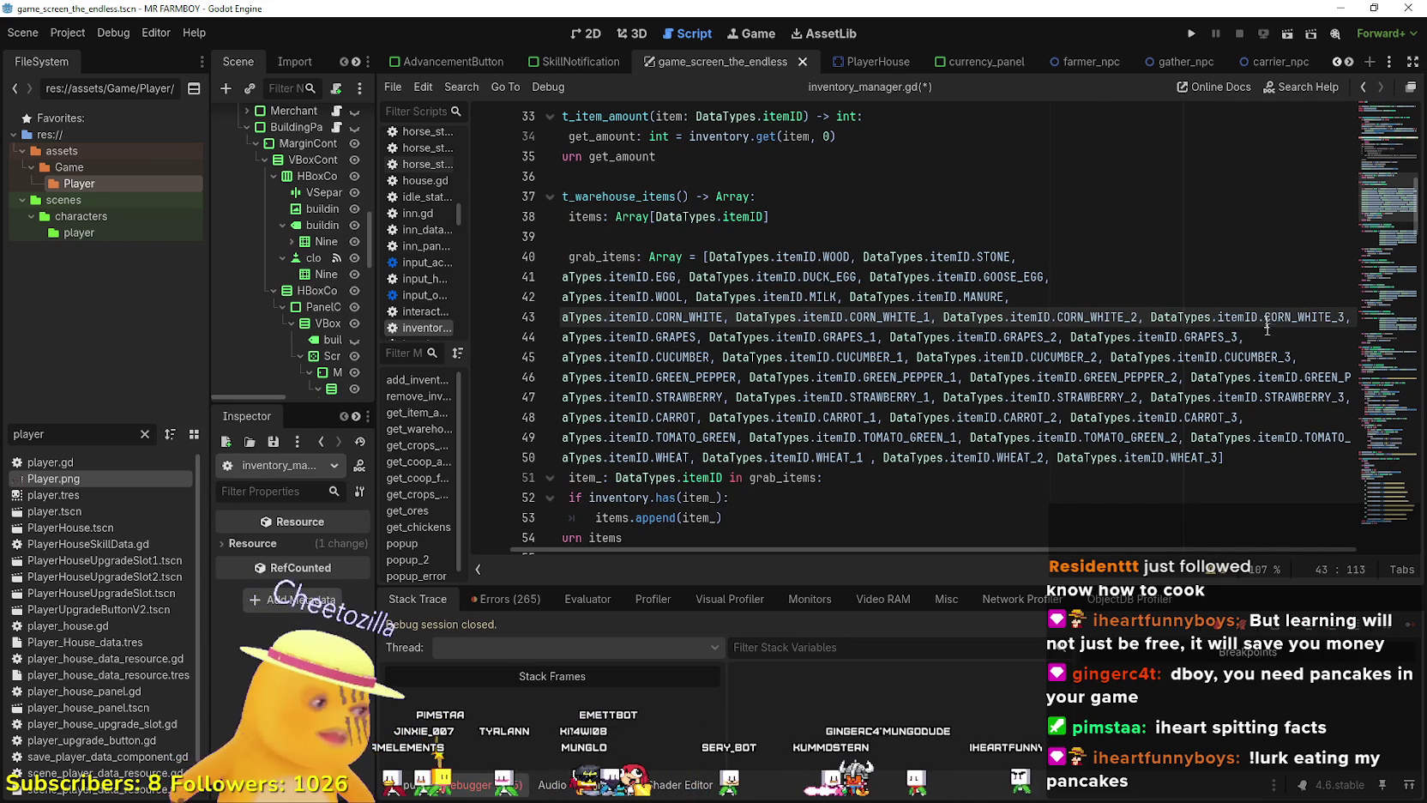
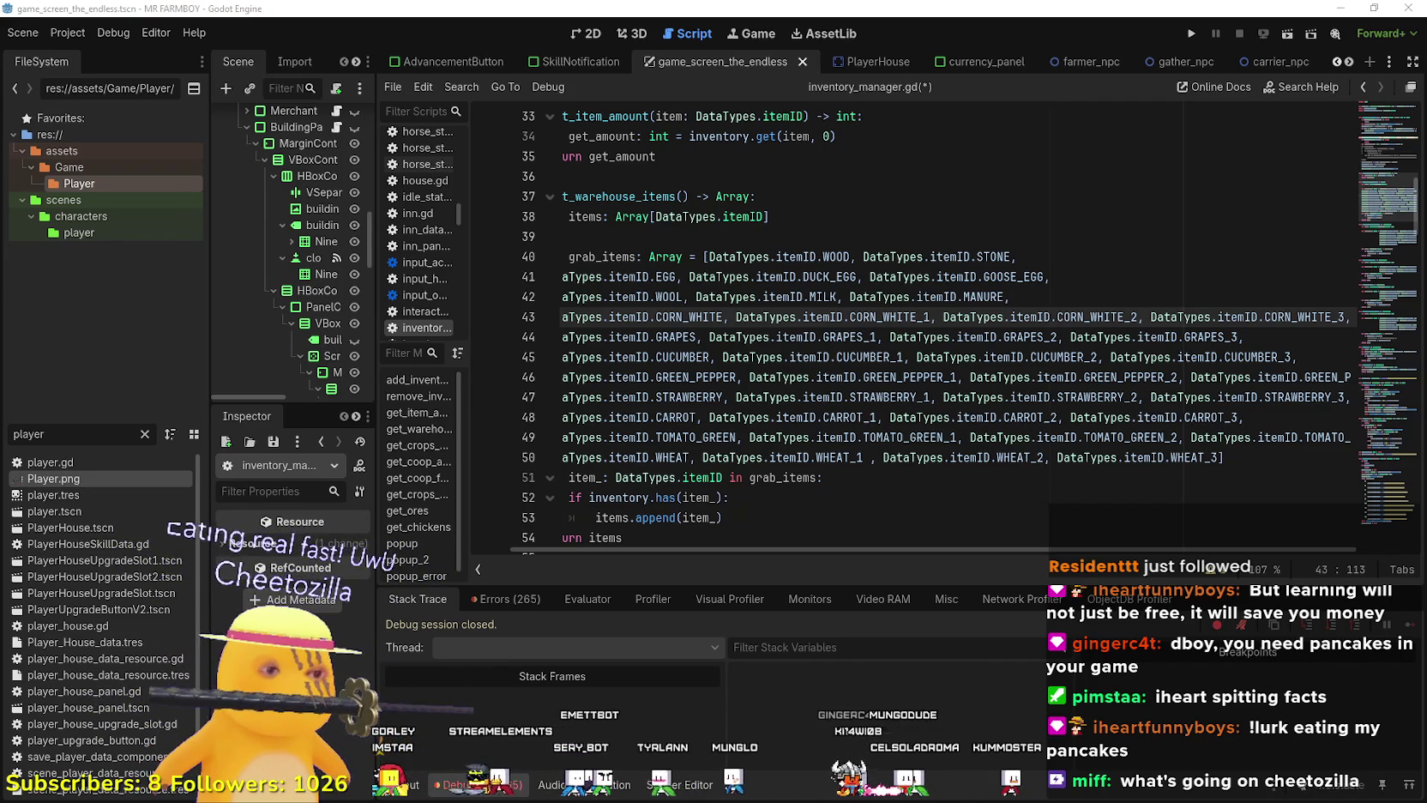
Bring the Chrome window playing YouTube Music in front of the Godot editor.
key("alt+Tab")
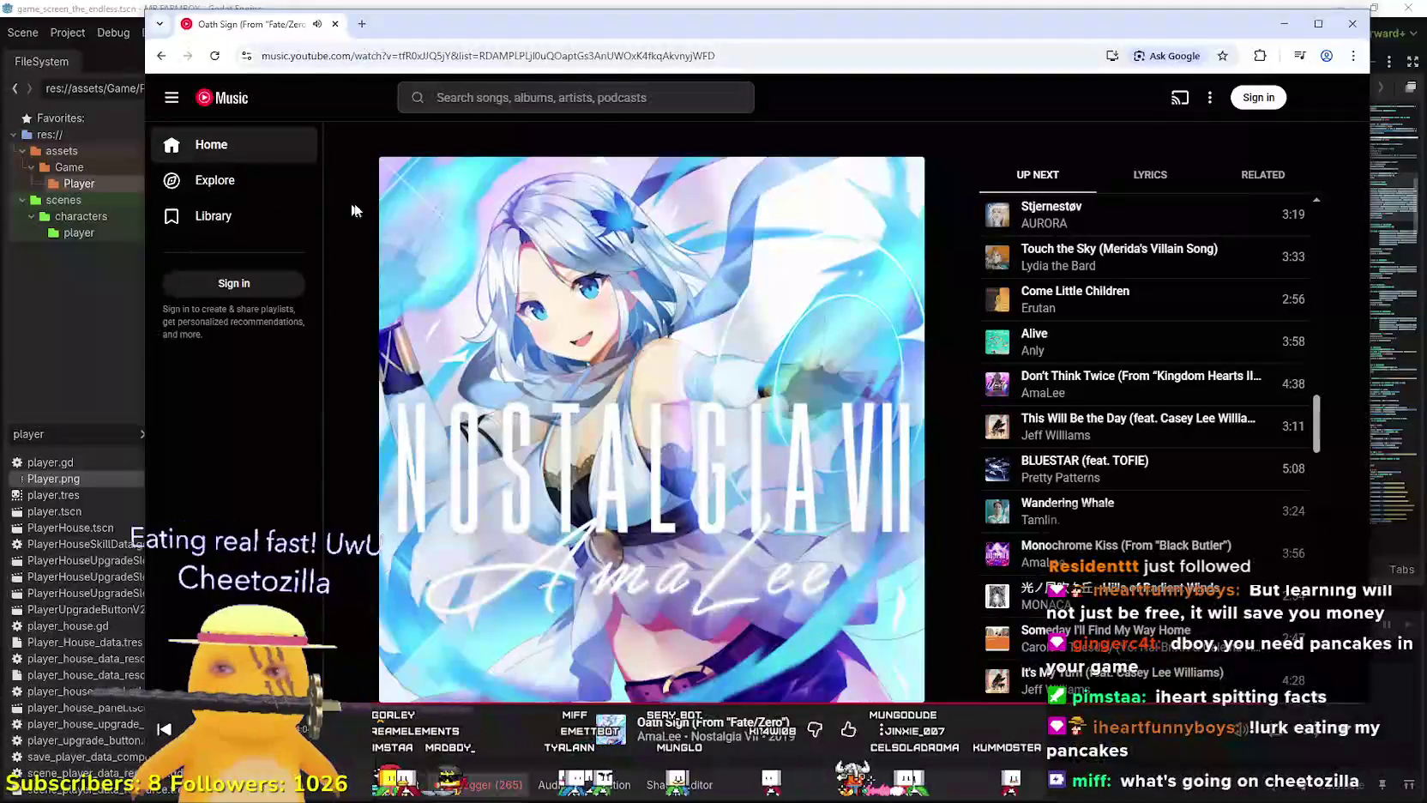
Open a new browser tab on the youtube.com home page.
left_click(361, 31)
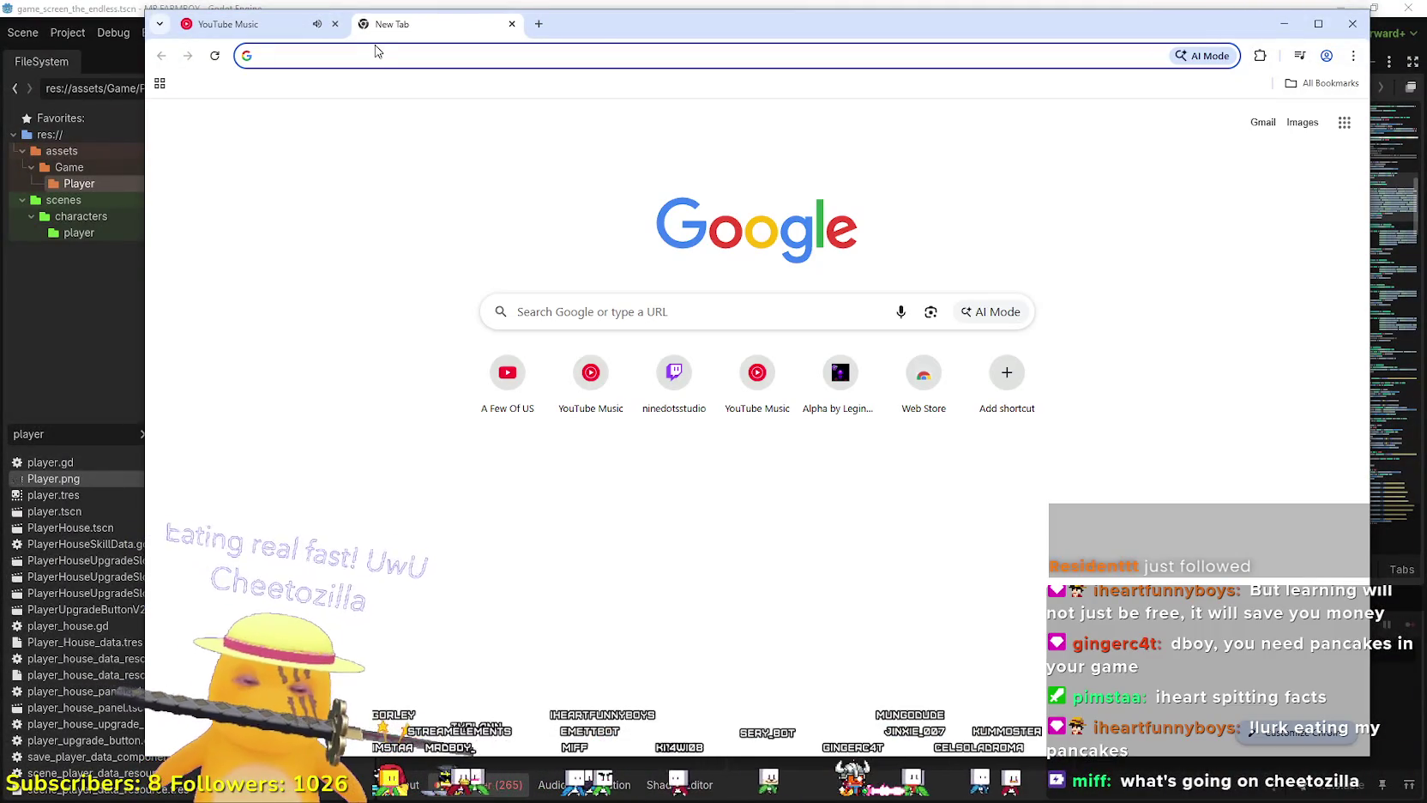
type("you")
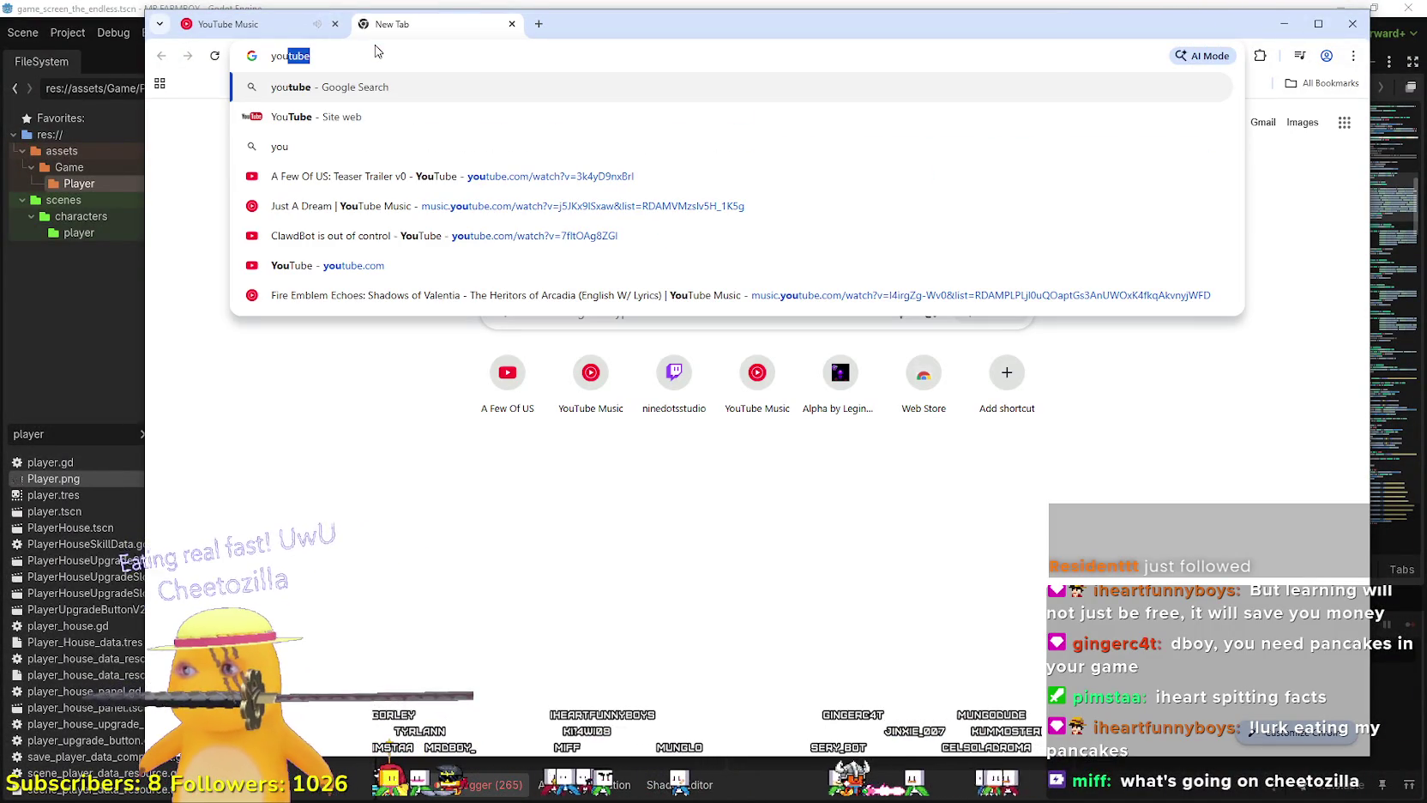
key("Down")
key("Down")
key("Down")
key("Down")
key("Down")
key("Down")
key("Return")
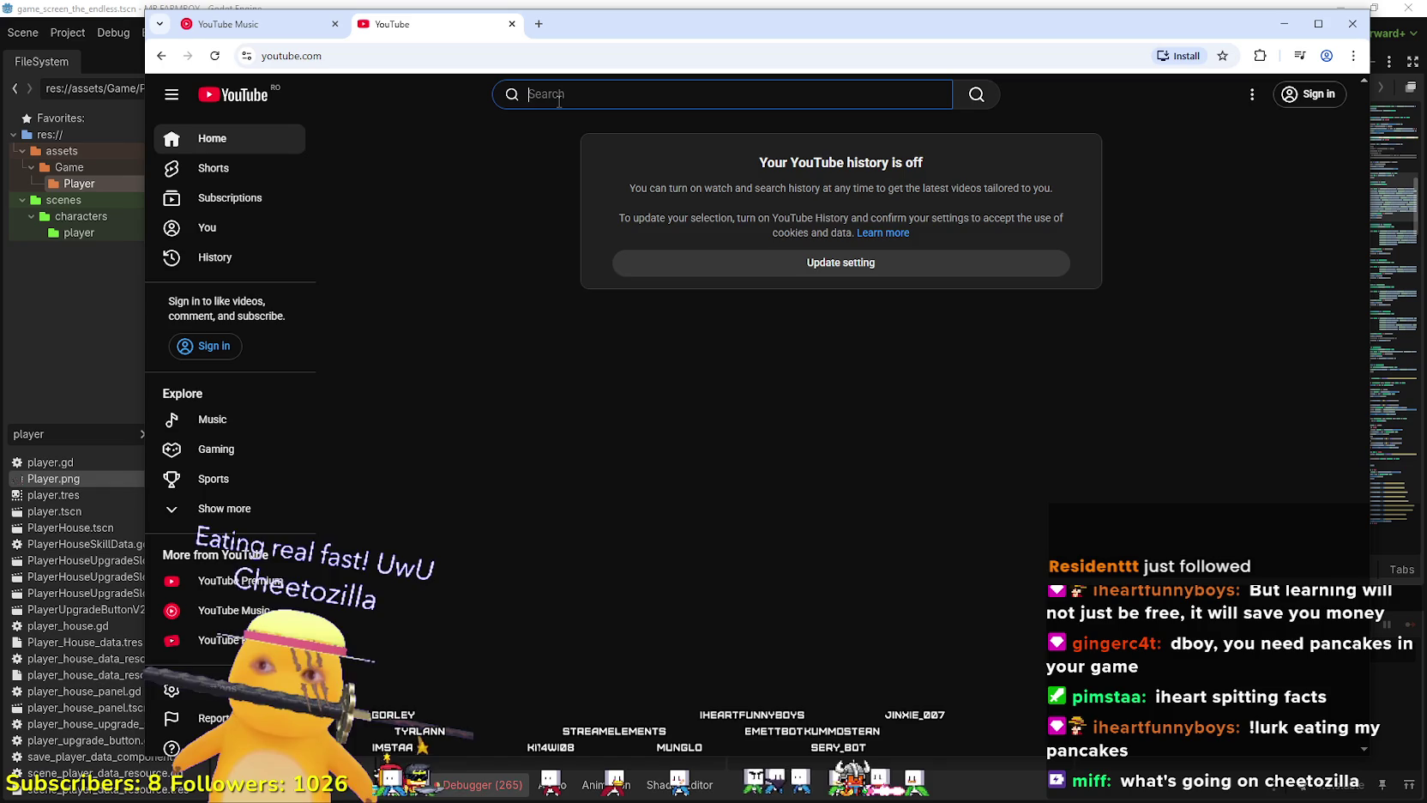
Search YouTube for 'godot', correcting the mistyped 'godoty' query.
left_click(558, 94)
type("godoty")
key("Return")
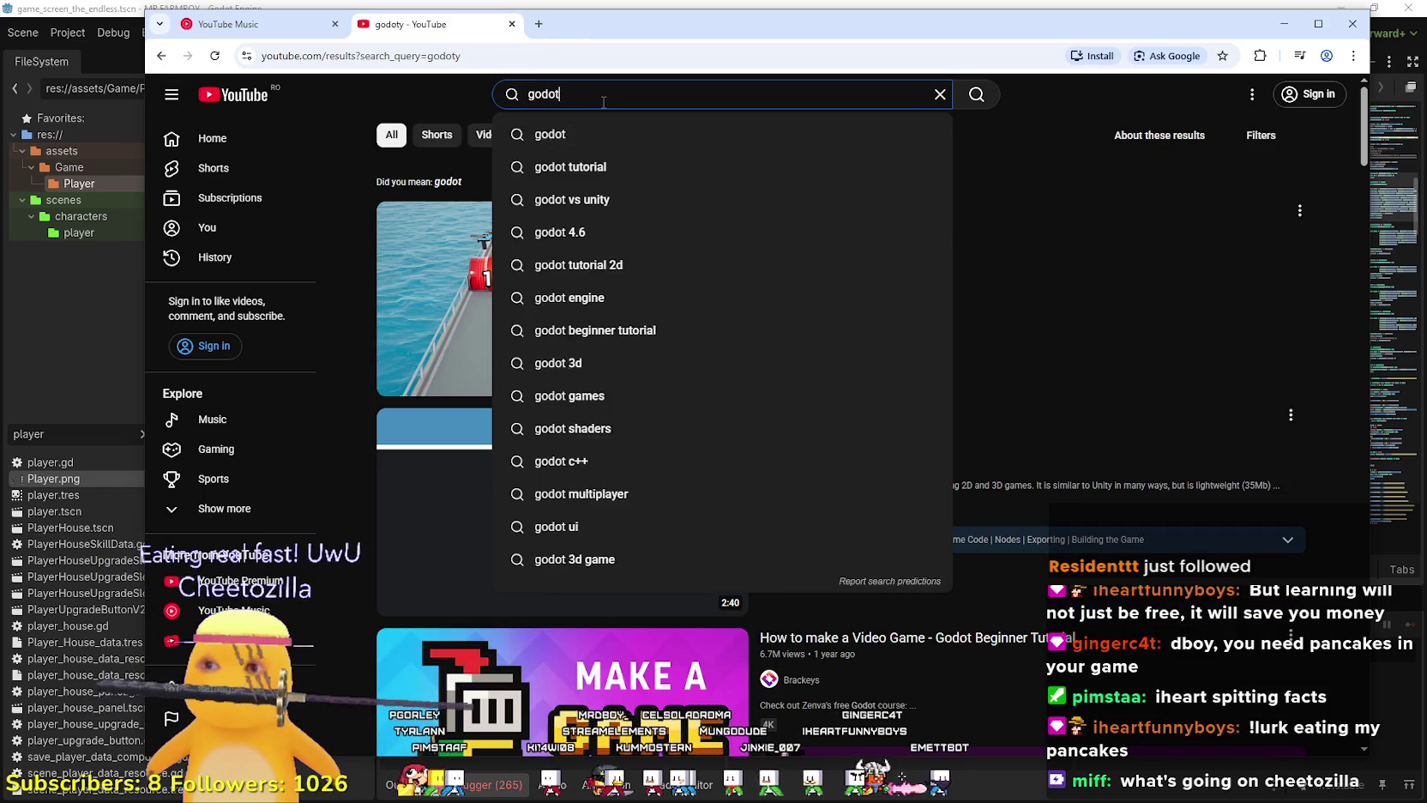
key("Return")
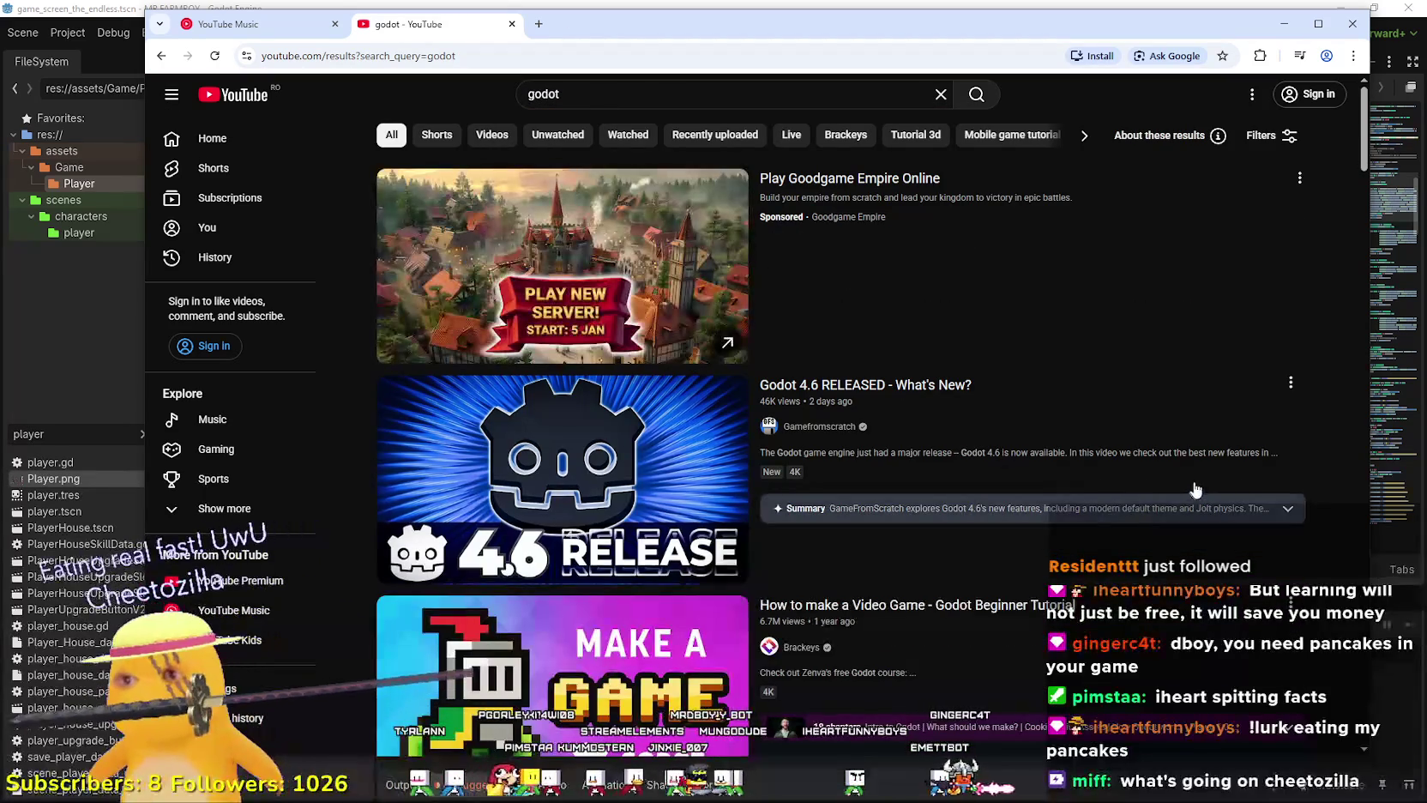
scroll(1184, 459, "down", 2)
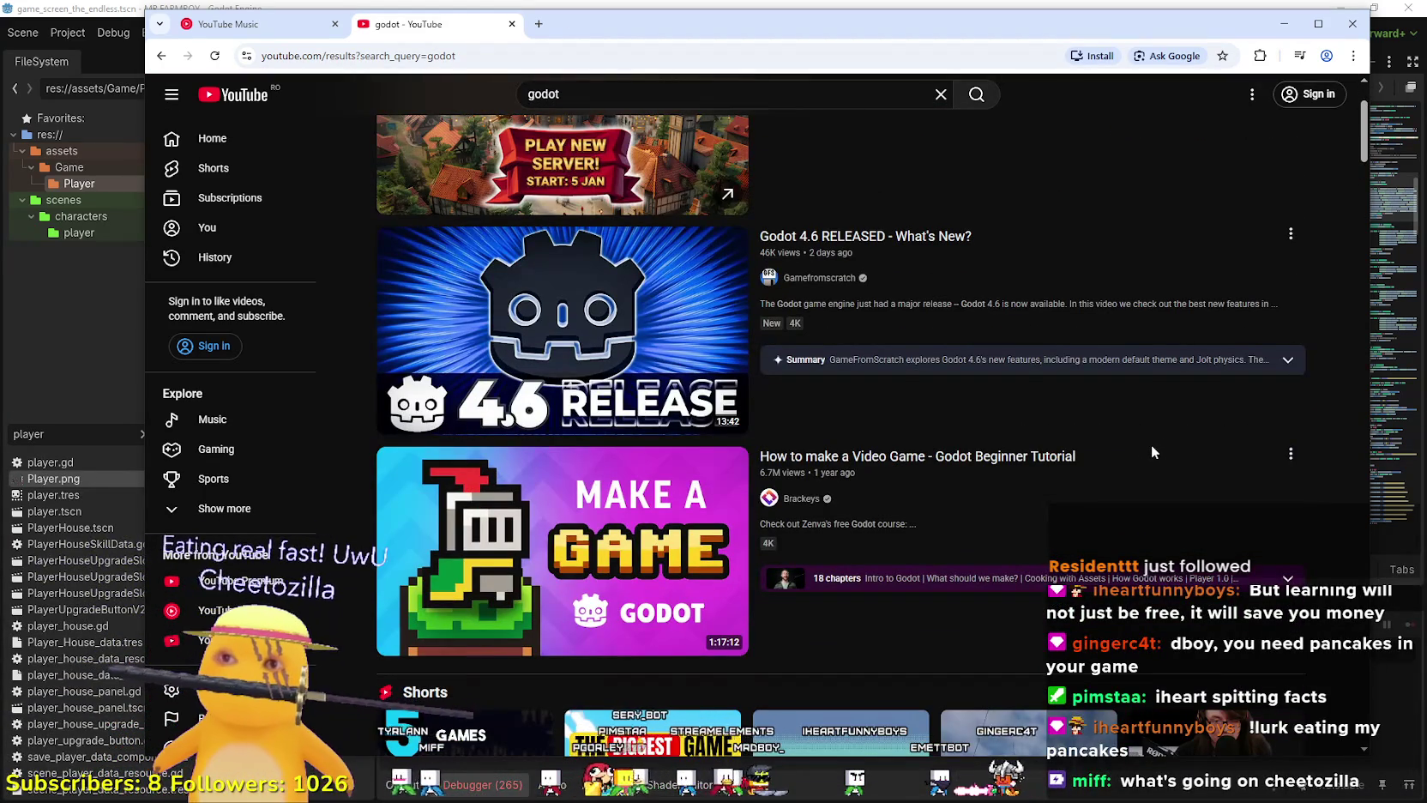
scroll(1151, 443, "down", 1)
scroll(618, 467, "down", 2)
scroll(971, 472, "down", 10)
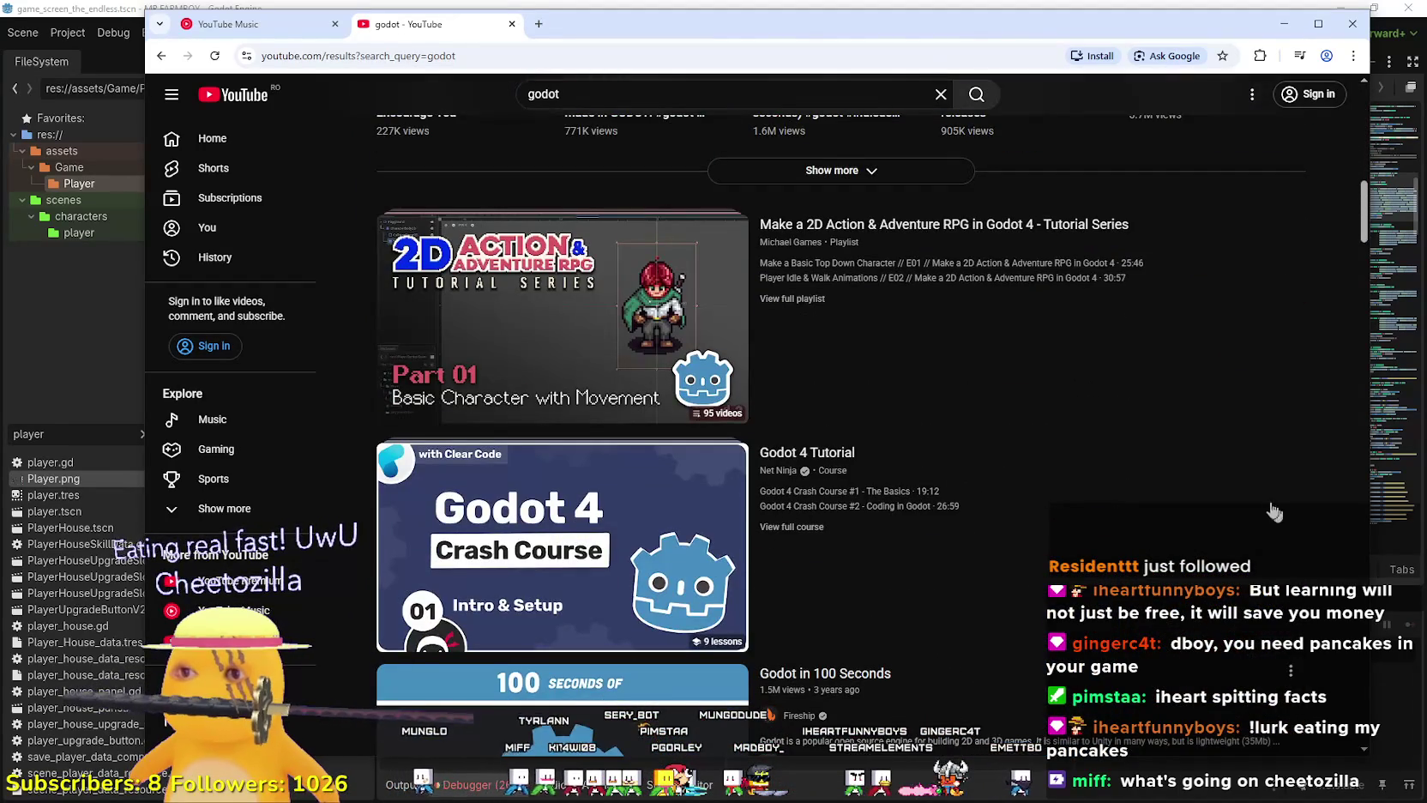
mouse_move(1368, 255)
left_mouse_down()
mouse_move(1346, 356)
mouse_move(1356, 318)
left_mouse_up()
scroll(1354, 313, "up", 1)
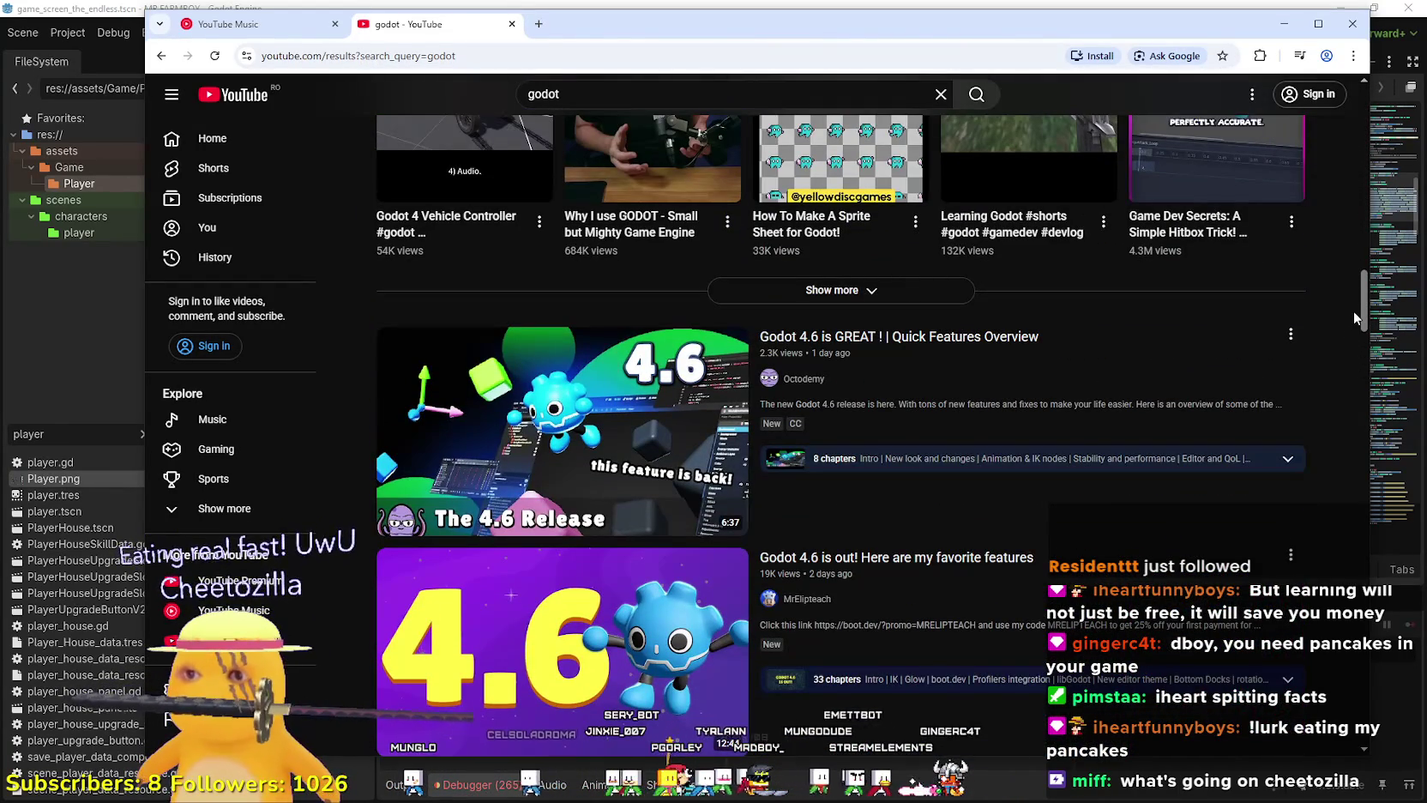
scroll(1353, 310, "down", 3)
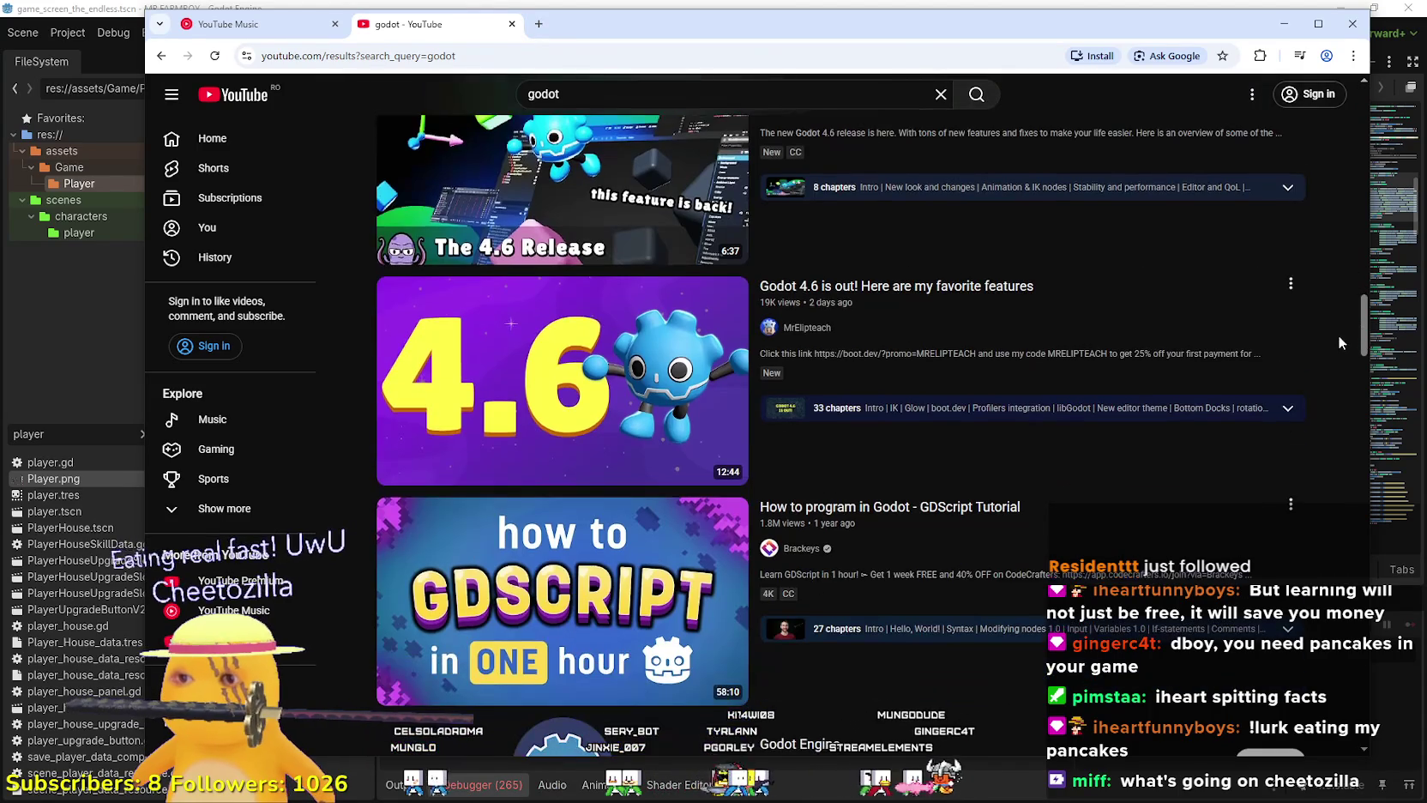
scroll(1339, 337, "down", 5)
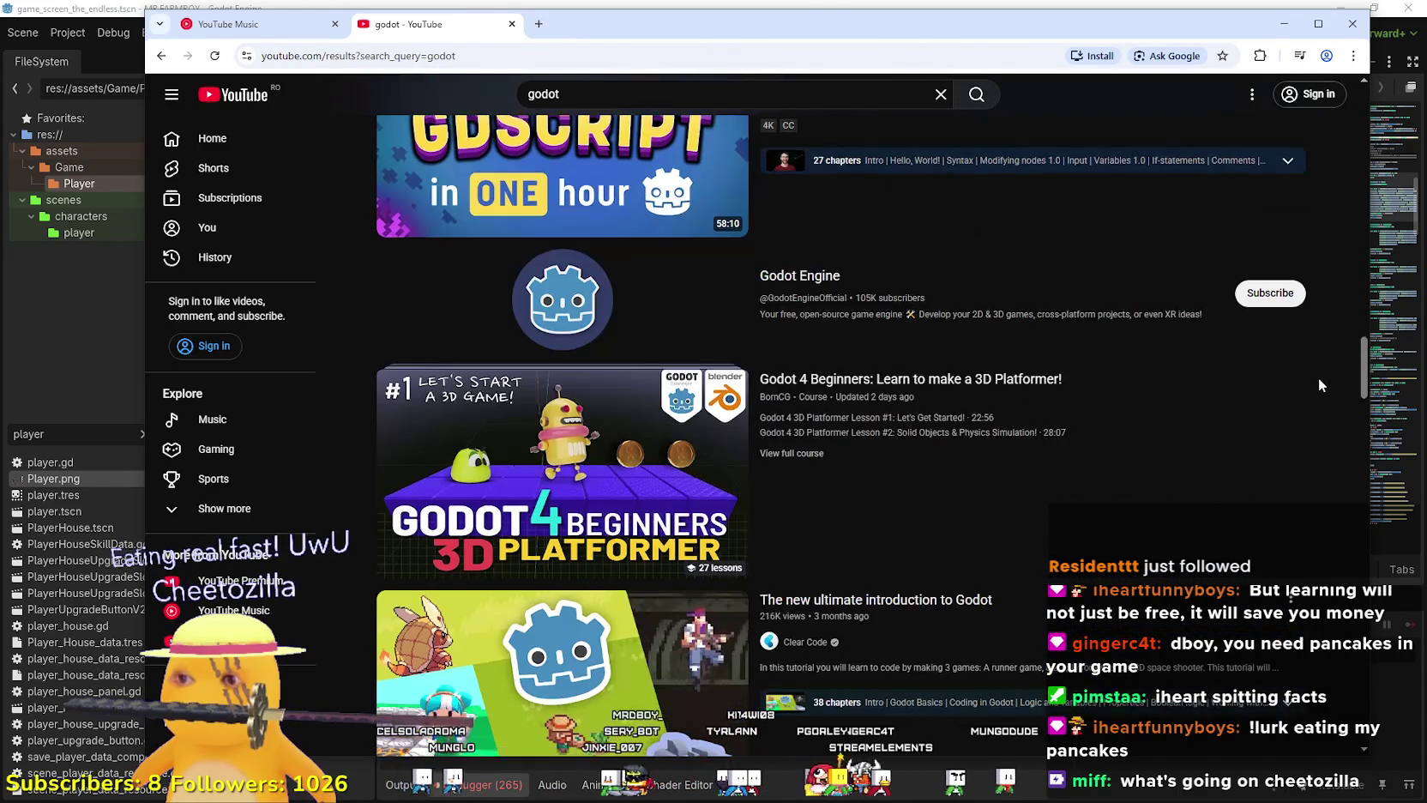
scroll(1318, 397, "down", 3)
scroll(1312, 403, "up", 3)
scroll(1314, 382, "down", 3)
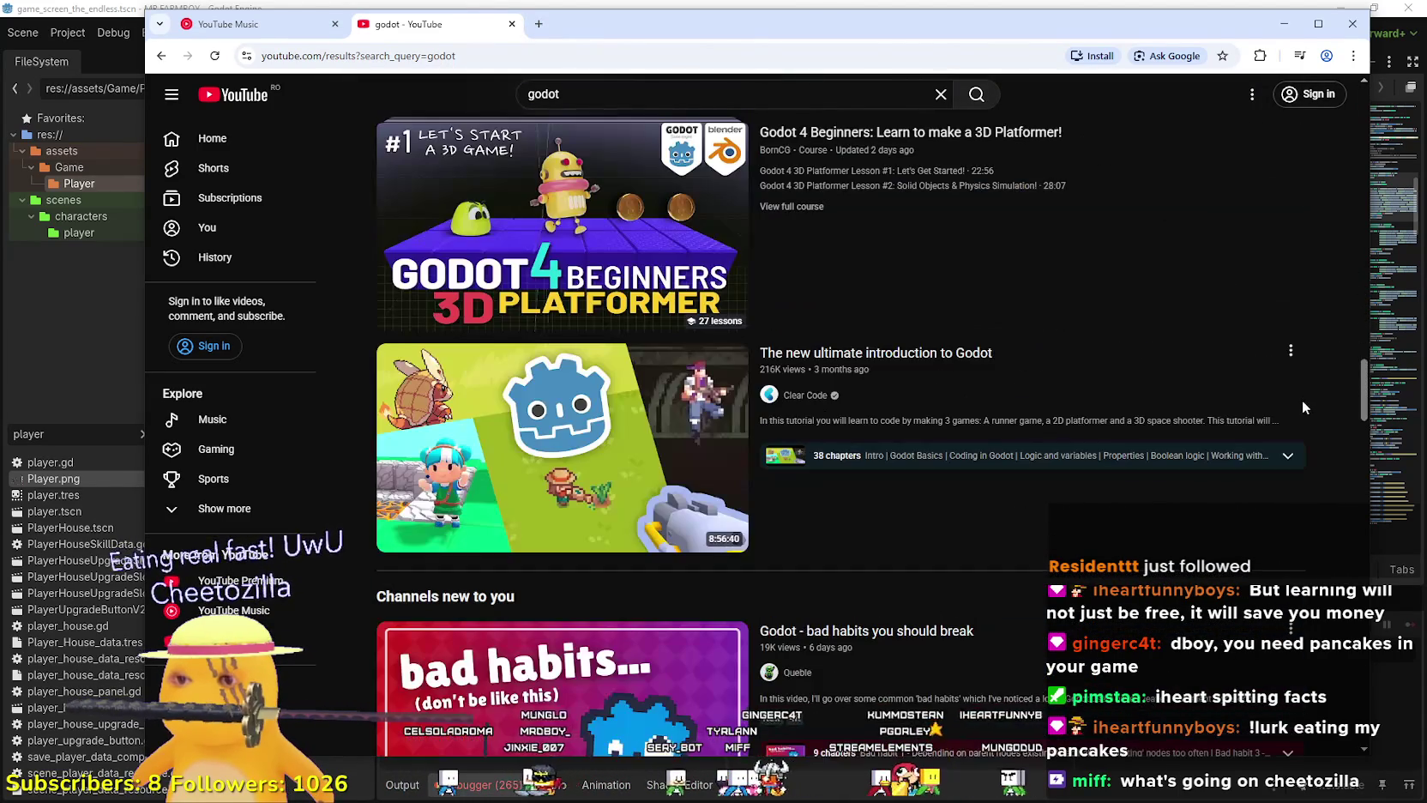
scroll(1294, 441, "down", 5)
scroll(1295, 428, "up", 7)
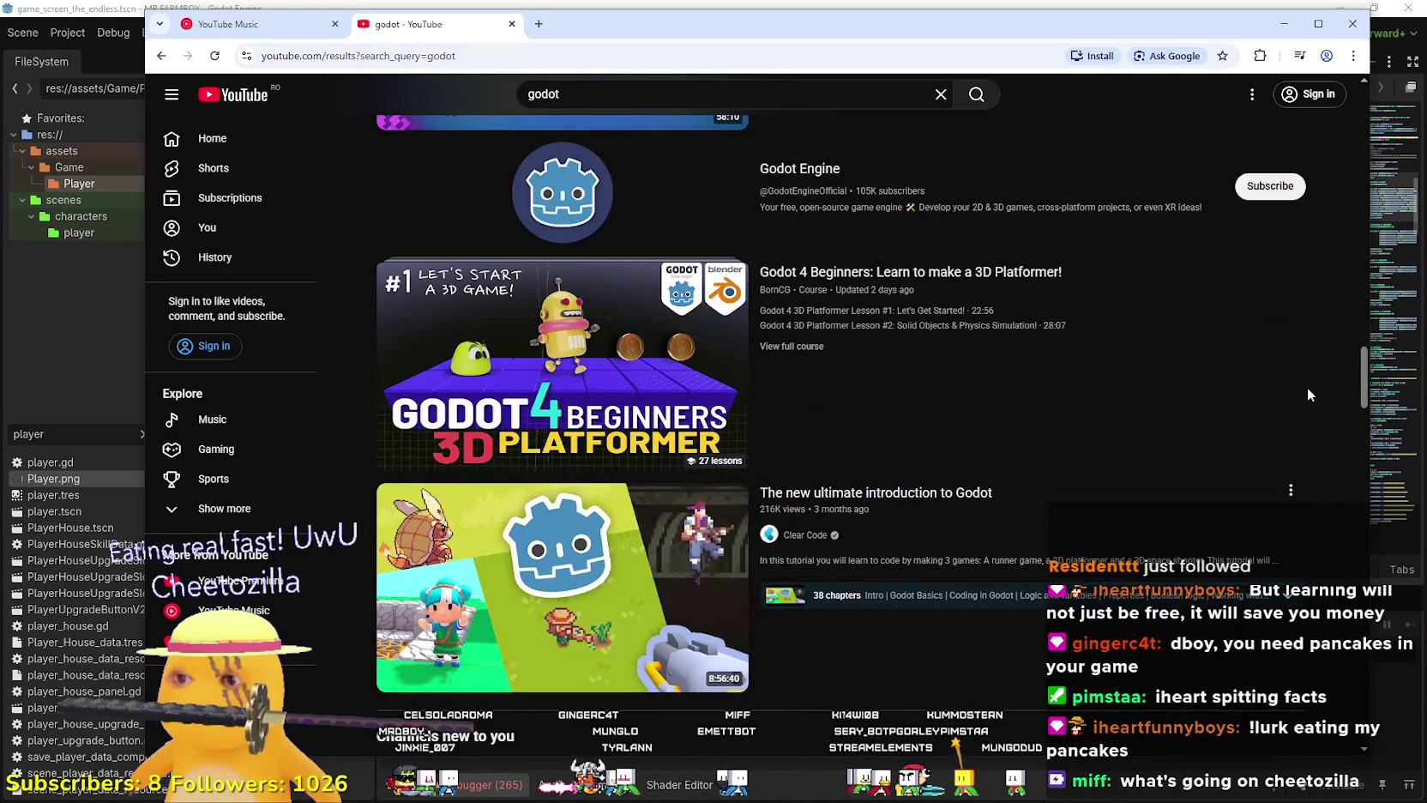
scroll(1300, 421, "down", 5)
scroll(1302, 410, "up", 5)
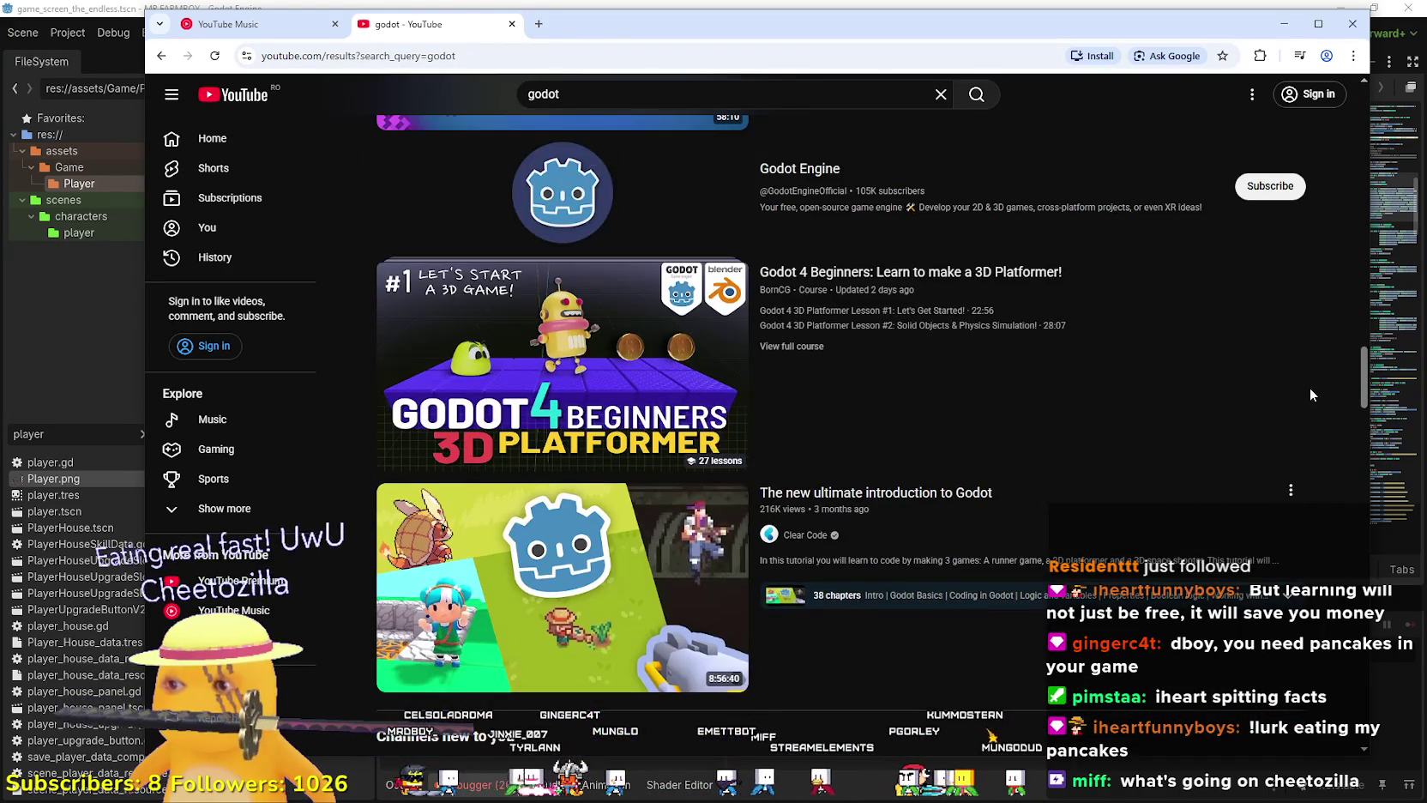
scroll(1310, 387, "down", 6)
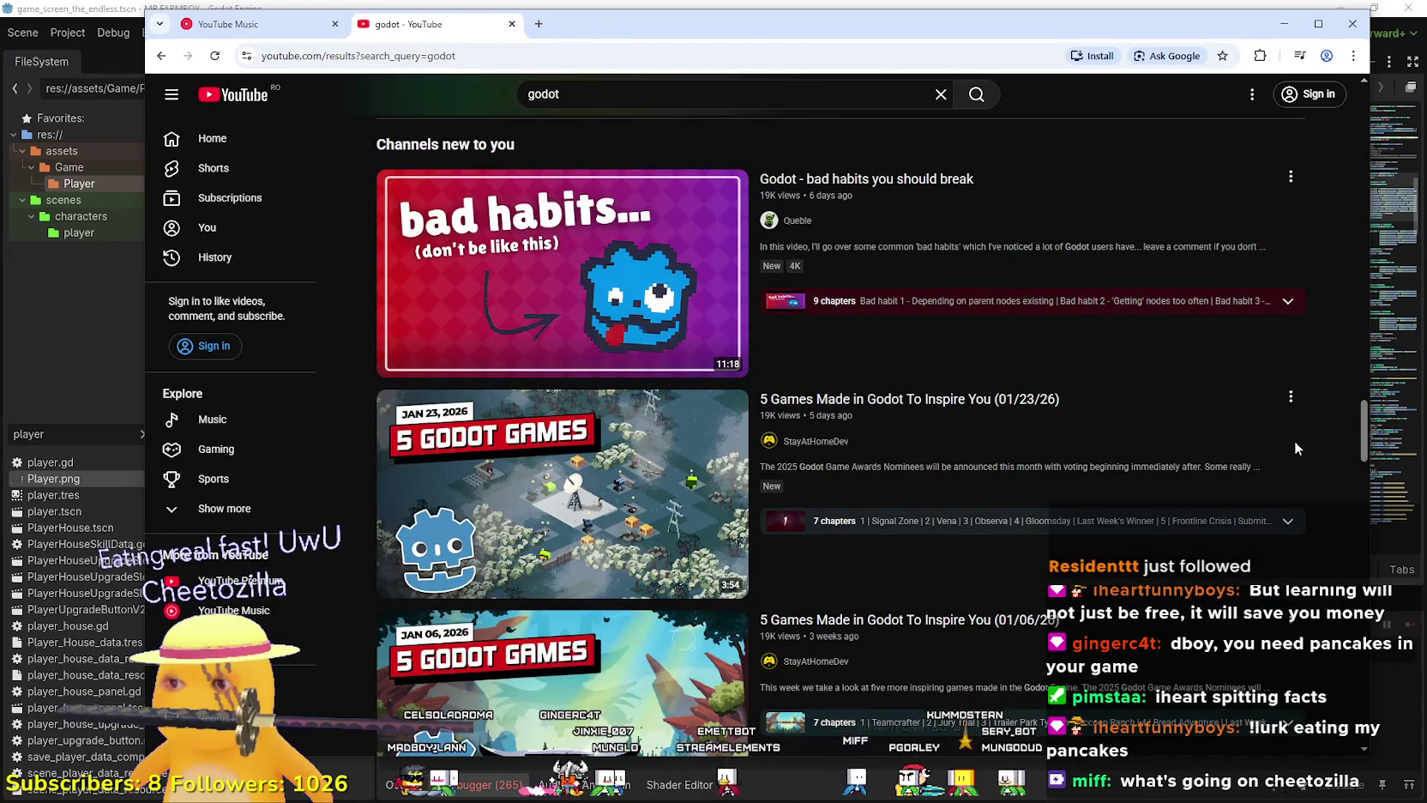
scroll(1293, 441, "down", 2)
mouse_move(867, 266)
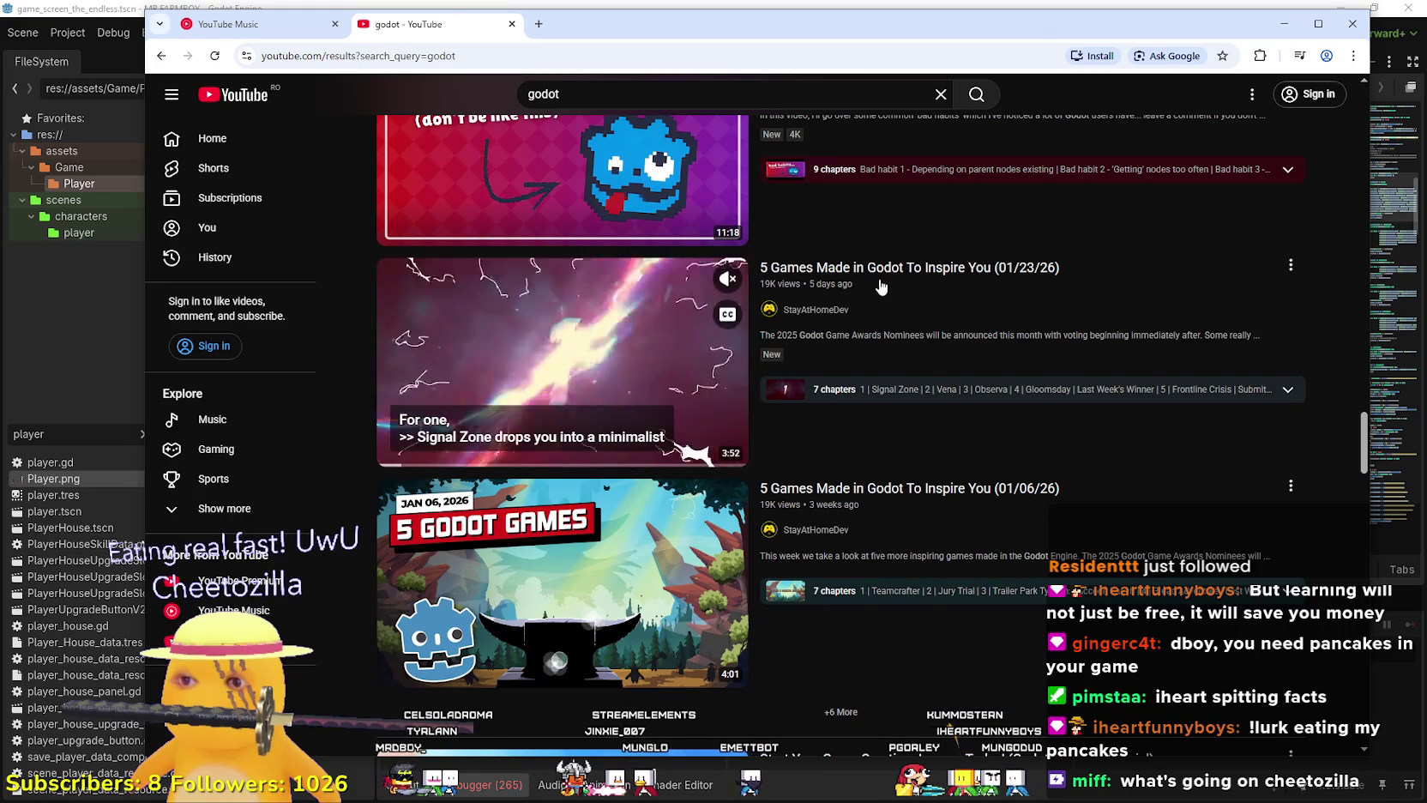
scroll(864, 283, "down", 1)
scroll(860, 304, "down", 1)
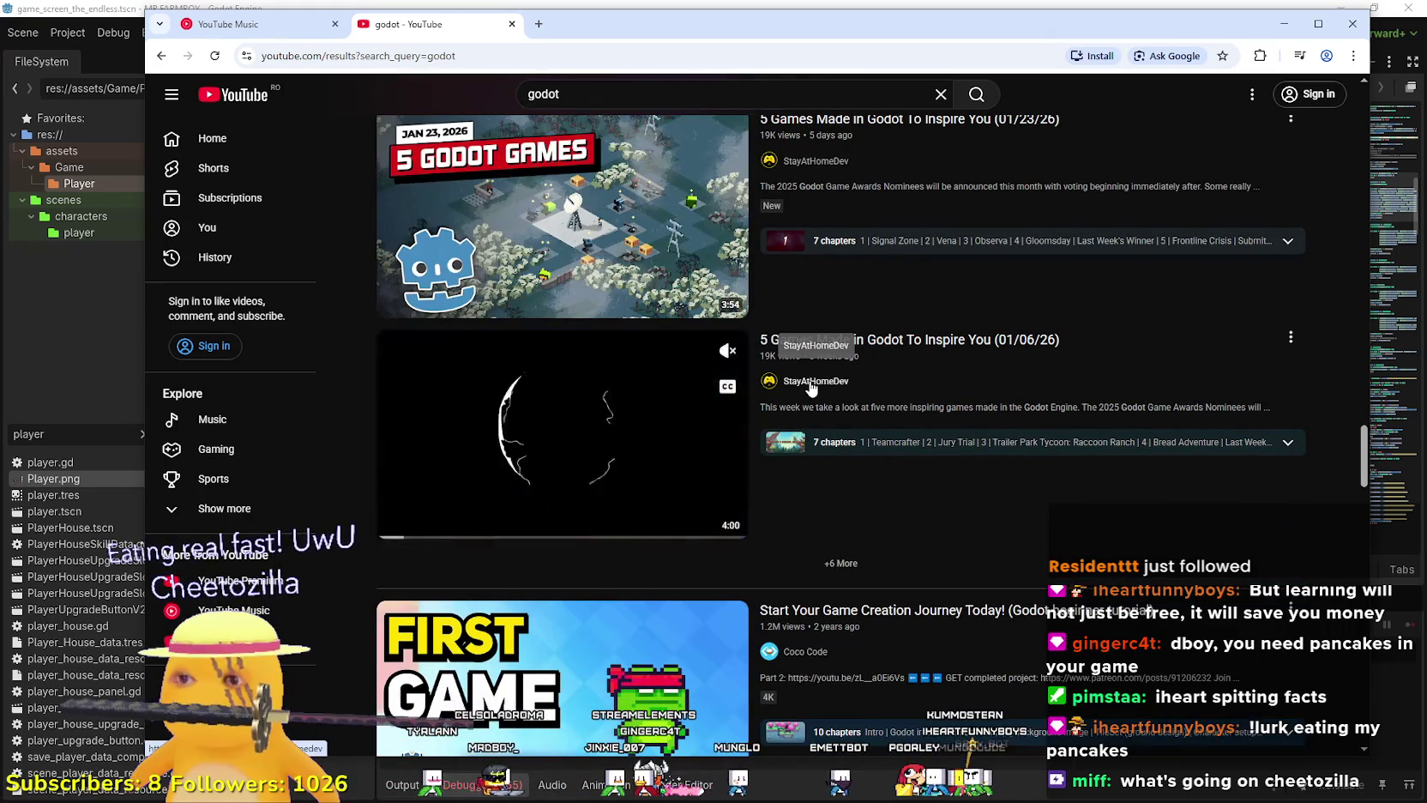
left_click(812, 383)
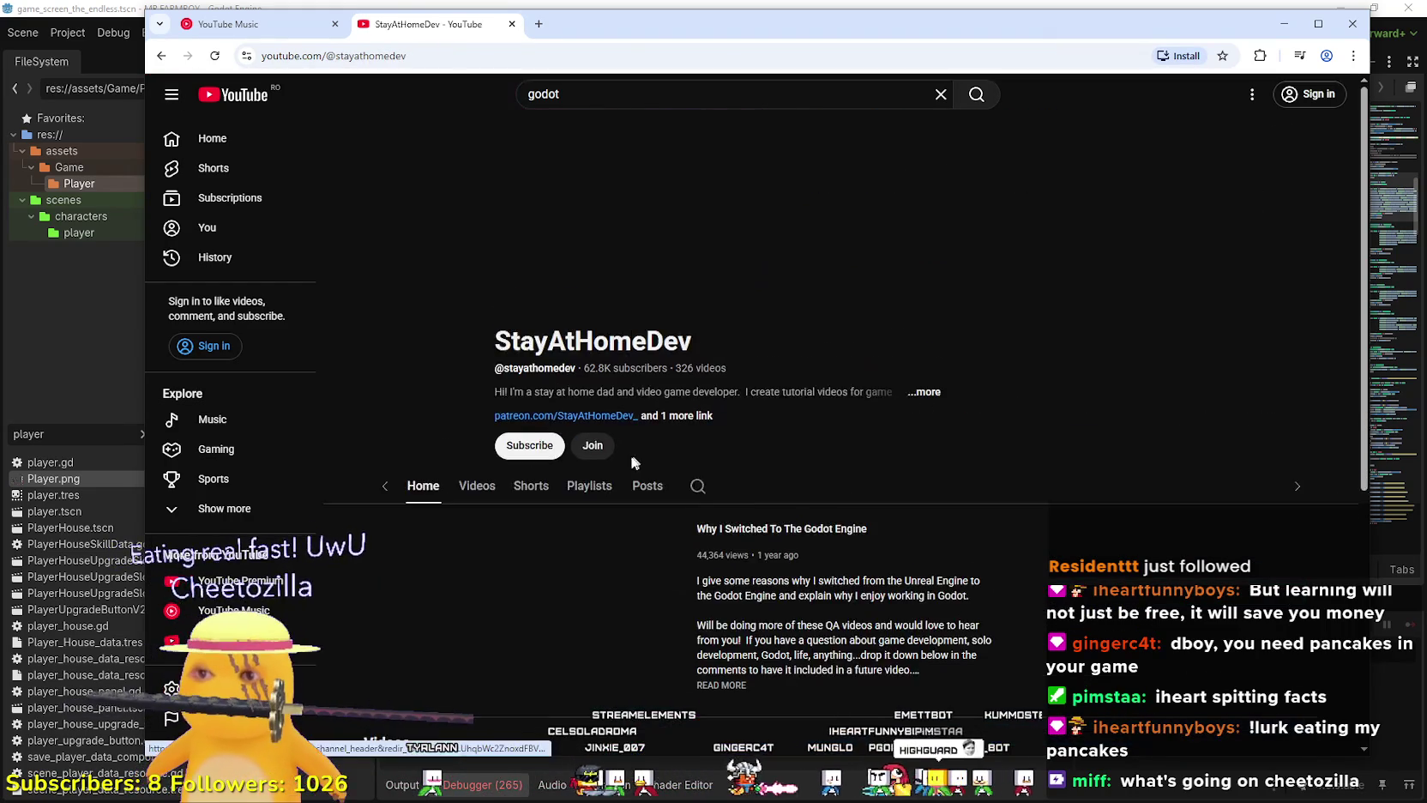
Browse StayAtHomeDev's Videos grid and bring up link options for the 01/06/26 video.
left_click(436, 446)
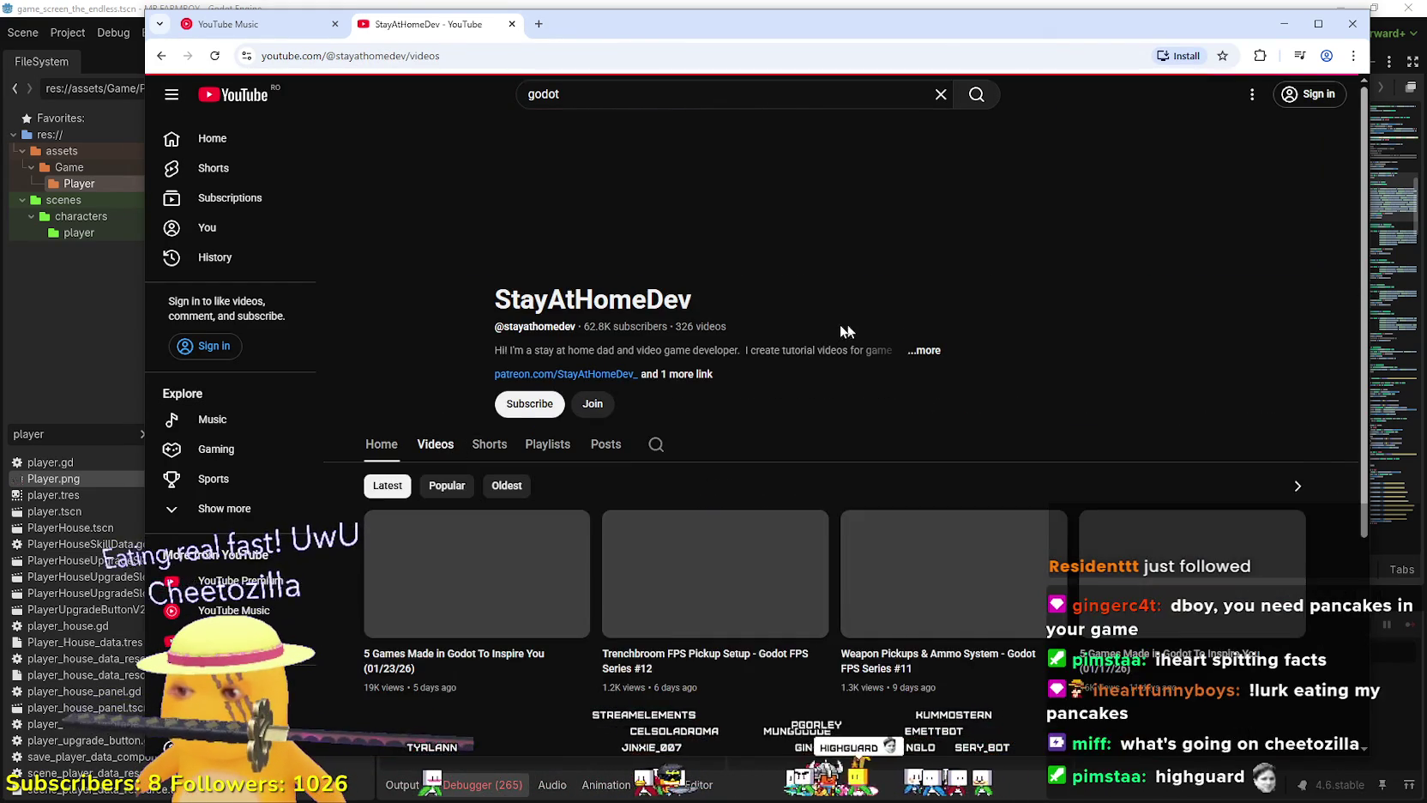
scroll(850, 319, "down", 3)
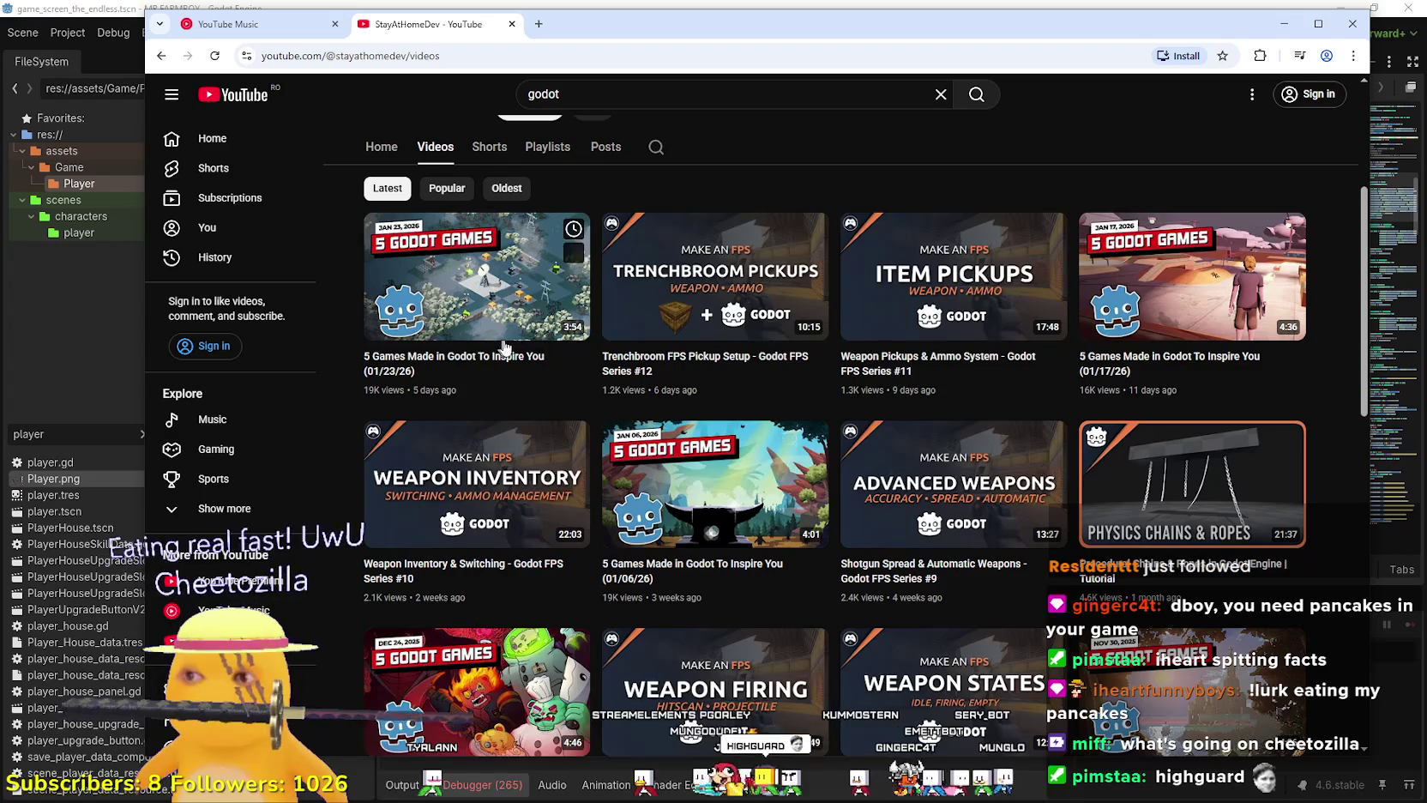
scroll(1184, 367, "down", 1)
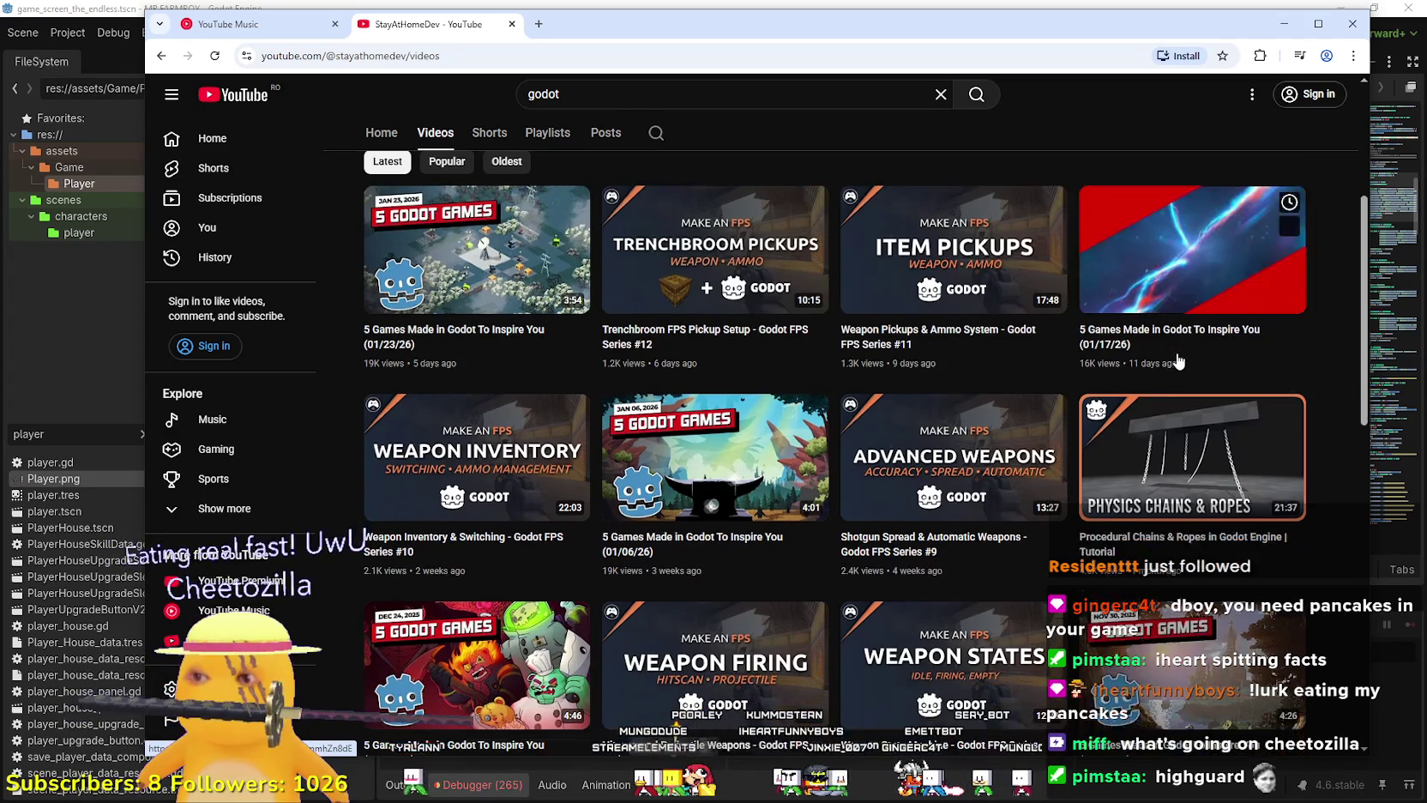
scroll(704, 486, "down", 3)
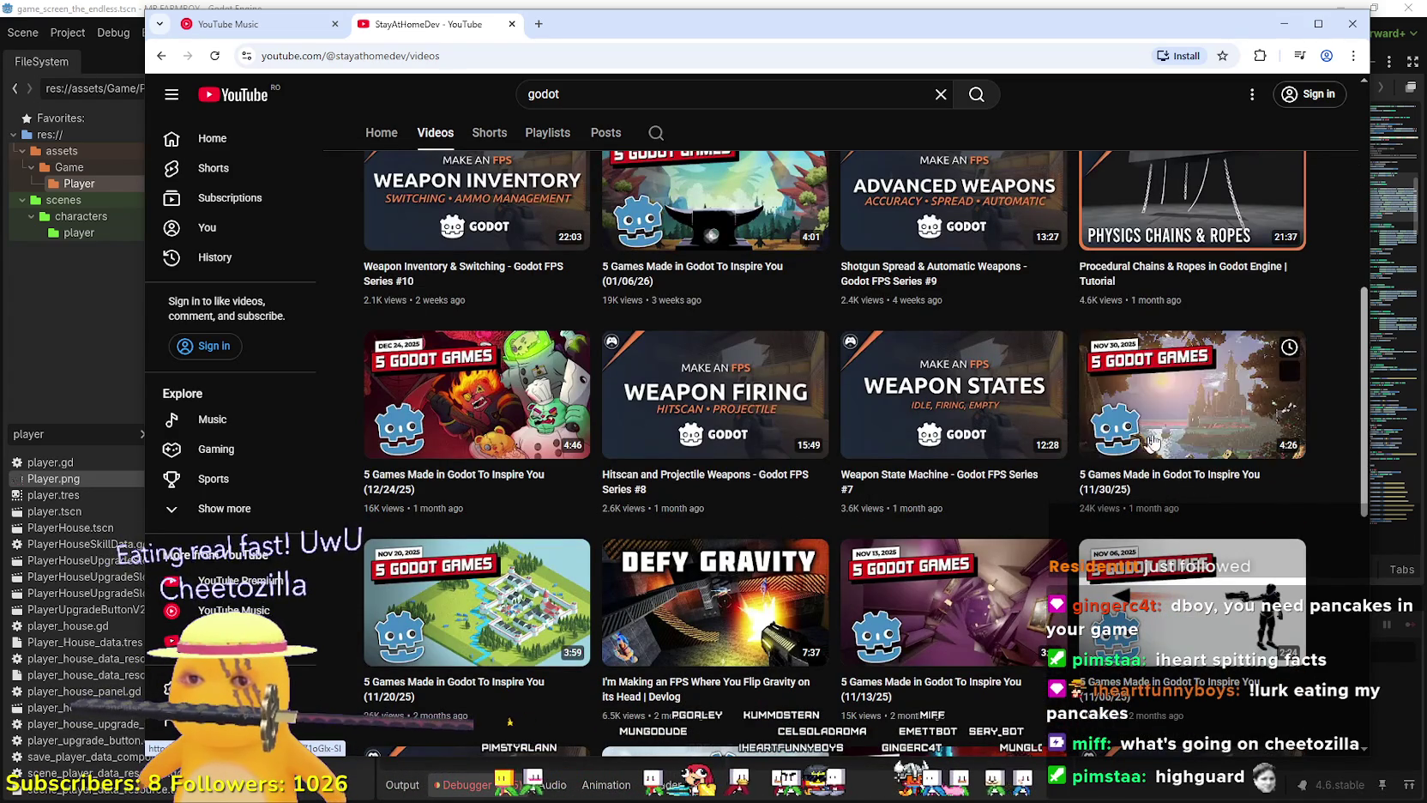
scroll(683, 390, "up", 2)
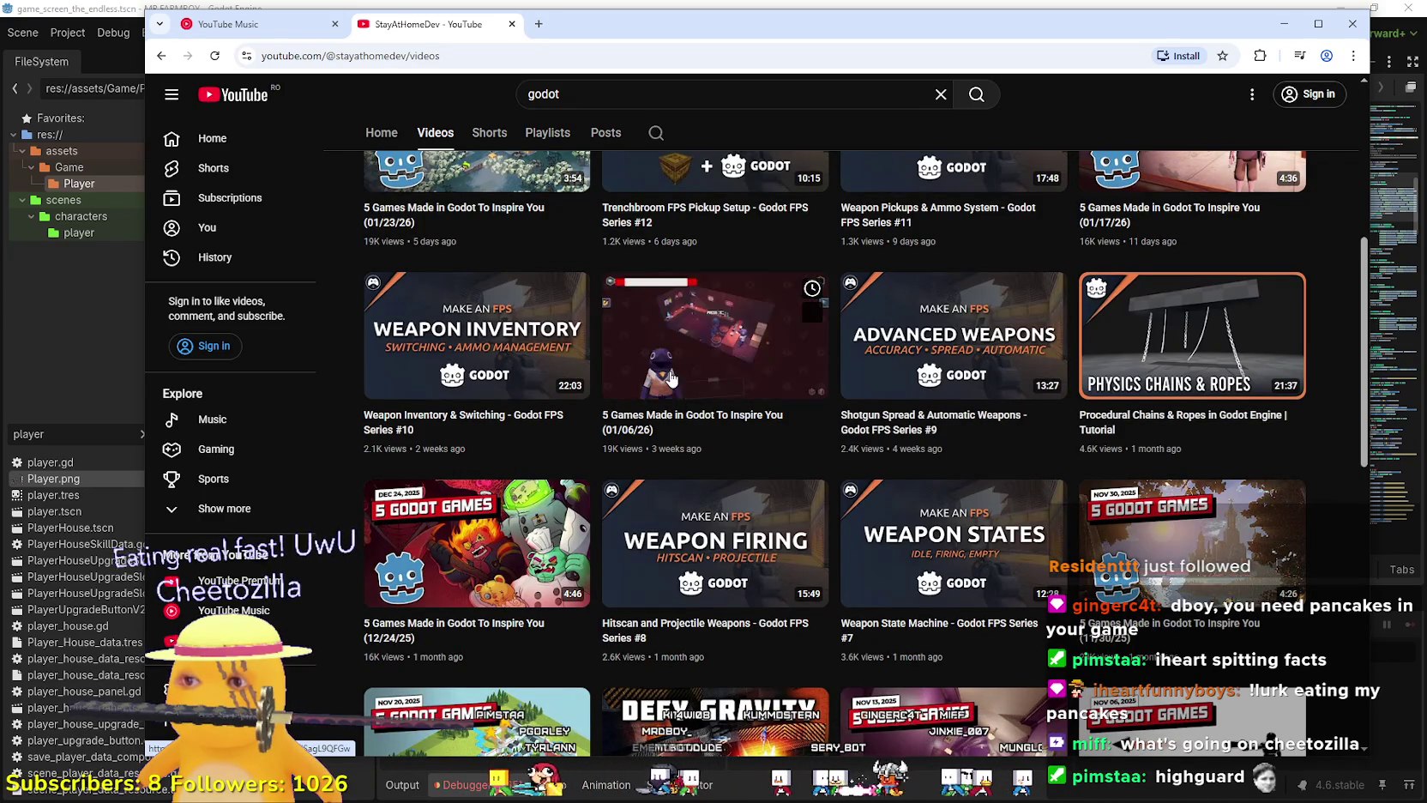
right_click(680, 412)
Open the 01/06/26, 01/17/26 and 01/23/26 showcase videos in new tabs, then switch to 01/06/26.
left_click(693, 426)
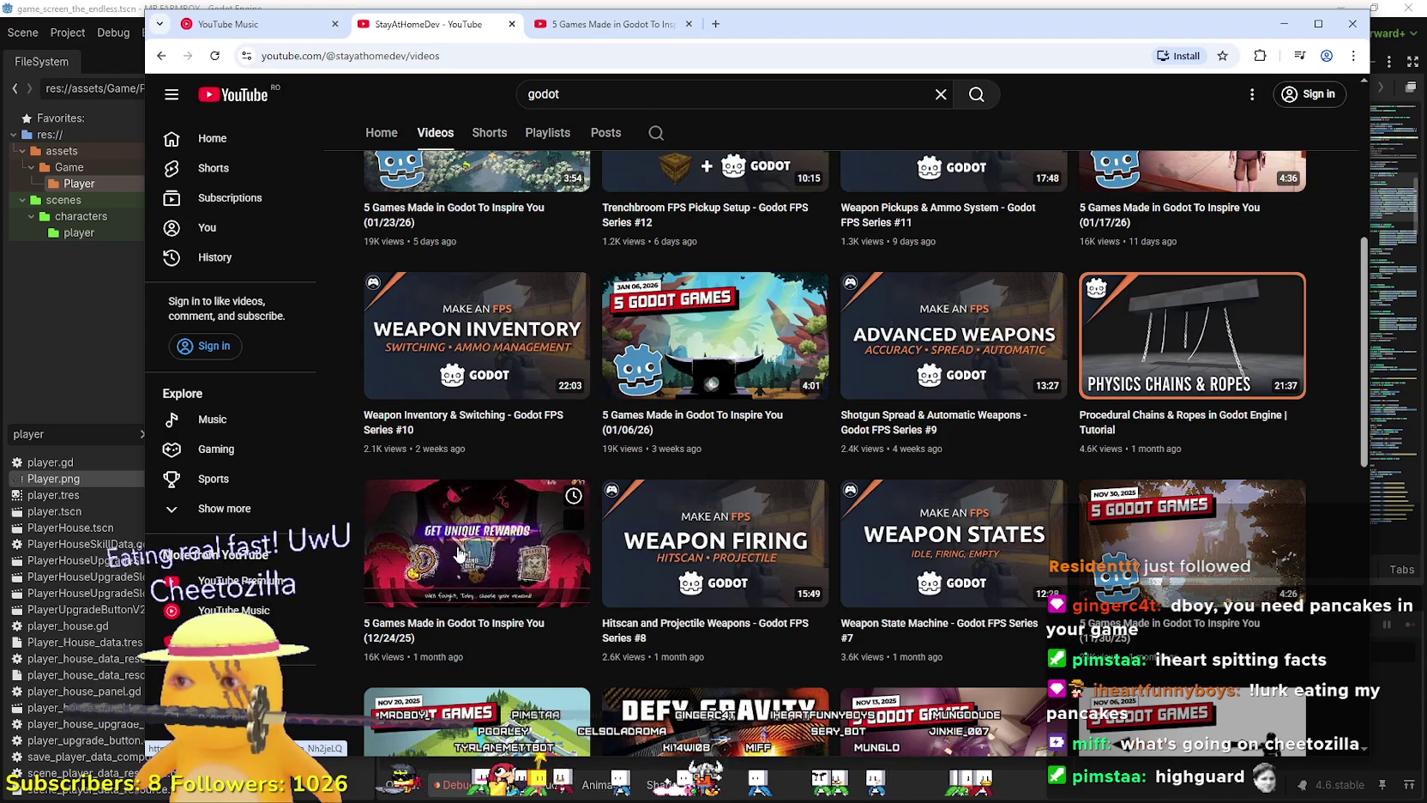
scroll(459, 554, "up", 3)
right_click(1213, 355)
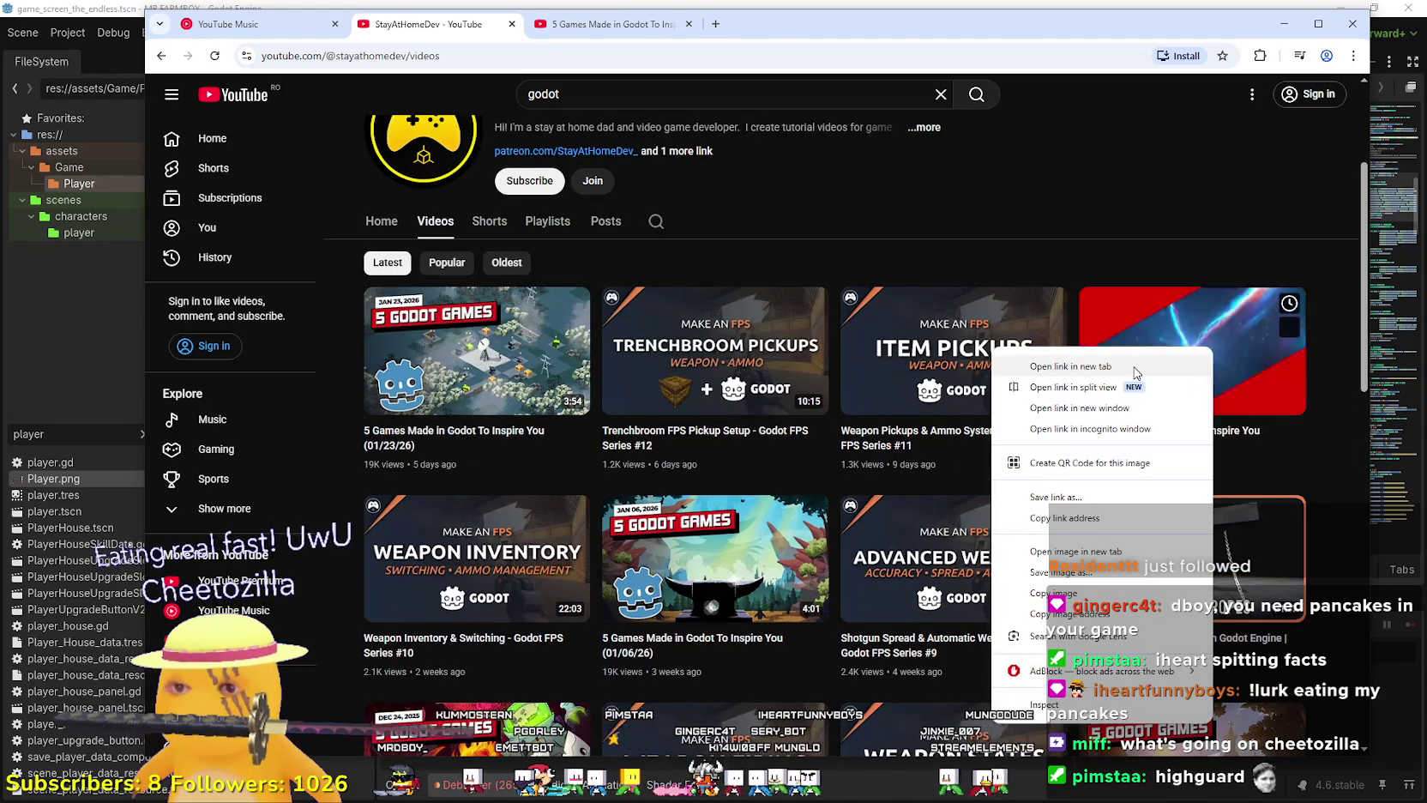
left_click(1107, 367)
right_click(496, 329)
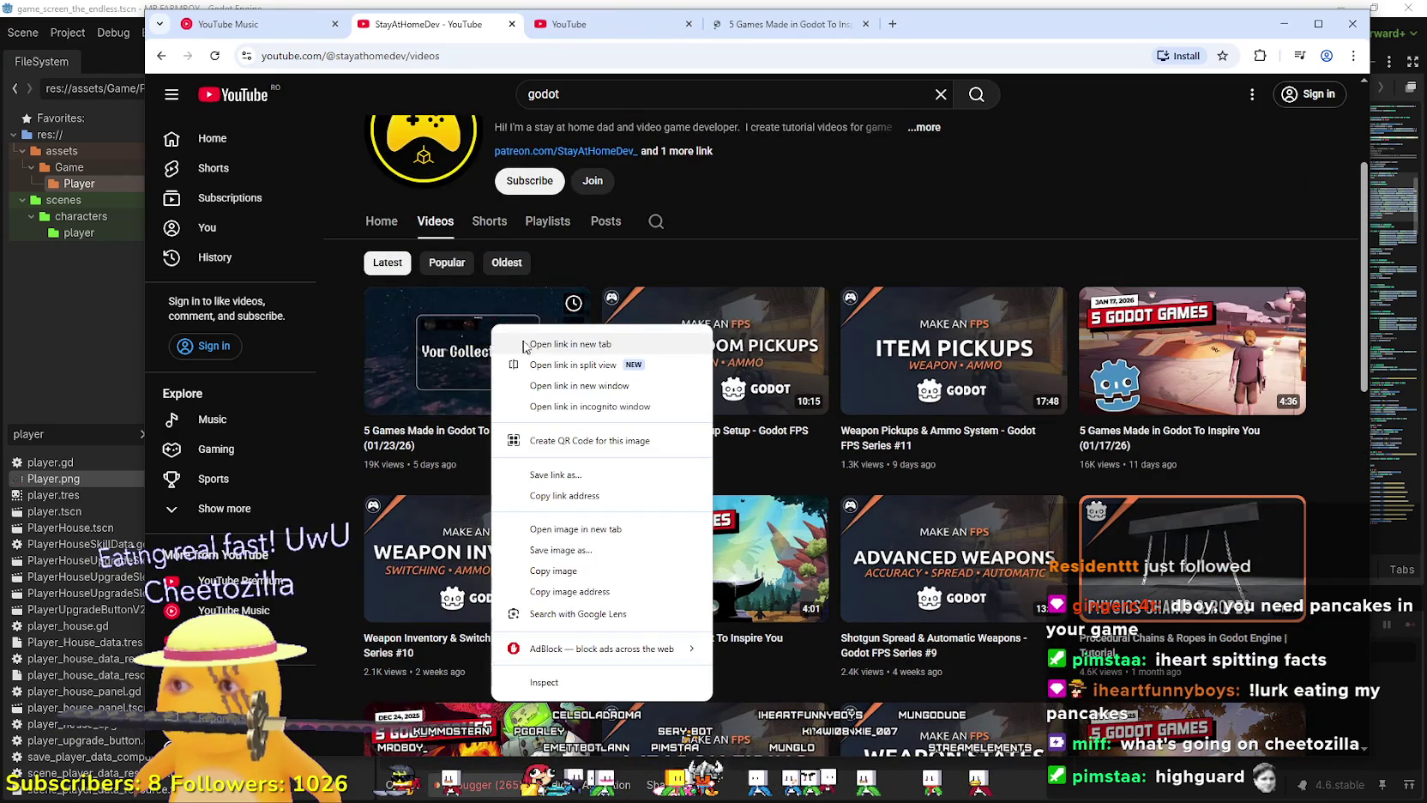
left_click(536, 342)
left_click(575, 28)
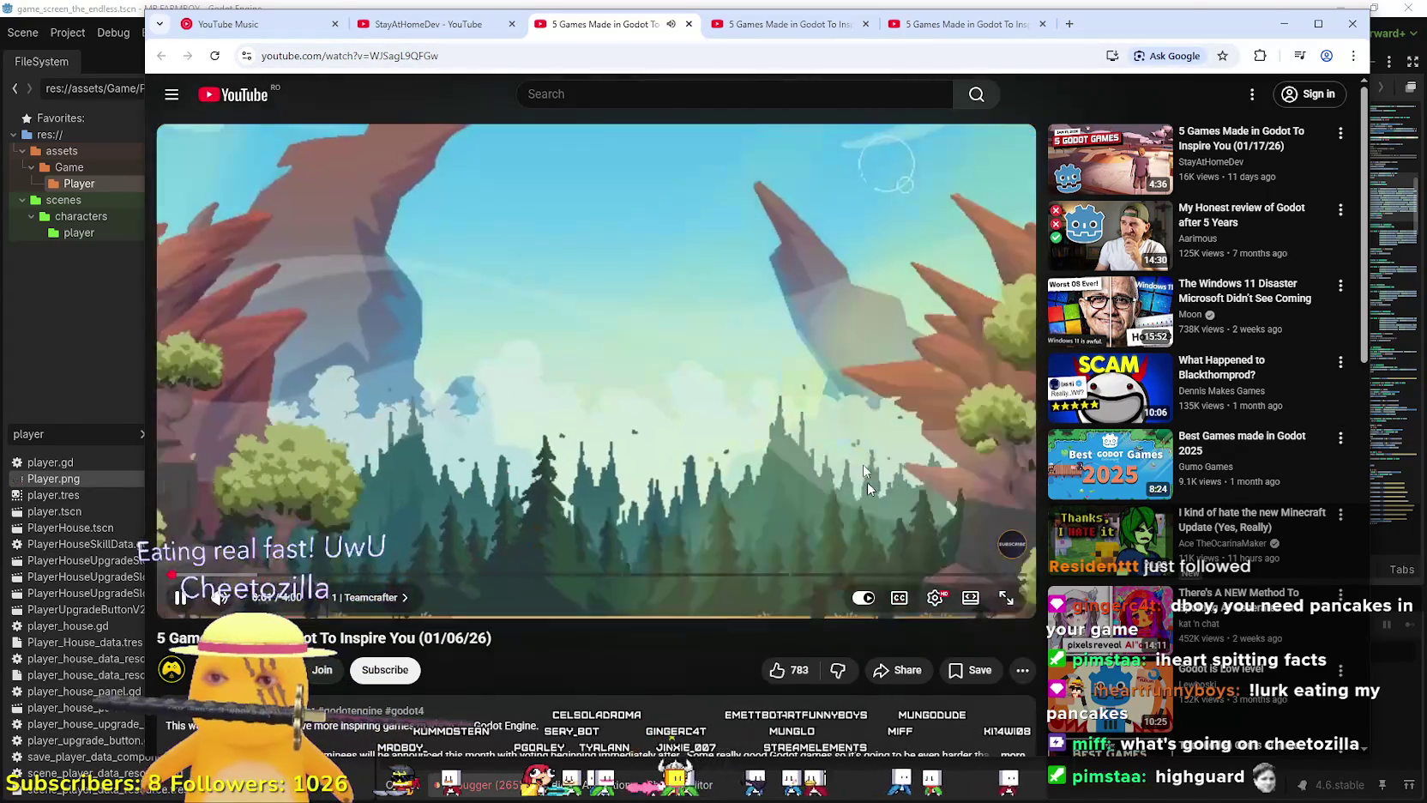
Maximize the browser and switch the 01/06/26 showcase player to theater view.
left_click(1315, 23)
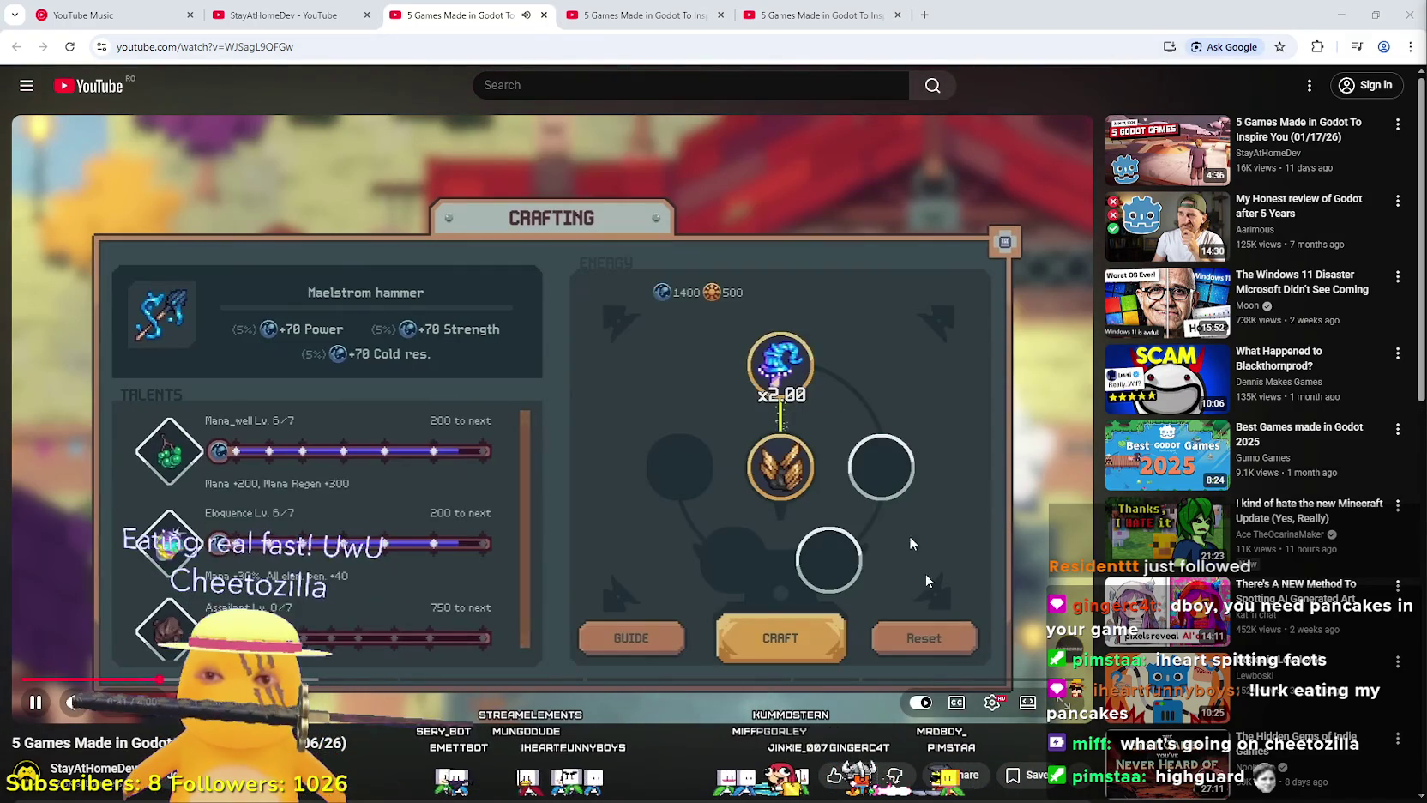
left_click(1036, 701)
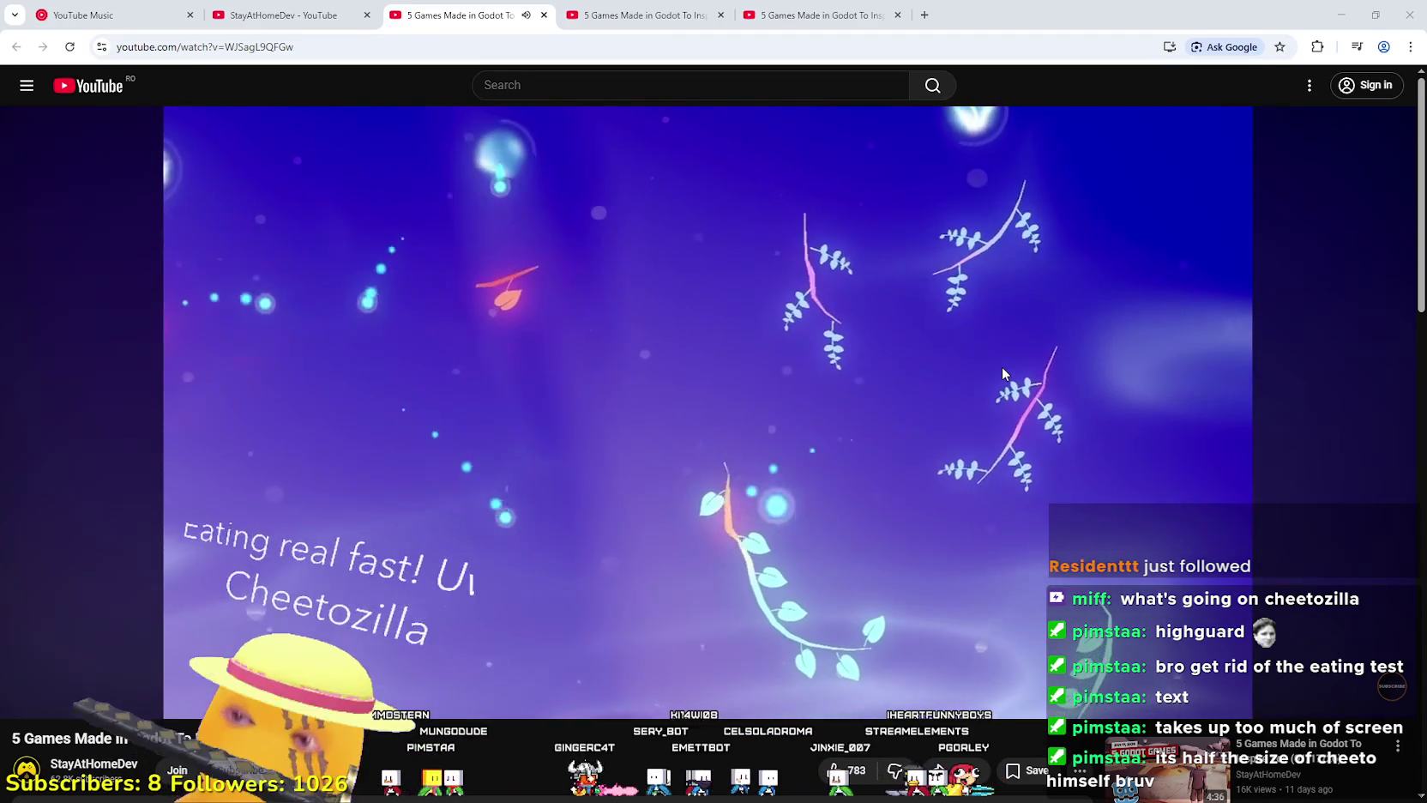
Watch the 01/06/26 showcase to the end, up to the next-video autoplay countdown.
mouse_move(892, 687)
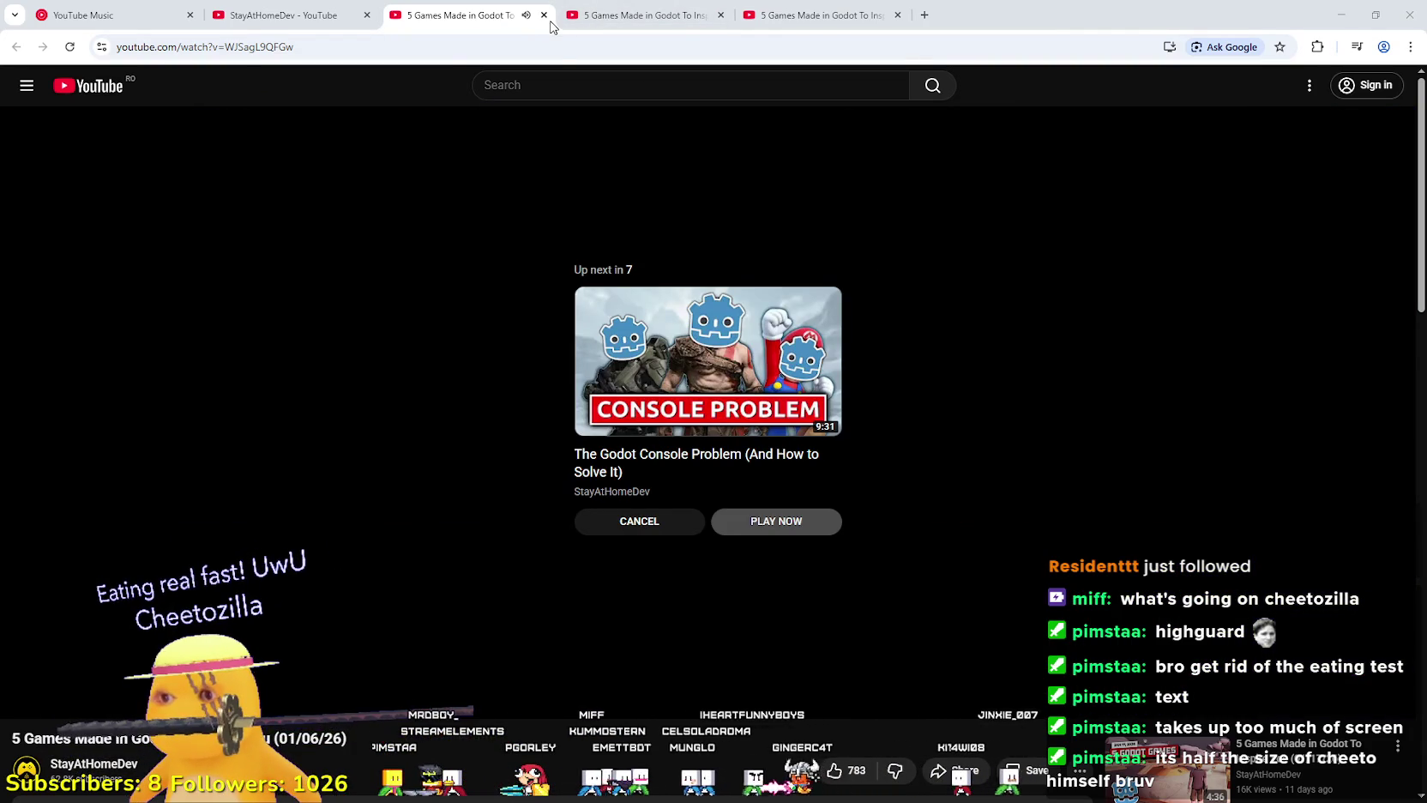
Close the finished 01/06/26 tab and watch the 01/17/26 showcase in theater view.
left_click(544, 16)
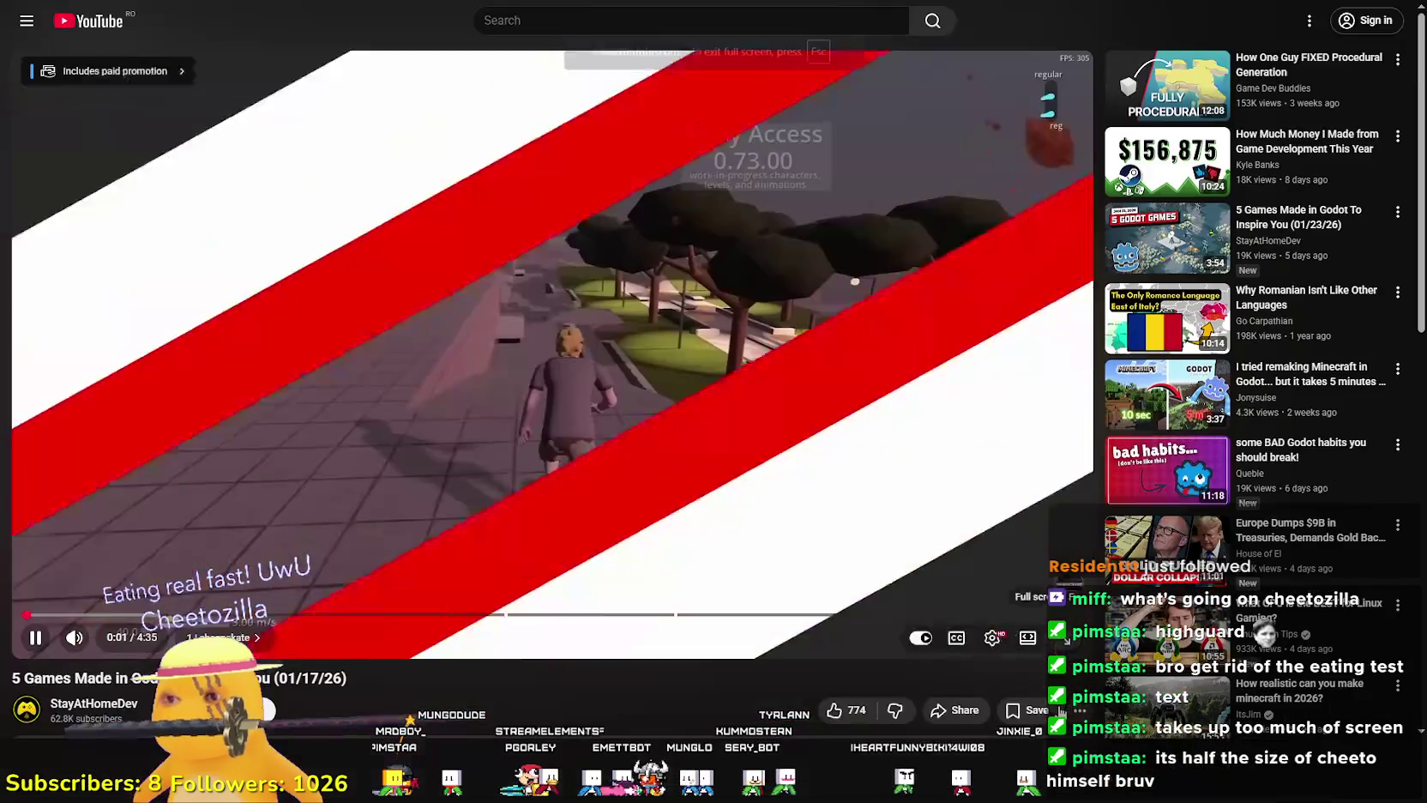
left_click(1055, 703)
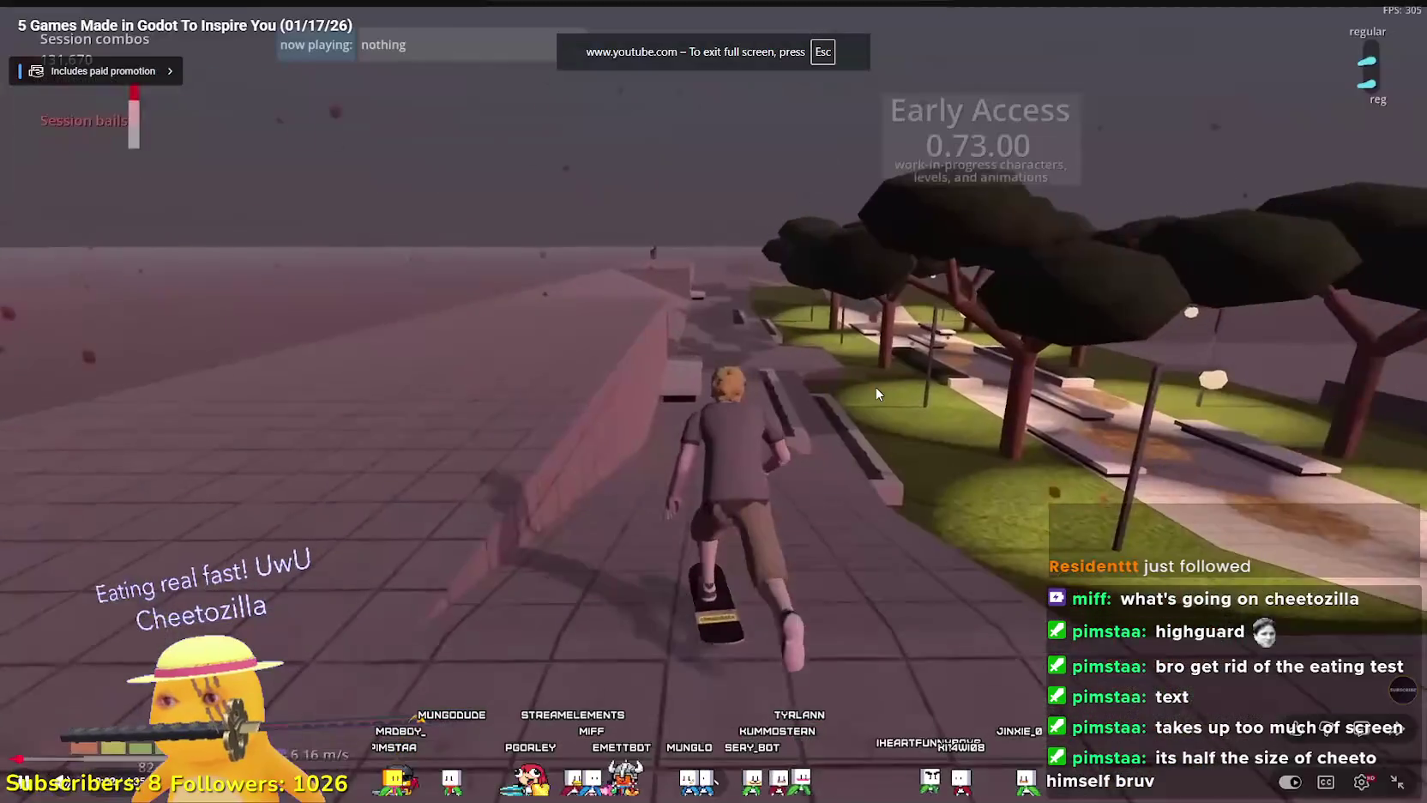
double_click(834, 382)
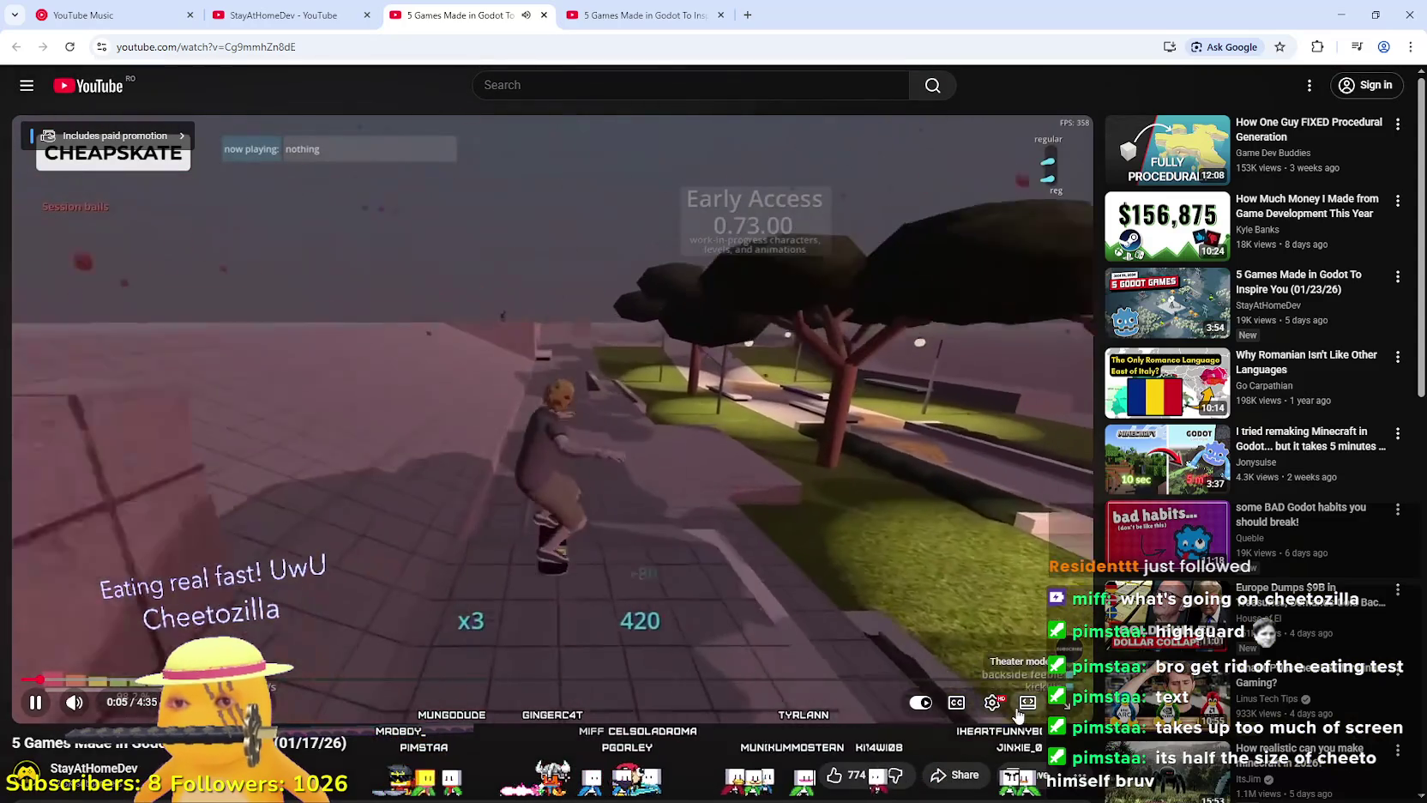
left_click(1026, 701)
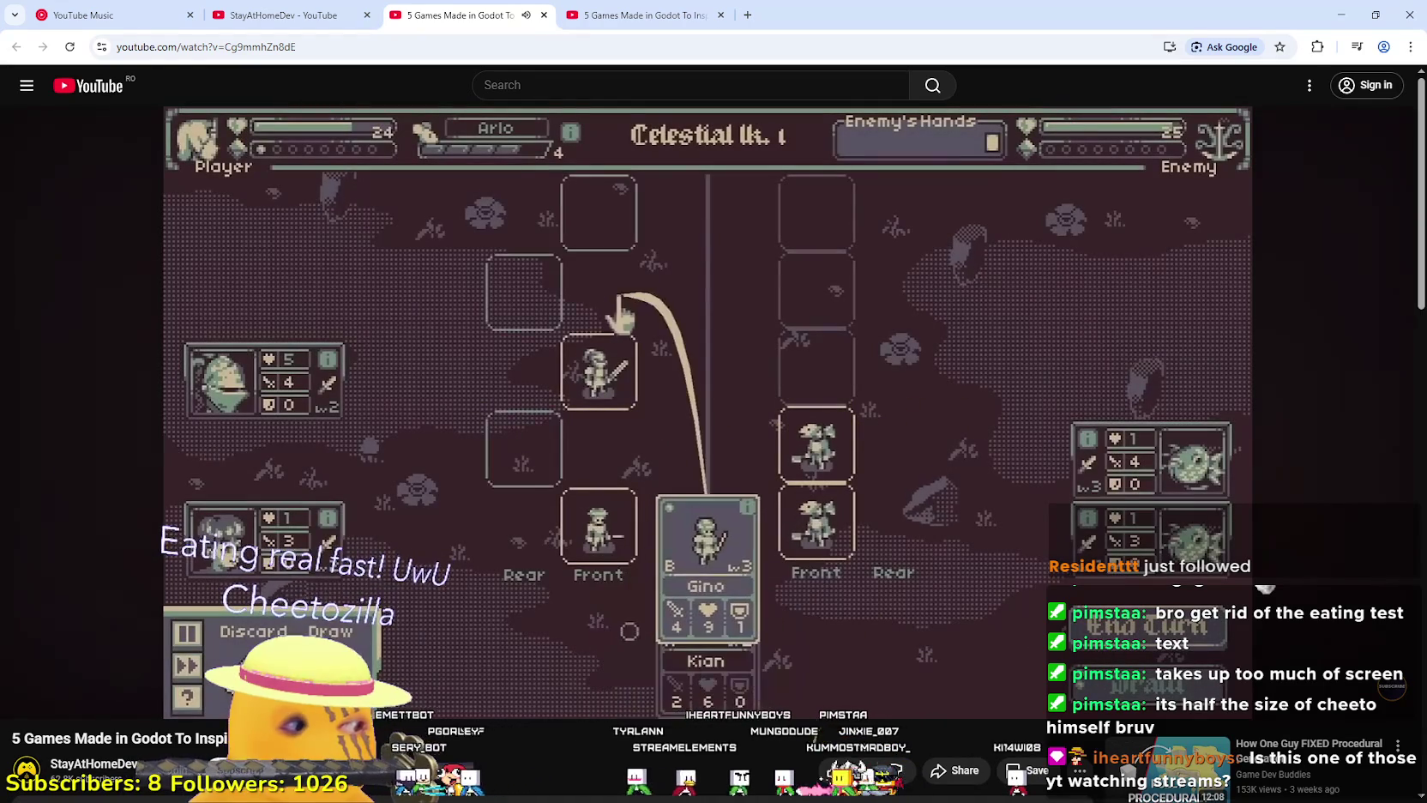
mouse_move(929, 455)
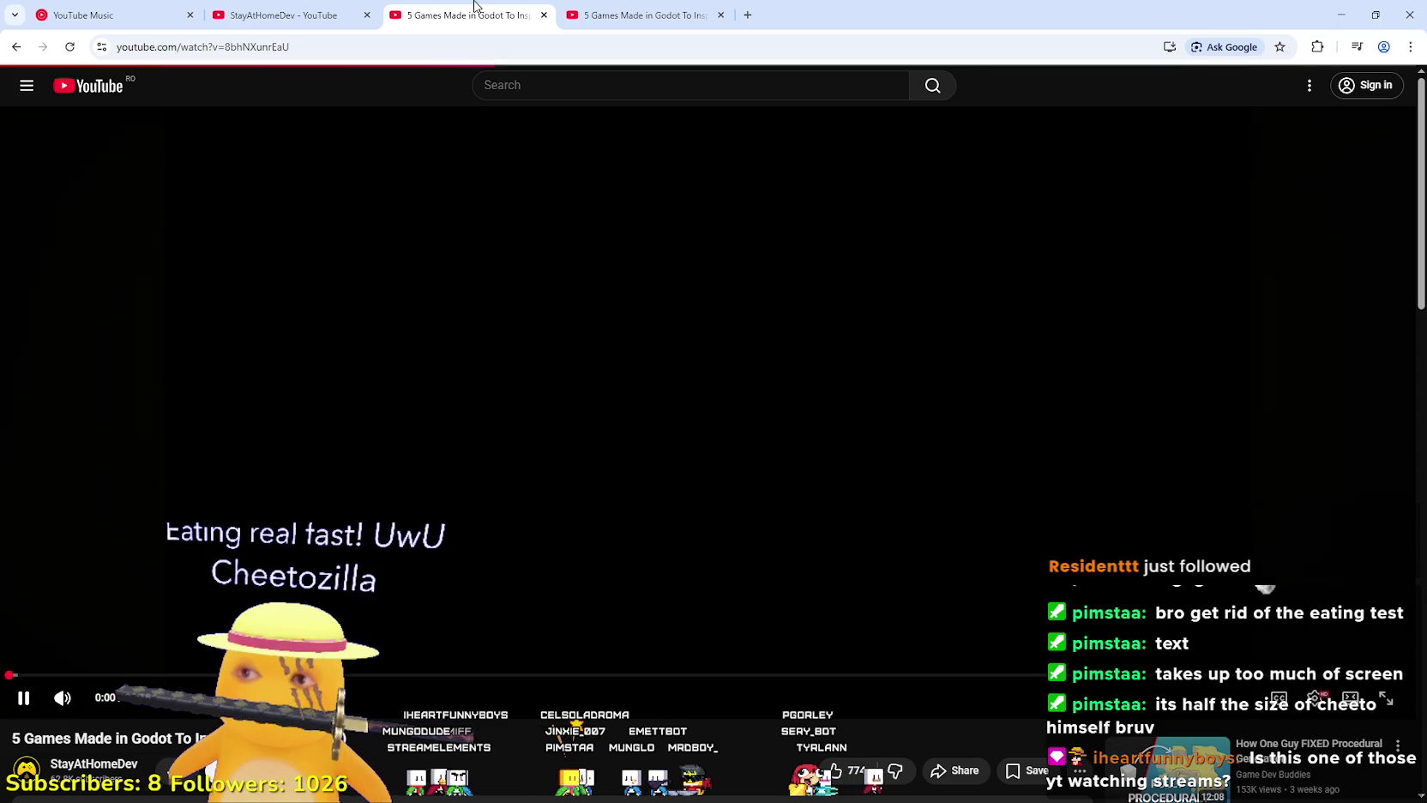
Close the finished 01/17/26 tab and play the 01/23/26 showcase in theater view.
left_click(544, 15)
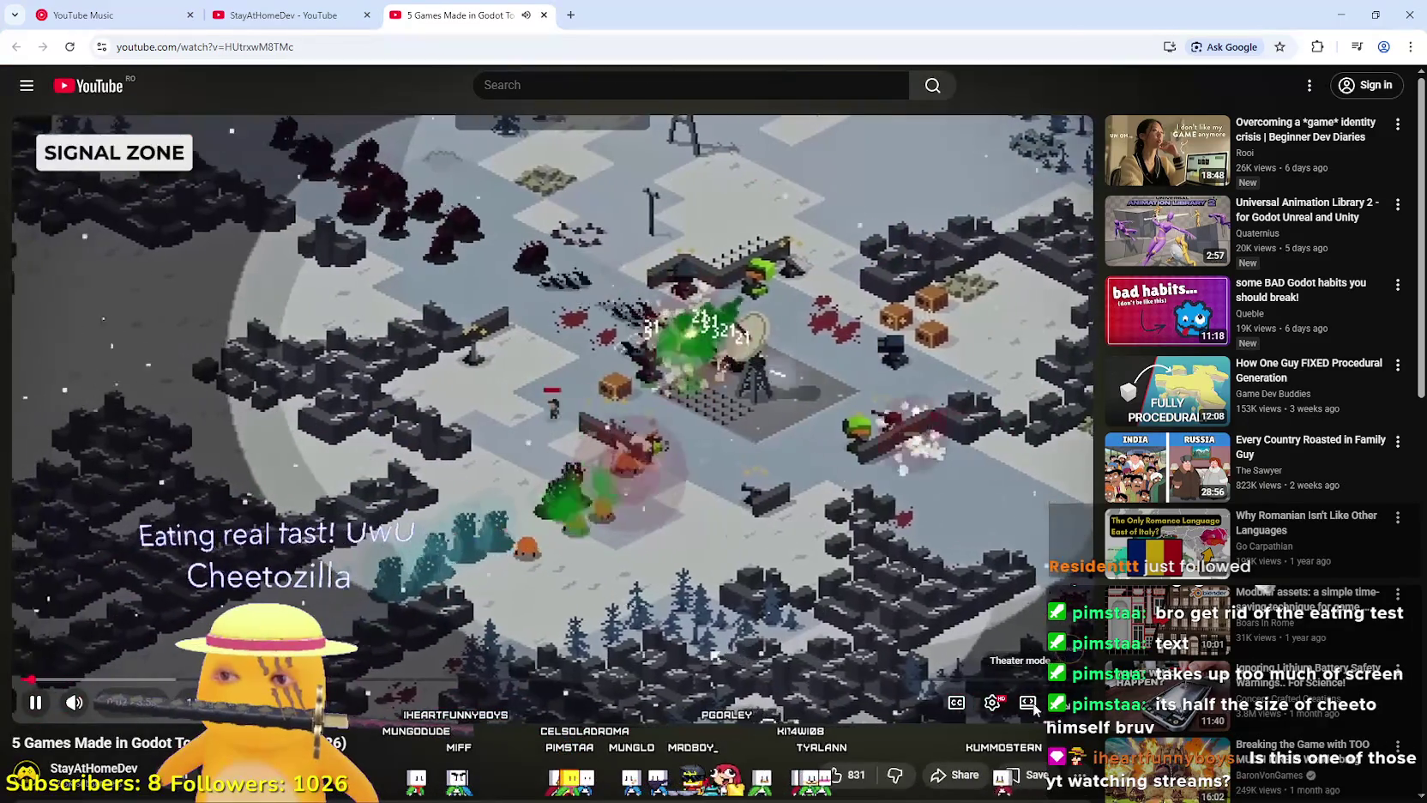
left_click(1033, 704)
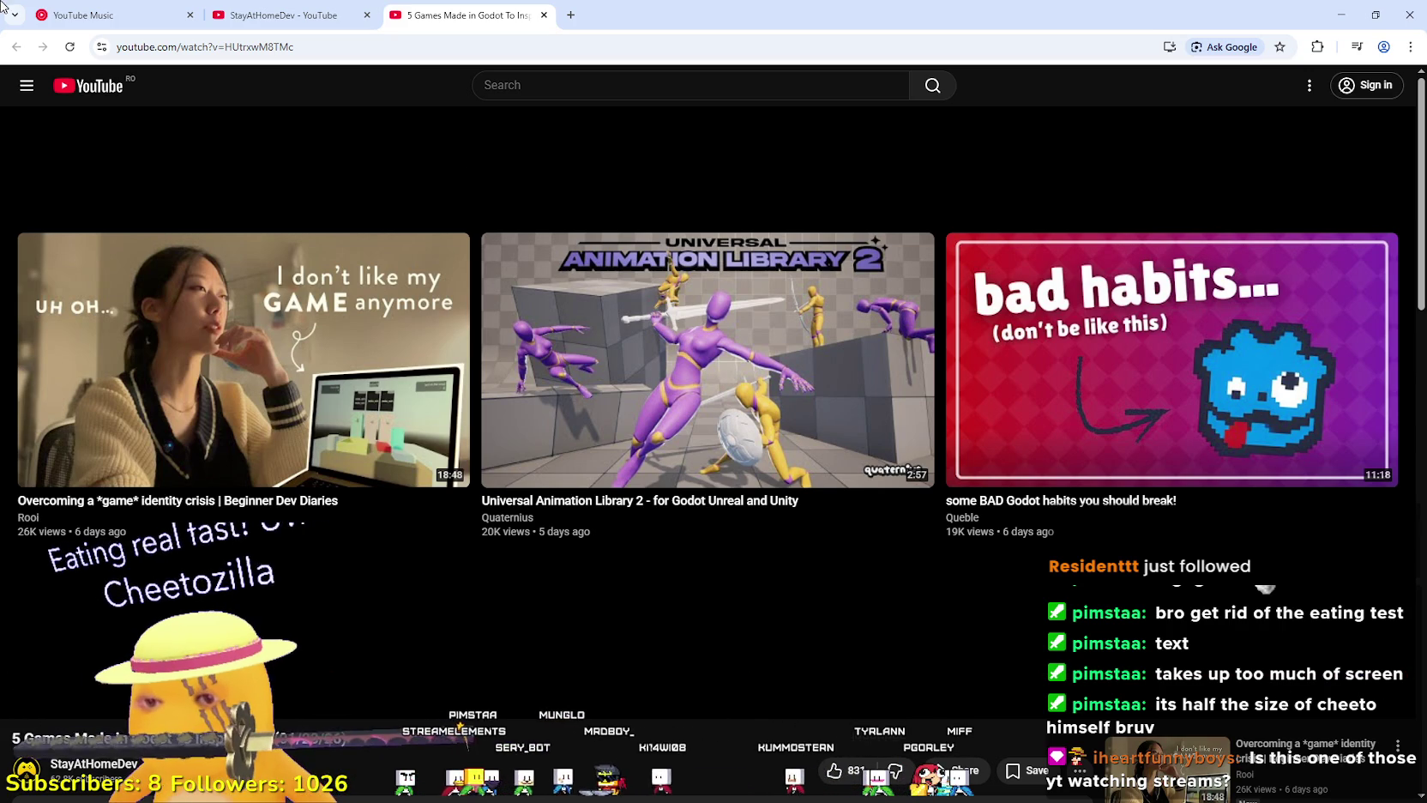
scroll(128, 334, "down", 3)
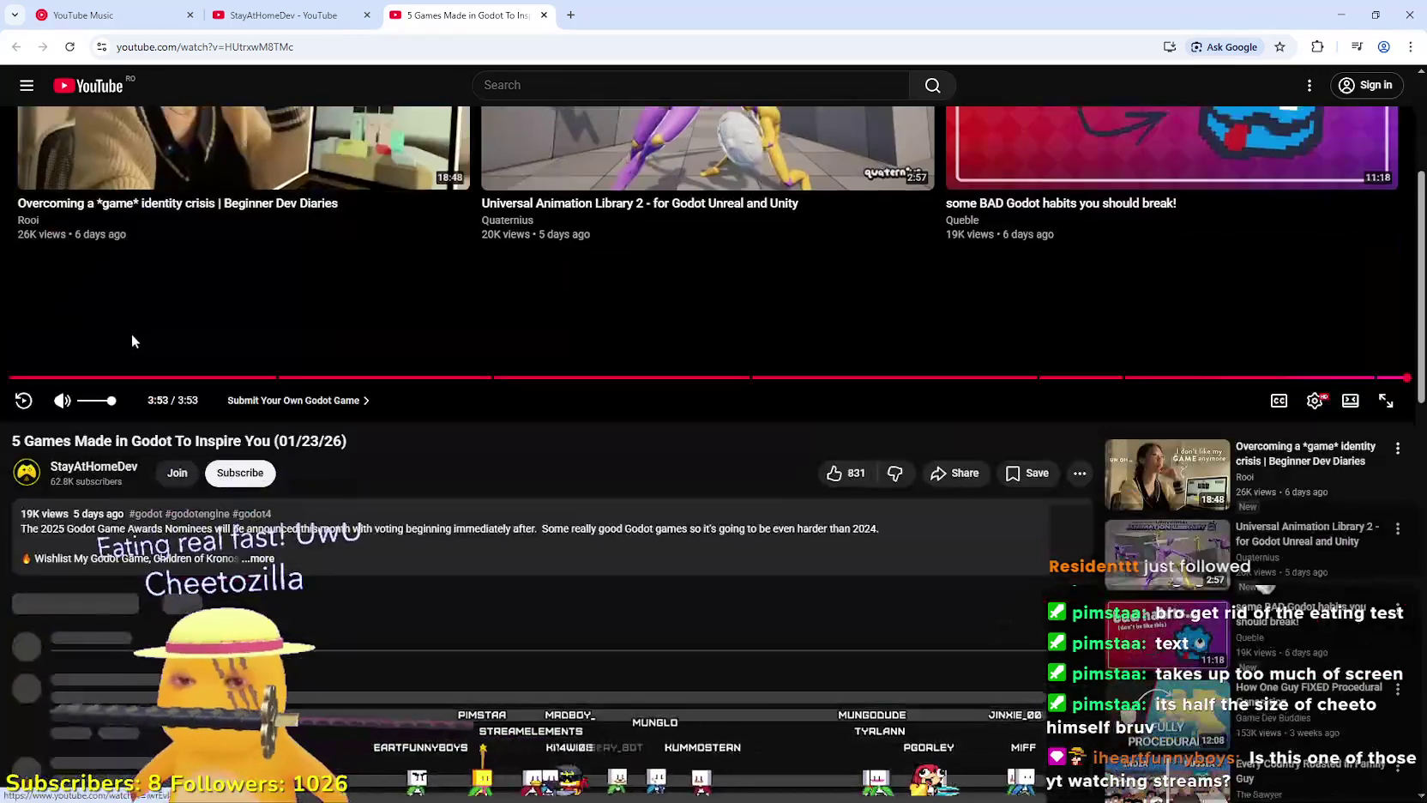
scroll(206, 352, "down", 2)
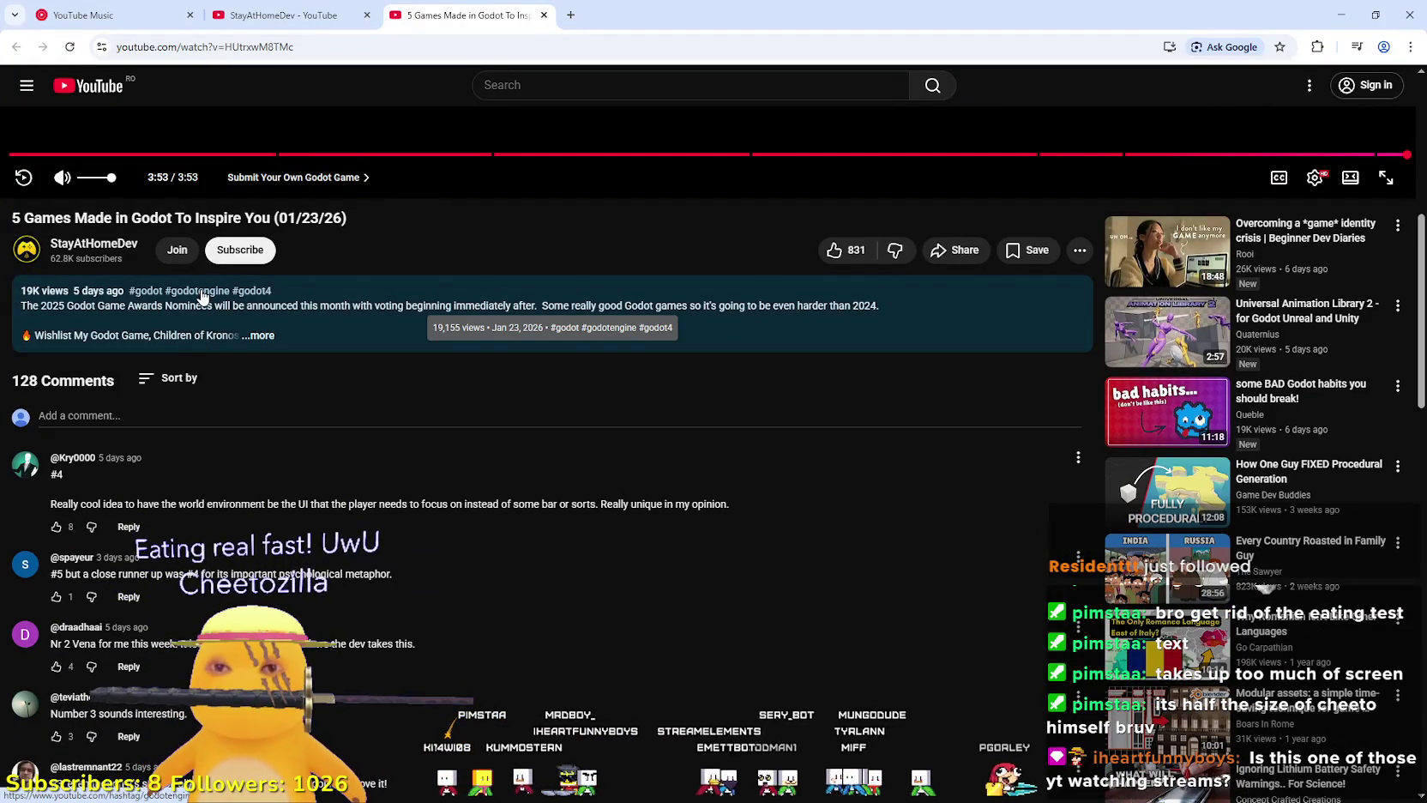
scroll(216, 350, "down", 3)
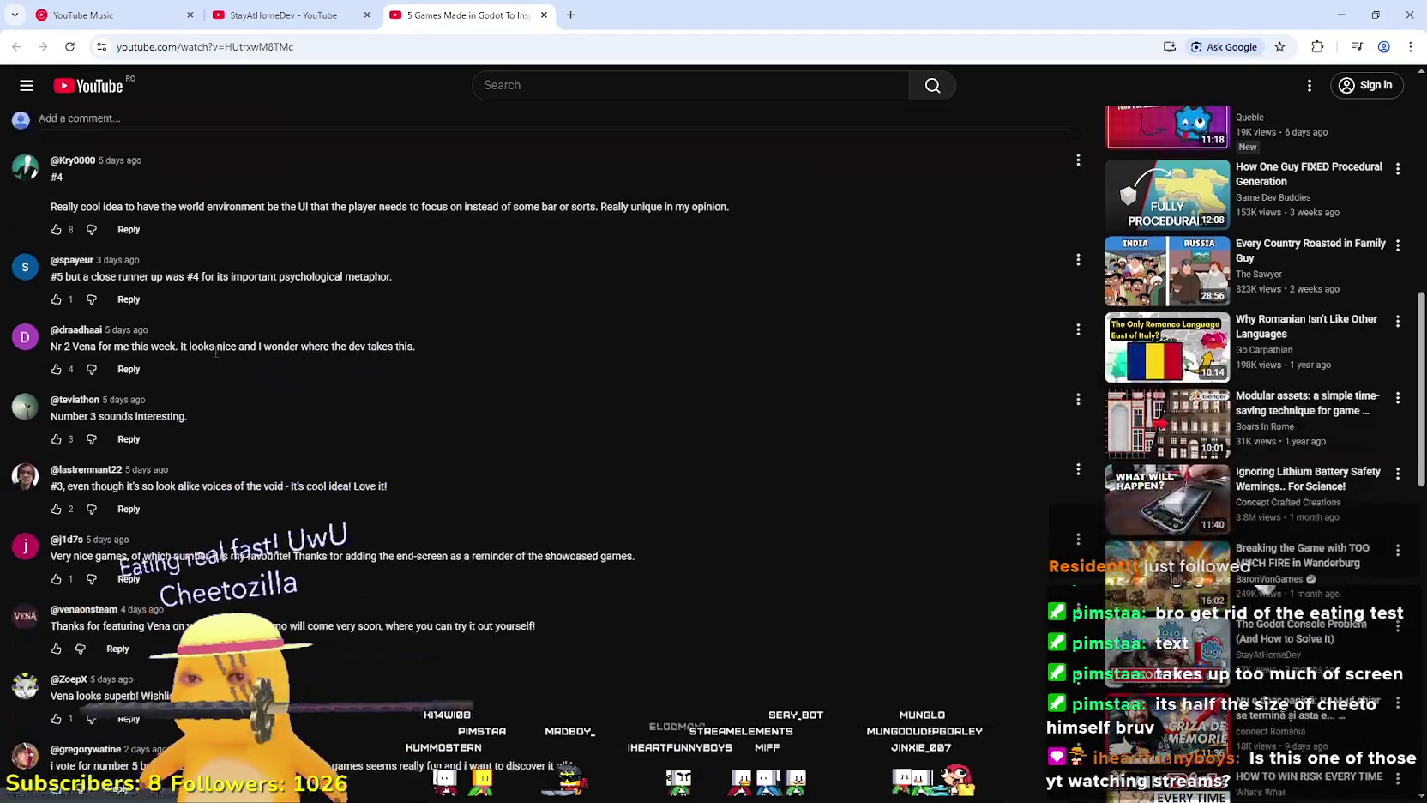
scroll(216, 351, "down", 2)
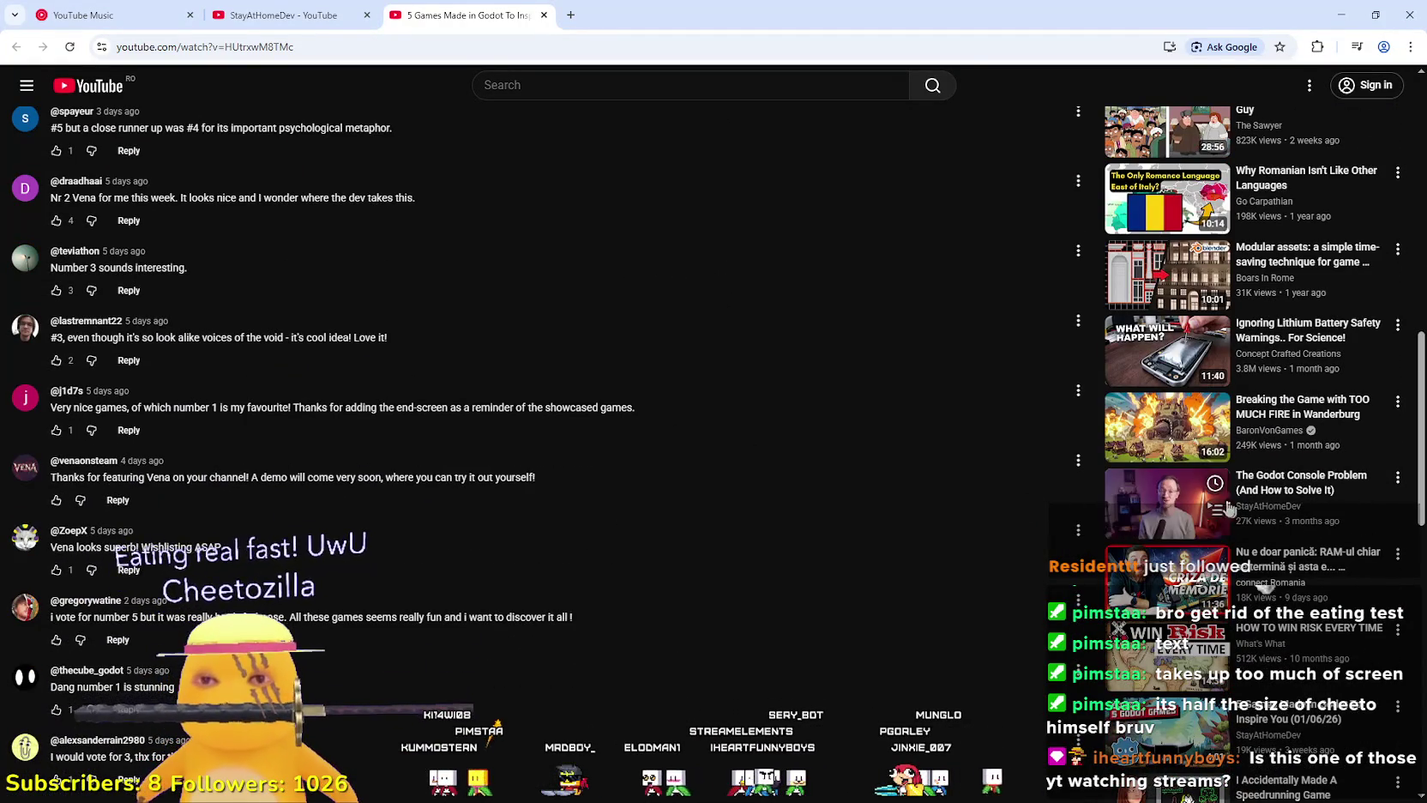
scroll(970, 521, "down", 4)
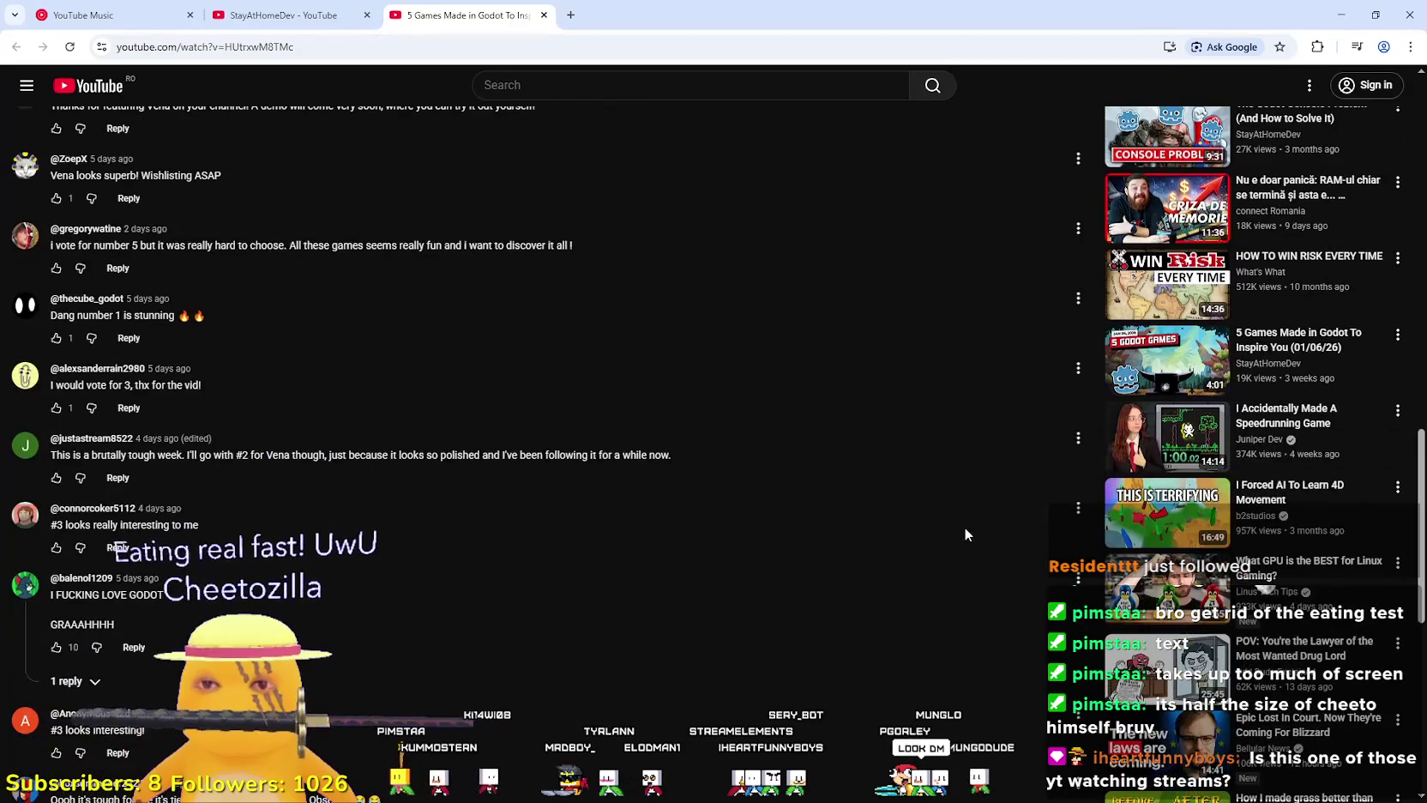
scroll(959, 556, "up", 10)
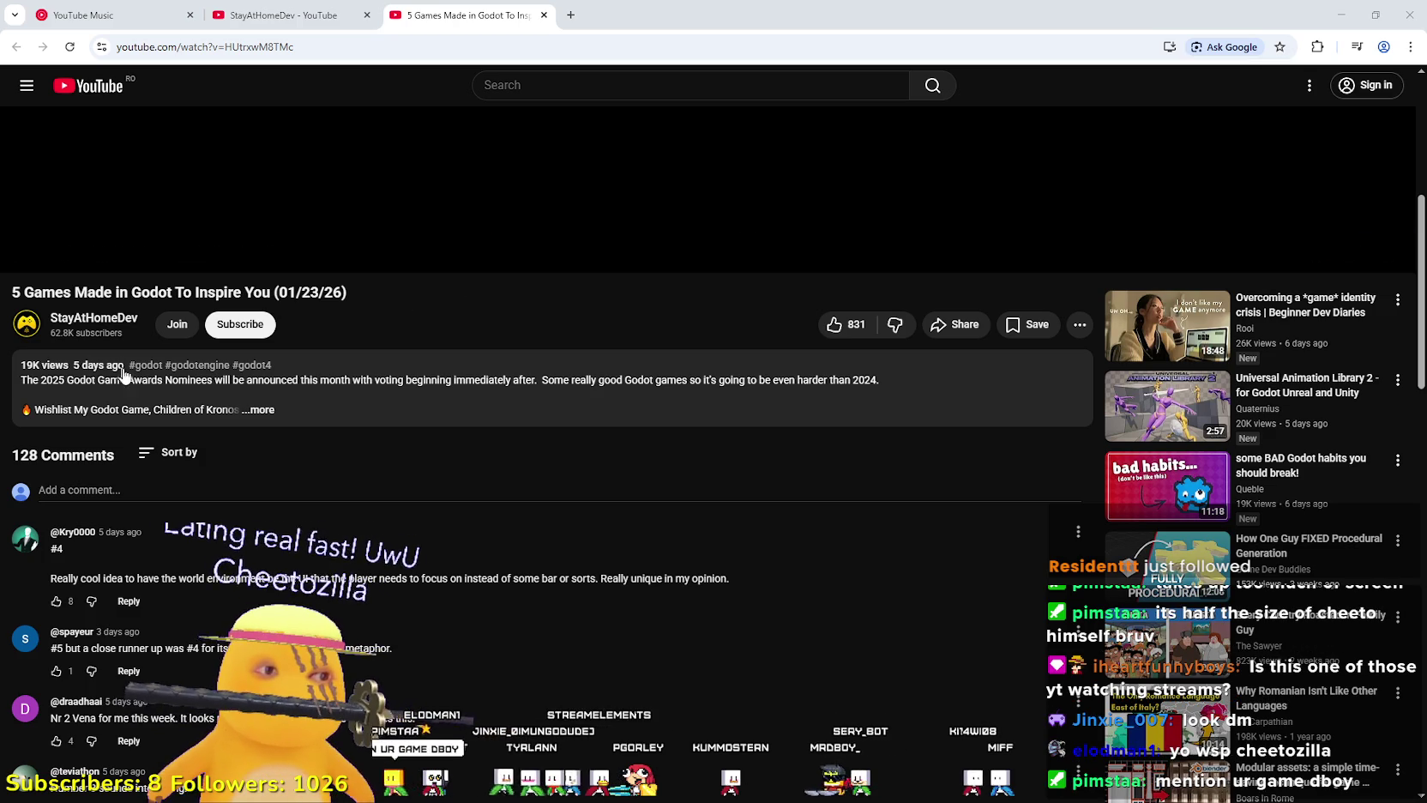
scroll(118, 367, "up", 5)
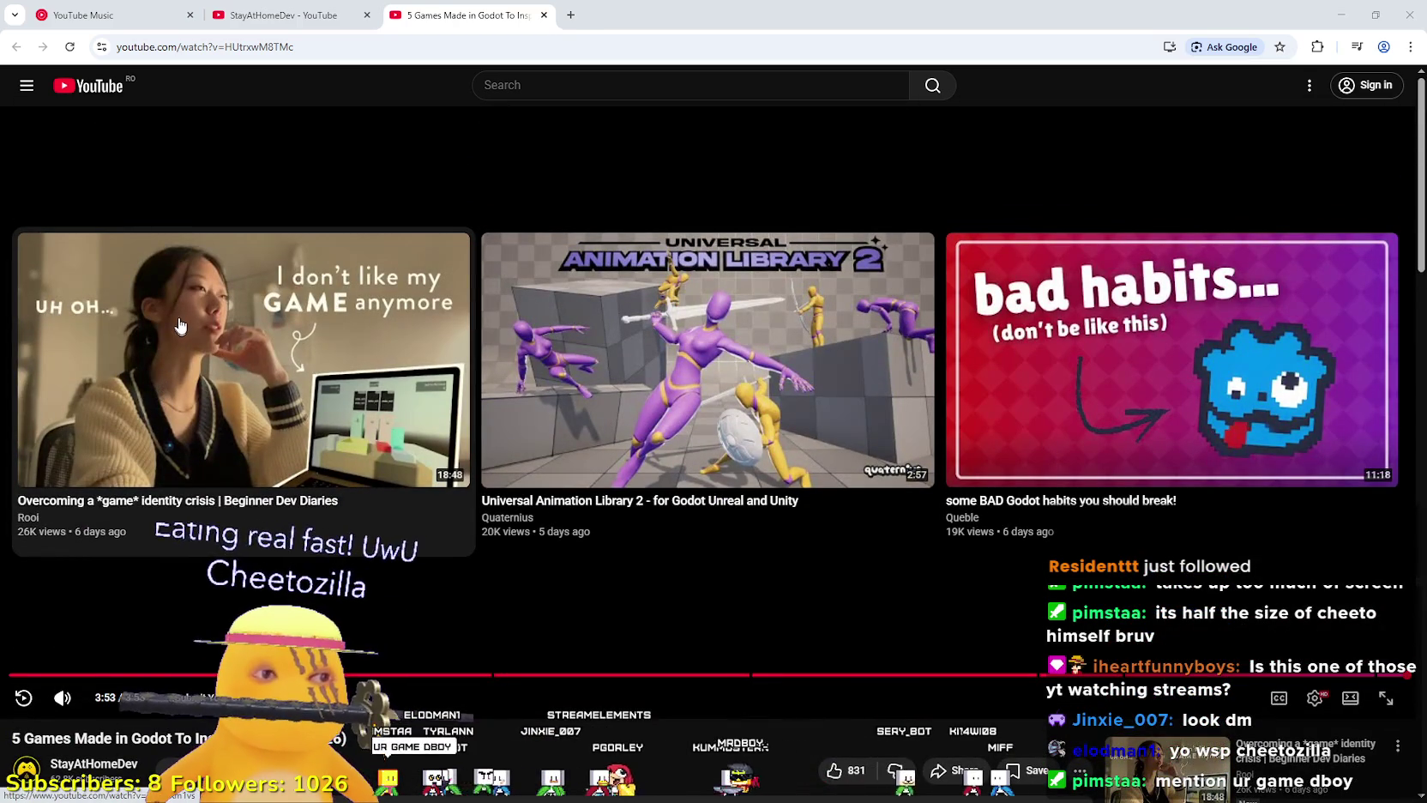
Start 'Overcoming a *game* identity crisis | Beginner Dev Diaries' from the end-screen recommendations.
left_click(109, 322)
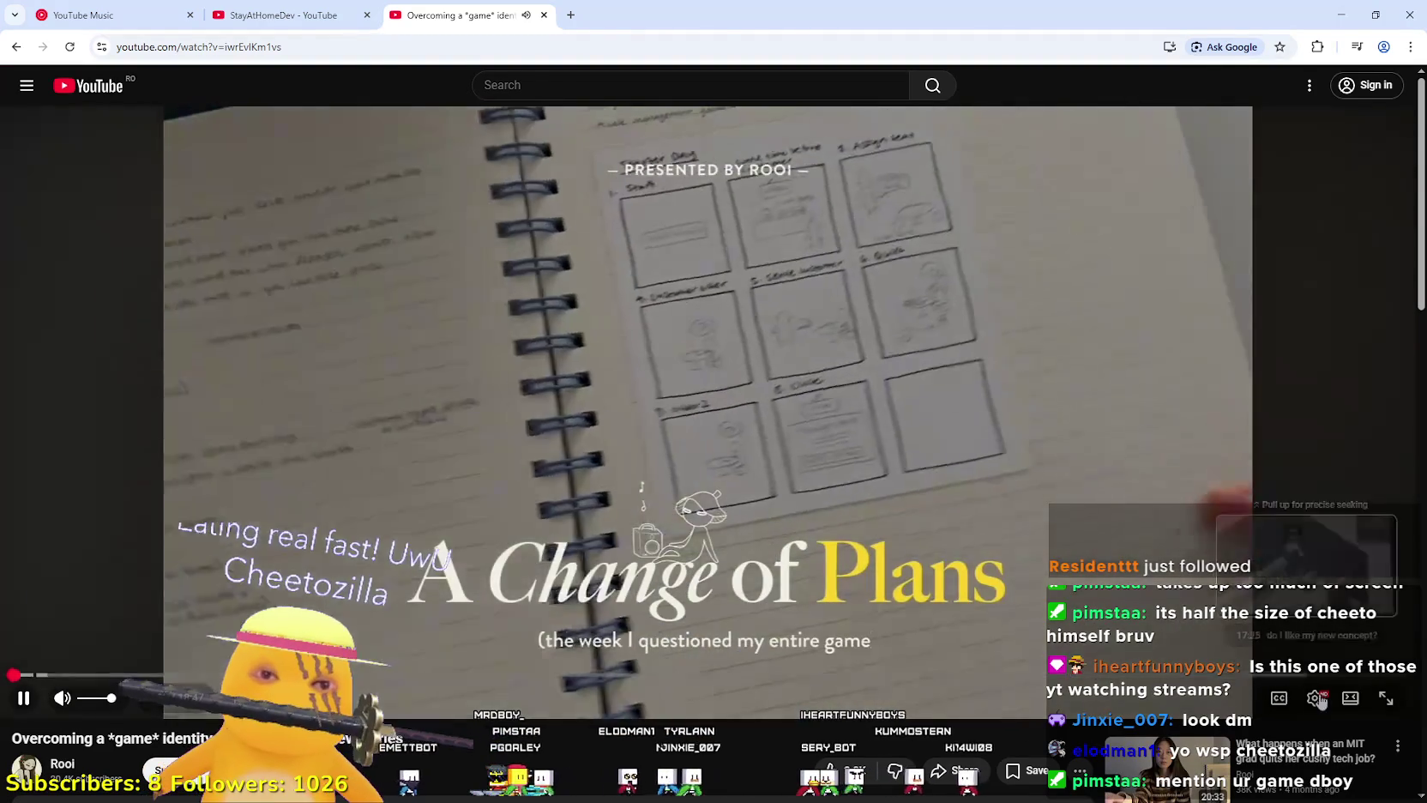
left_click(1314, 695)
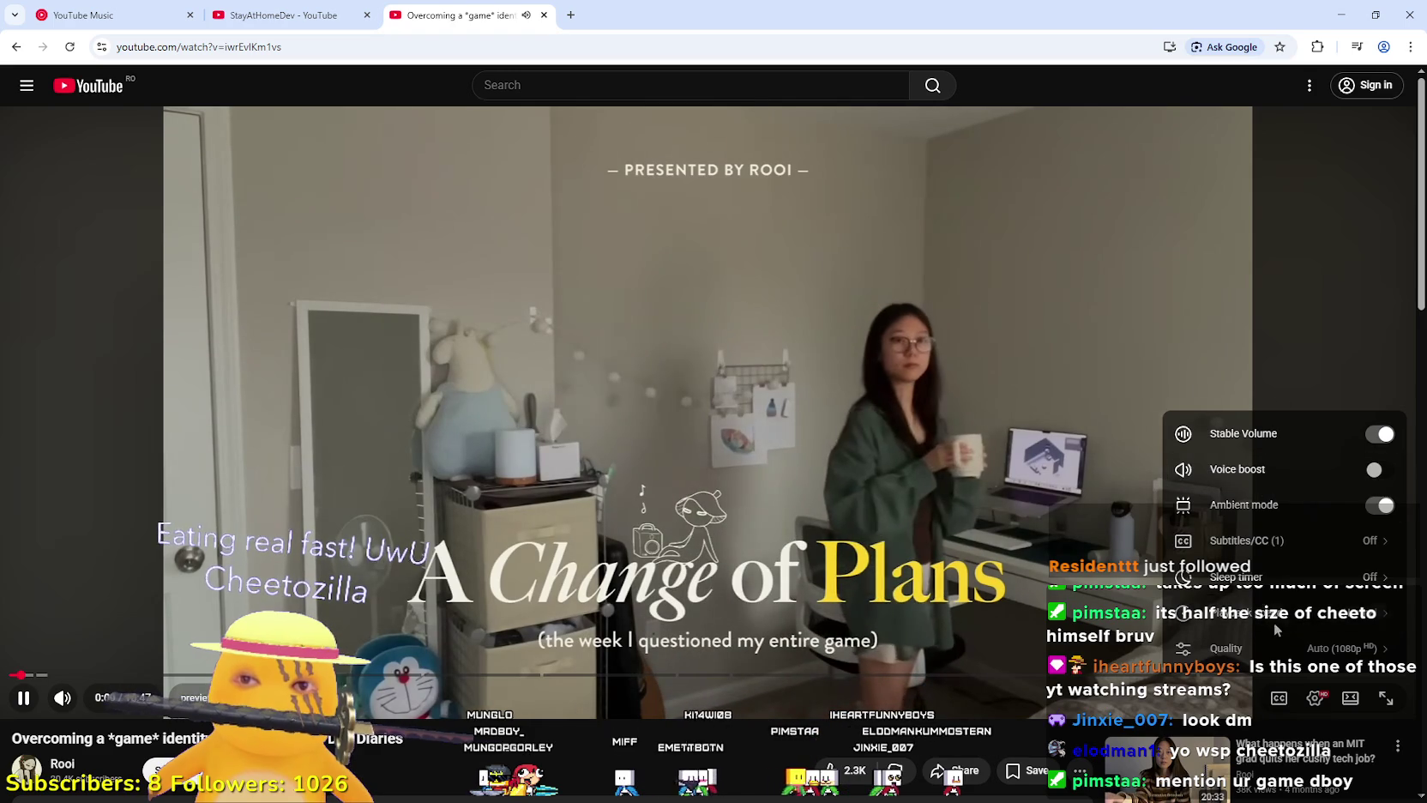
left_click(1276, 619)
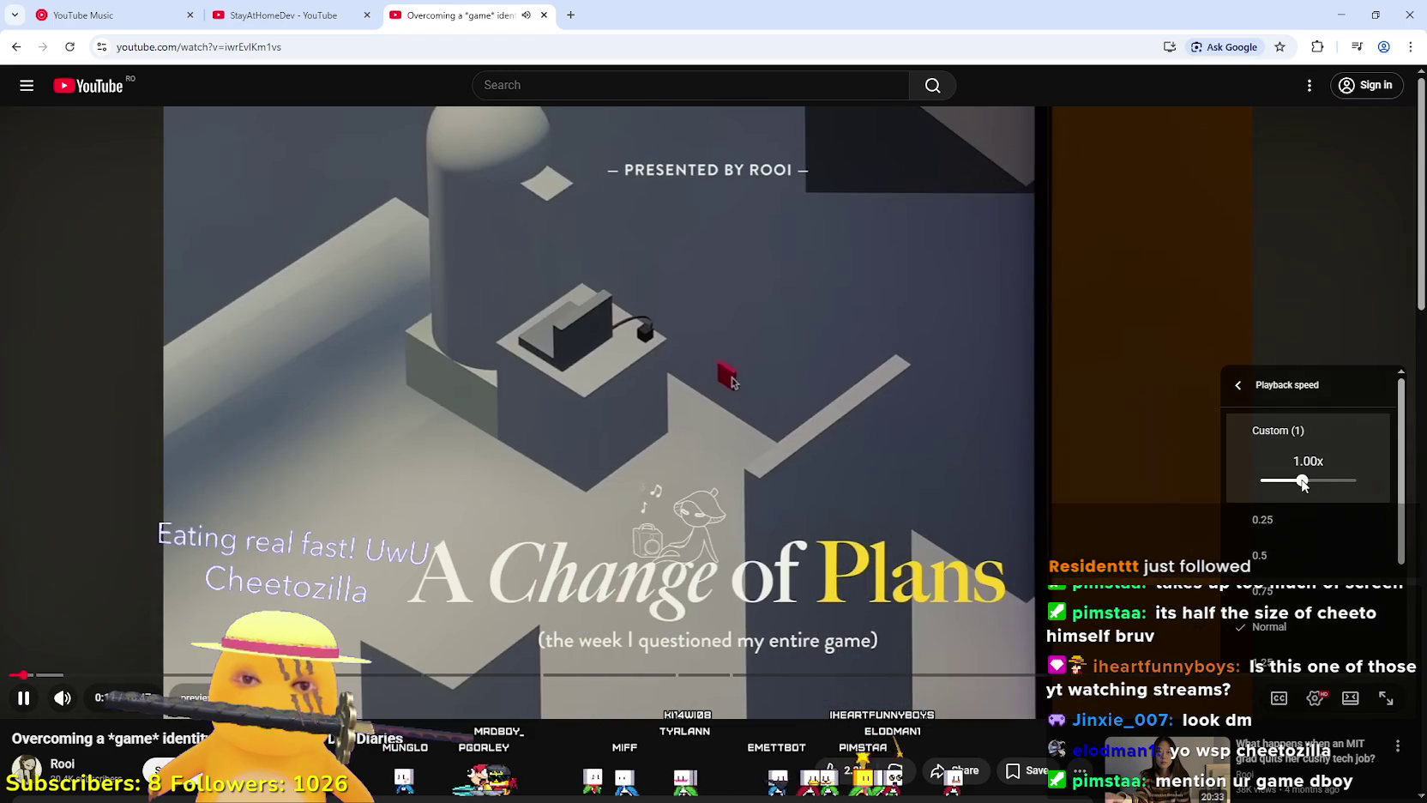
scroll(1303, 515, "down", 3)
left_click(1286, 509)
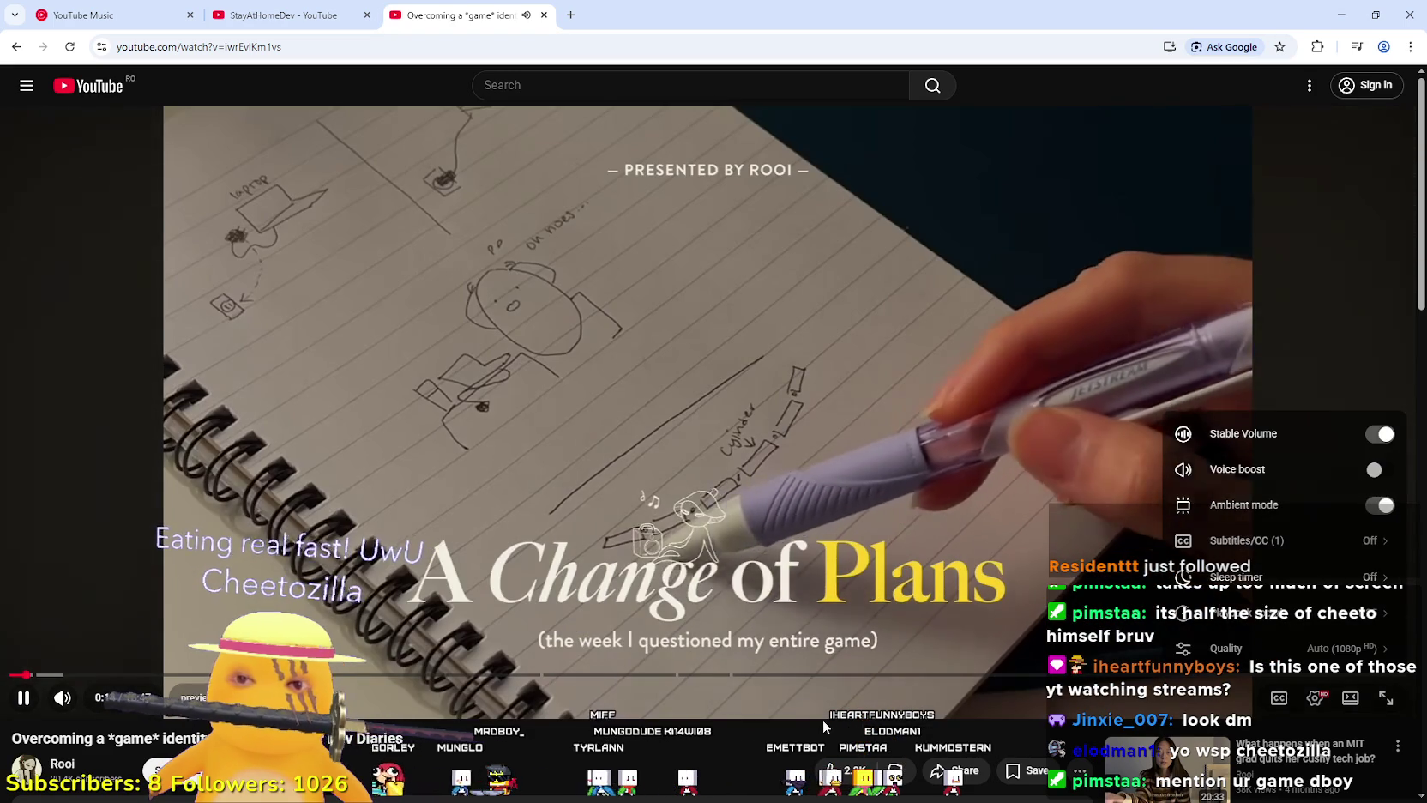
left_click(822, 718)
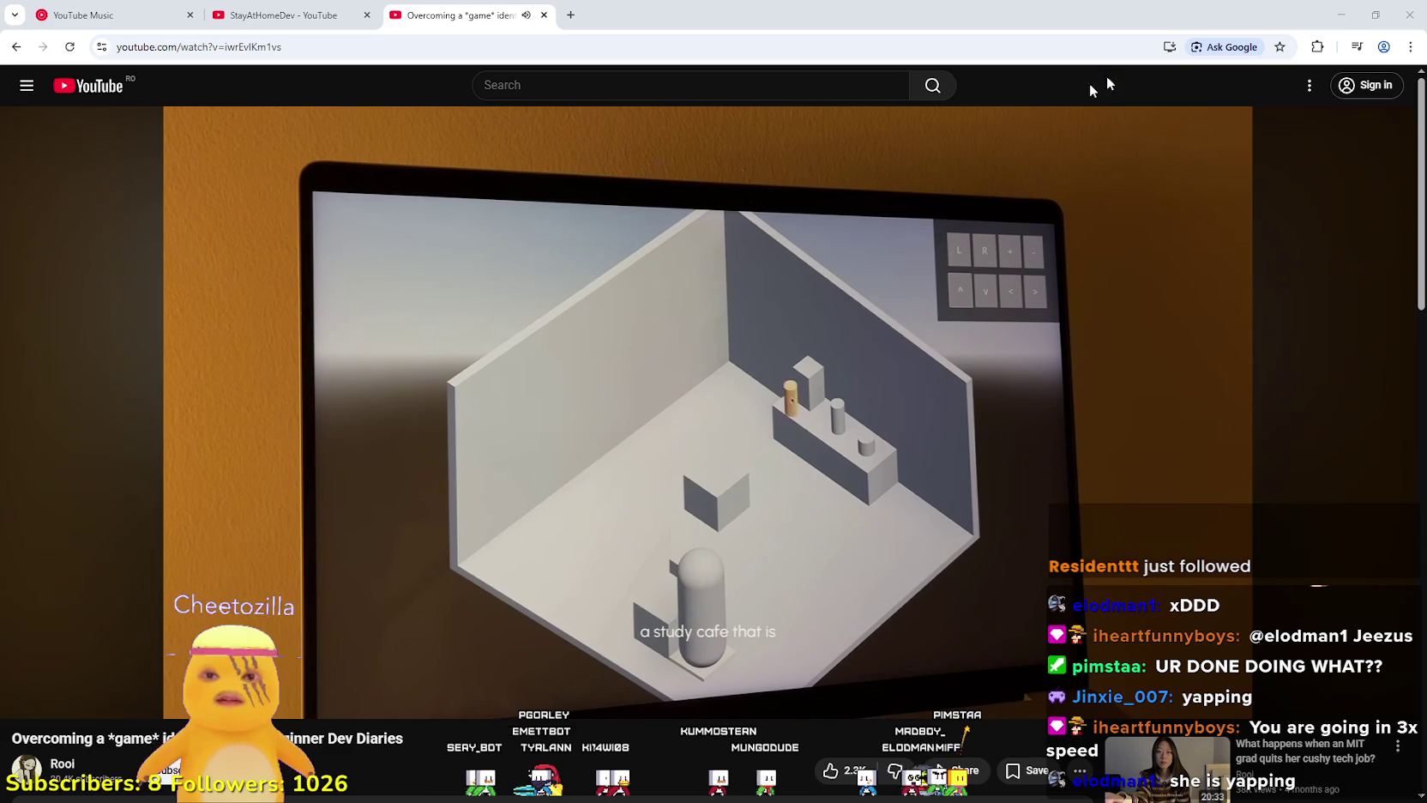
left_click(1315, 696)
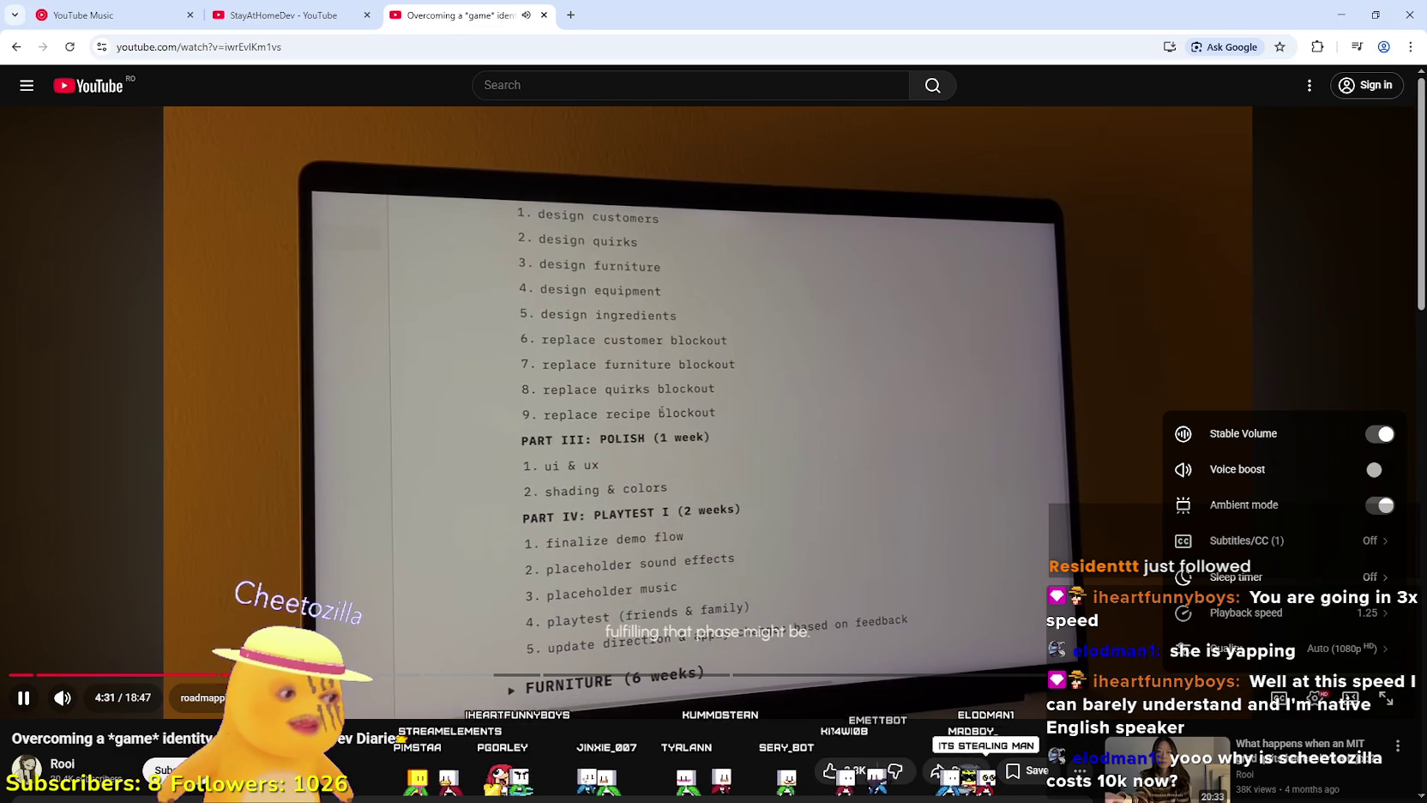
Dismiss the playback settings menu, leaving the devlog playing at 1.25× speed.
key("Escape")
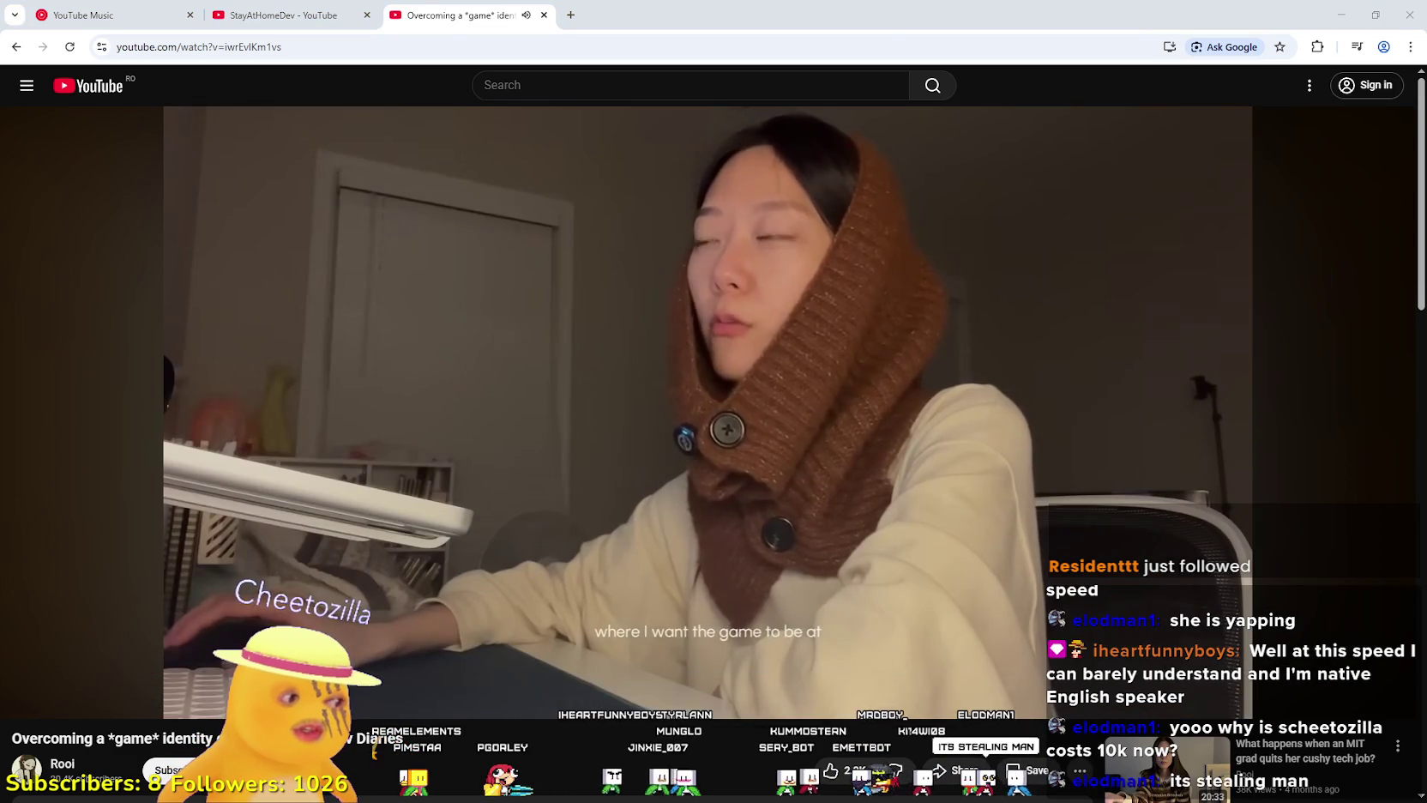